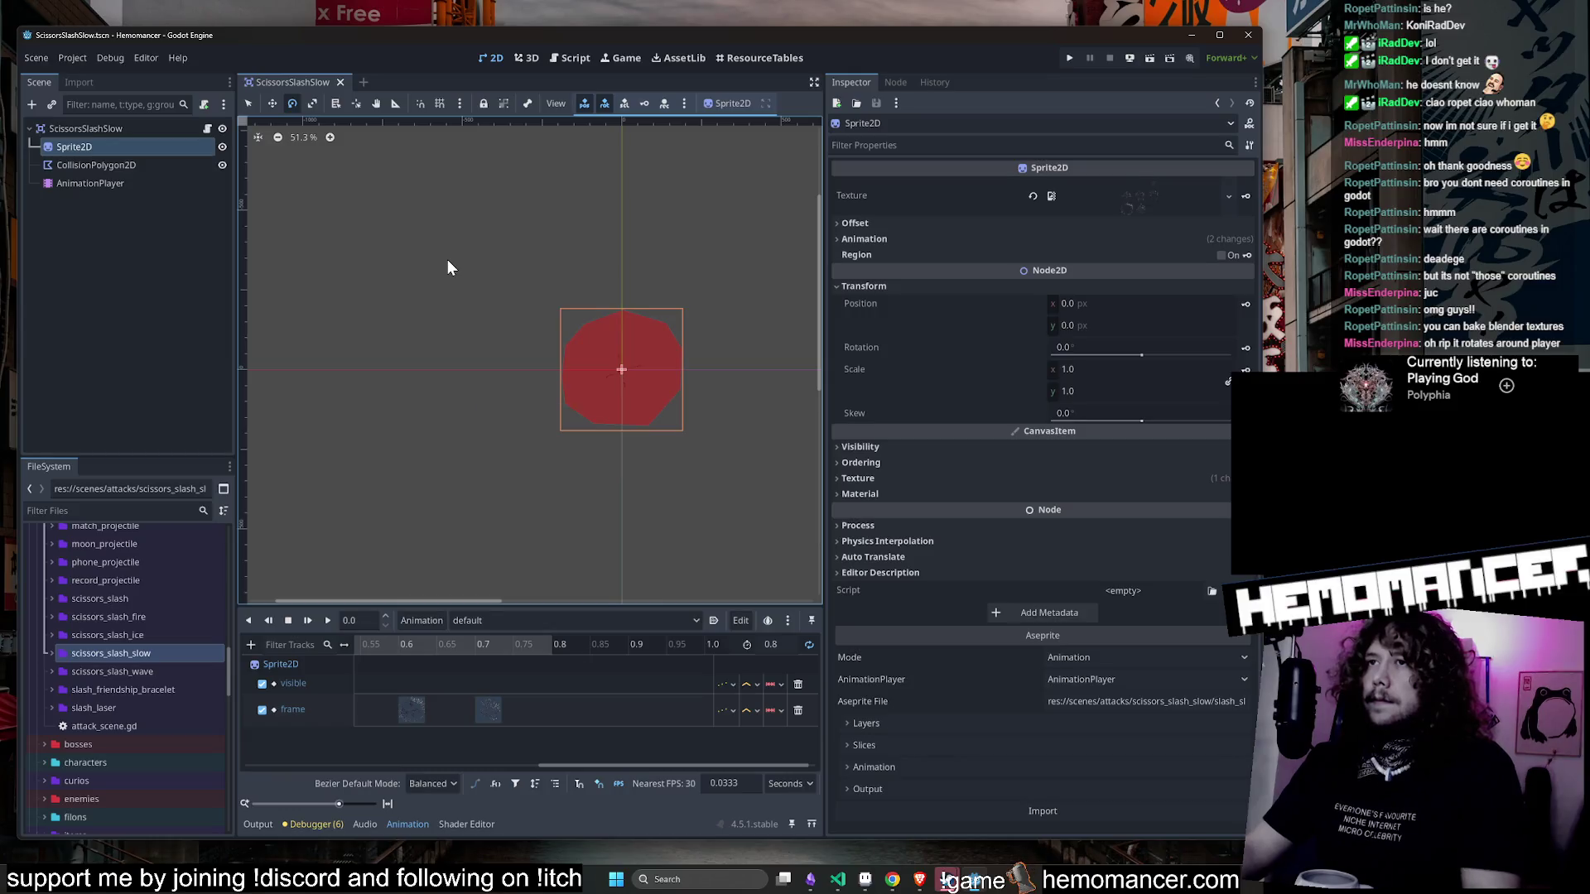
- Show the attack resources in the ResourceTables view and widen the table
click(778, 54)
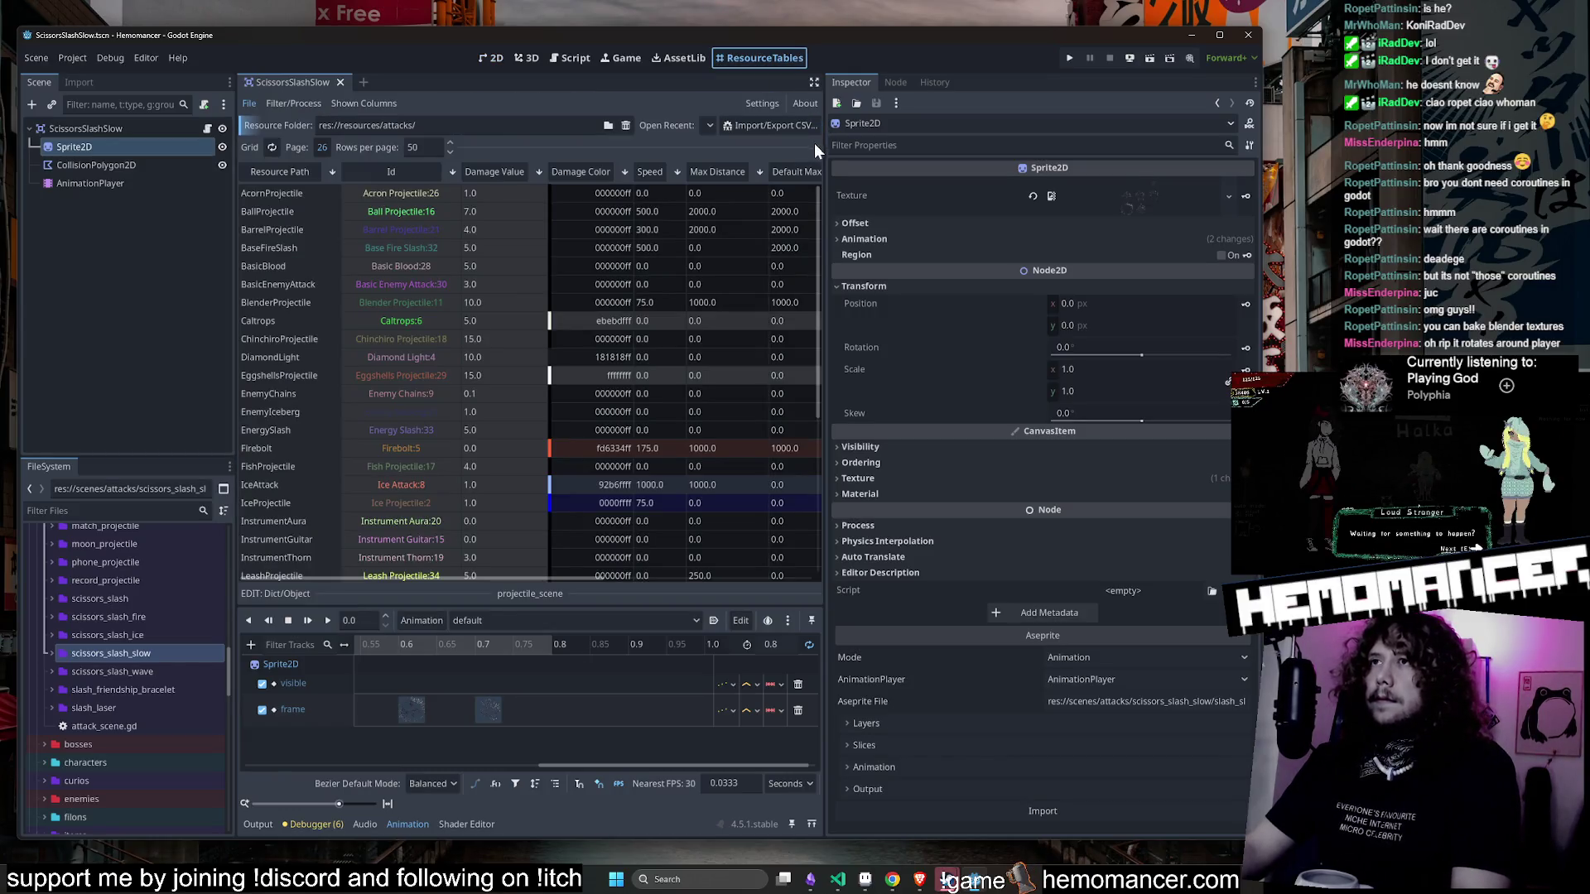
drag(825, 160, 1081, 161)
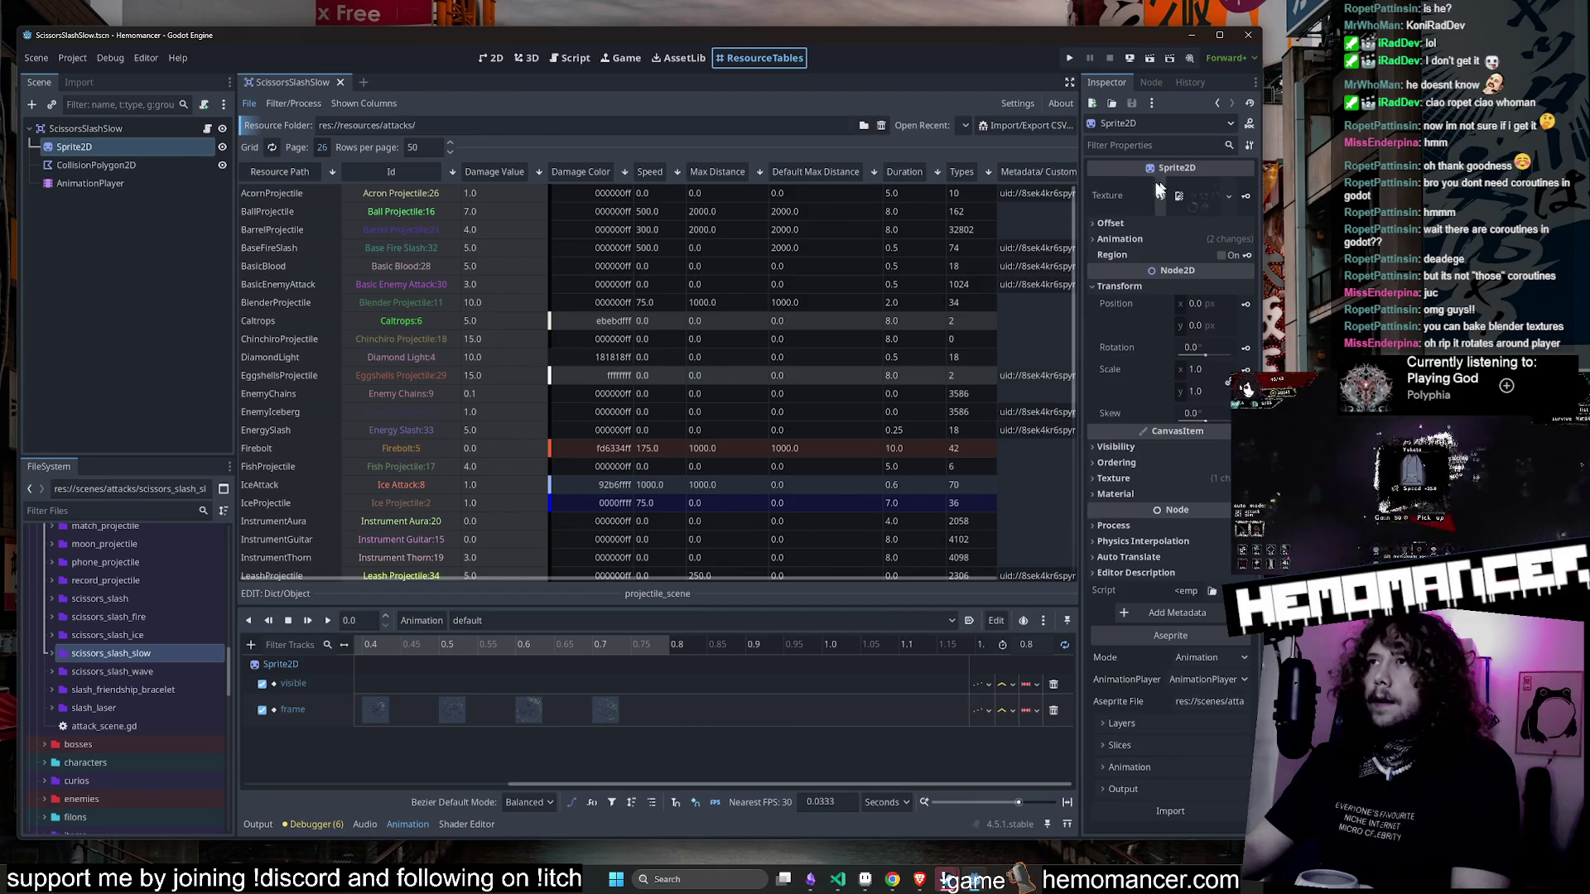
click(965, 126)
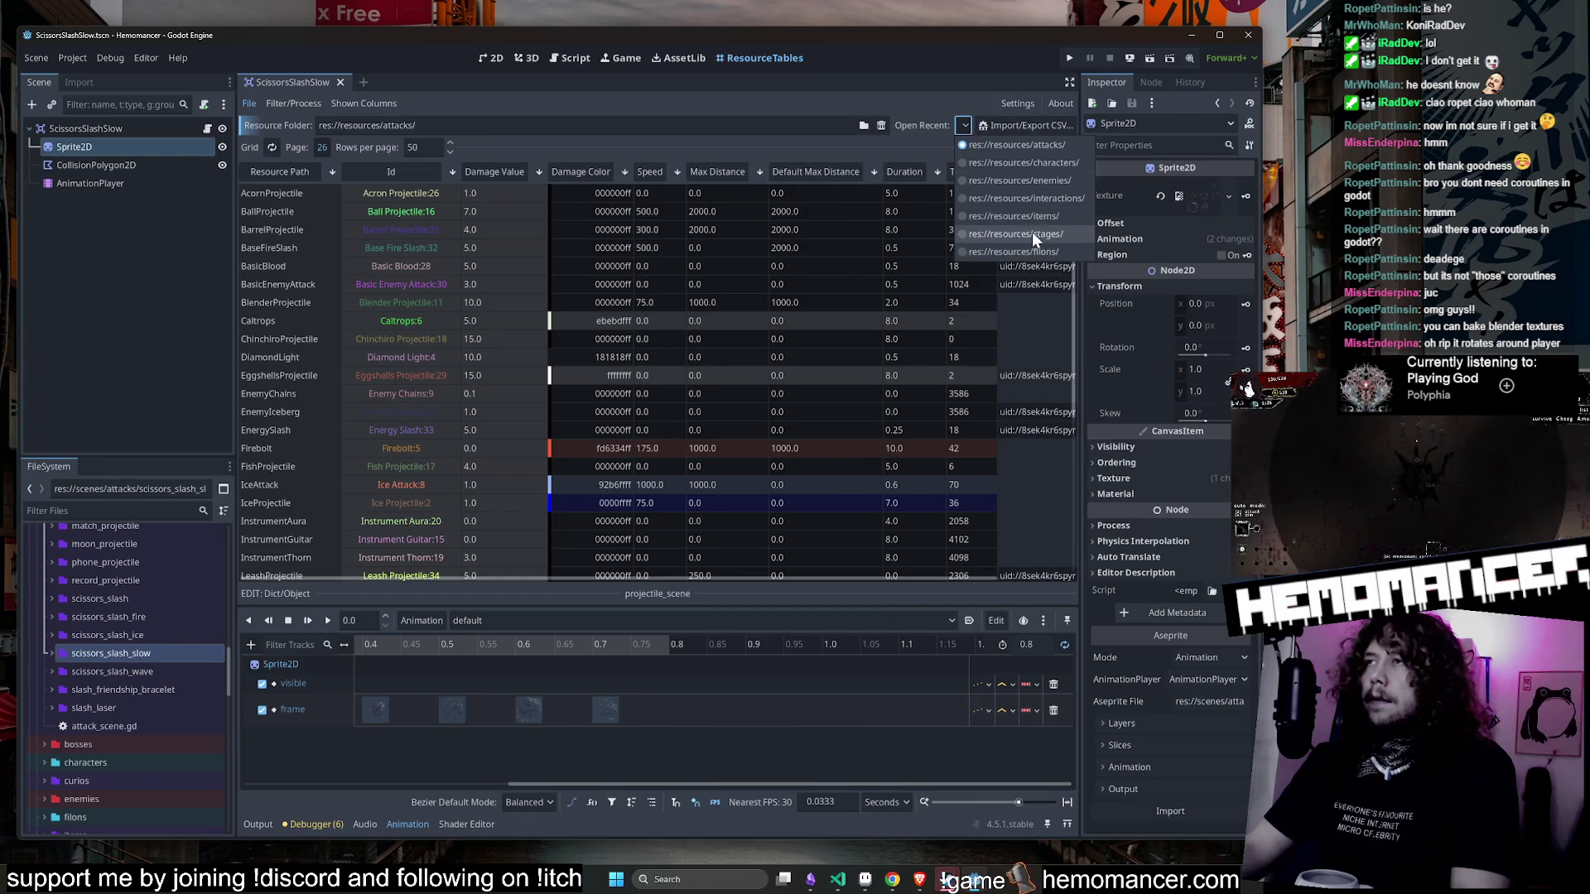
click(1051, 146)
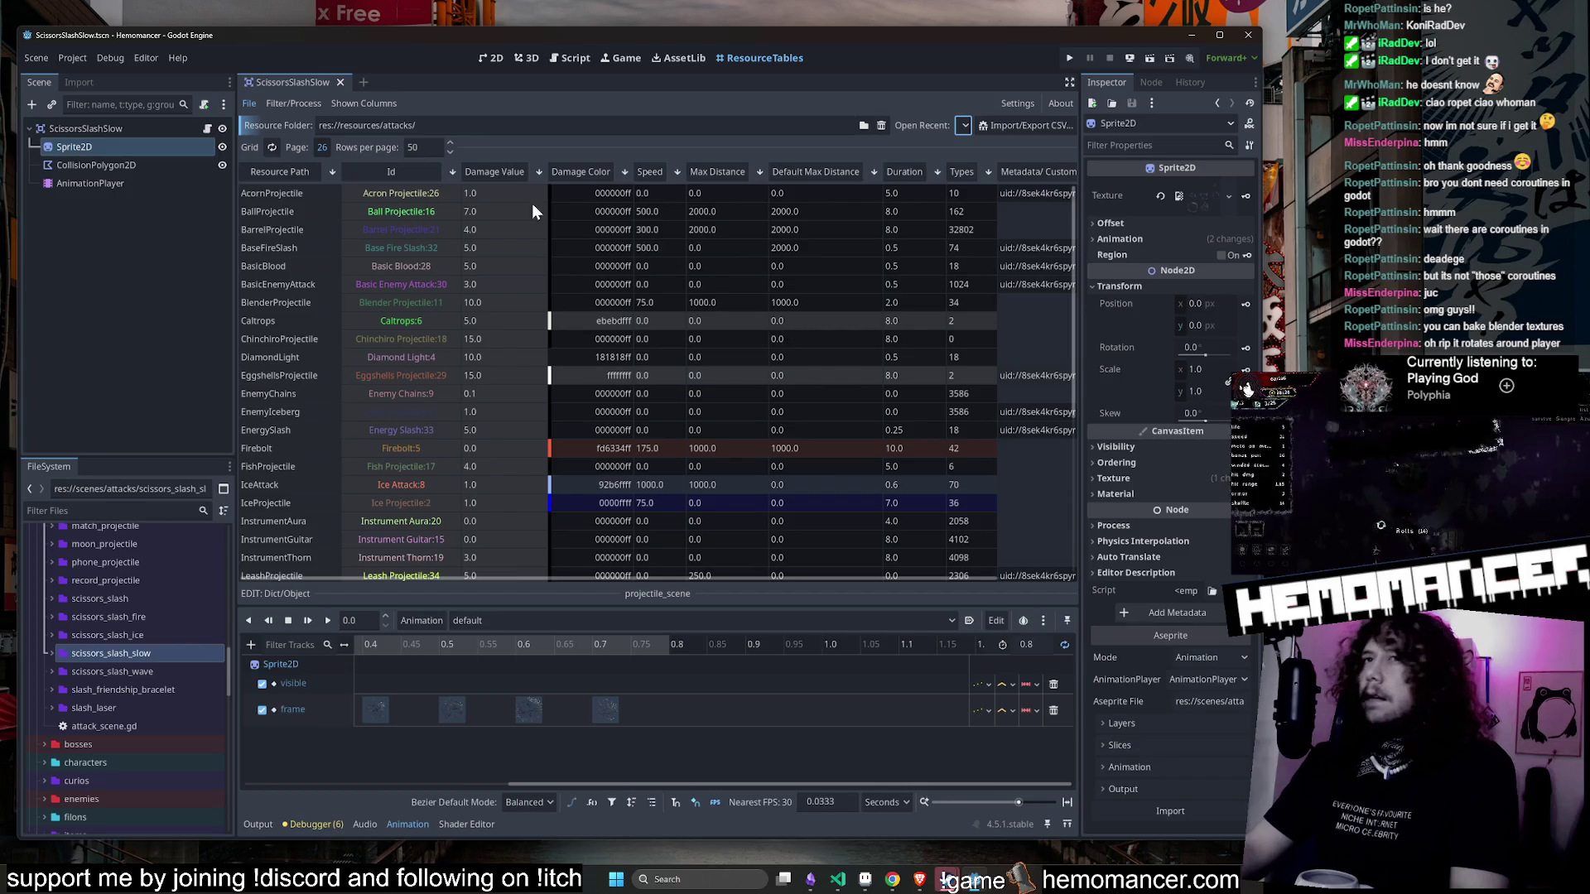
- Sort attacks by Id descending, set Scissors Slash Slow's Duration to 0.8, and run the game
click(425, 176)
click(426, 173)
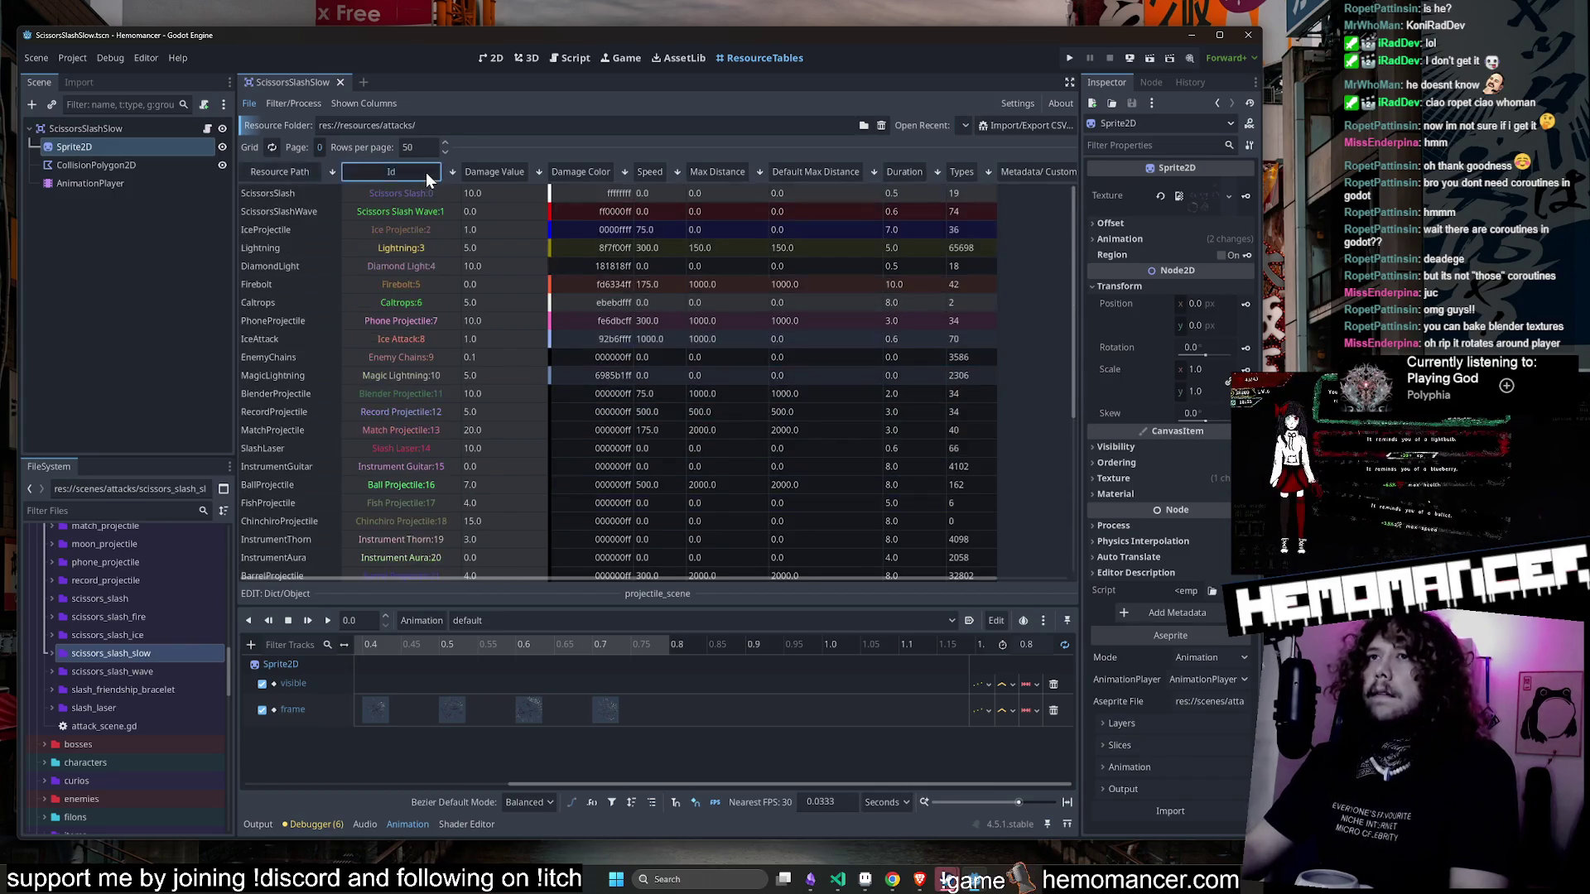
click(426, 173)
click(838, 187)
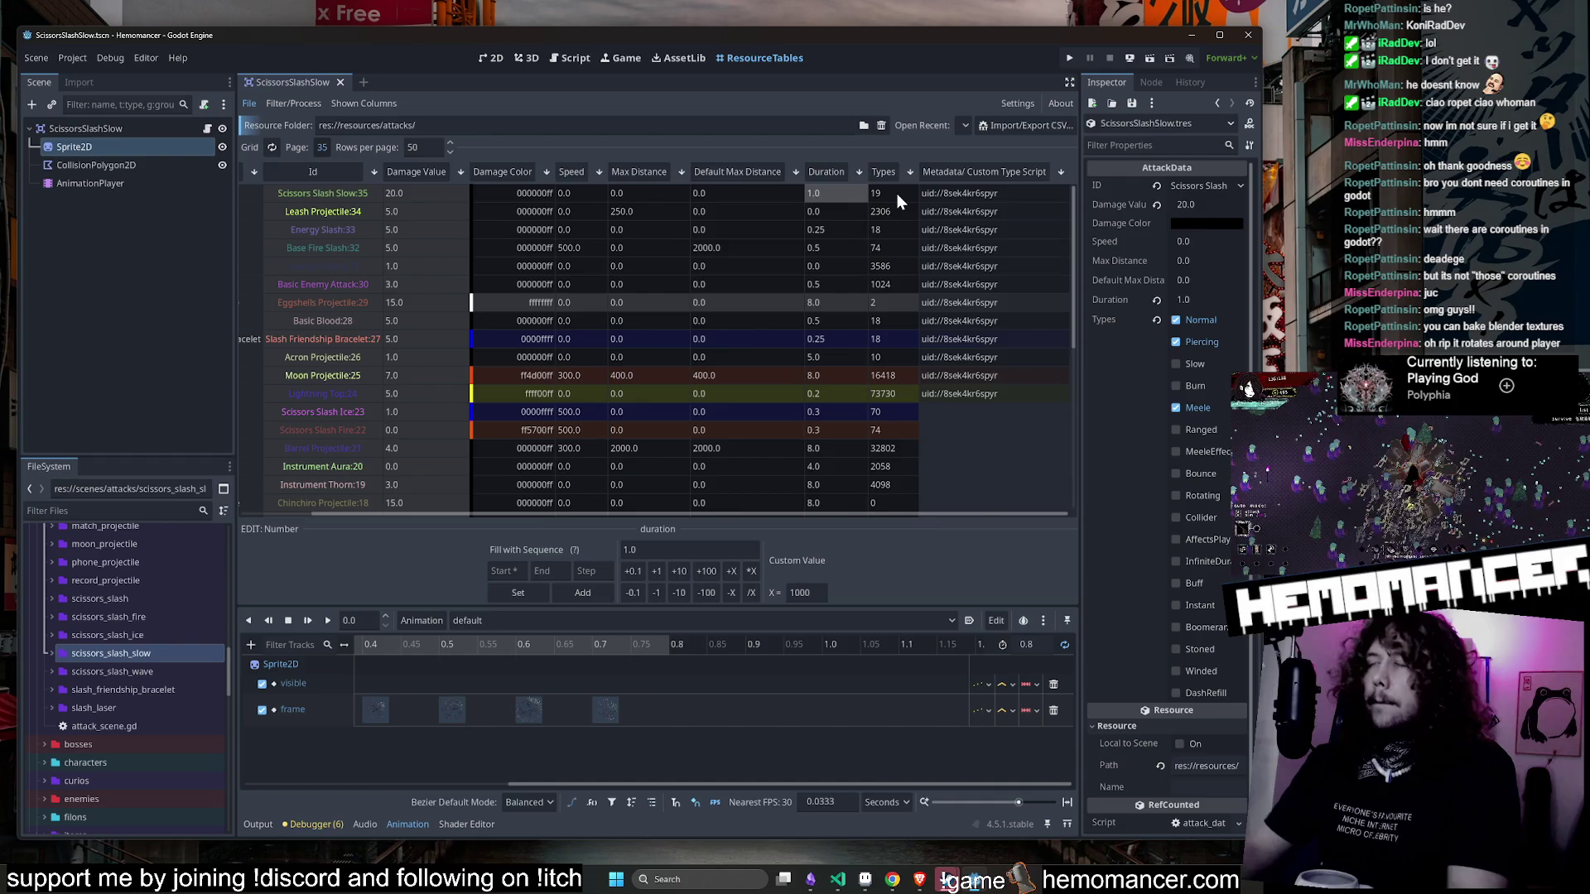
text(0.8)
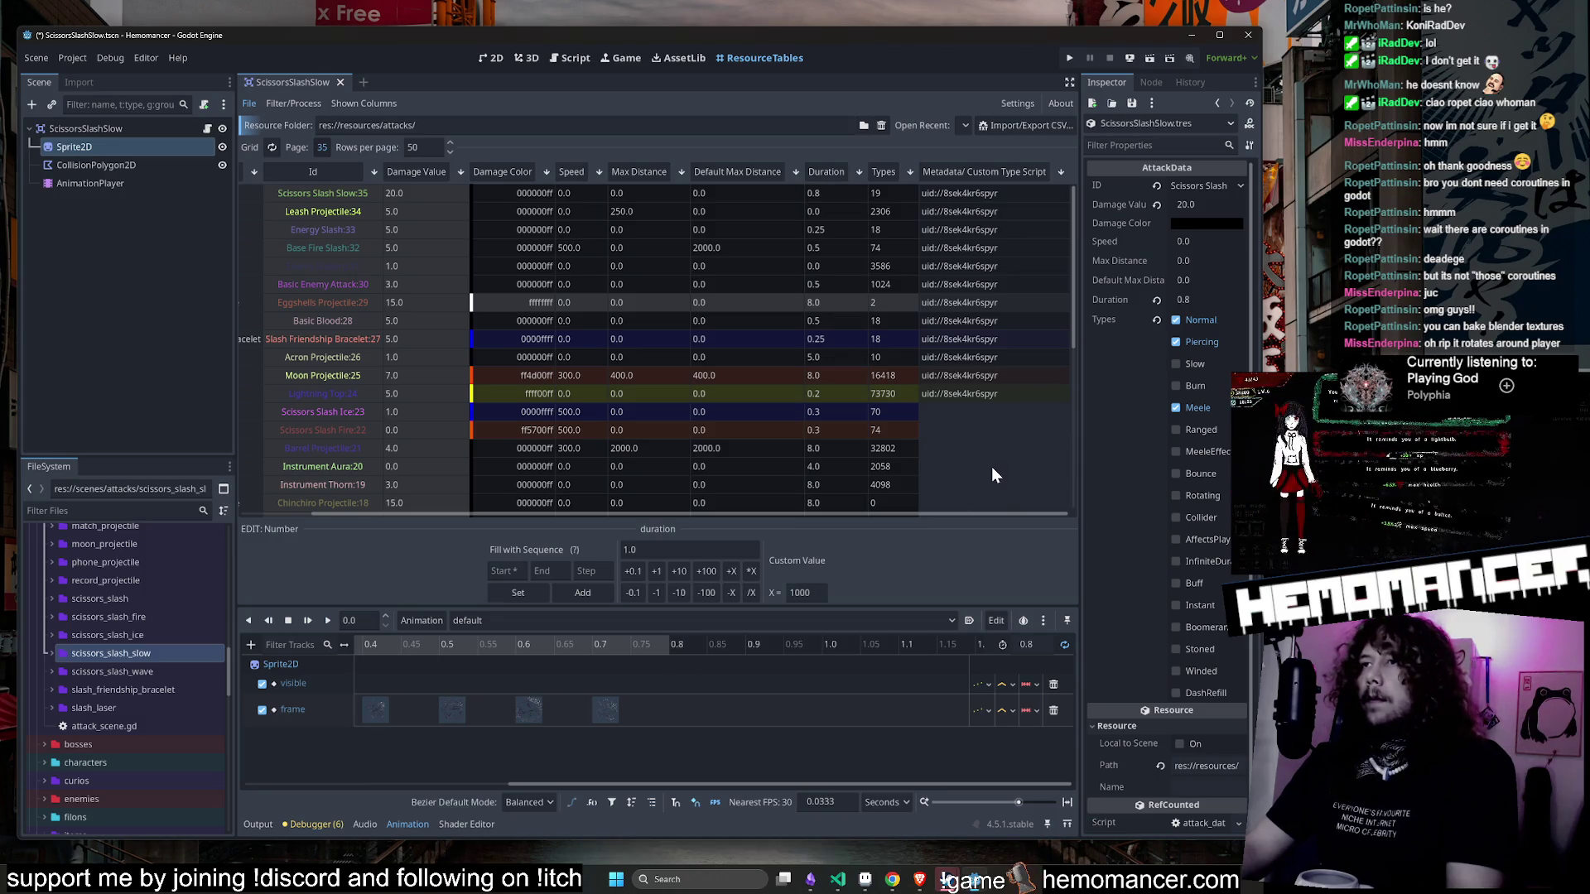
key(F6)
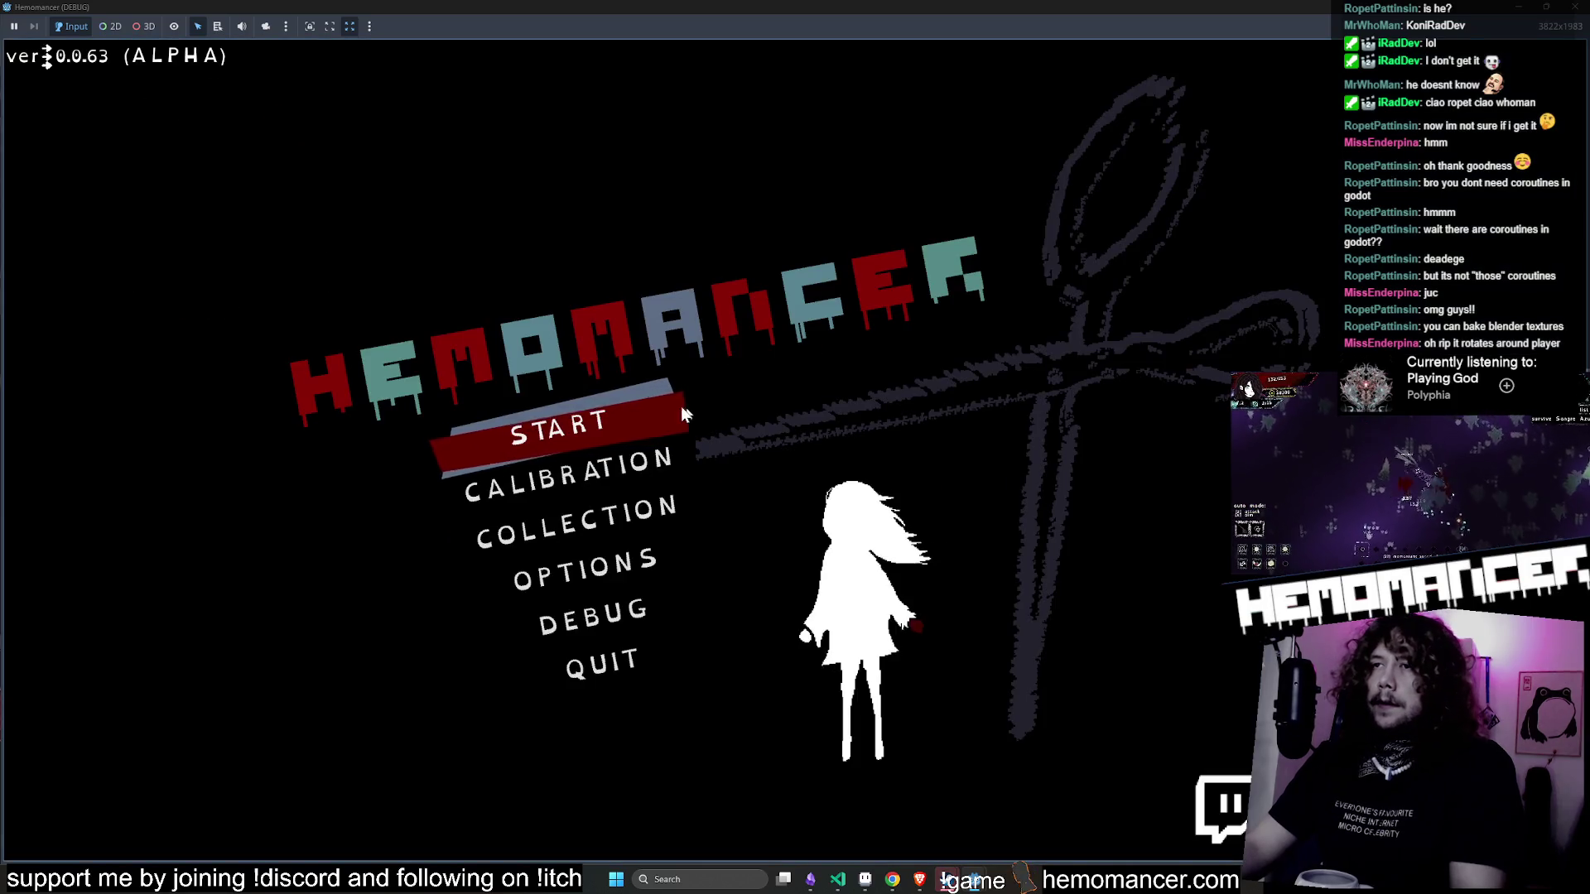
- Start gameplay, travel from the signpost to the forest level, and walk toward the enemies
click(680, 409)
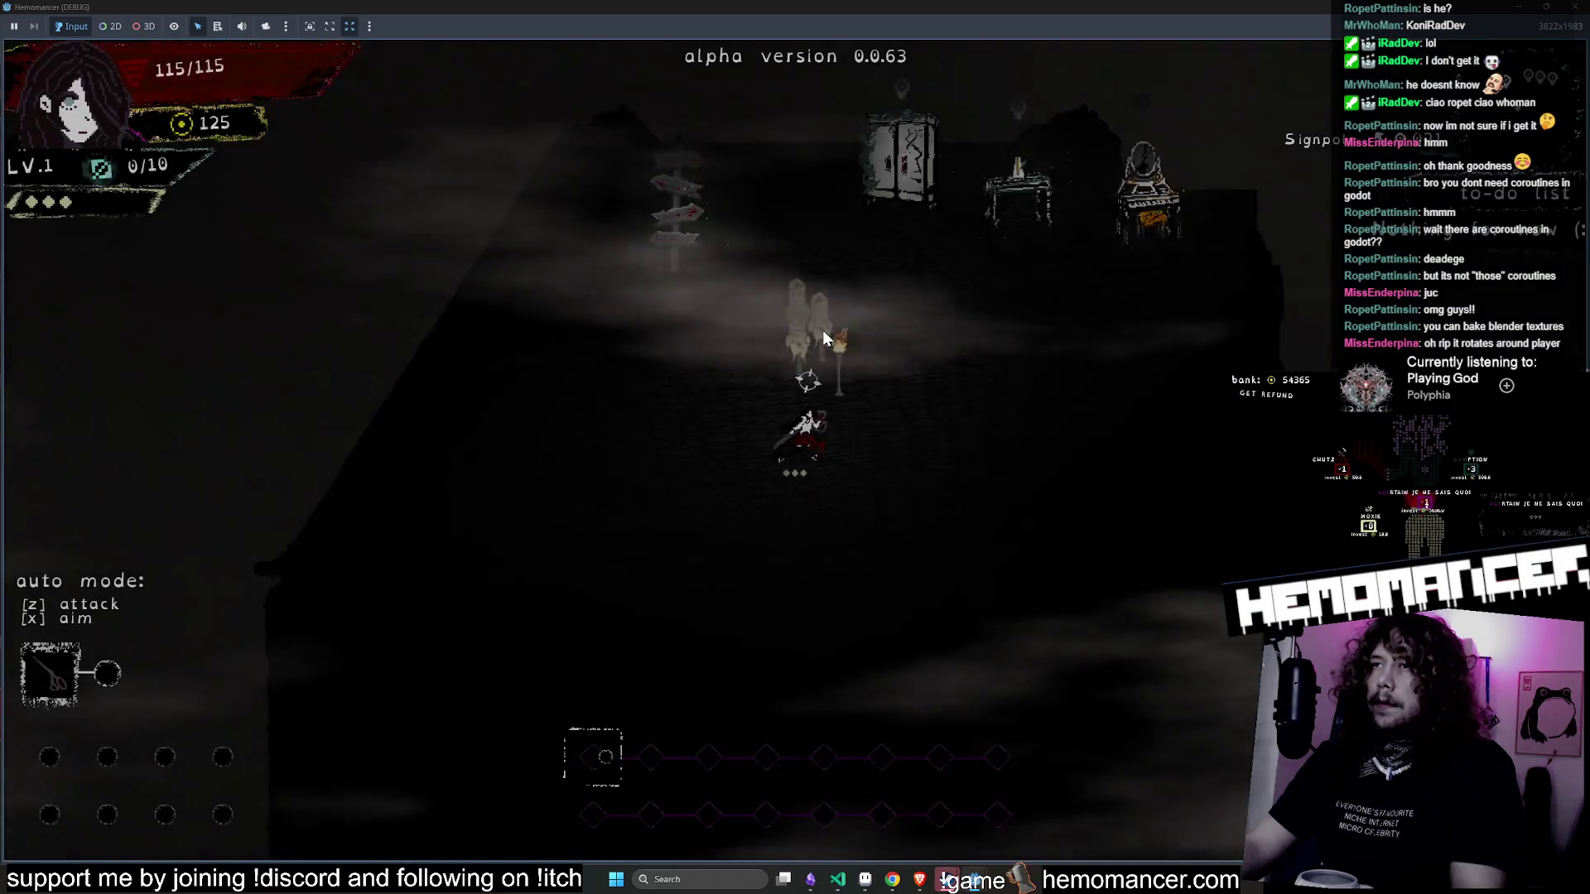
key(e)
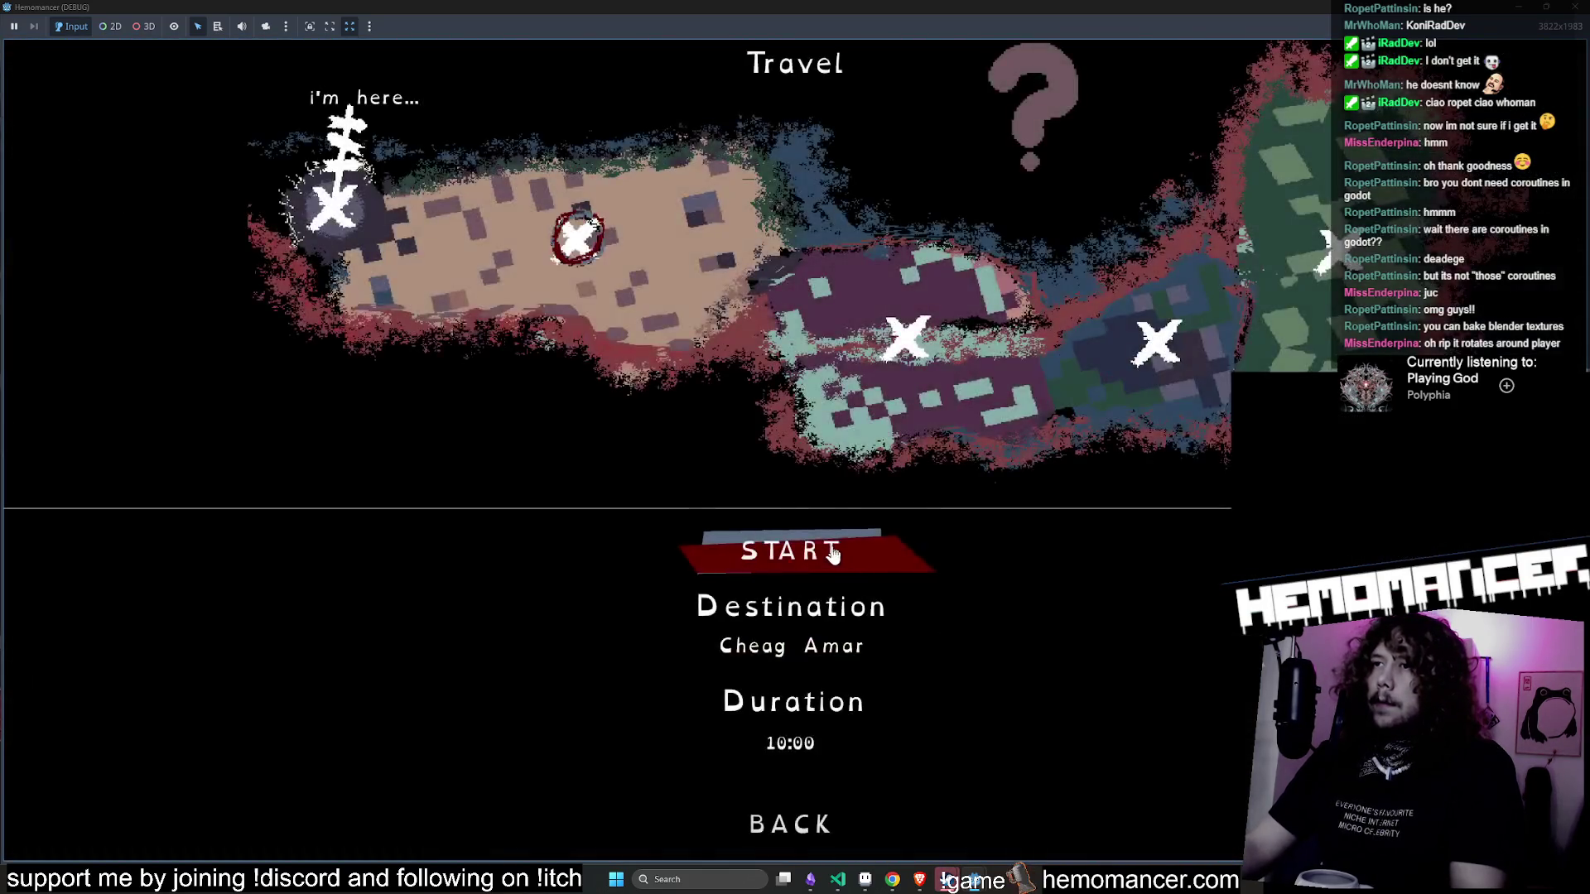
key(e)
key(w)
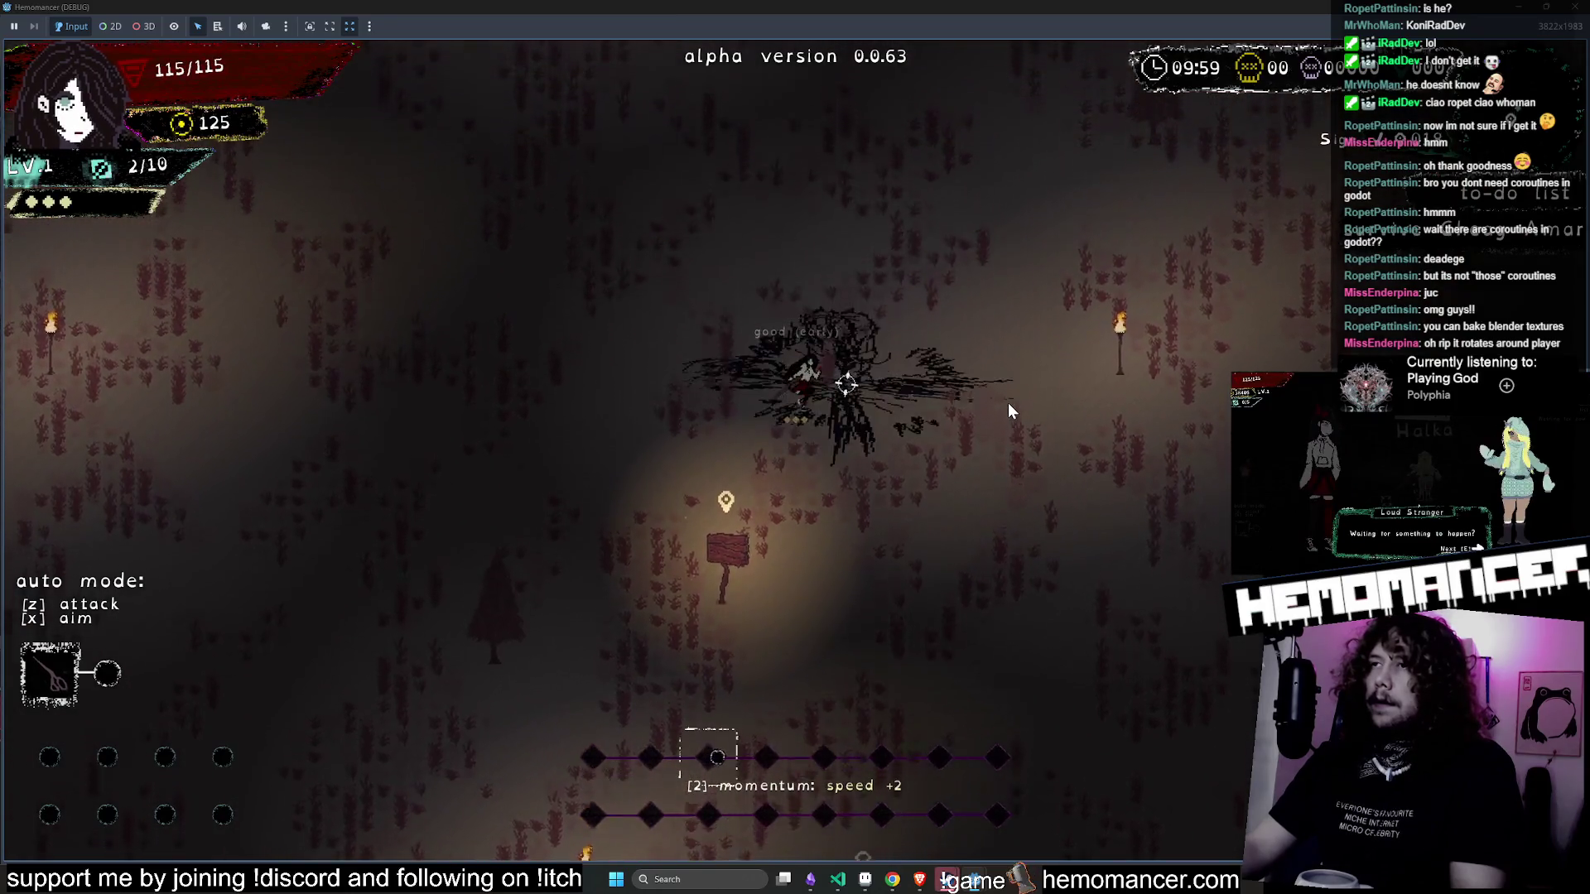
key(w)
key(d)
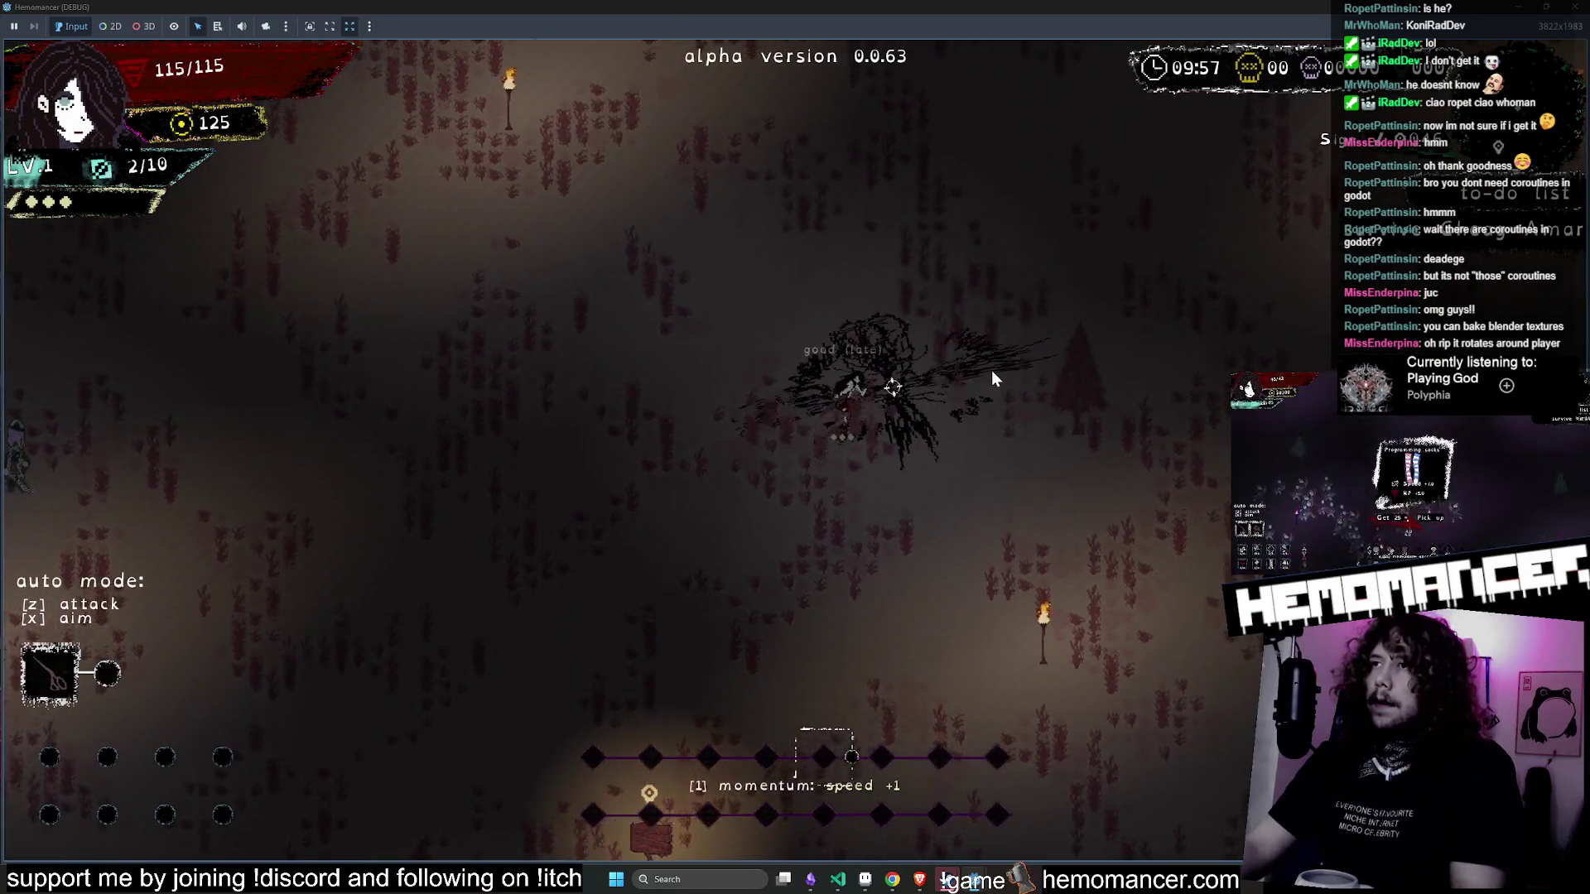
key(w)
key(d)
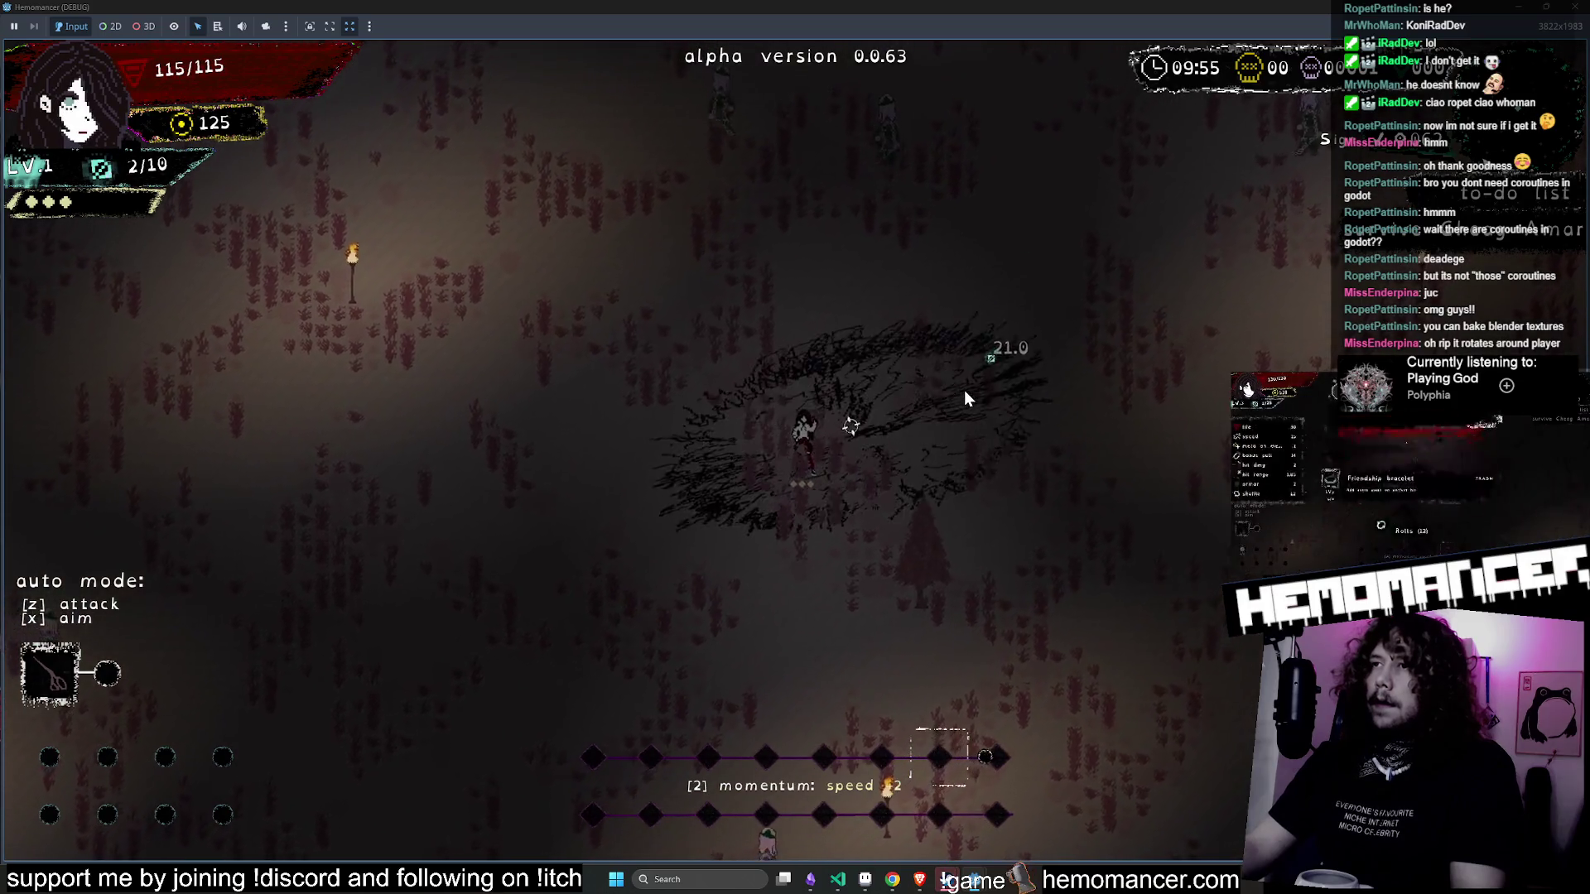
key(w)
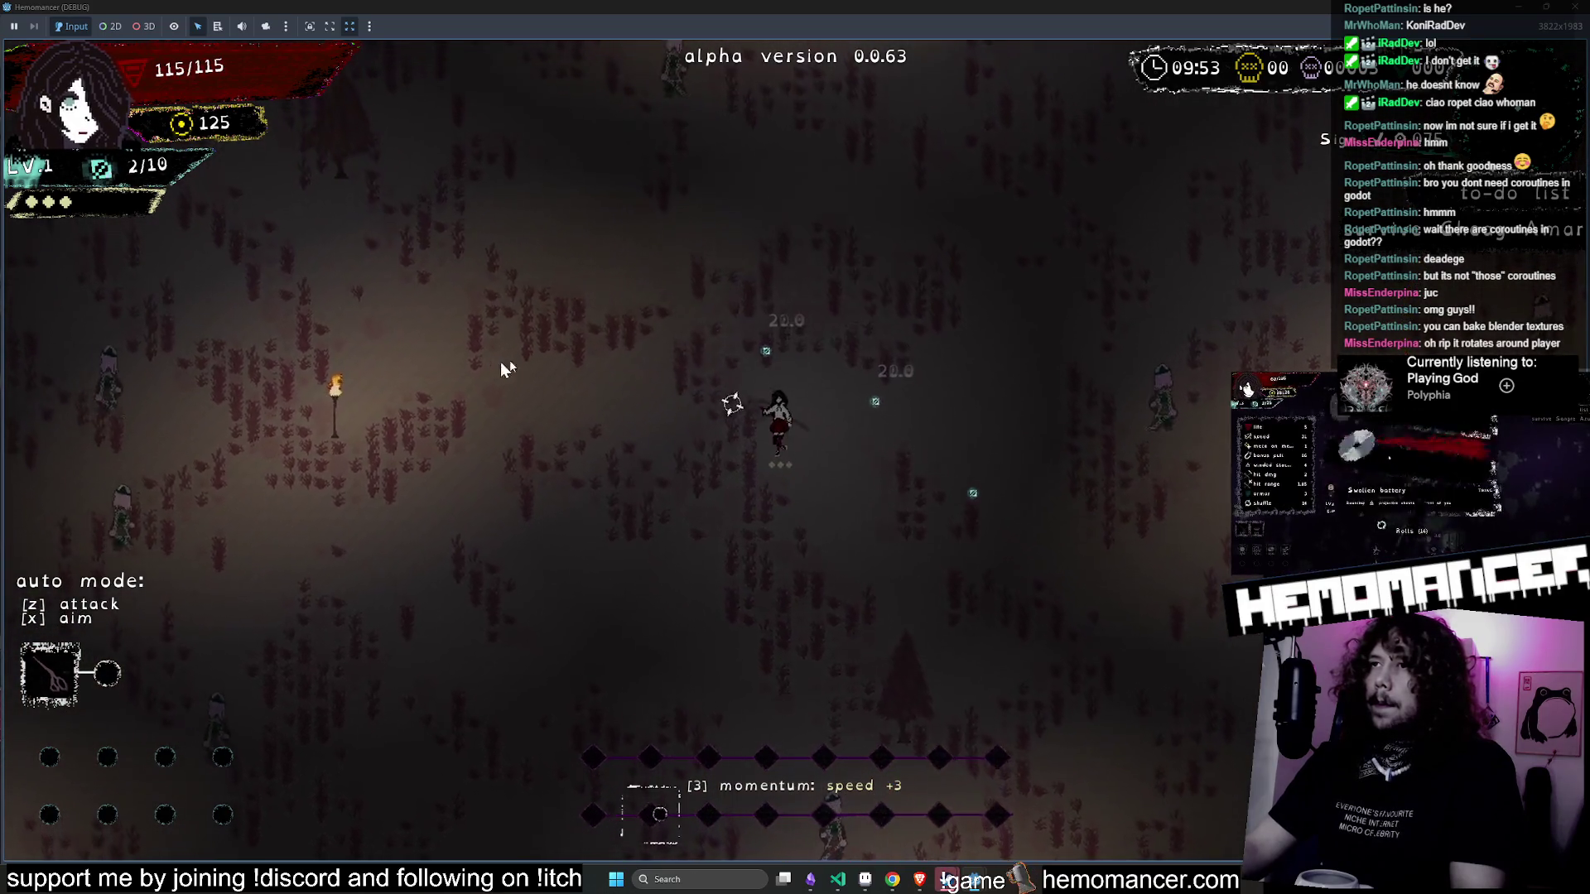
- Slash the forest enemies with the slow scissors attack, then quit and close the game window
key(a)
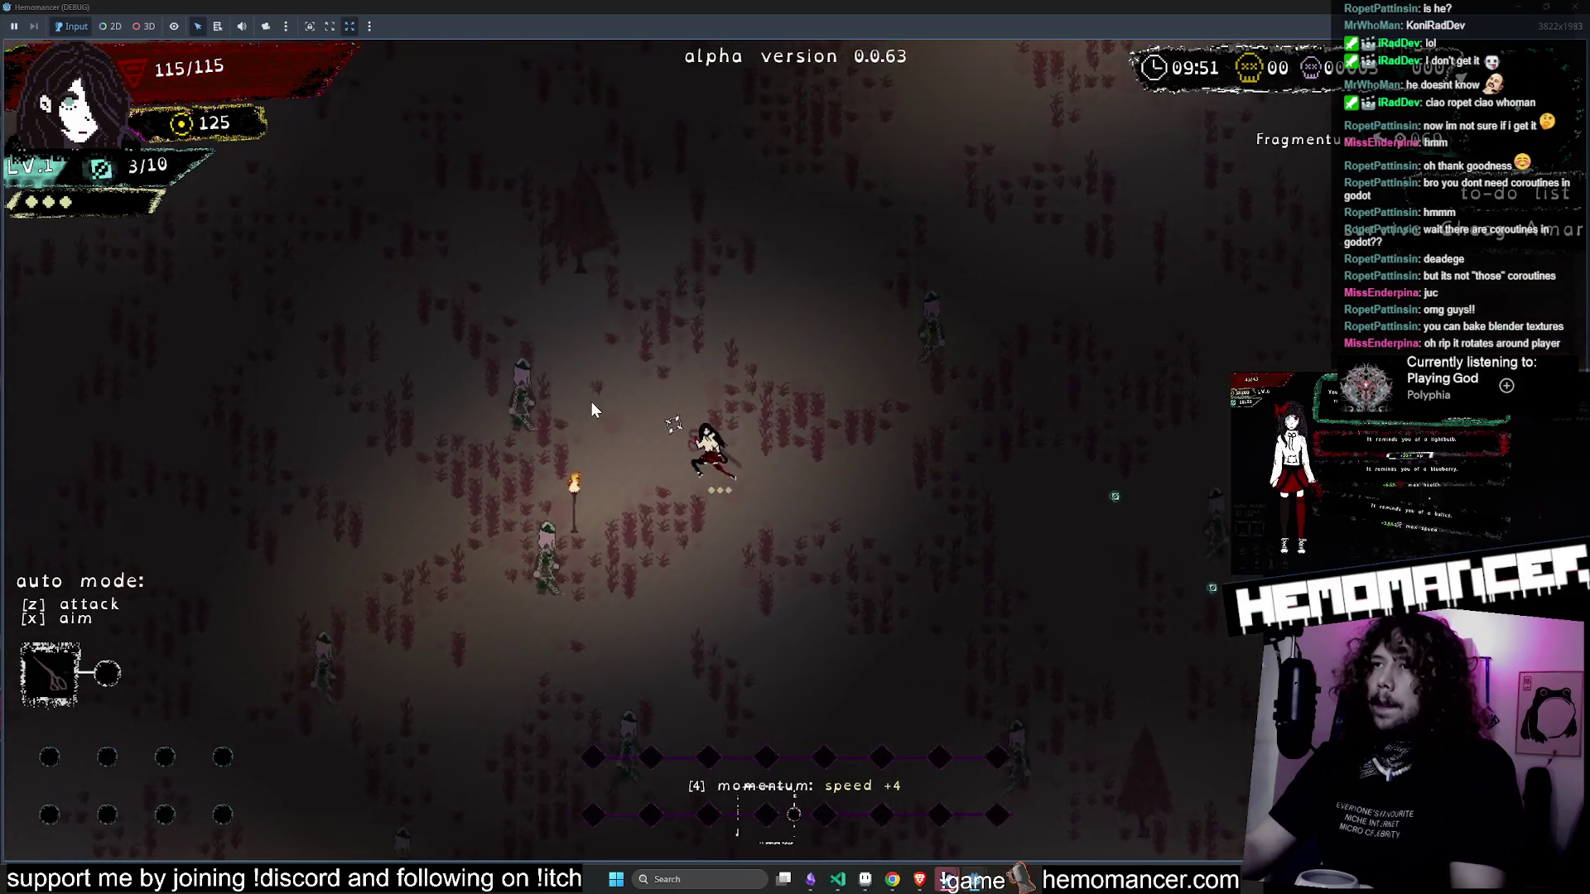
key(a)
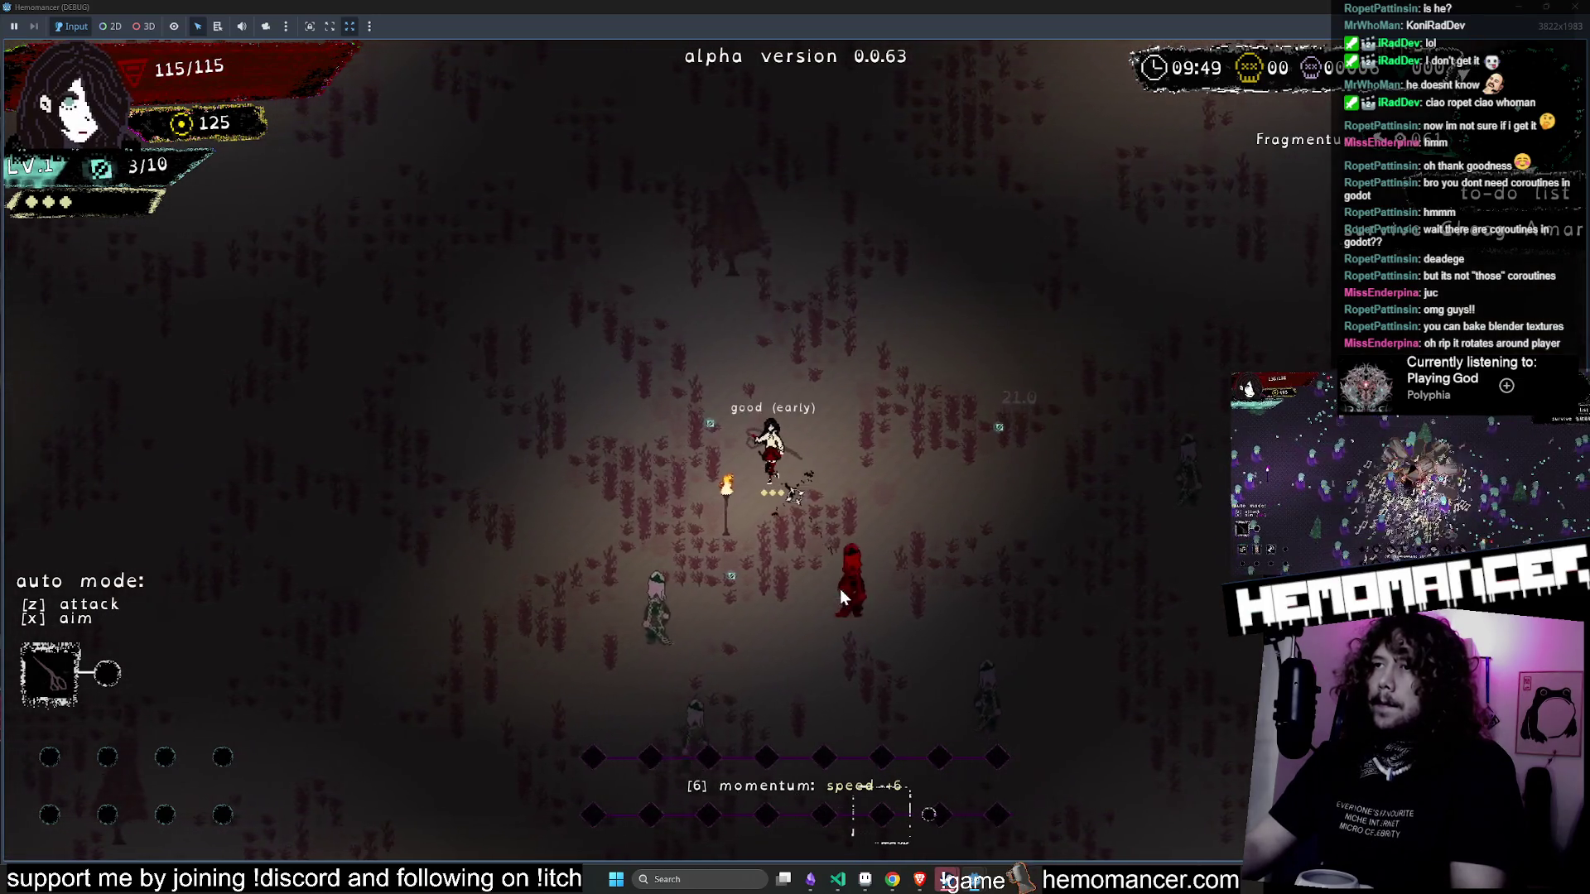
key(d)
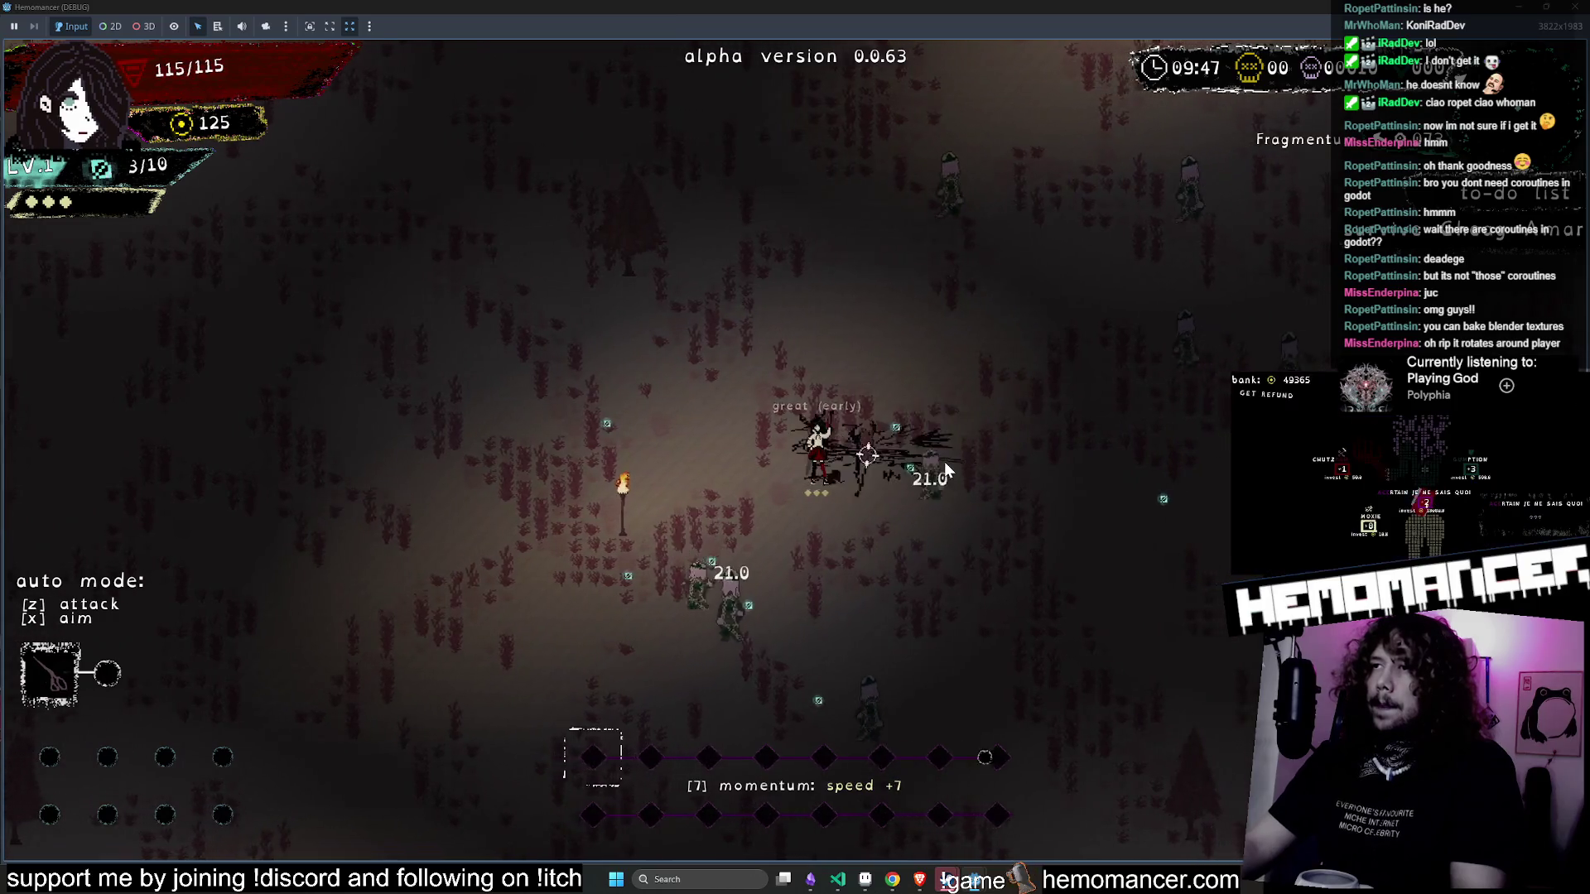
key(Escape)
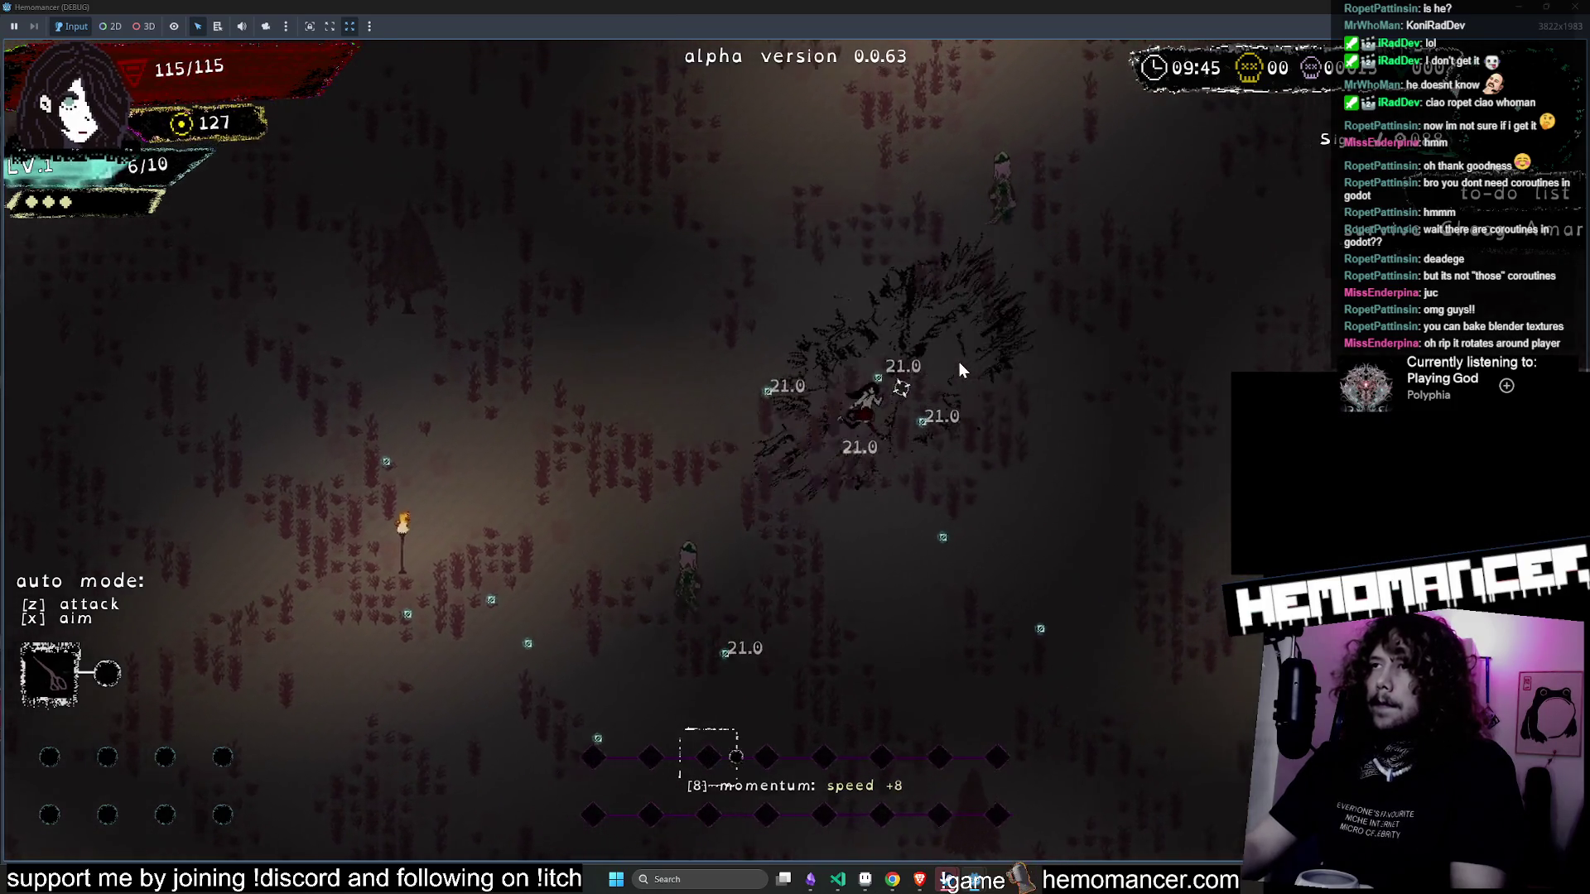
click(1581, 10)
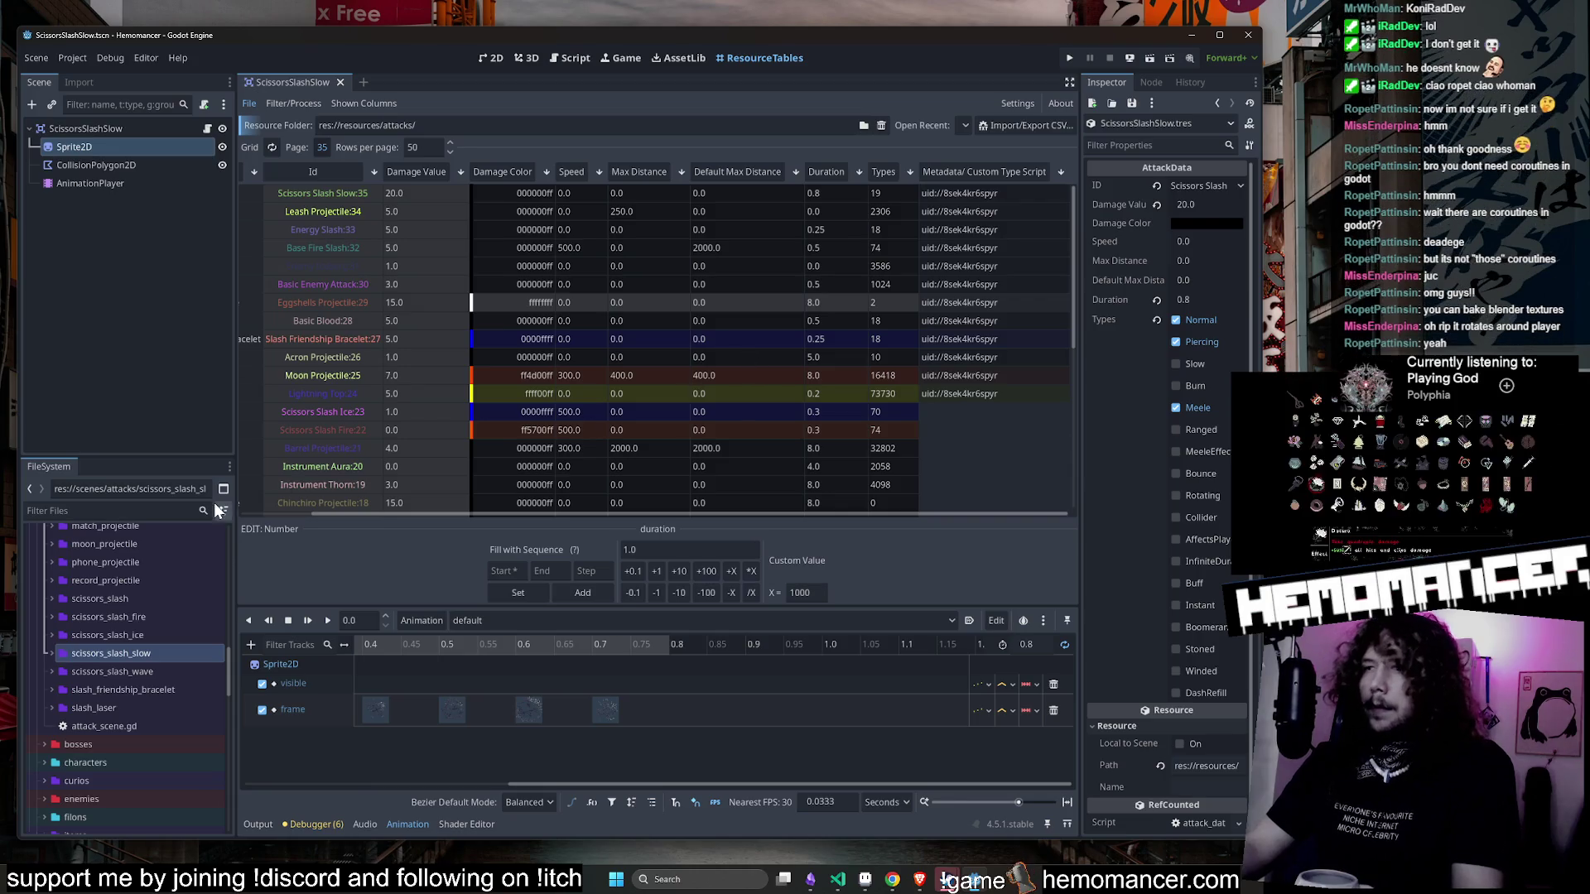
- Open attack_scene.gd, switch to main_weapon.gd, and select define_secondary_hit on line 71
double_click(143, 724)
click(281, 239)
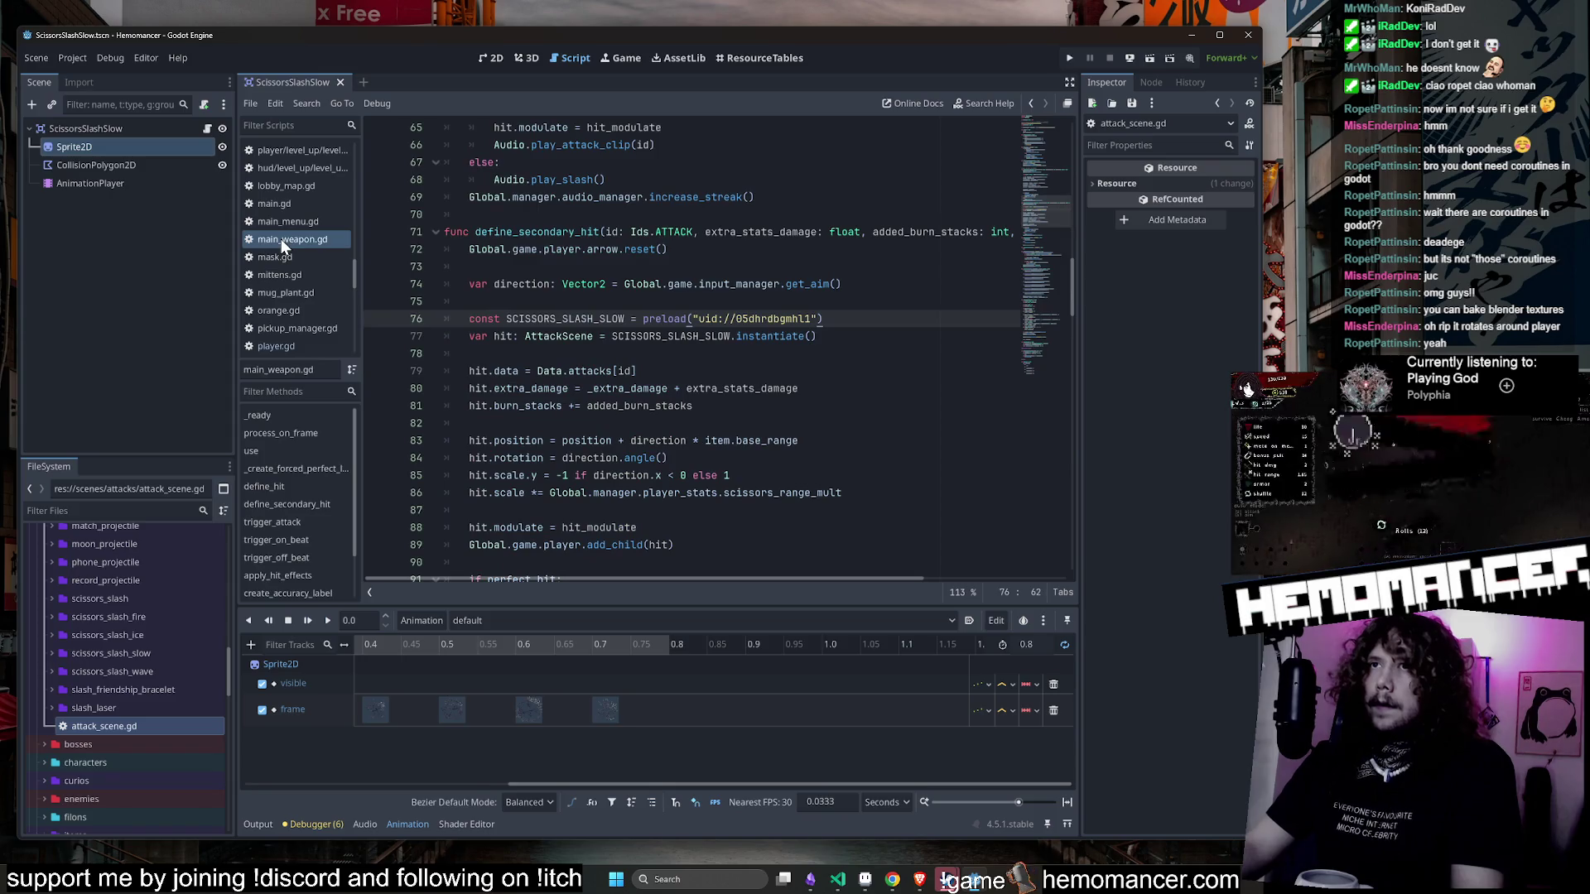
double_click(524, 232)
- Search VS Code for define_secondary_hit, viewing its main_weapon.gd definition and scissors.gd call, then return to Godot
click(837, 883)
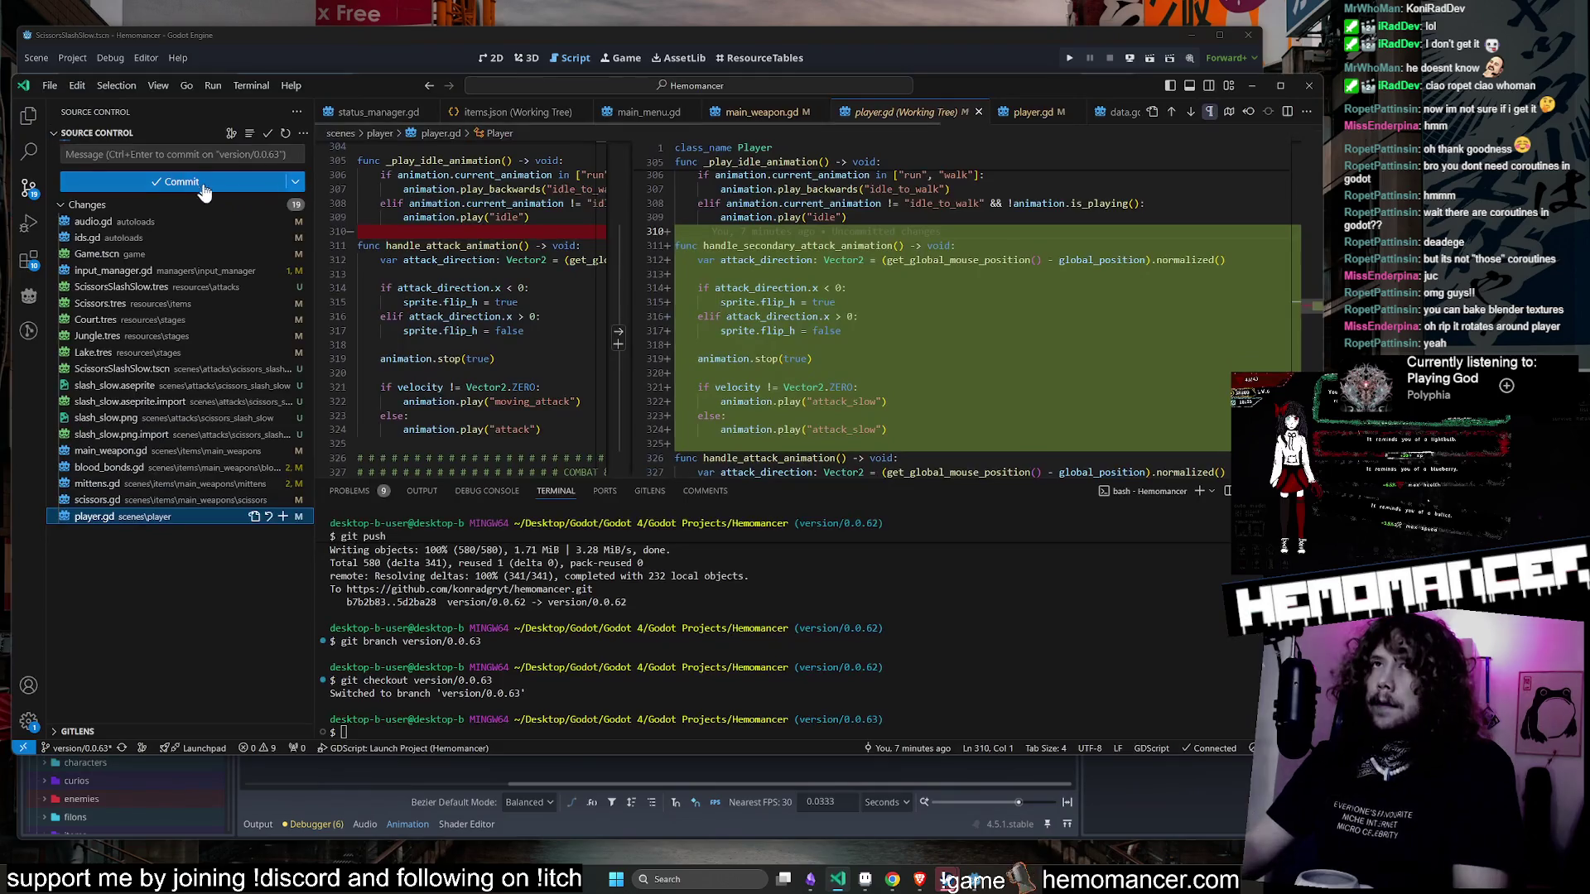
click(23, 154)
click(185, 326)
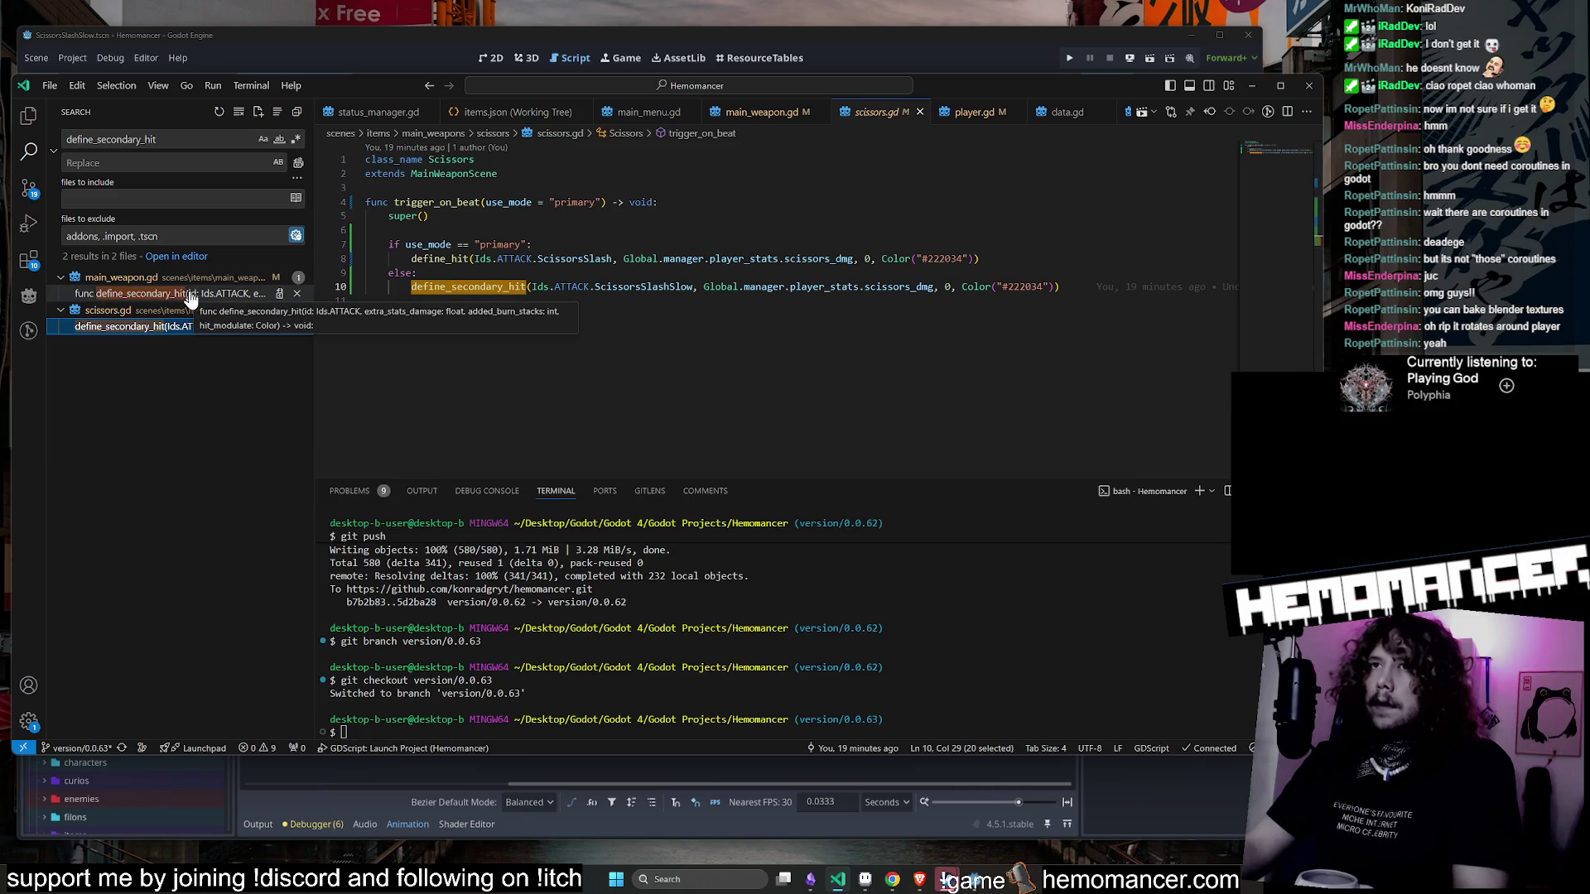
click(234, 295)
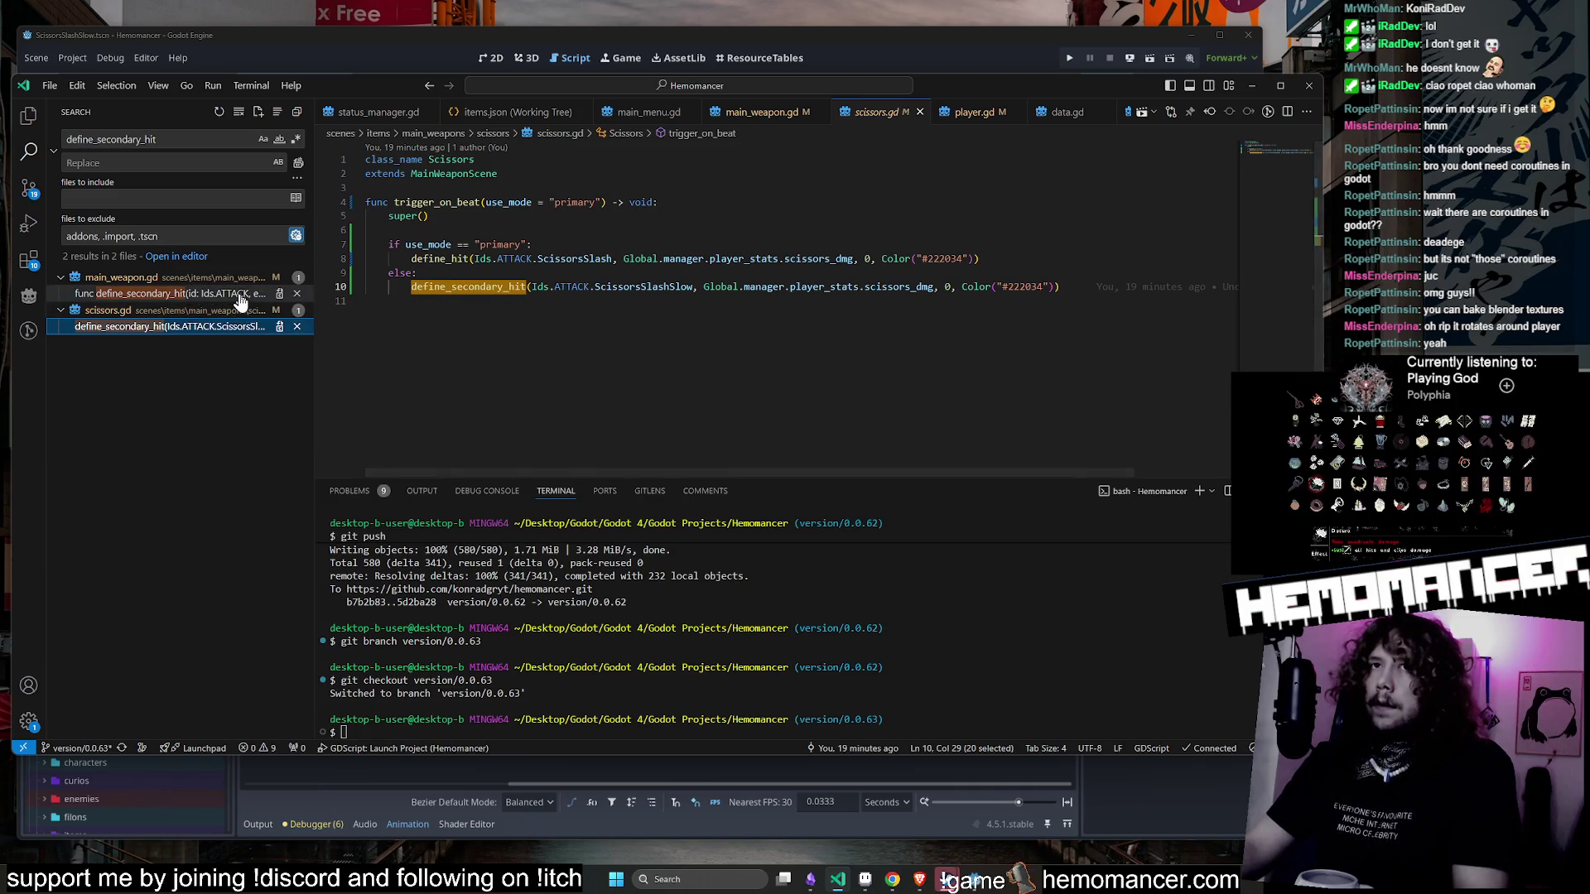
click(215, 327)
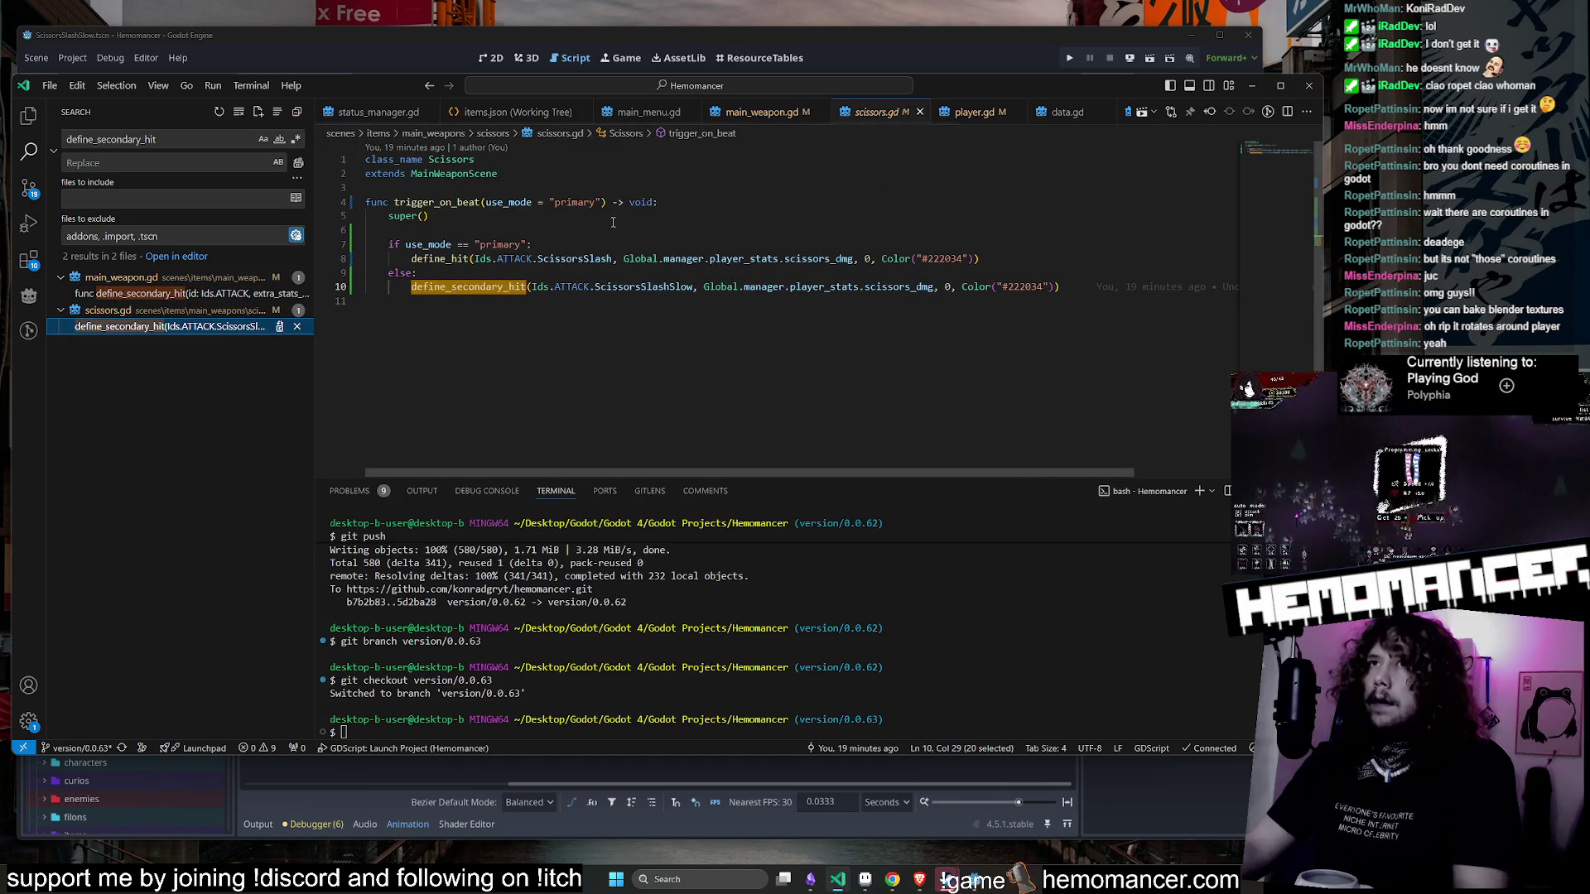
click(867, 50)
click(823, 252)
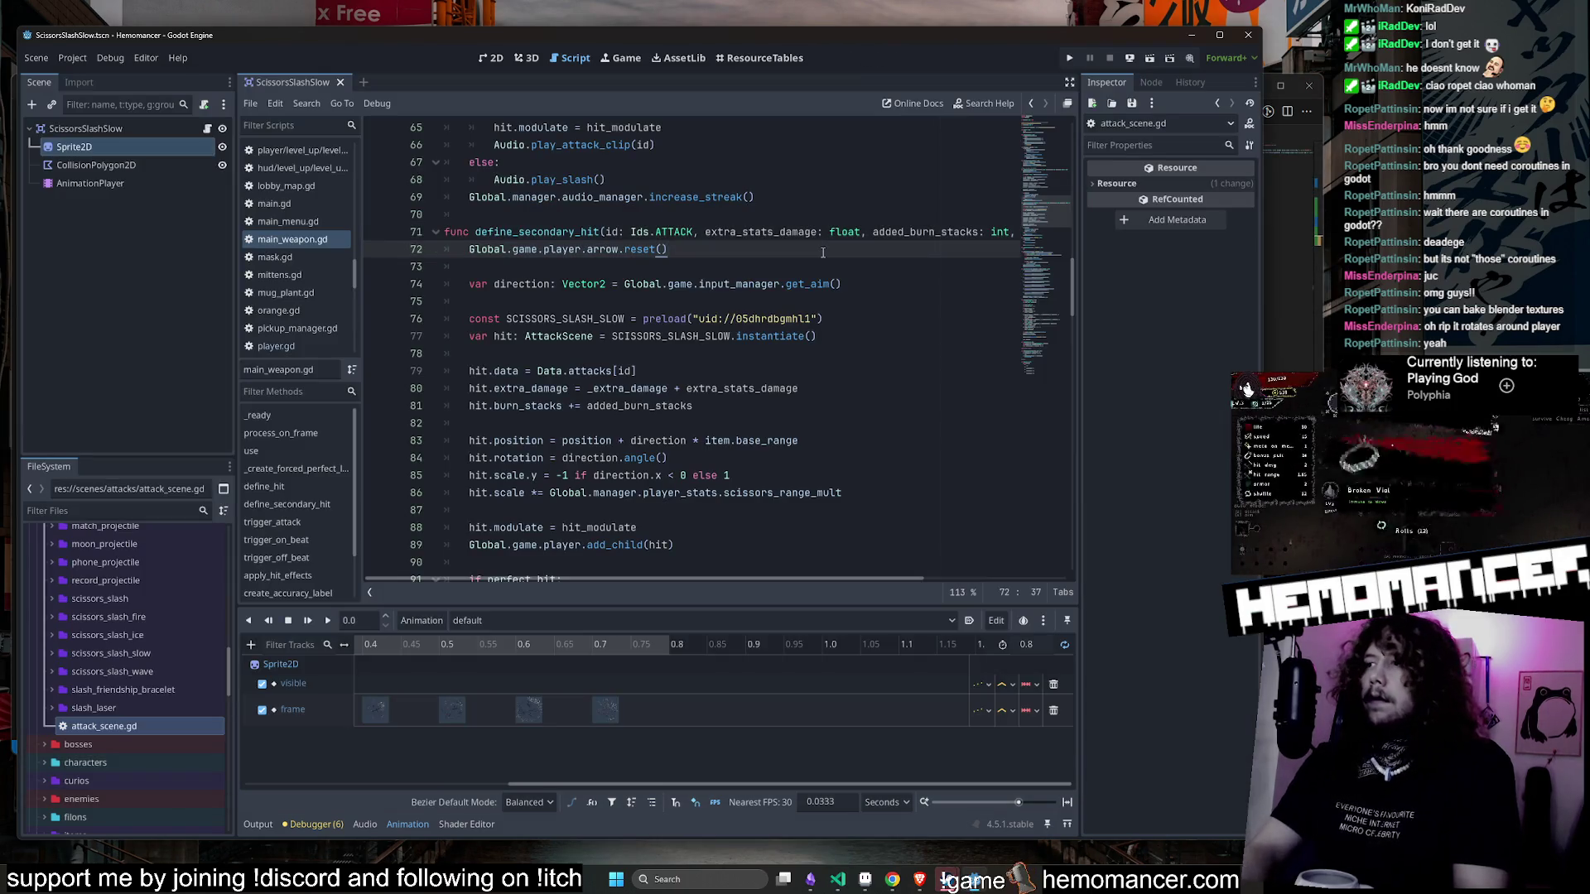
- Open scissors.gd and cut the define_secondary_hit call out of the else branch, tidying blank lines
key(ctrl+alt+o)
text(scissors.gd)
key(Return)
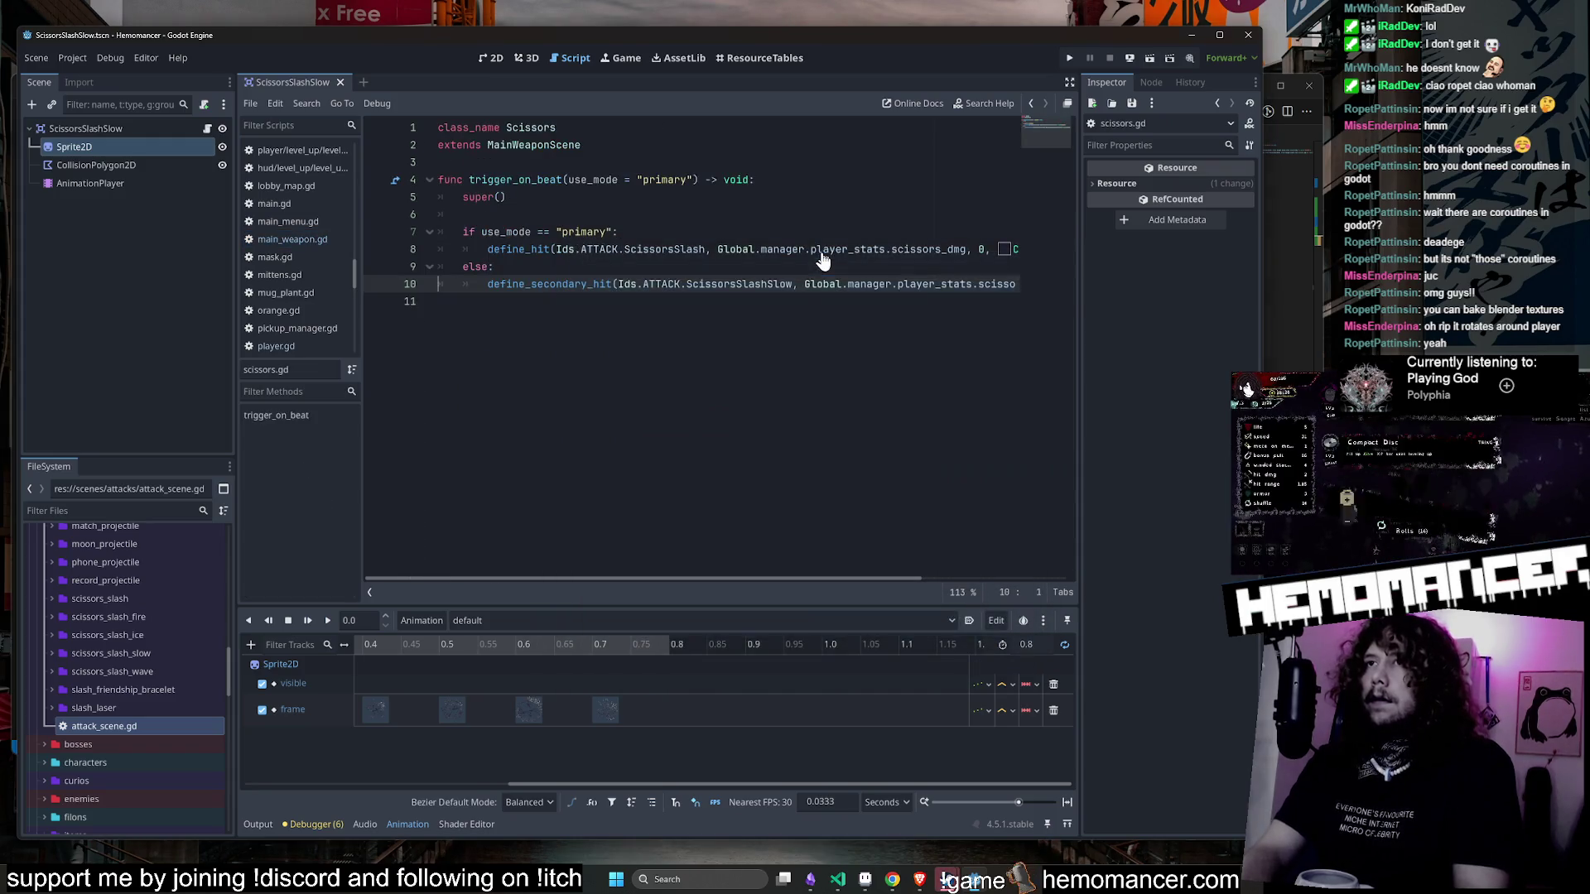
click(518, 267)
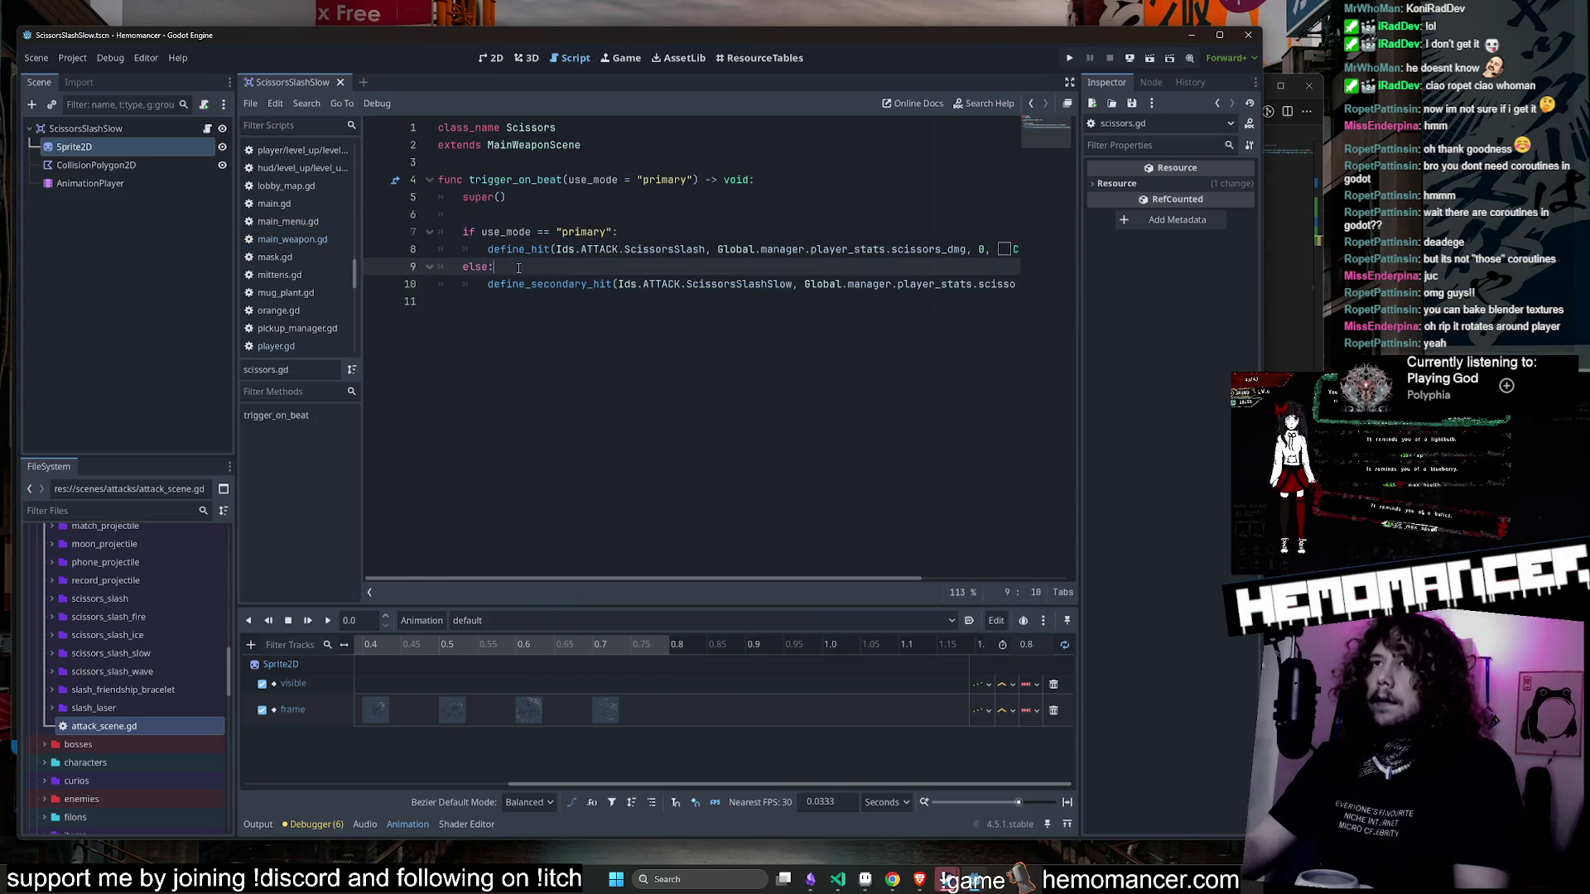
key(Return)
key(Return)
key(Return)
key(Up)
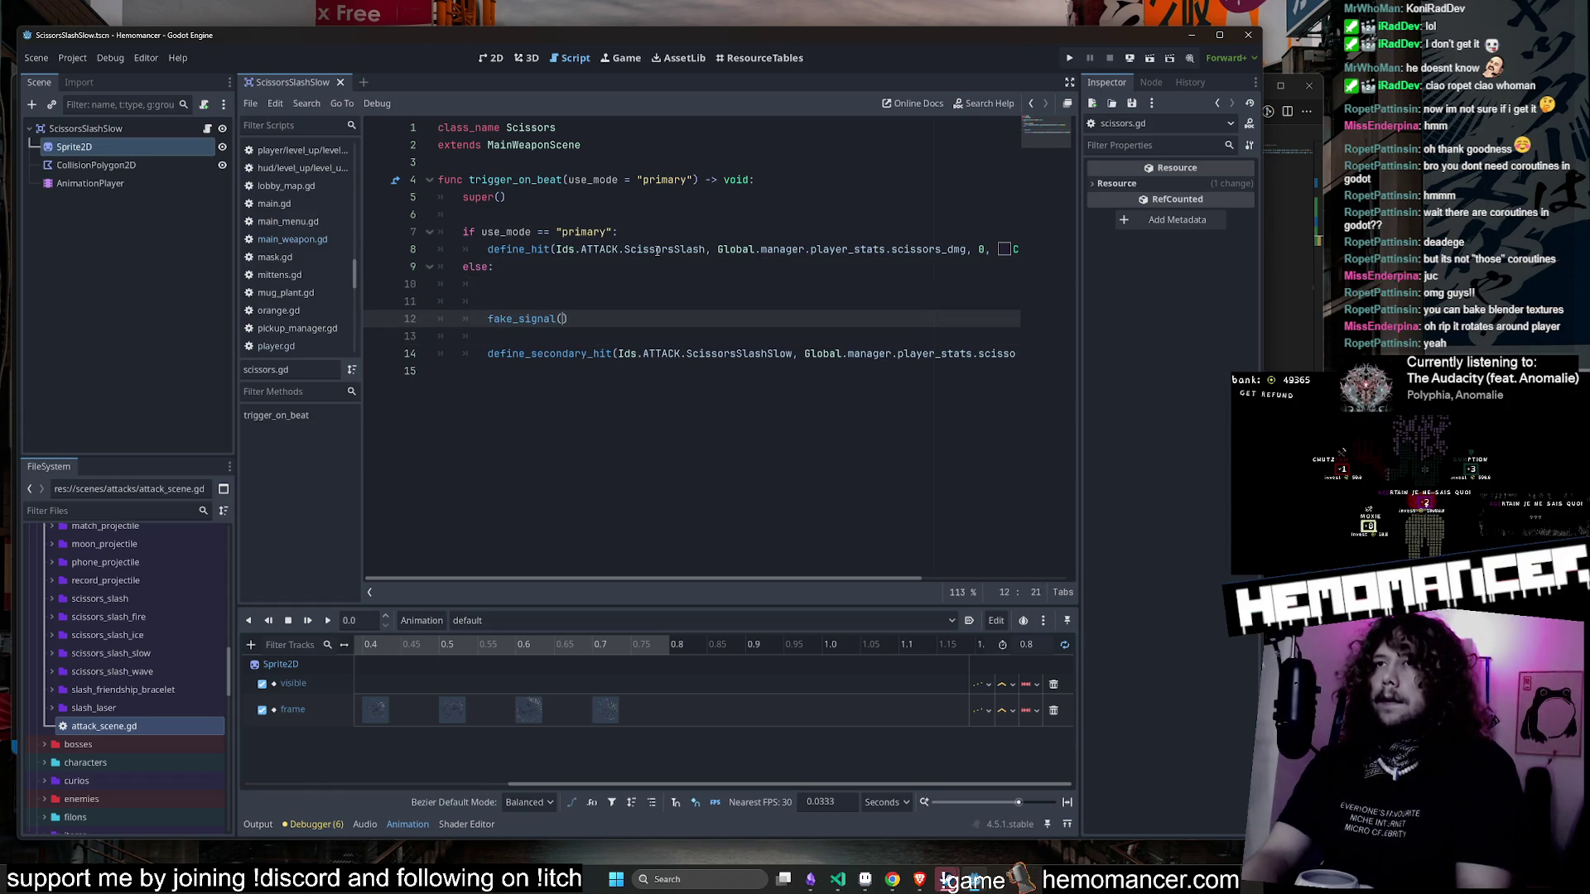
click(563, 286)
key(Delete)
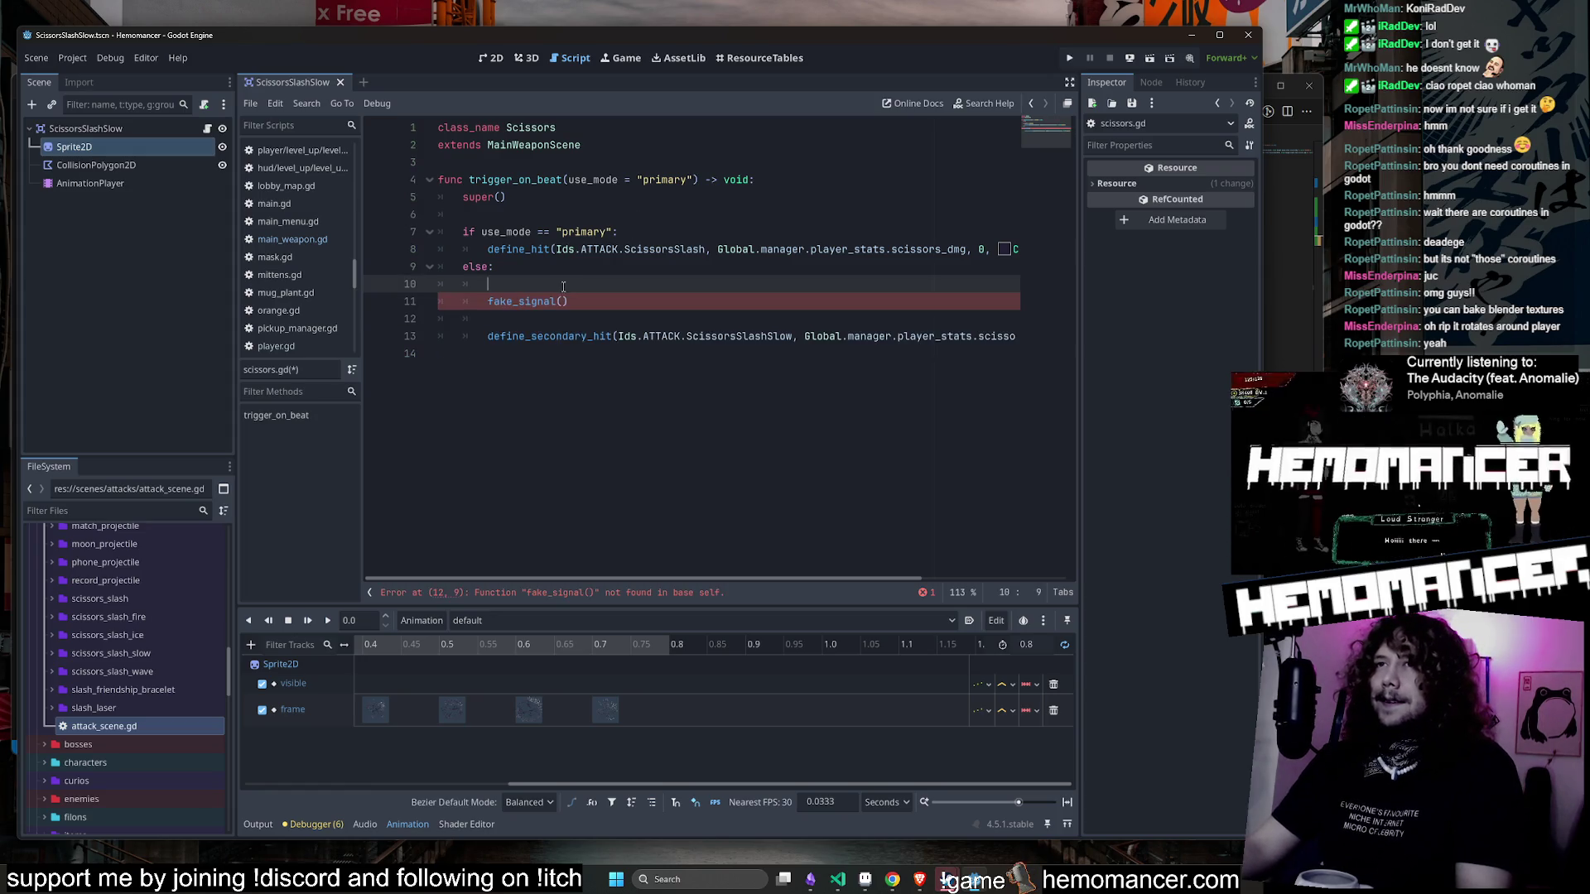
key(ctrl+shift+k)
click(547, 303)
drag(556, 301, 472, 389)
key(BackSpace)
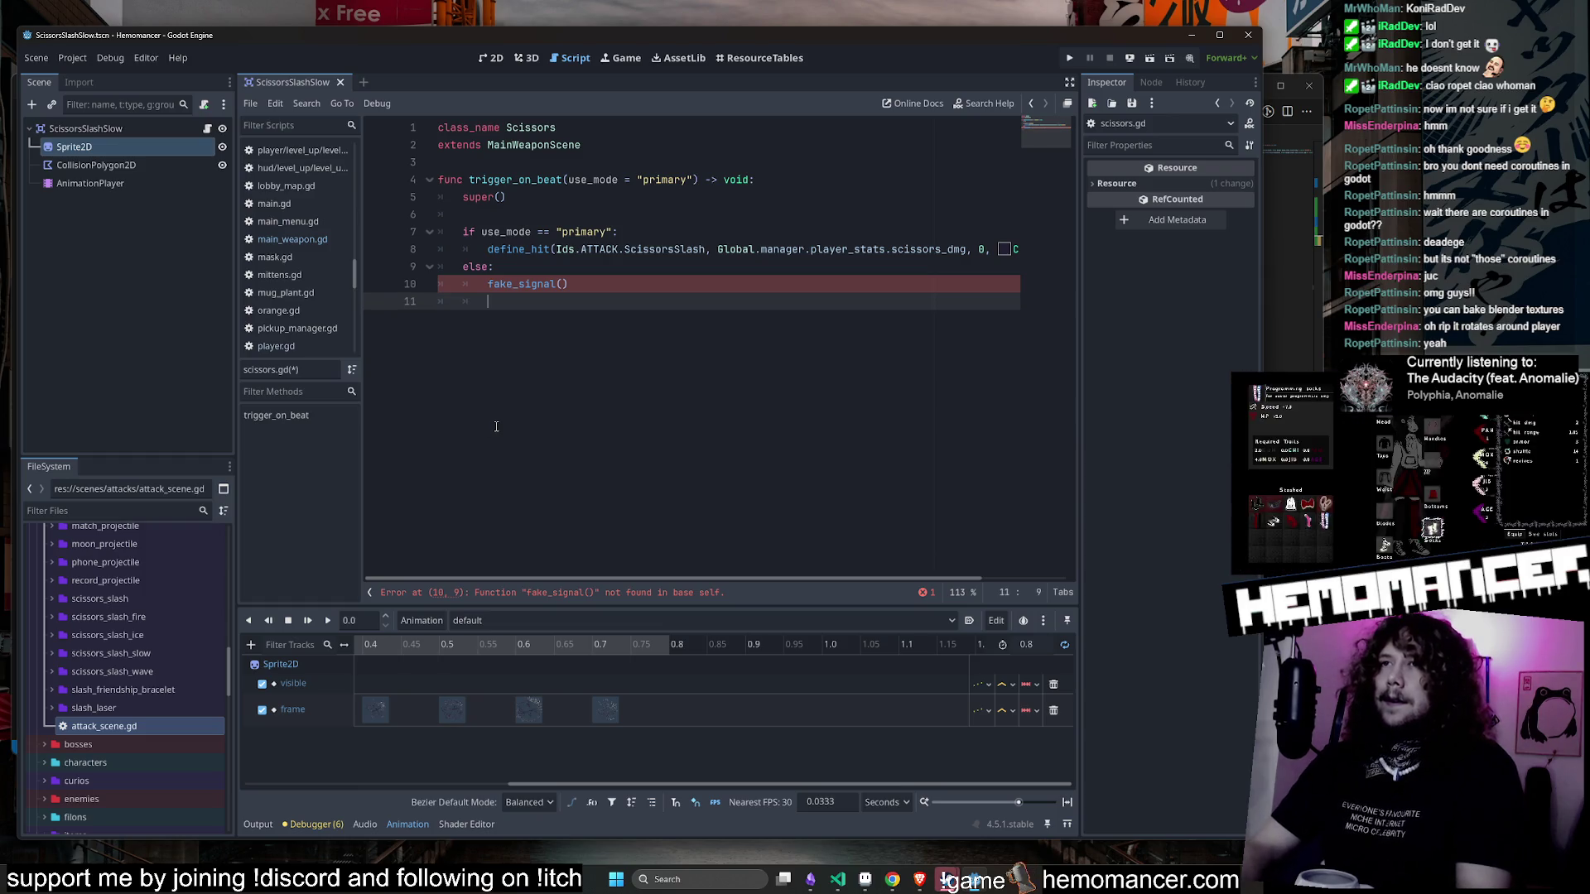
- Call fake_signal_callback() in the else branch and define that function with the pasted define_secondary_hit call, then save
key(Up)
key(Left)
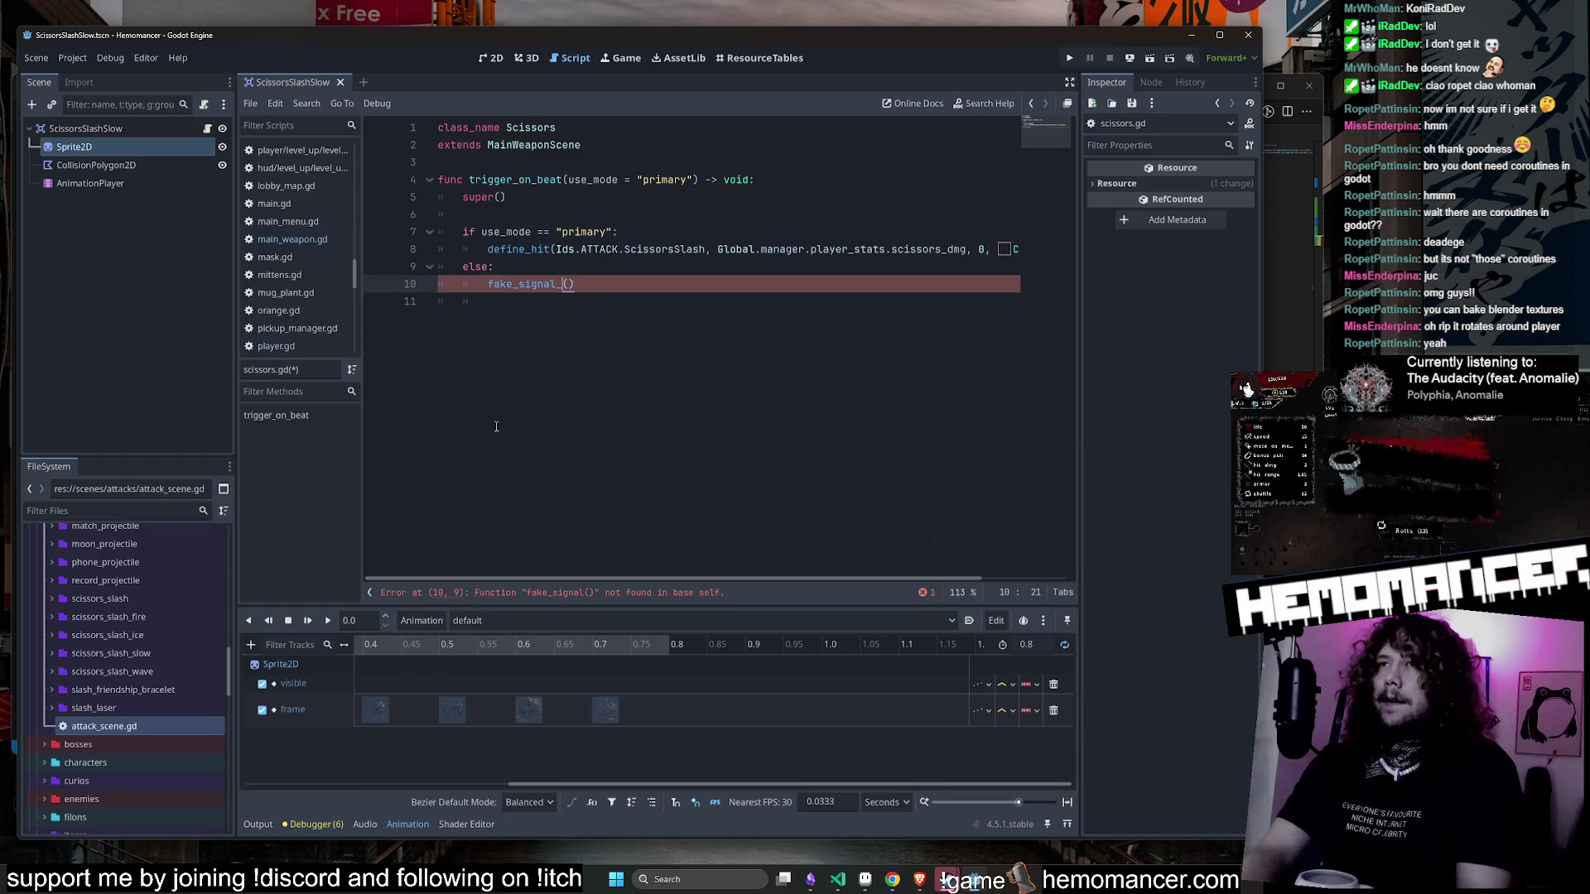
text(_callback)
key(Down)
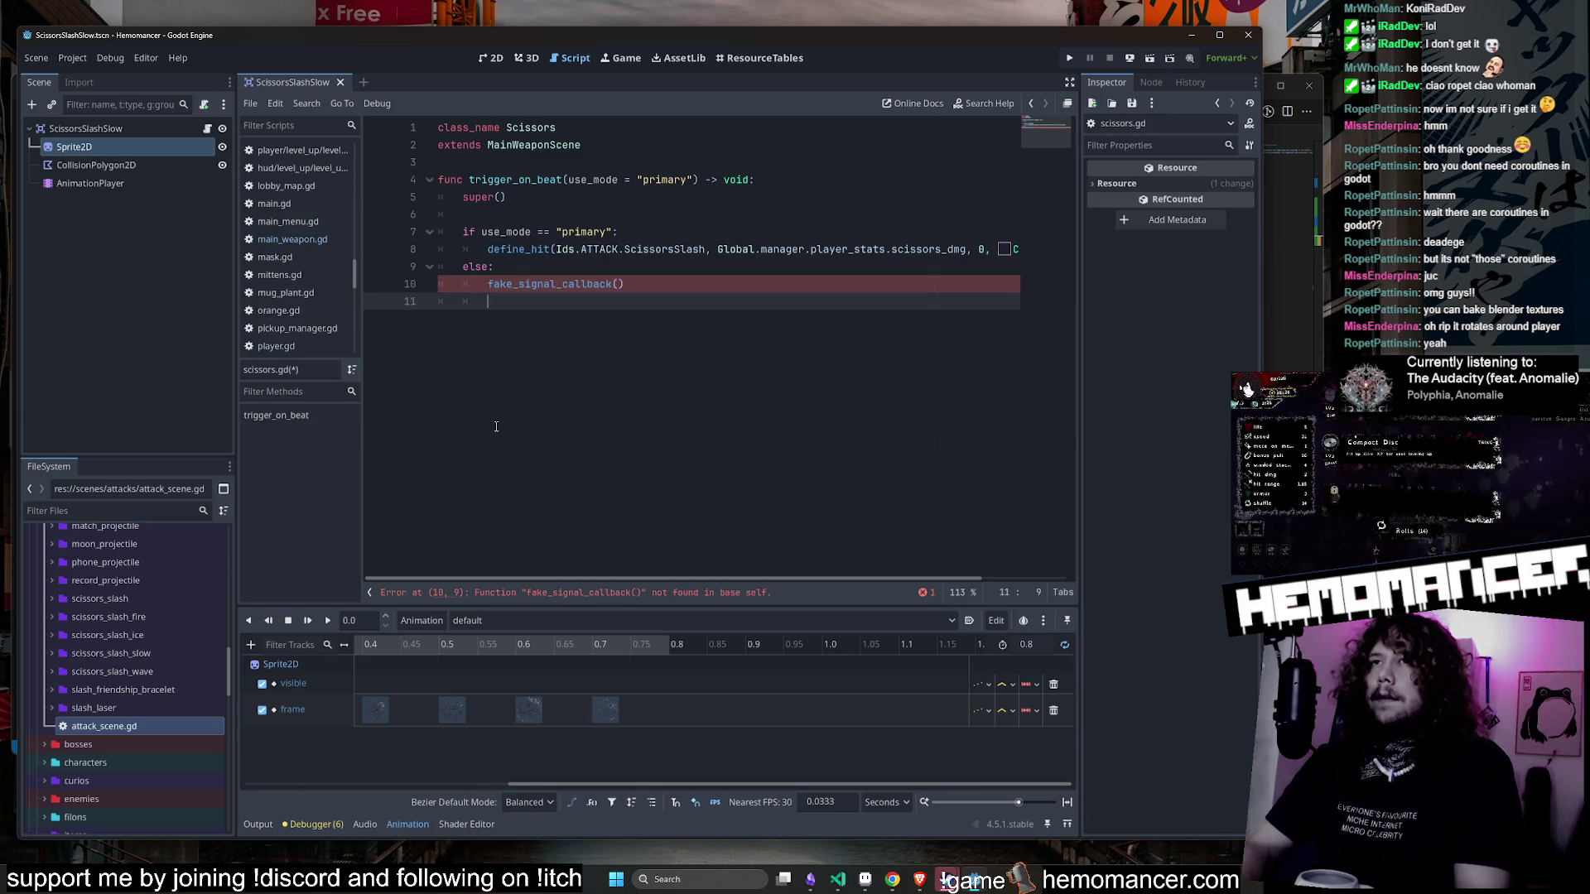
key(Return)
key(Return)
key(Return)
text(func)
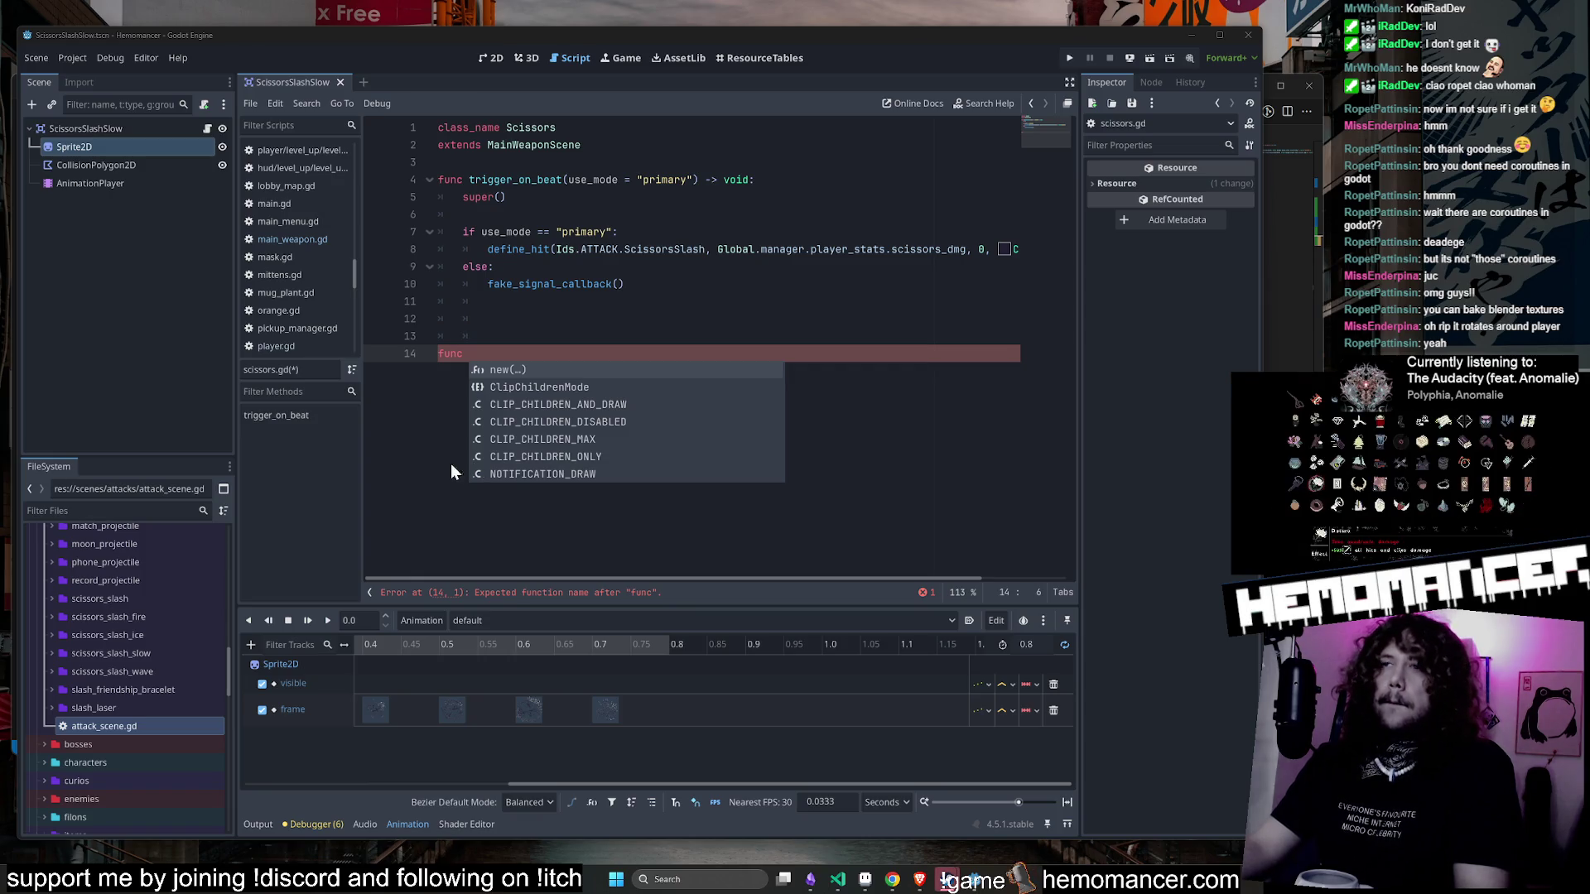
click(538, 351)
text(fake)
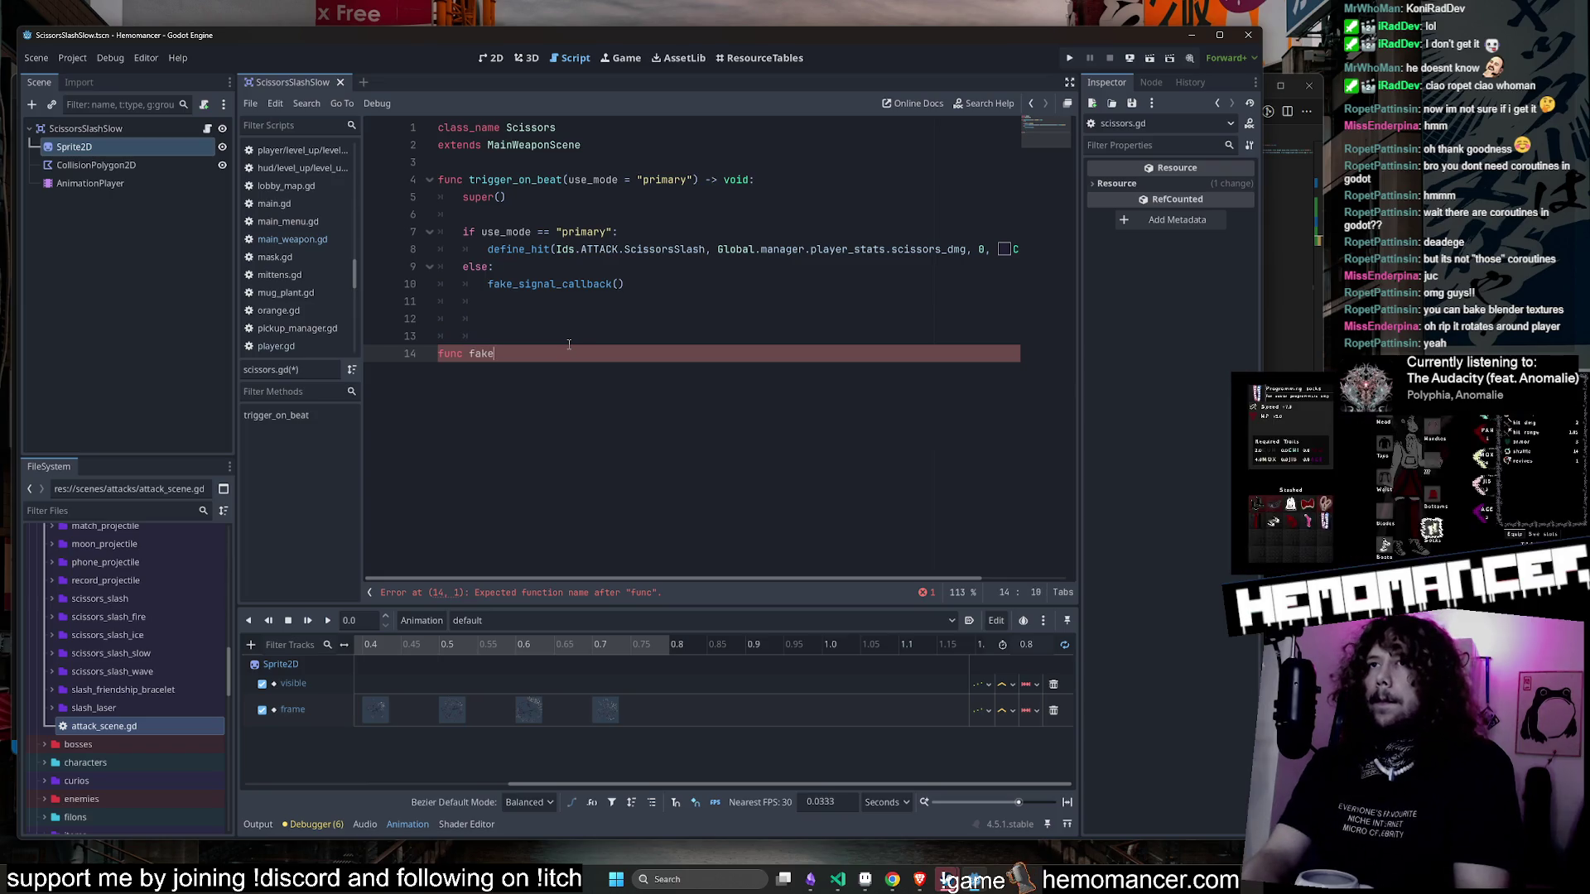
text(_signal_callback():)
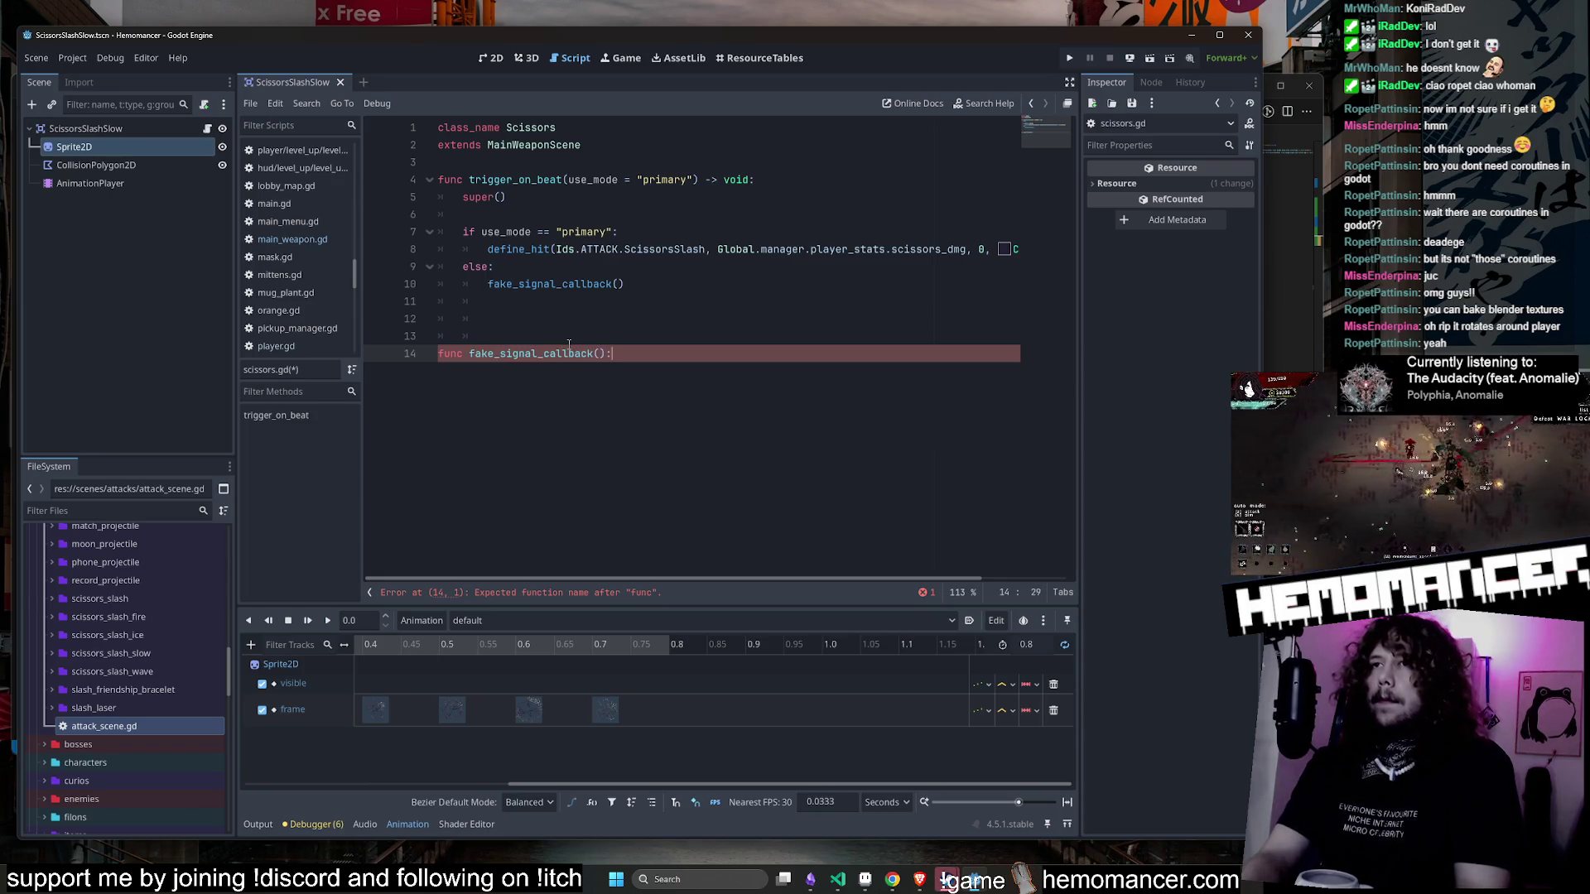
key(Return)
key(ctrl+v)
key(ctrl+s)
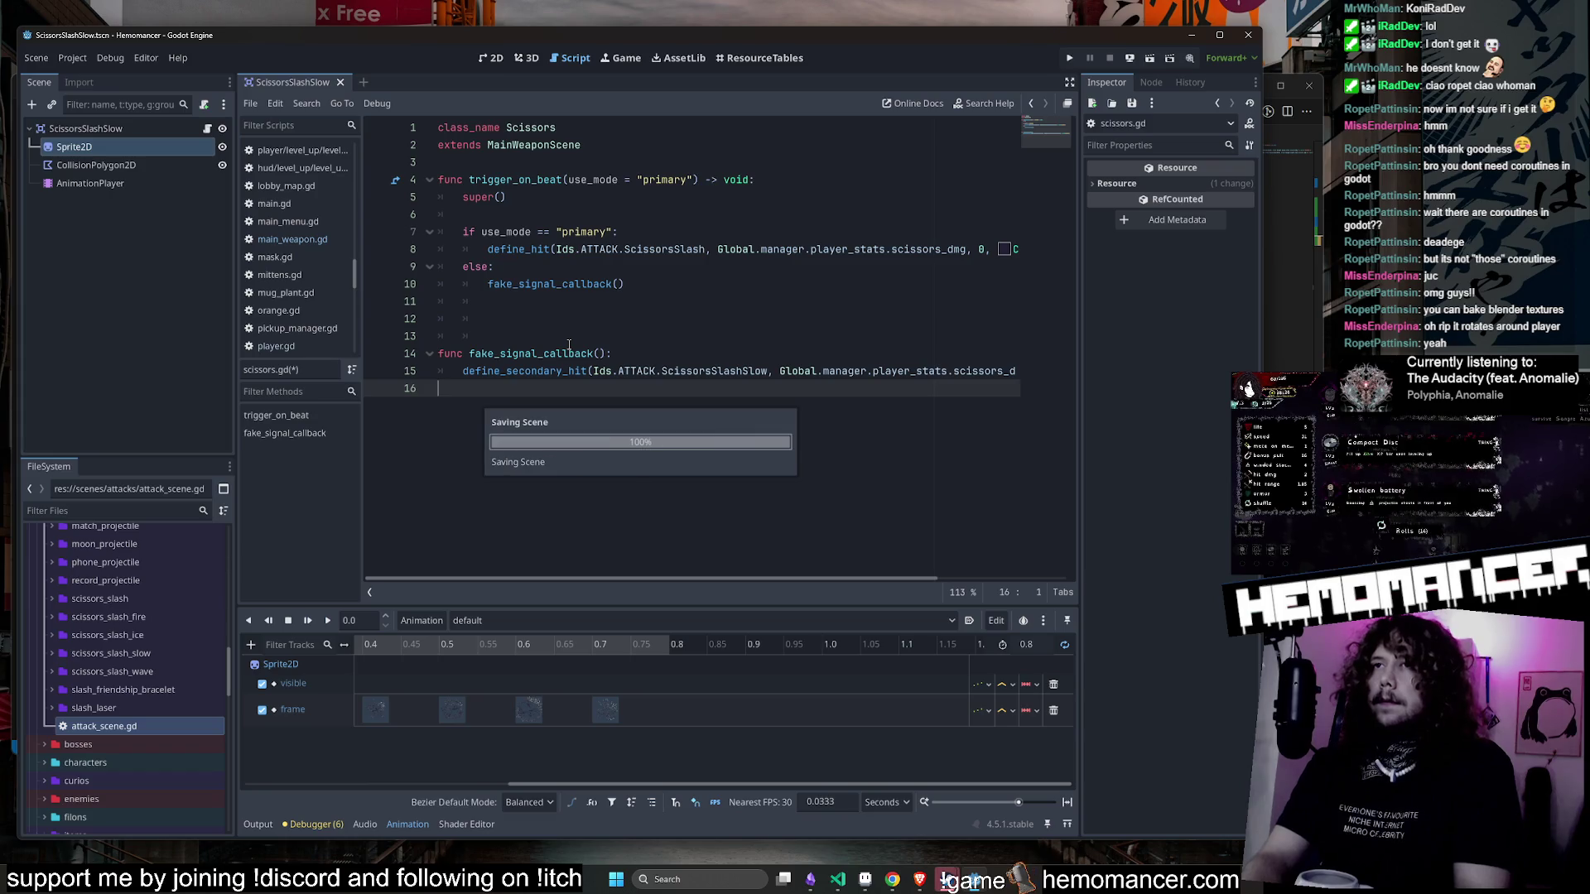
- Rename the new function and its call on line 10 to _on_fake_signal_callback
key(Up)
key(Up)
key(Right)
key(Right)
key(Right)
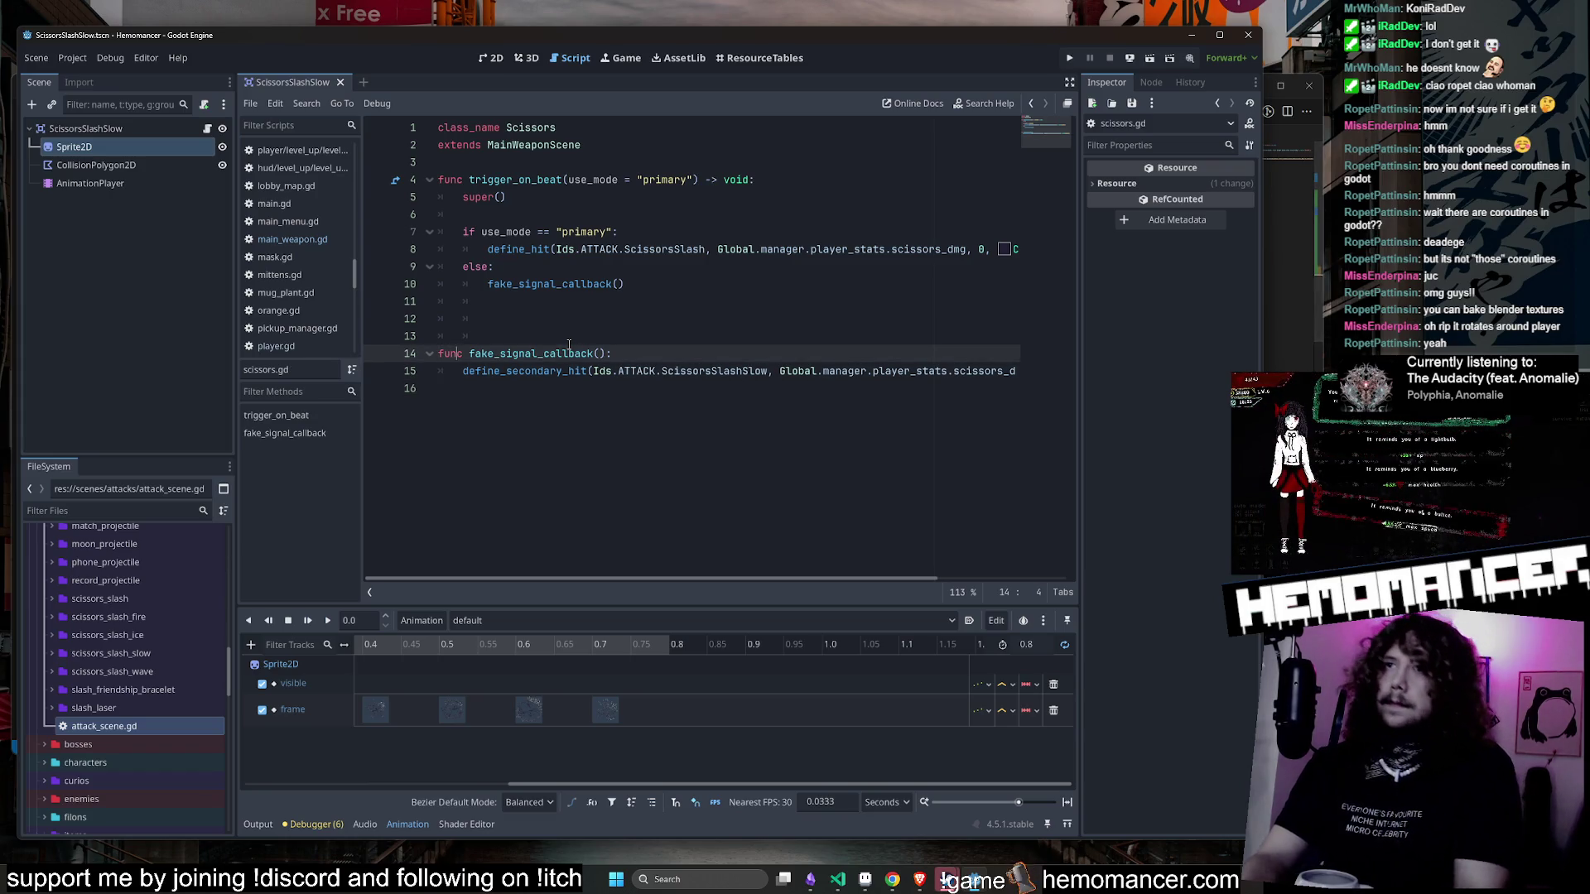
text(_on)
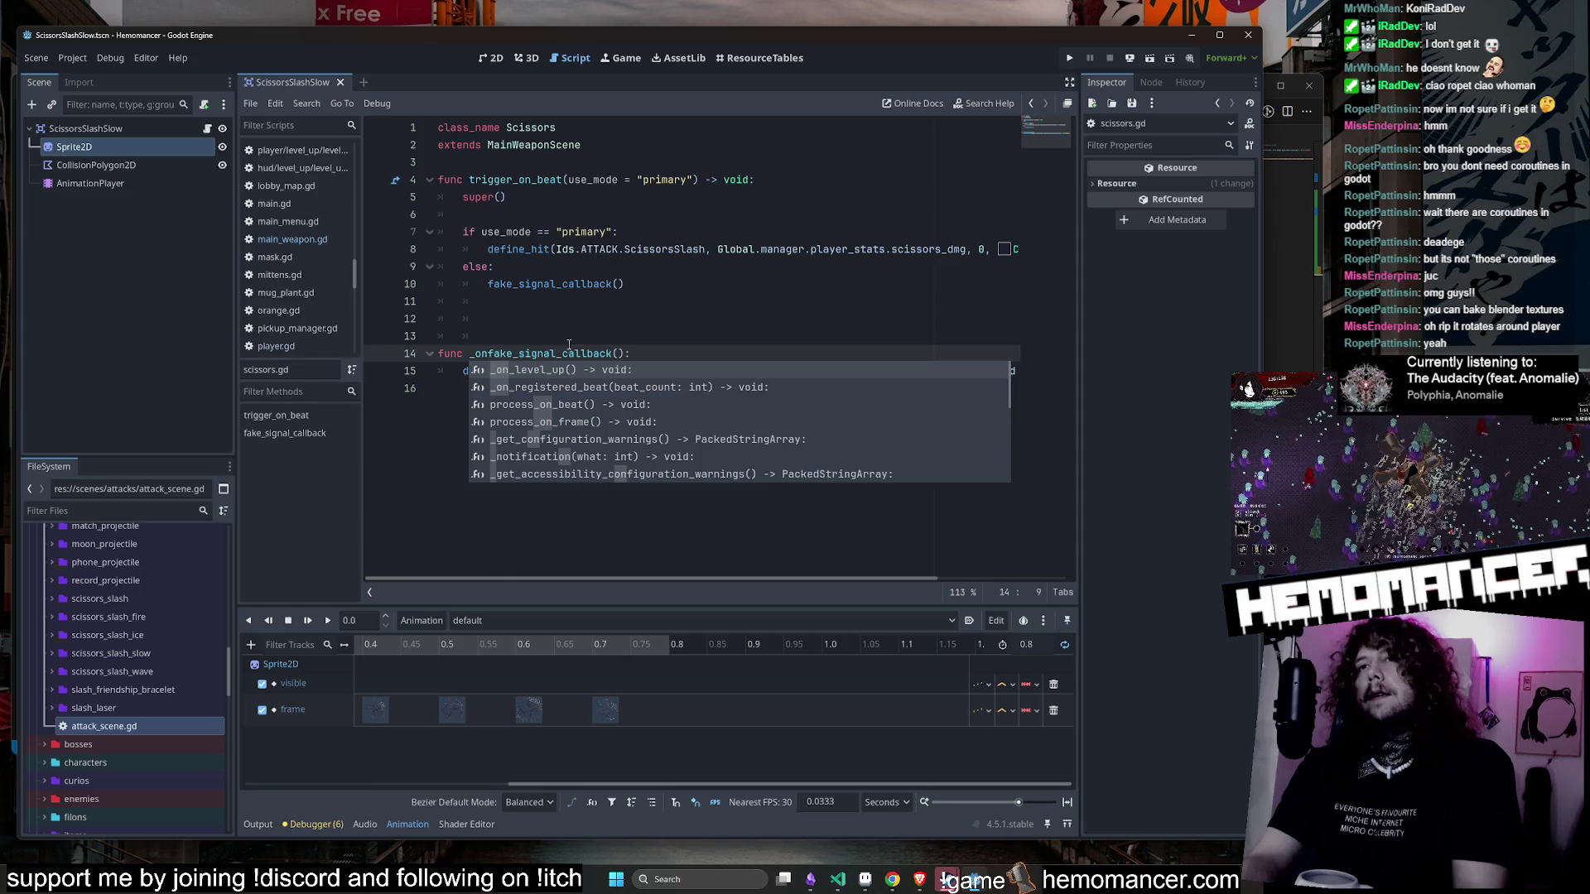
text(_)
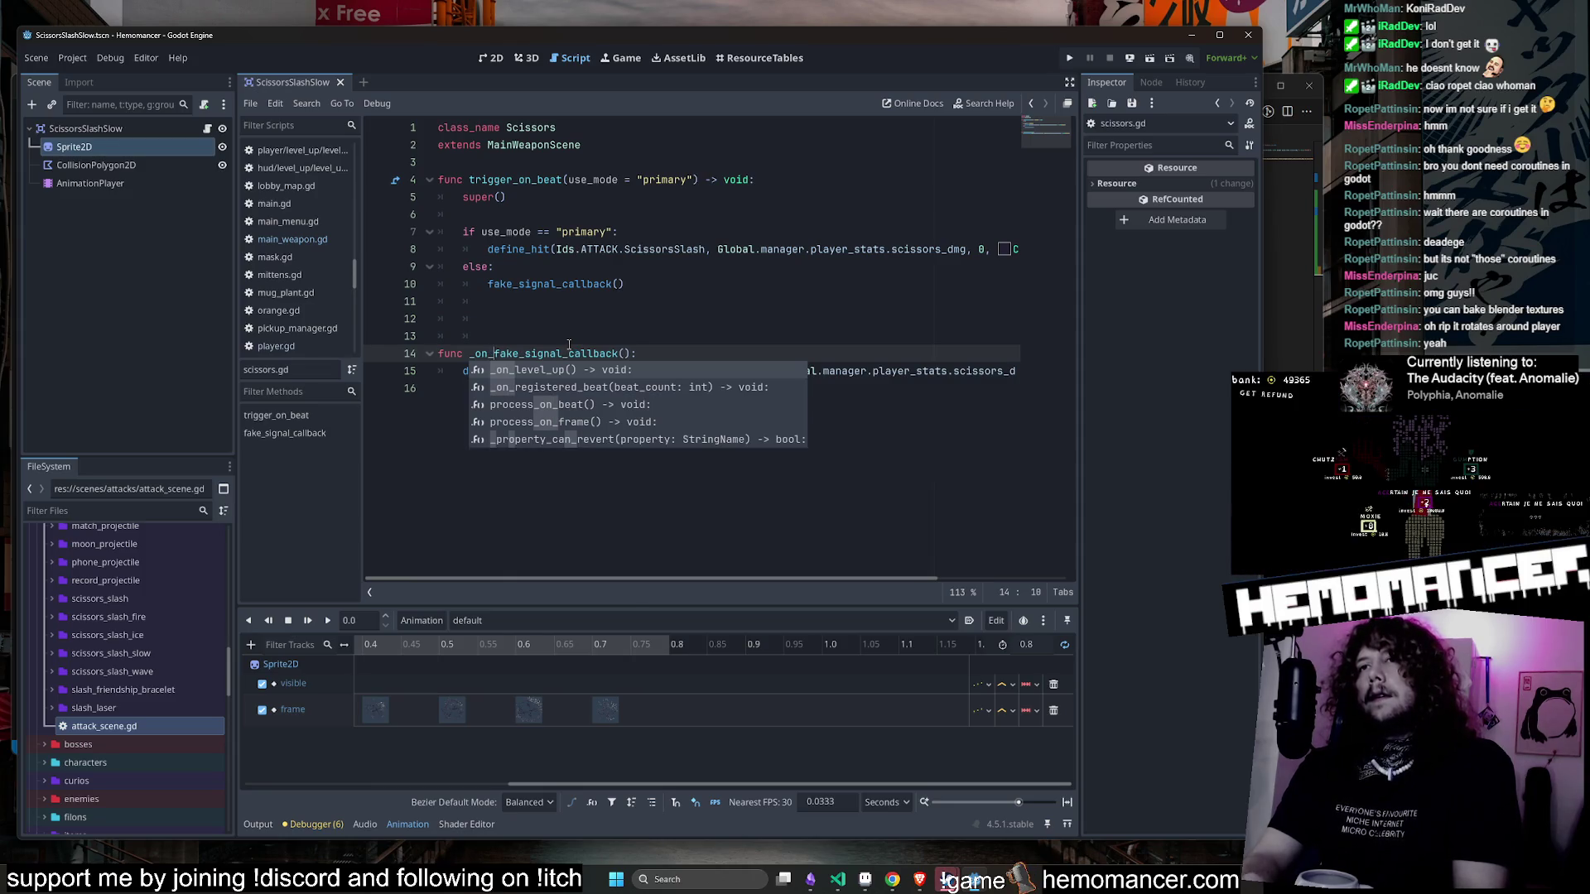
key(Delete)
key(Delete)
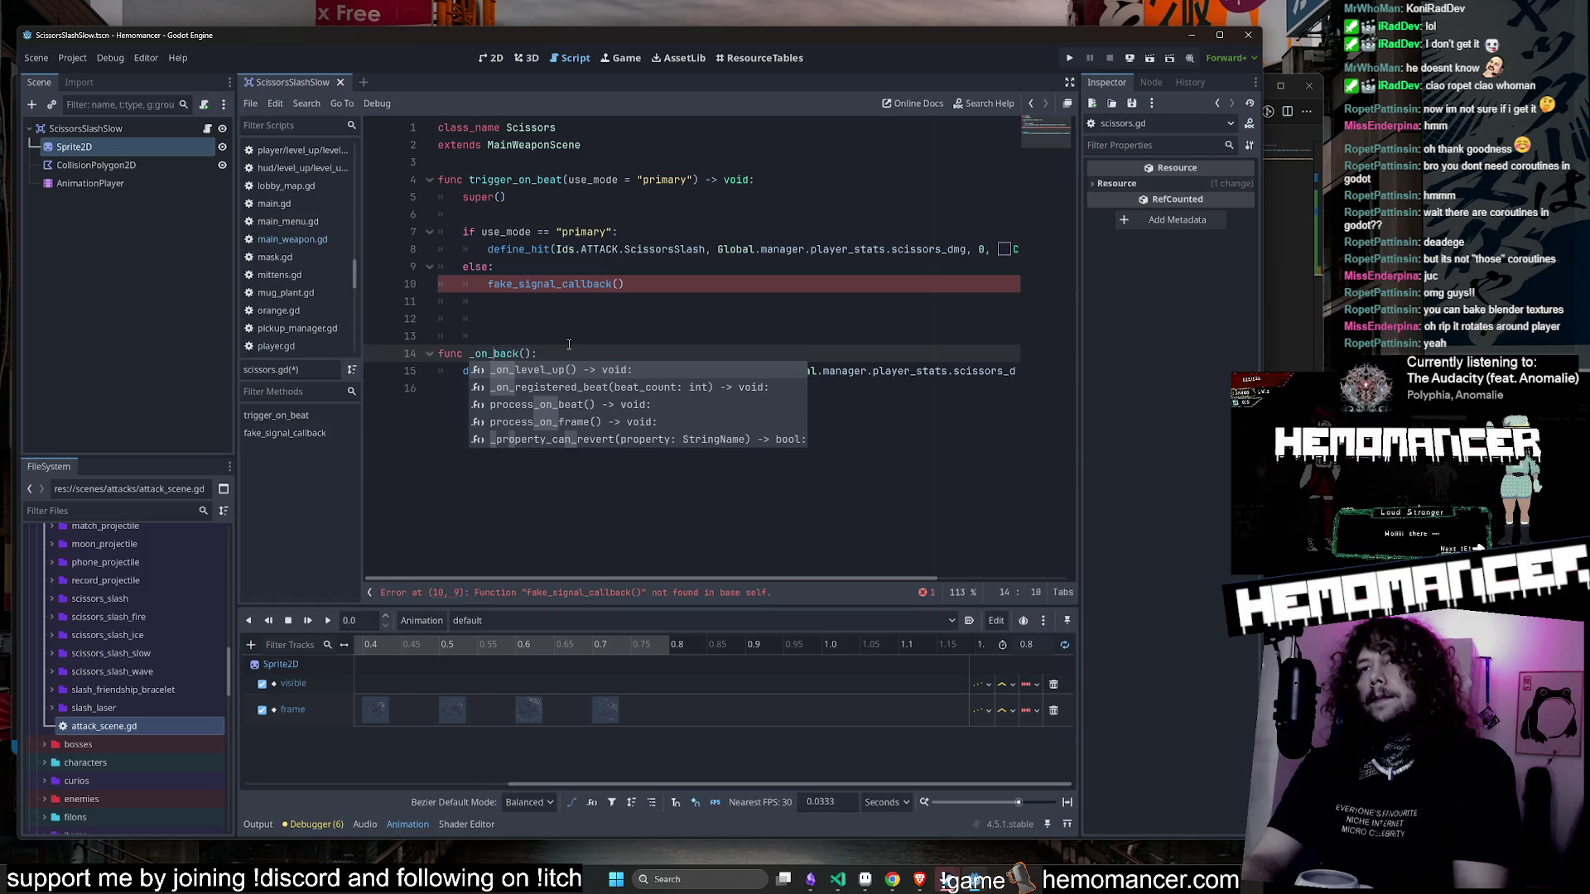
key(Escape)
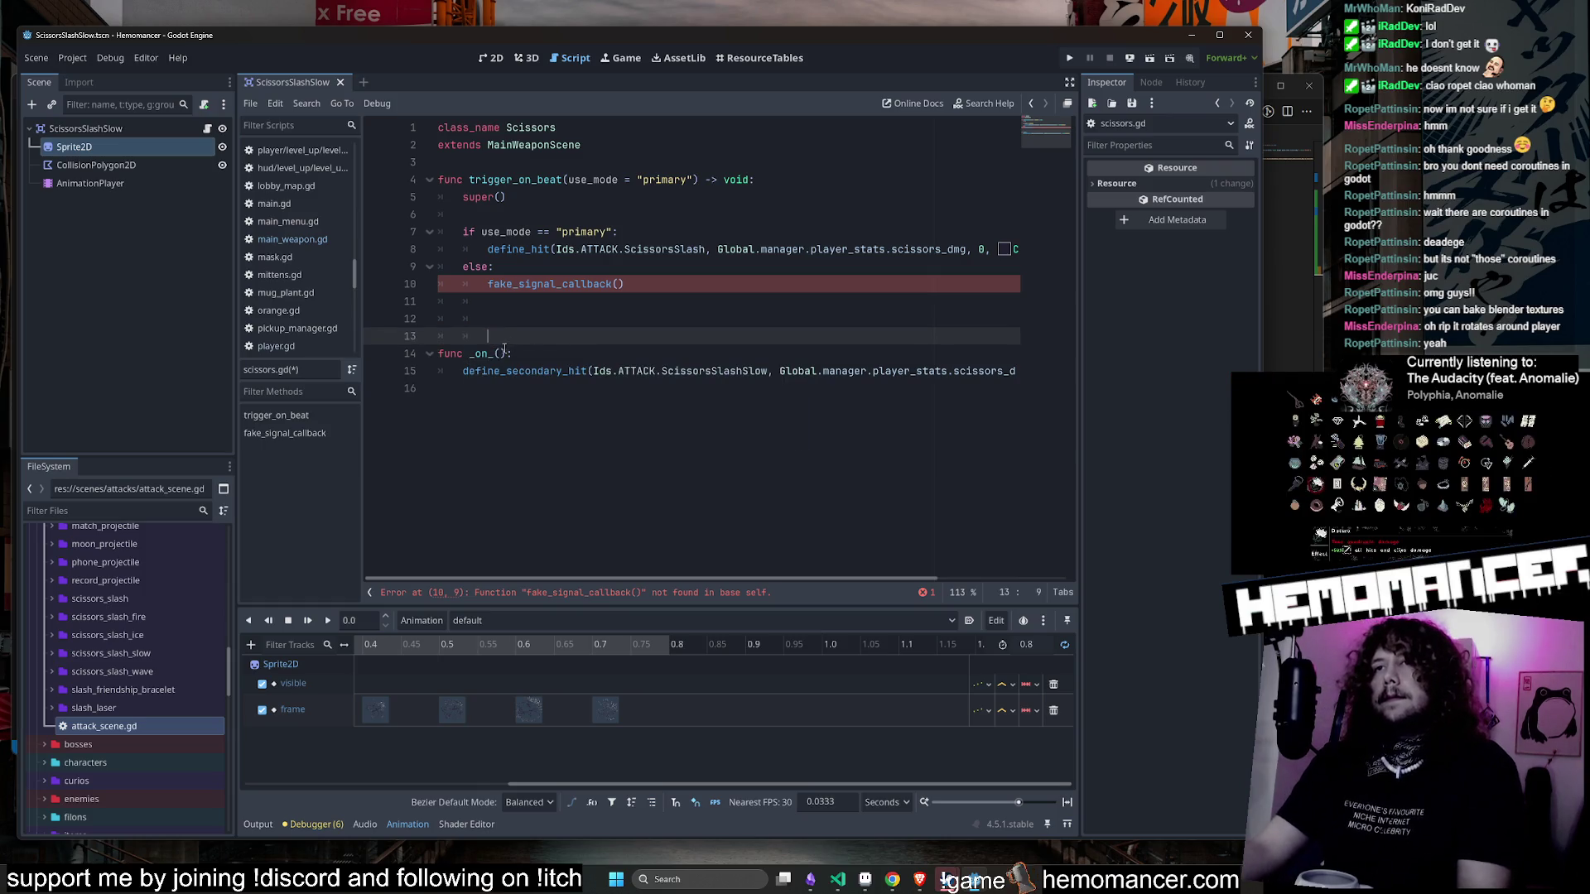
text(fake_signal_callback)
double_click(523, 360)
key(ctrl+c)
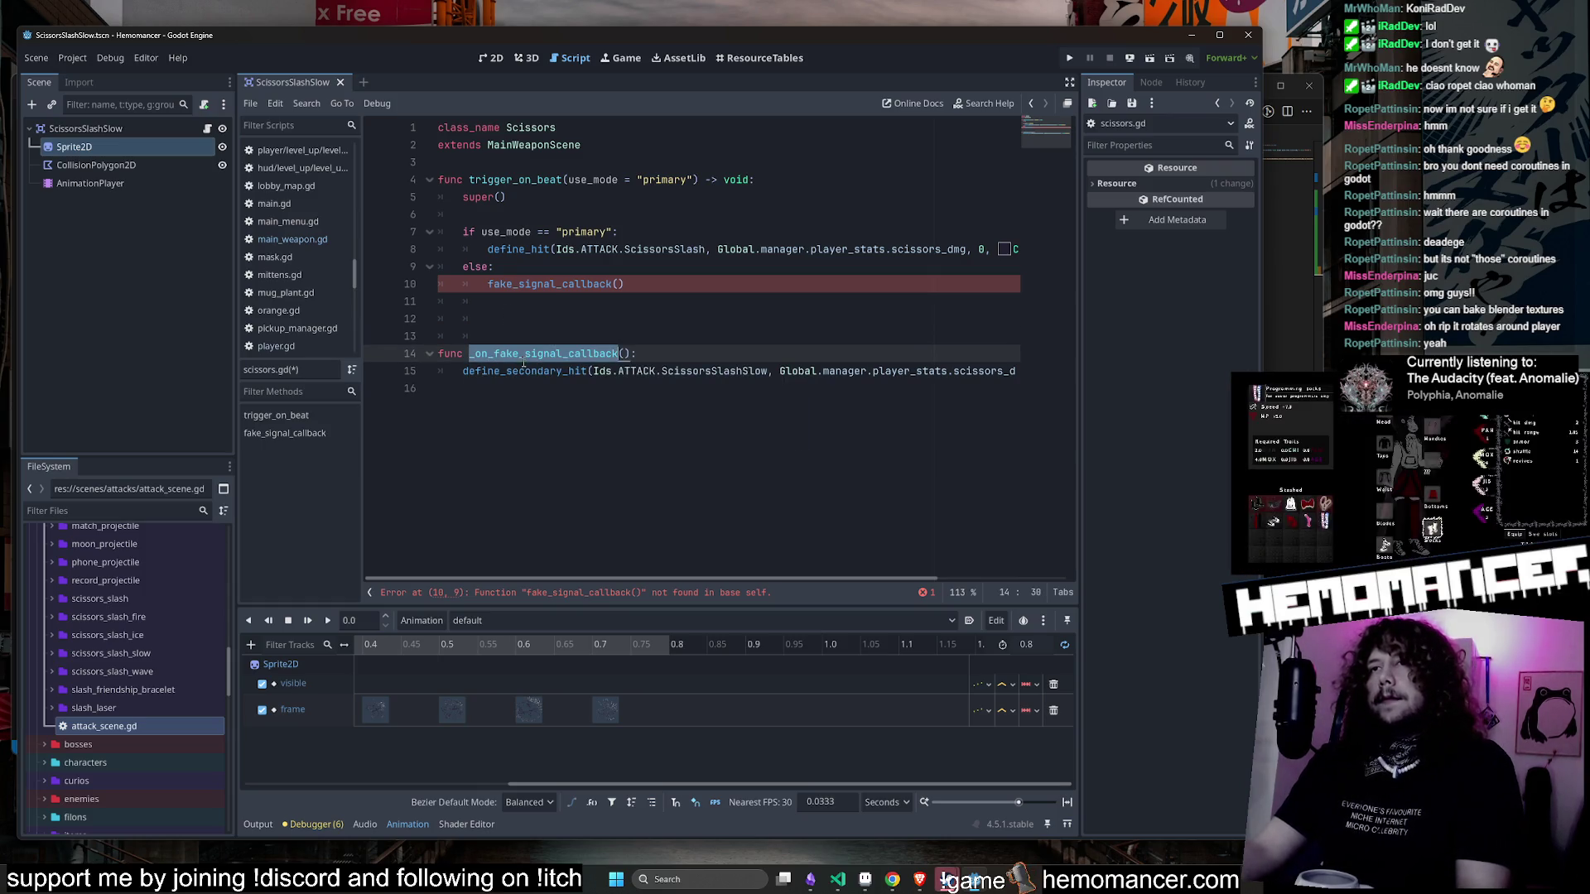
double_click(555, 286)
key(ctrl+v)
click(550, 322)
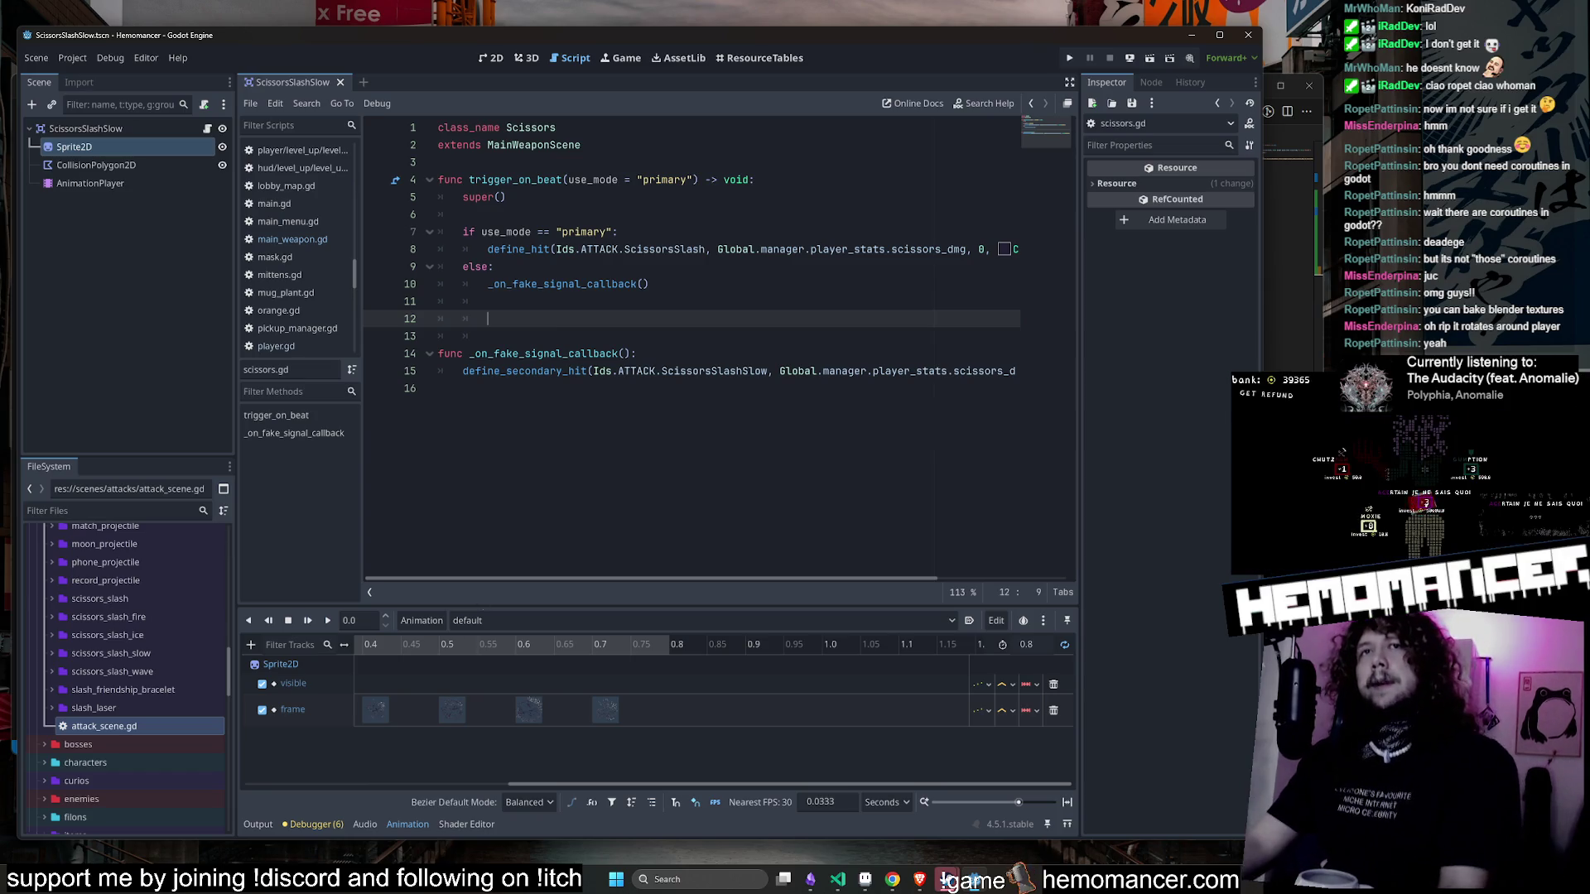
- Quick-open player.gd and then the Player.tscn scene
click(700, 213)
key(shift+alt+o)
text(playuer)
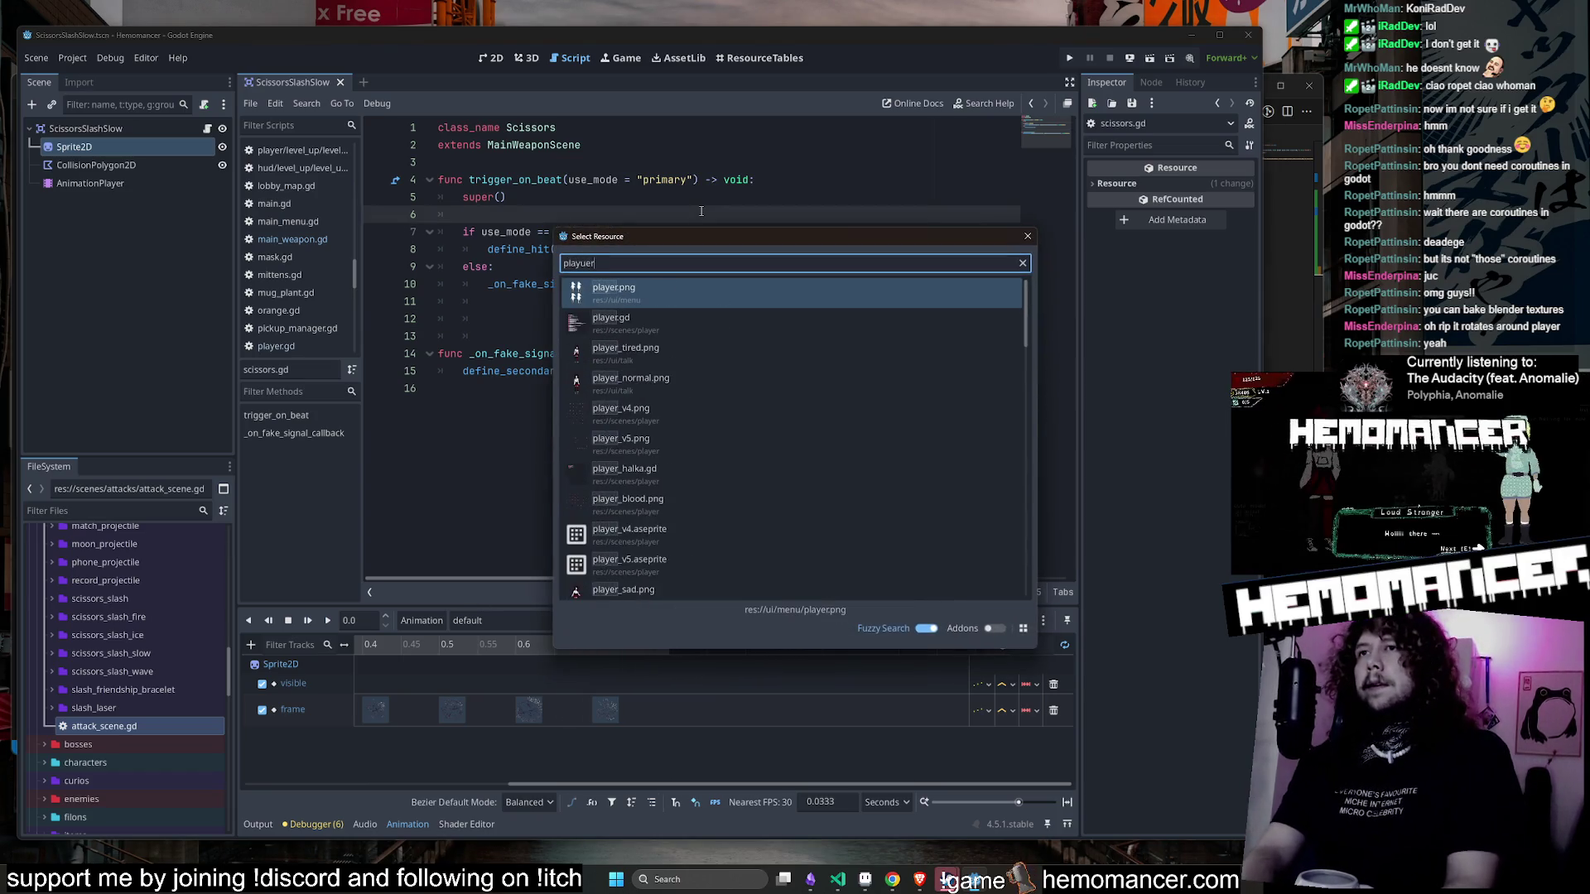
key(Down)
key(Down)
key(Down)
key(Up)
key(Up)
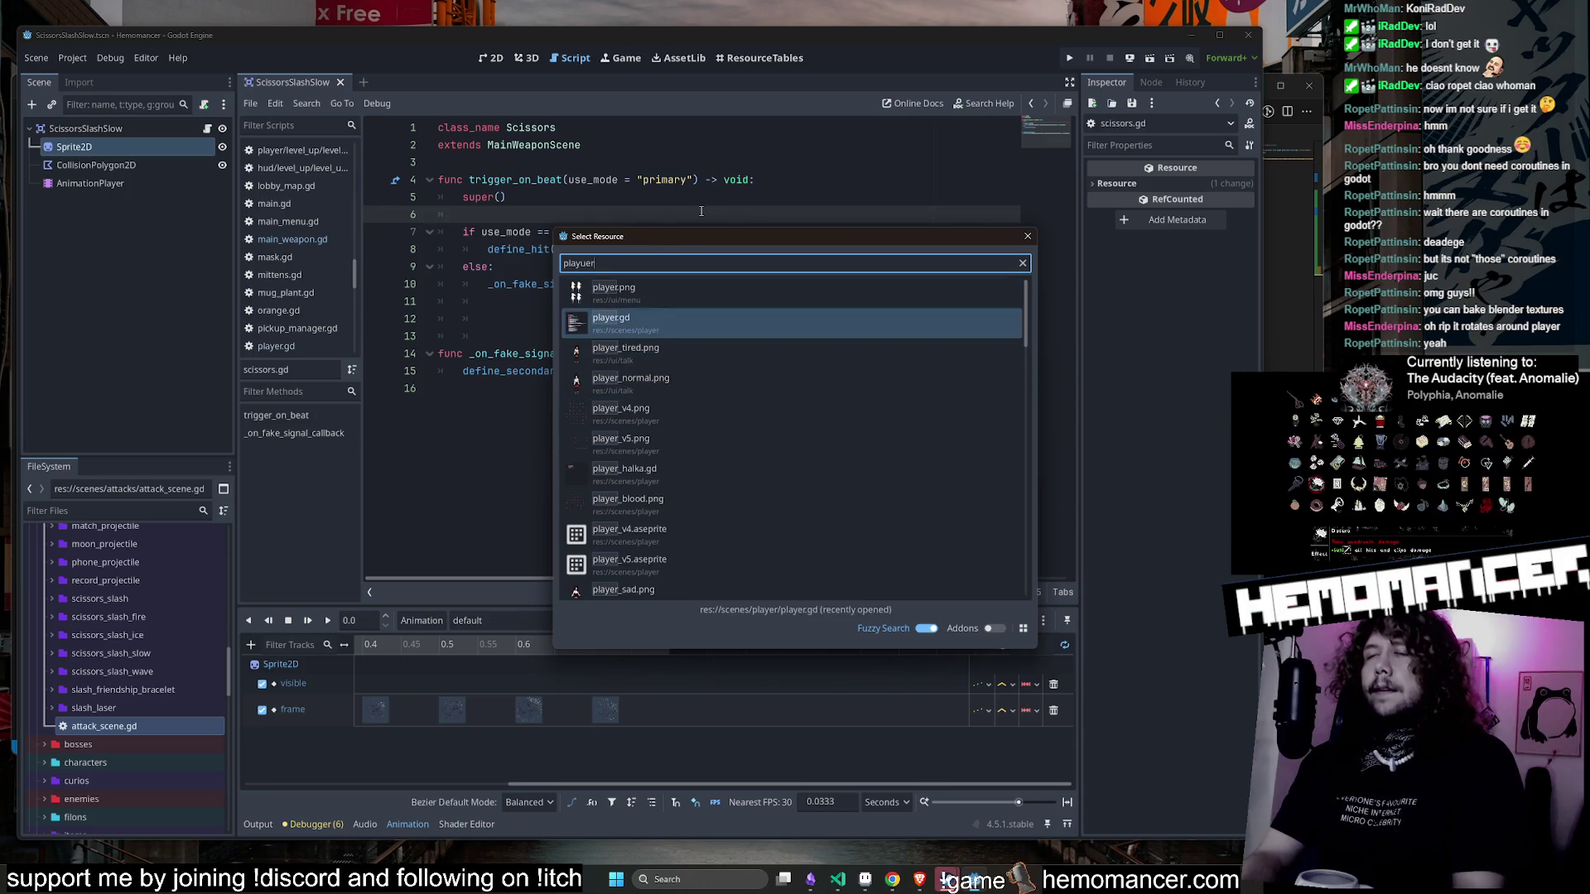
key(Return)
key(shift+alt+o)
text(P)
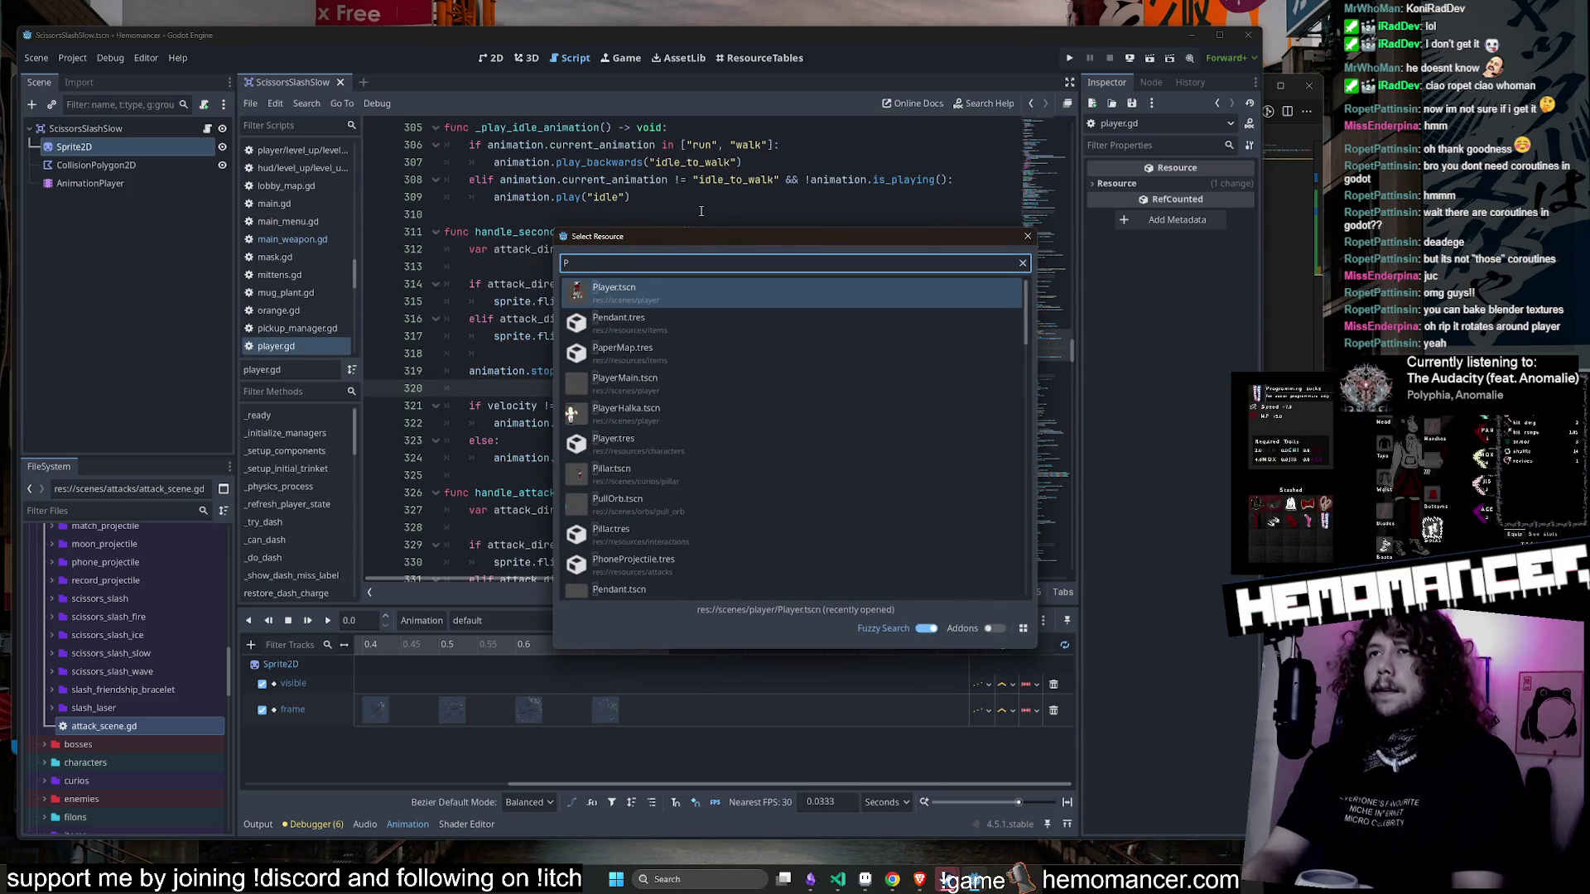
key(Return)
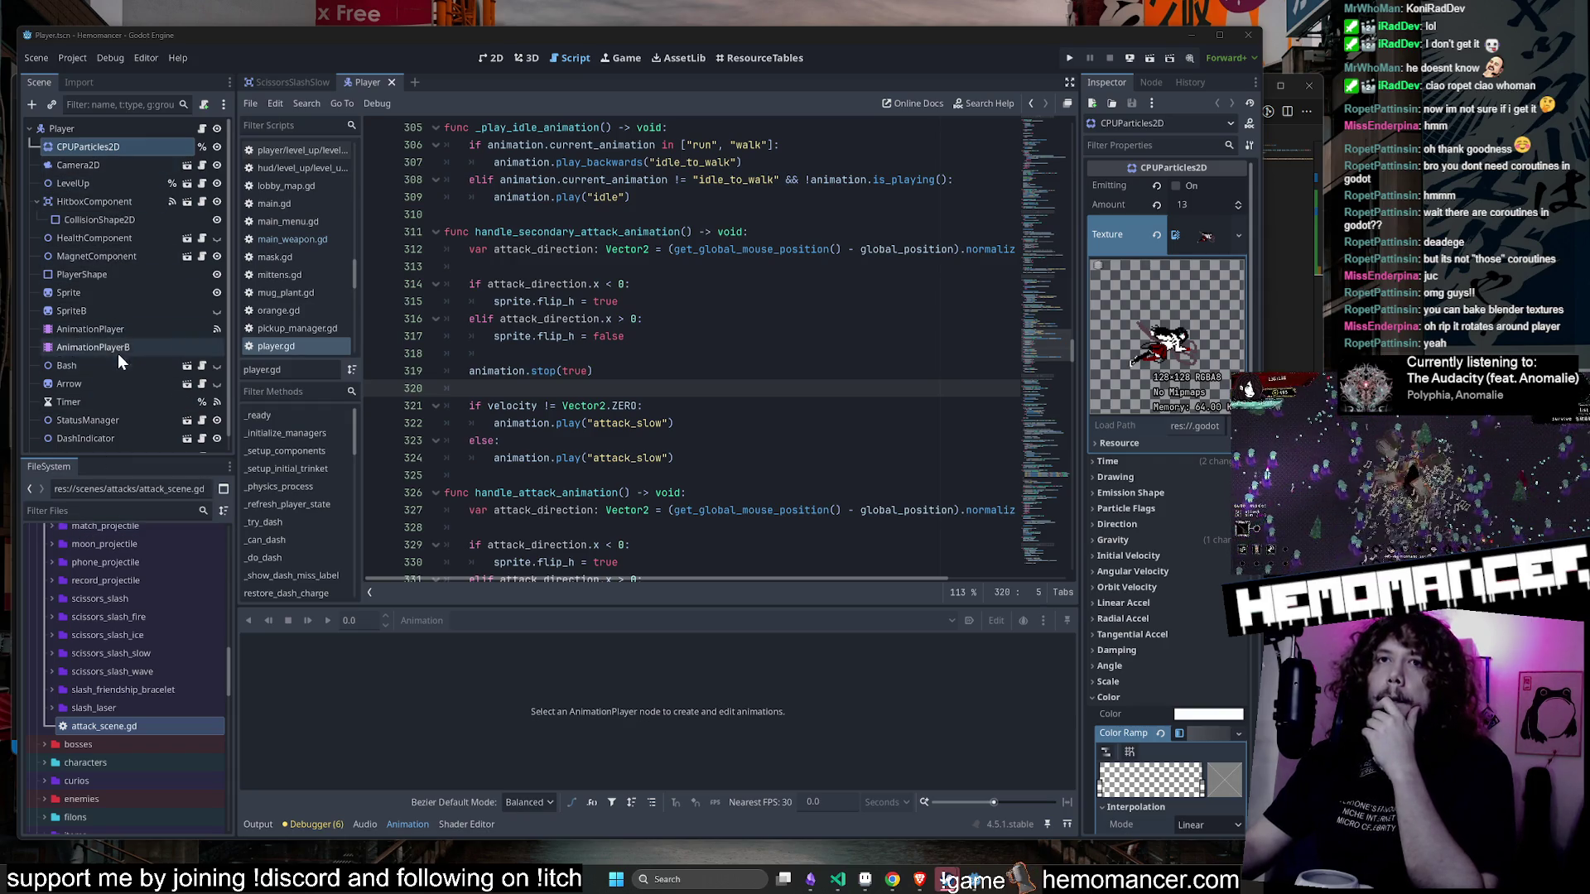
- Select the AnimationPlayer node and browse its signals in the widened Node dock
click(116, 329)
click(1150, 83)
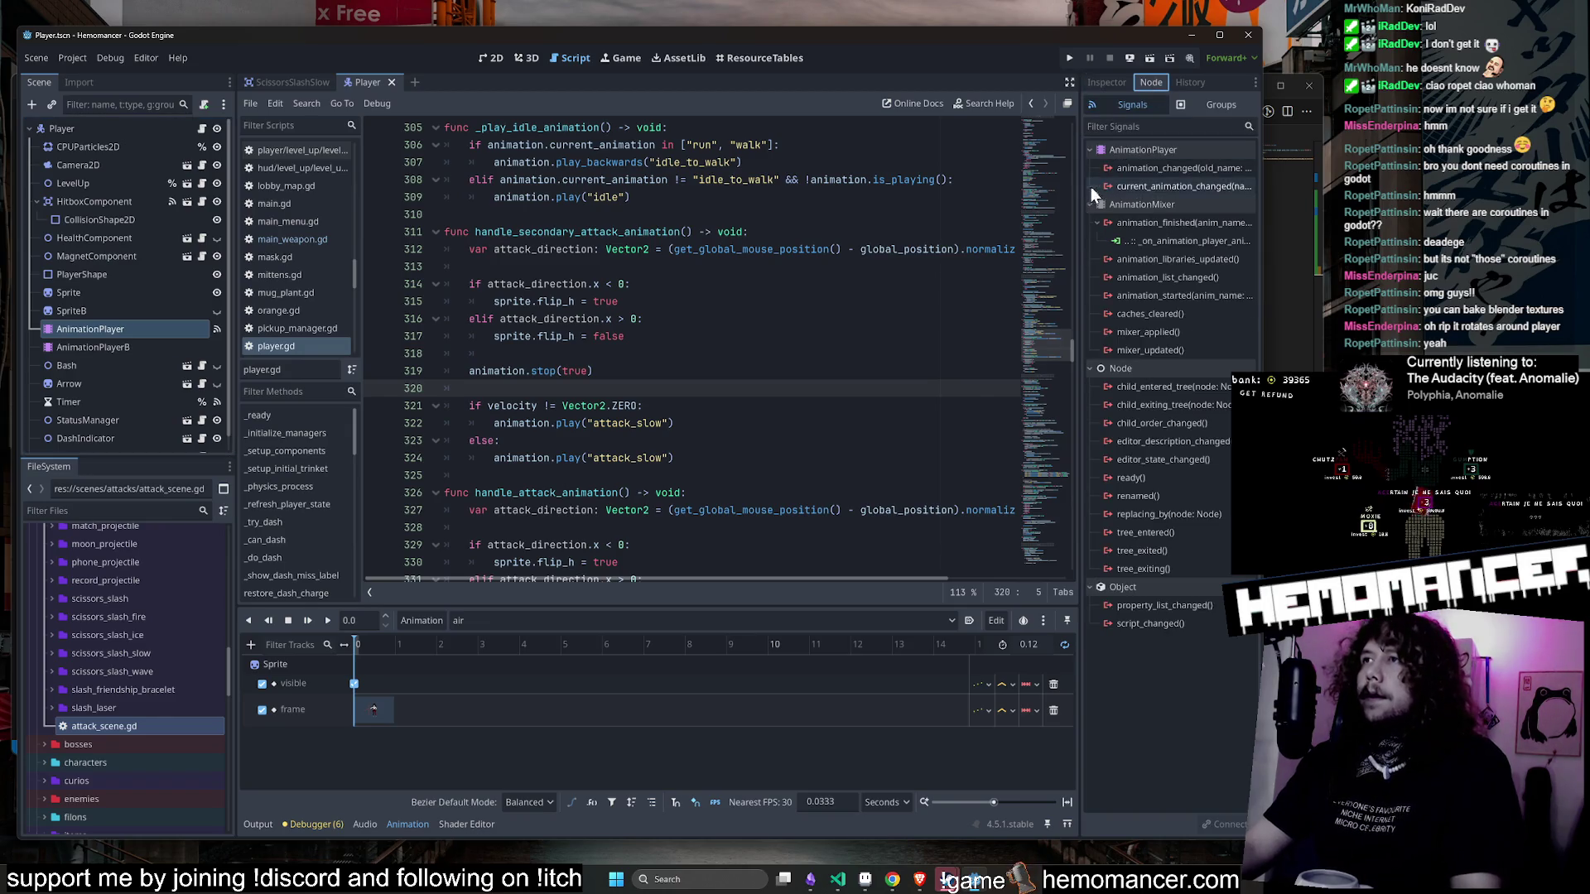
drag(1077, 189, 838, 199)
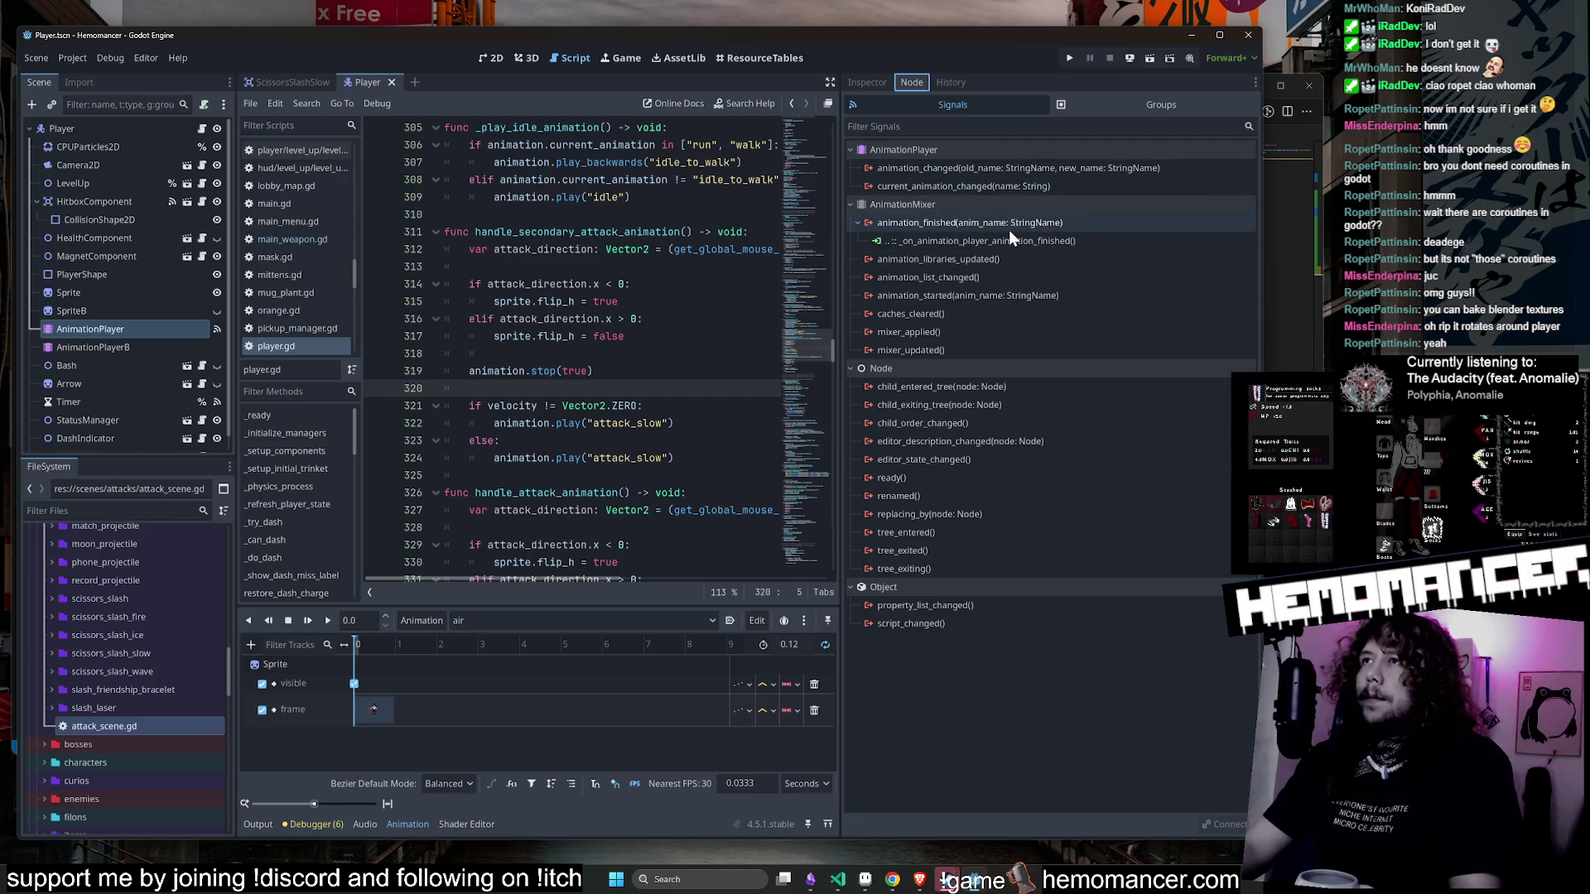
mouse_move(1056, 285)
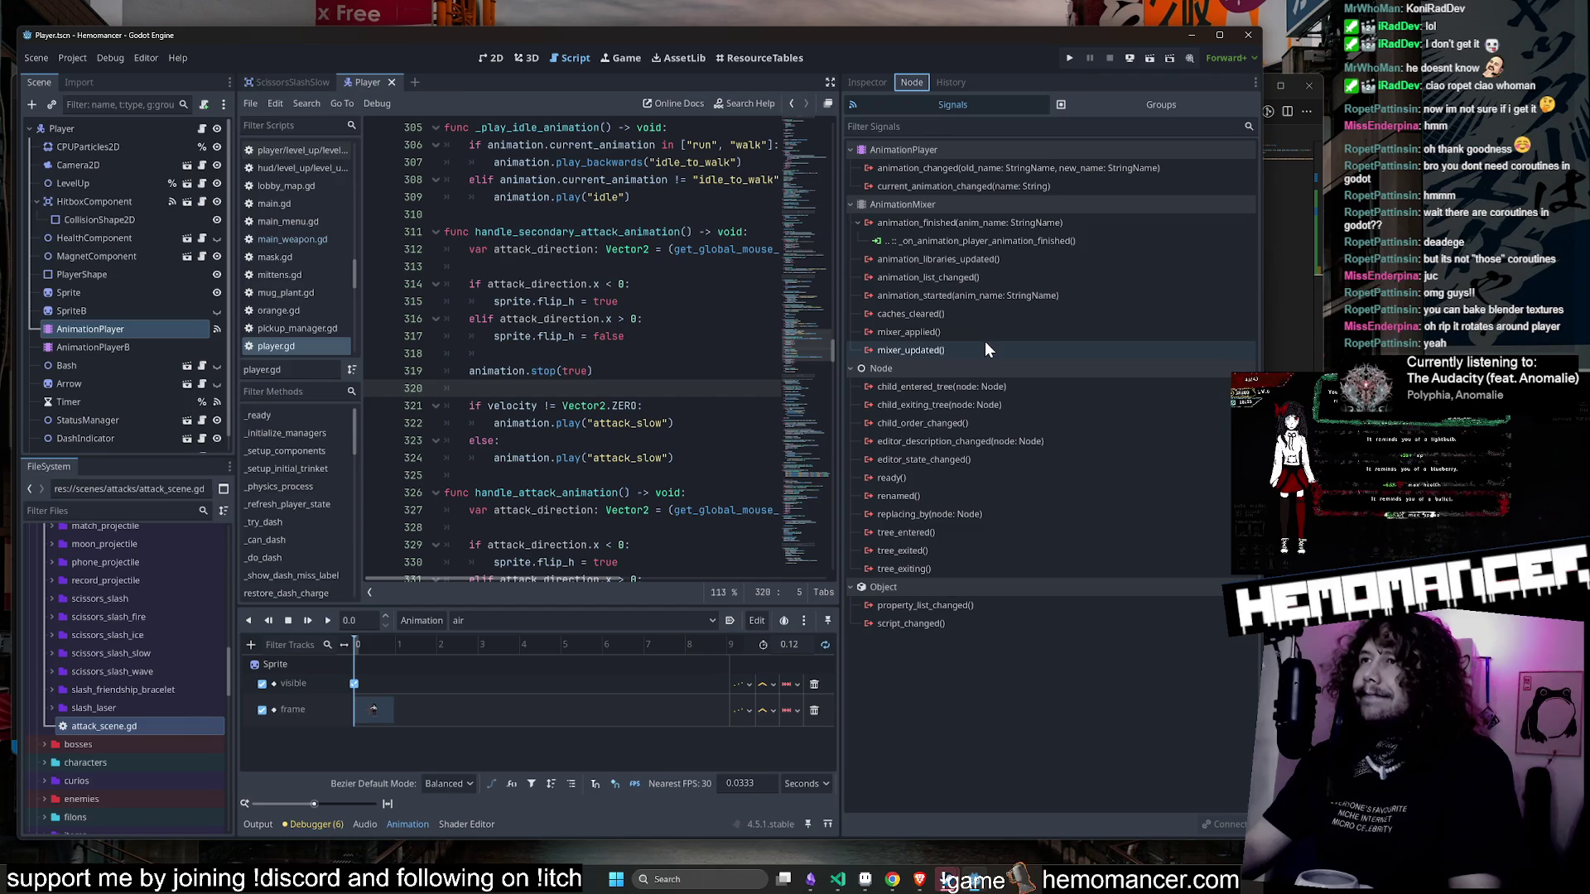
mouse_move(985, 344)
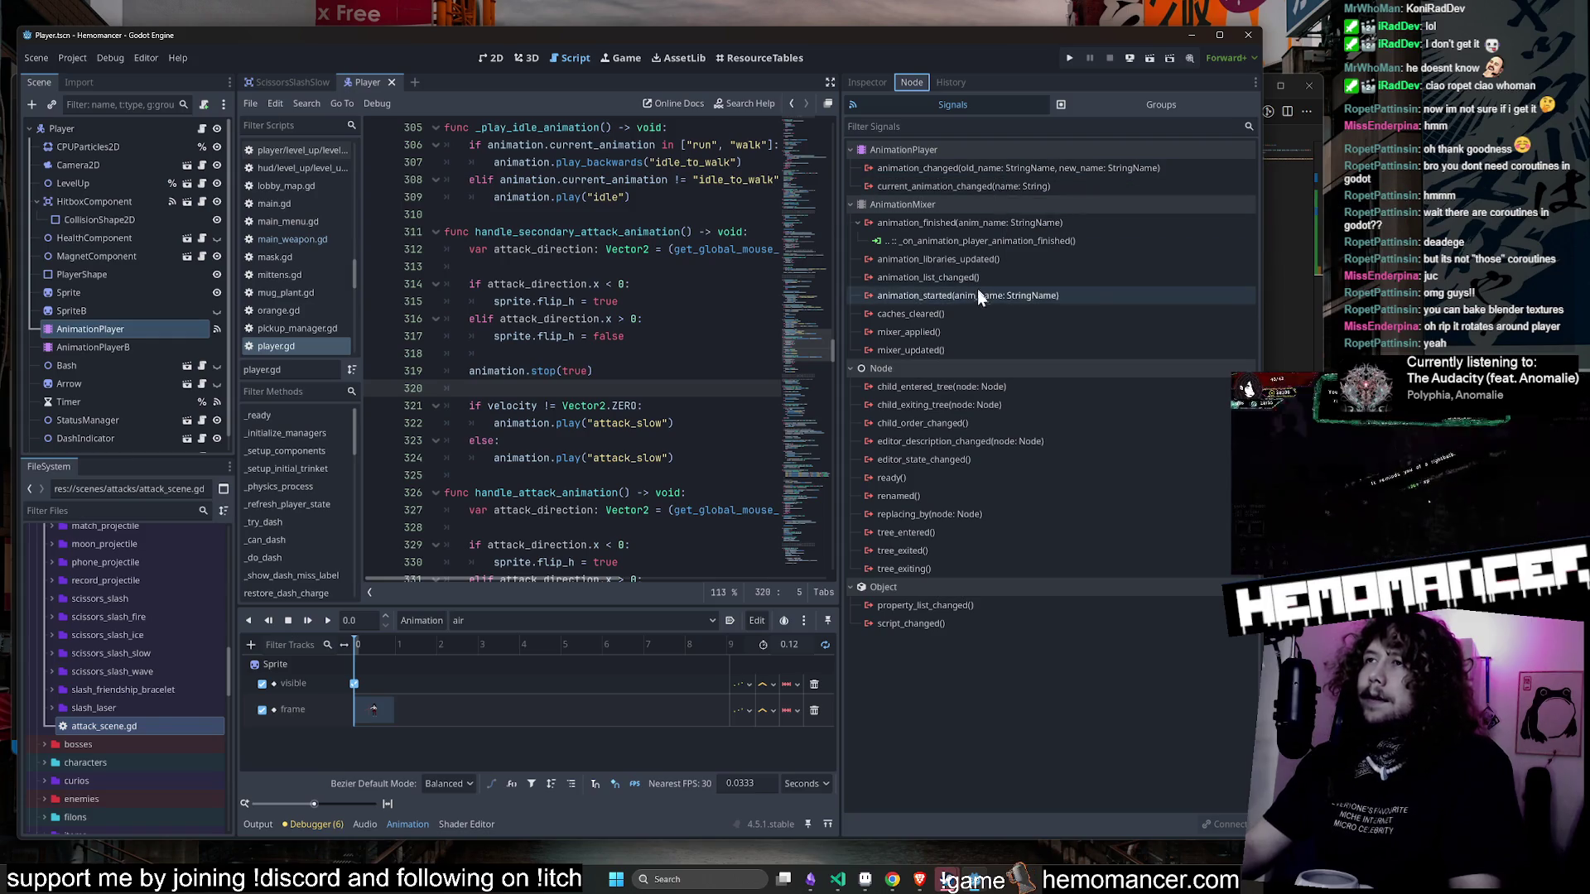
mouse_move(976, 301)
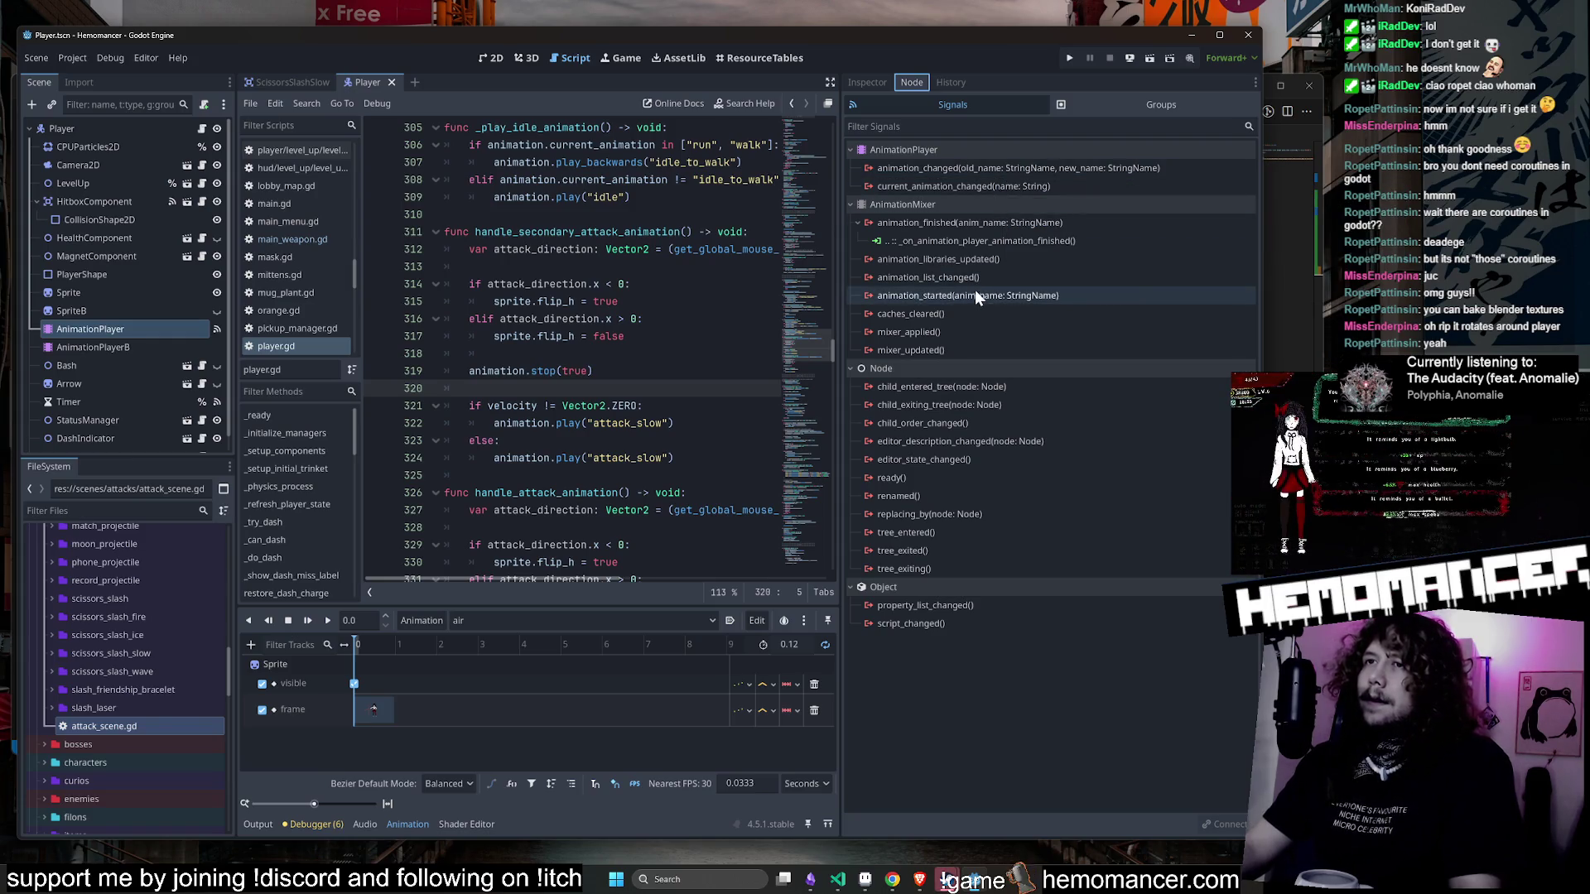
mouse_move(976, 271)
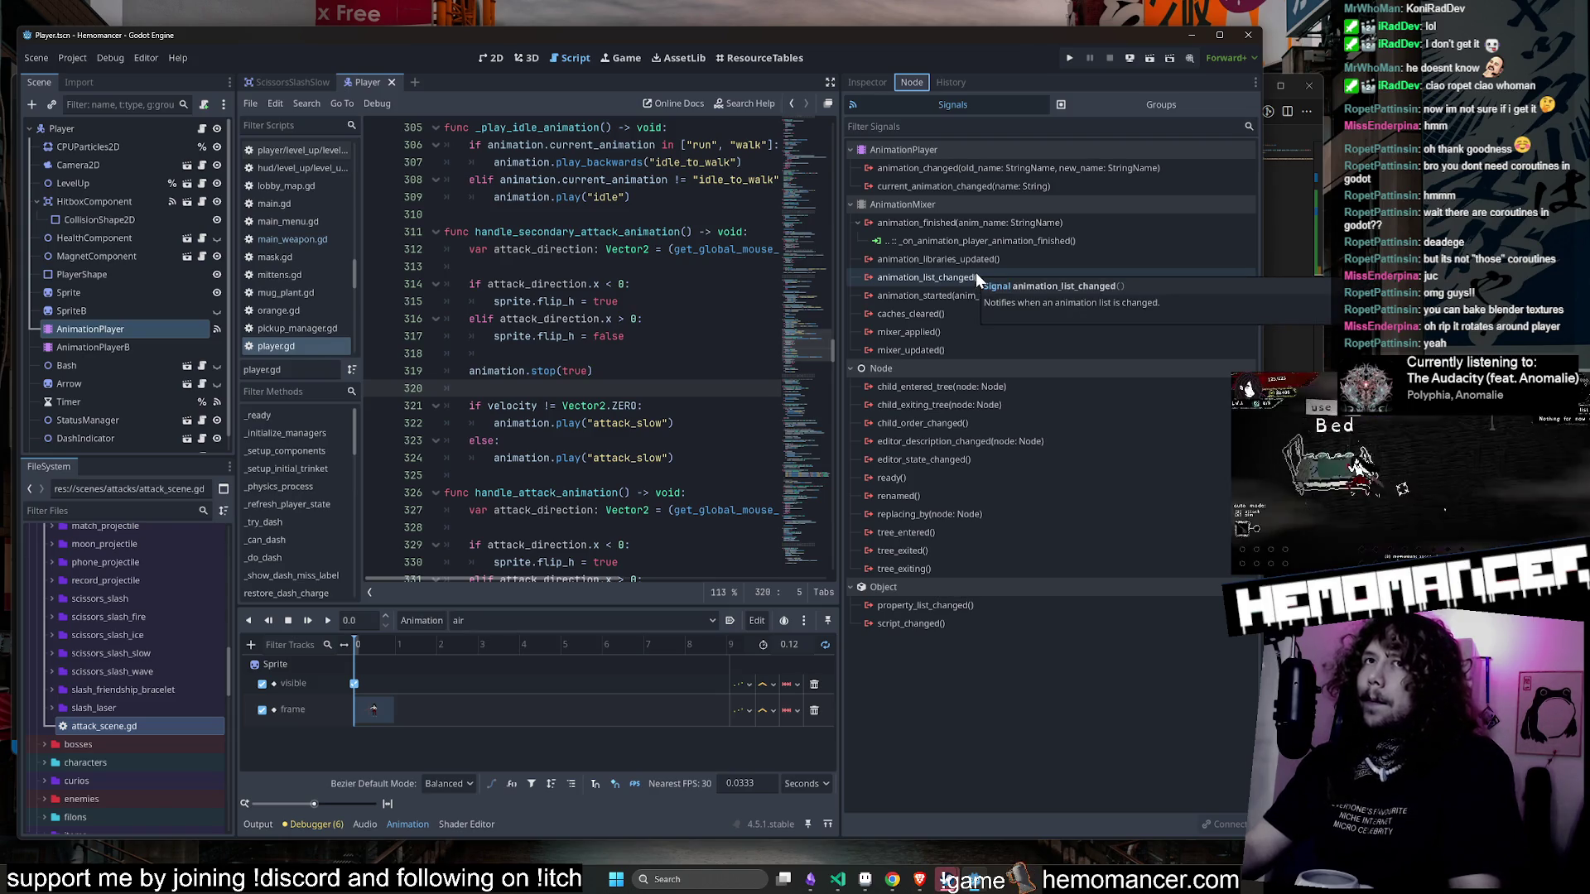
- Select the Sprite node, switch to the 2D view, and load the attack_slow animation
click(97, 291)
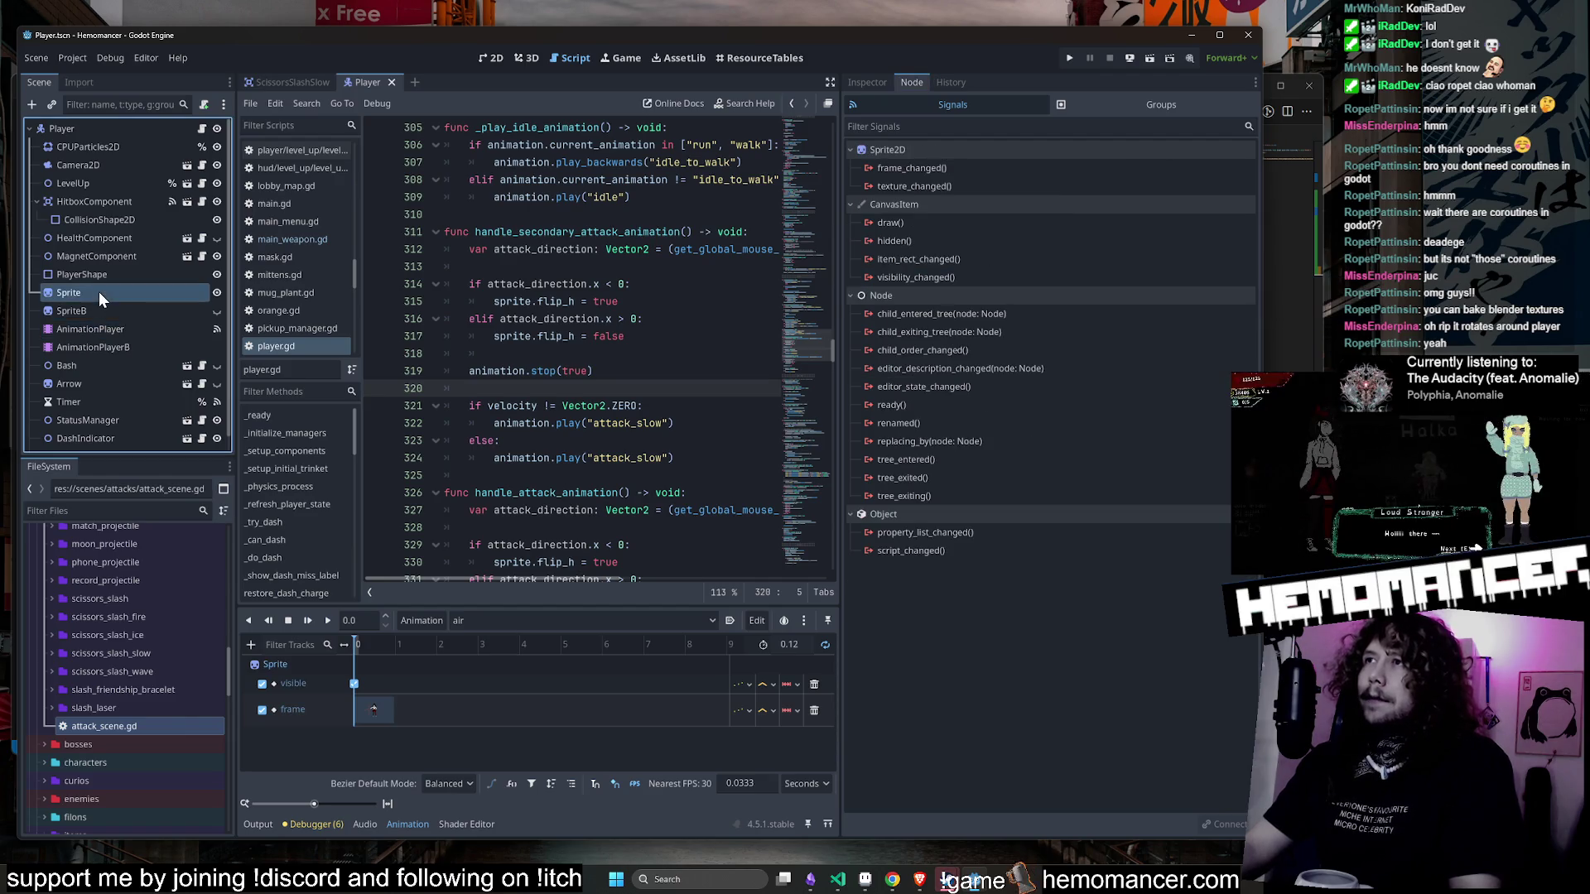
click(867, 82)
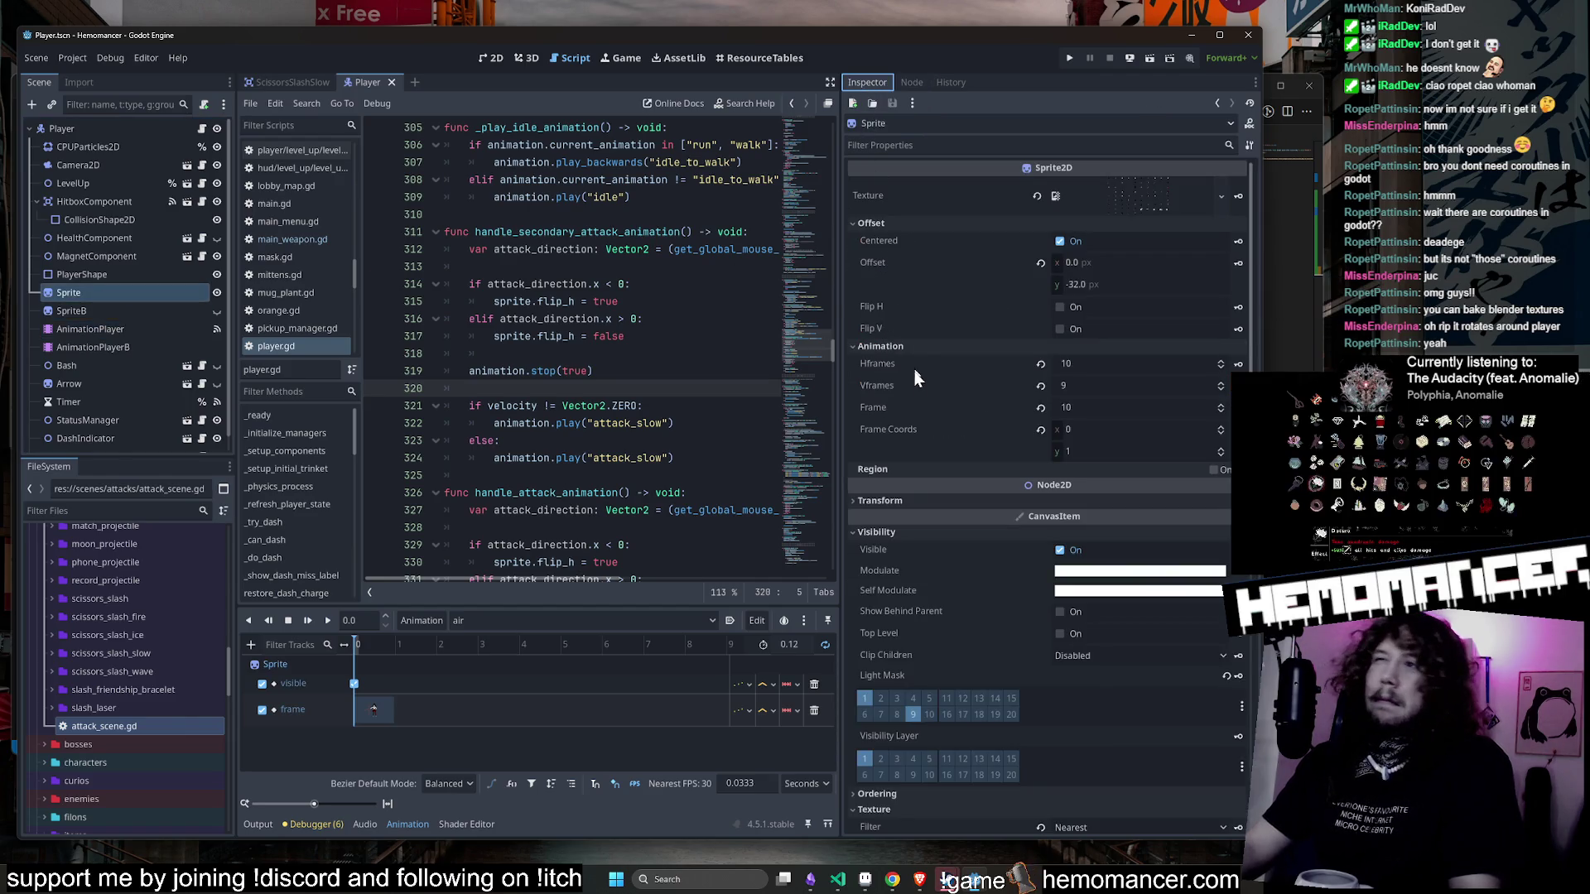
click(495, 57)
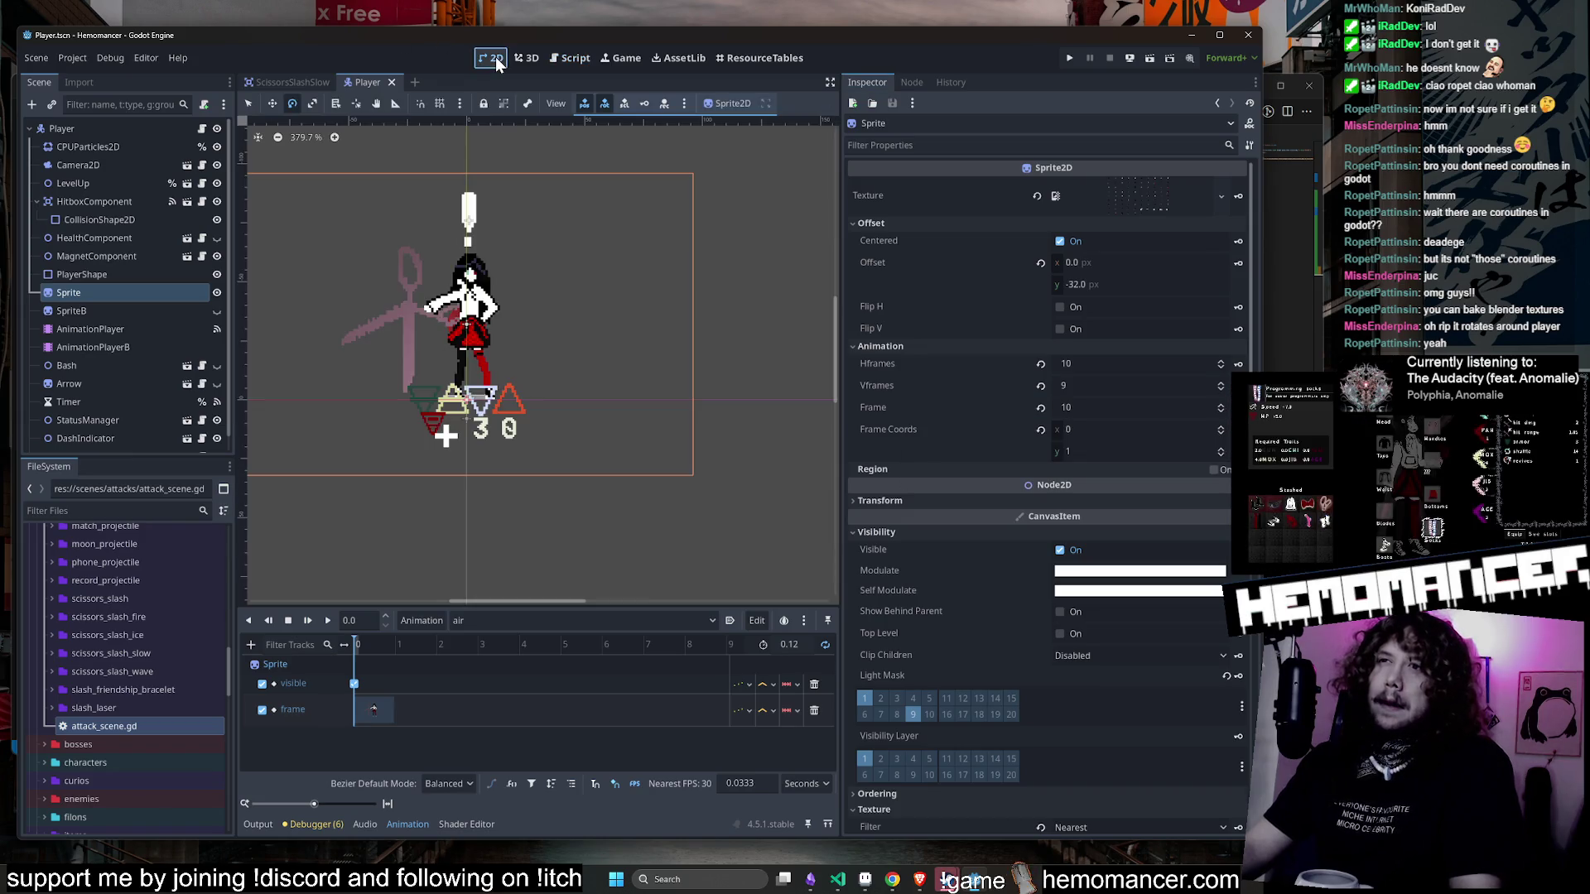
click(552, 627)
click(546, 777)
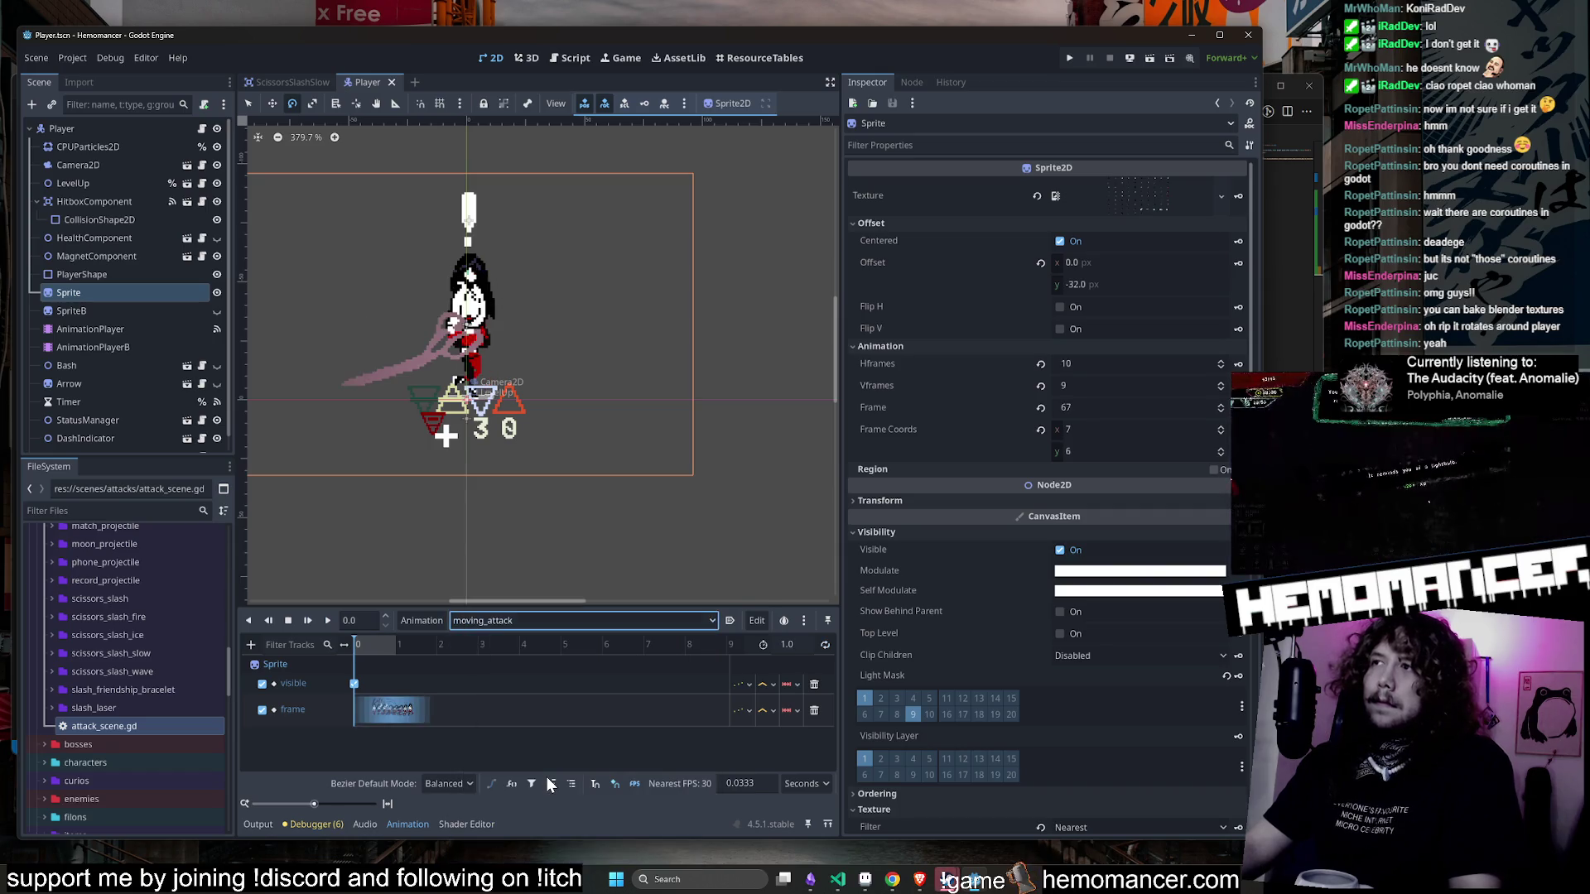
click(570, 620)
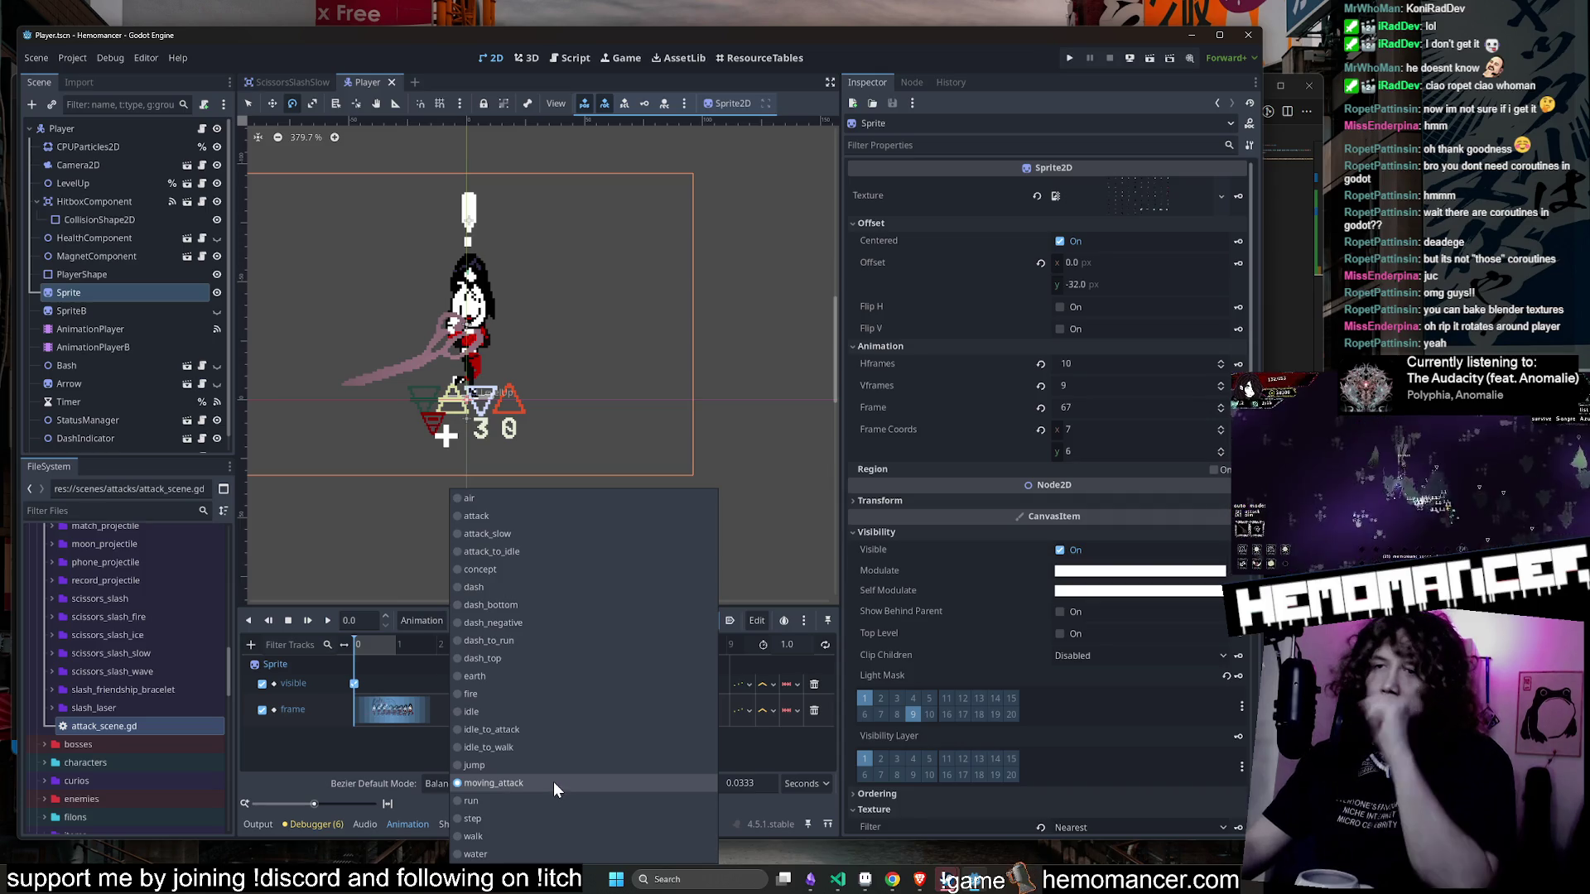
click(553, 781)
click(546, 620)
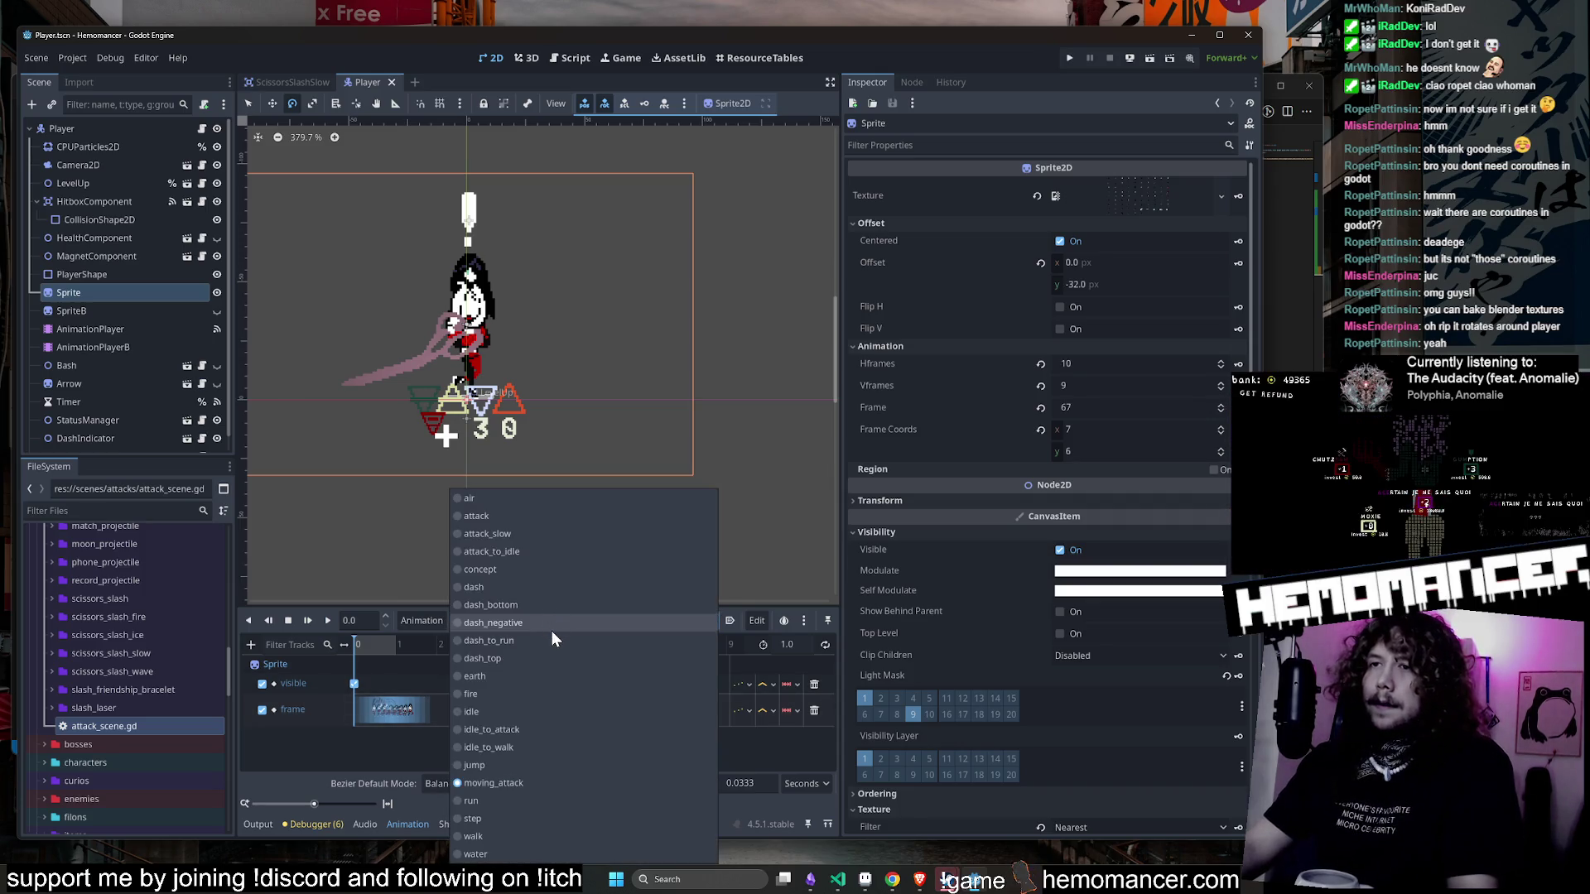
click(575, 537)
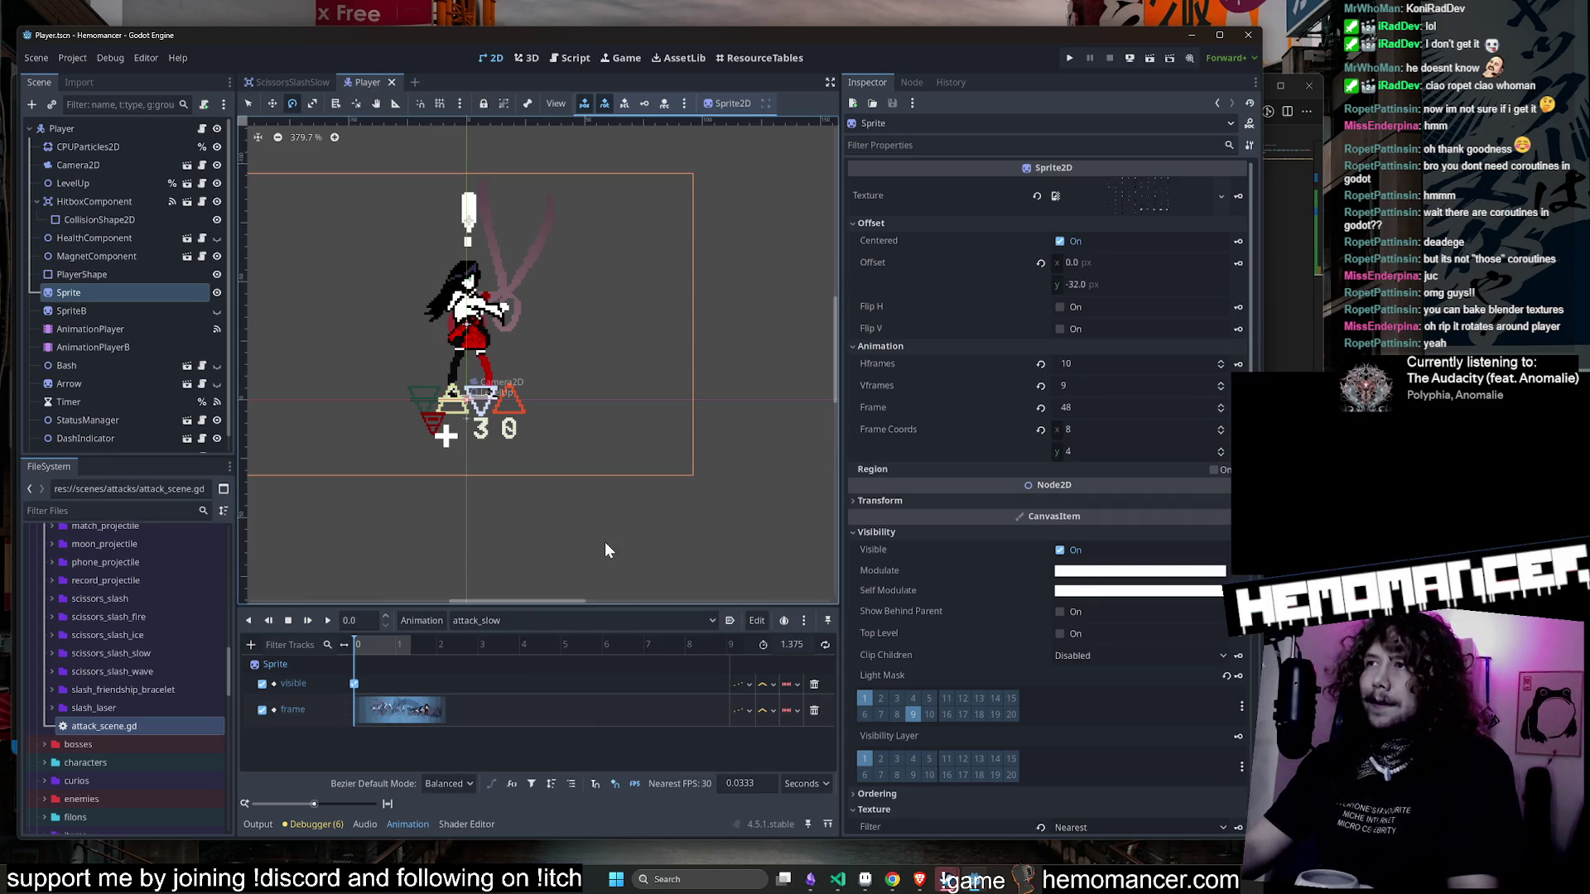
- Play attack_slow from the start a few times, then stop to rewind it to 0
click(320, 622)
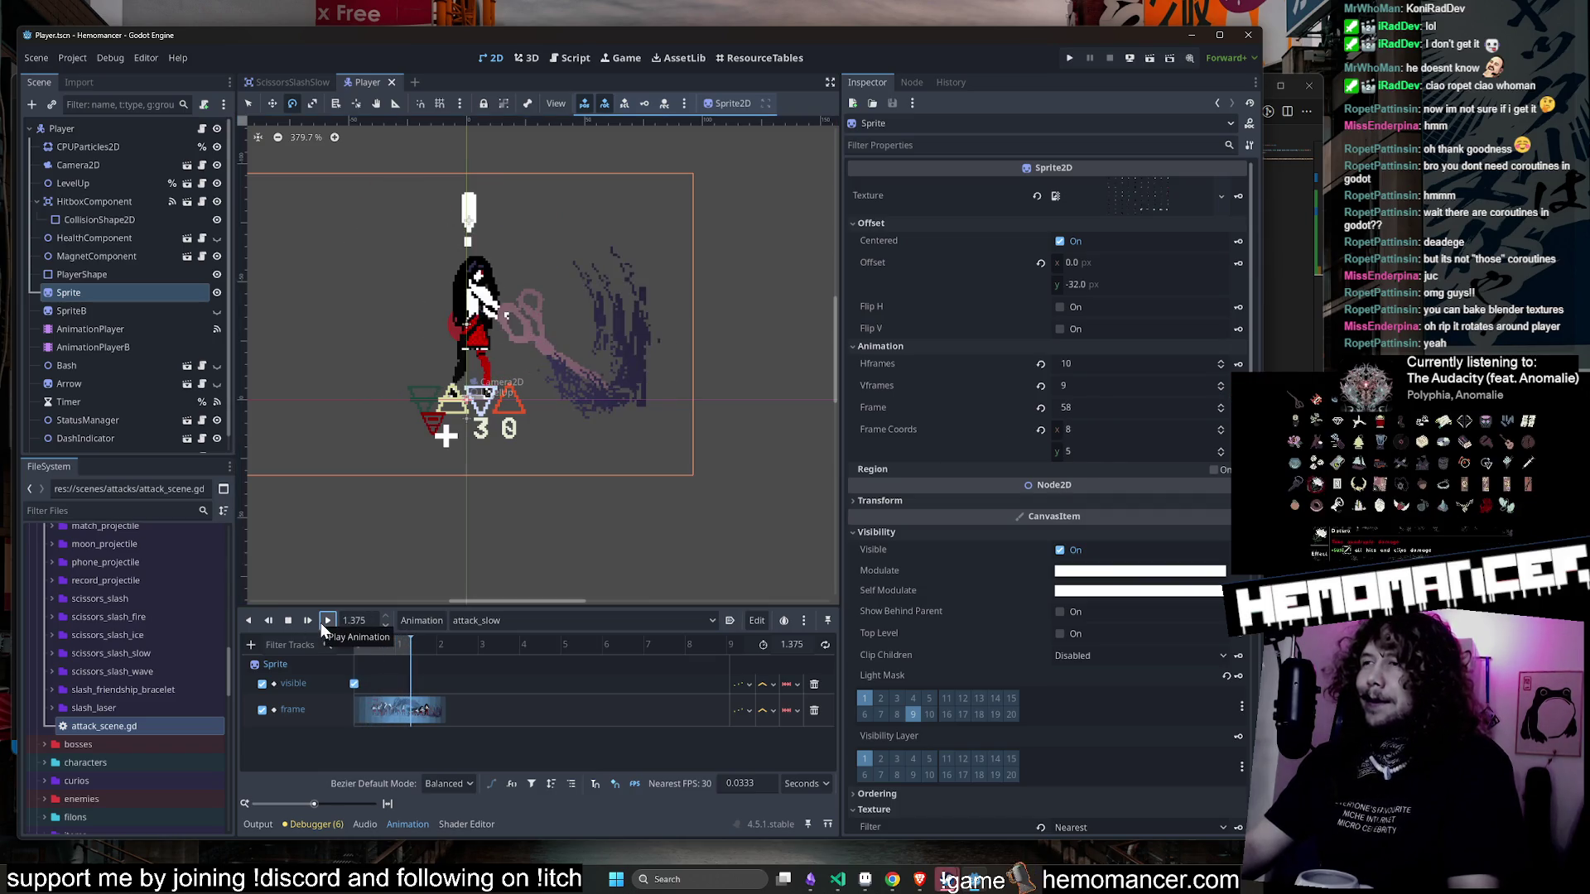
click(321, 623)
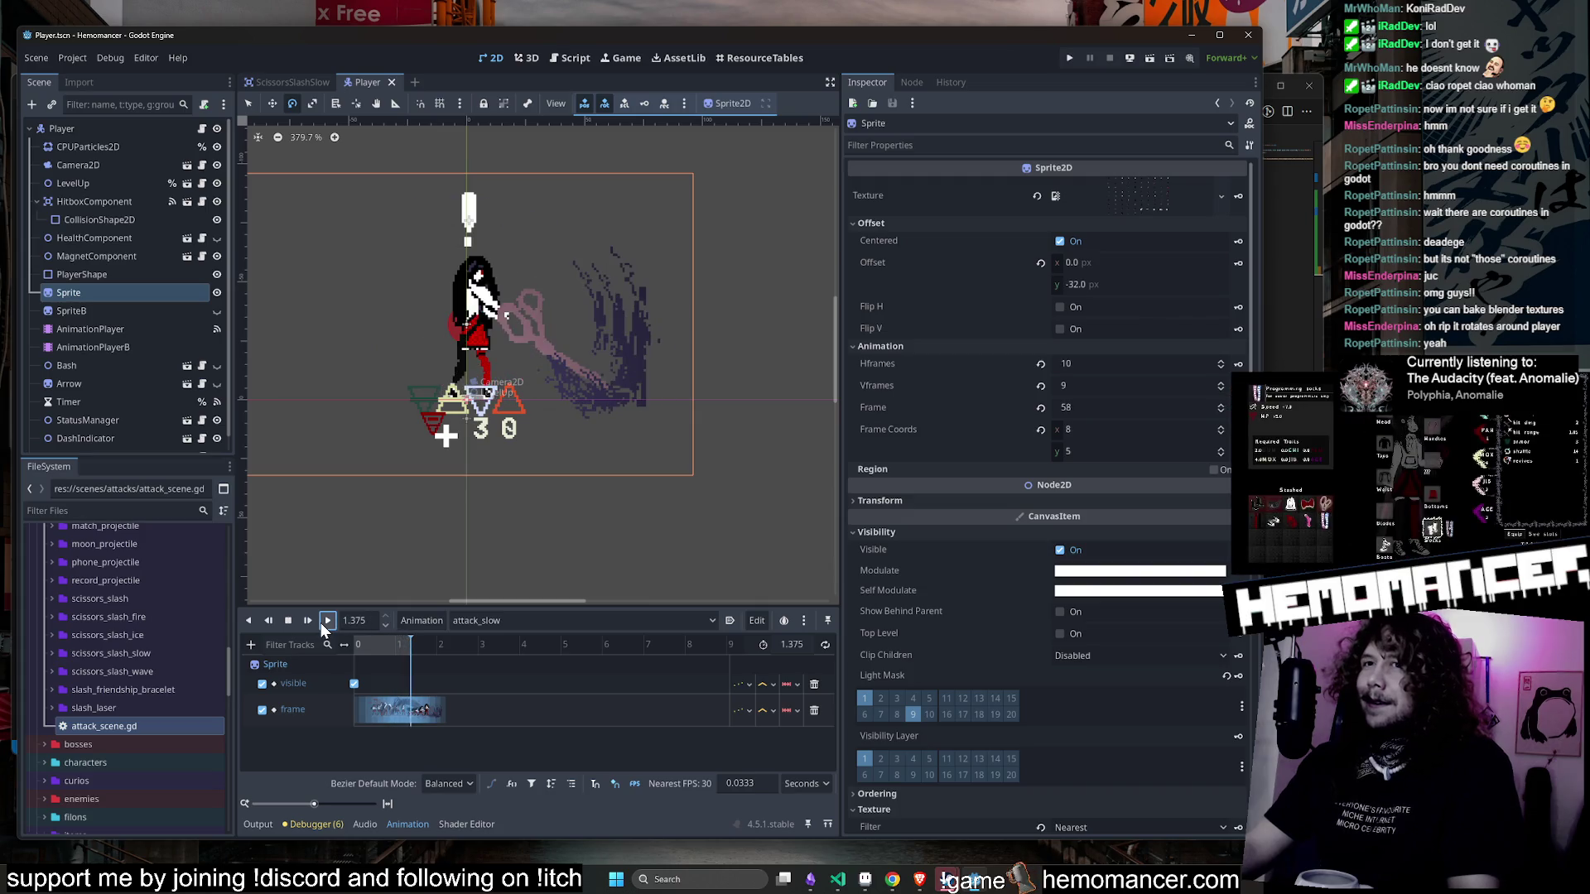
click(292, 622)
click(324, 621)
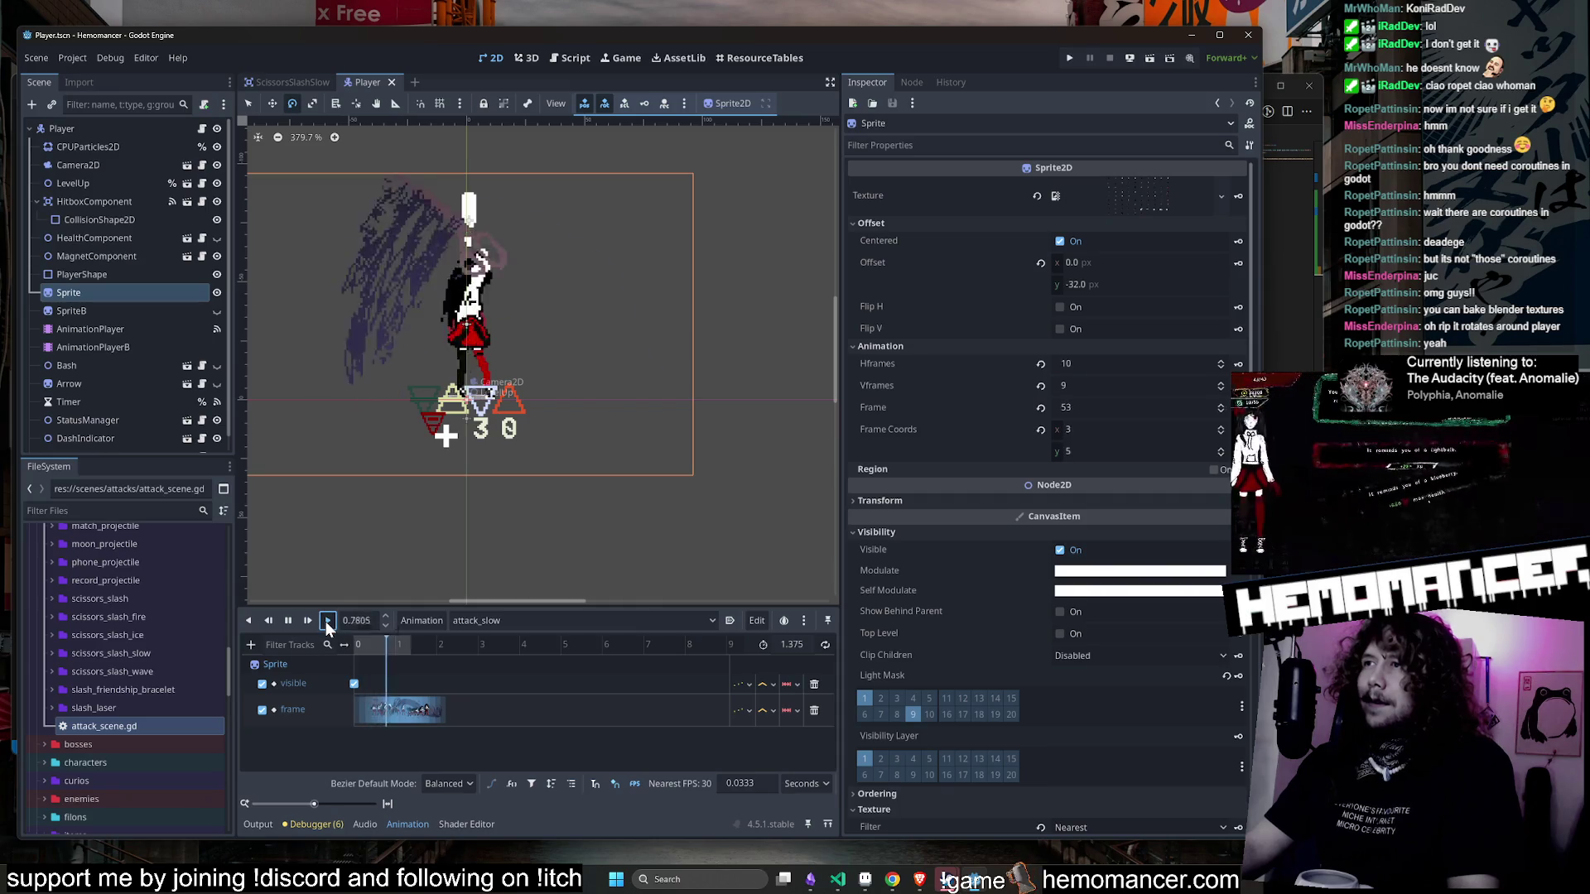
click(290, 621)
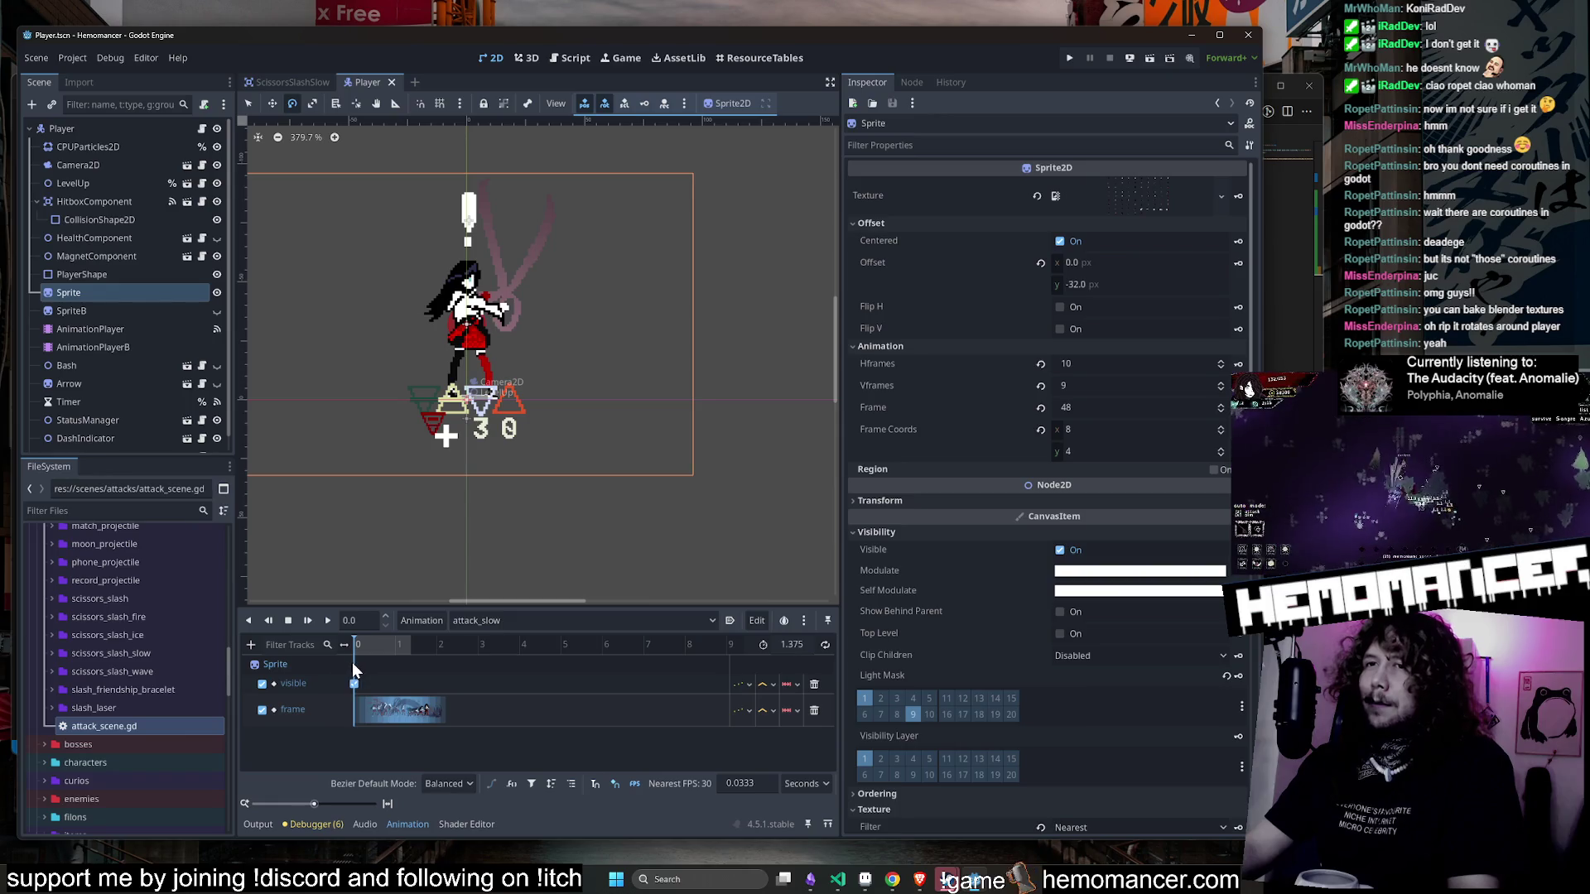
- Inspect the frame track keyframes of attack_slow and replay the animation
click(355, 717)
click(367, 717)
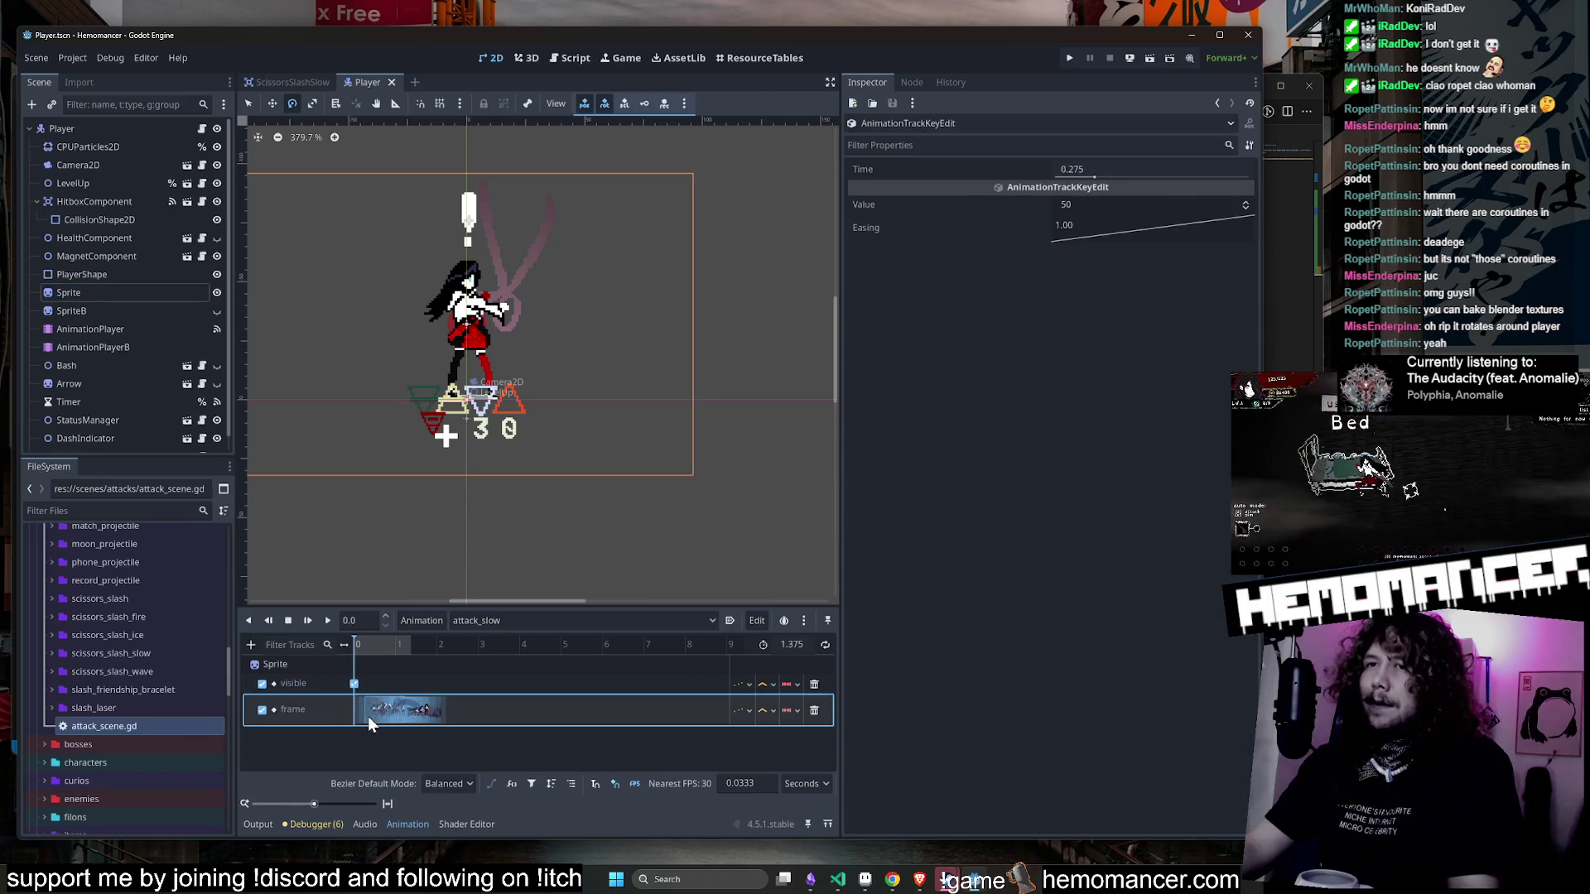
click(398, 677)
click(362, 718)
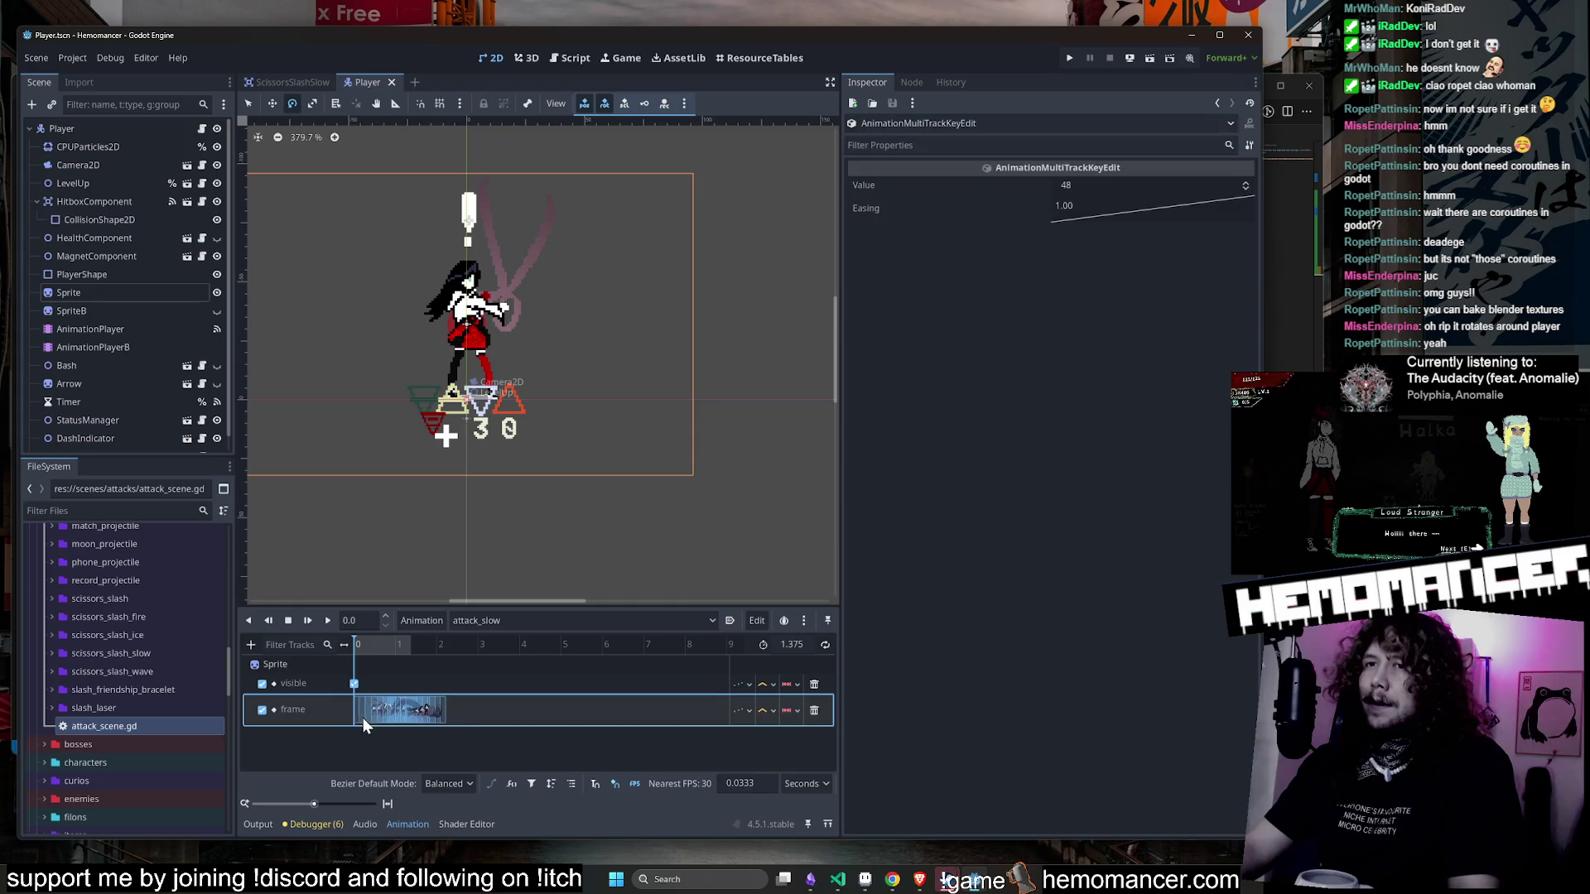
click(366, 659)
click(327, 620)
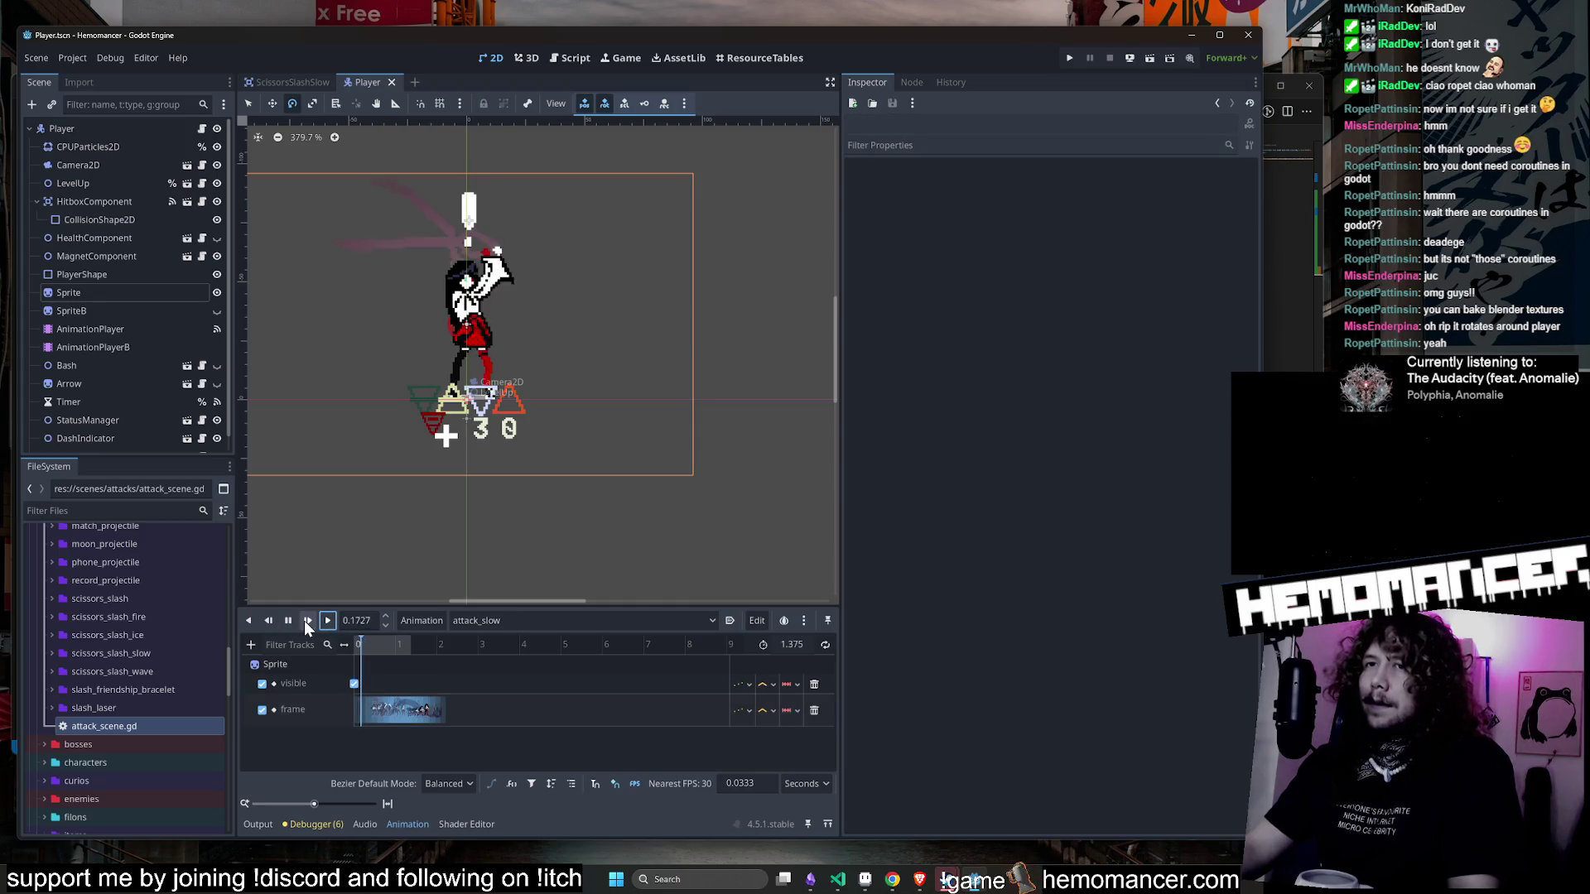
click(288, 621)
click(305, 619)
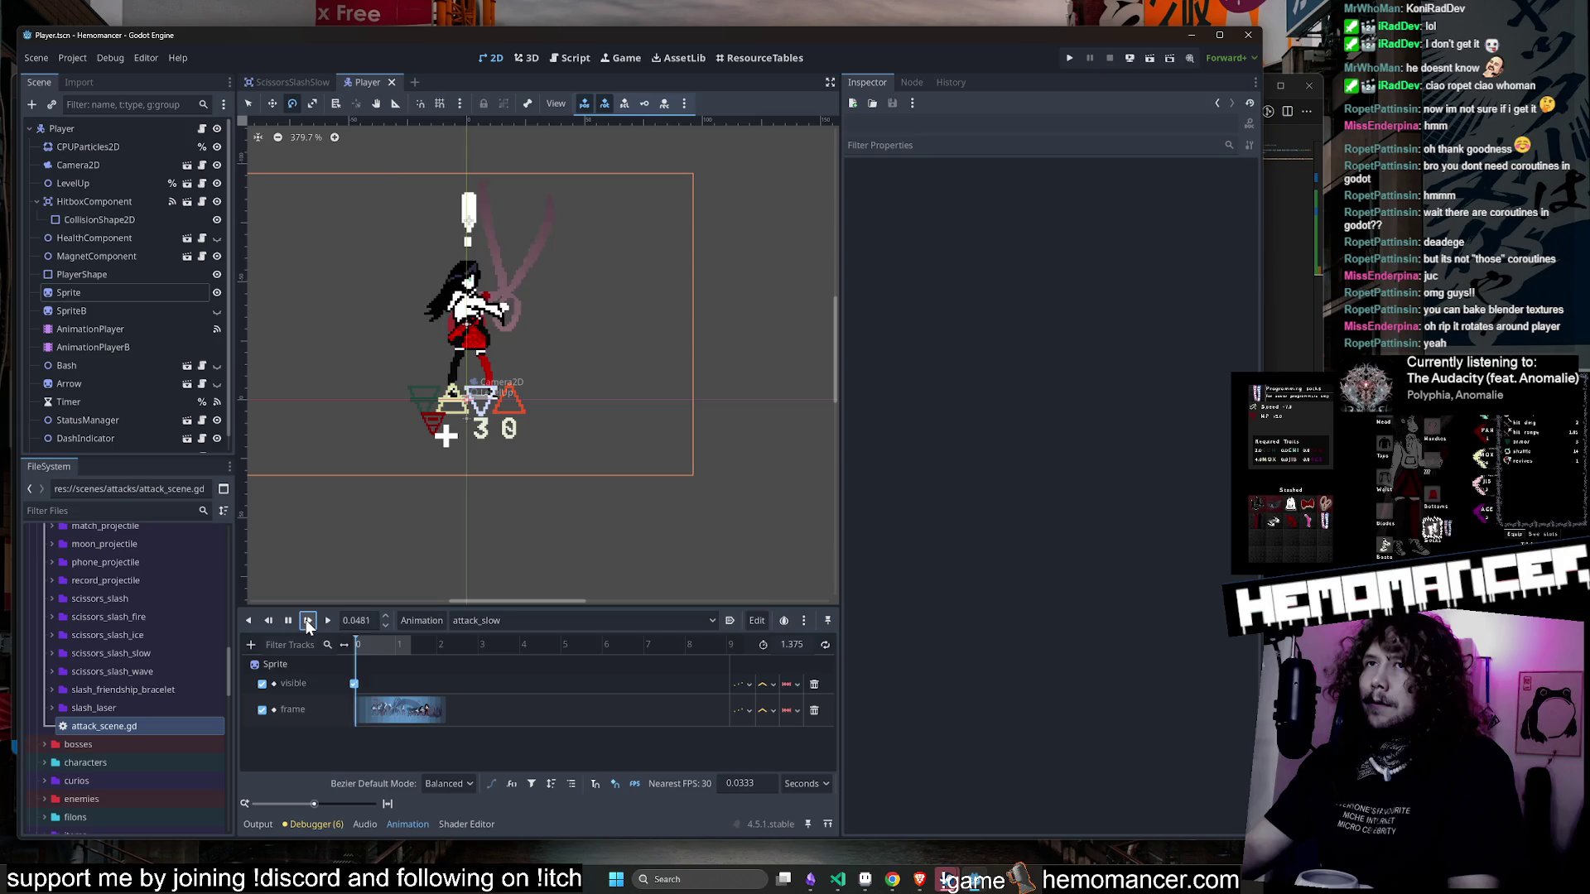
- Step the Sprite's Frame from 49 up to 54, the slash frame, then stop to reset to 48
click(139, 294)
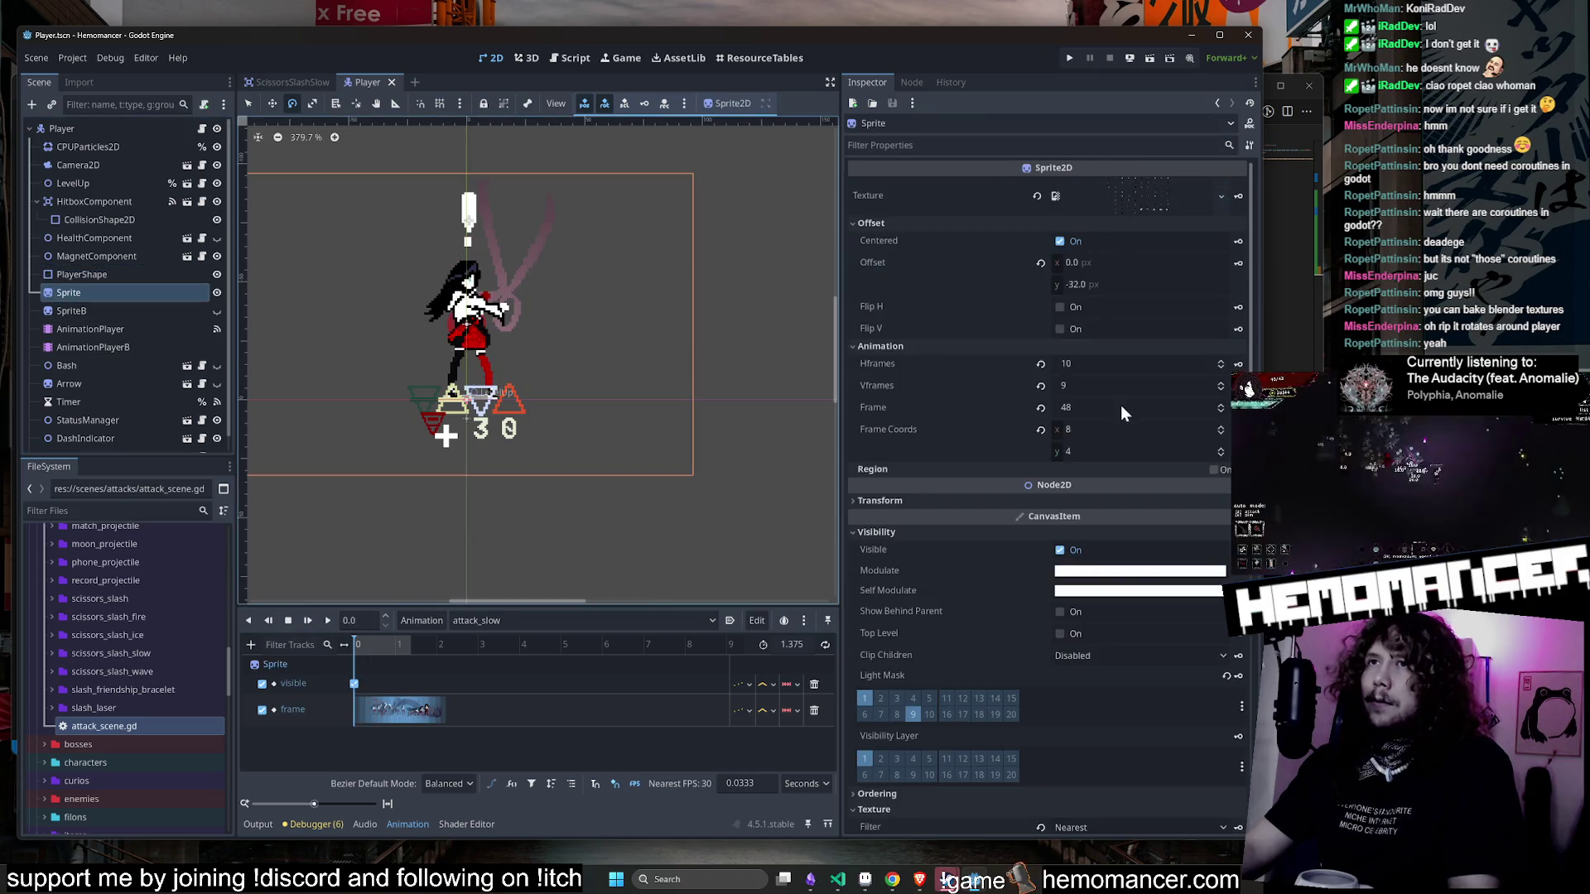
click(1151, 407)
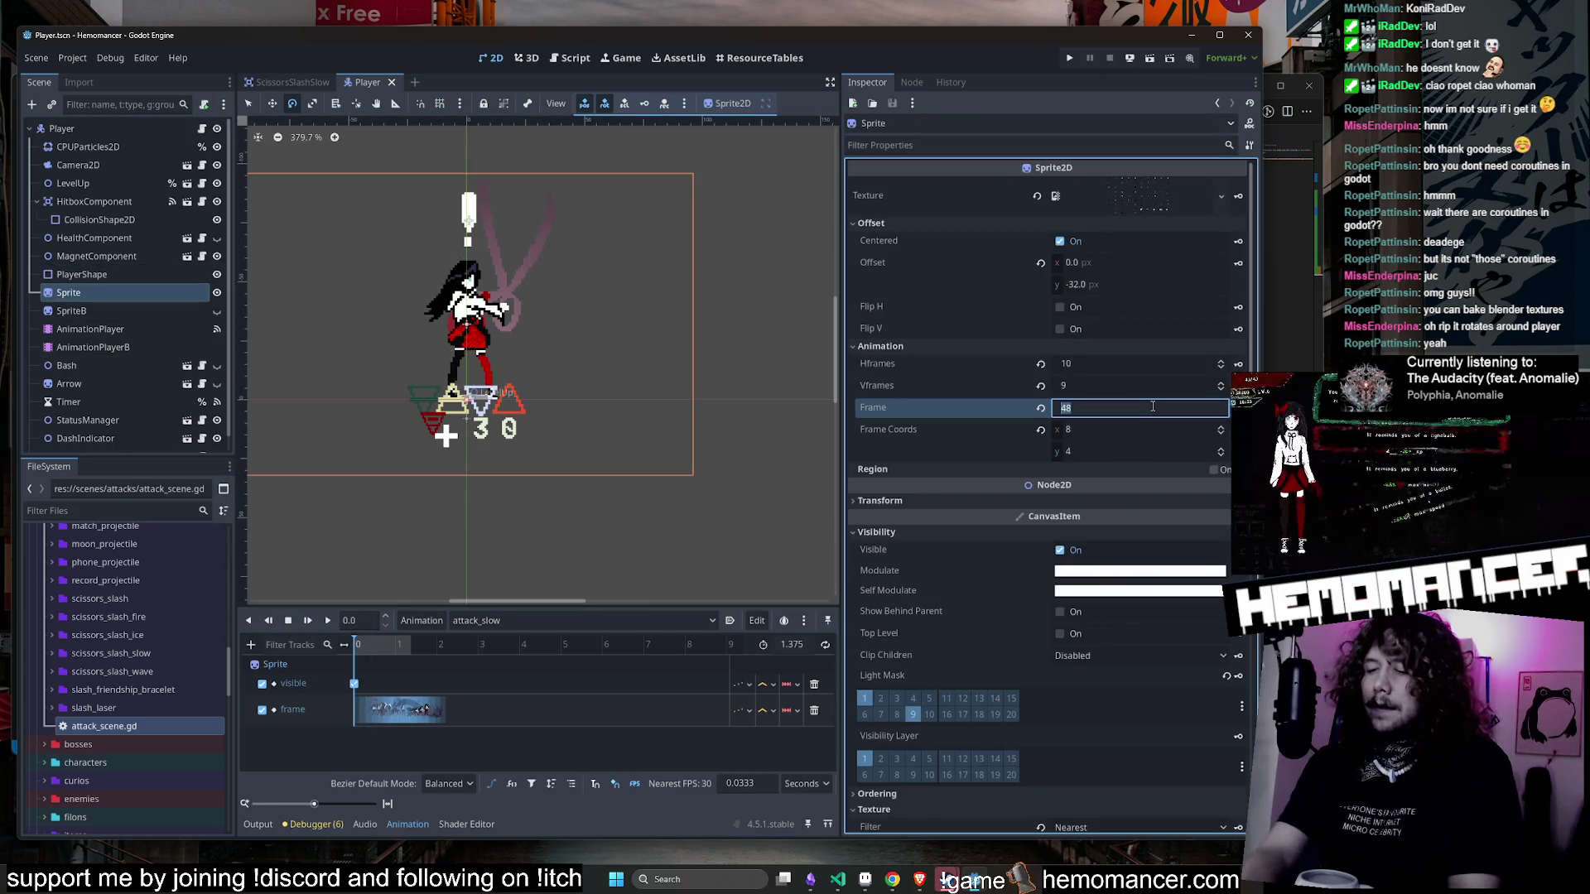
text(49)
key(Return)
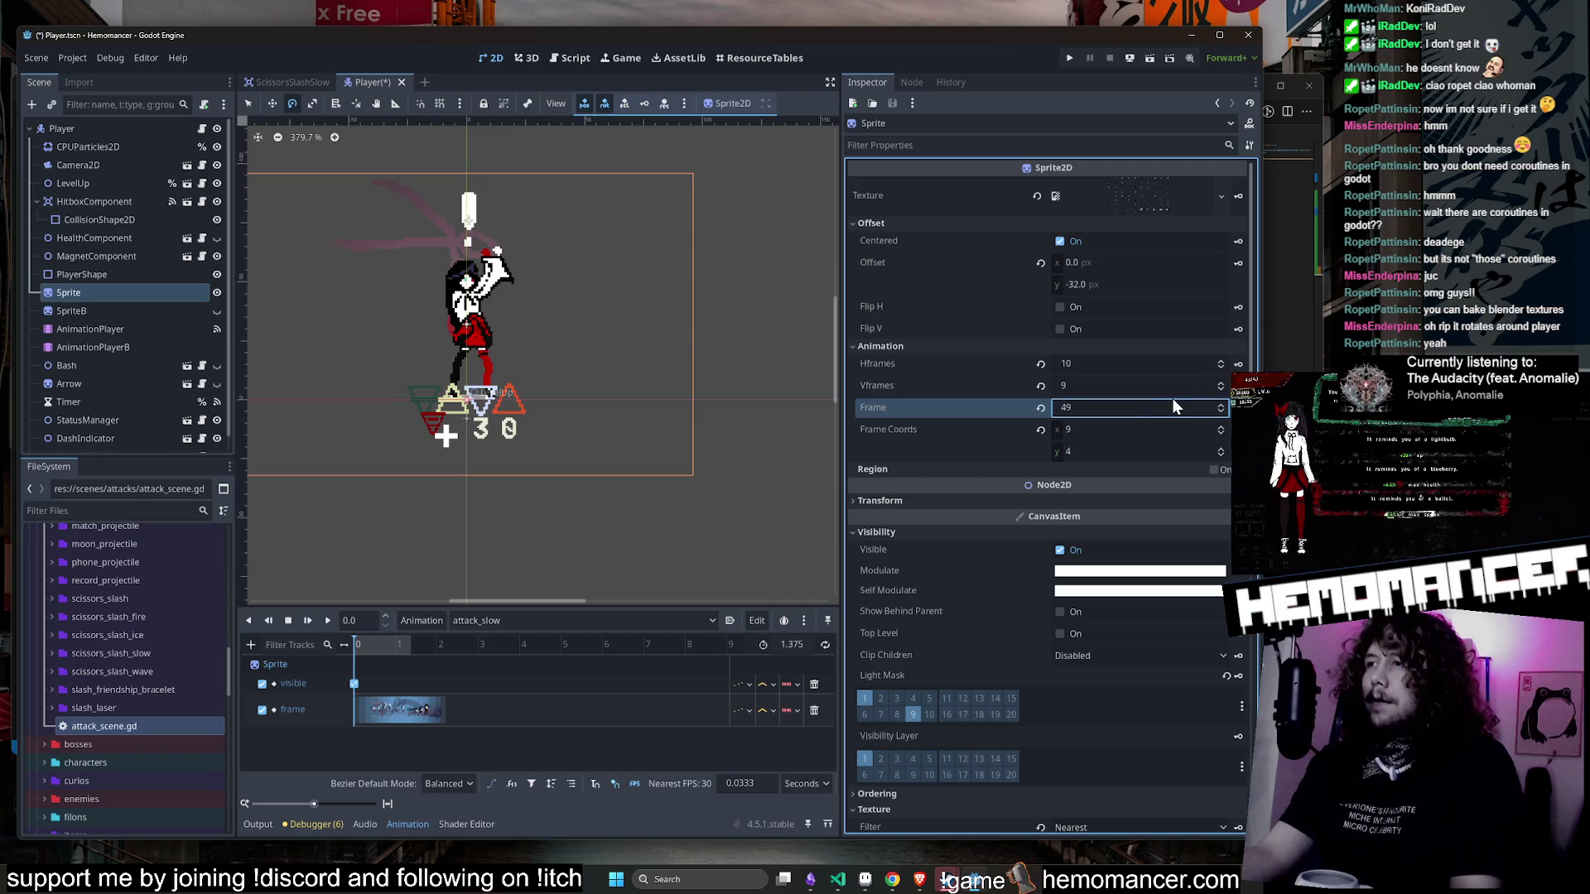
click(1172, 399)
text(50)
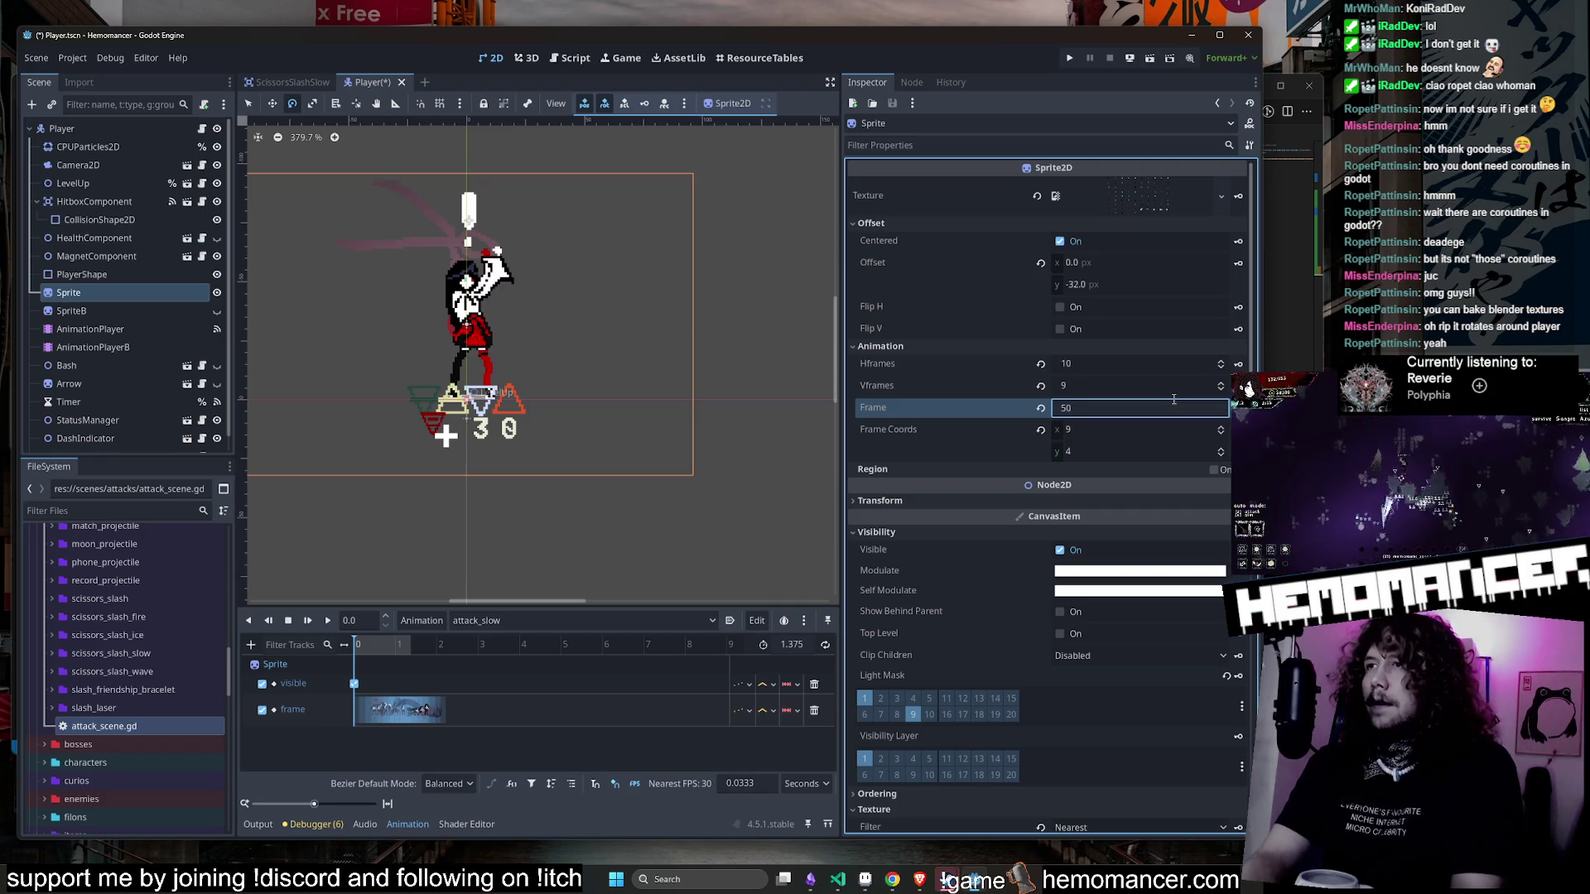
key(Return)
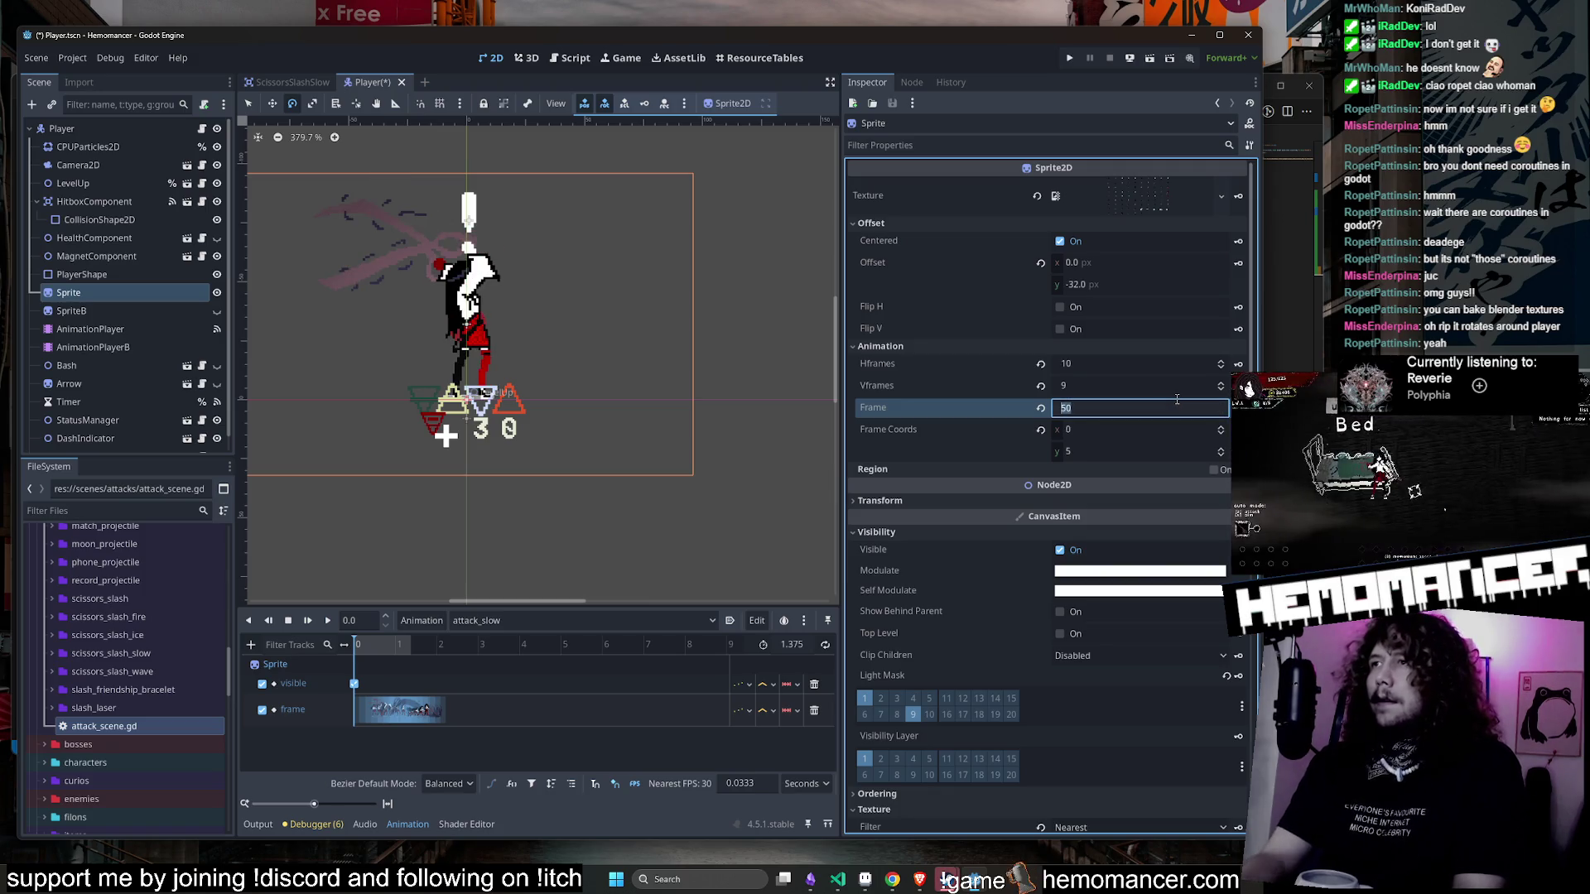
text(5)
key(Up)
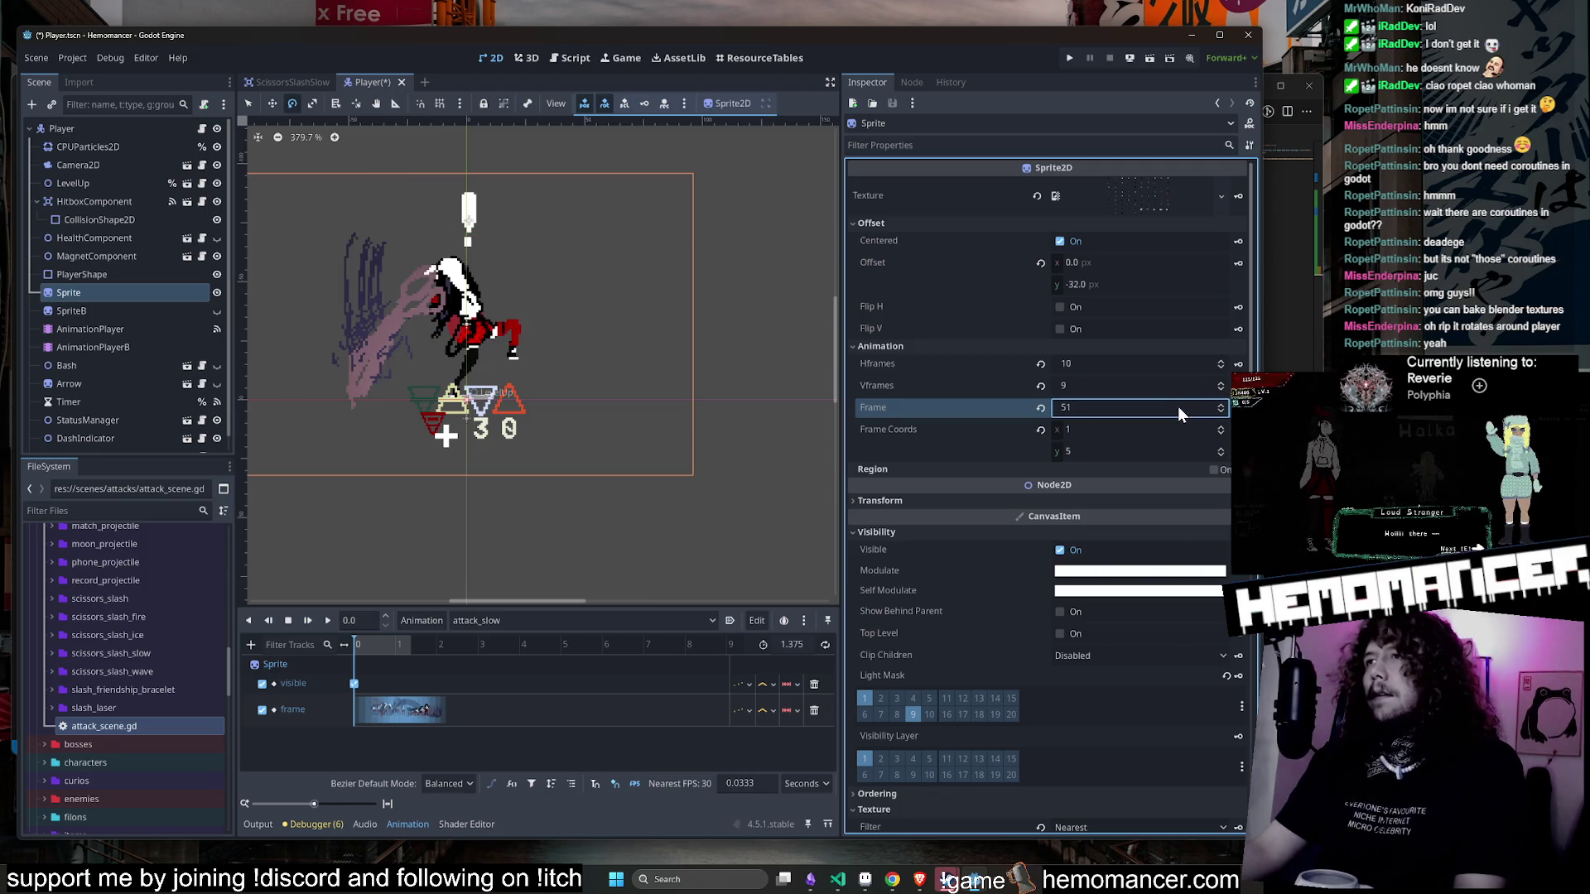
key(Up)
key(Up)
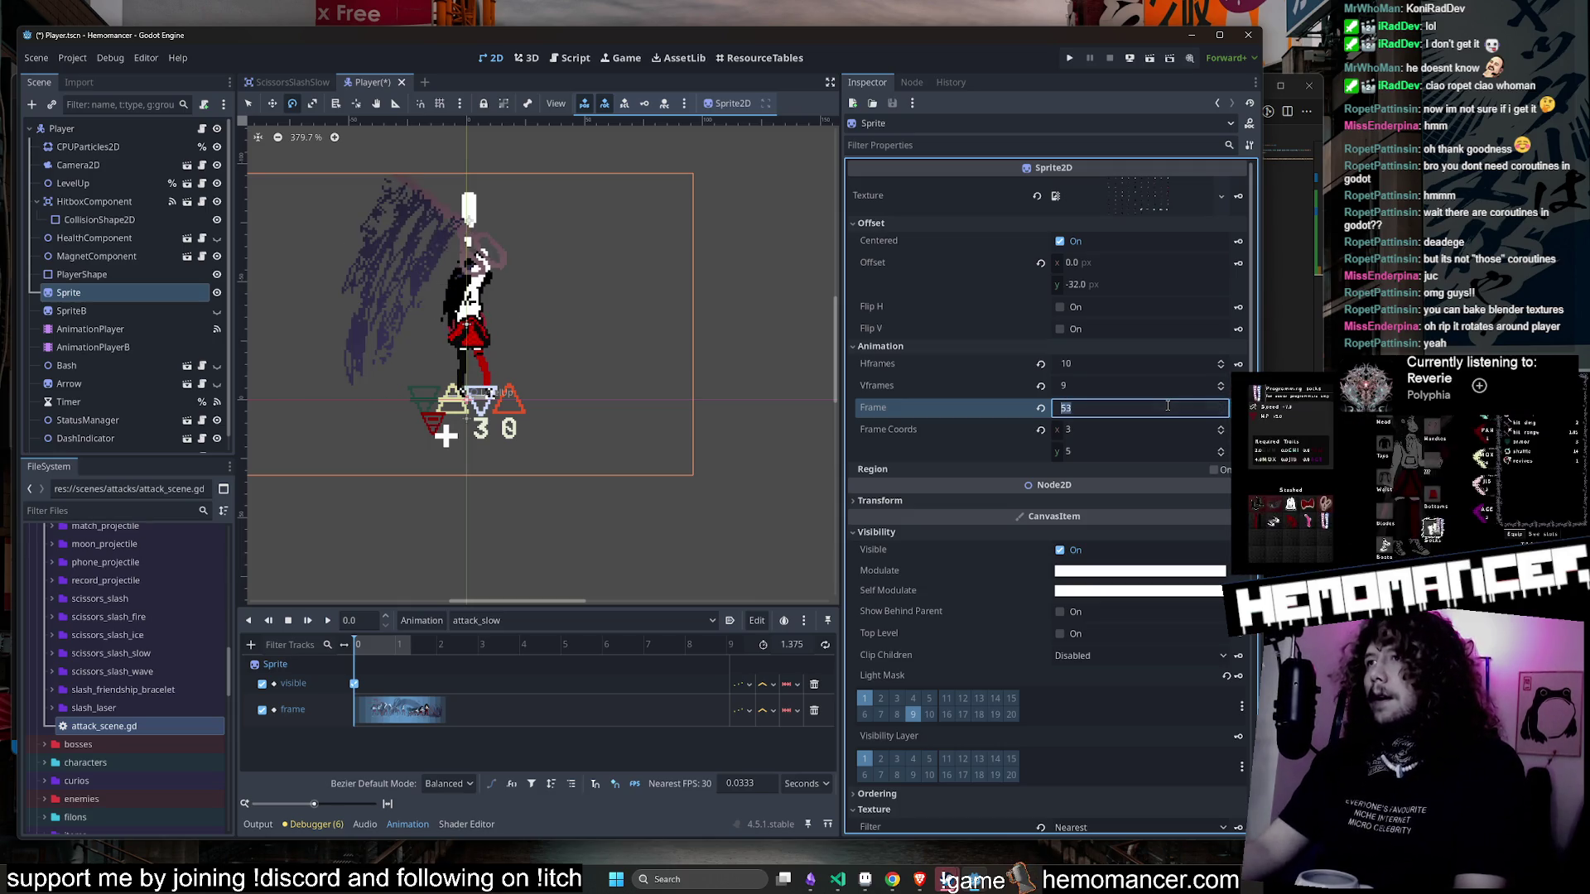
text(5)
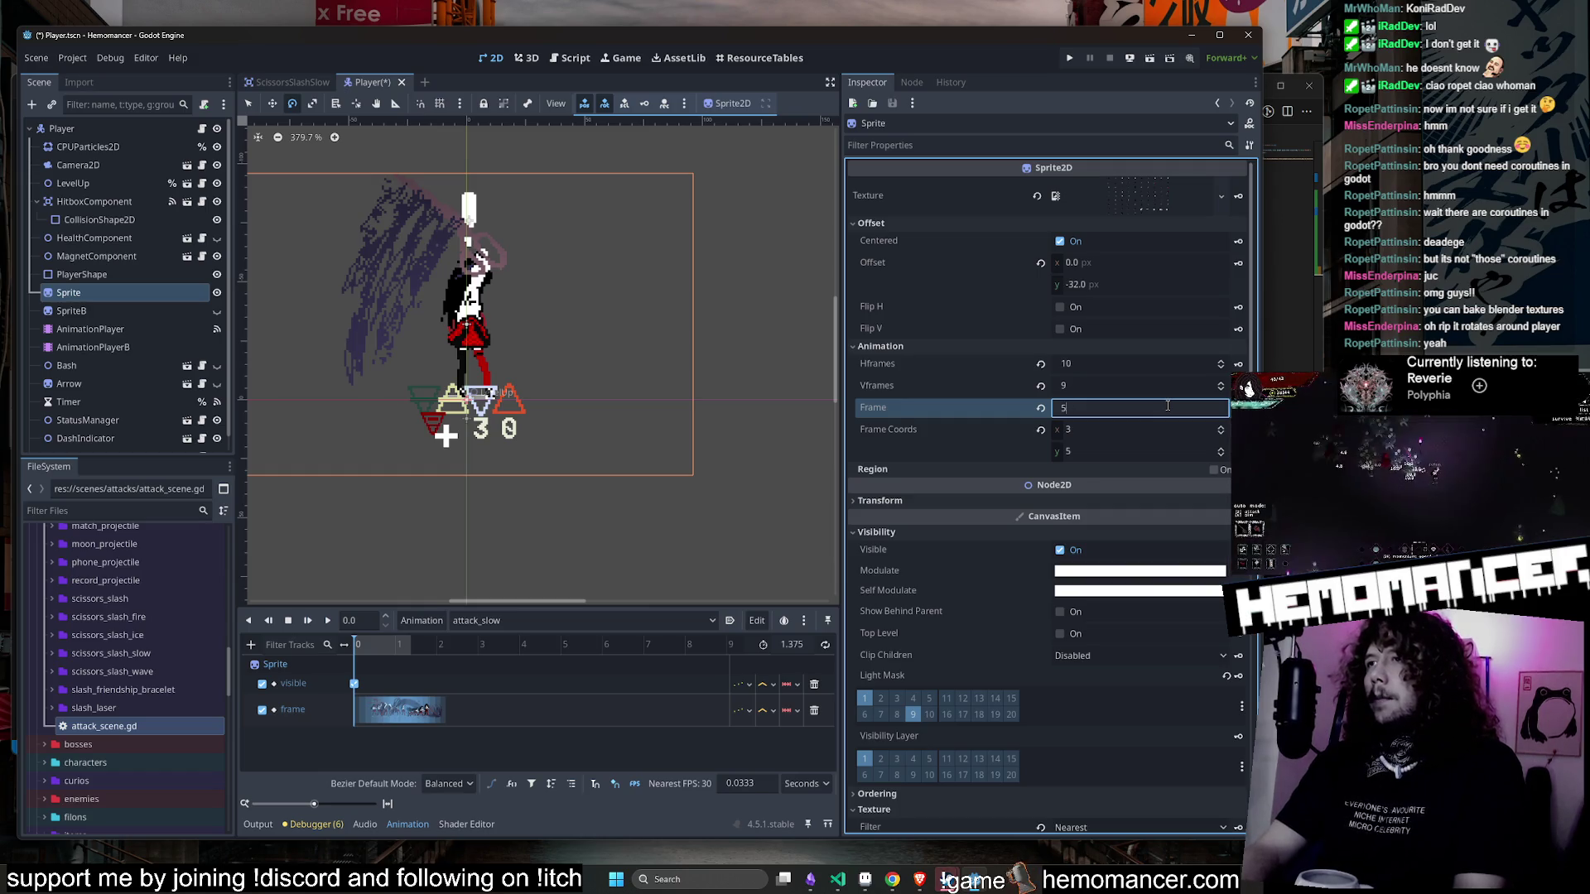
text(4)
key(Return)
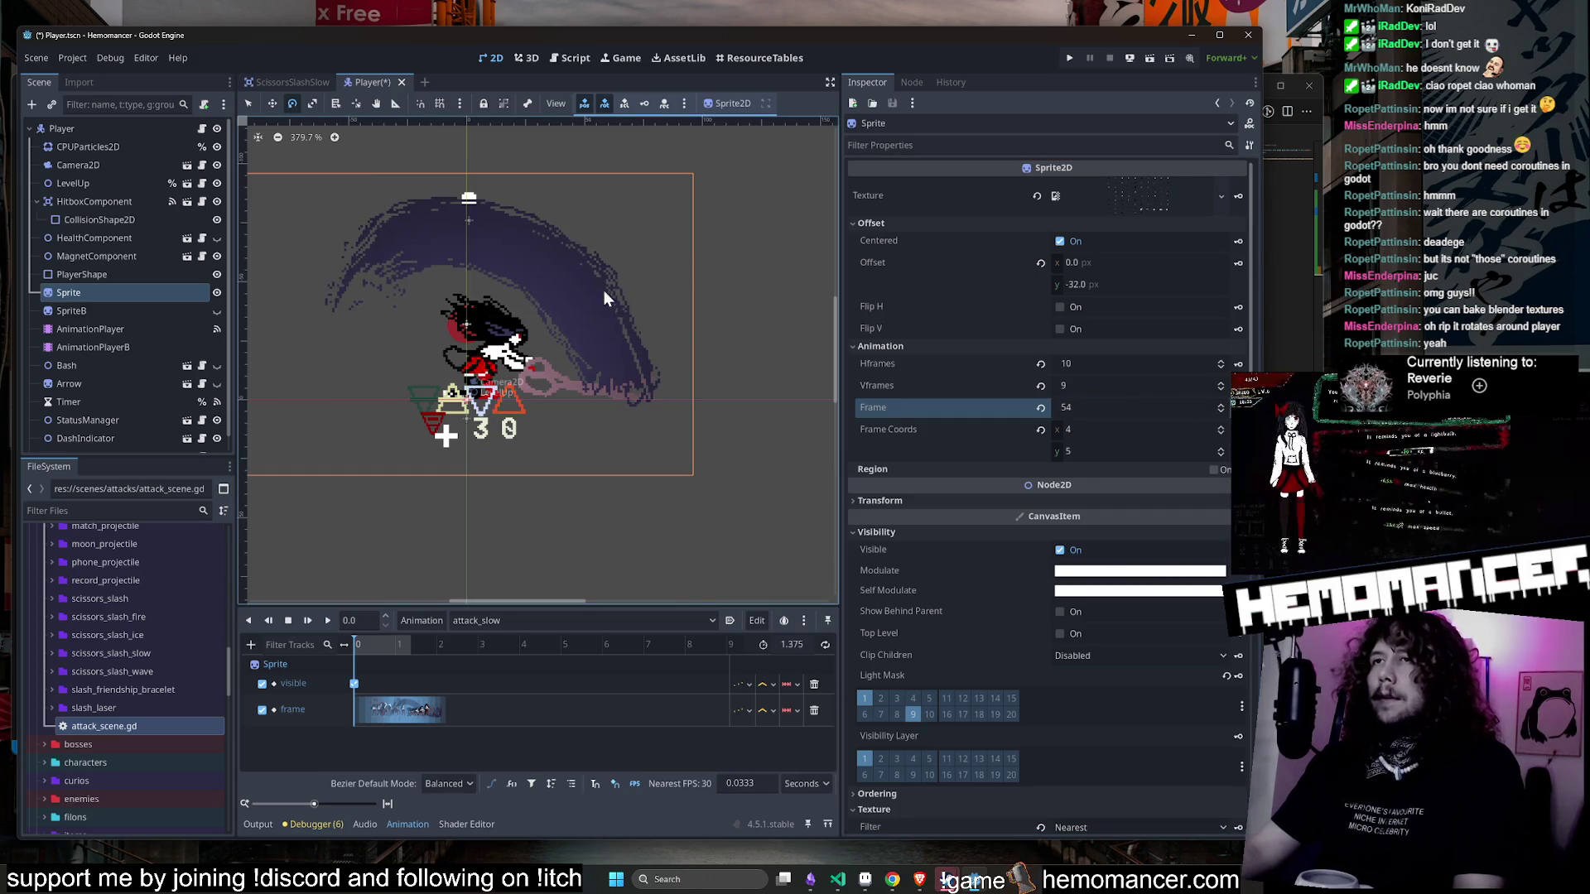
click(1112, 408)
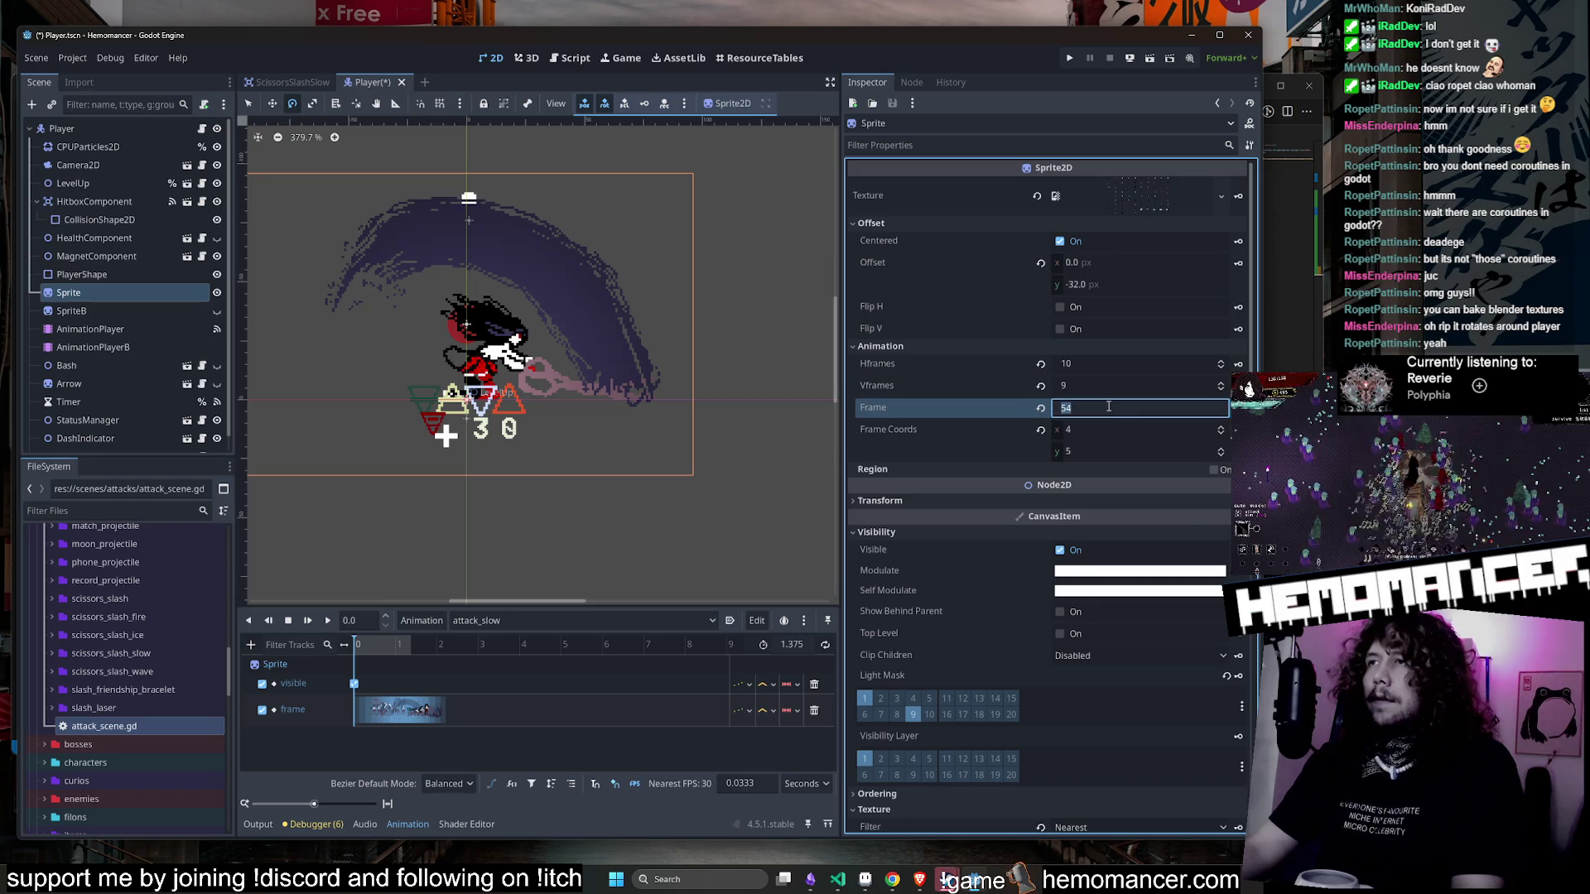
click(290, 619)
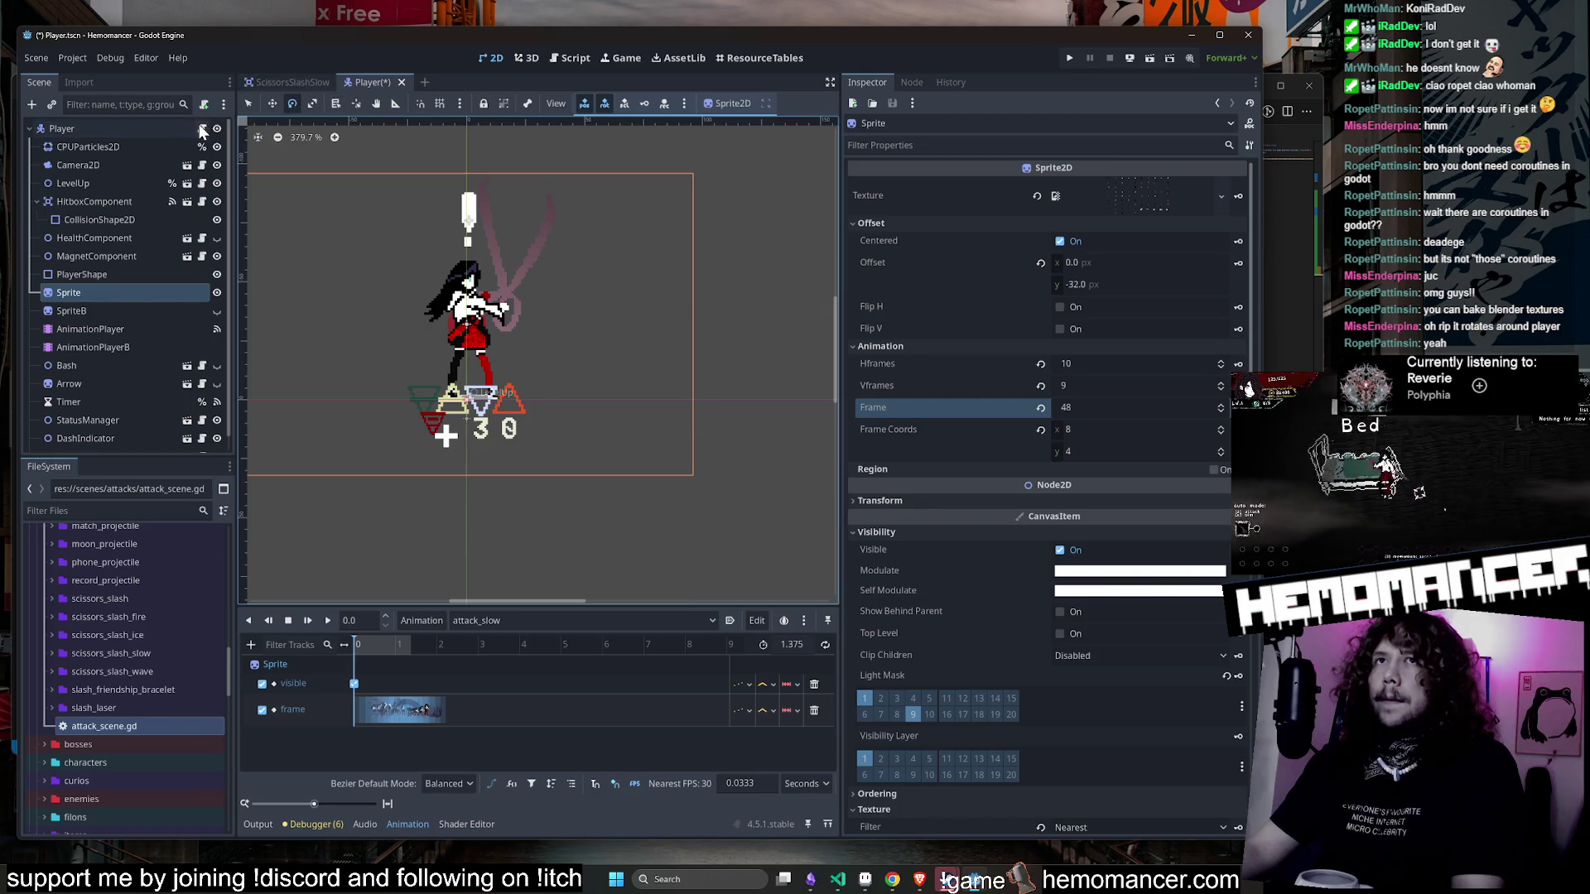
- Switch to the ScissorsSlashSlow scene, select its root node, and quick-search for main_weapon.gd
click(270, 79)
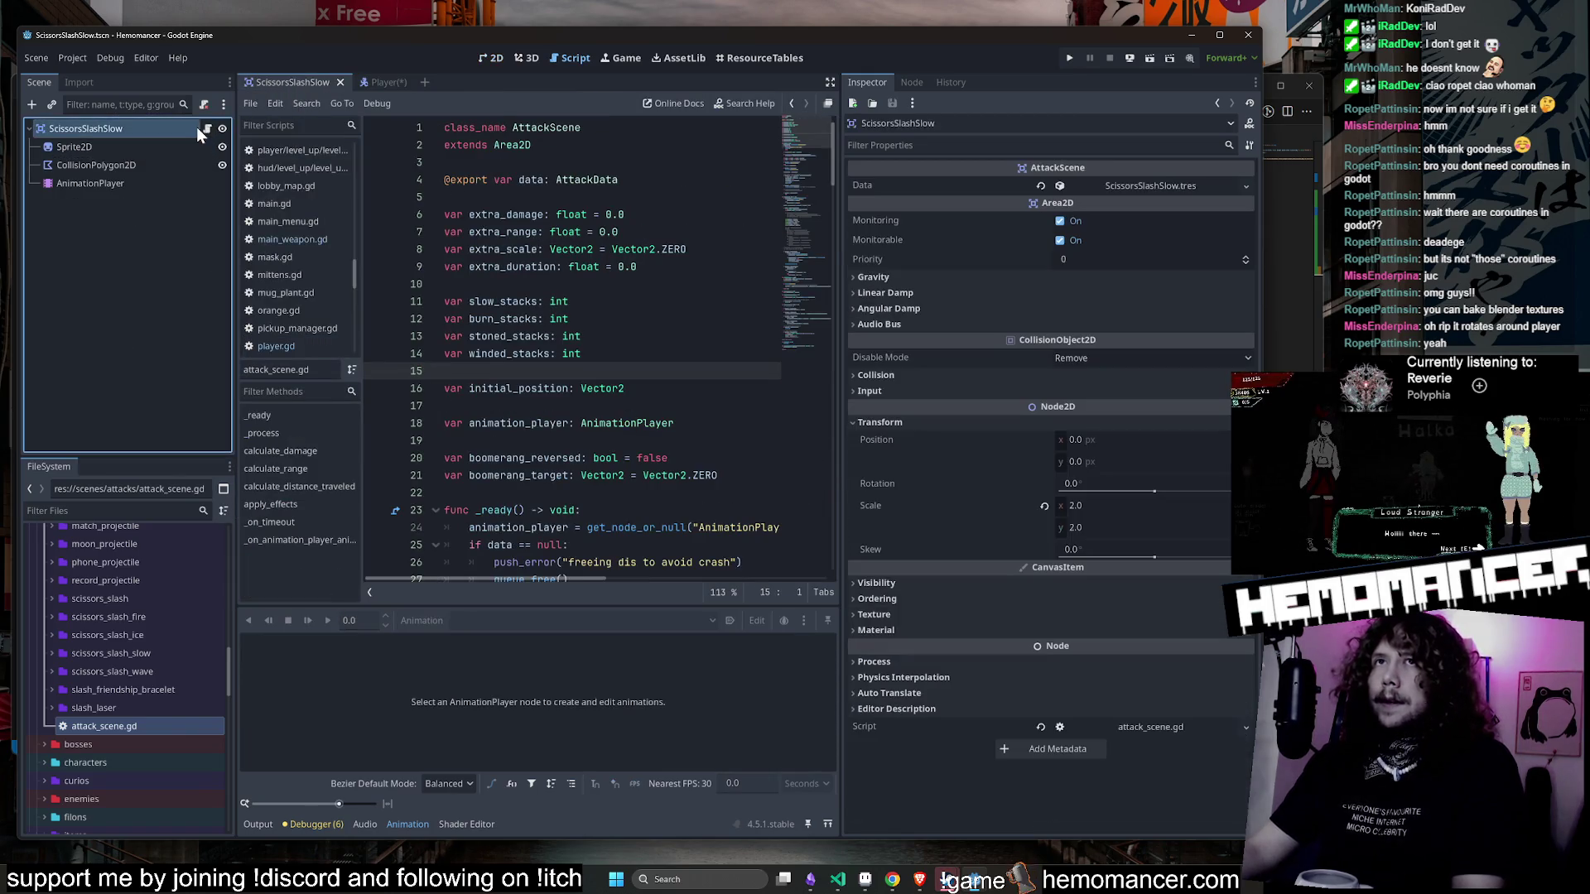
click(200, 127)
click(120, 723)
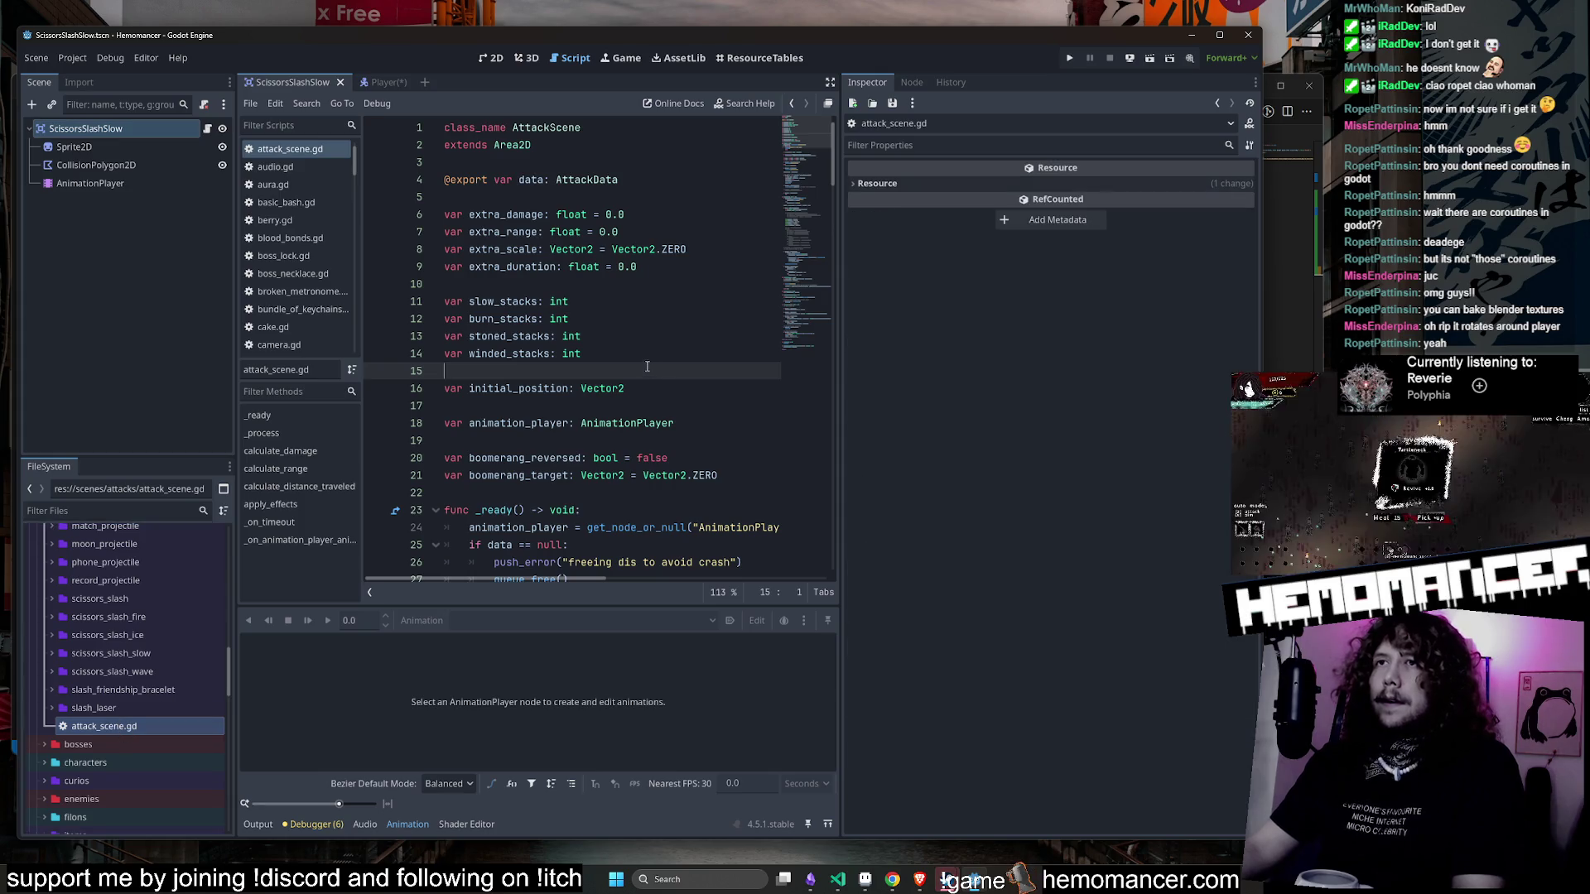
key(alt+shift+o)
- Open main_weapon.gd, then scissors.gd, via quick file search in the script editor
text(main_)
key(Down)
key(Down)
key(Down)
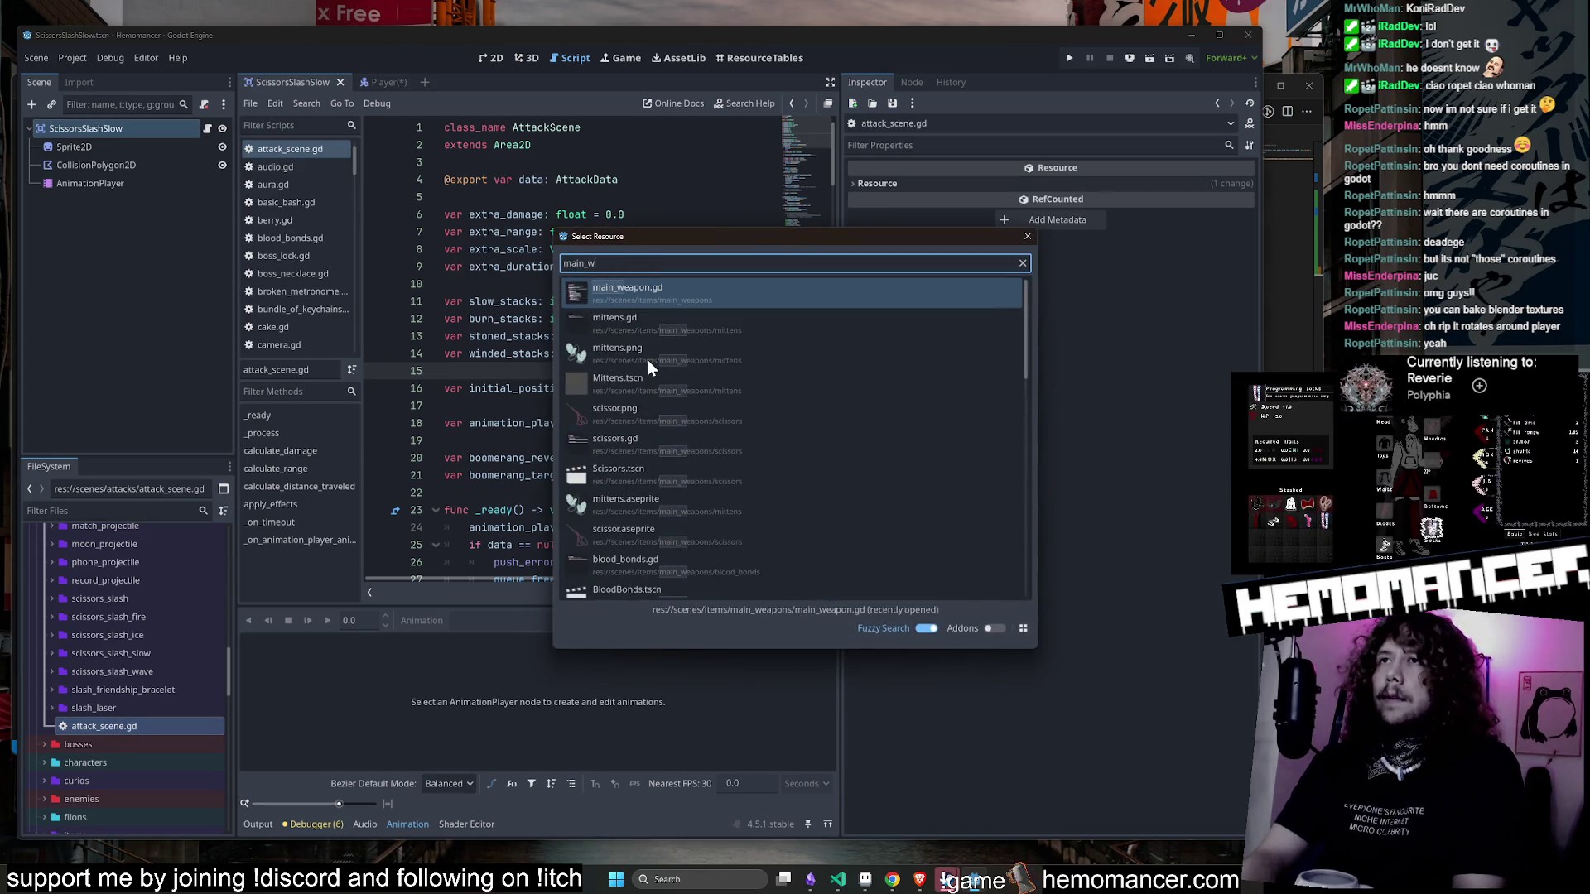
key(Return)
key(alt+shift+o)
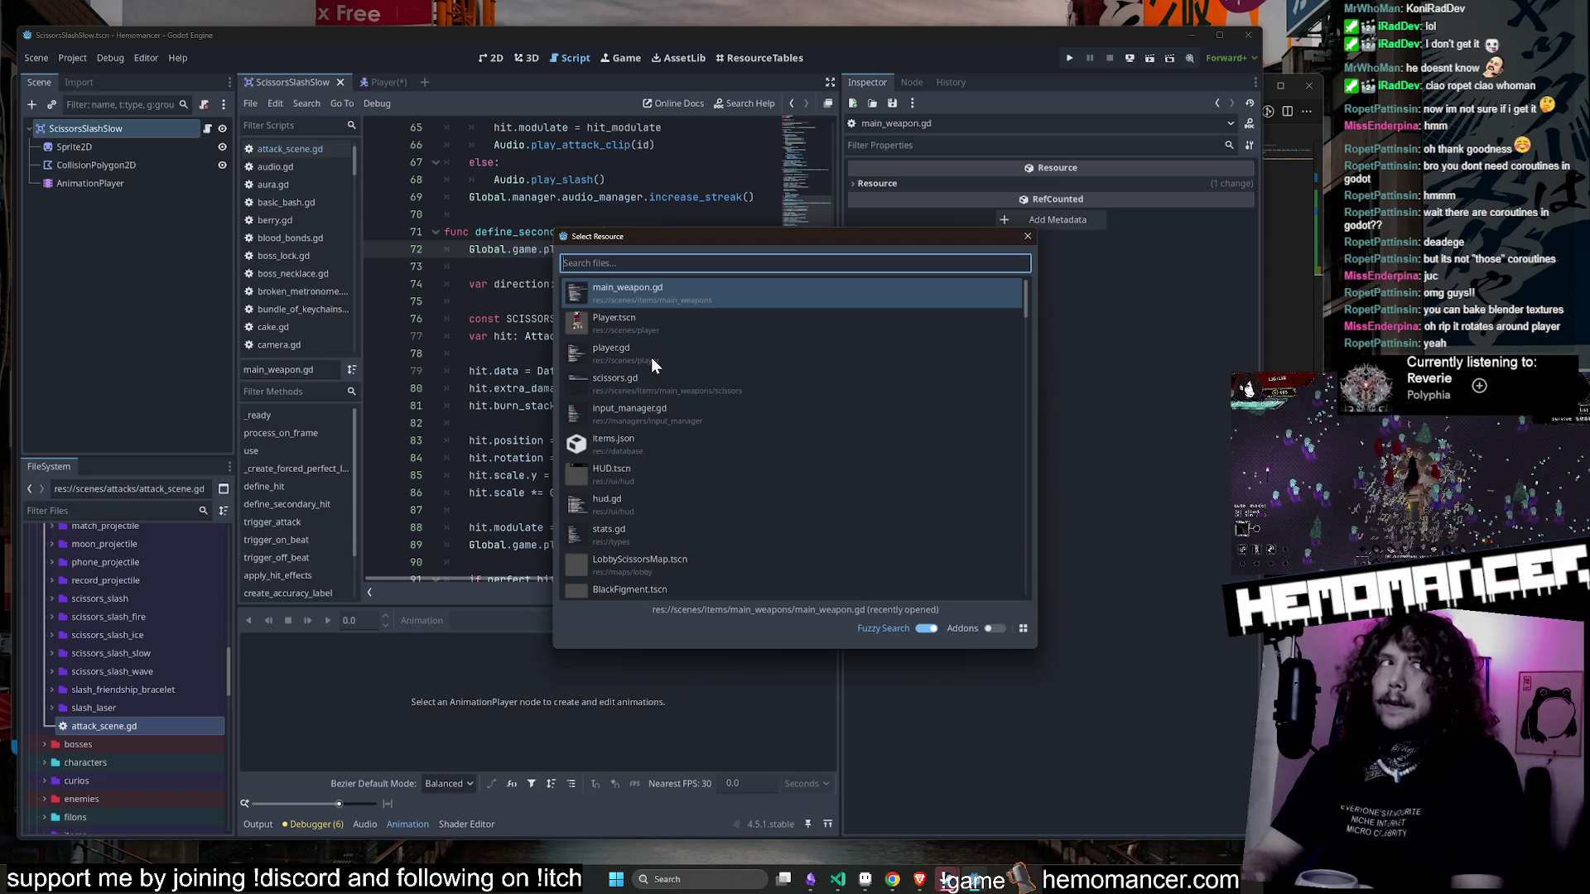
text(scissors.gd)
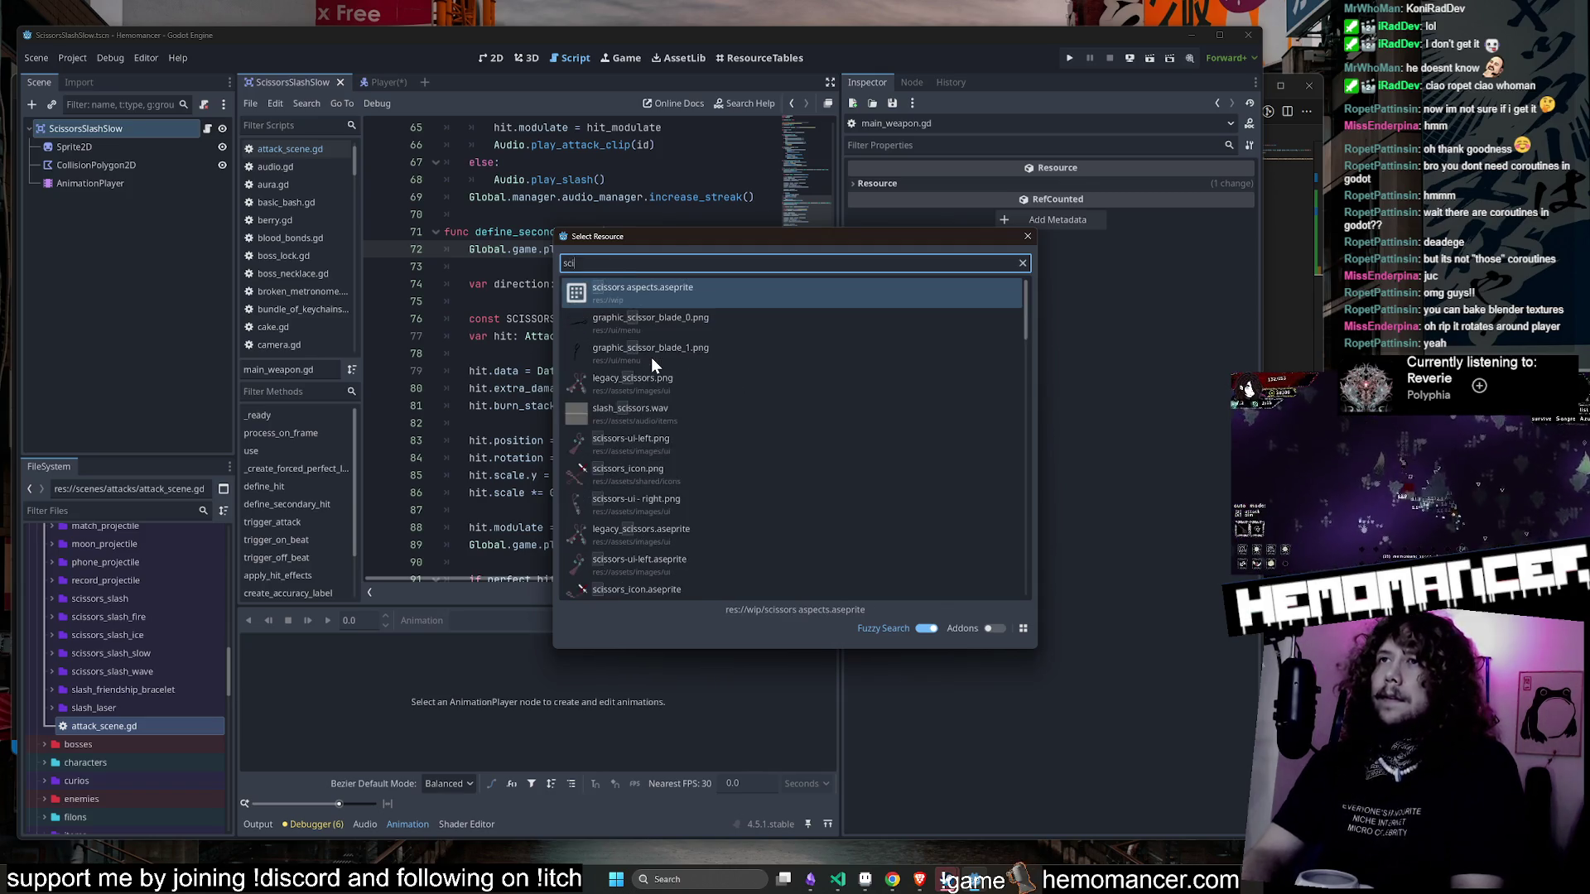
key(Return)
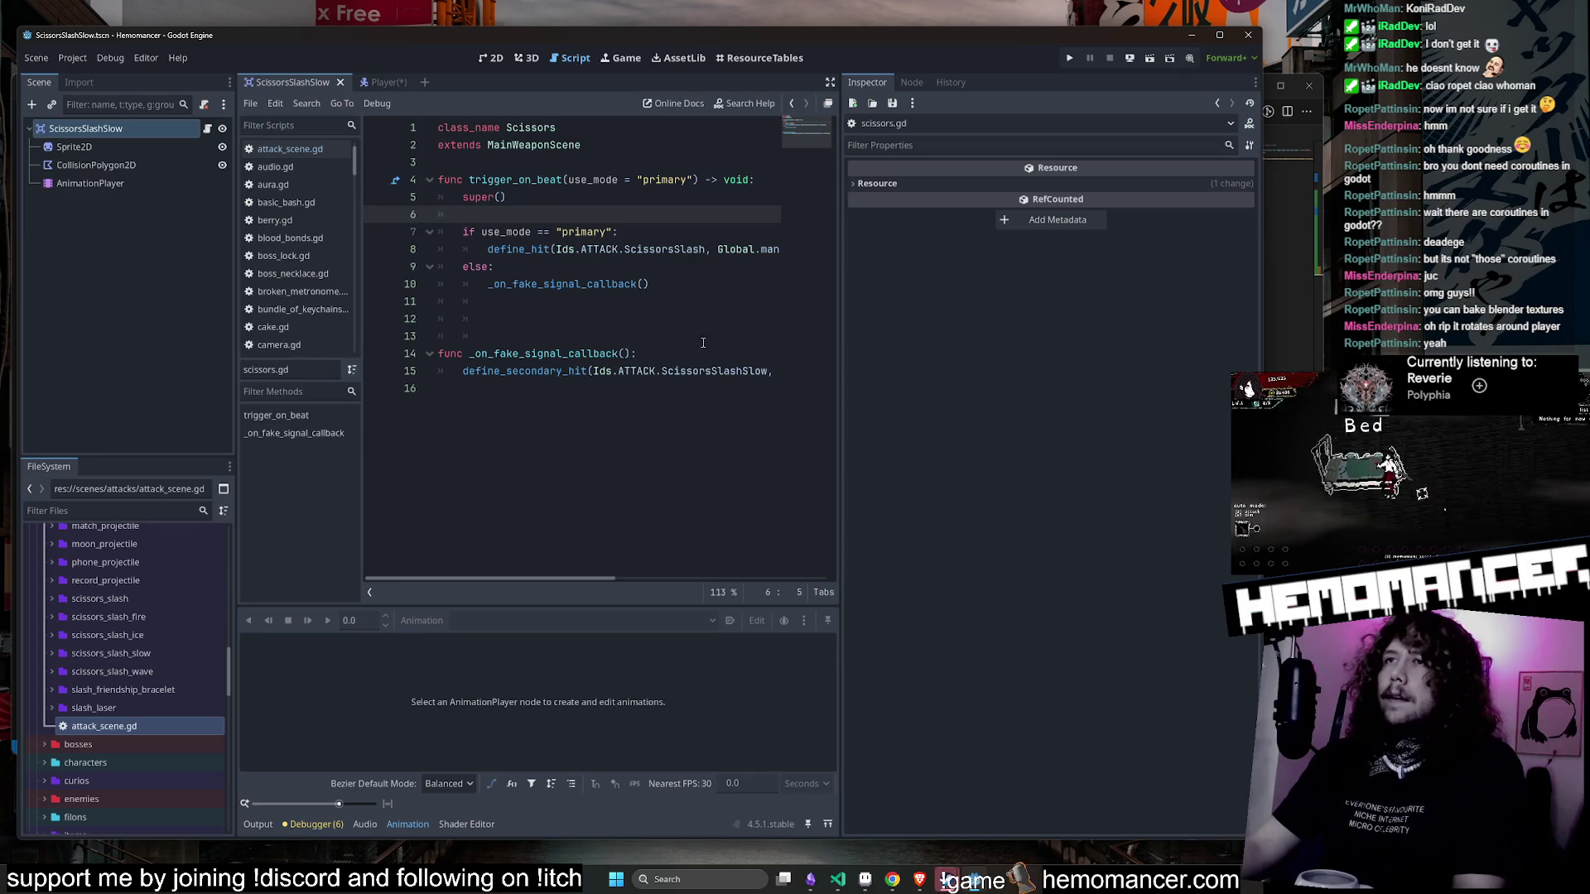
click(691, 307)
- Under else: in scissors.gd, start a game.player.sprite.frame check for frame 54
click(680, 334)
text(54)
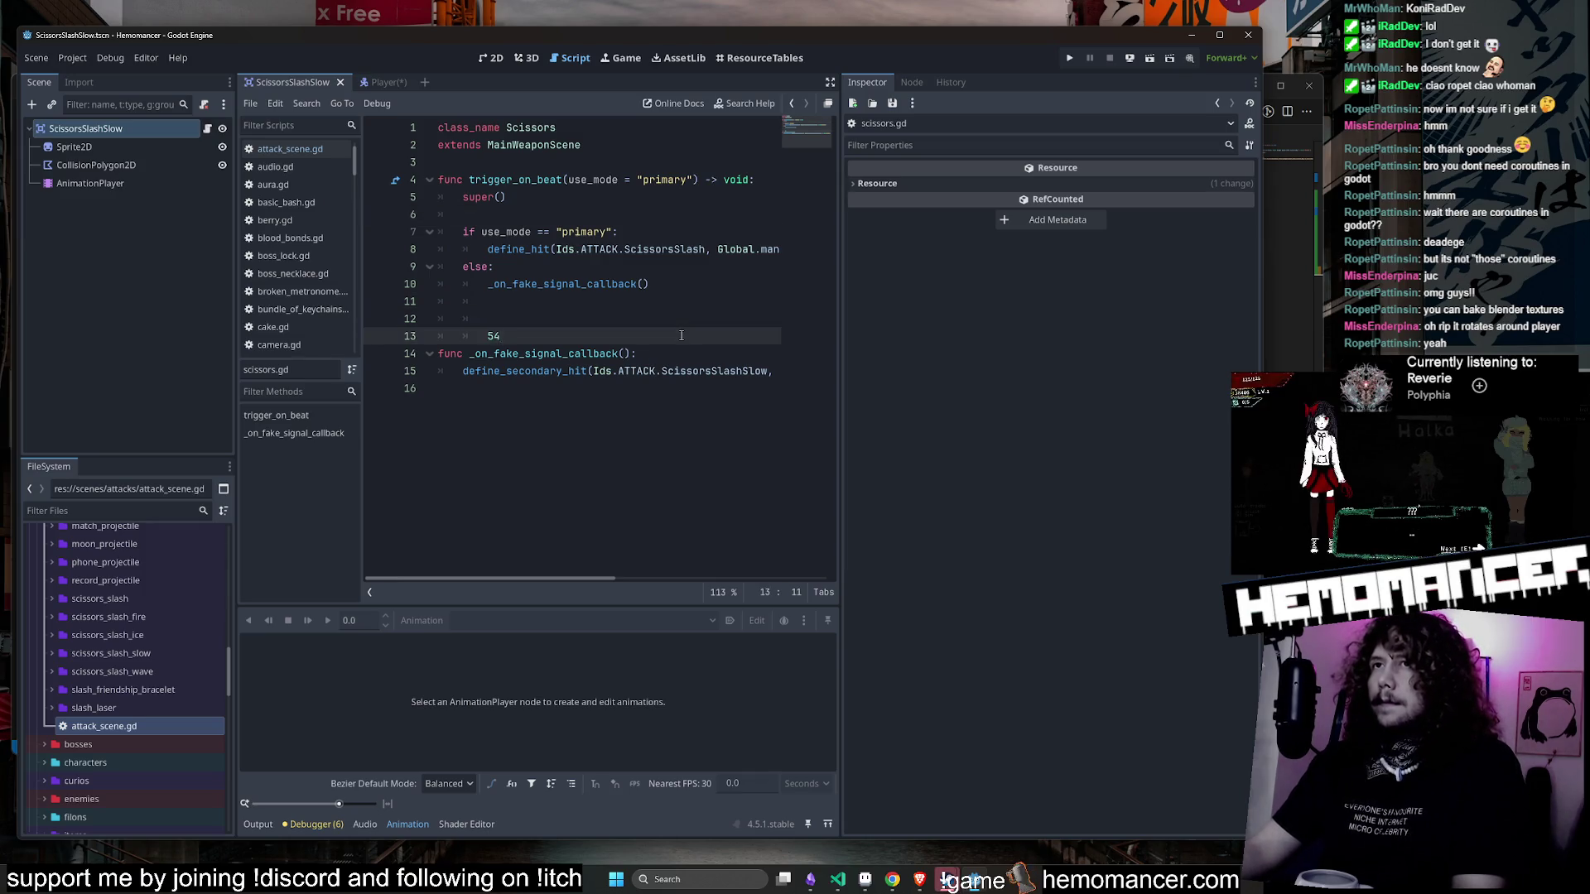
key(BackSpace)
key(BackSpace)
click(609, 308)
click(609, 311)
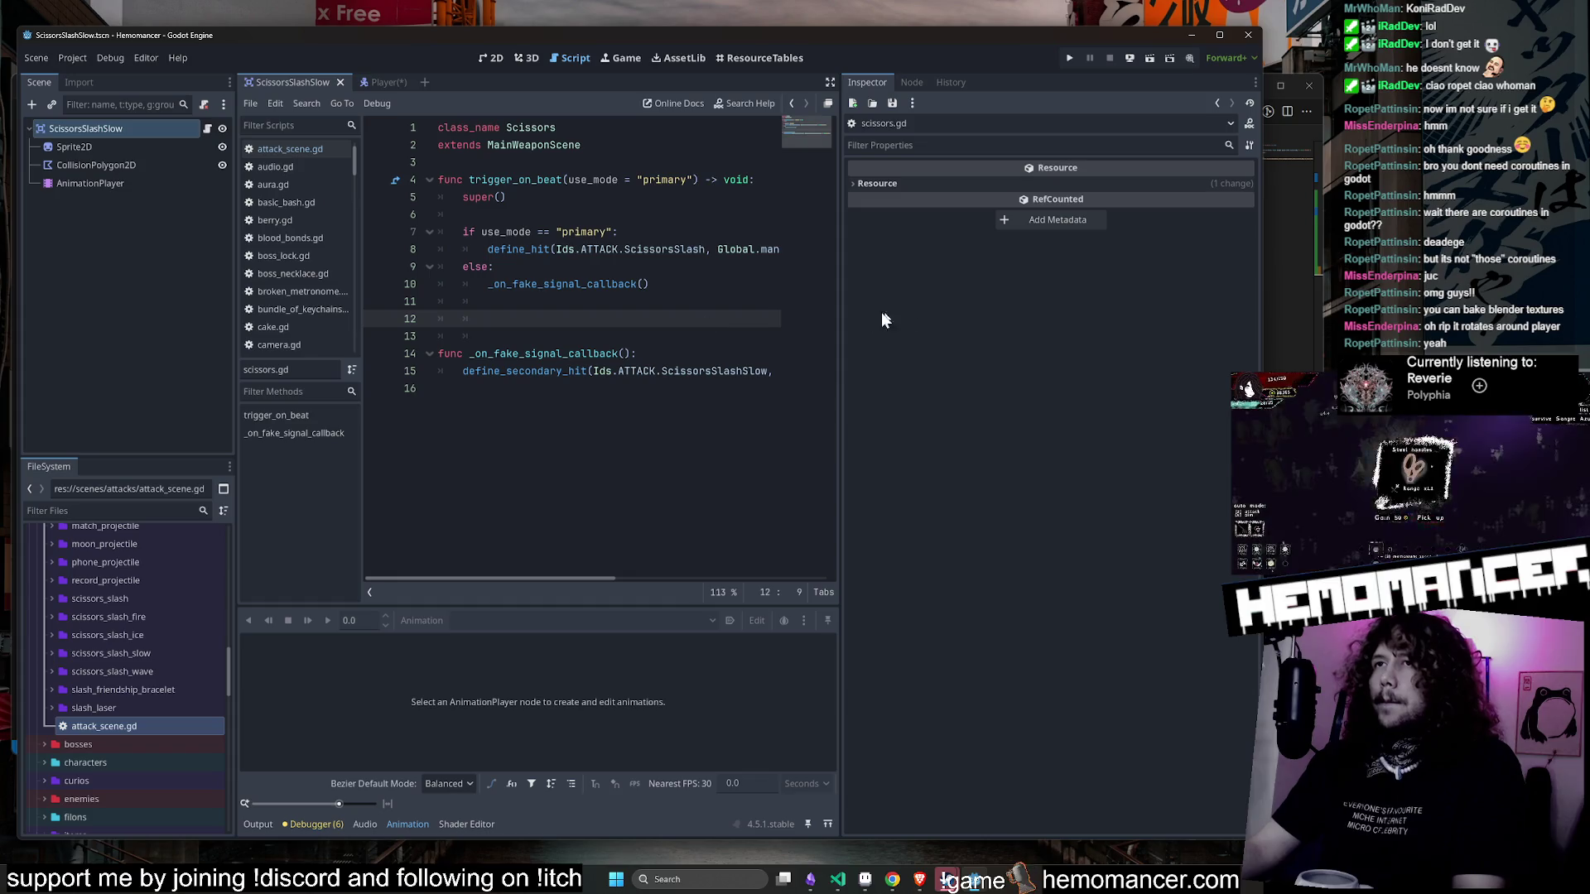
mouse_move(839, 311)
mouse_down()
mouse_move(1057, 313)
mouse_move(1100, 335)
mouse_move(1175, 323)
mouse_up()
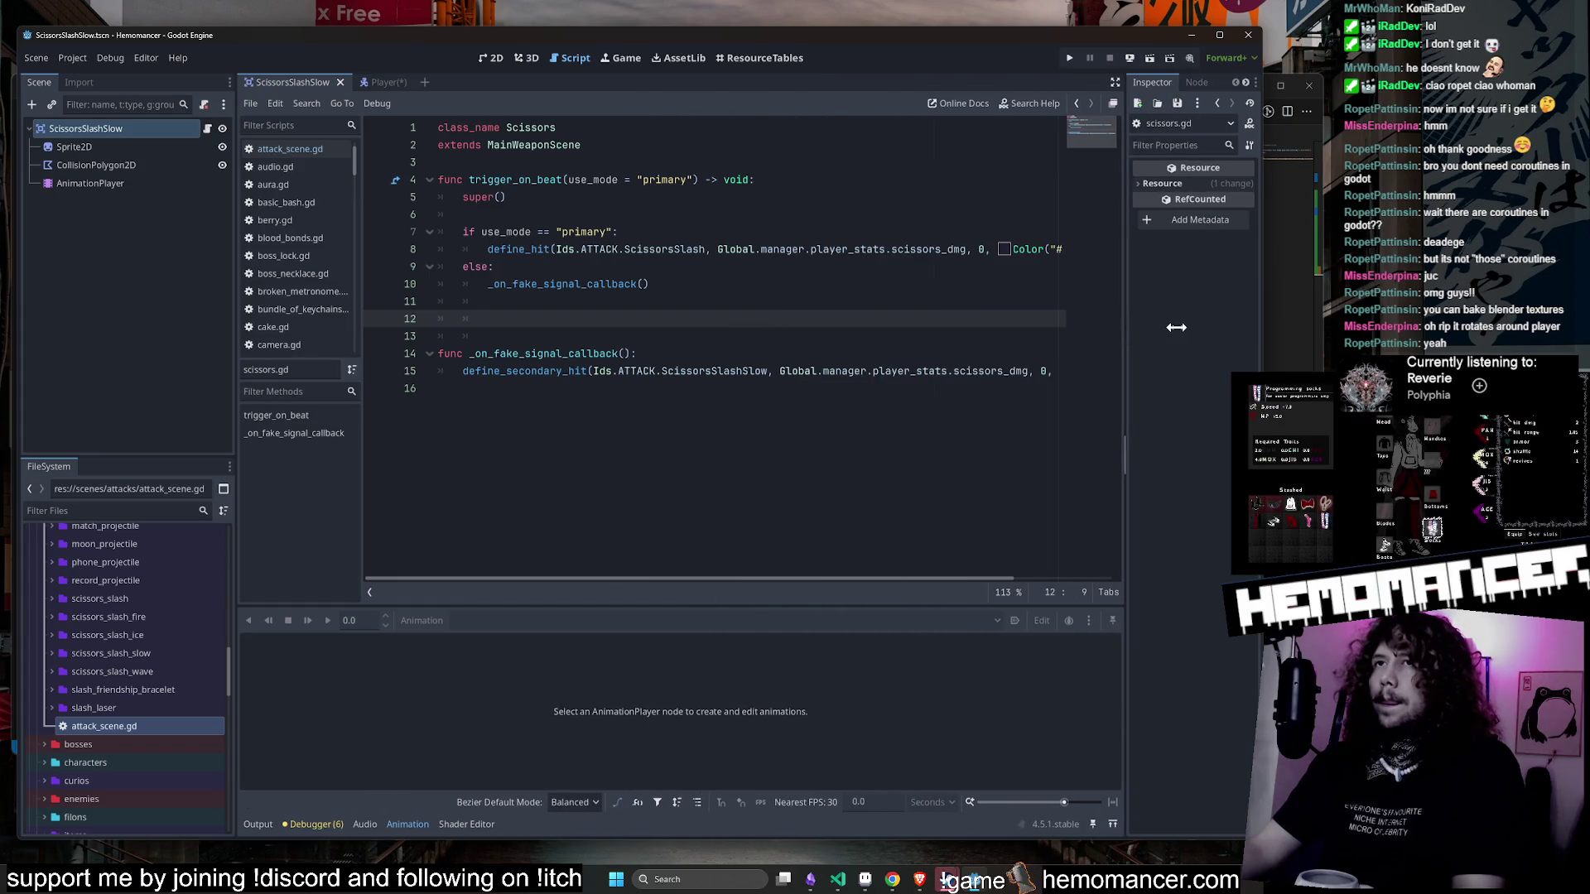
click(605, 269)
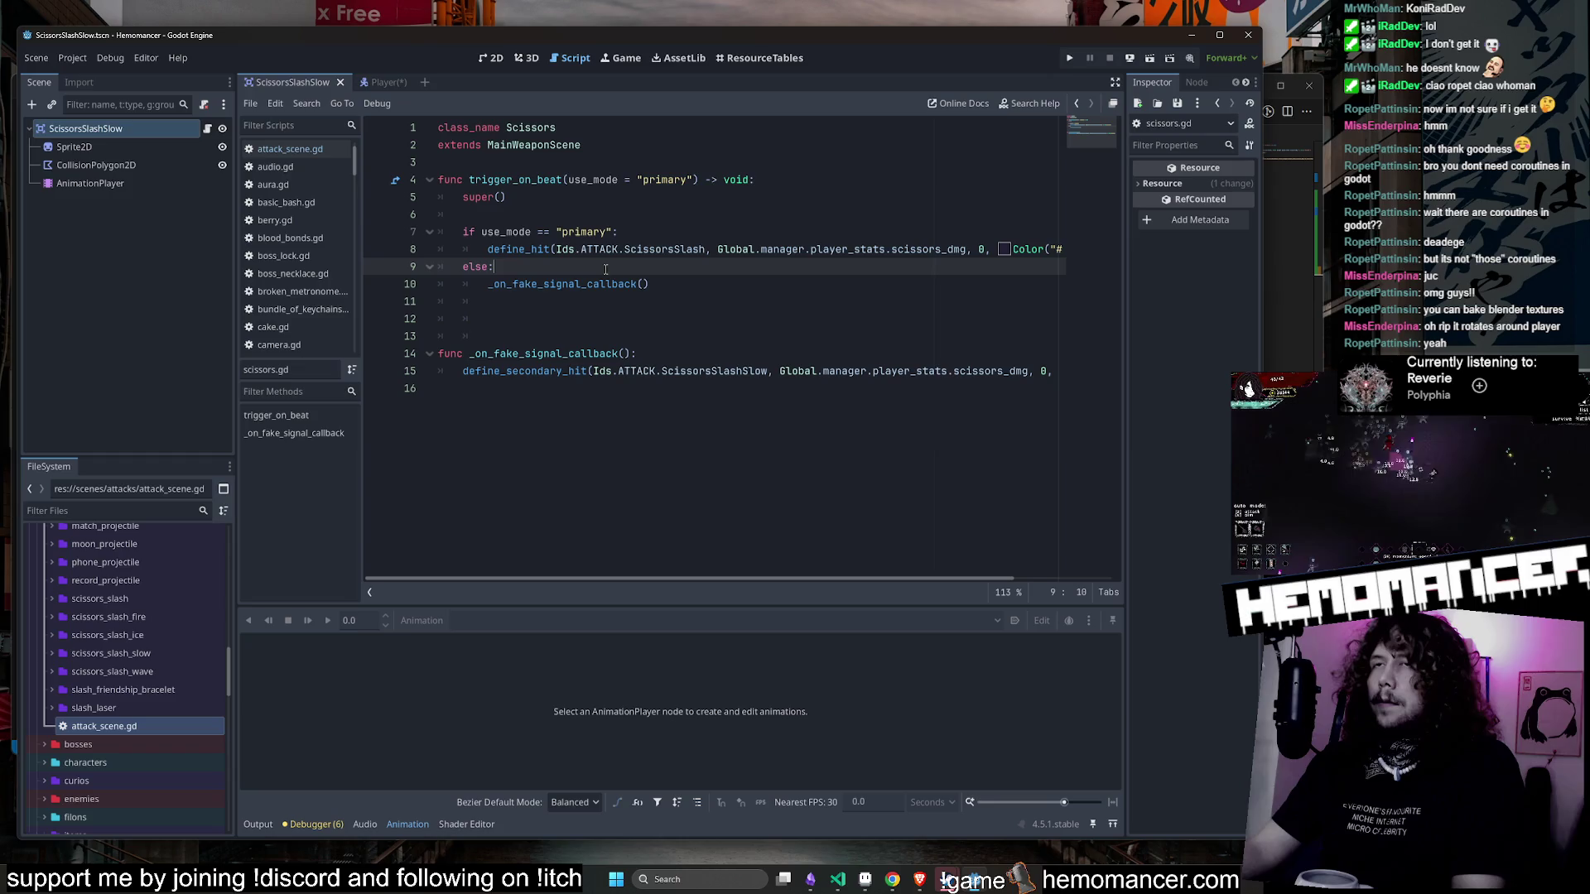
key(Return)
key(Return)
key(Return)
key(Up)
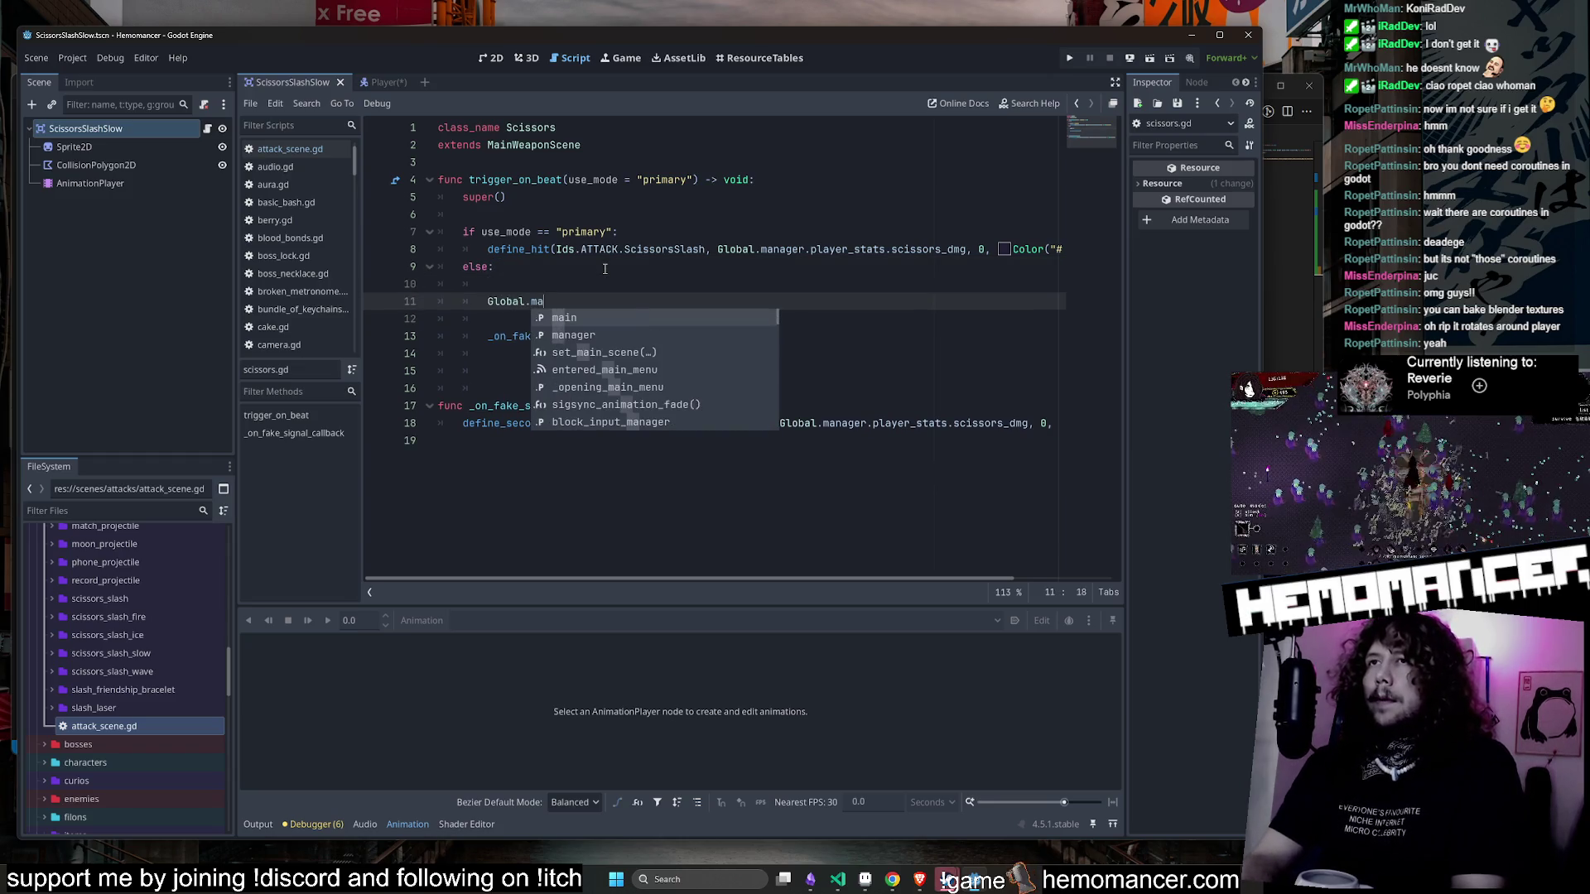
text(game.pla)
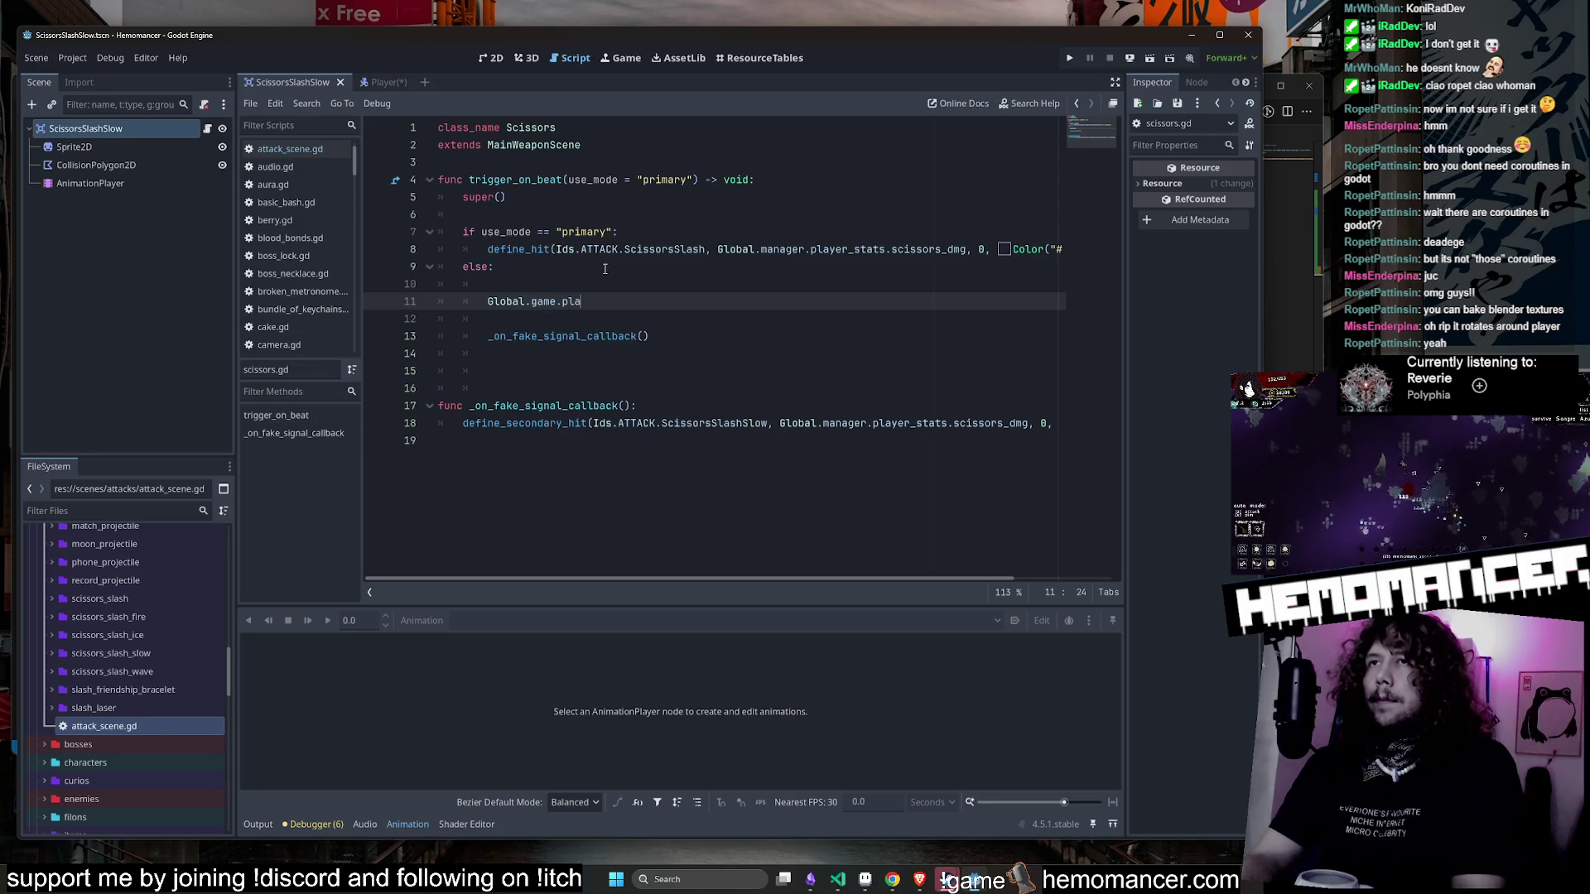
text(yer.sprite.)
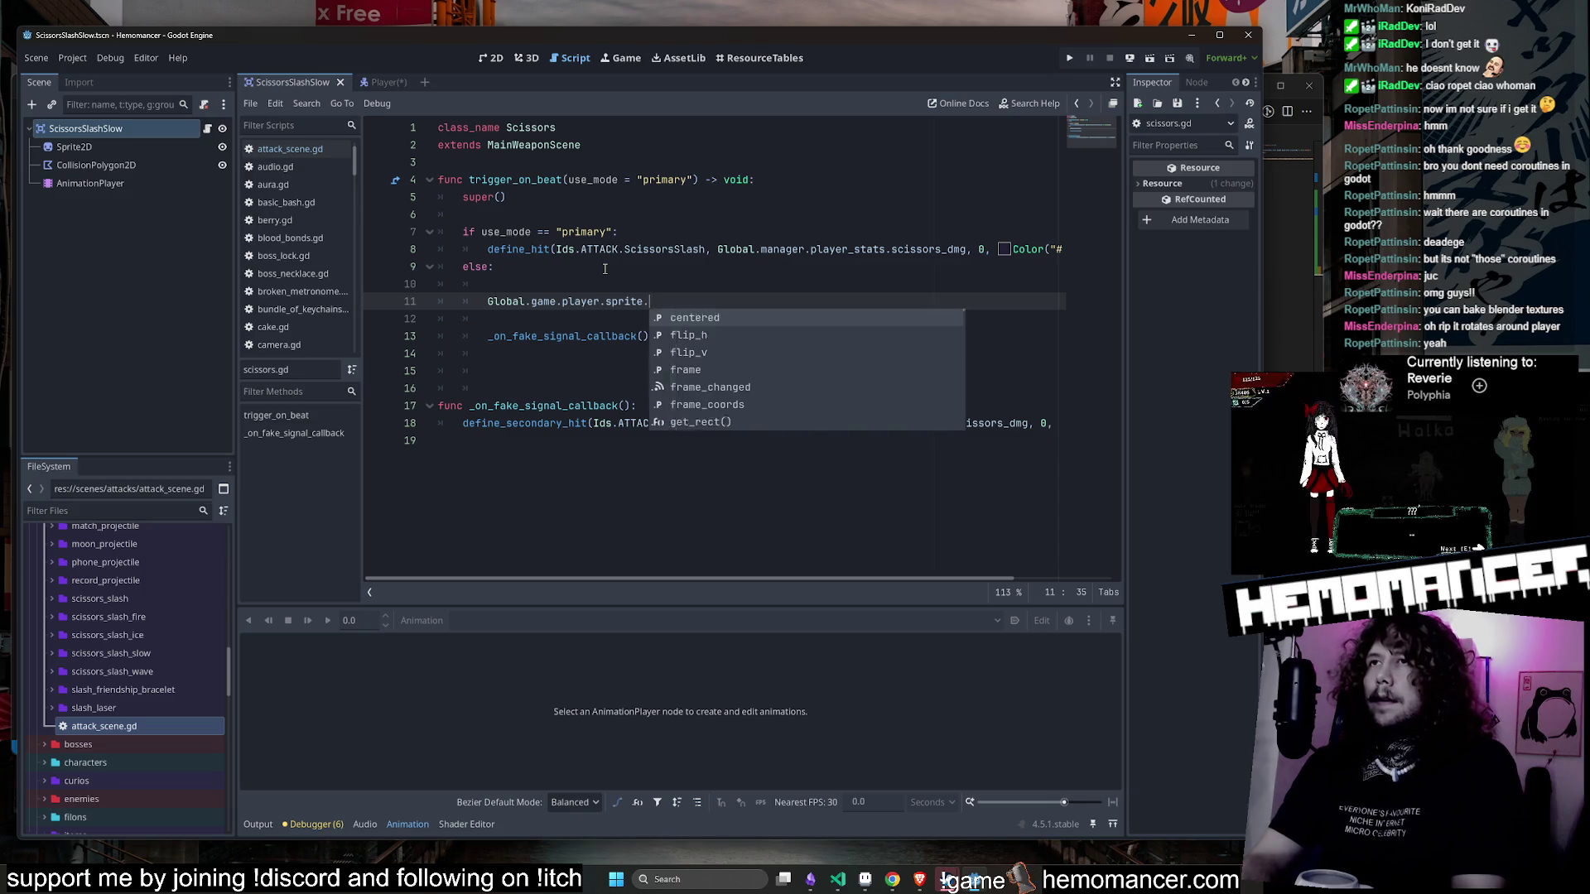
text(frame == 54)
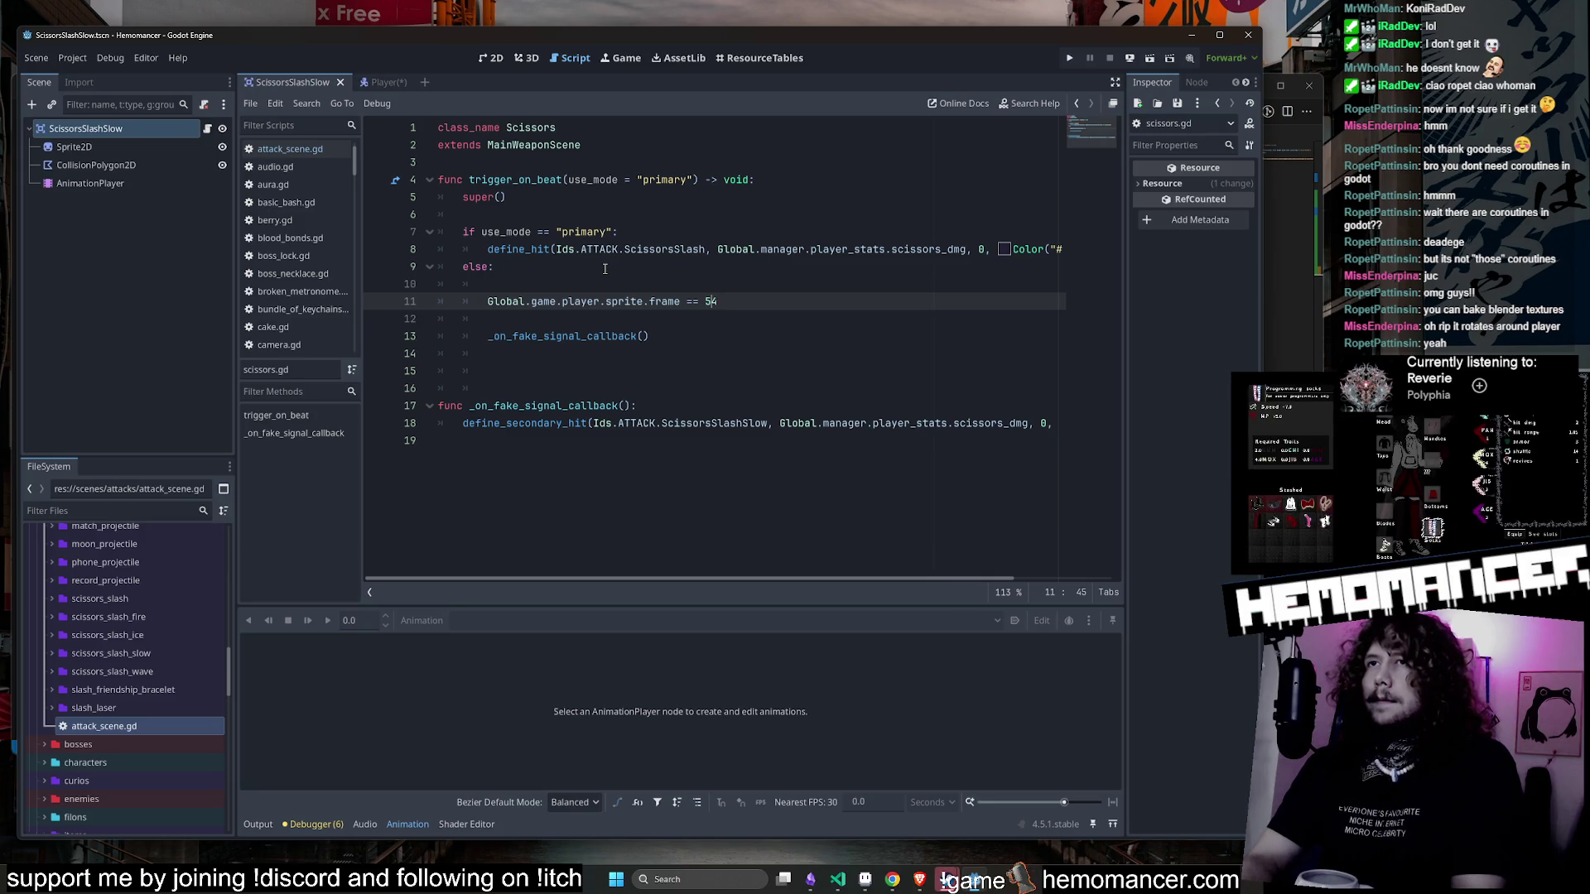
key(Left)
key(Left)
key(Left)
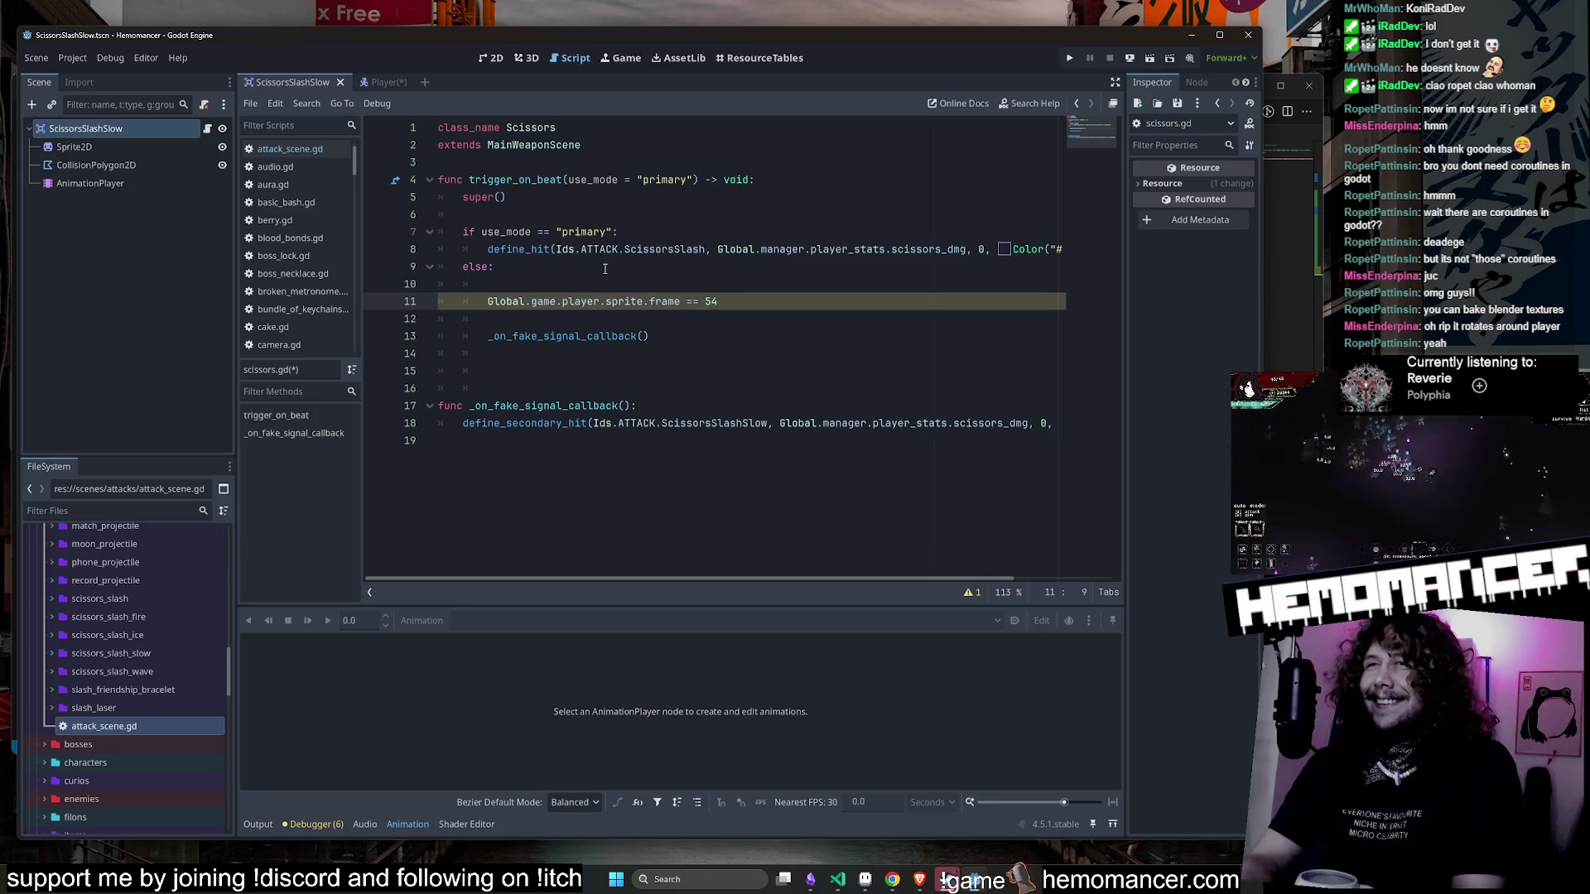
key(alt+Tab)
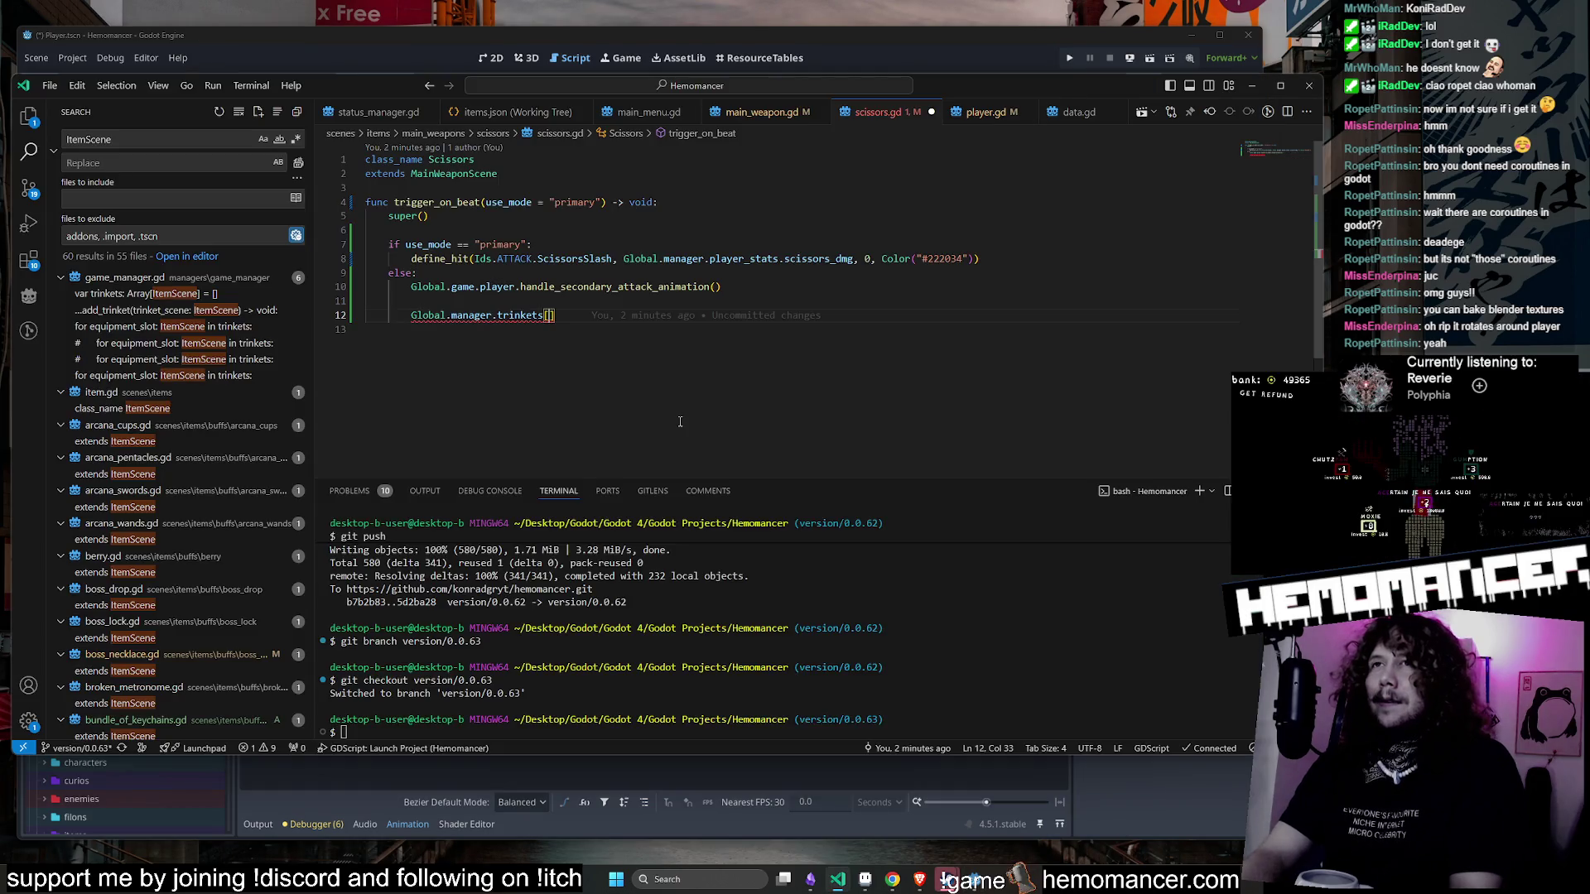
- Write the trinkets lookup ending in Ids.ITEM.Scissors using autocomplete
text(Ids.)
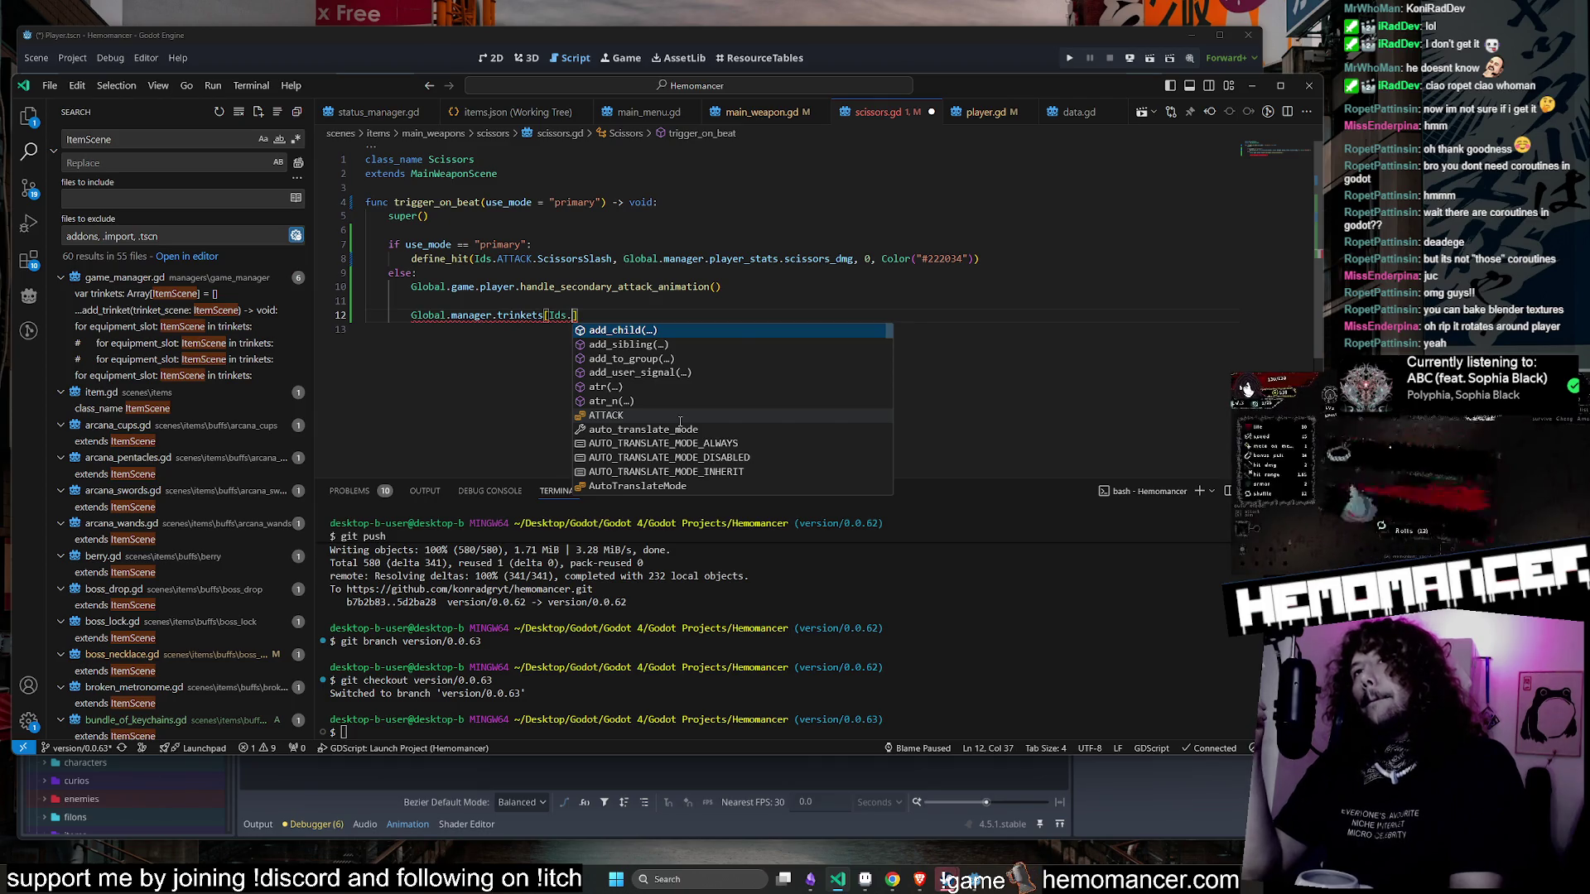
text(ATTACK.)
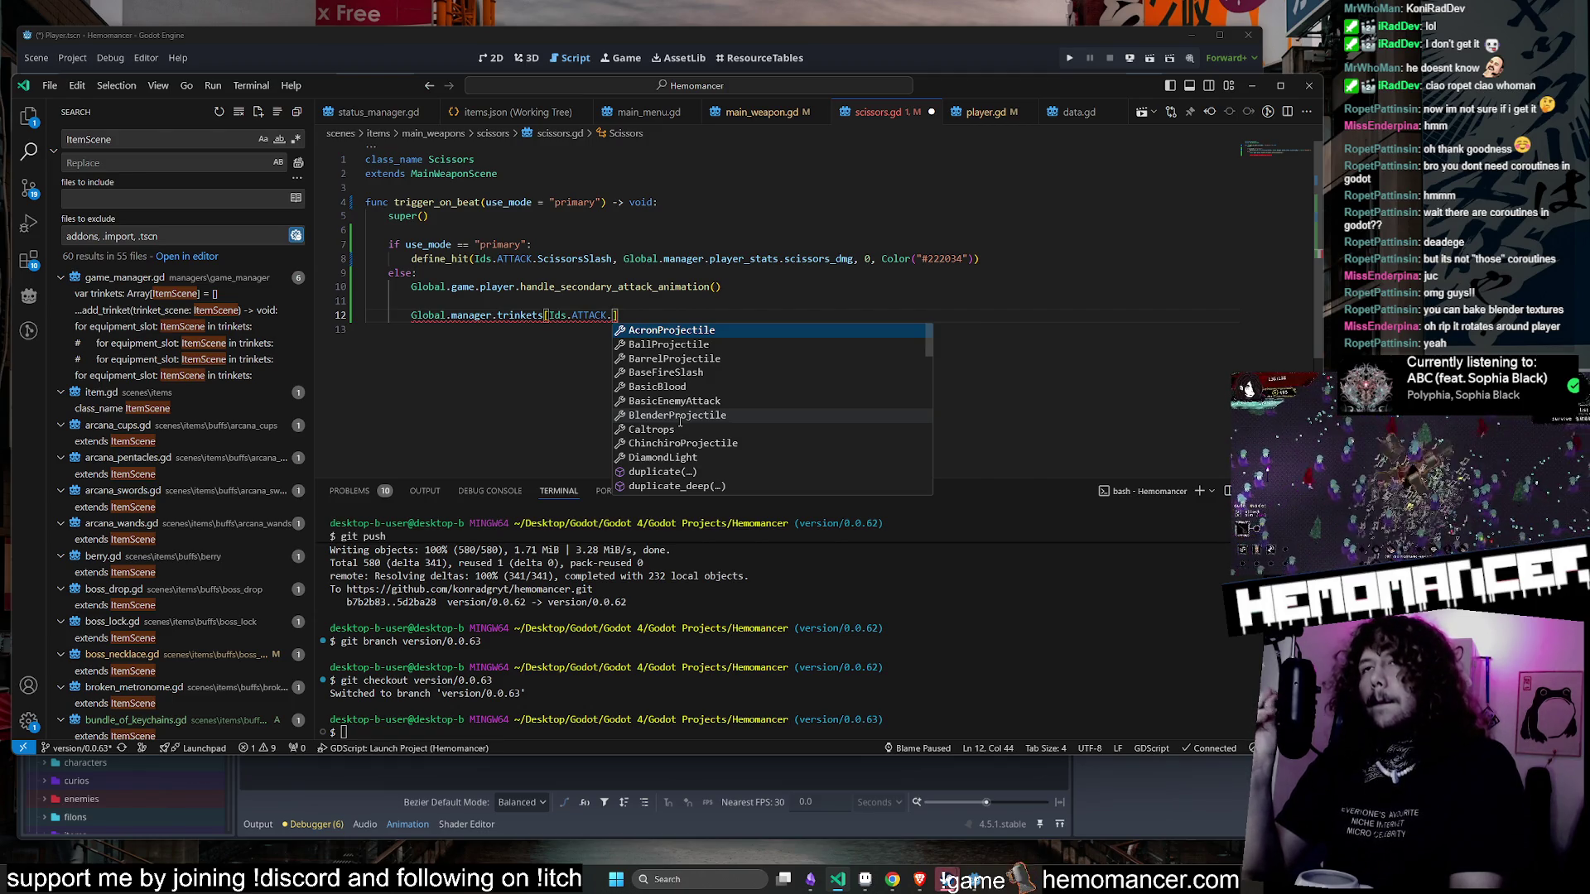
key(BackSpace)
key(BackSpace)
key(BackSpace)
text(a)
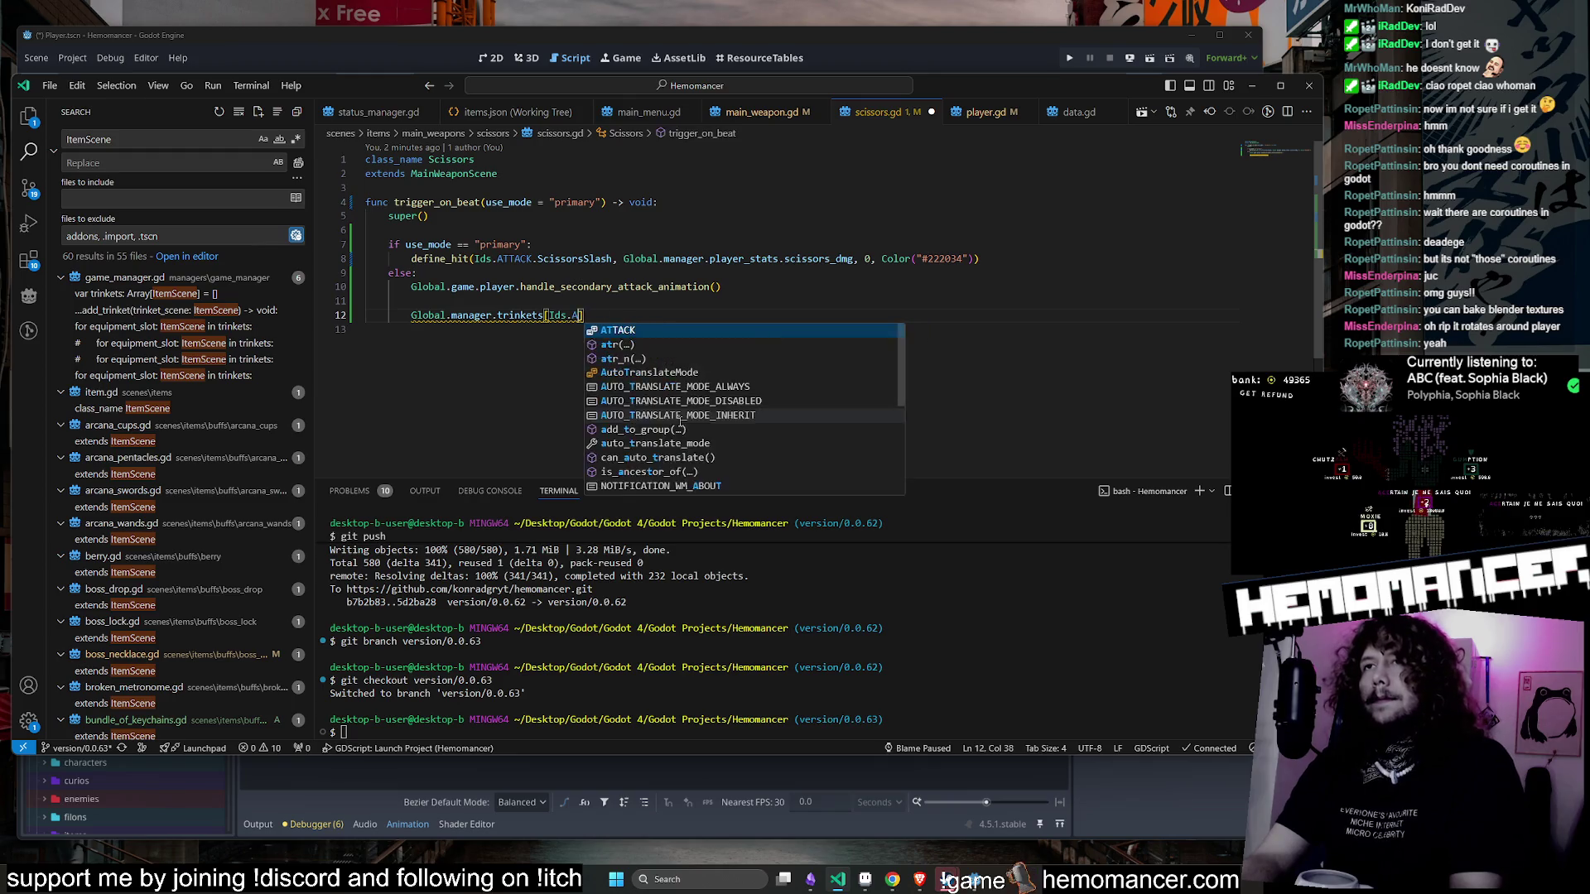
key(BackSpace)
text(I)
key(Escape)
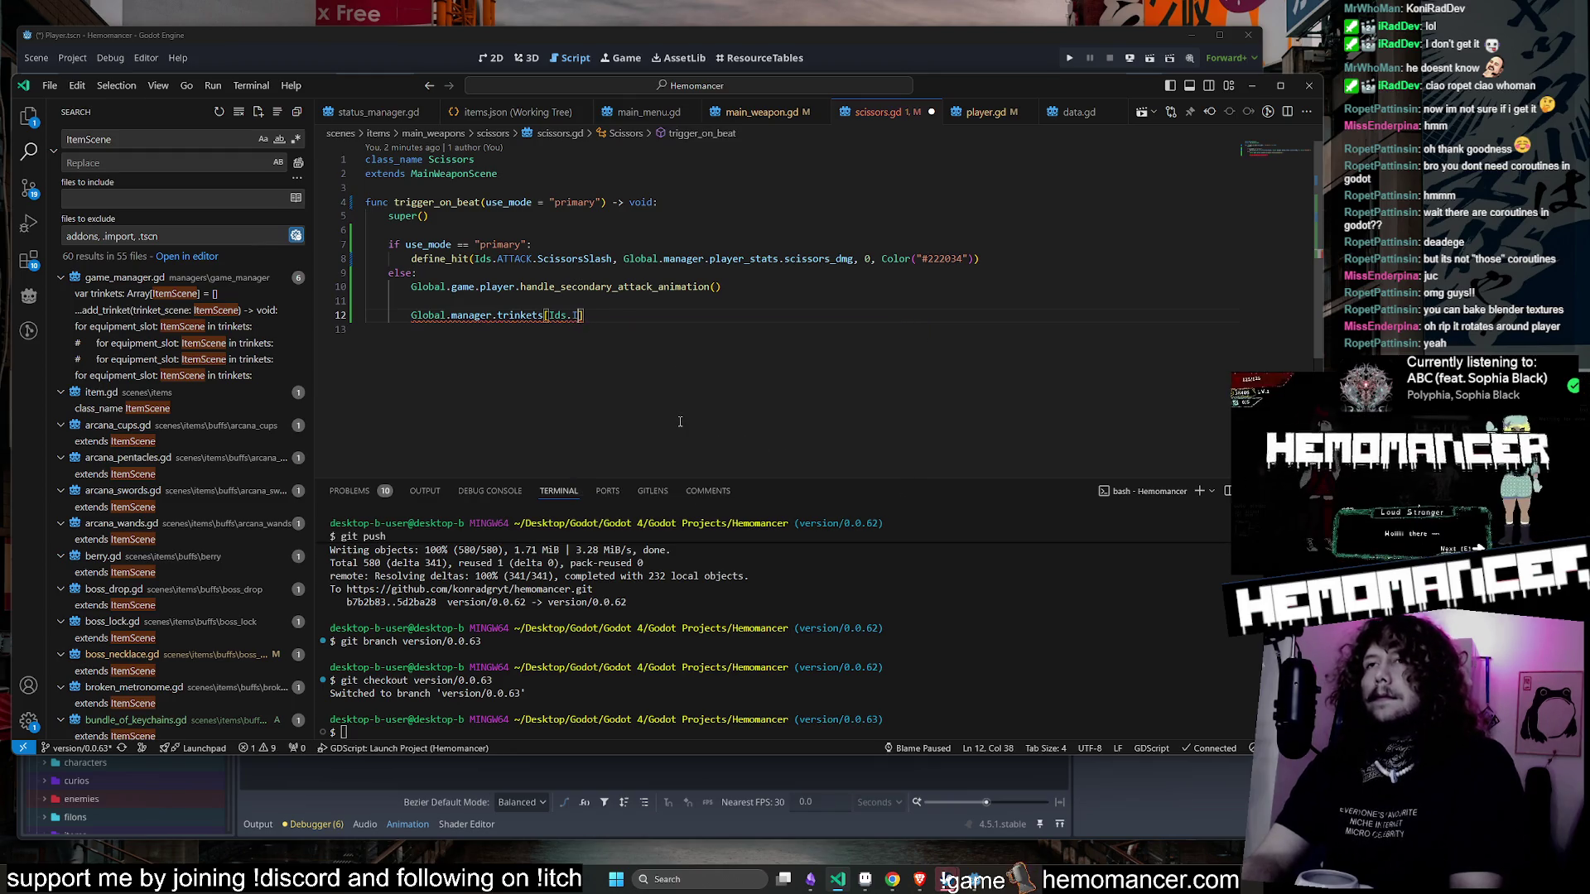
text(TEM.)
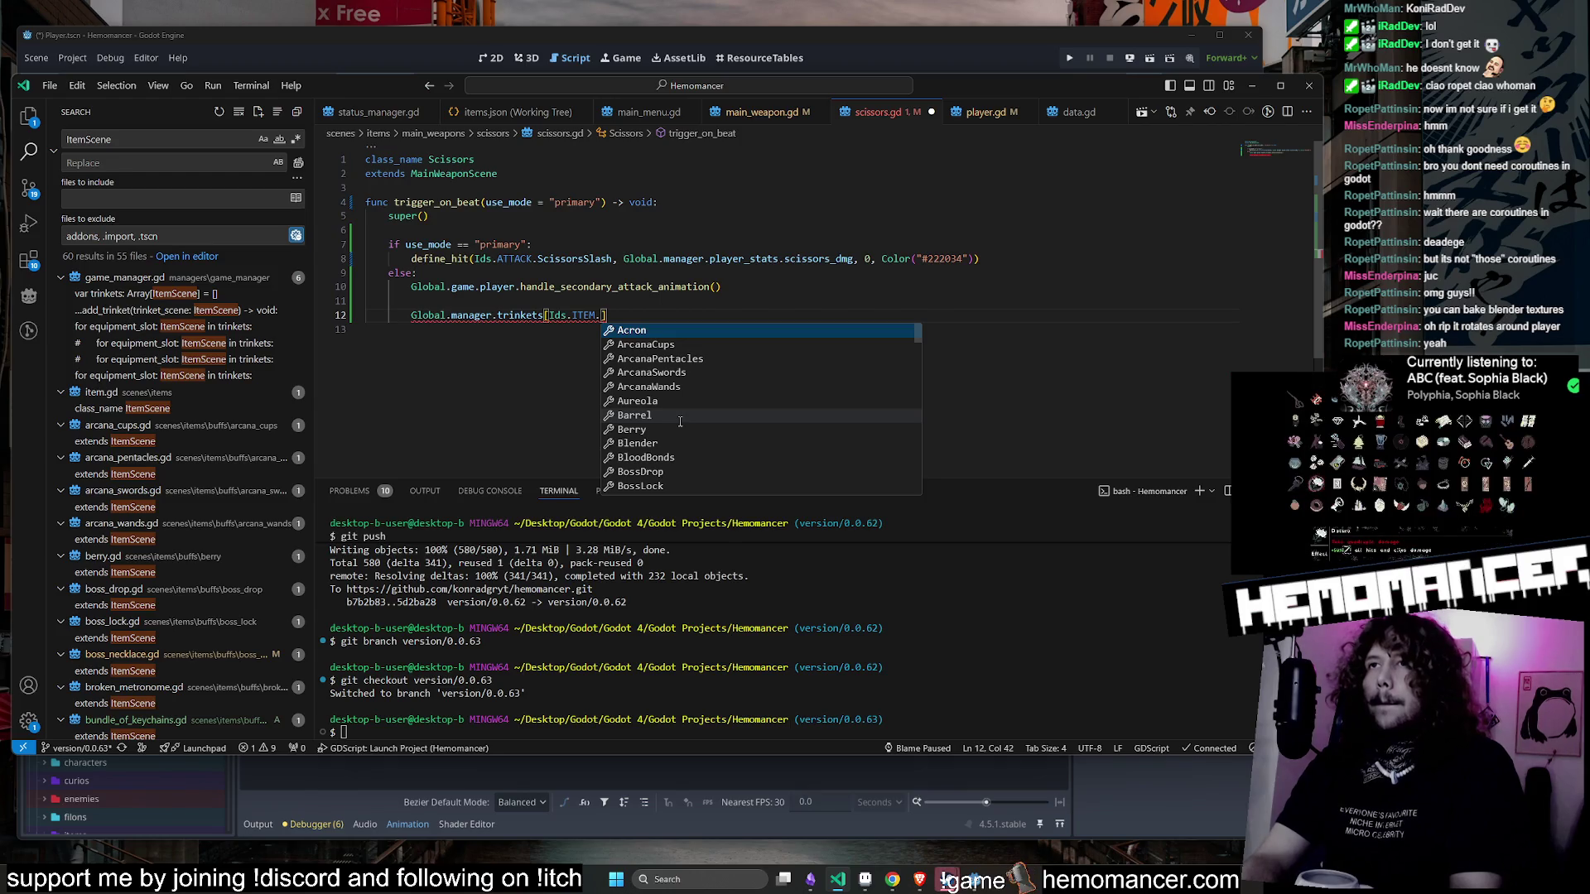
text(Sci)
key(Return)
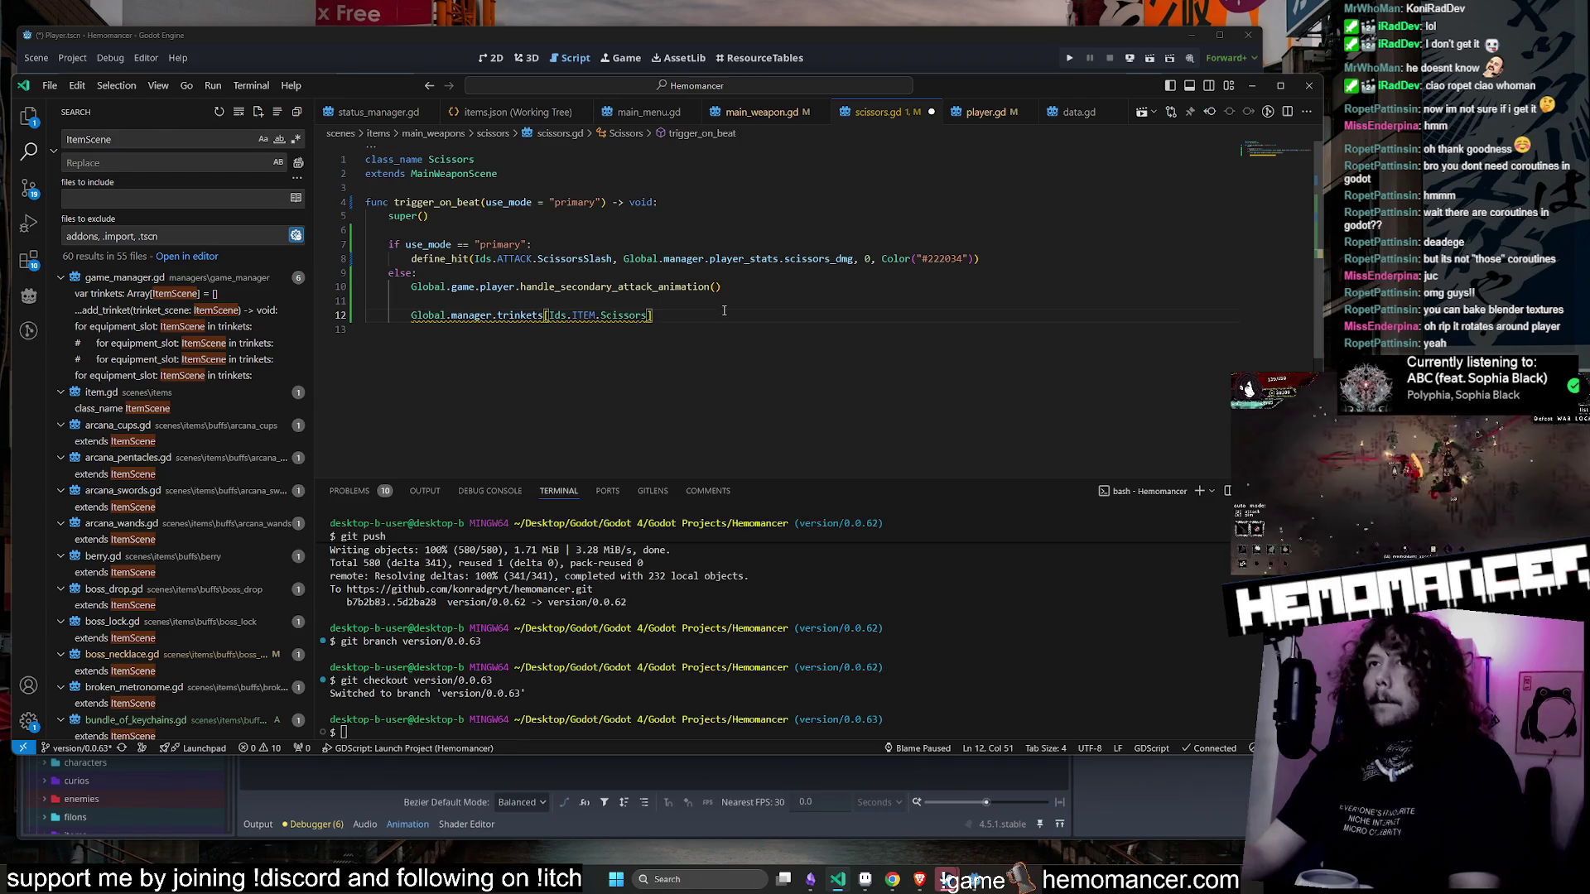
- Cut the trinkets lookup line out, remove the leftover empty line, and save scissors.gd
drag(723, 314, 407, 320)
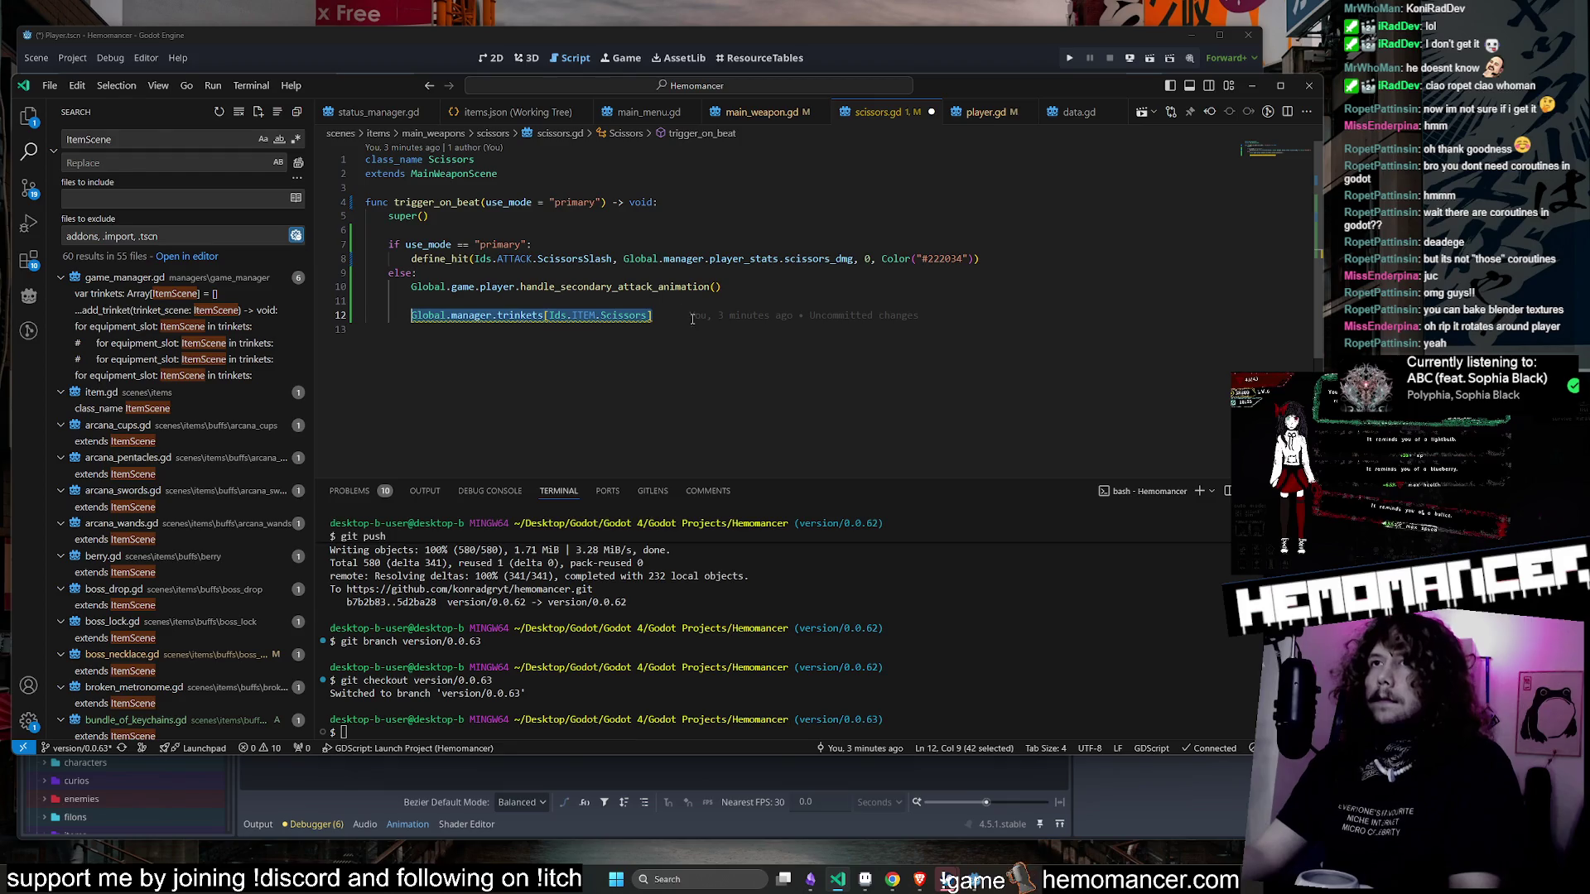
key(ctrl+x)
key(BackSpace)
key(BackSpace)
key(BackSpace)
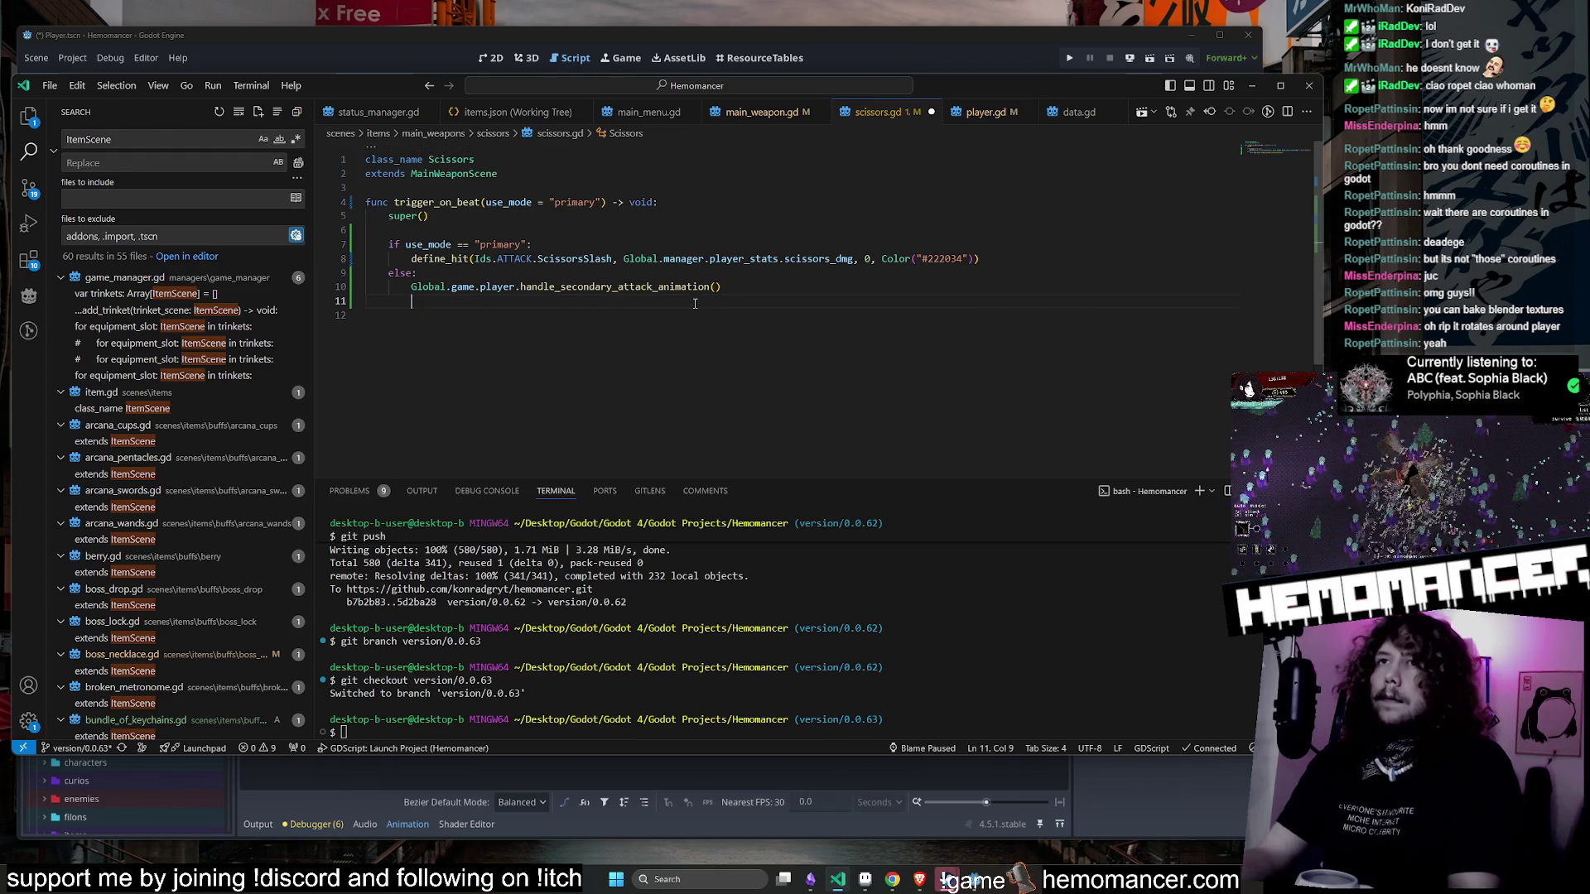
key(BackSpace)
key(BackSpace)
key(BackSpace)
key(ctrl+s)
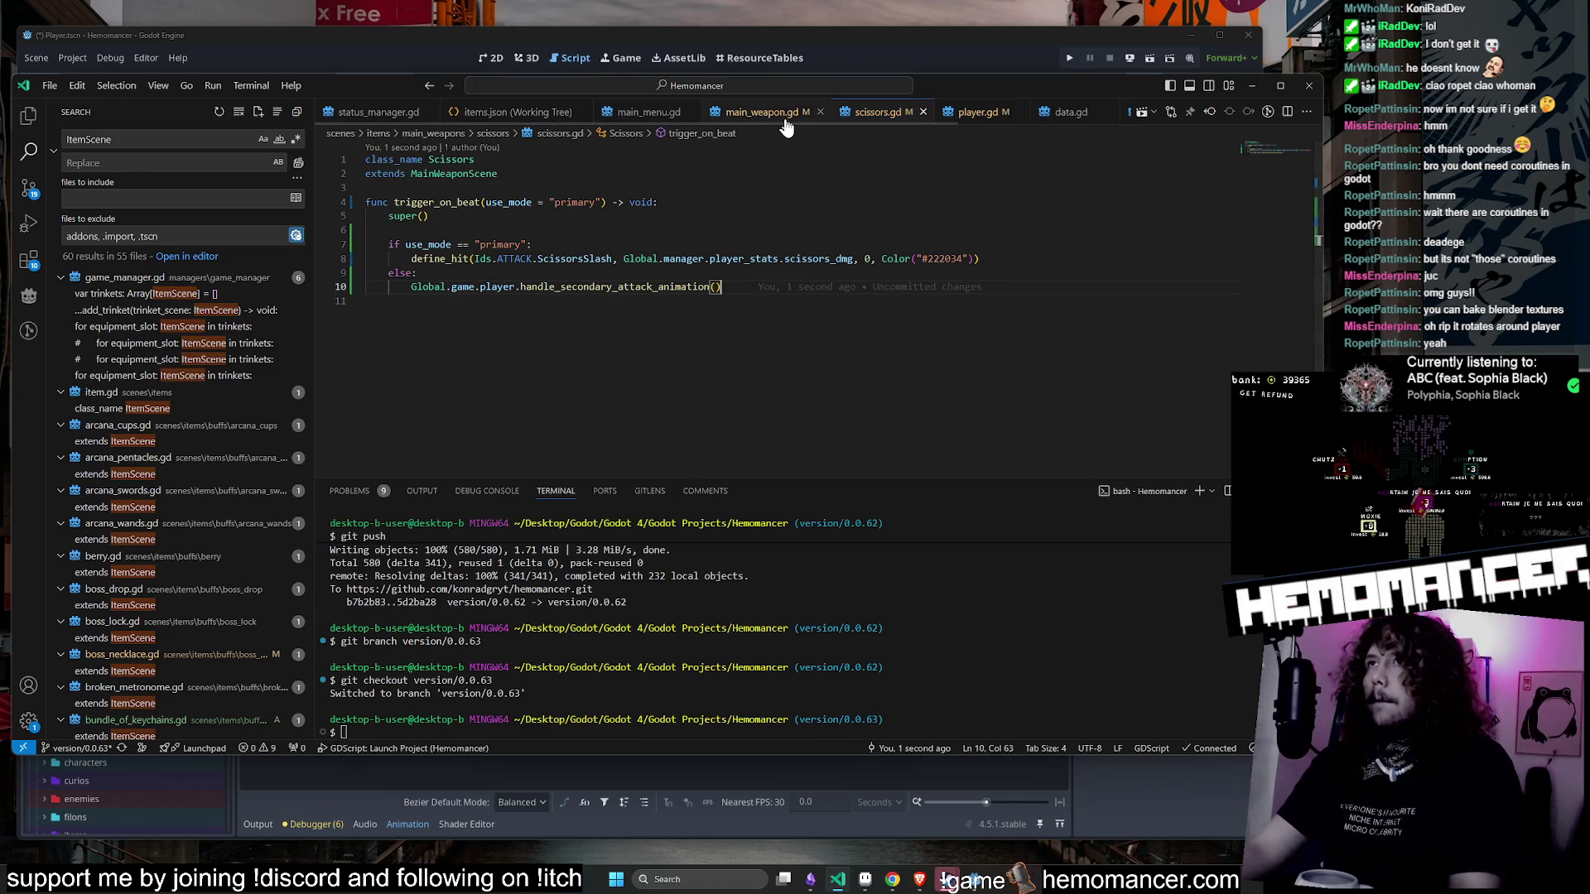
- In player.gd's _on_sprite_frame_changed, paste the Scissors trinket lookup in place of pass
click(977, 113)
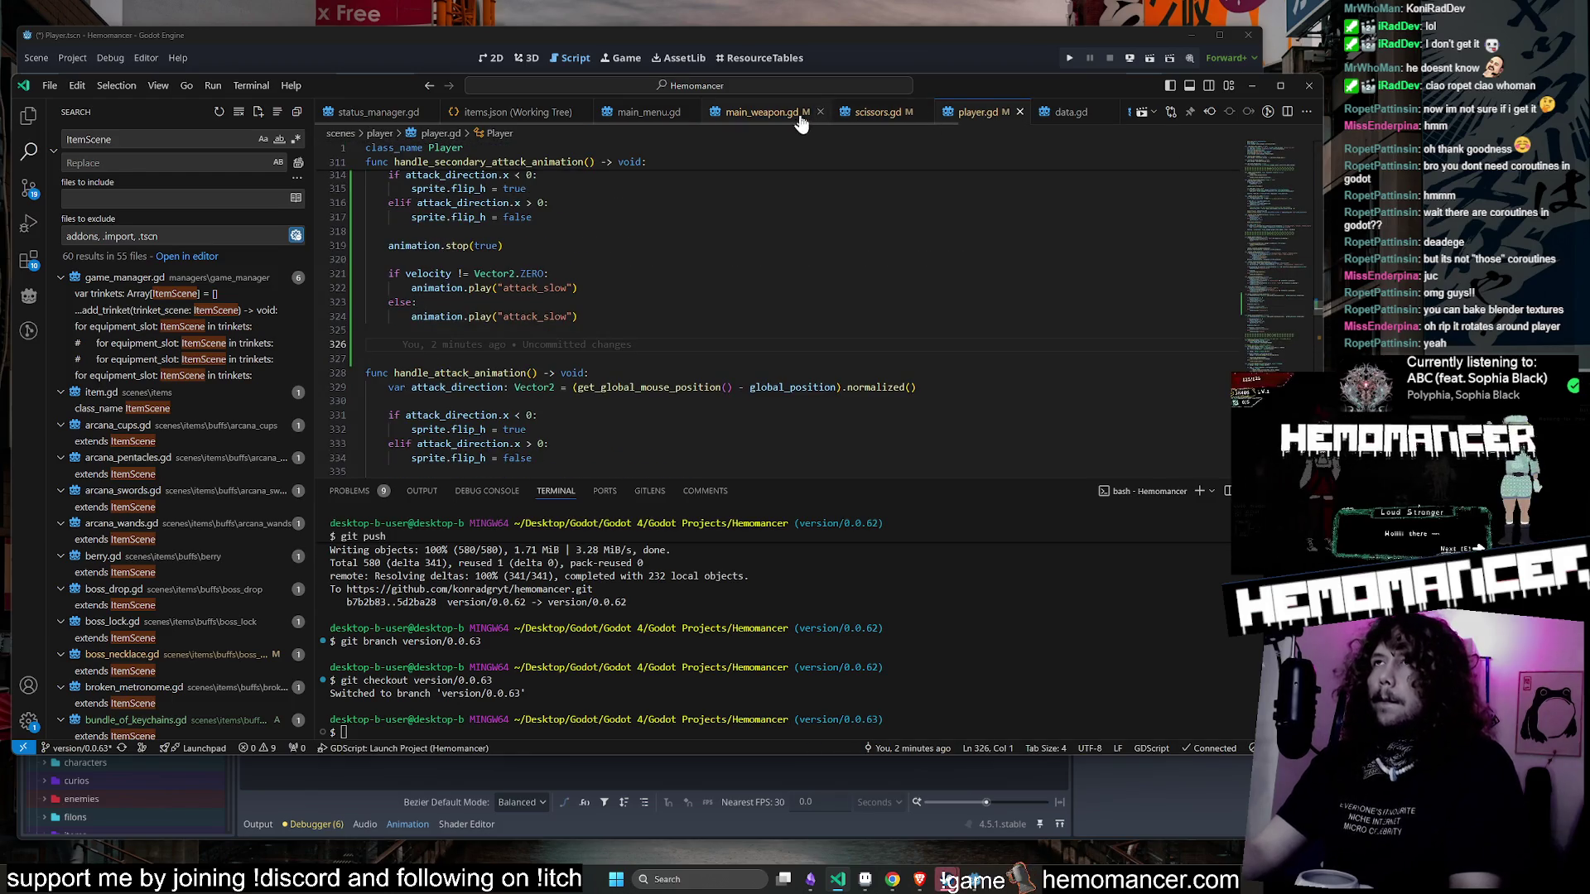
scroll(734, 235, down, 2)
scroll(766, 215, down, 4)
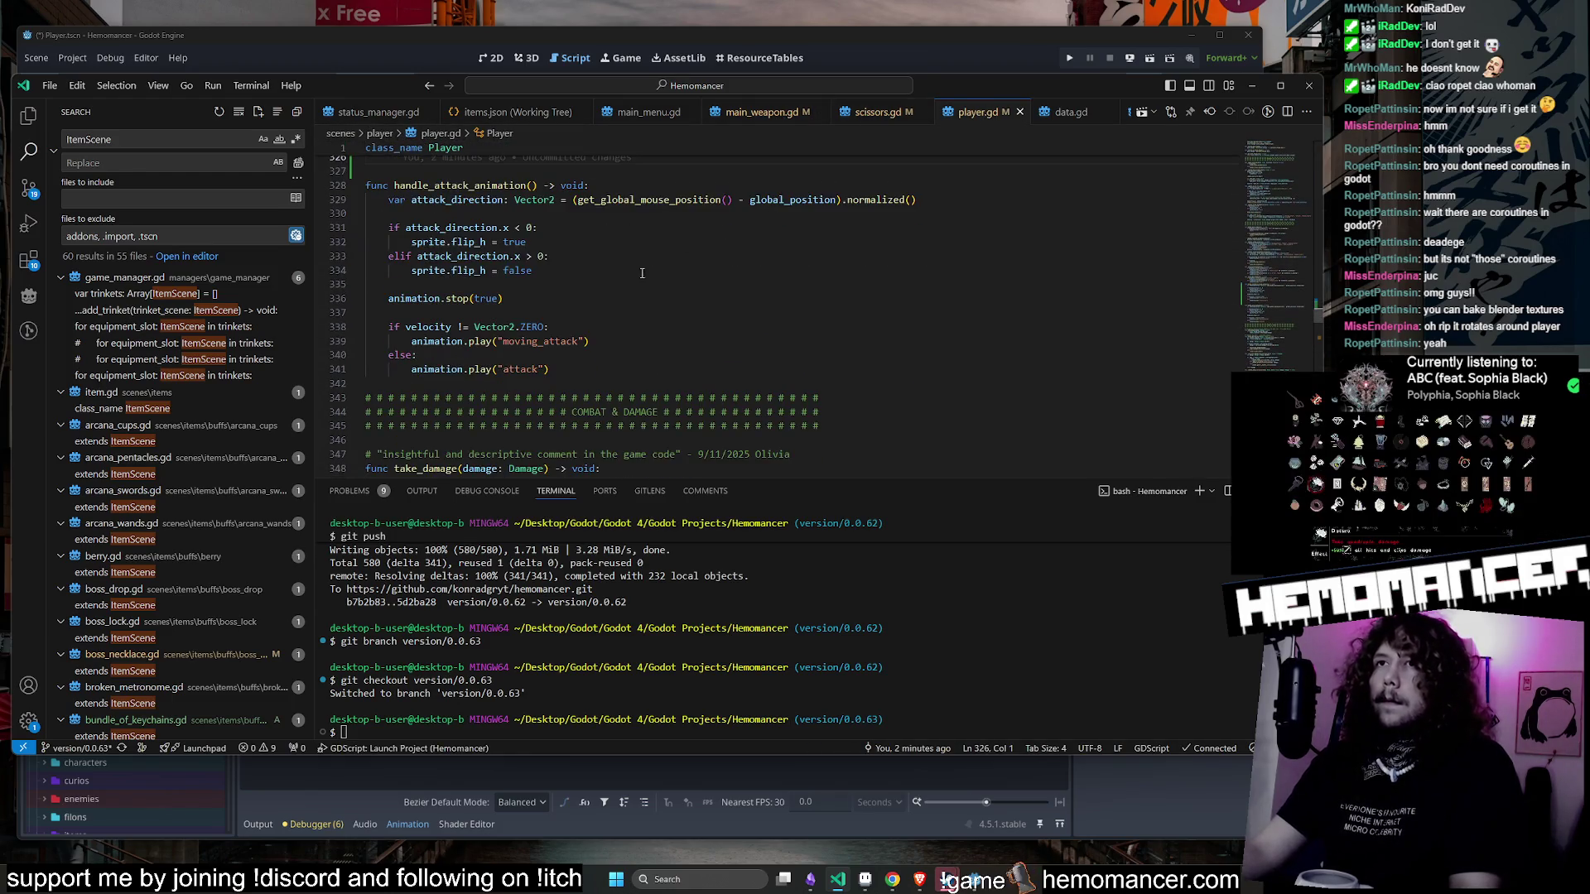
scroll(540, 247, down, 20)
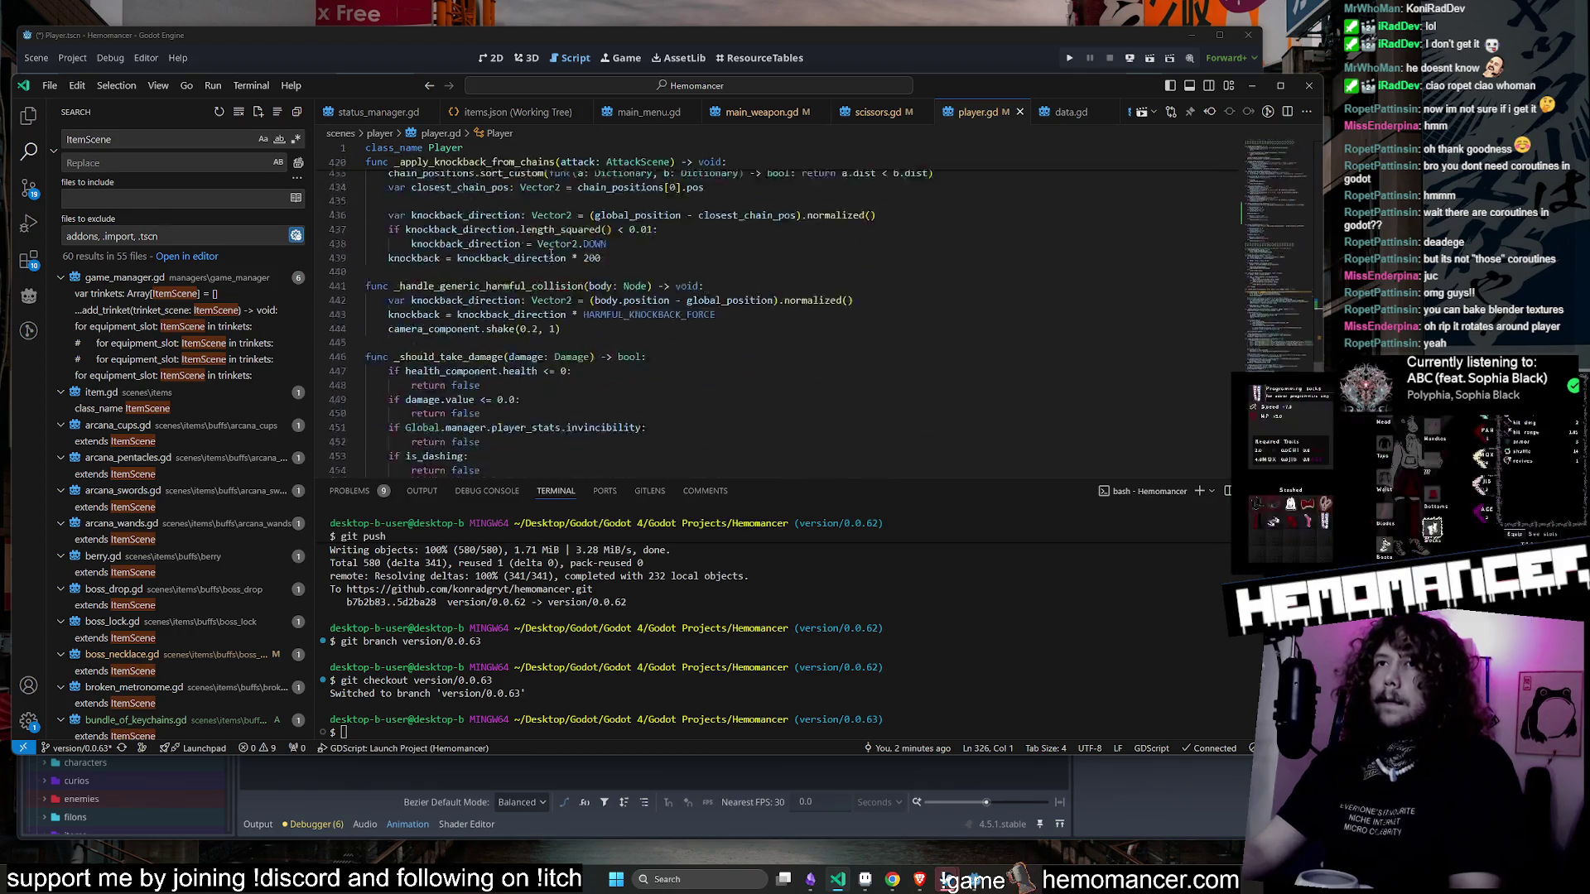
scroll(554, 250, up, 2)
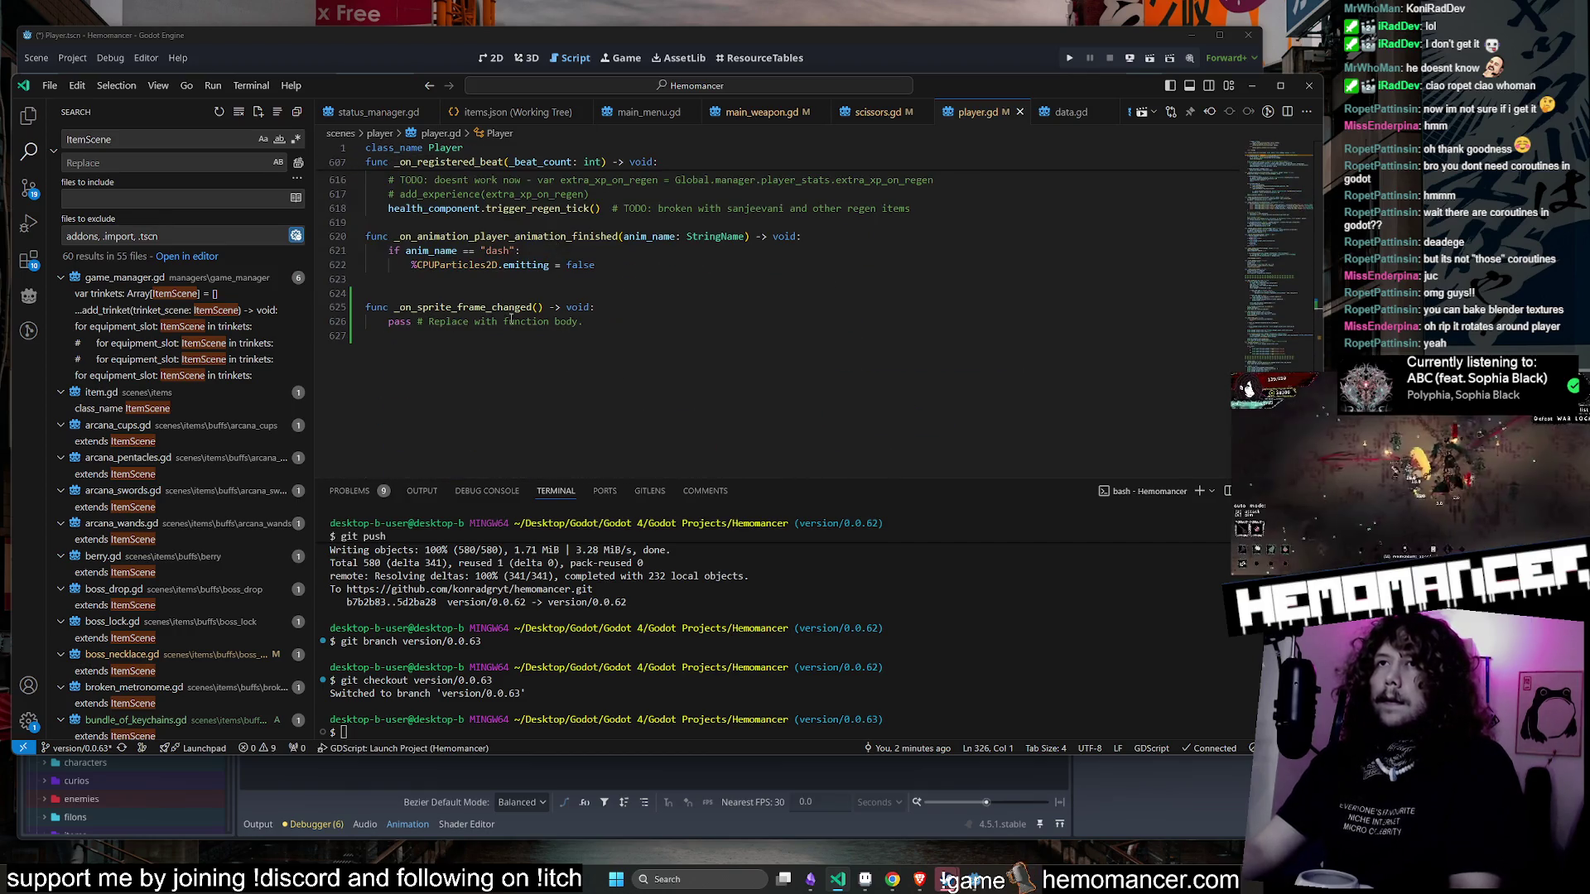
click(770, 308)
key(Return)
key(Return)
key(ctrl+v)
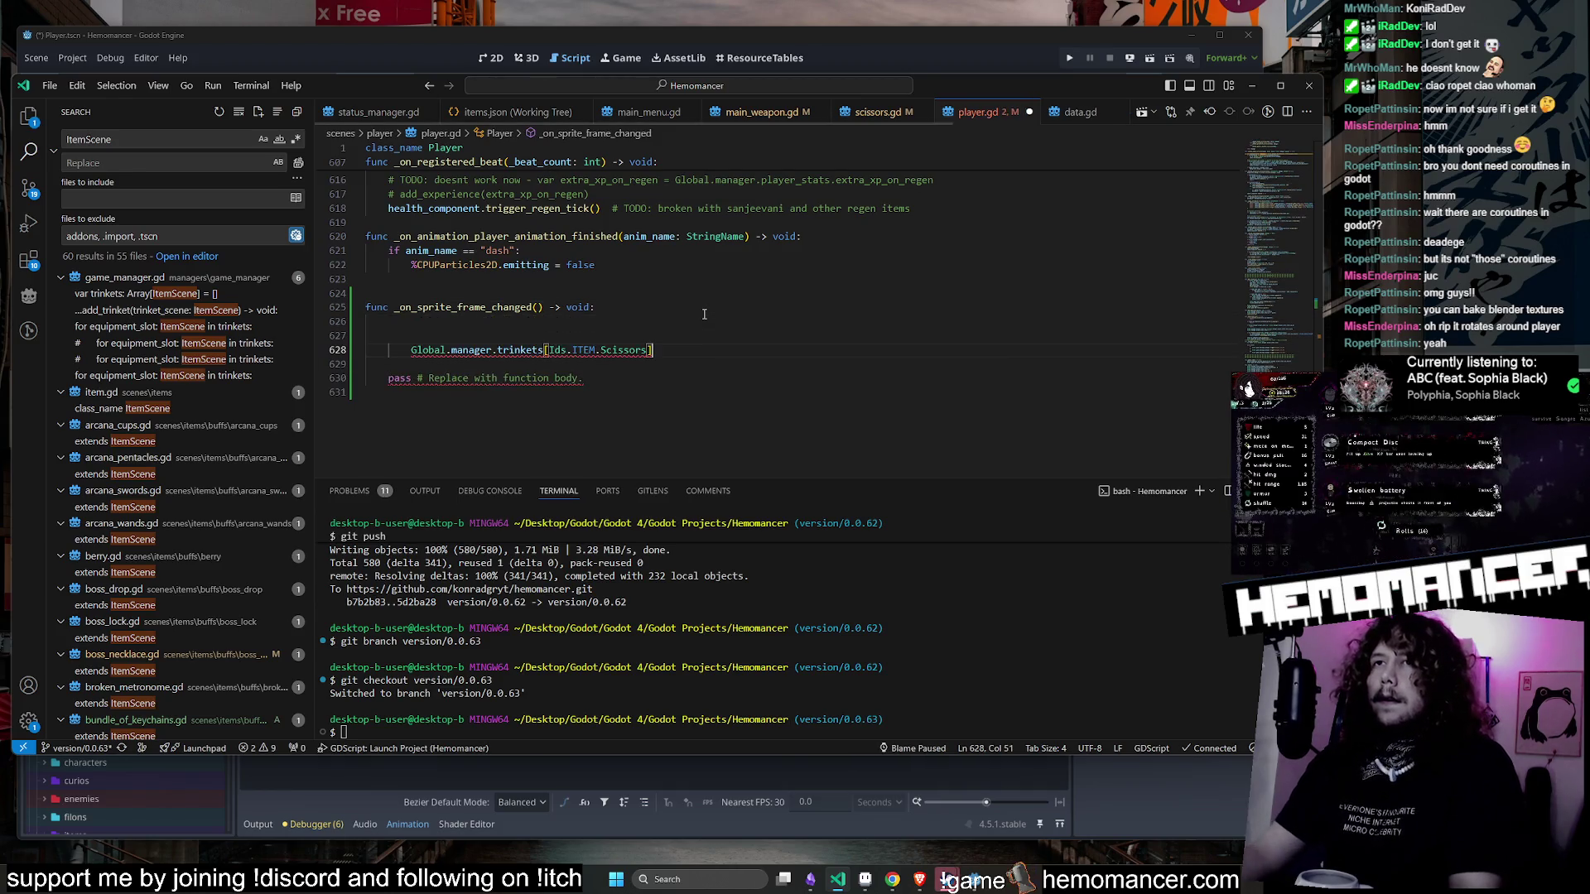
key(Home)
key(BackSpace)
key(BackSpace)
key(BackSpace)
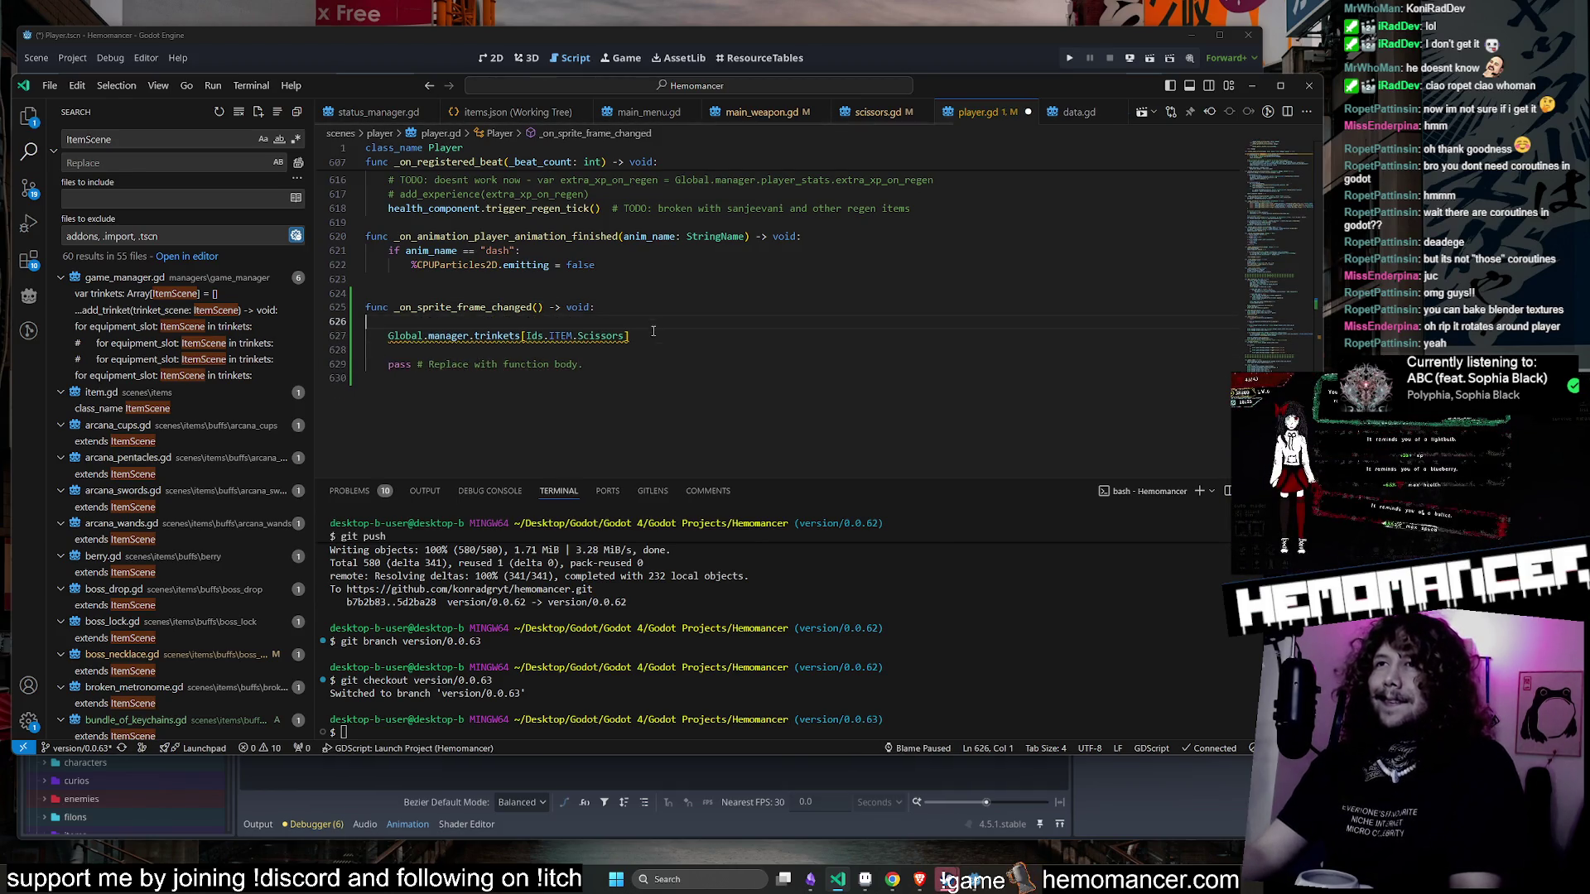
click(670, 357)
drag(671, 357, 711, 322)
key(BackSpace)
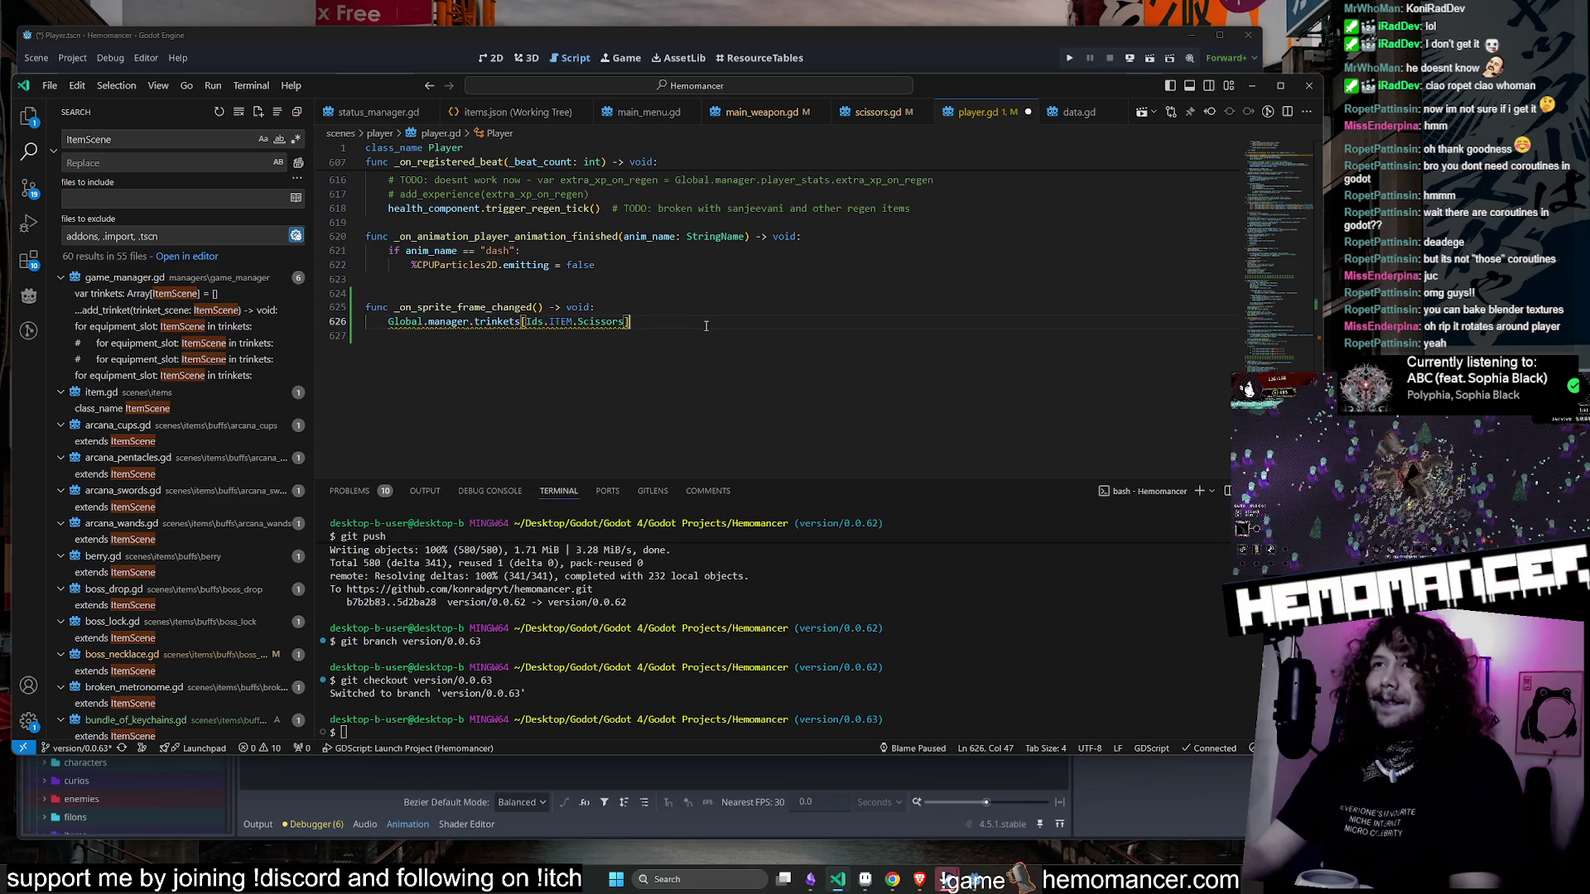
- Select and copy the primary define_hit call on line 8 of scissors.gd
click(762, 112)
click(878, 112)
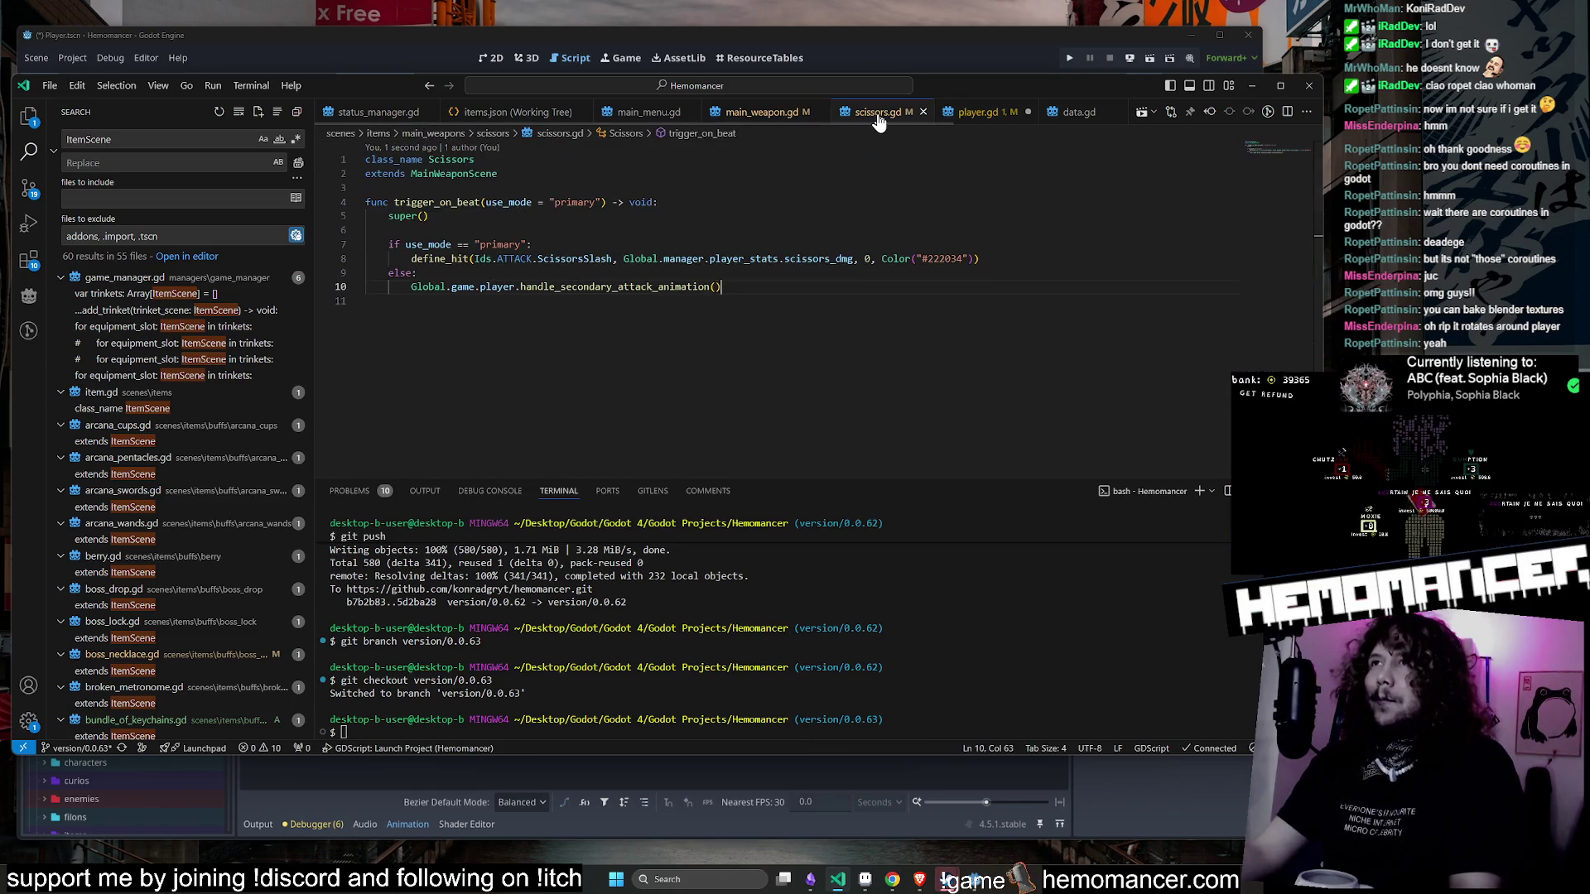
drag(411, 258, 1024, 263)
key(ctrl+c)
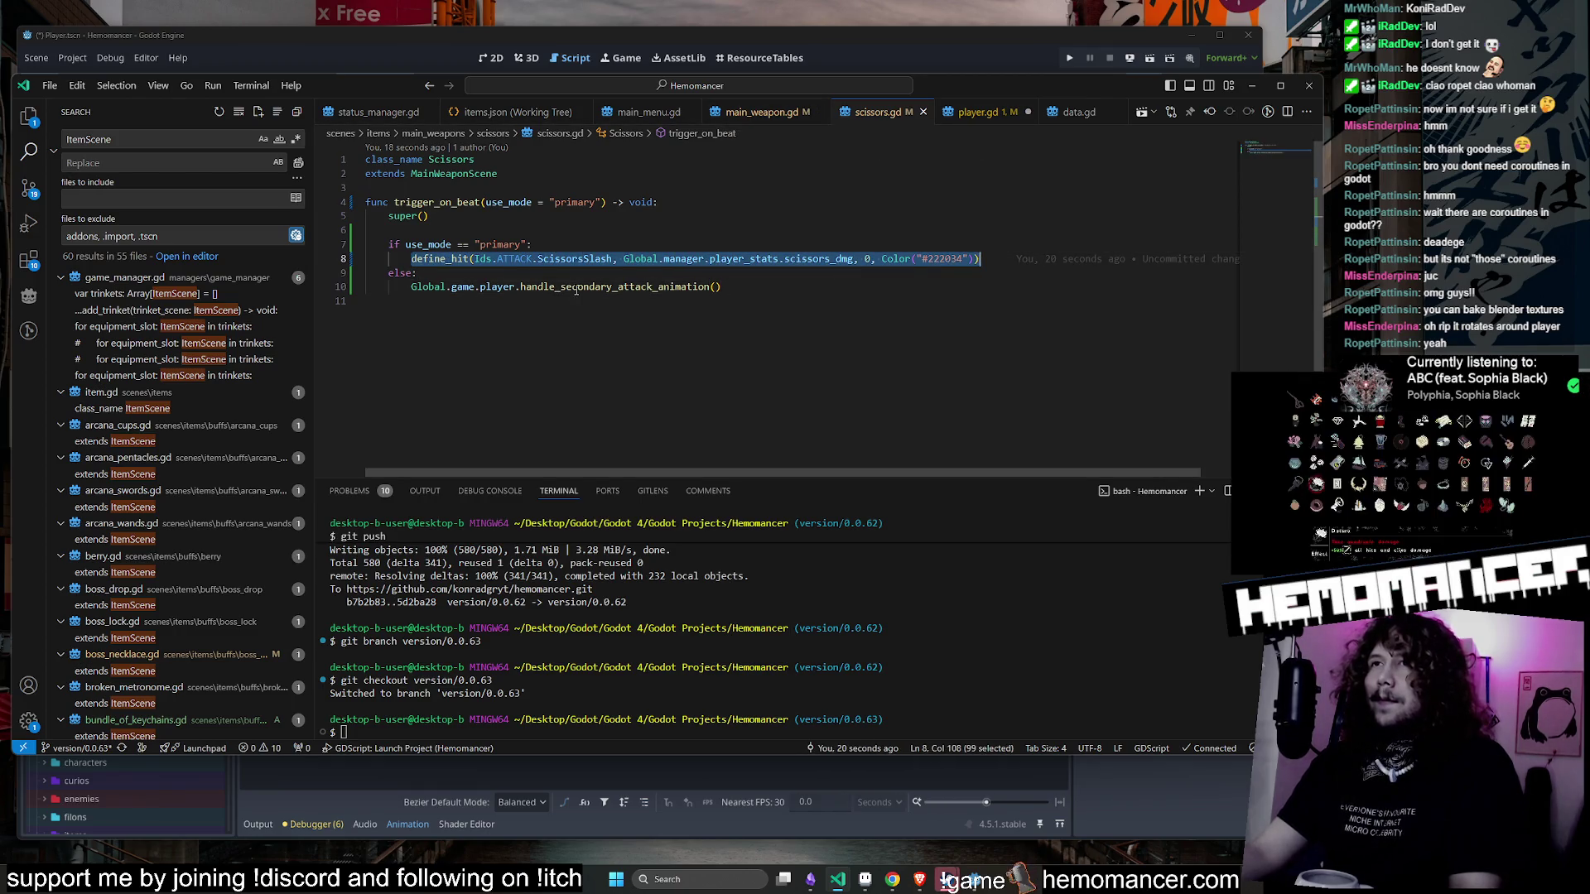
- Append the define_hit call for ScissorsSlash to the Scissors lookup in player.gd
click(973, 116)
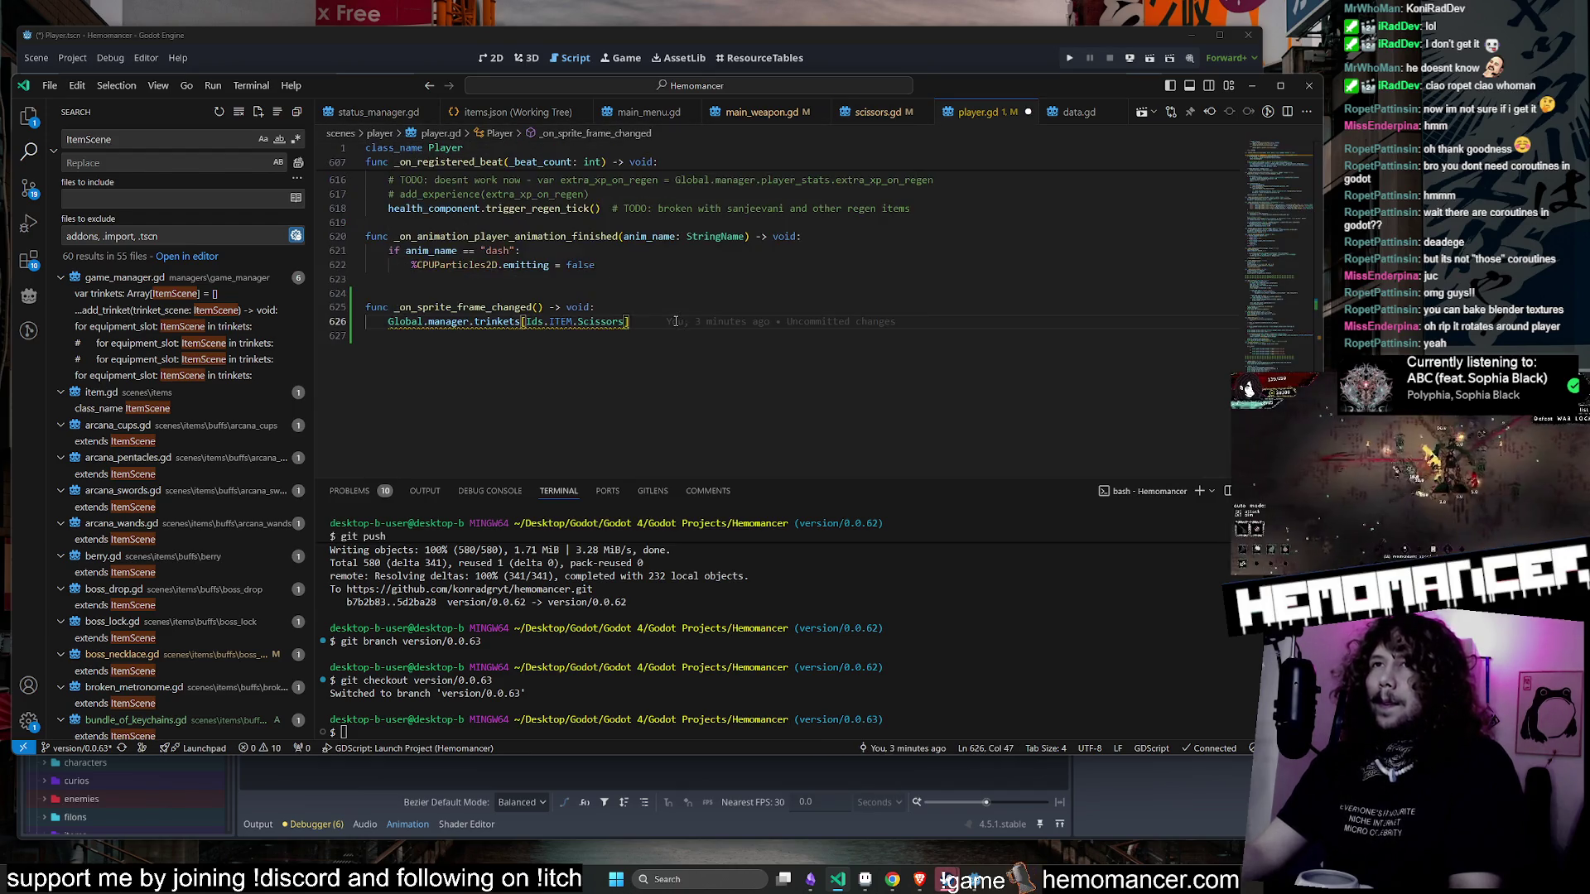
text(.)
key(ctrl+v)
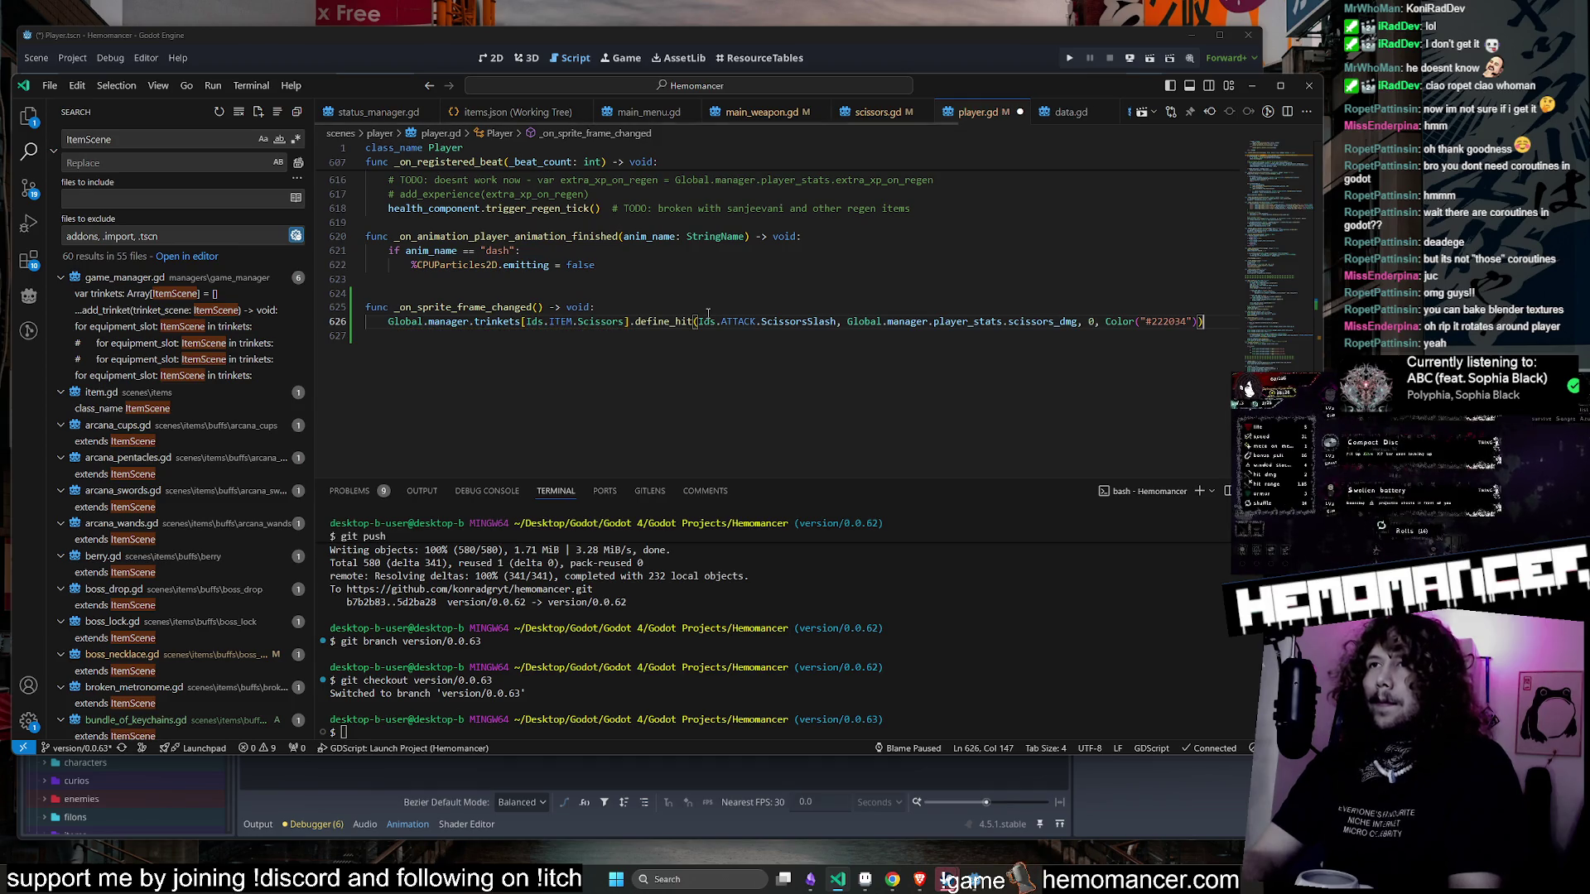
- Inspect the trinkets and ItemScene definitions, then begin an if line above the call
mouse_move(673, 326)
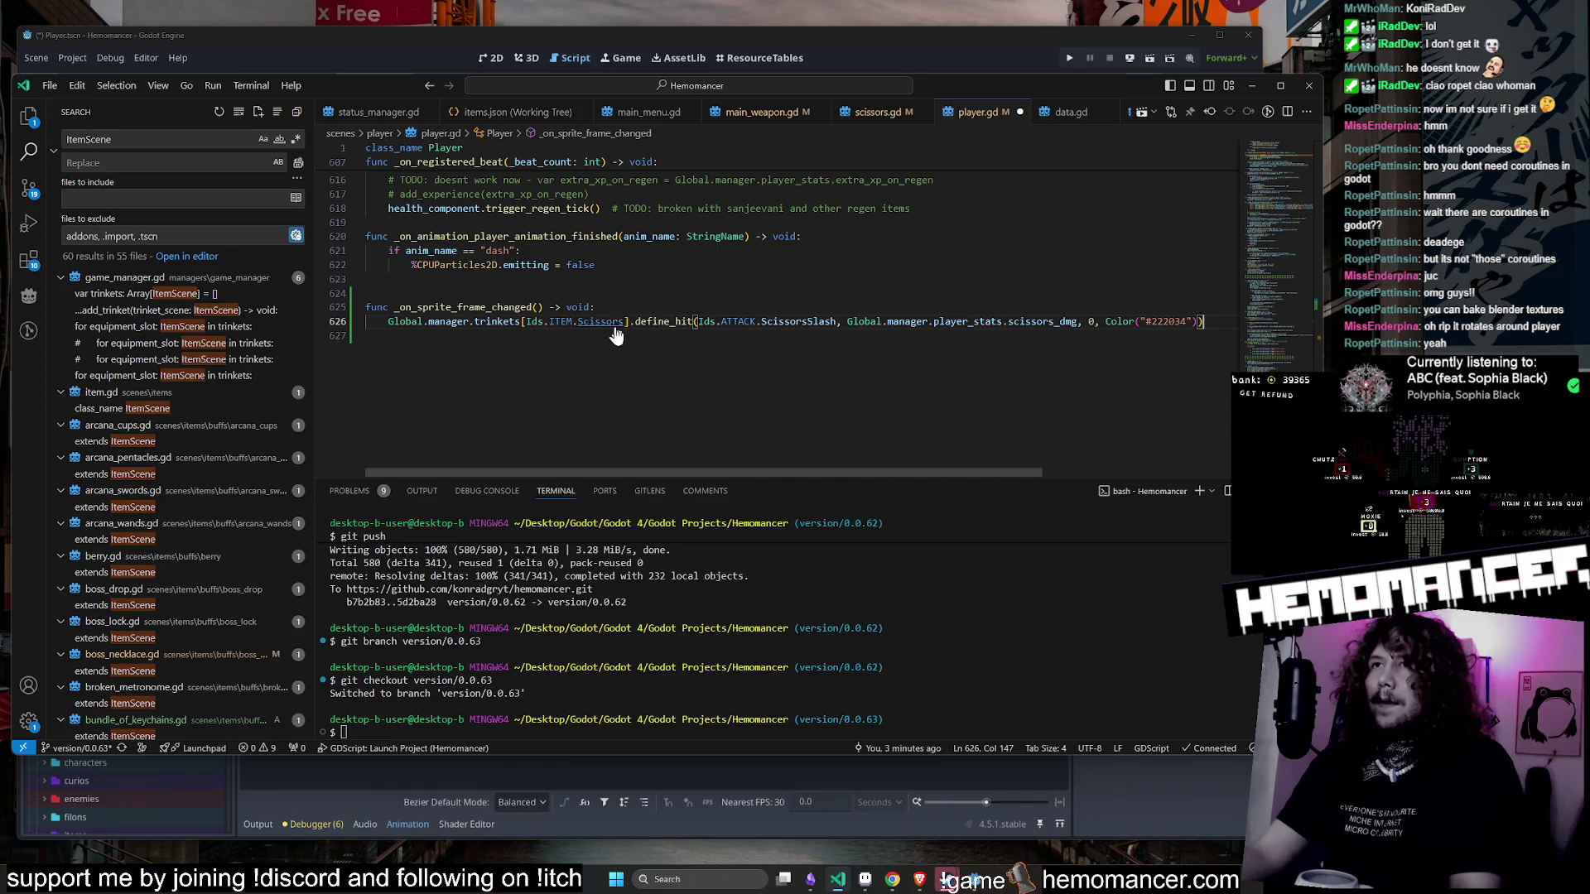
mouse_move(607, 326)
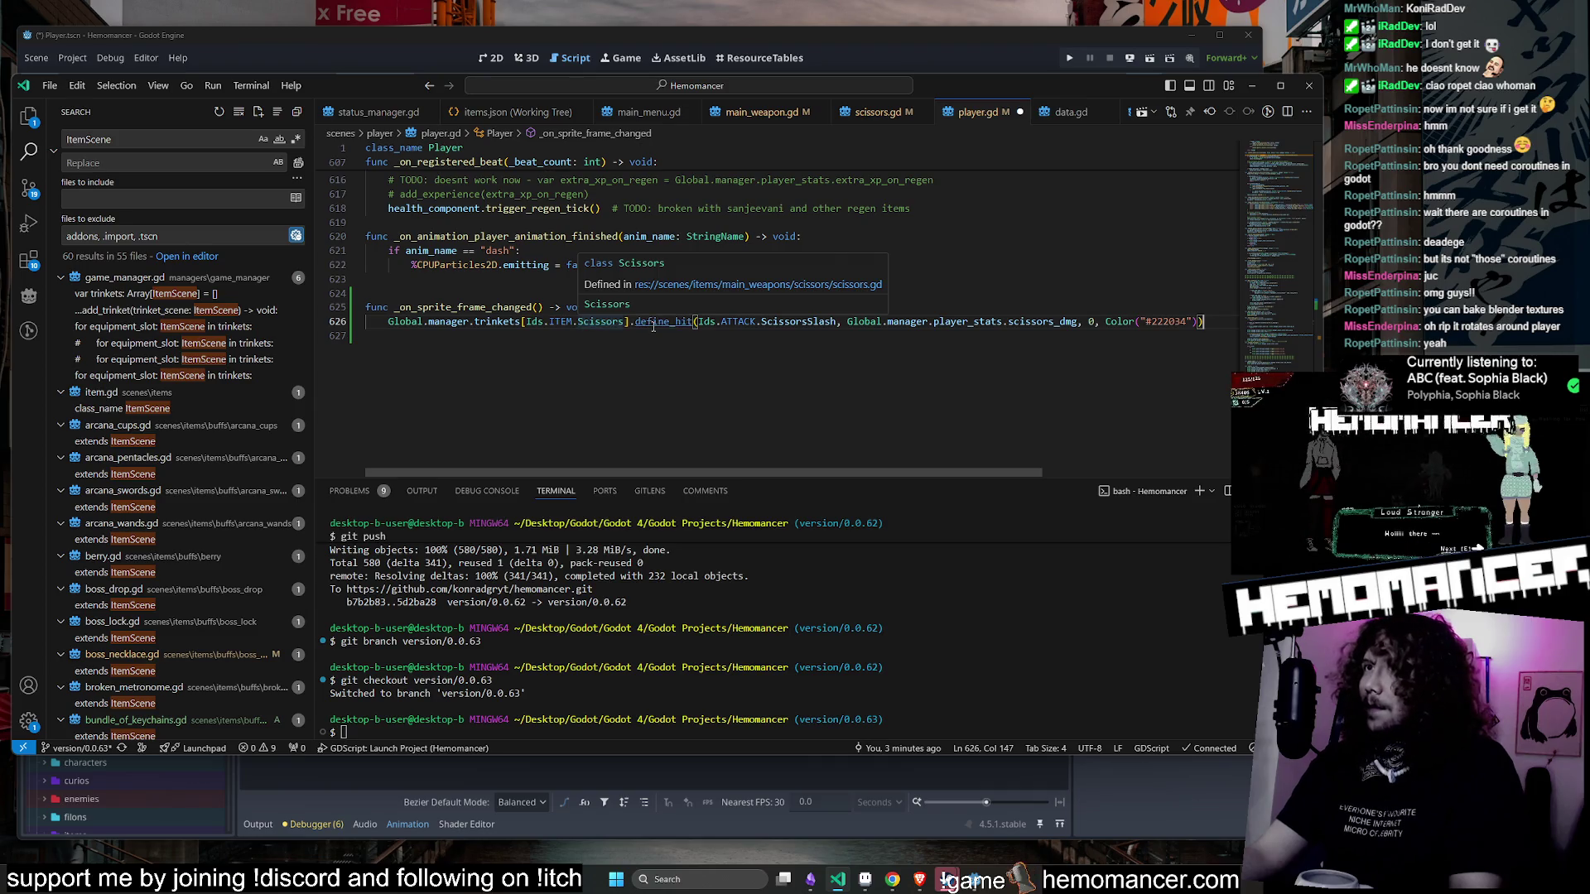
mouse_move(507, 320)
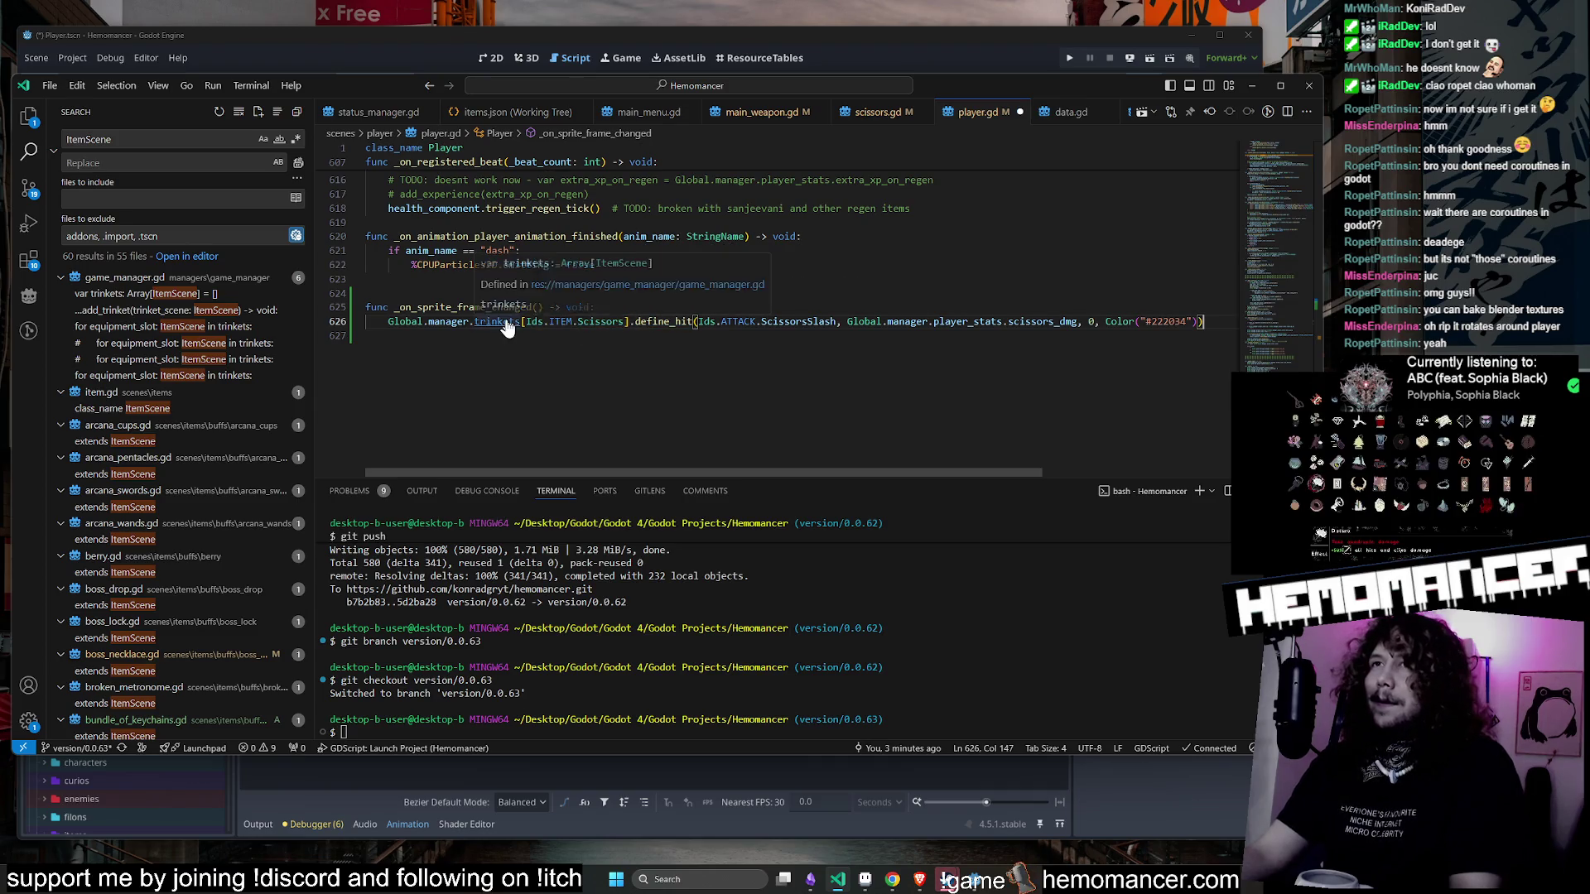
ctrl+click(506, 323)
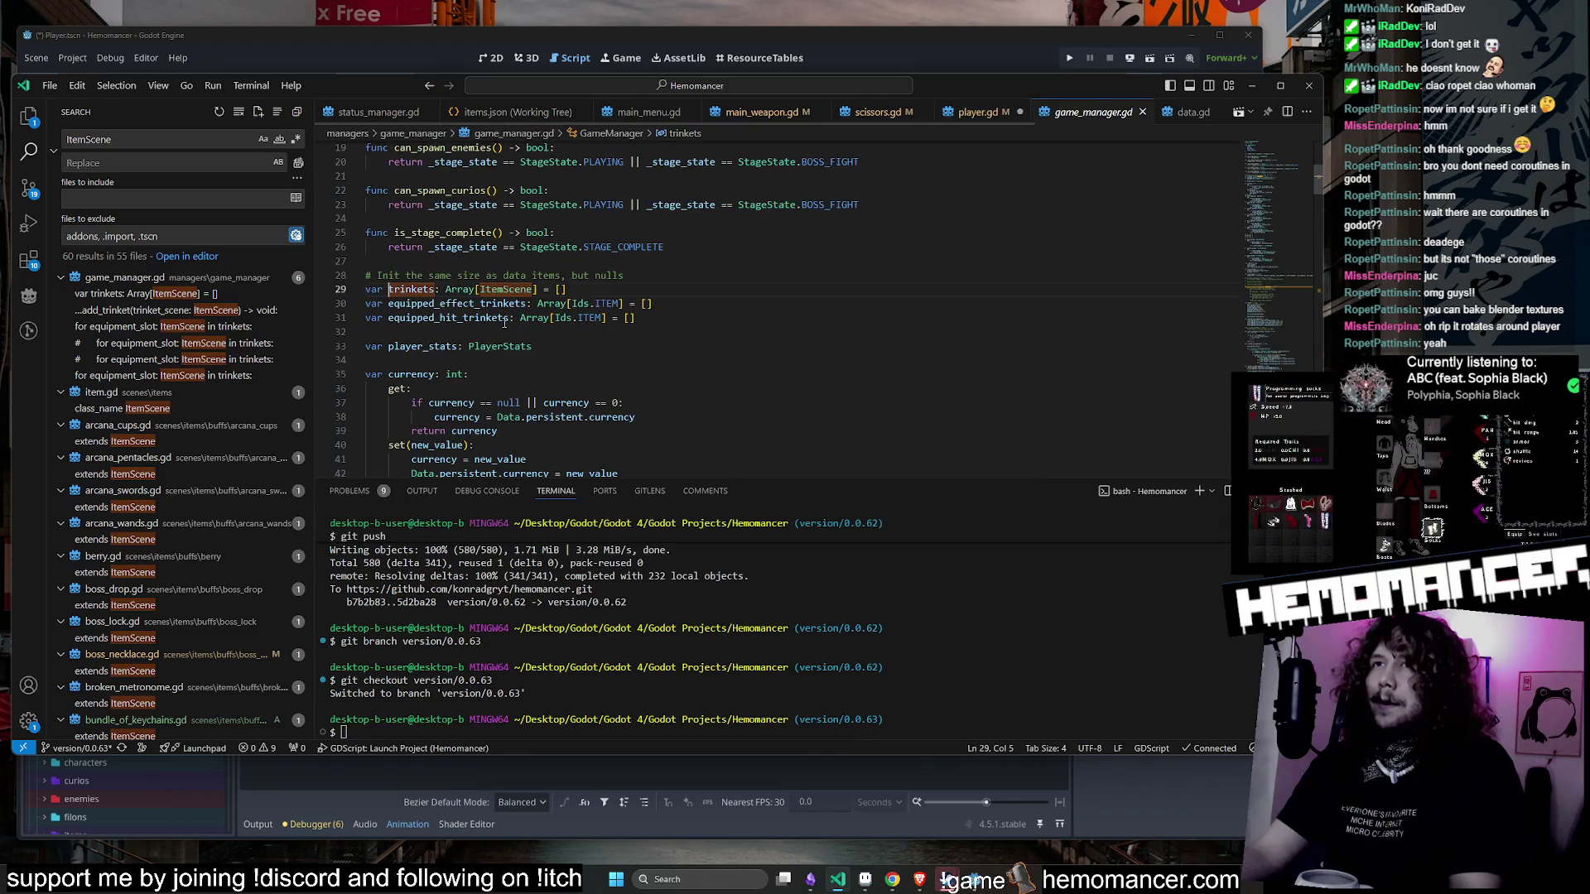
ctrl+click(502, 300)
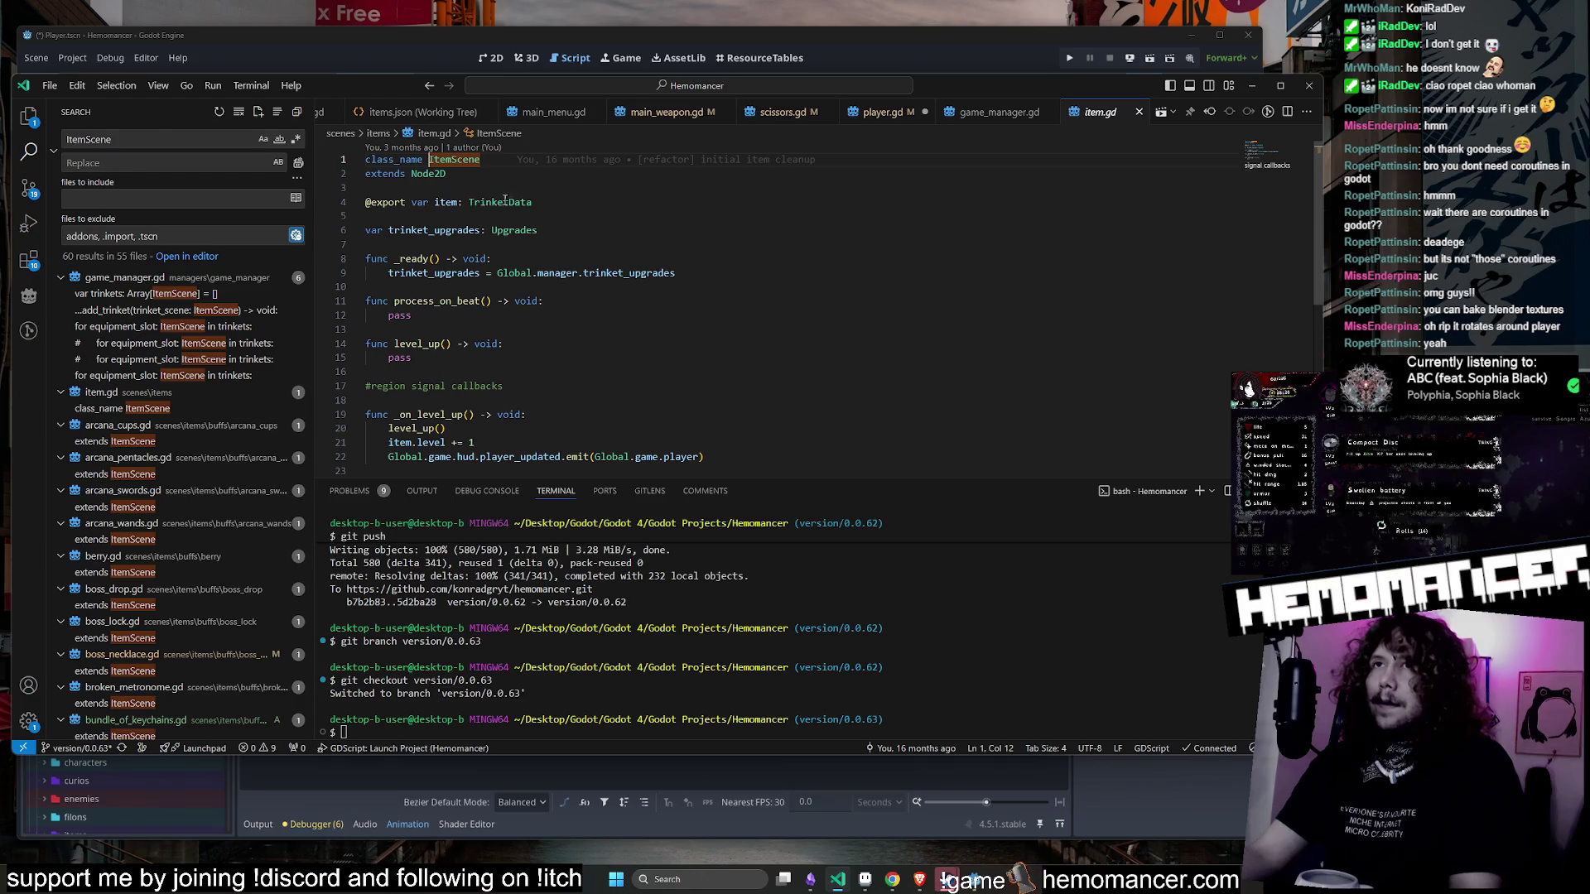
scroll(511, 202, down, 2)
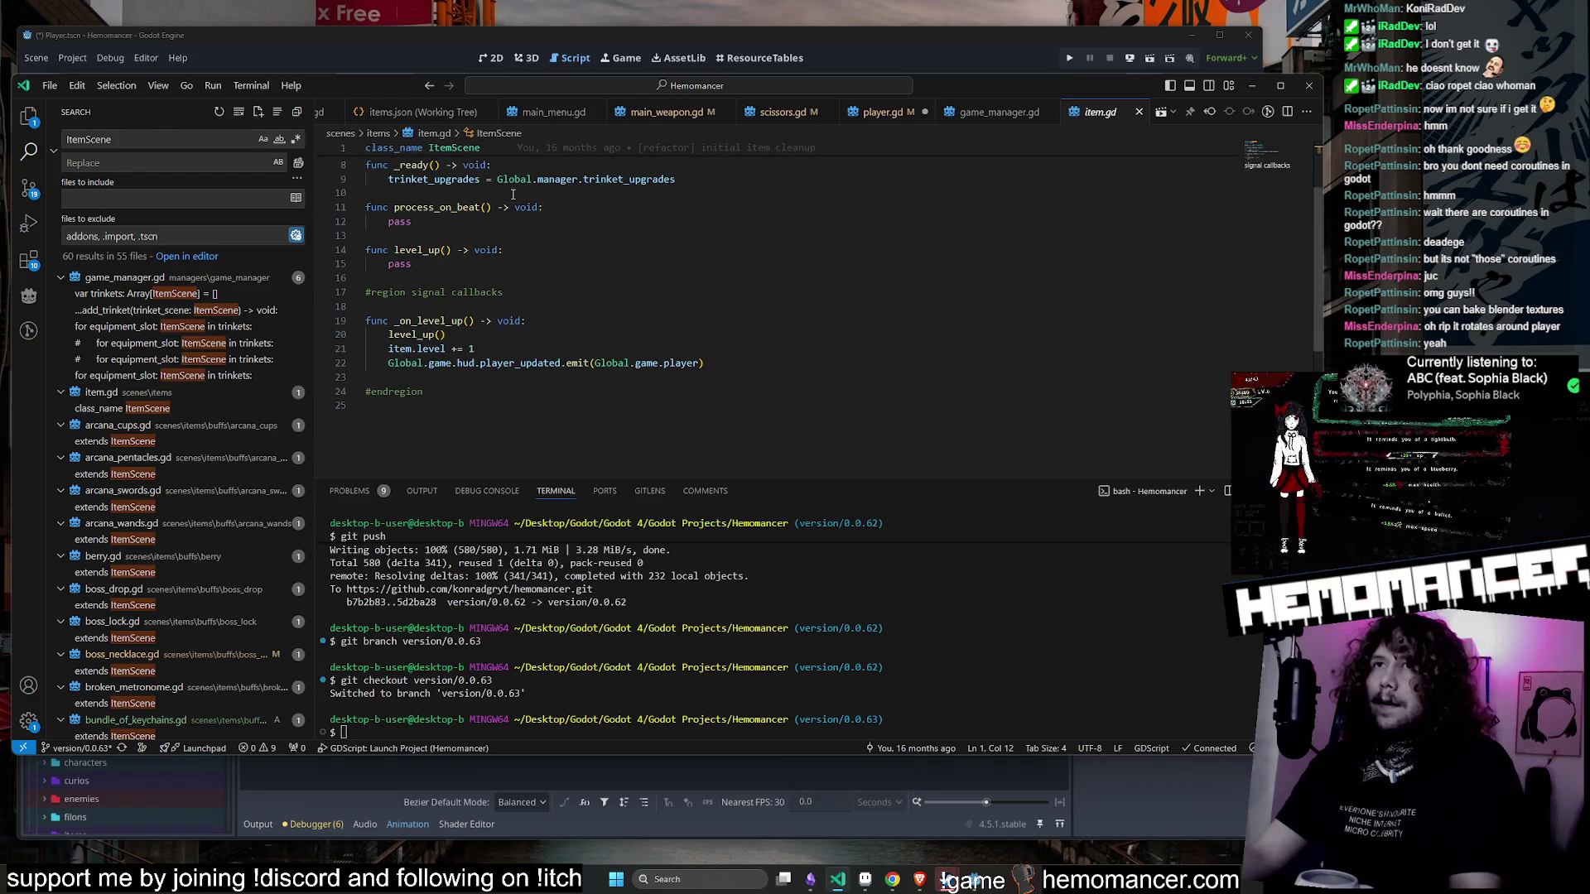
click(880, 114)
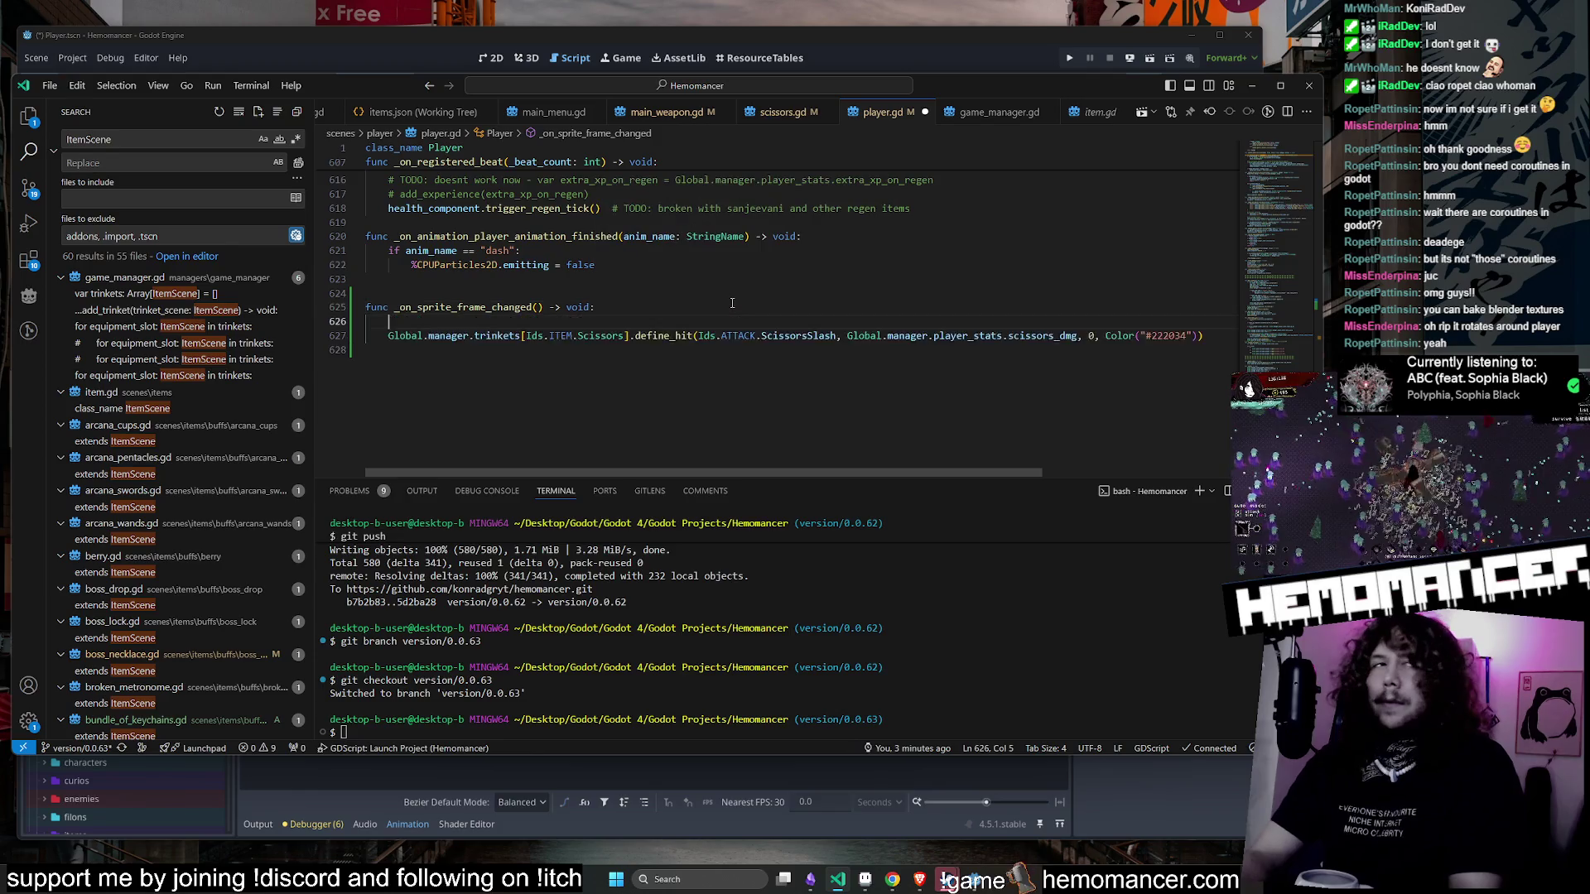
key(Return)
text(if)
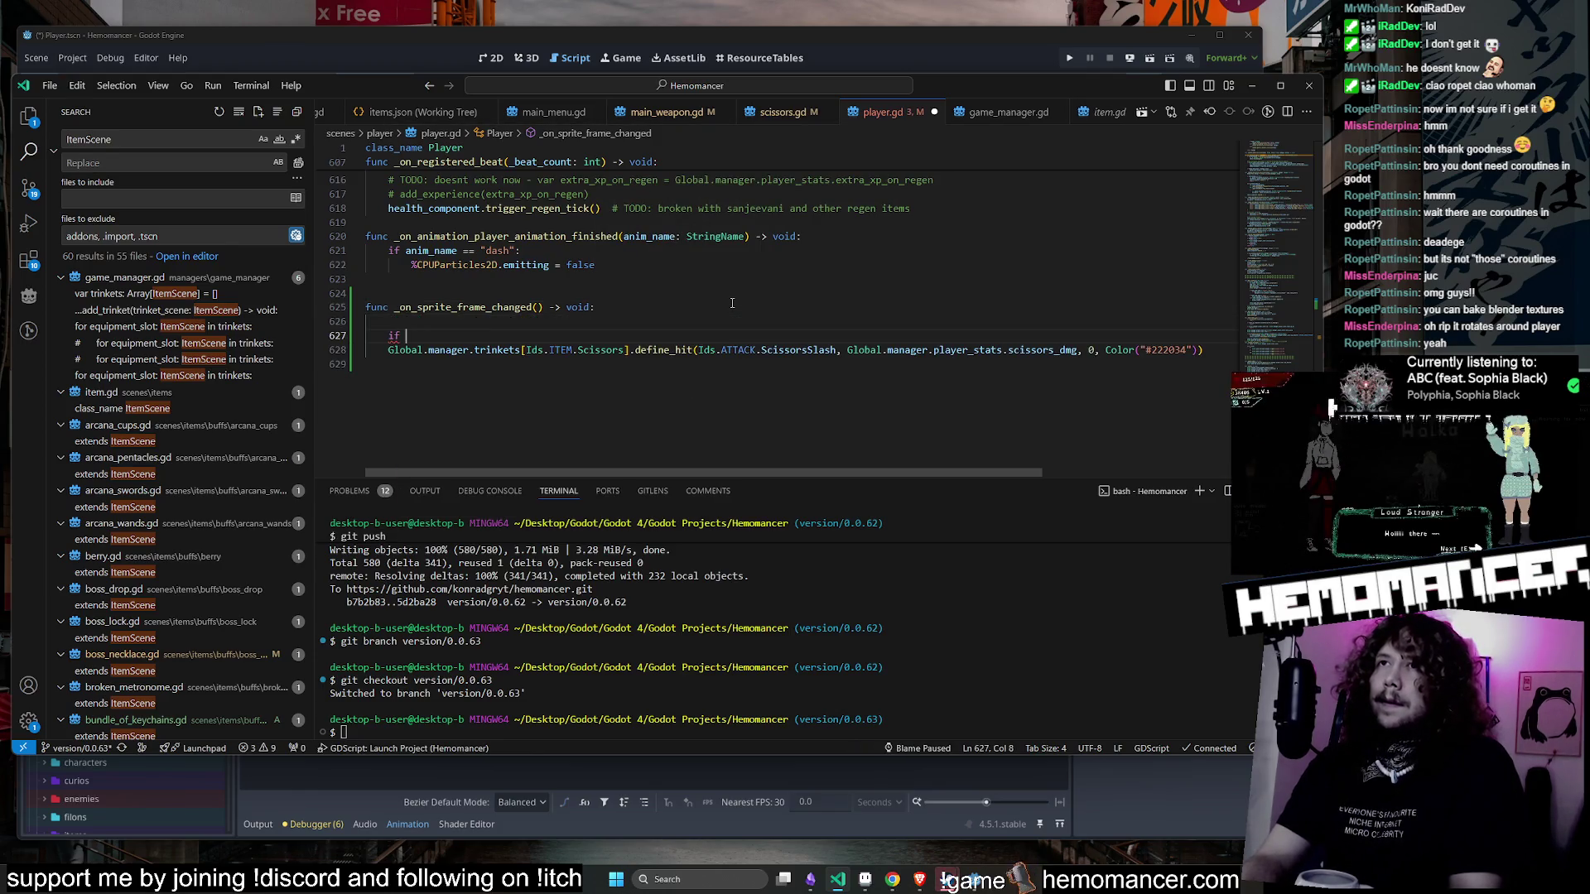
- Write the condition if sprite.frame == "54": and indent the hit call beneath it
key(Delete)
key(End)
text(p)
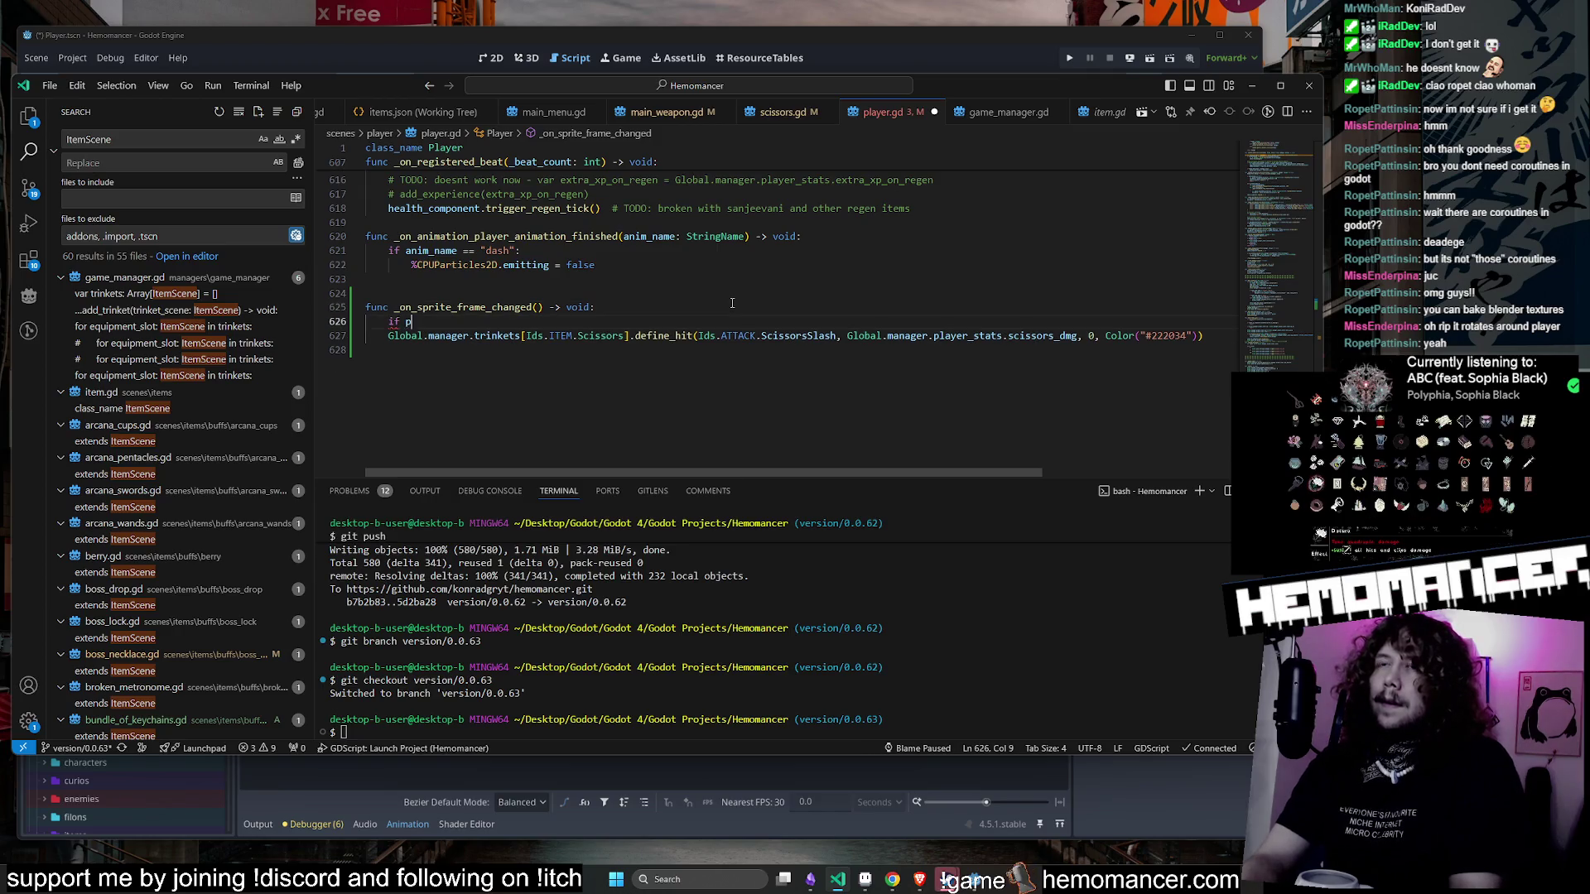
text(layer)
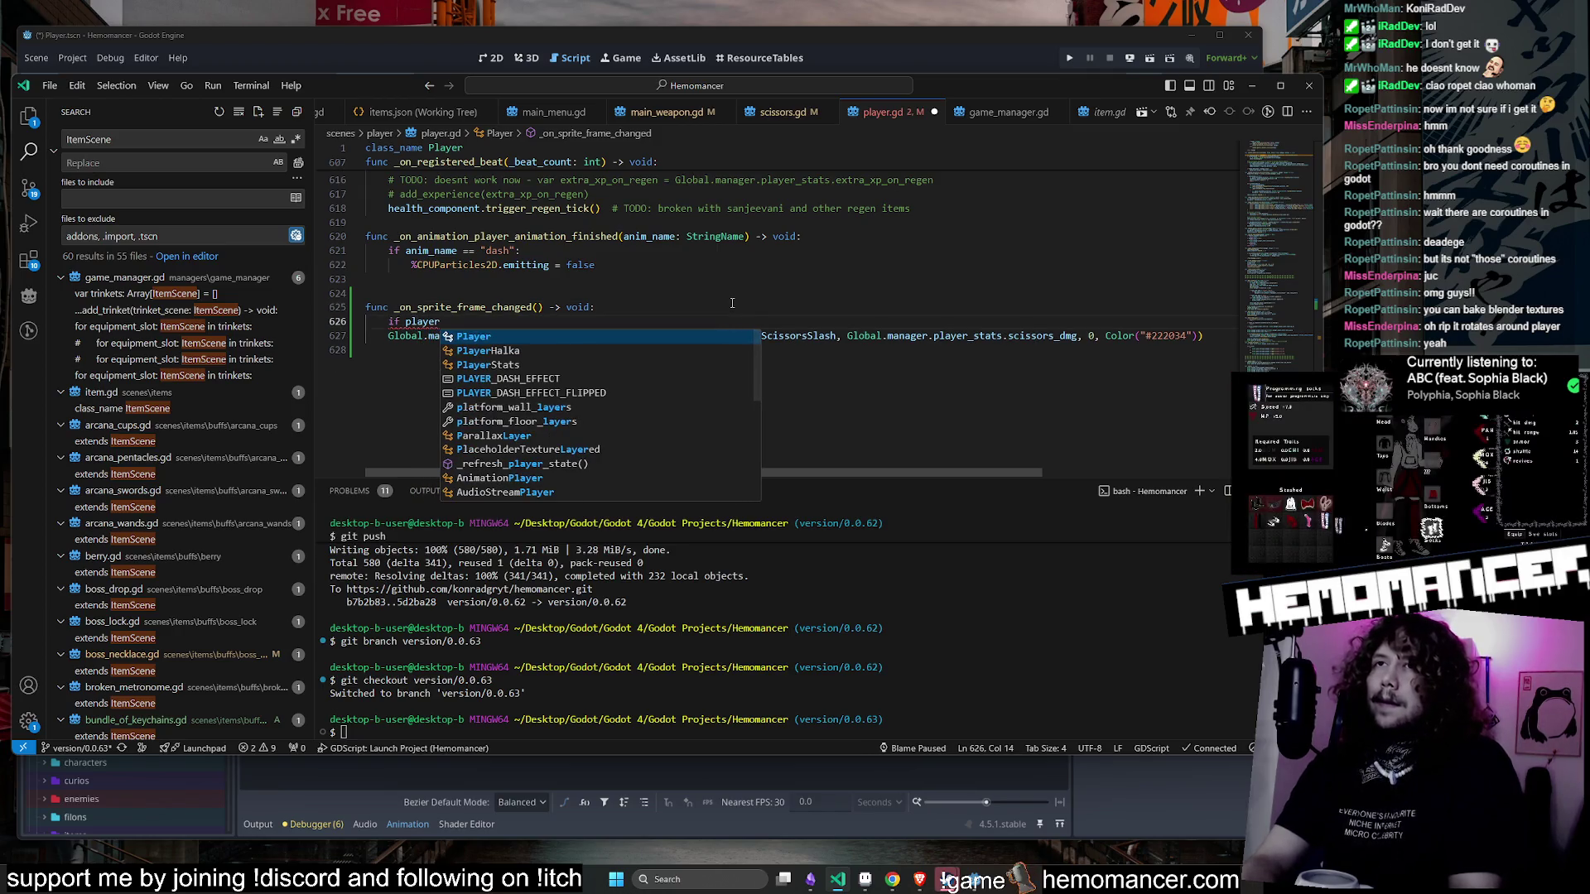
key(BackSpace)
key(BackSpace)
key(BackSpace)
key(BackSpace)
key(BackSpace)
key(BackSpace)
text(fram)
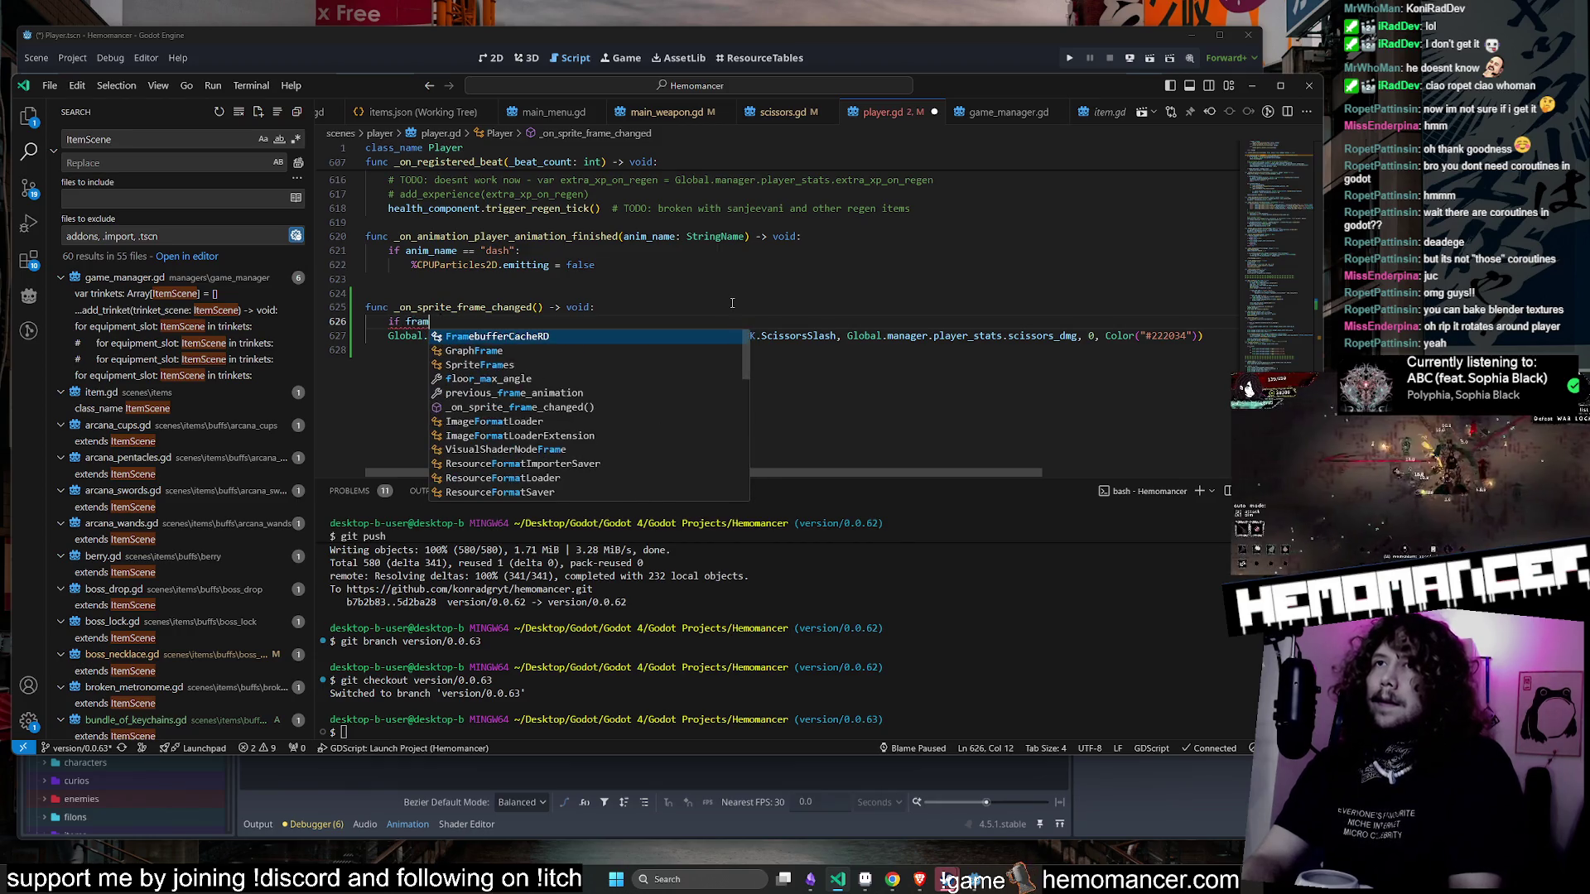
key(BackSpace)
key(BackSpace)
key(BackSpace)
key(BackSpace)
text(sprite.)
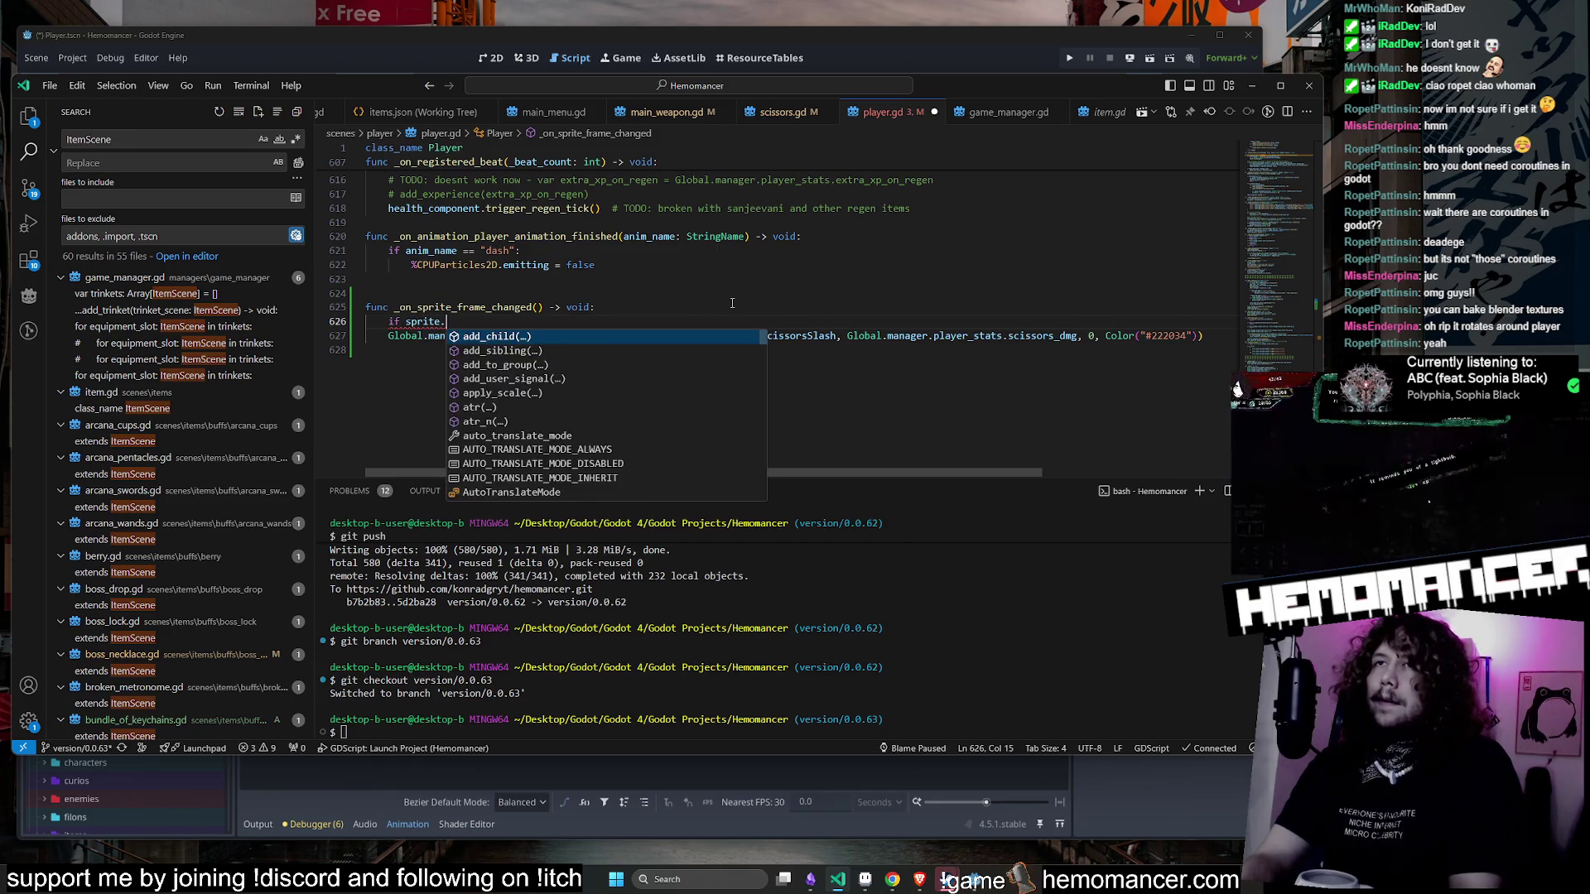
text(frame == "53)
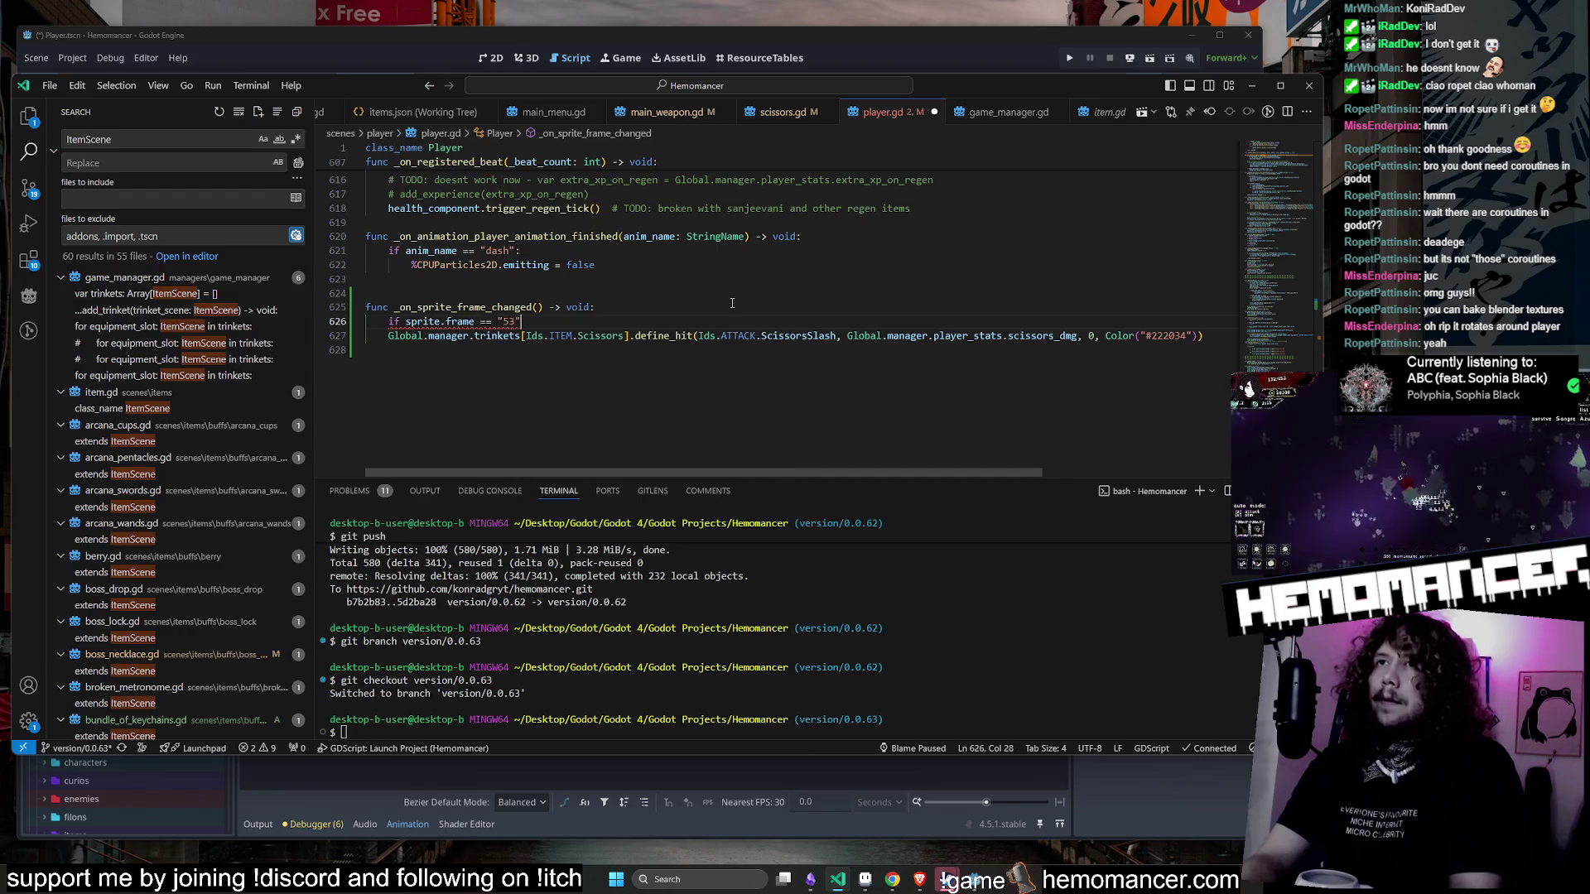
key(BackSpace)
key(BackSpace)
text(4":)
key(Down)
key(Home)
key(Home)
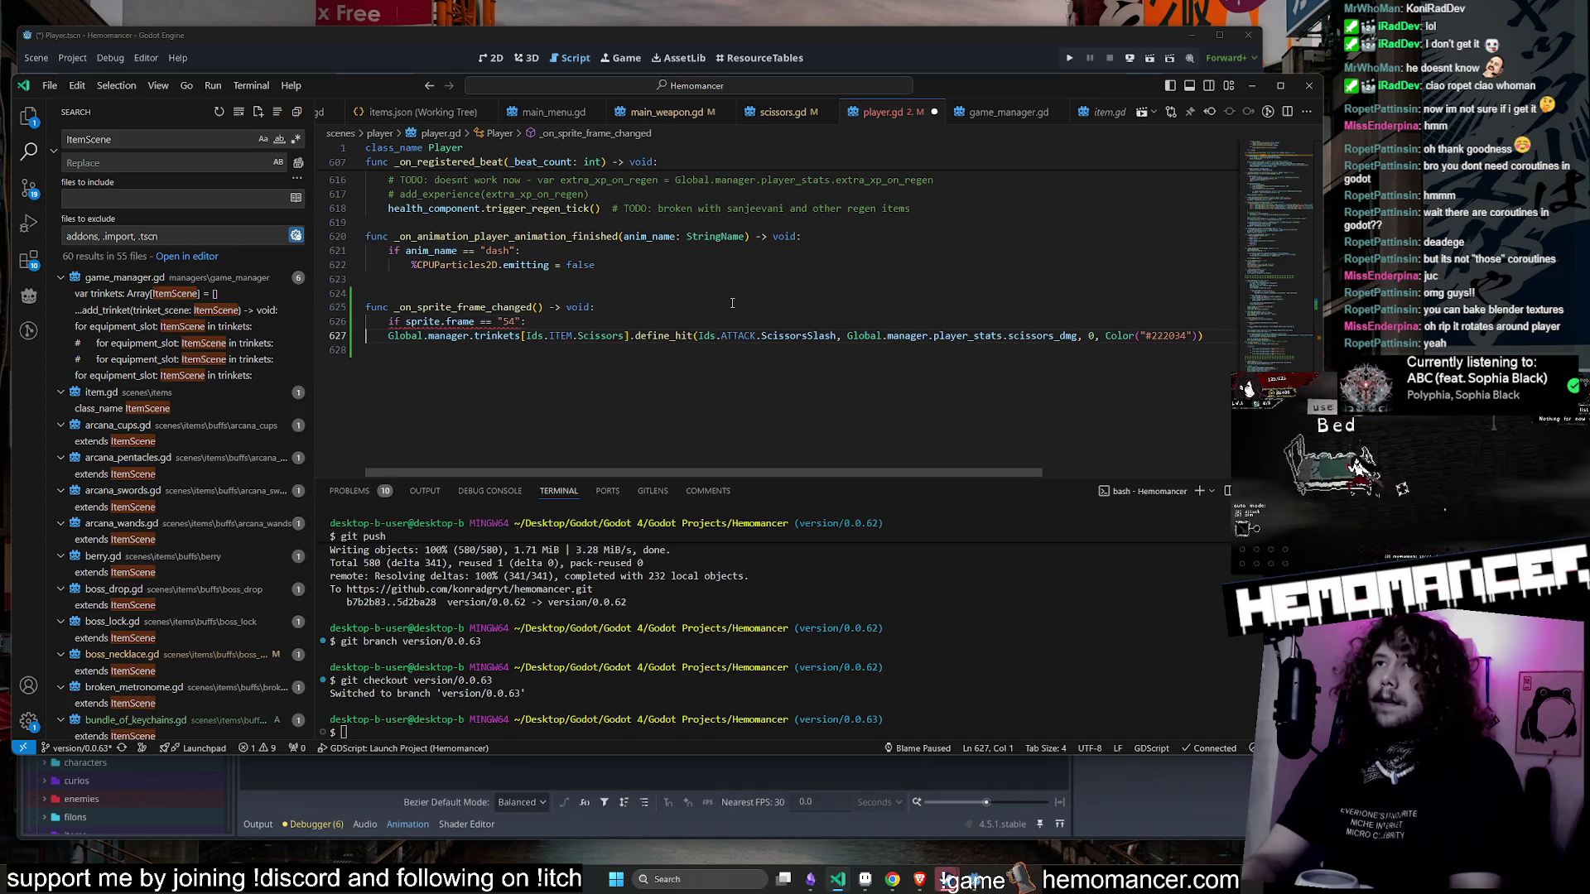
key(Tab)
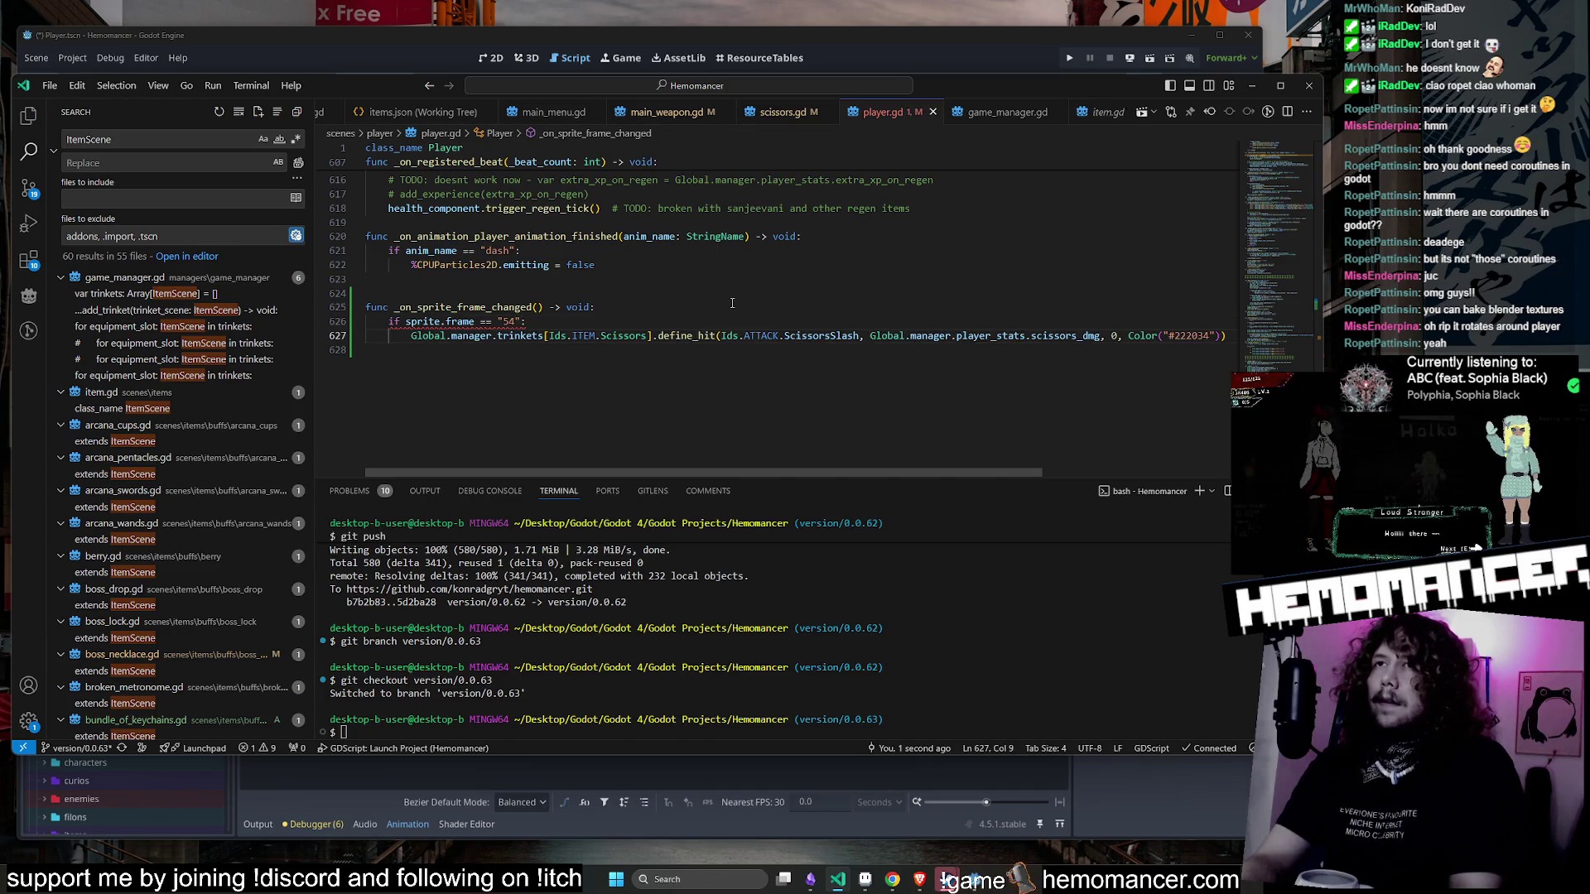
- Remove the quotes so 54 is an integer, delete the blank line, and save player.gd
mouse_move(500, 321)
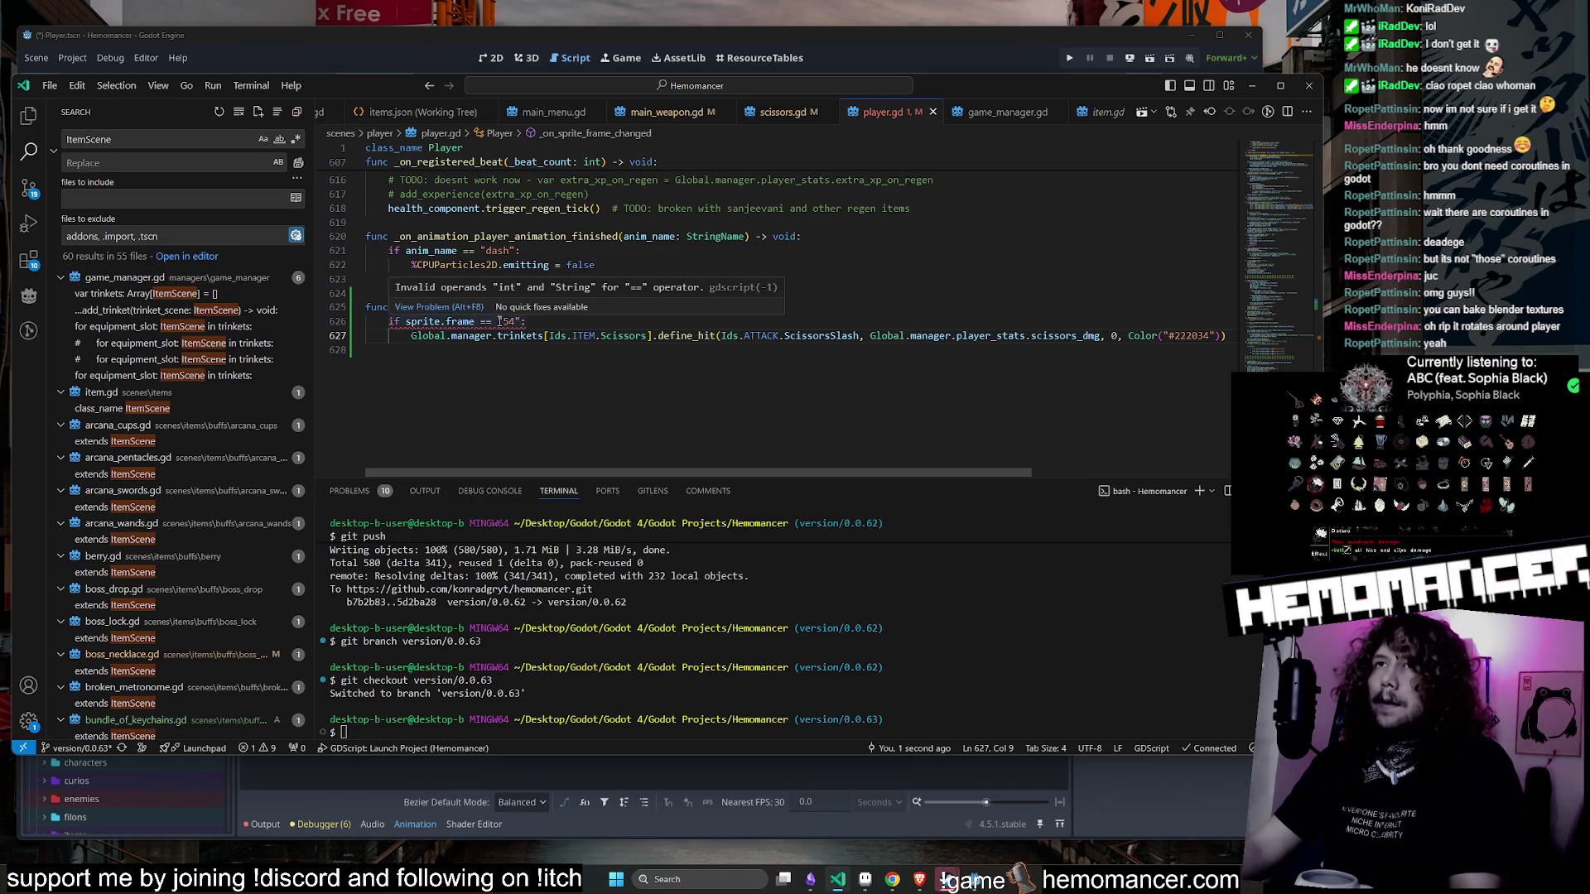
click(503, 321)
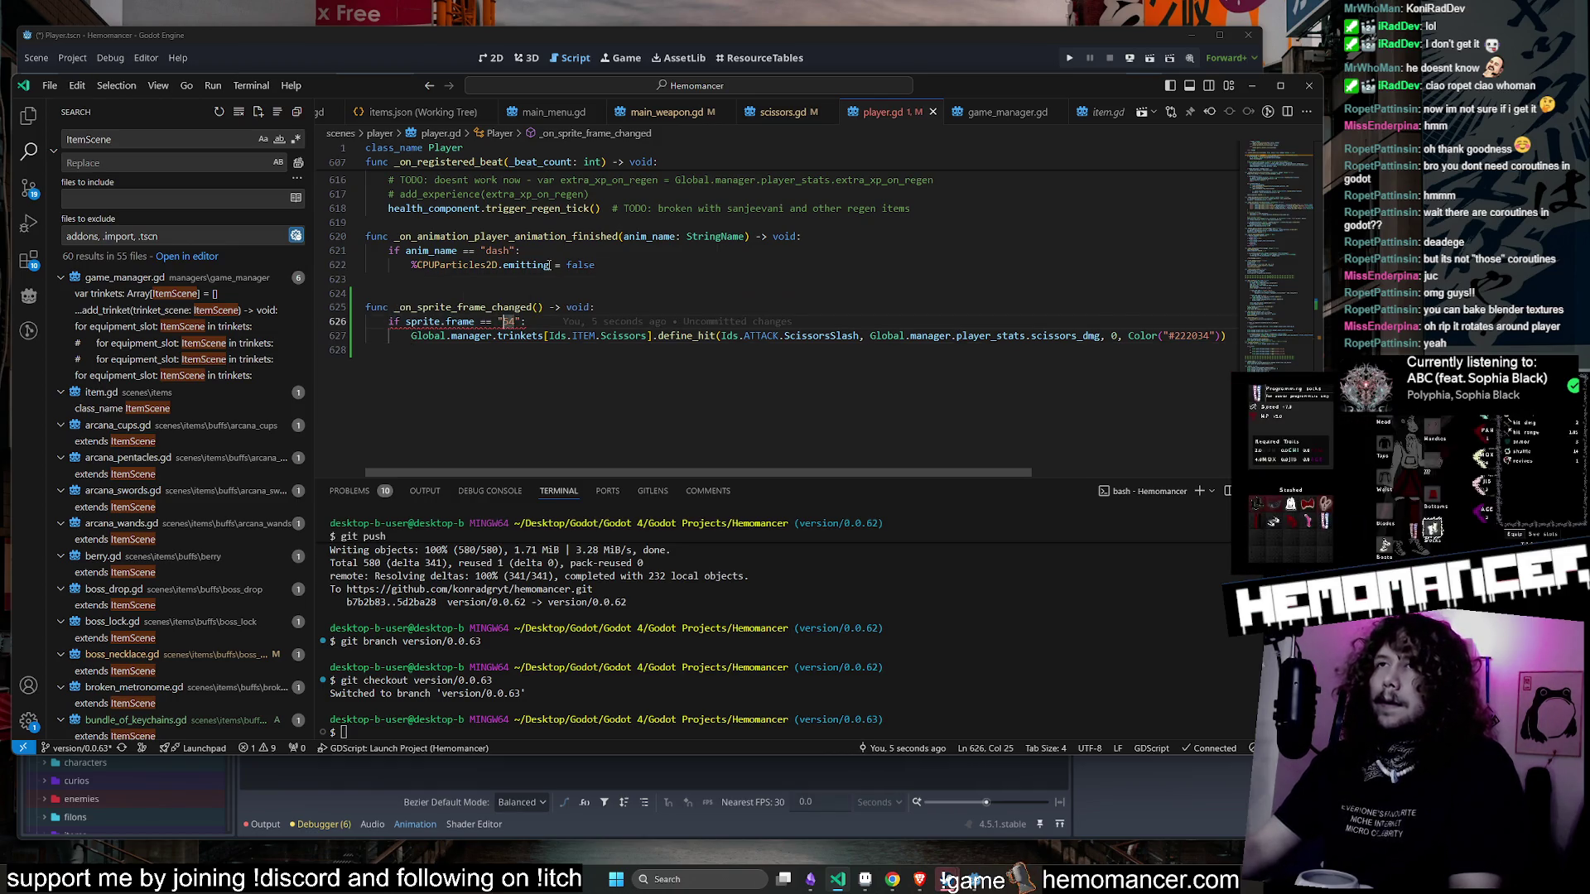
key(BackSpace)
key(Right)
key(Right)
key(Delete)
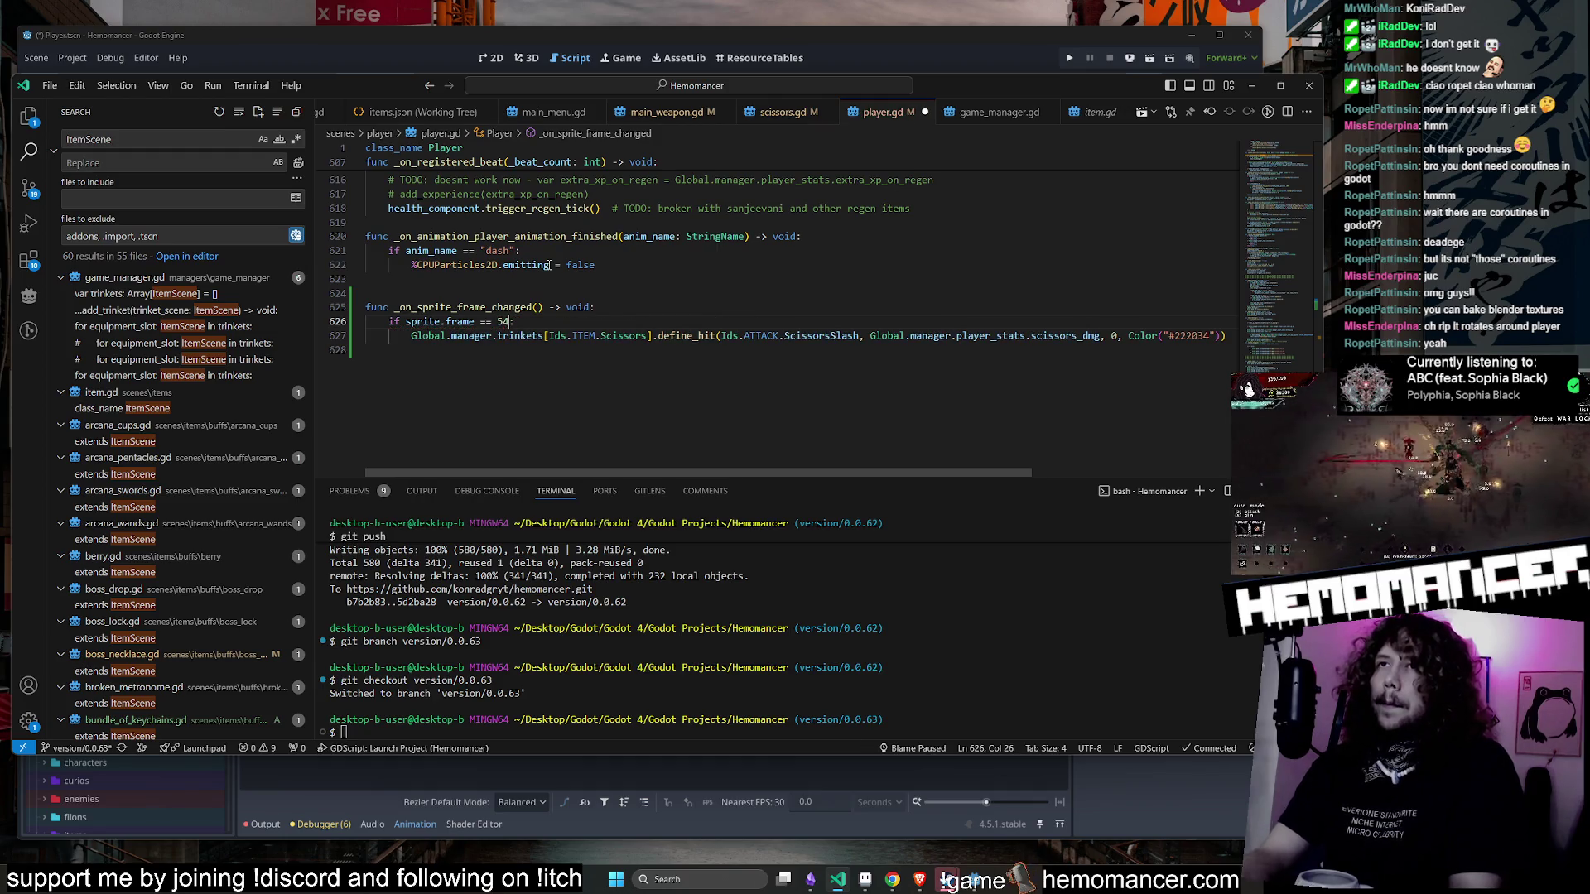
key(Up)
key(Up)
key(Delete)
key(ctrl+s)
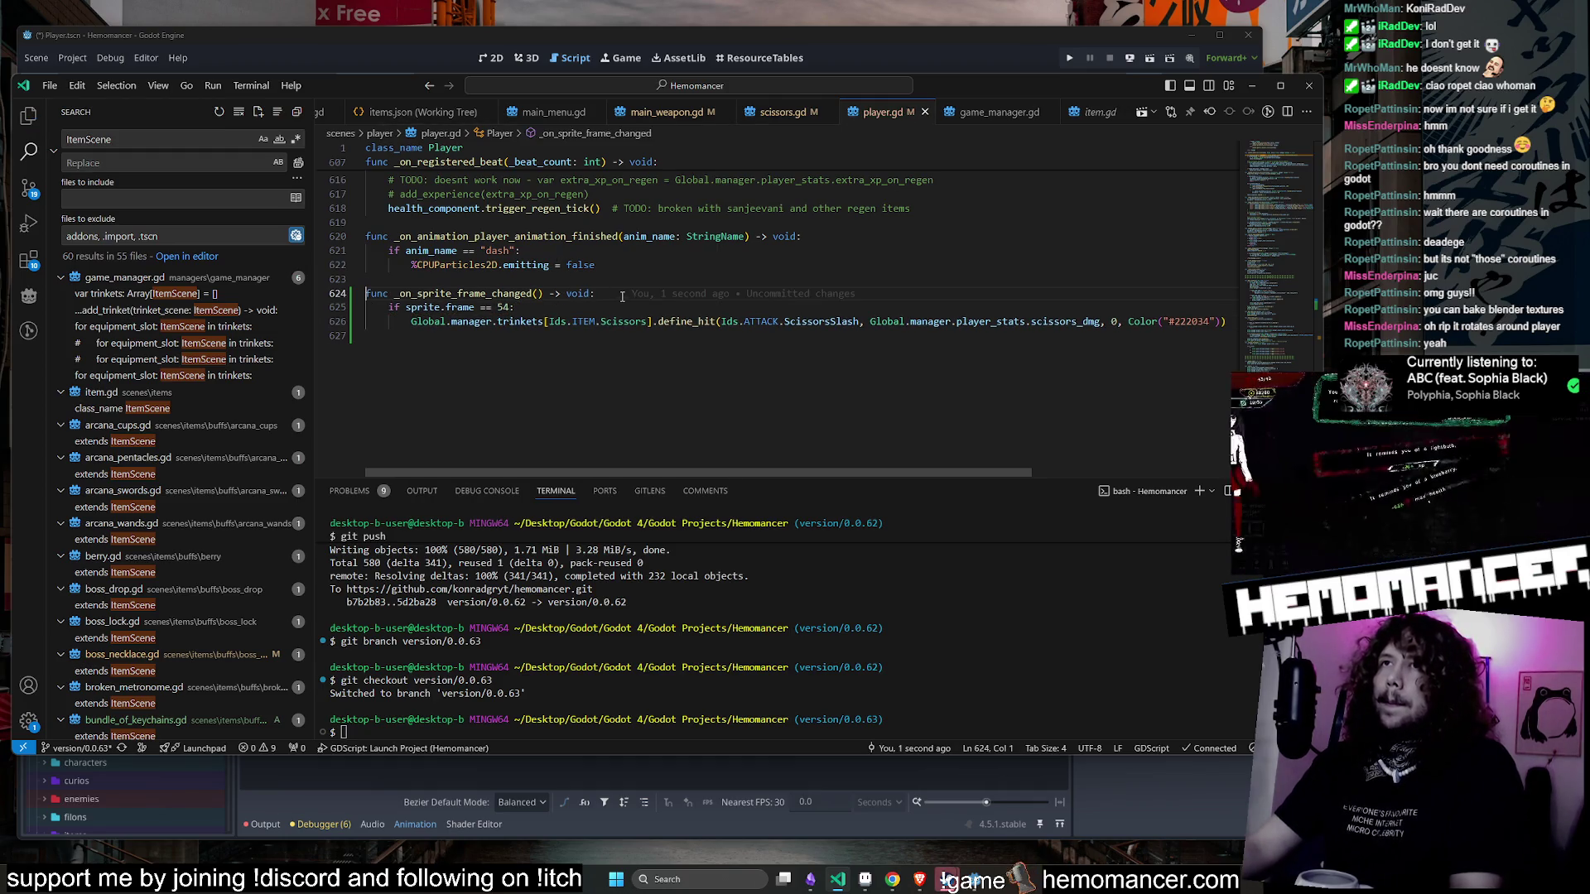
- In the Player scene's 2D view, select the Sprite node to check its frame_changed signal
click(1240, 82)
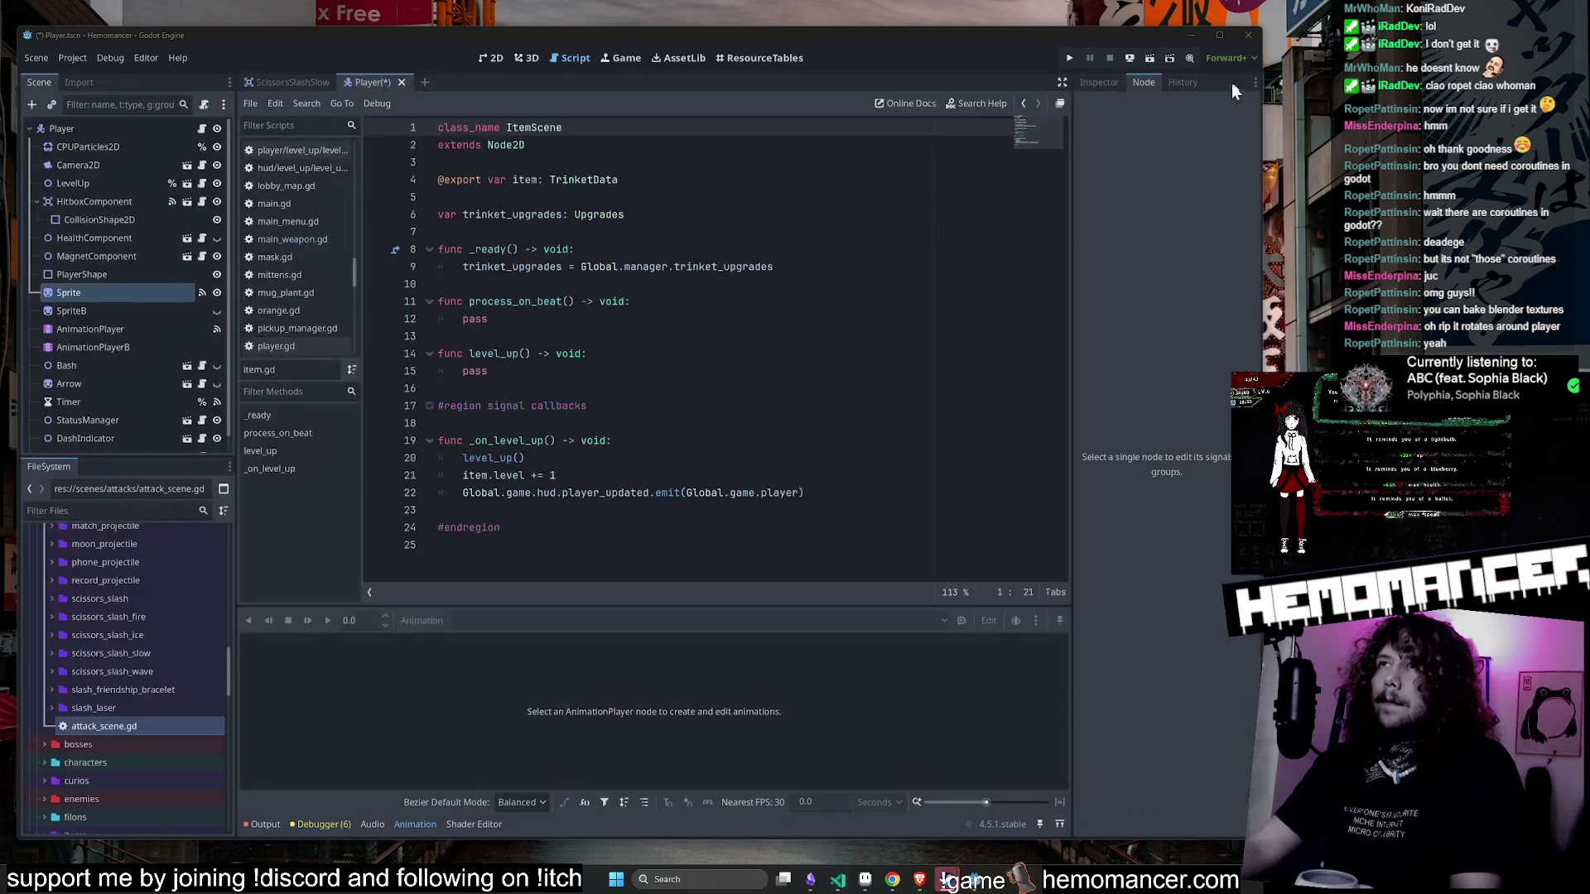
click(494, 59)
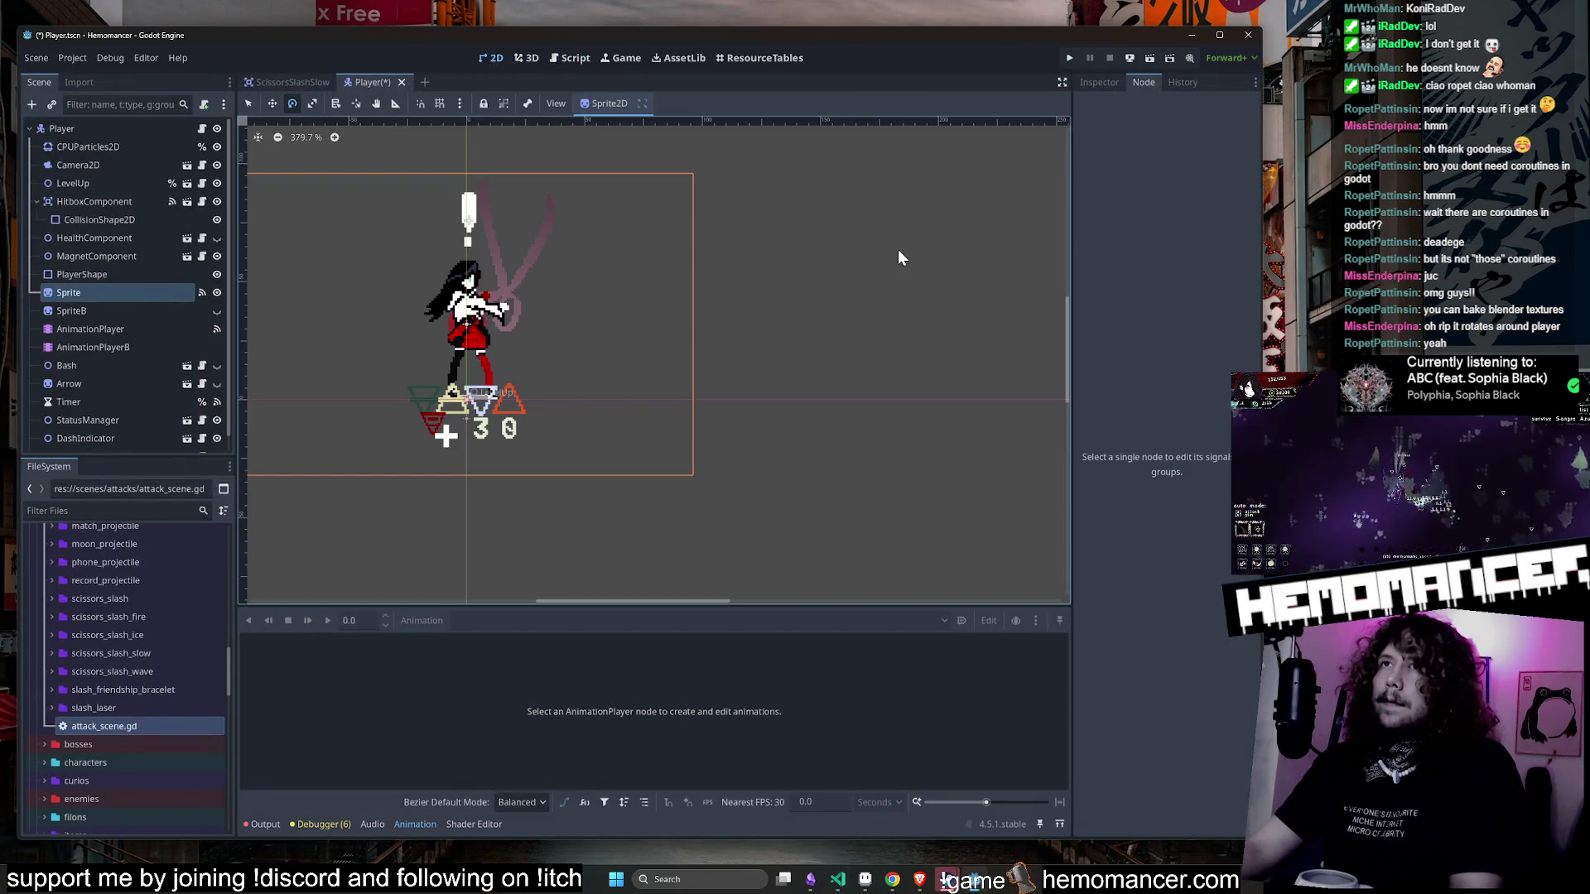
click(81, 292)
key(ctrl+s)
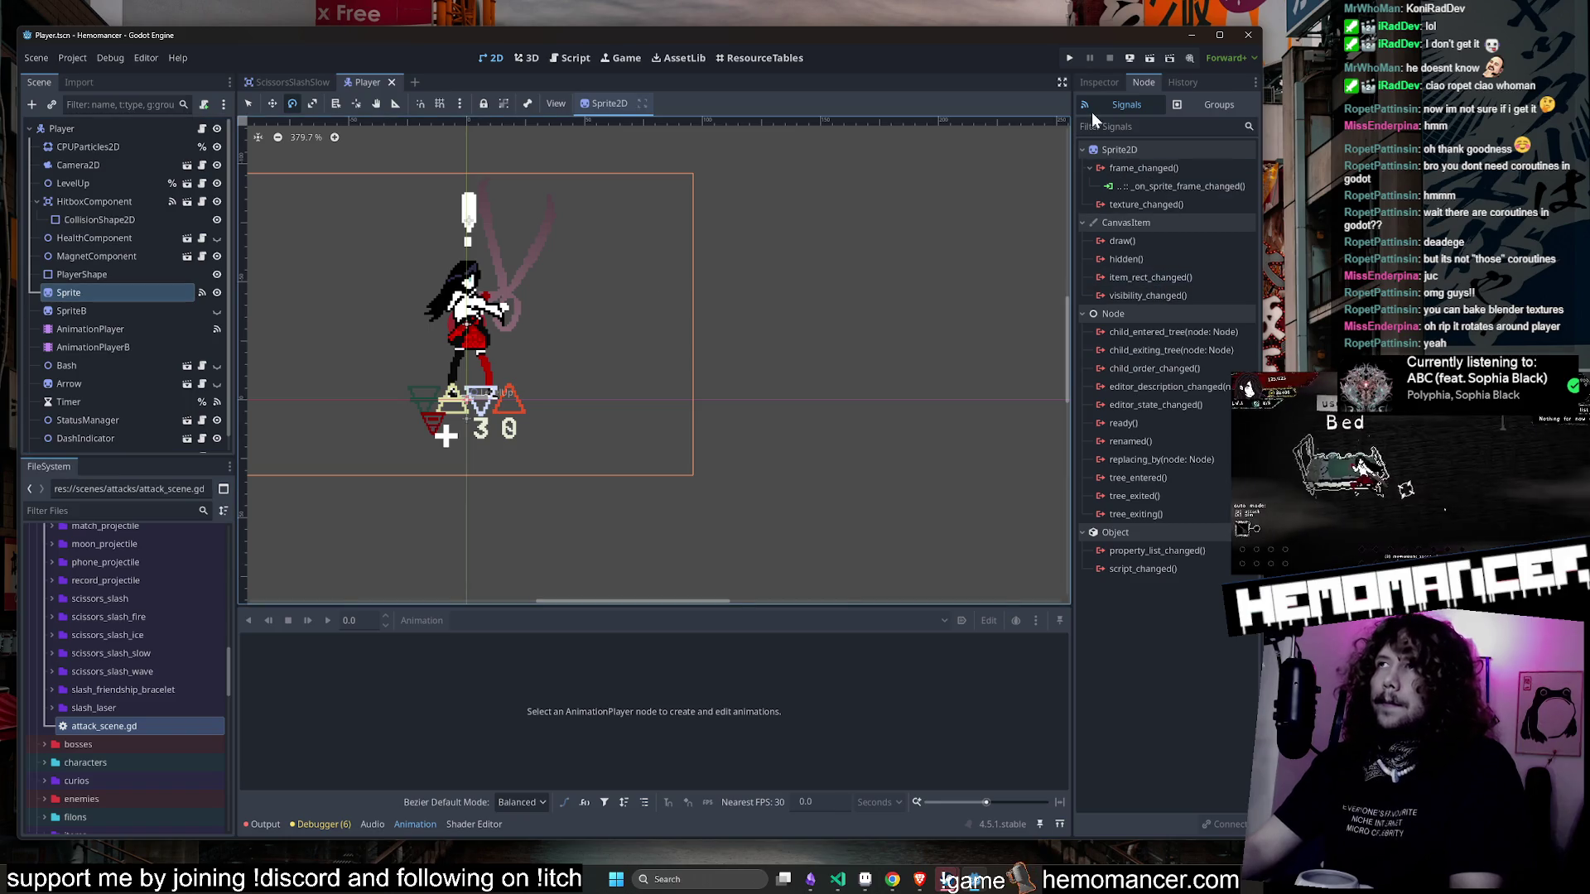
- Set the Sprite's Frame to 54, reset the attack_slow preview, and save the scene
click(1099, 82)
click(1194, 412)
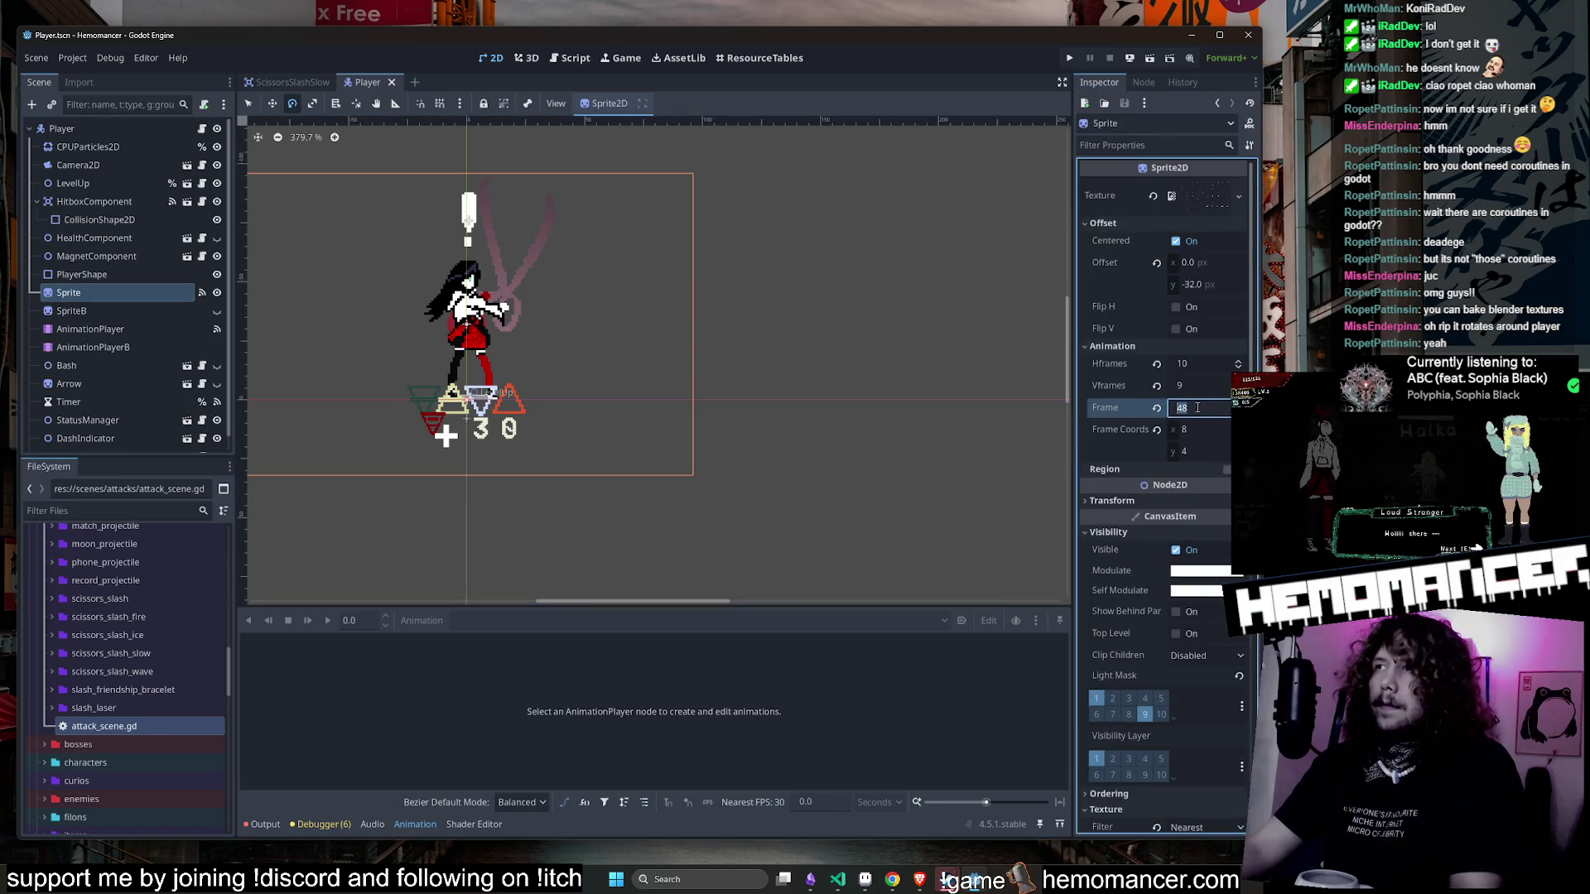
text(54)
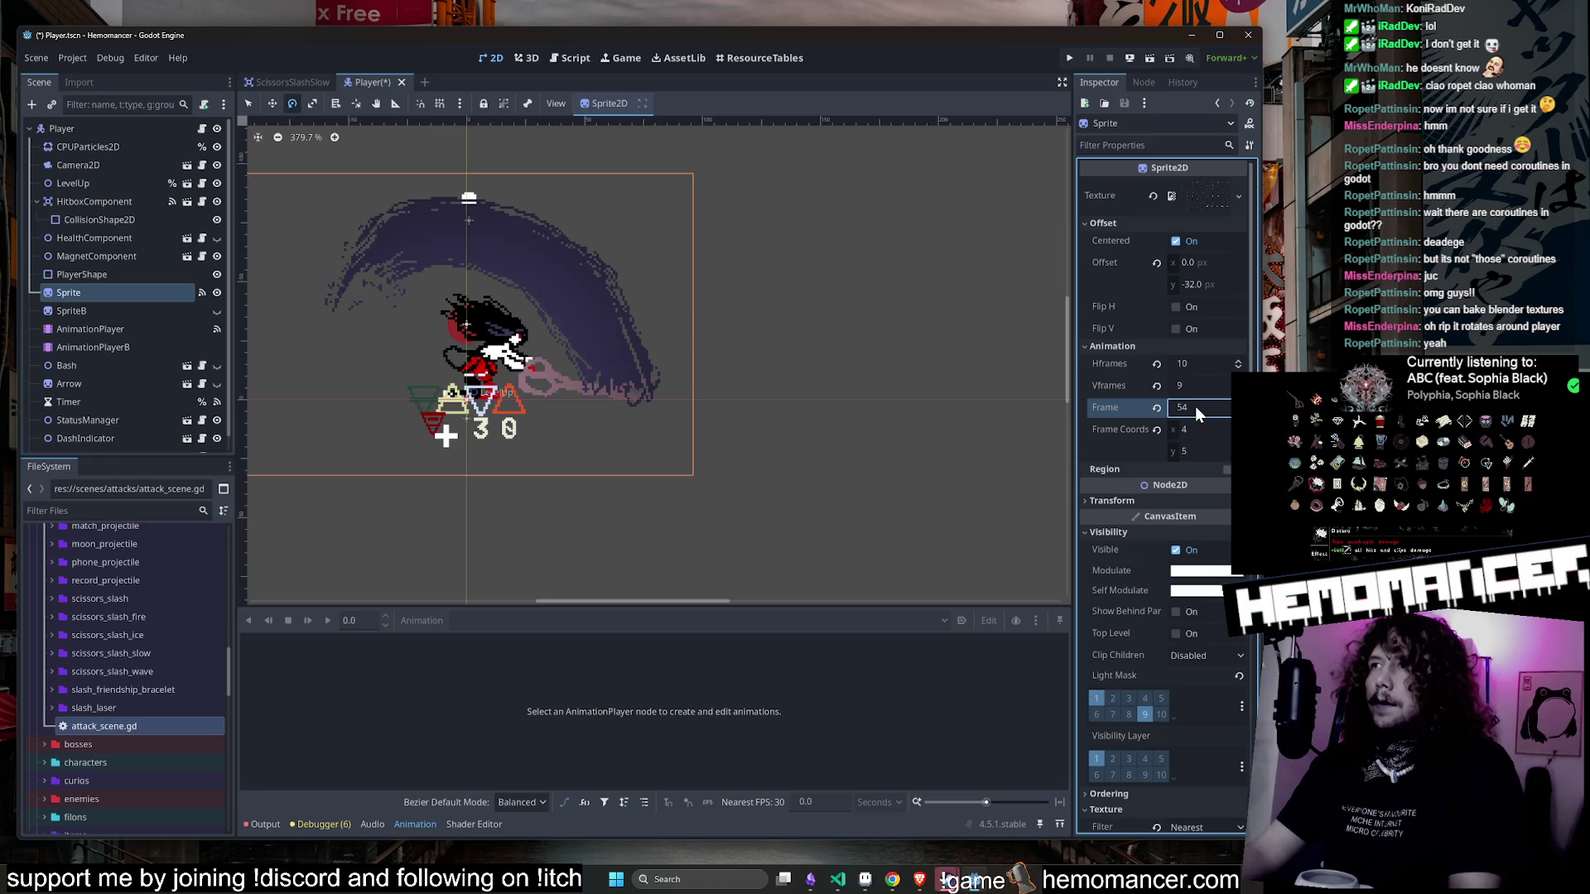
click(115, 326)
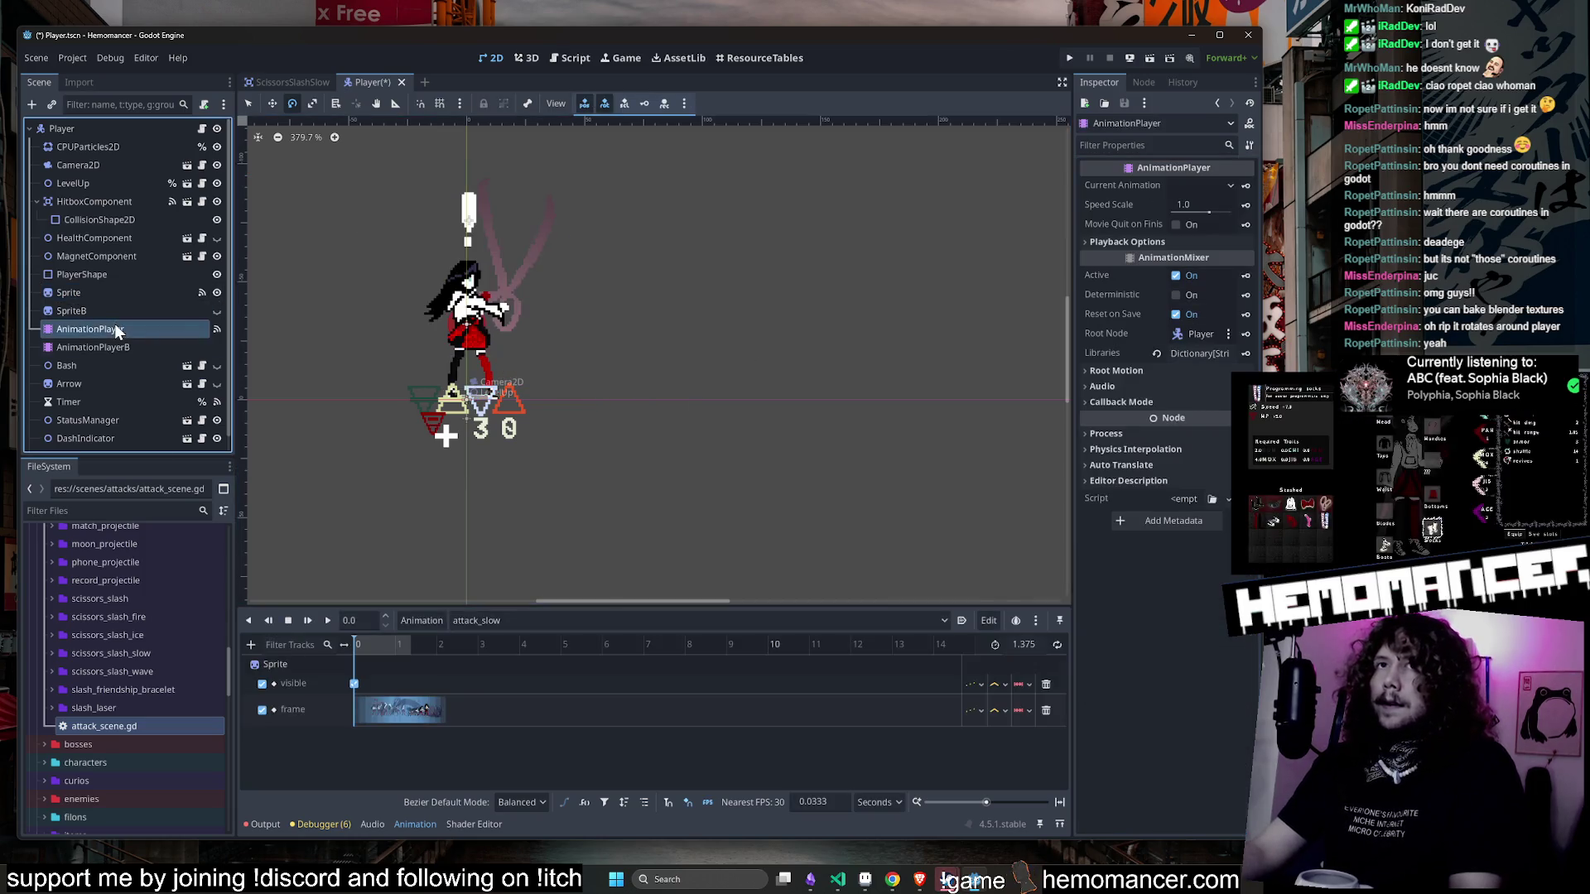
click(289, 620)
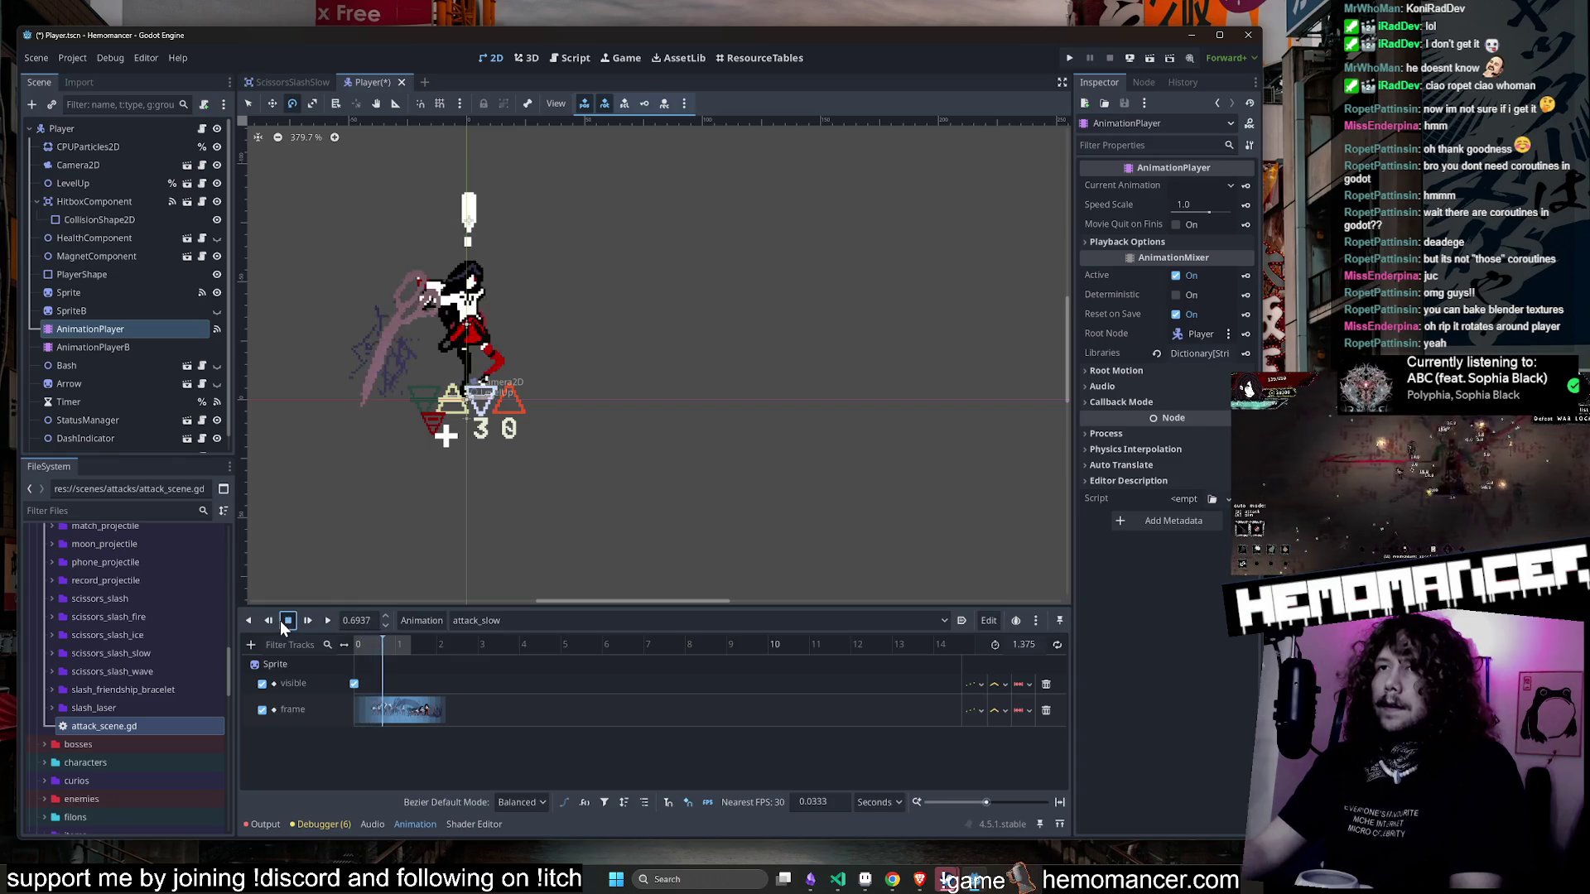
key(ctrl+s)
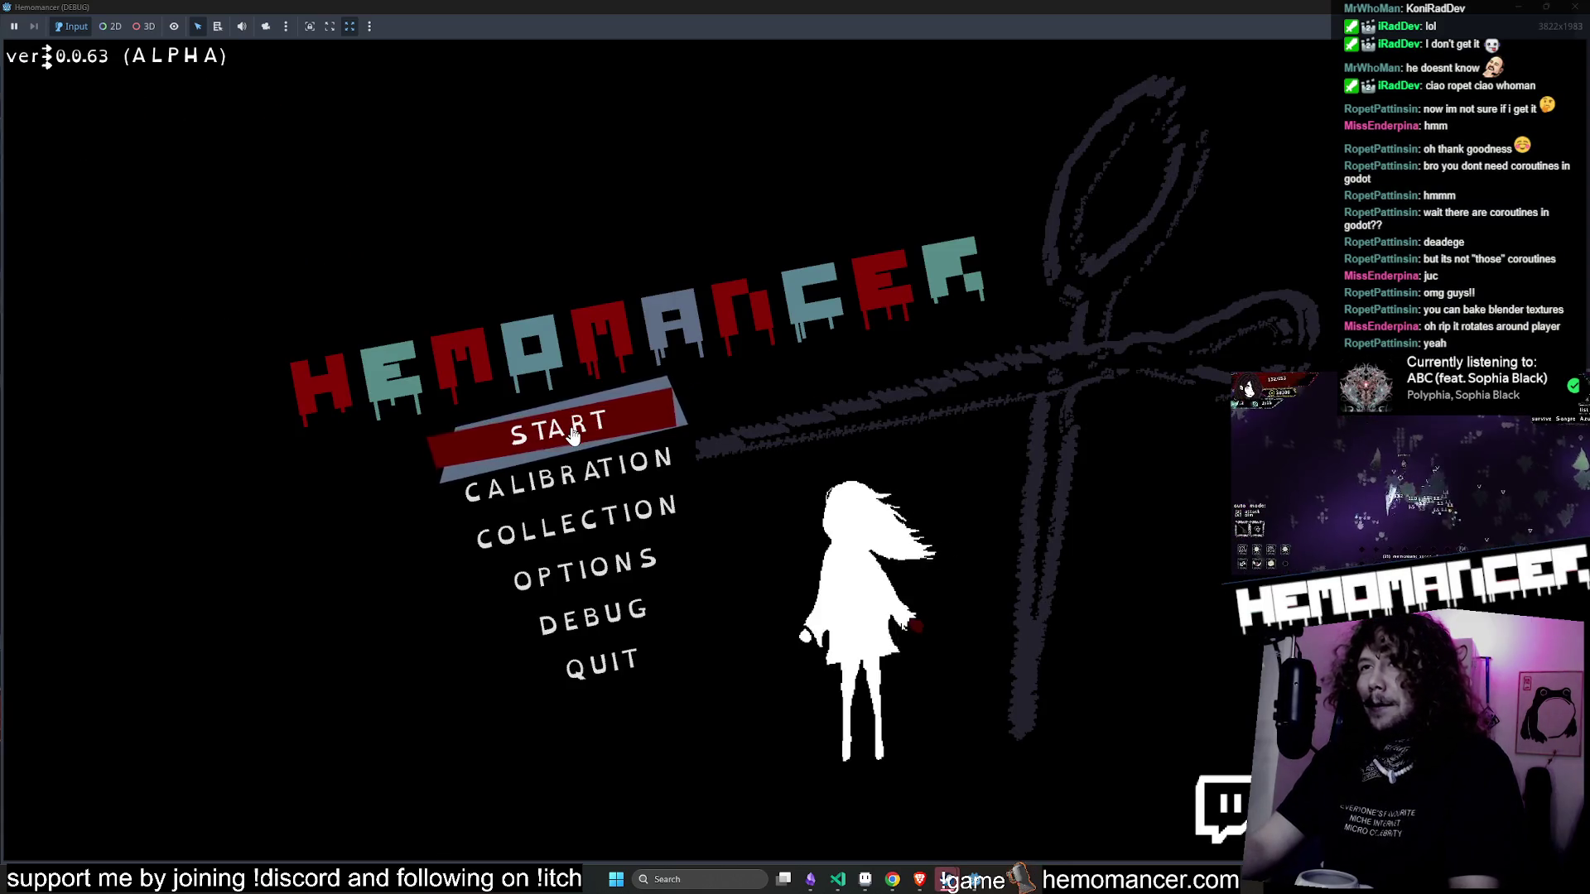
- Start a run, travel to the forest level, test the scissors slash, and close the game
click(571, 434)
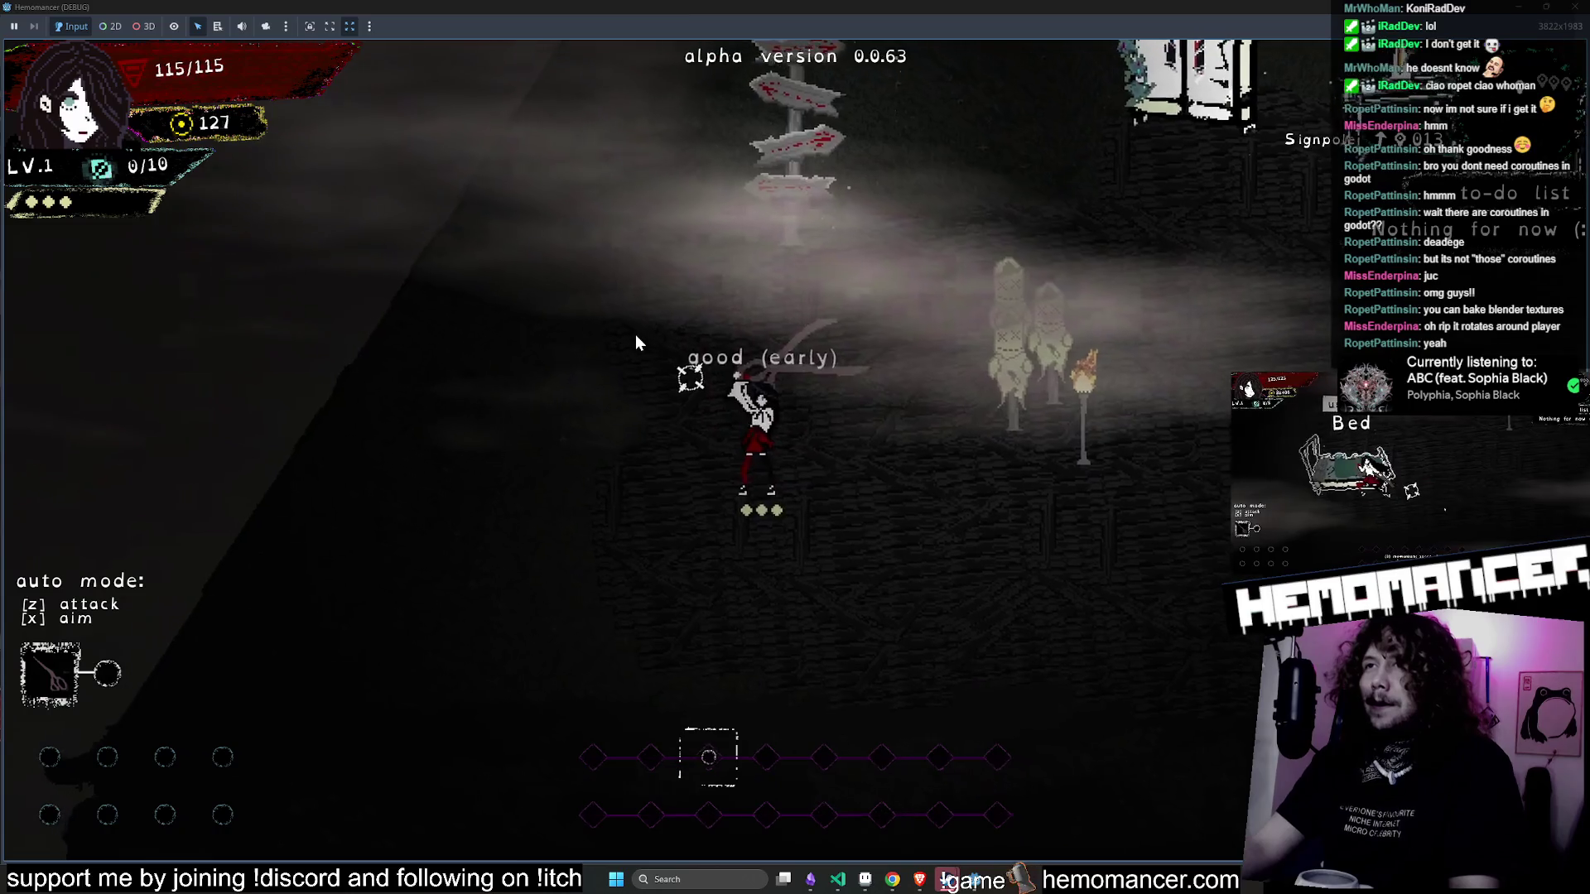
key(d)
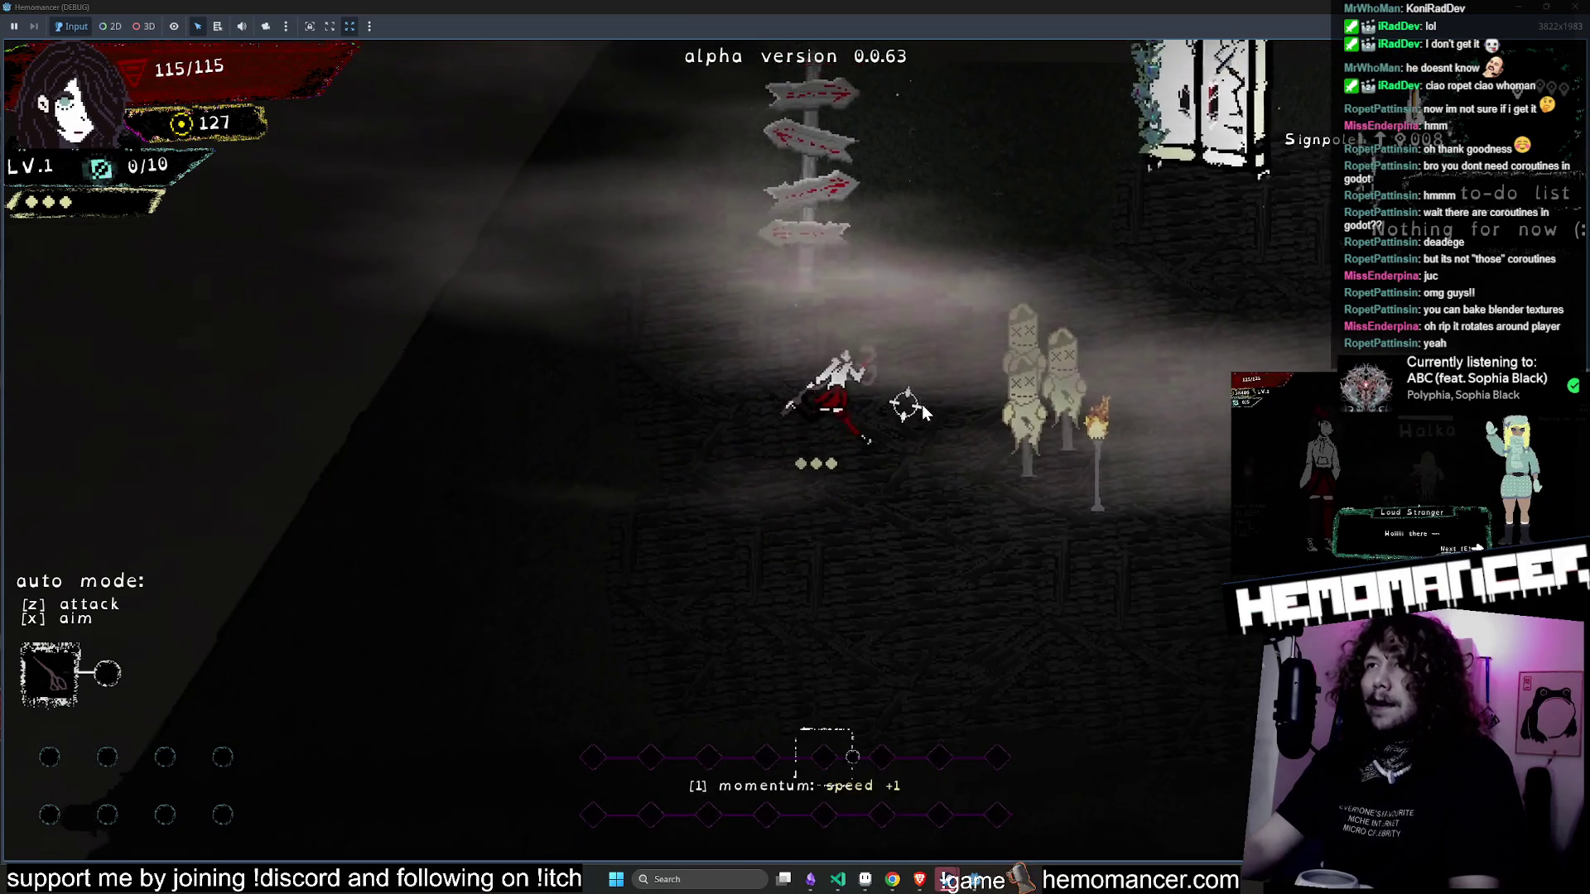
key(e)
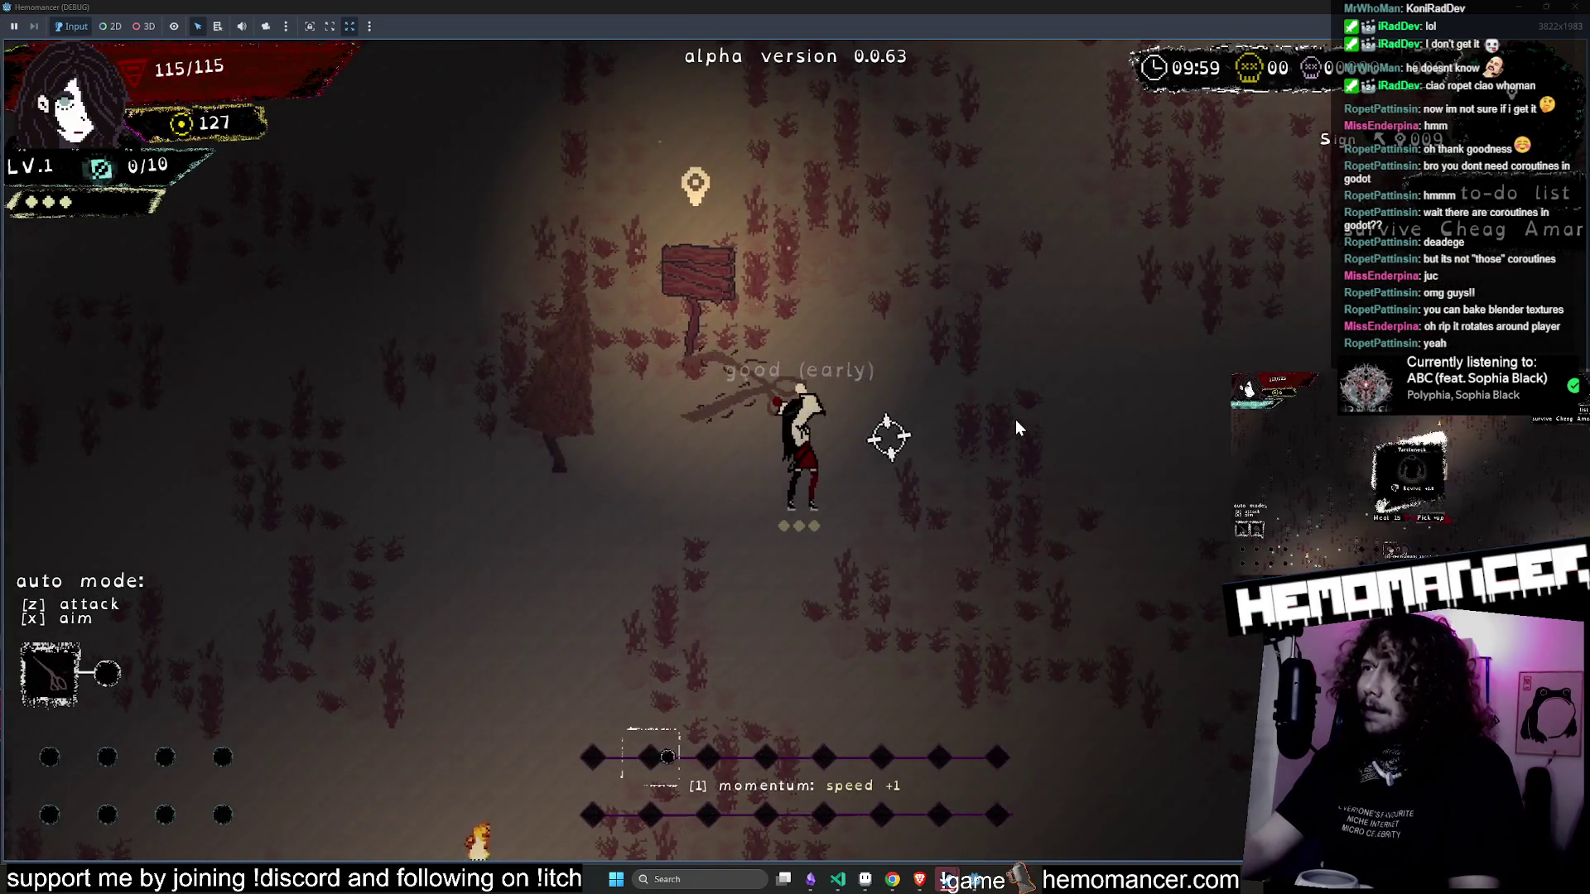
click(1015, 419)
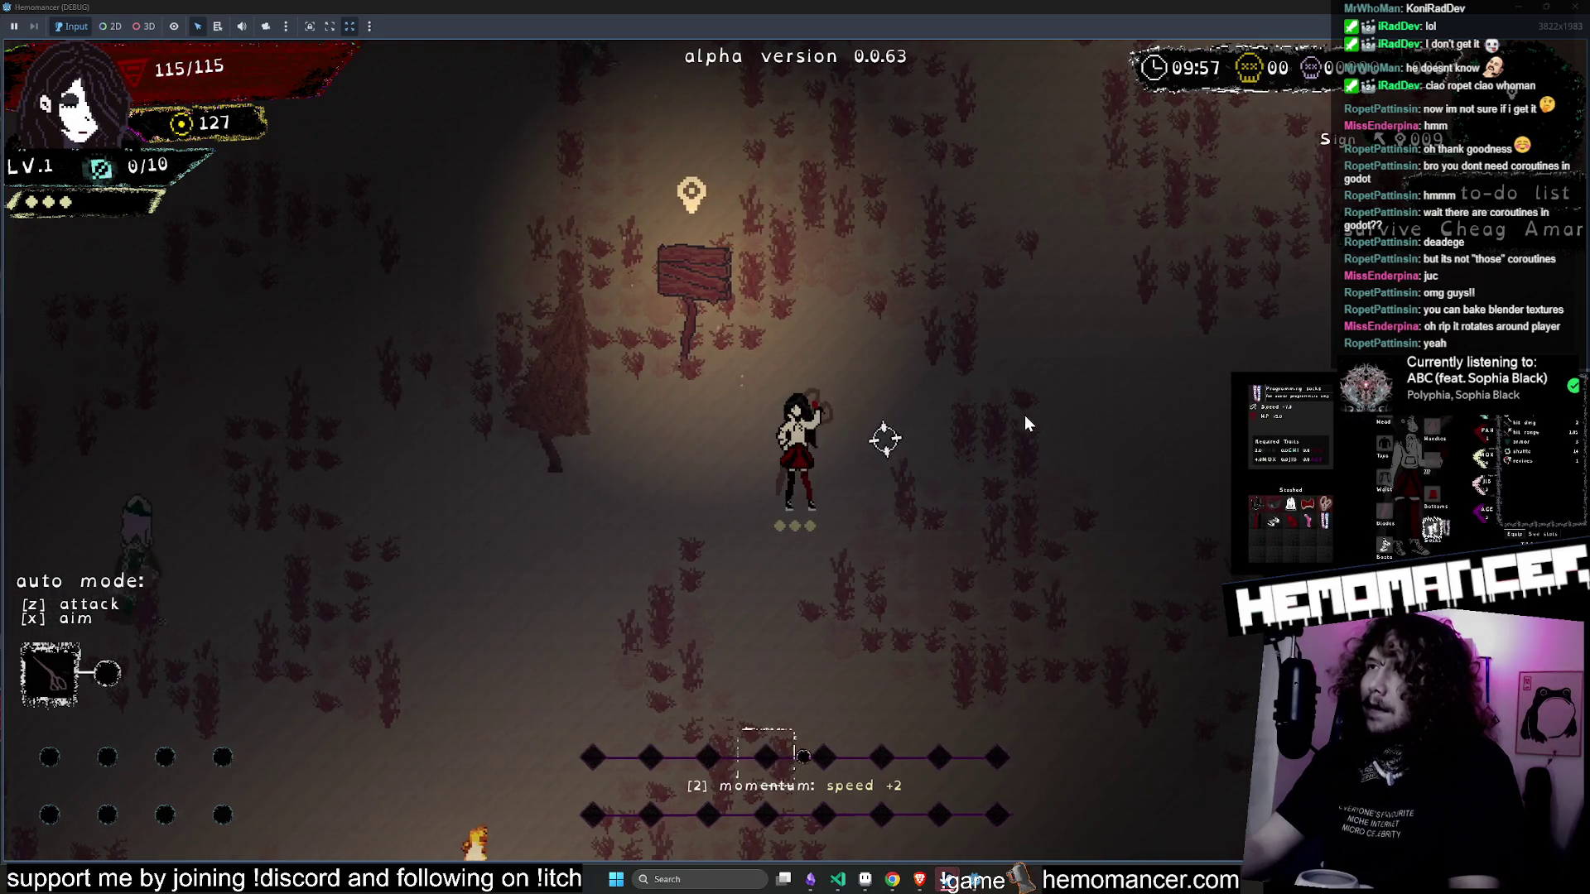
key(F8)
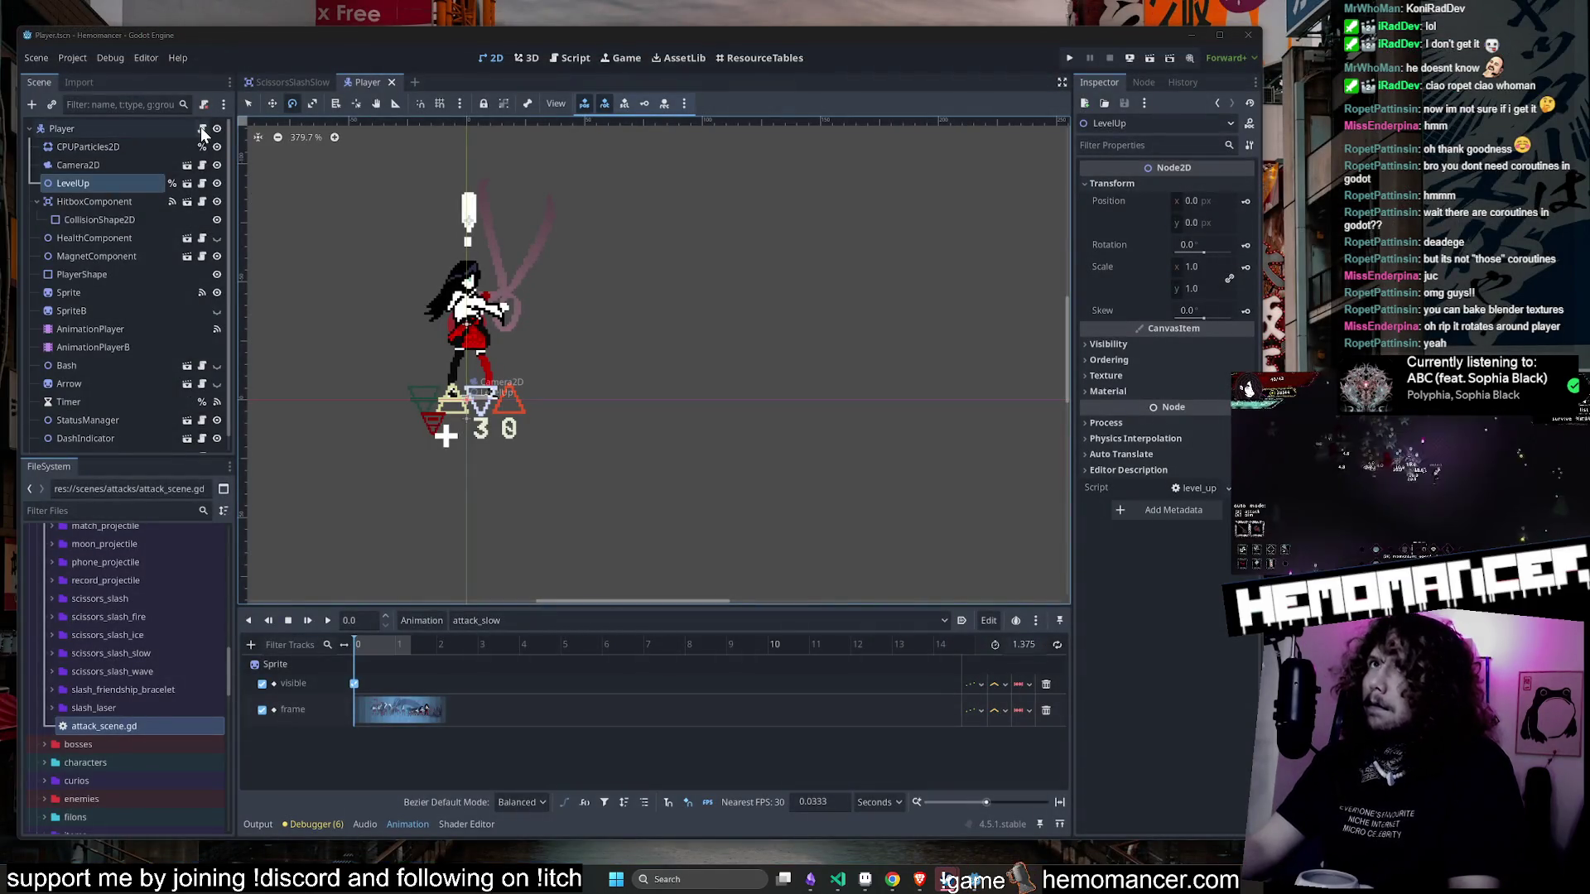
- Change the hit call in player.gd to define_secondary_hit, then save and run with F5
click(201, 128)
scroll(710, 530, right, 3)
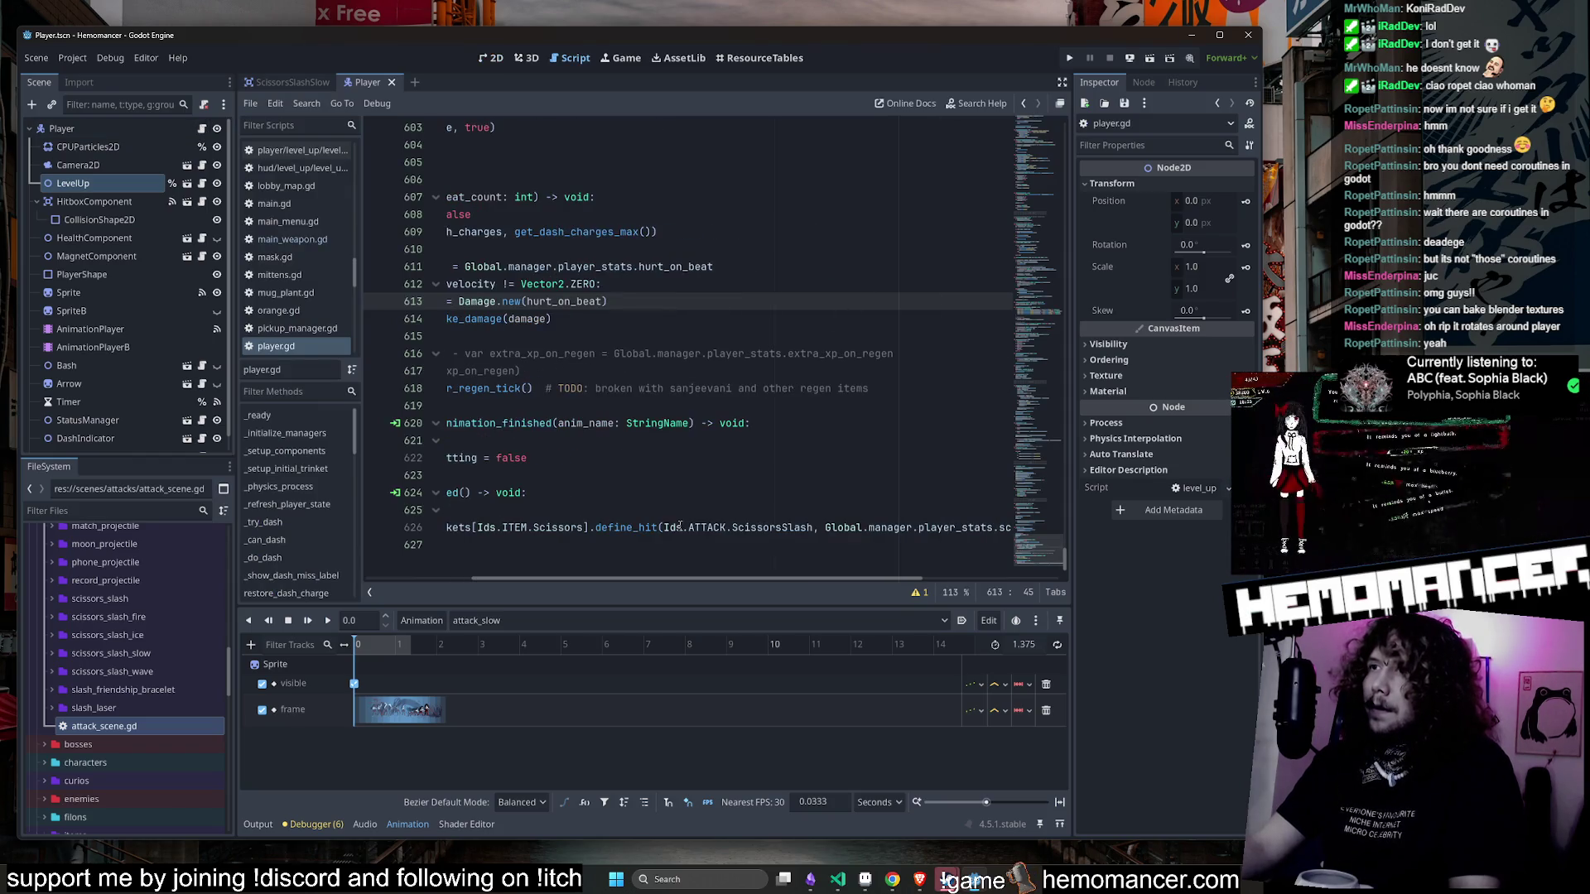
click(639, 529)
text(_secondary)
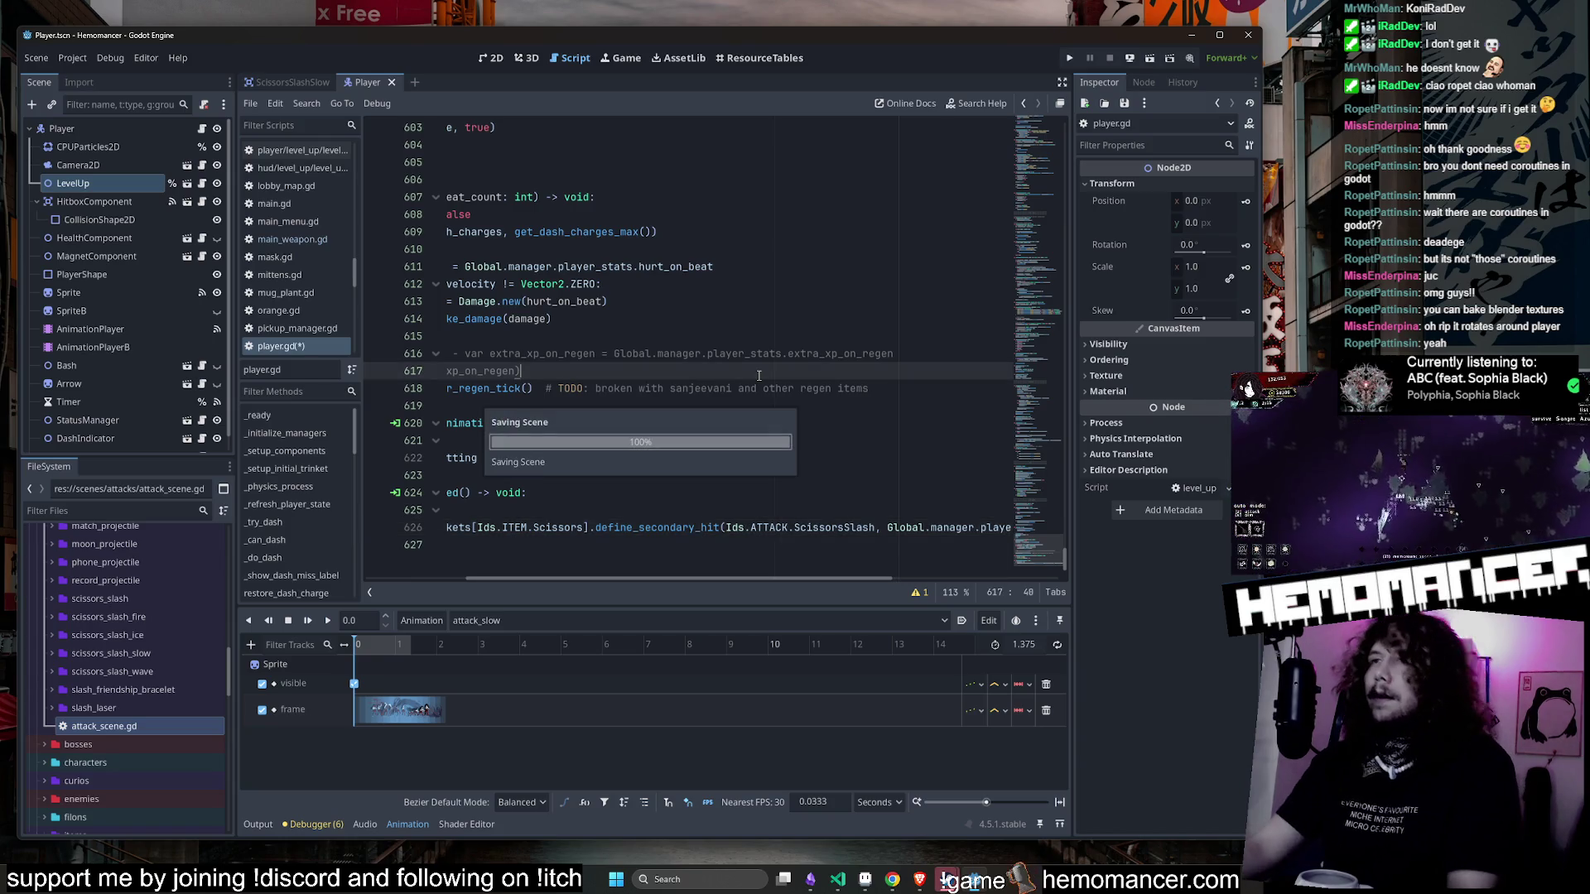
key(F5)
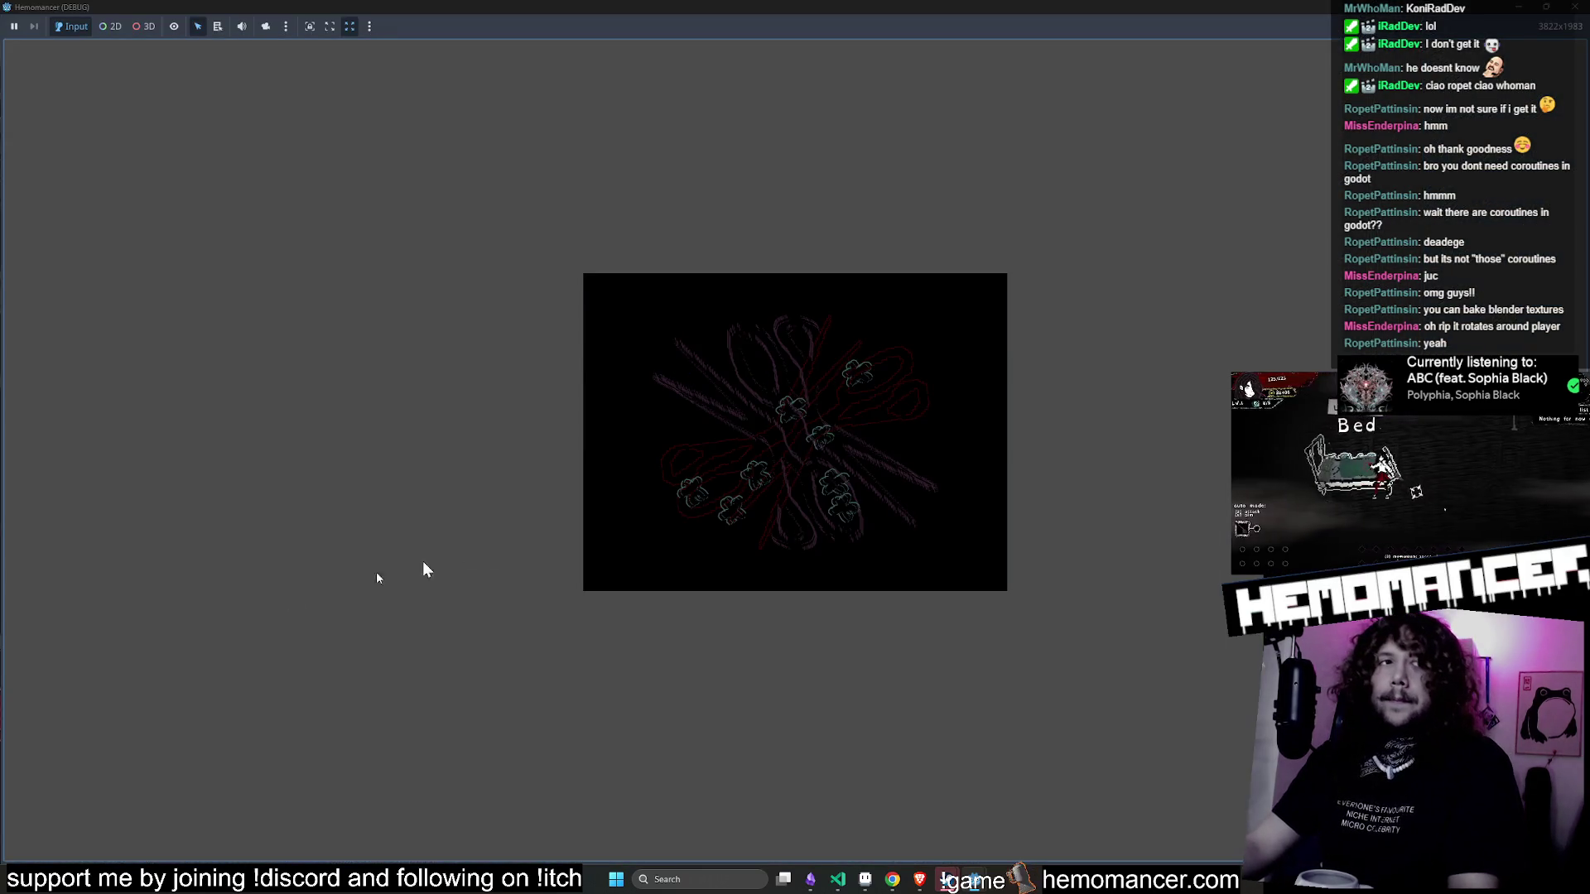
- Start the game and travel via the signpole to the next level
key(Up)
key(Return)
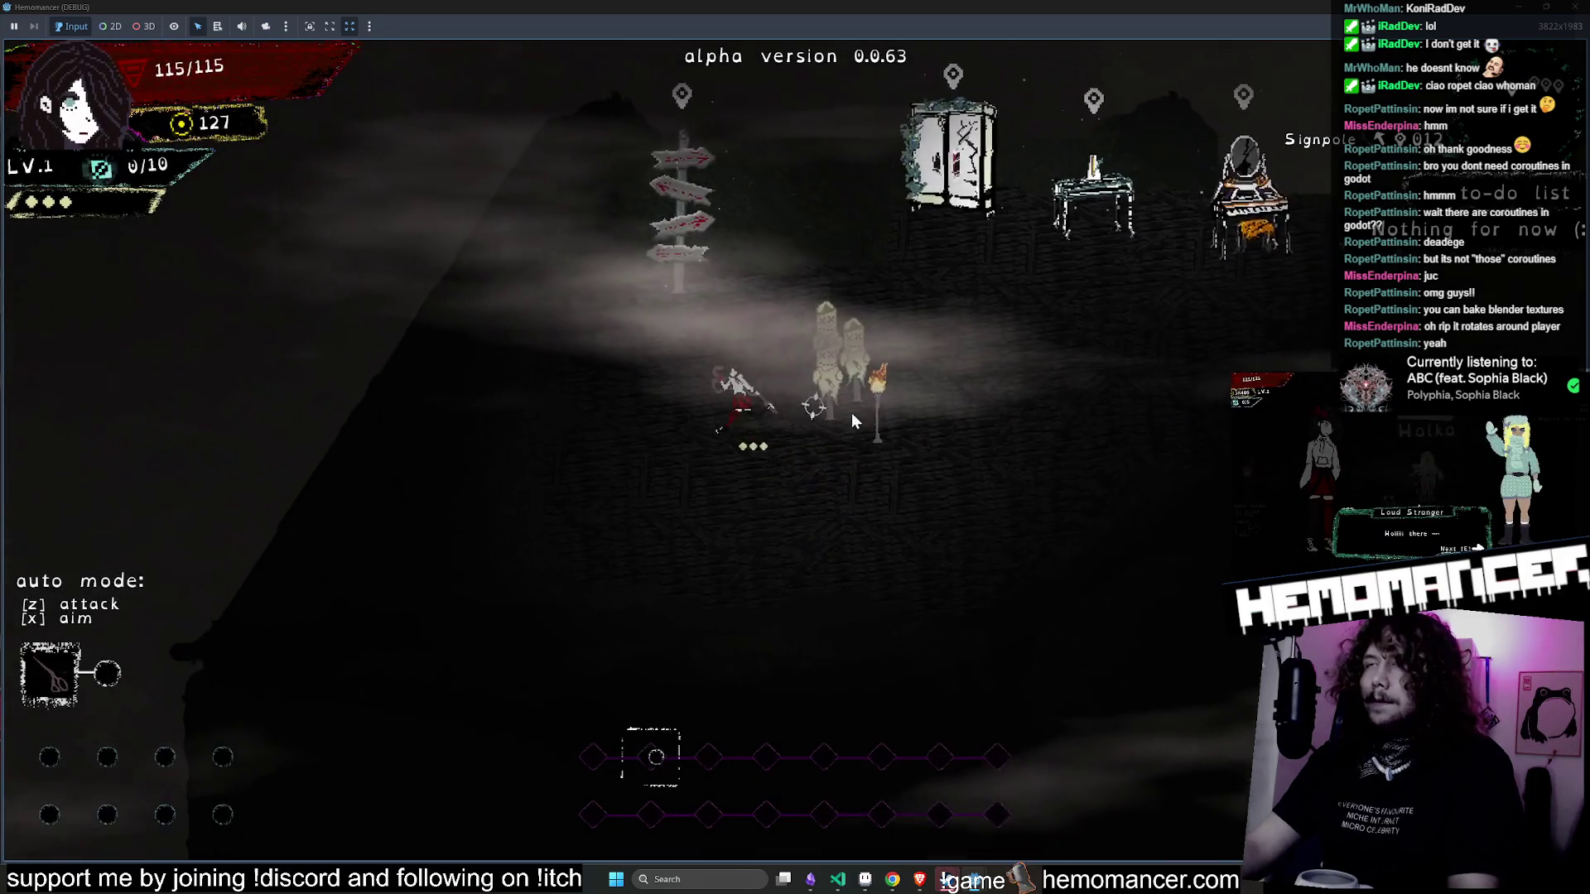
key(e)
key(Return)
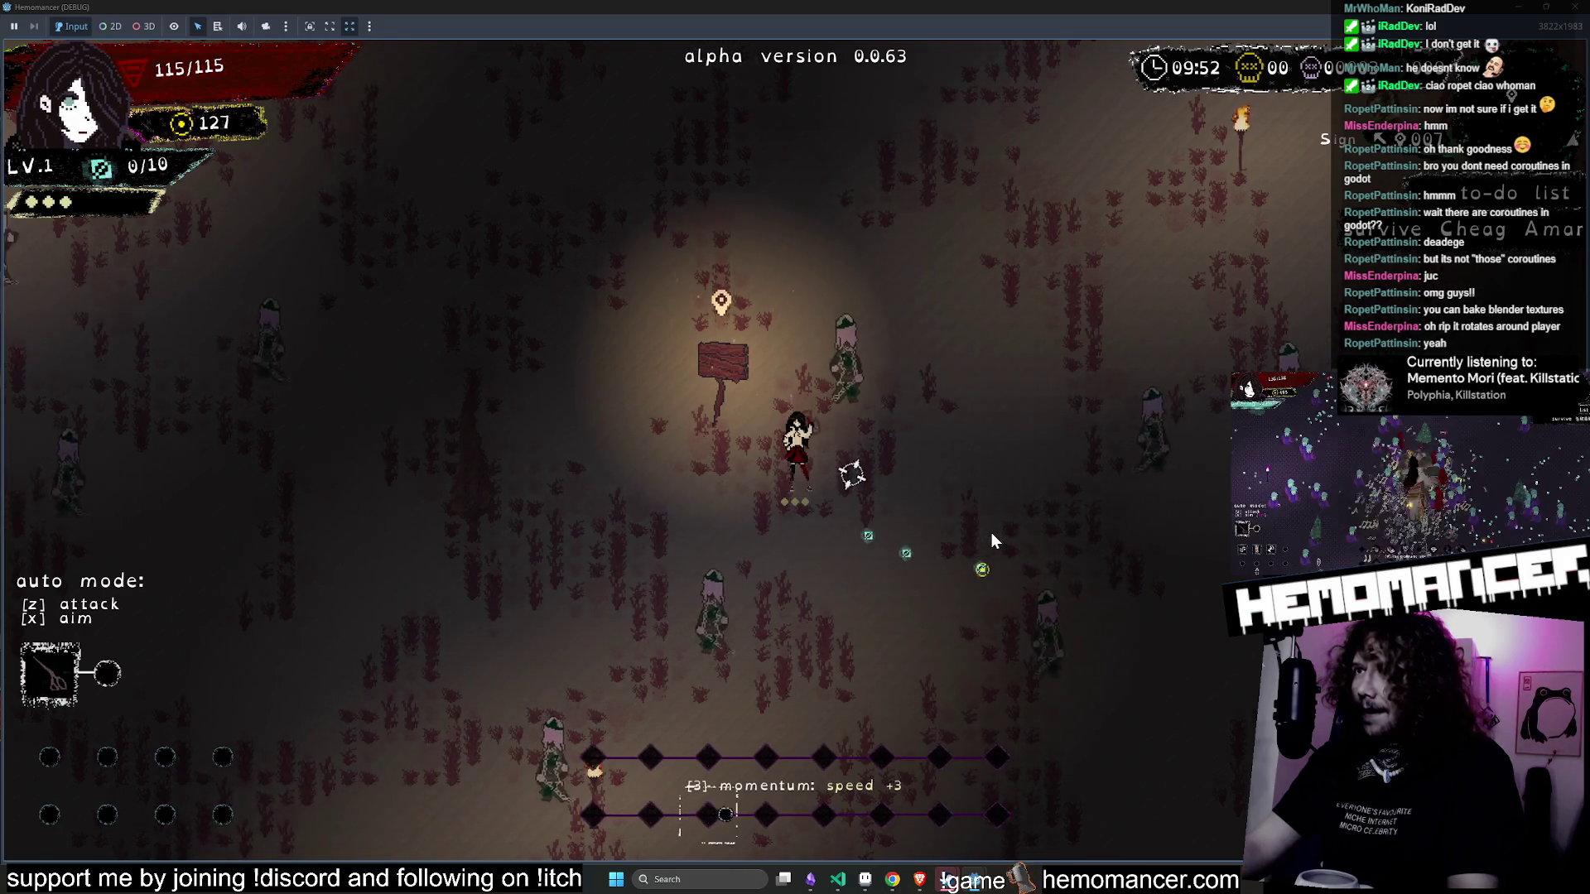
- Move through the level slashing enemies and collecting XP until levelling up
key(Left)
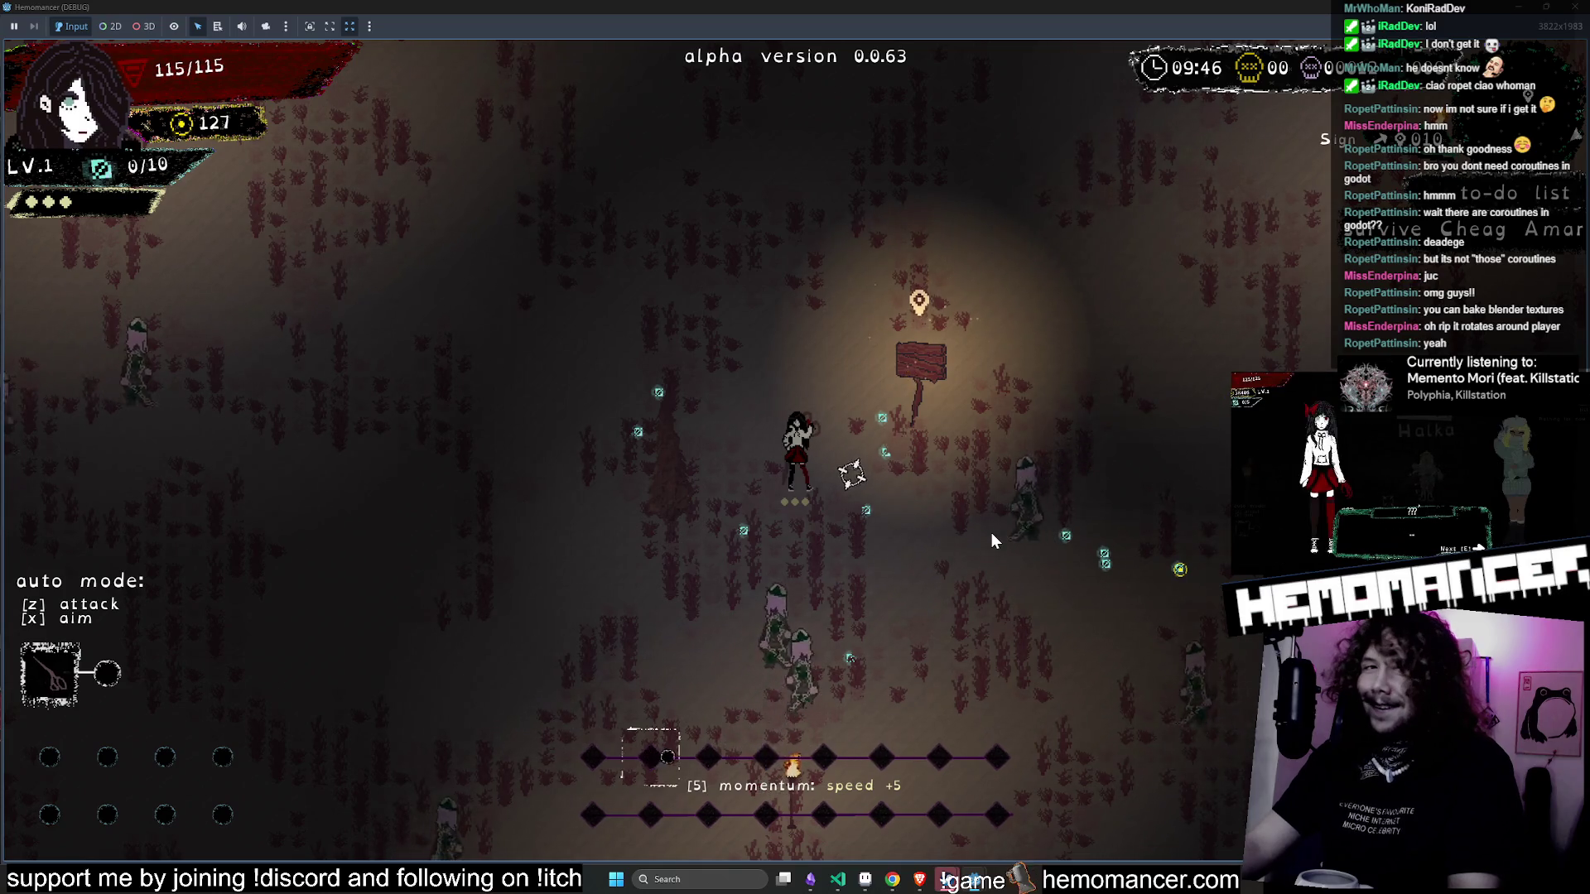
key(Up)
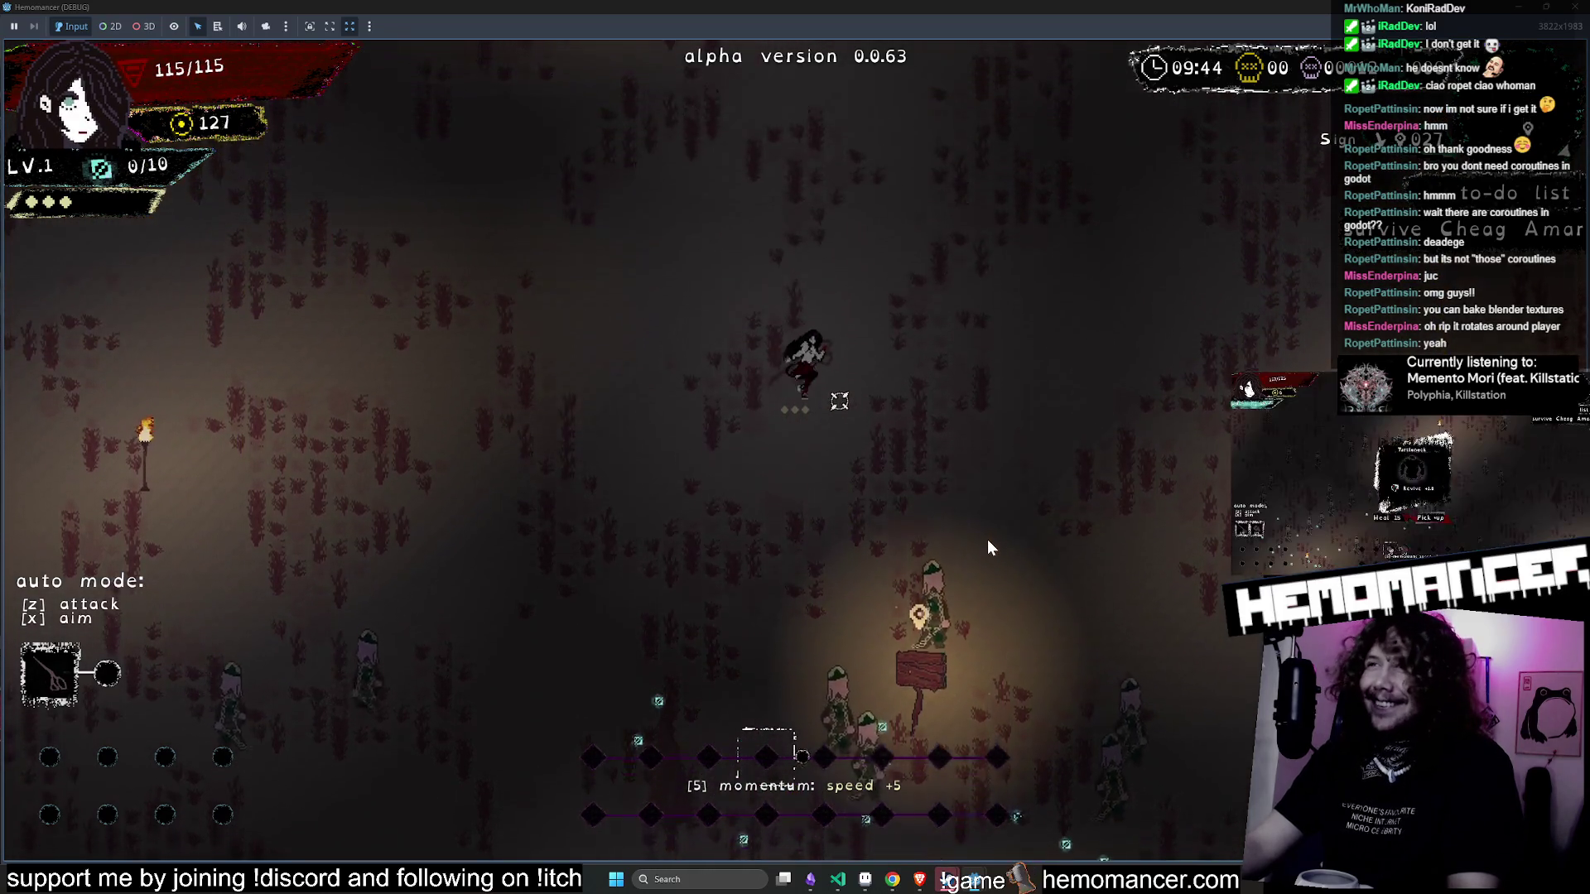
key(Up)
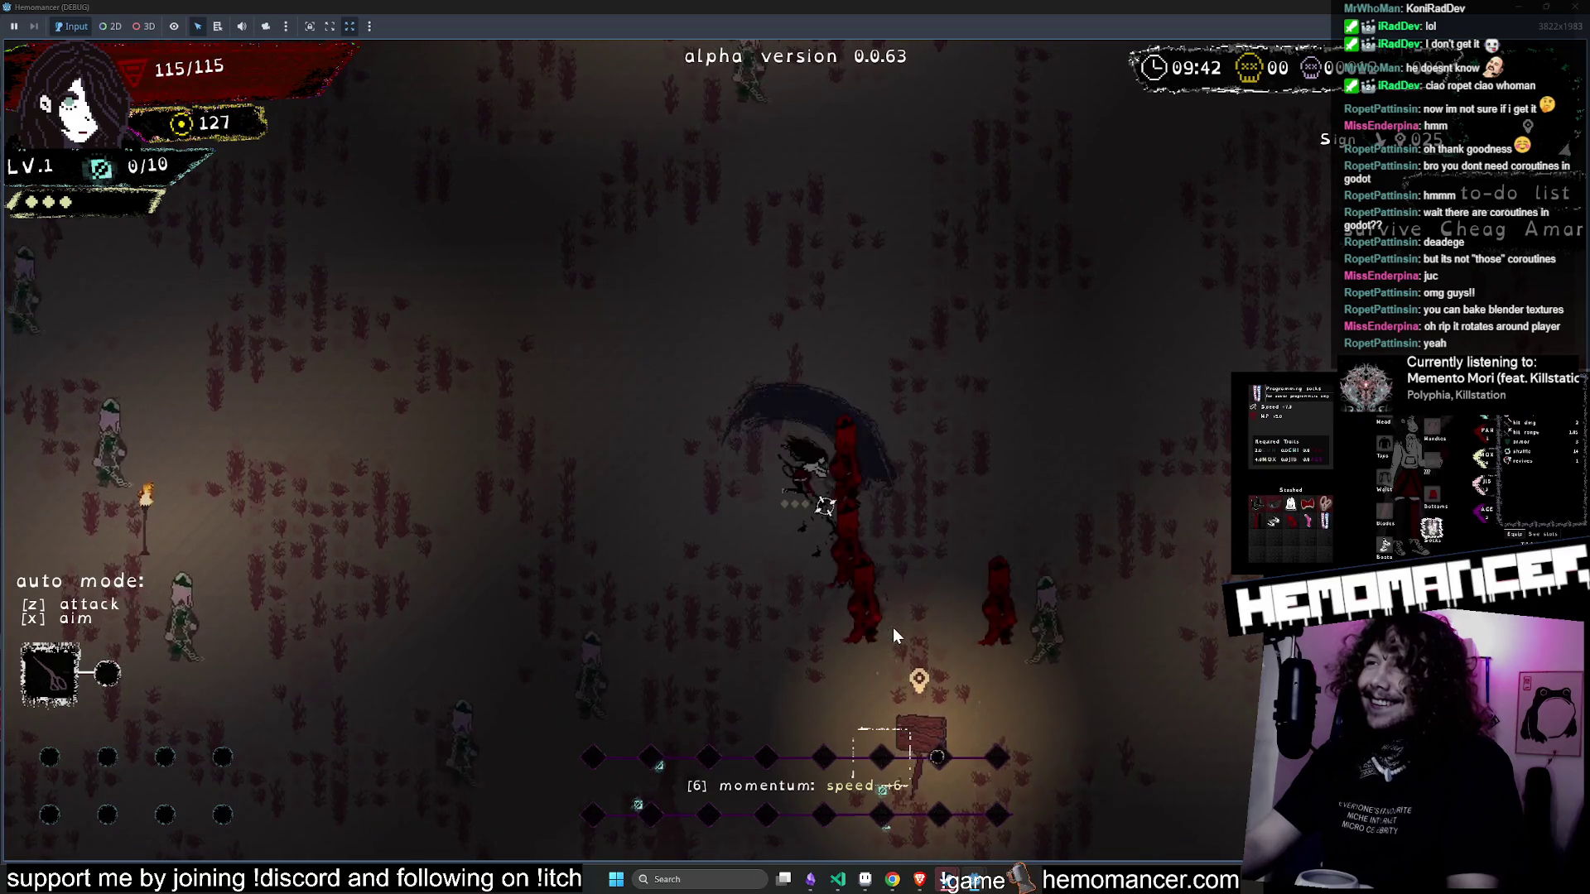
key(Left)
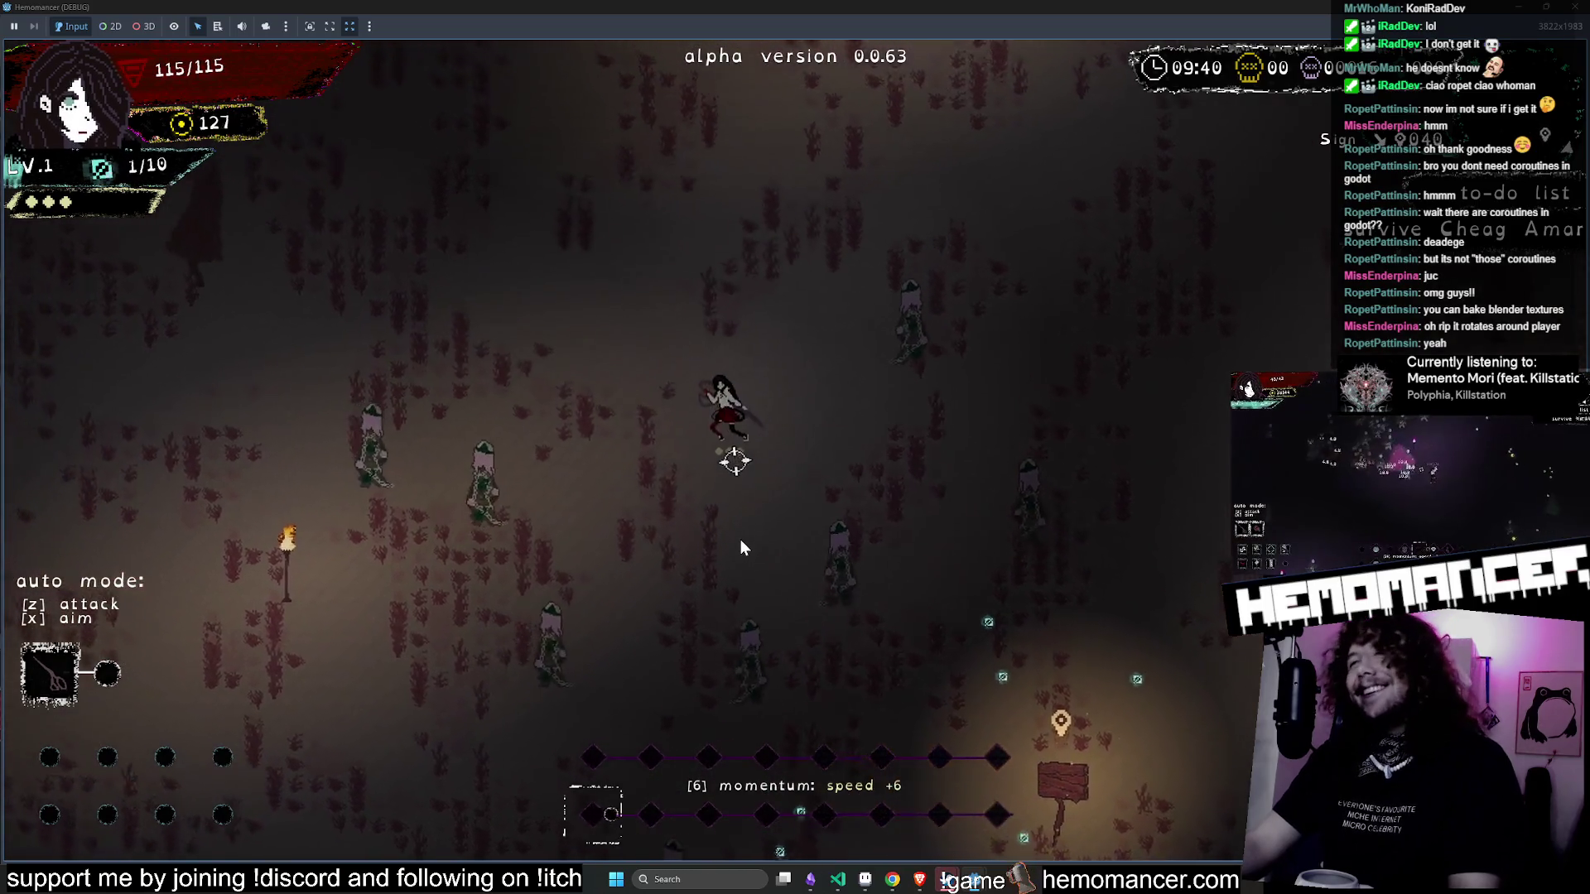
key(Up)
key(Left)
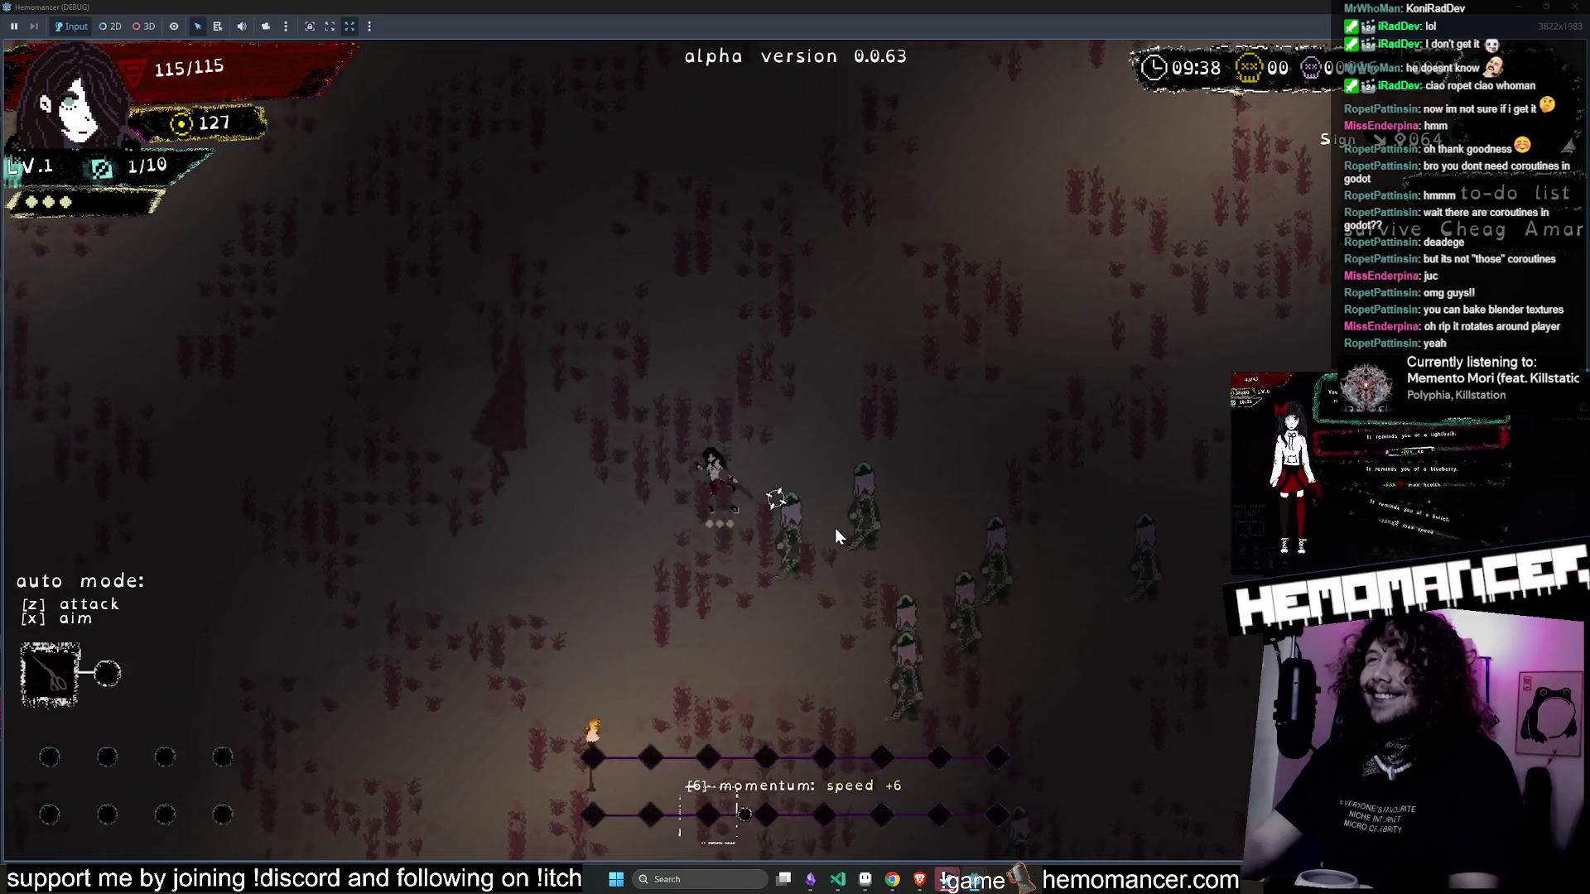
key(Down)
key(Left)
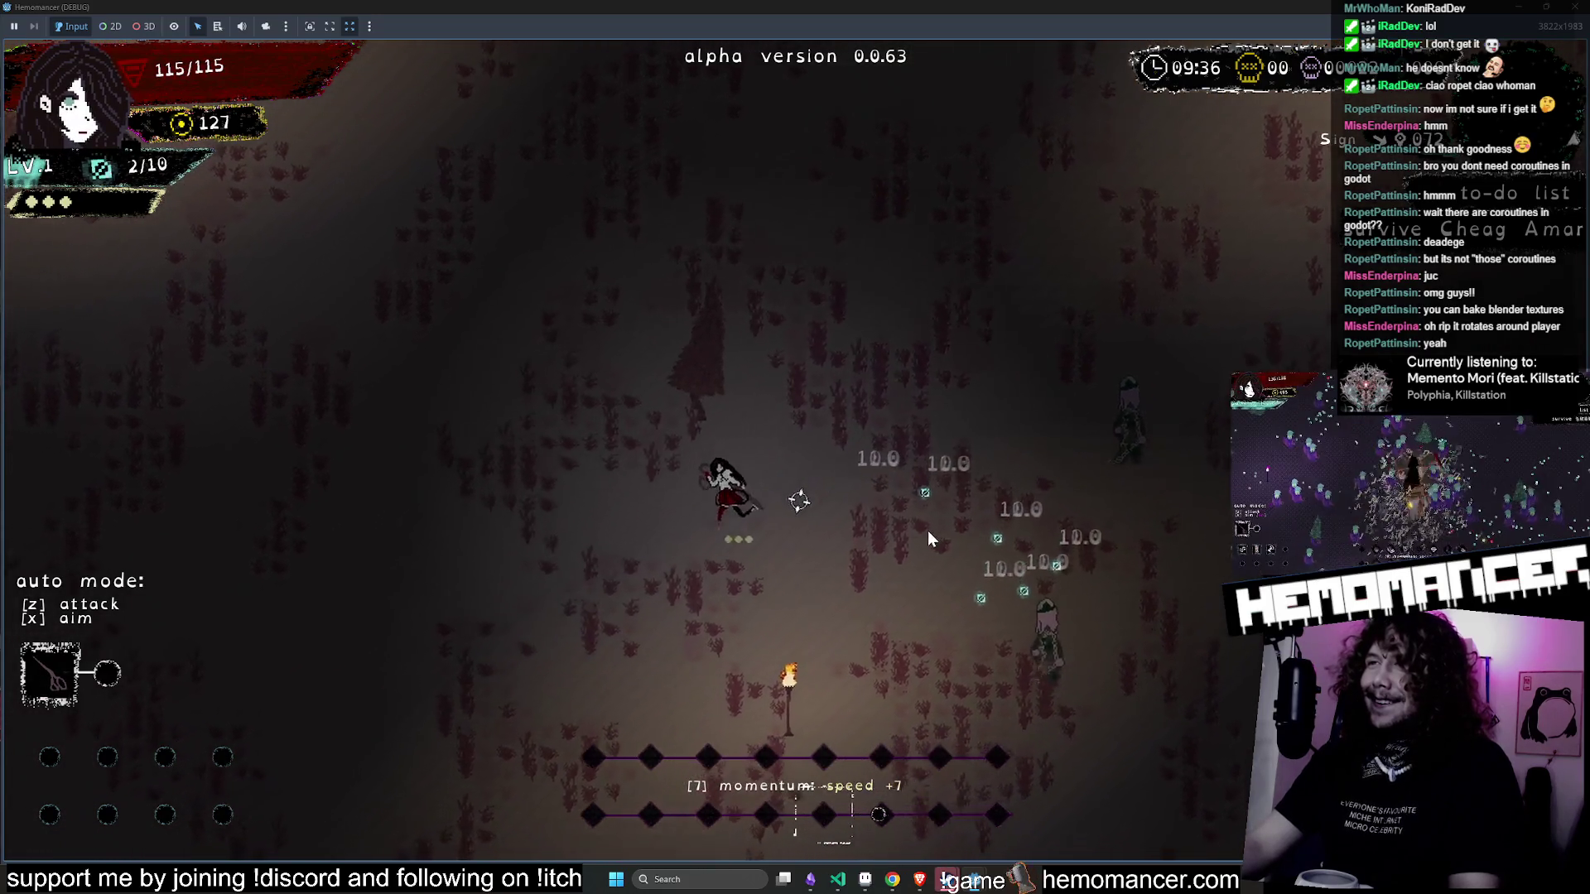
key(Down)
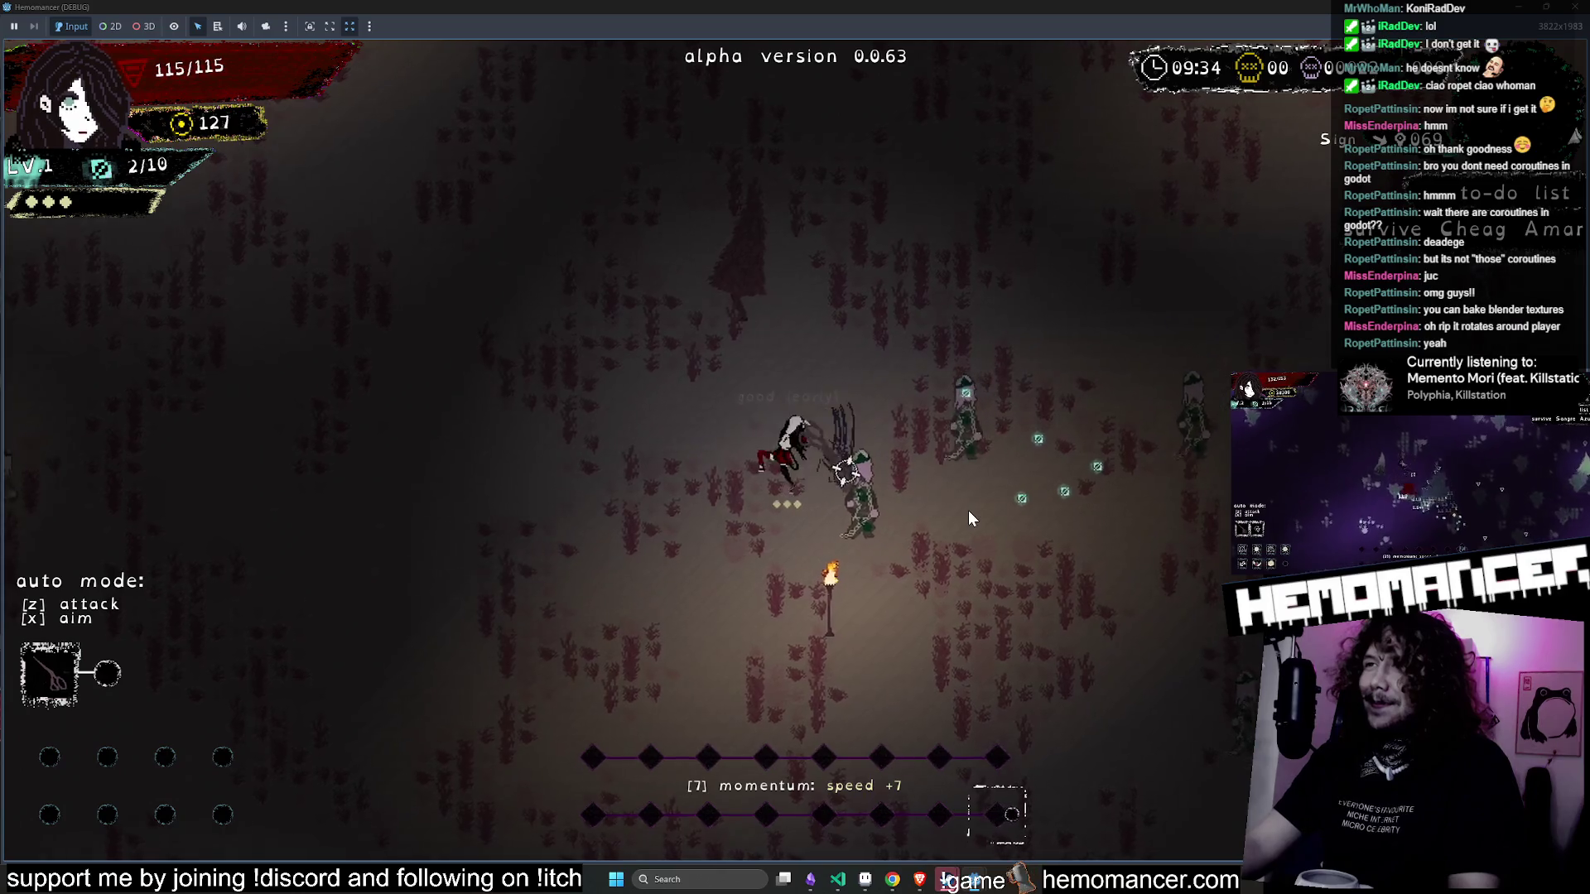
key(Left)
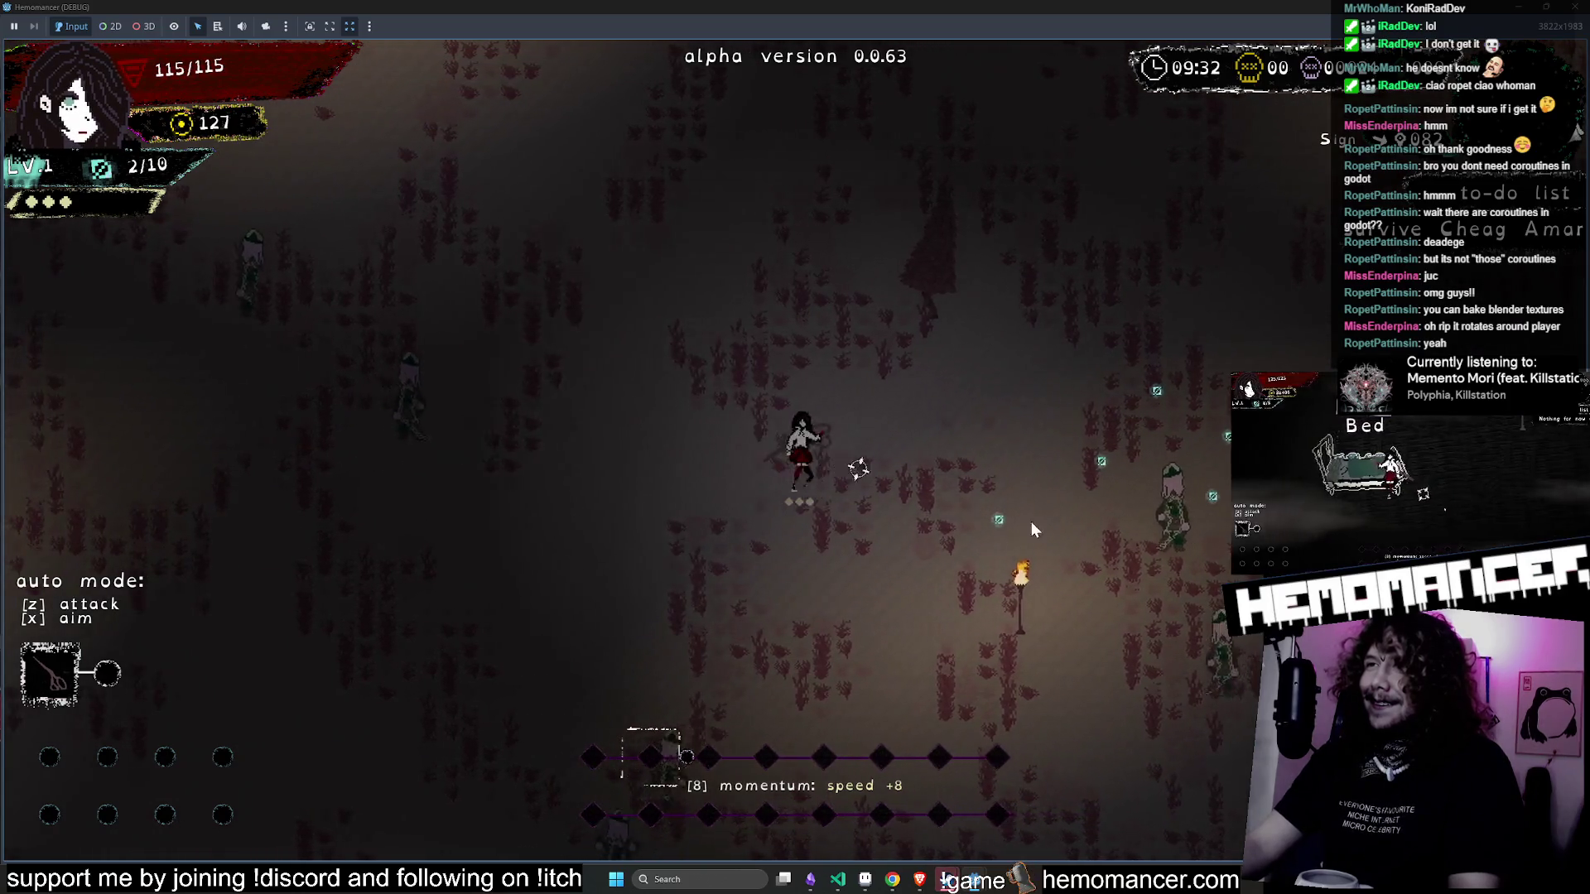
key(Up)
key(Right)
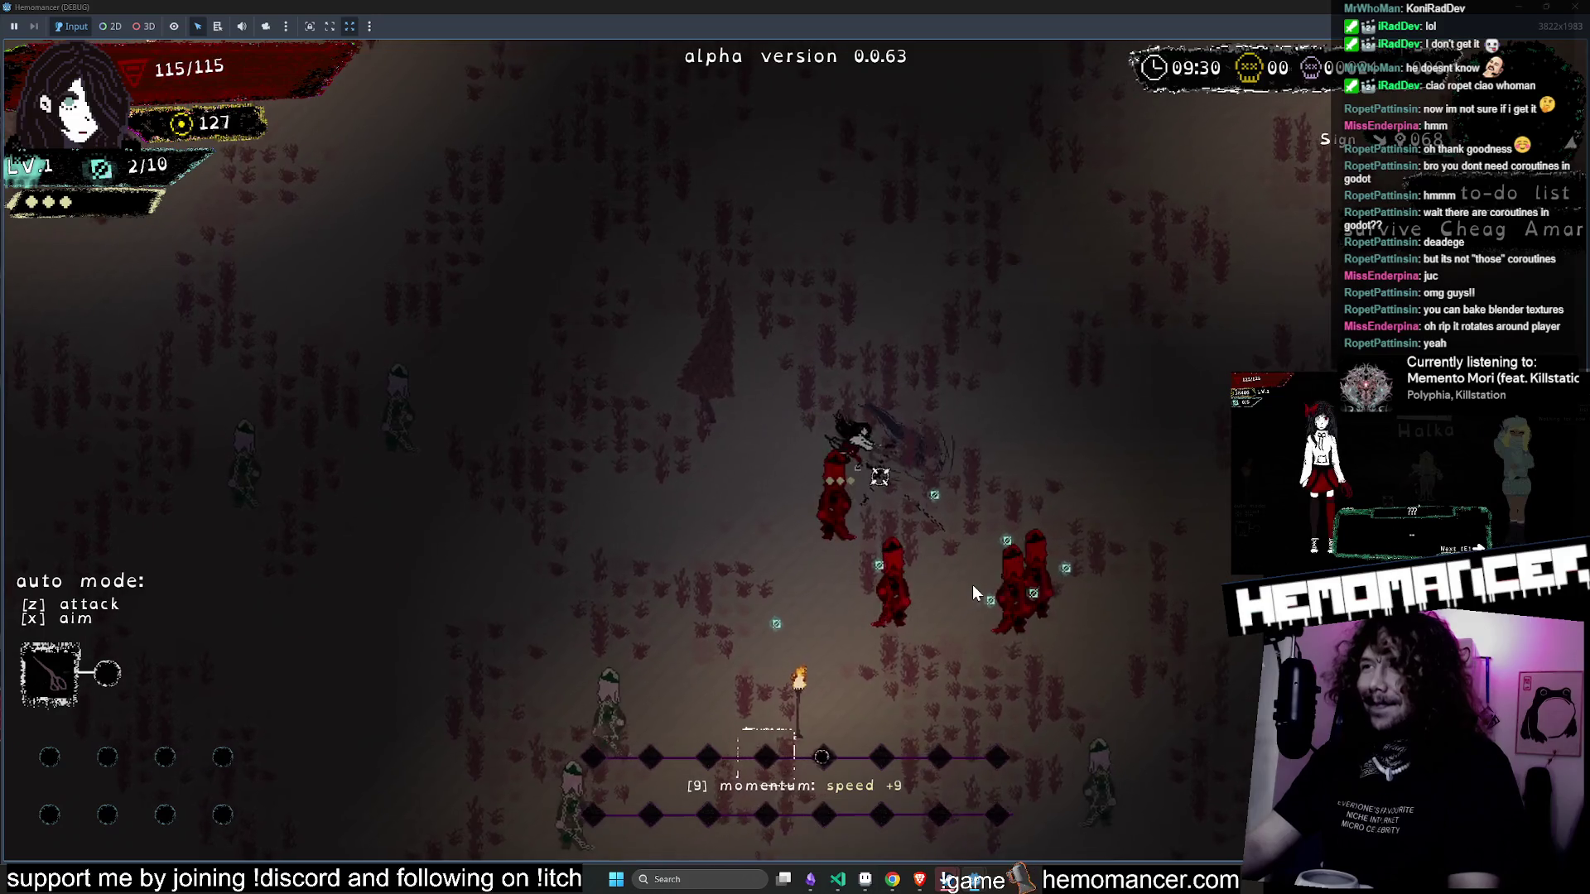
key(Right)
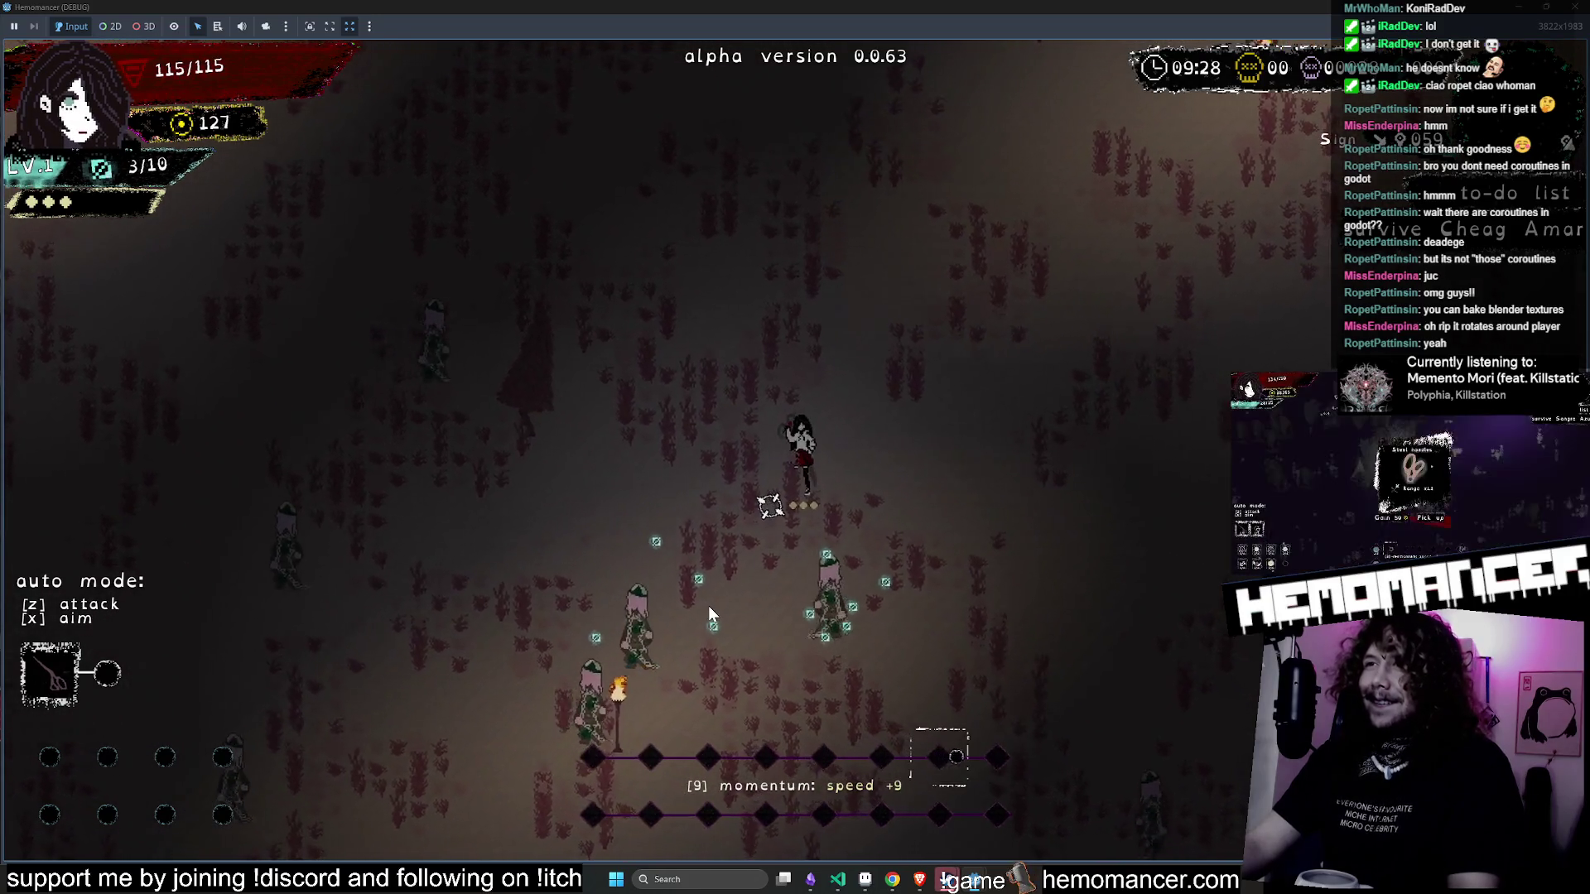
key(Up)
key(Right)
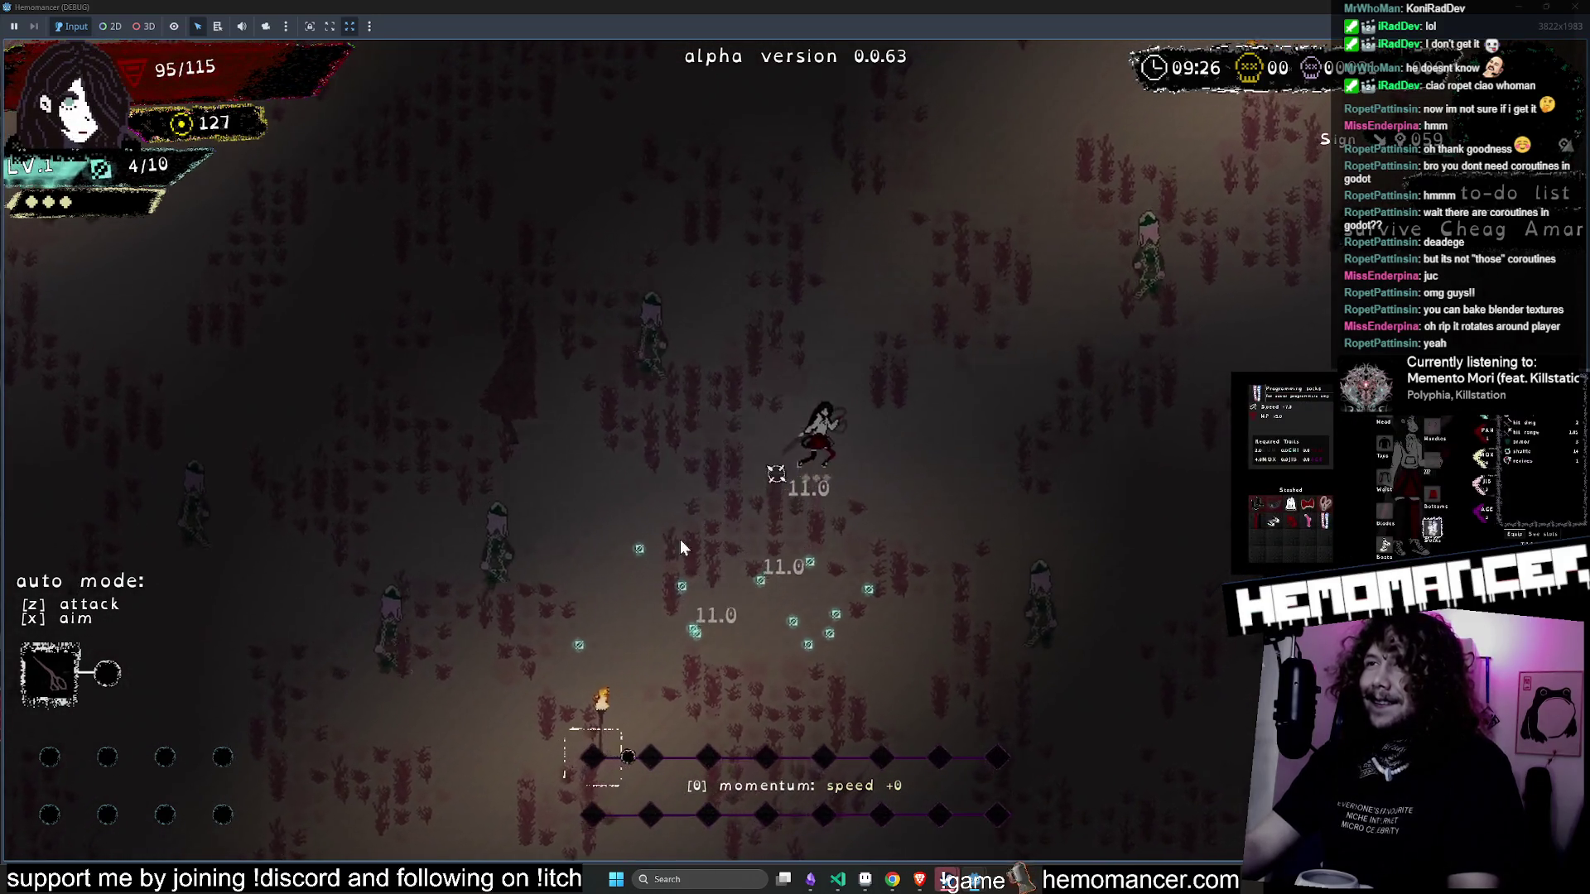
key(Up)
key(Right)
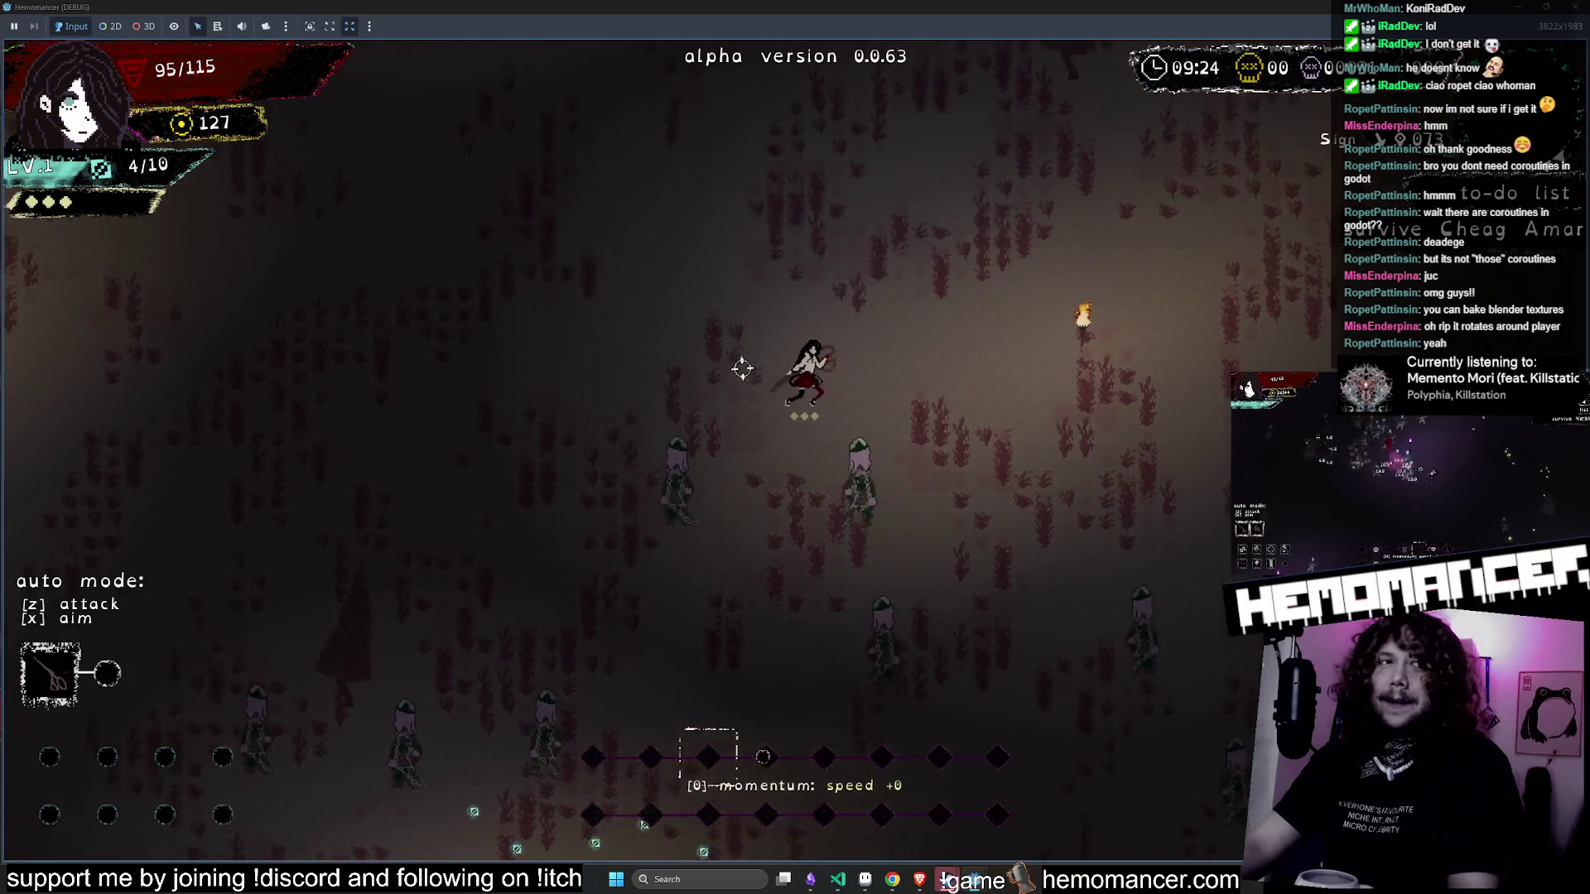
key(Up)
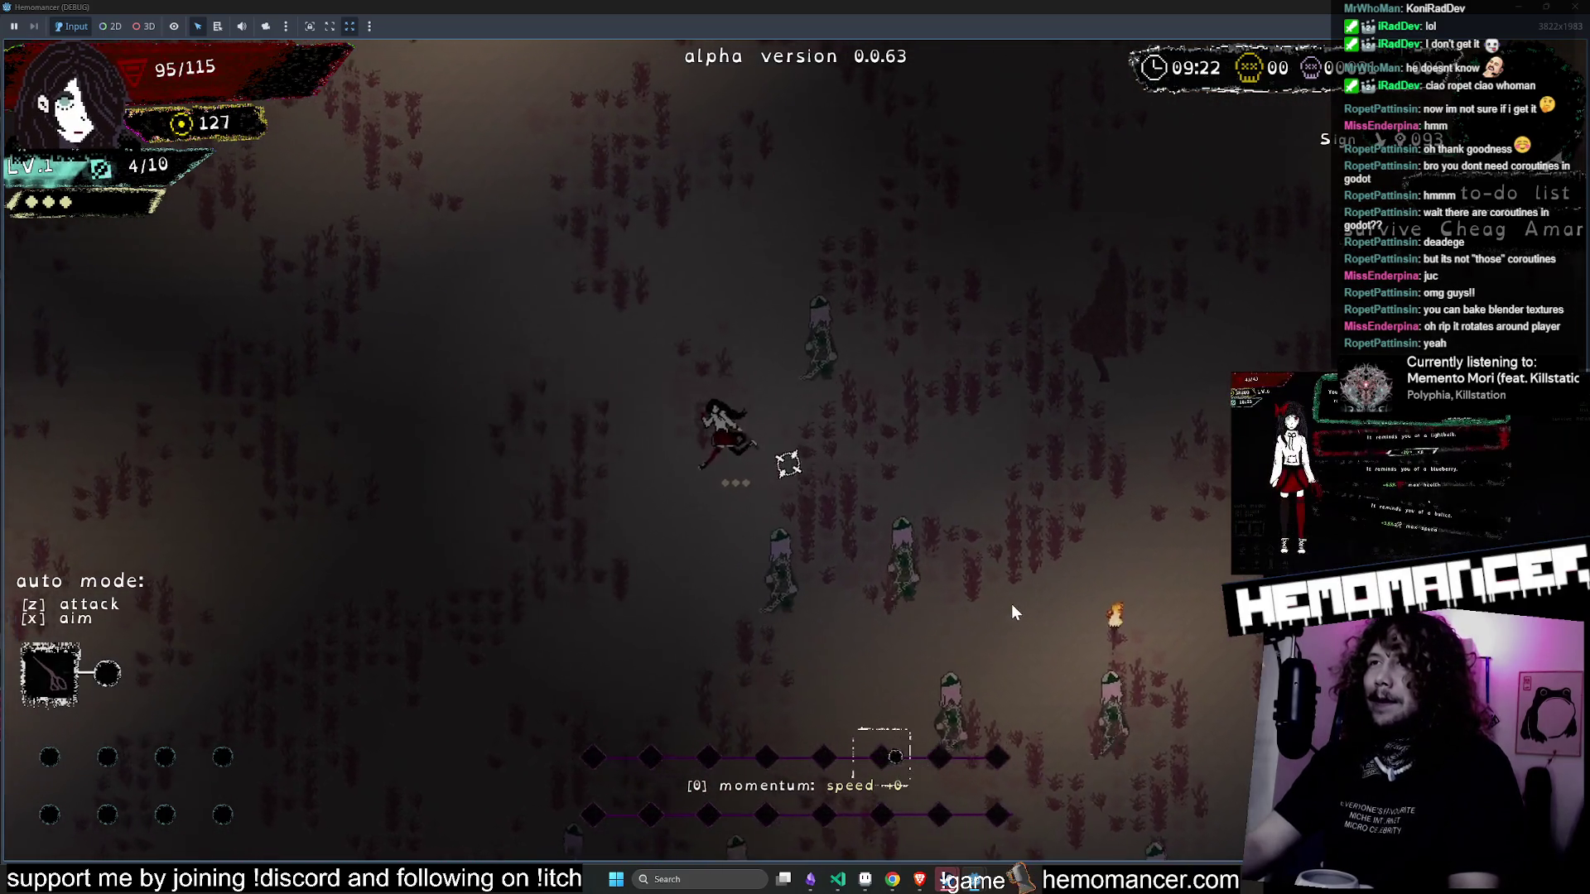
key(Up)
key(Left)
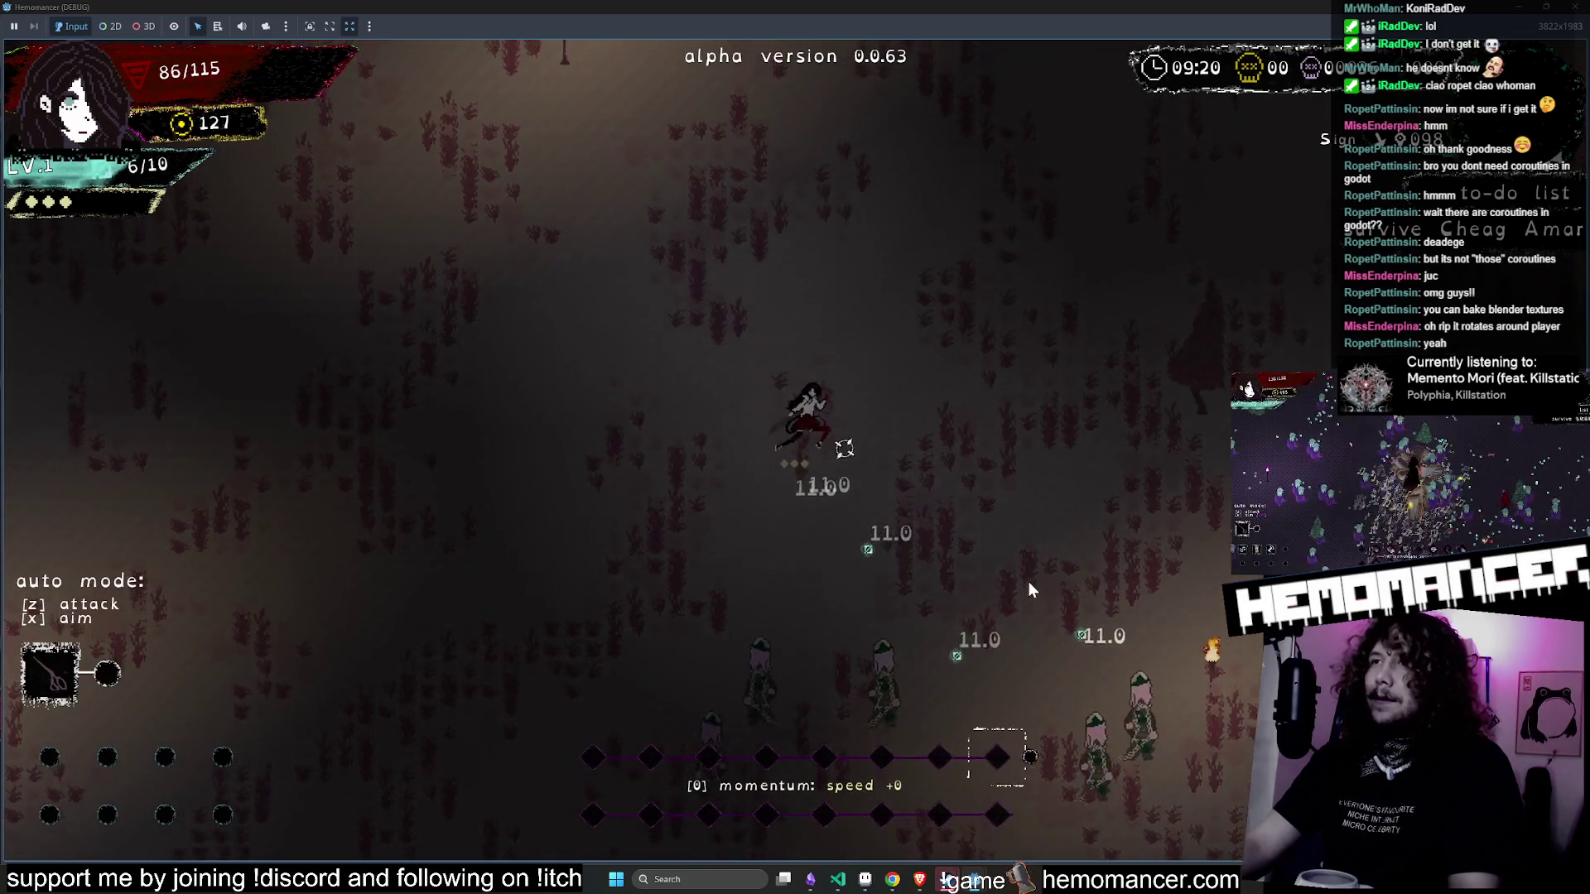
key(Up)
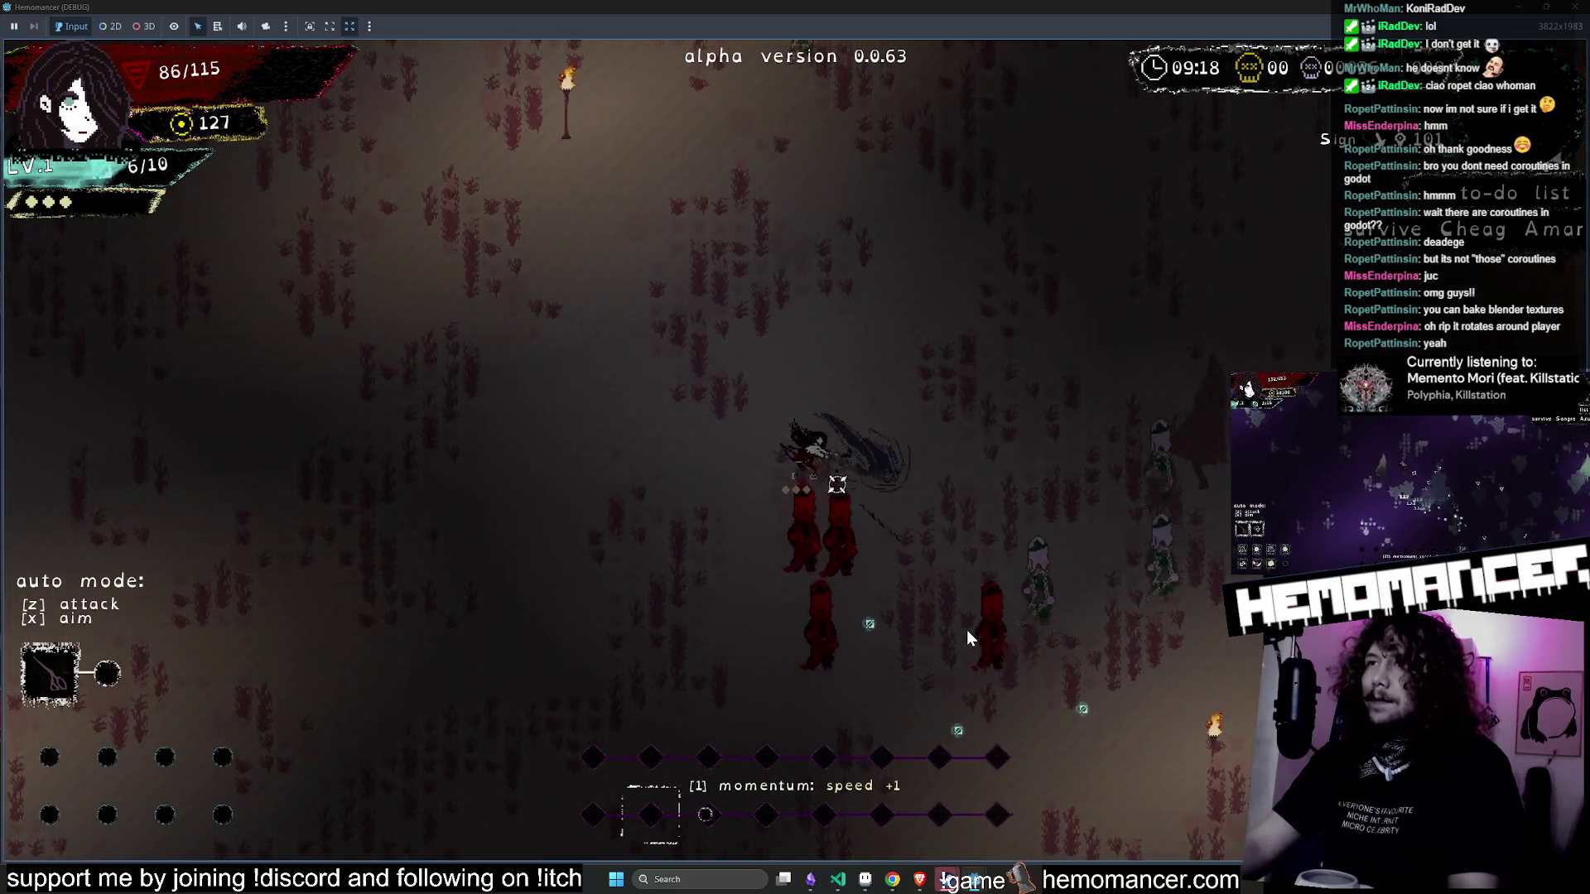
key(Up)
key(Right)
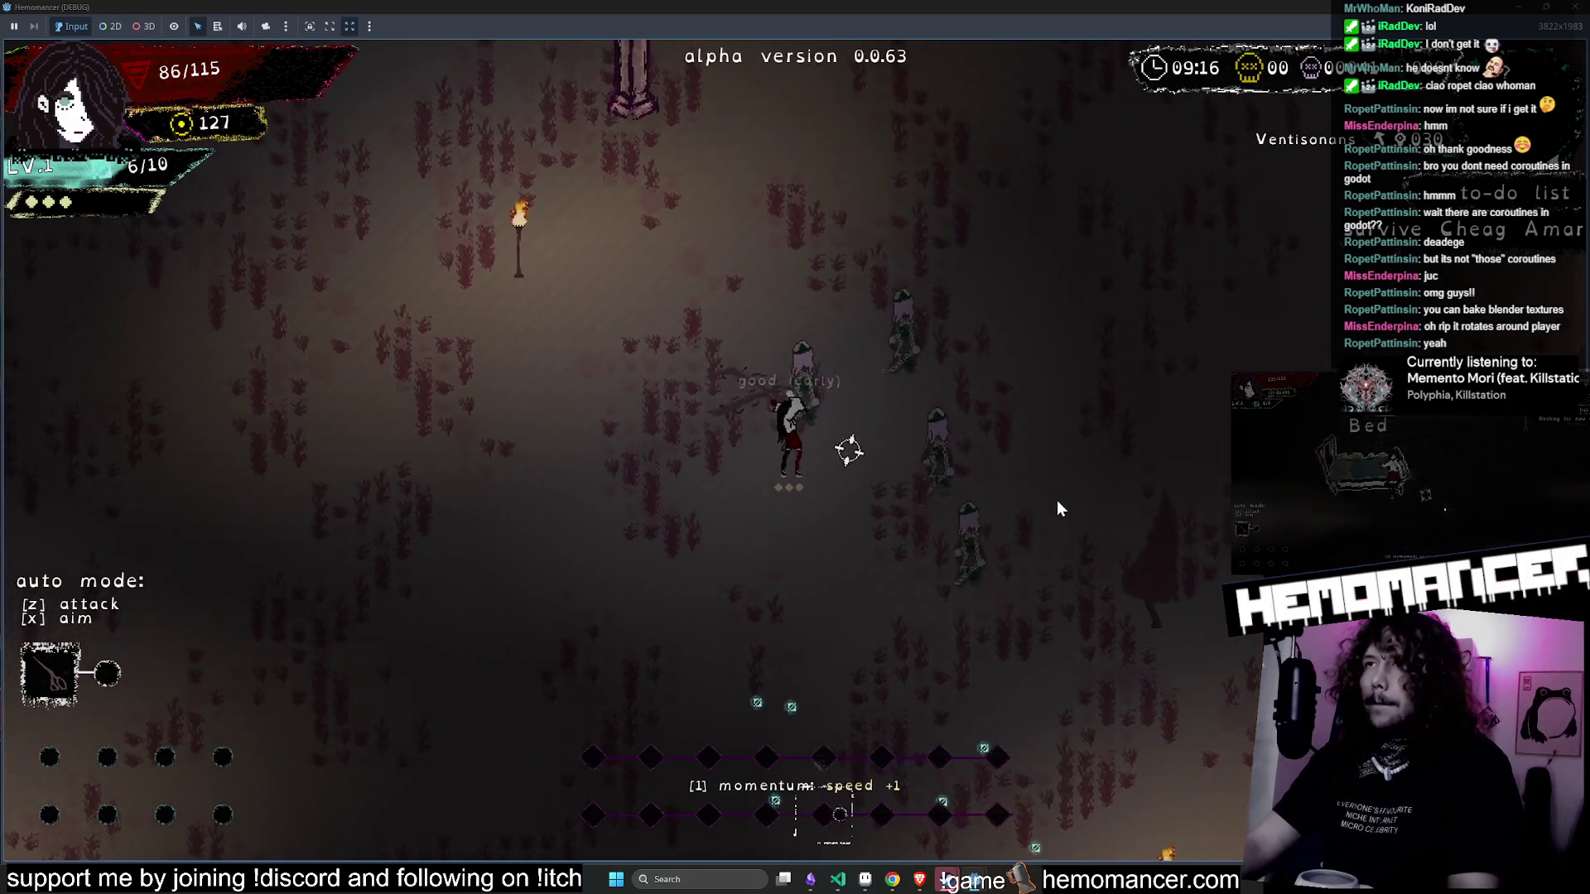
key(Down)
key(Right)
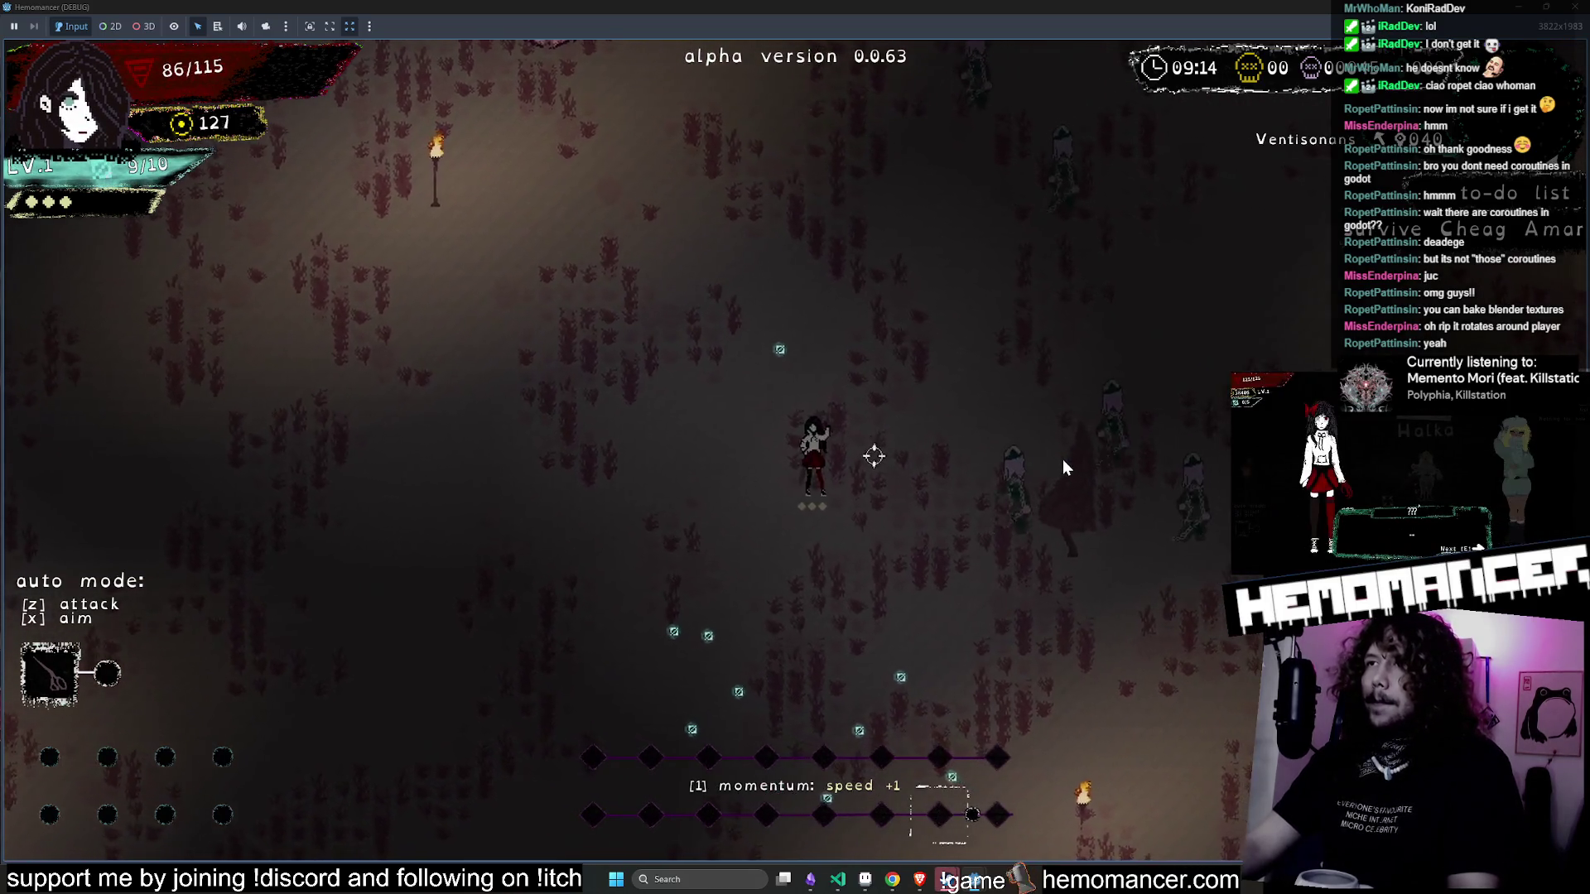
key(Left)
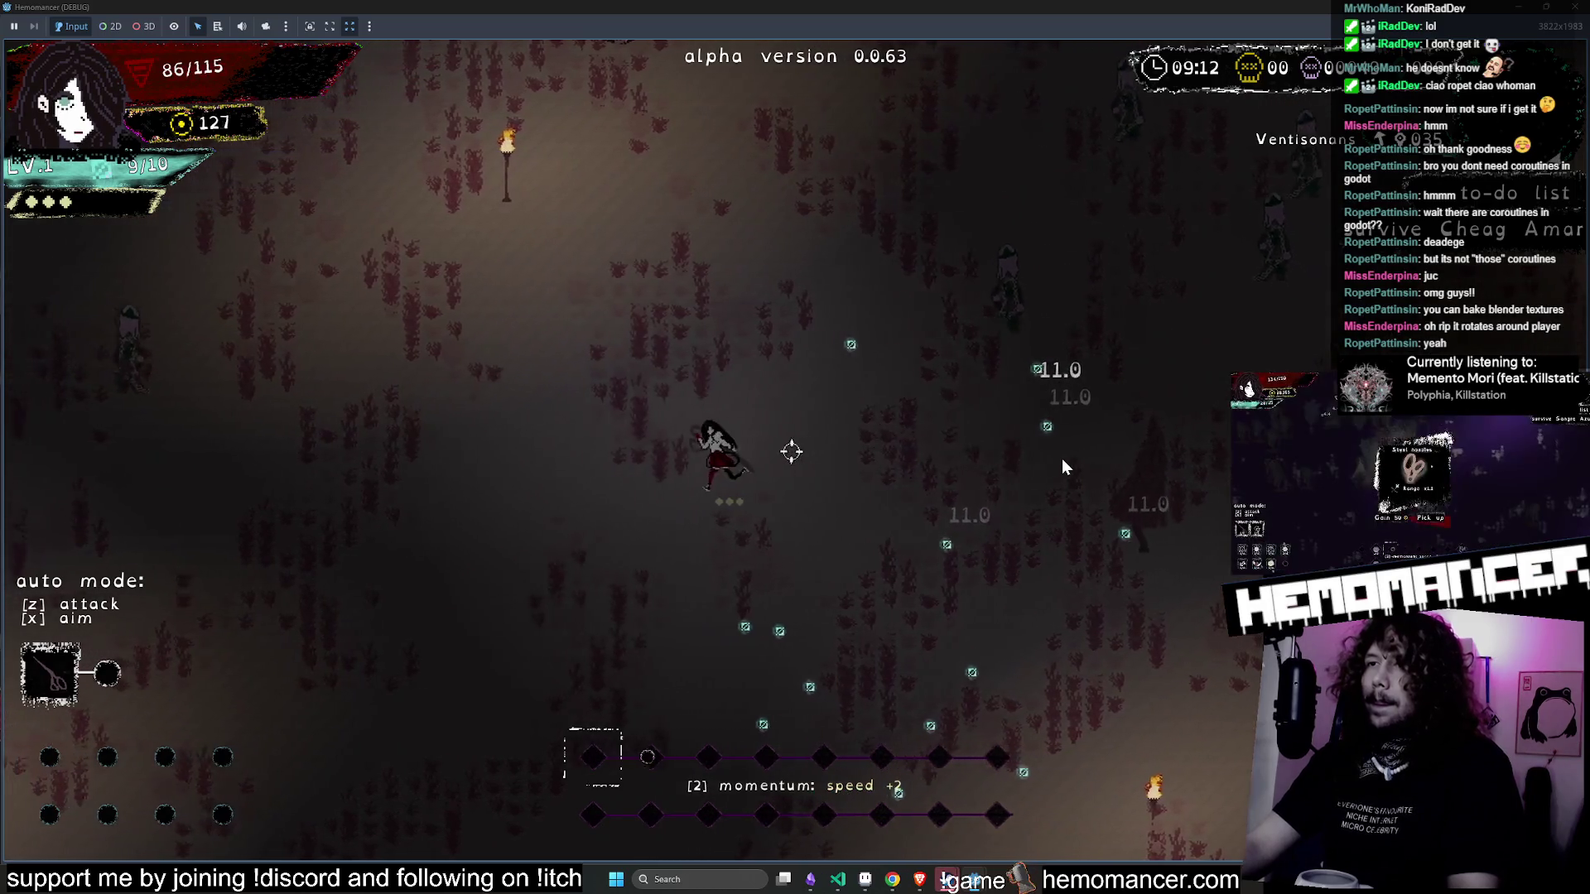
key(Left)
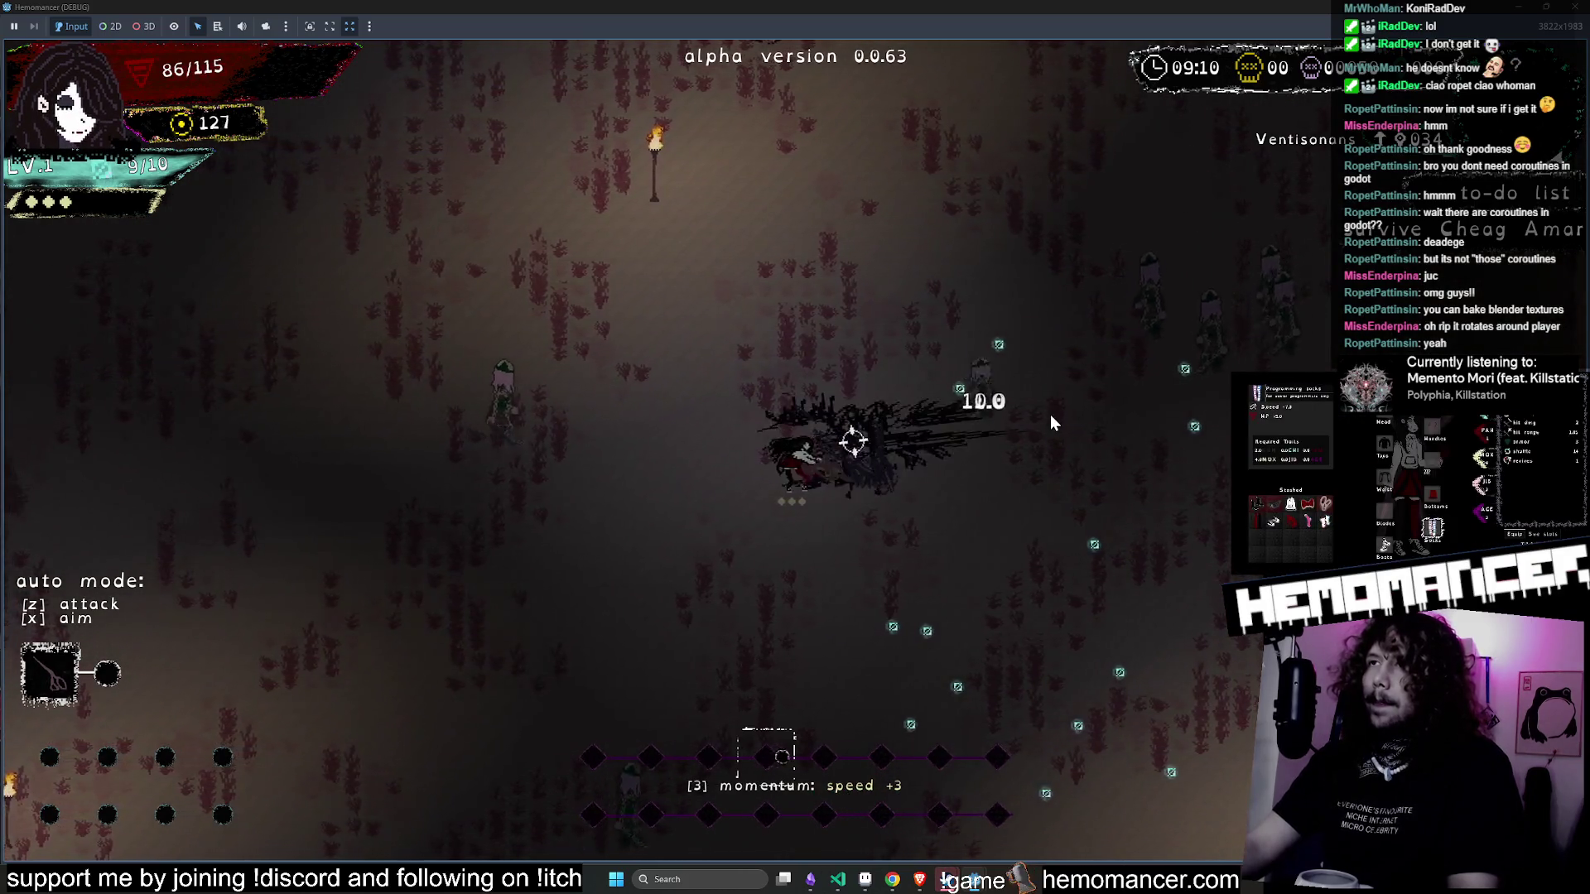
key(Right)
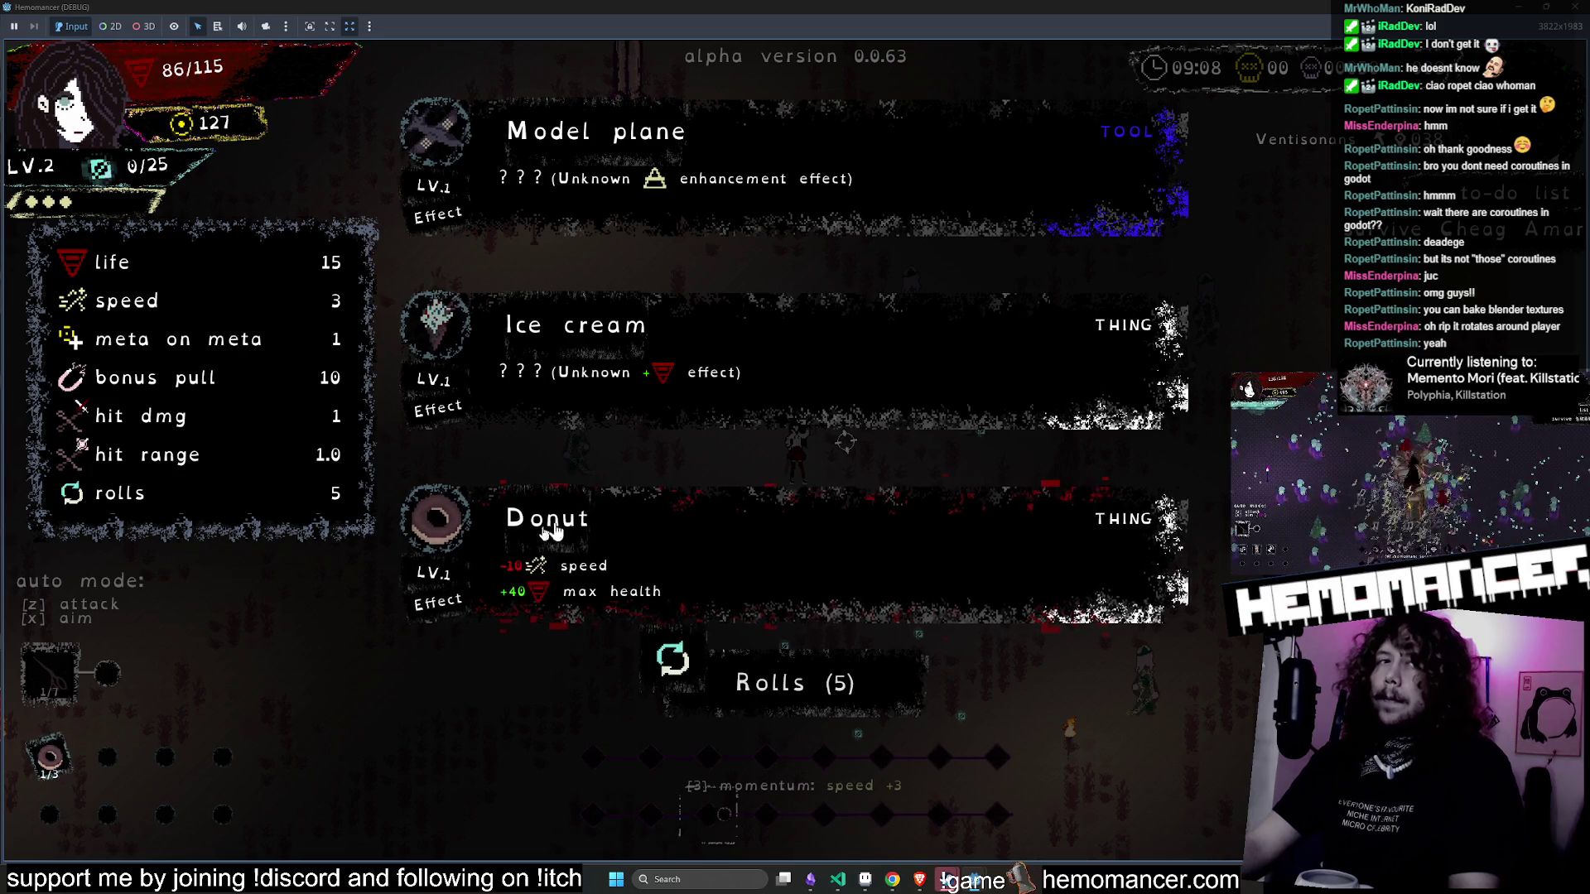
- Take the Ice cream upgrade and keep fighting upward through the enemies
click(1076, 377)
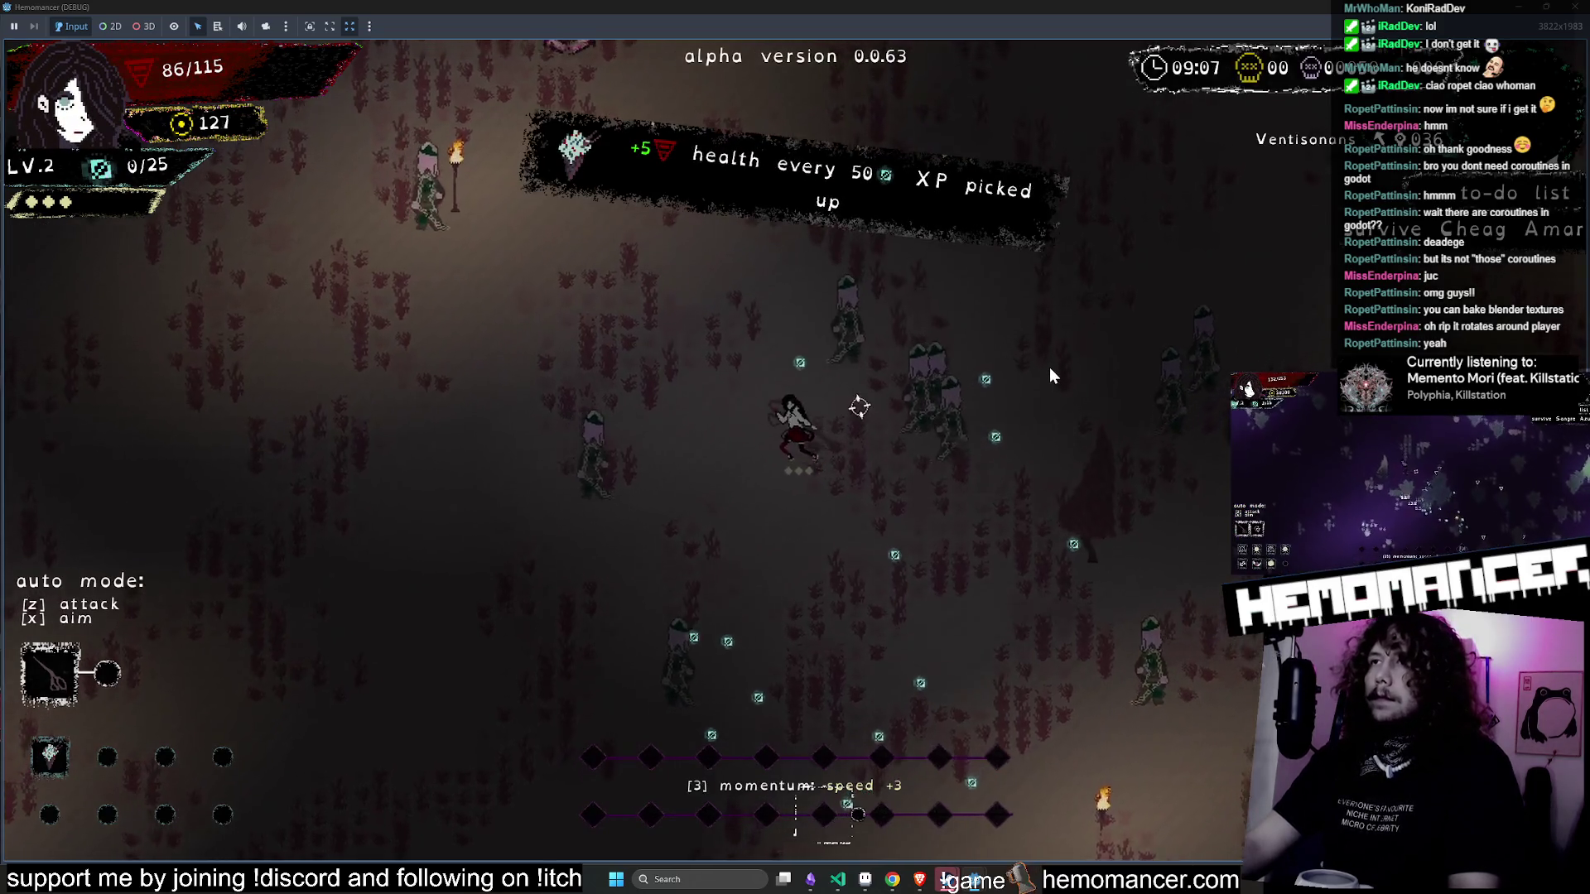
key(w)
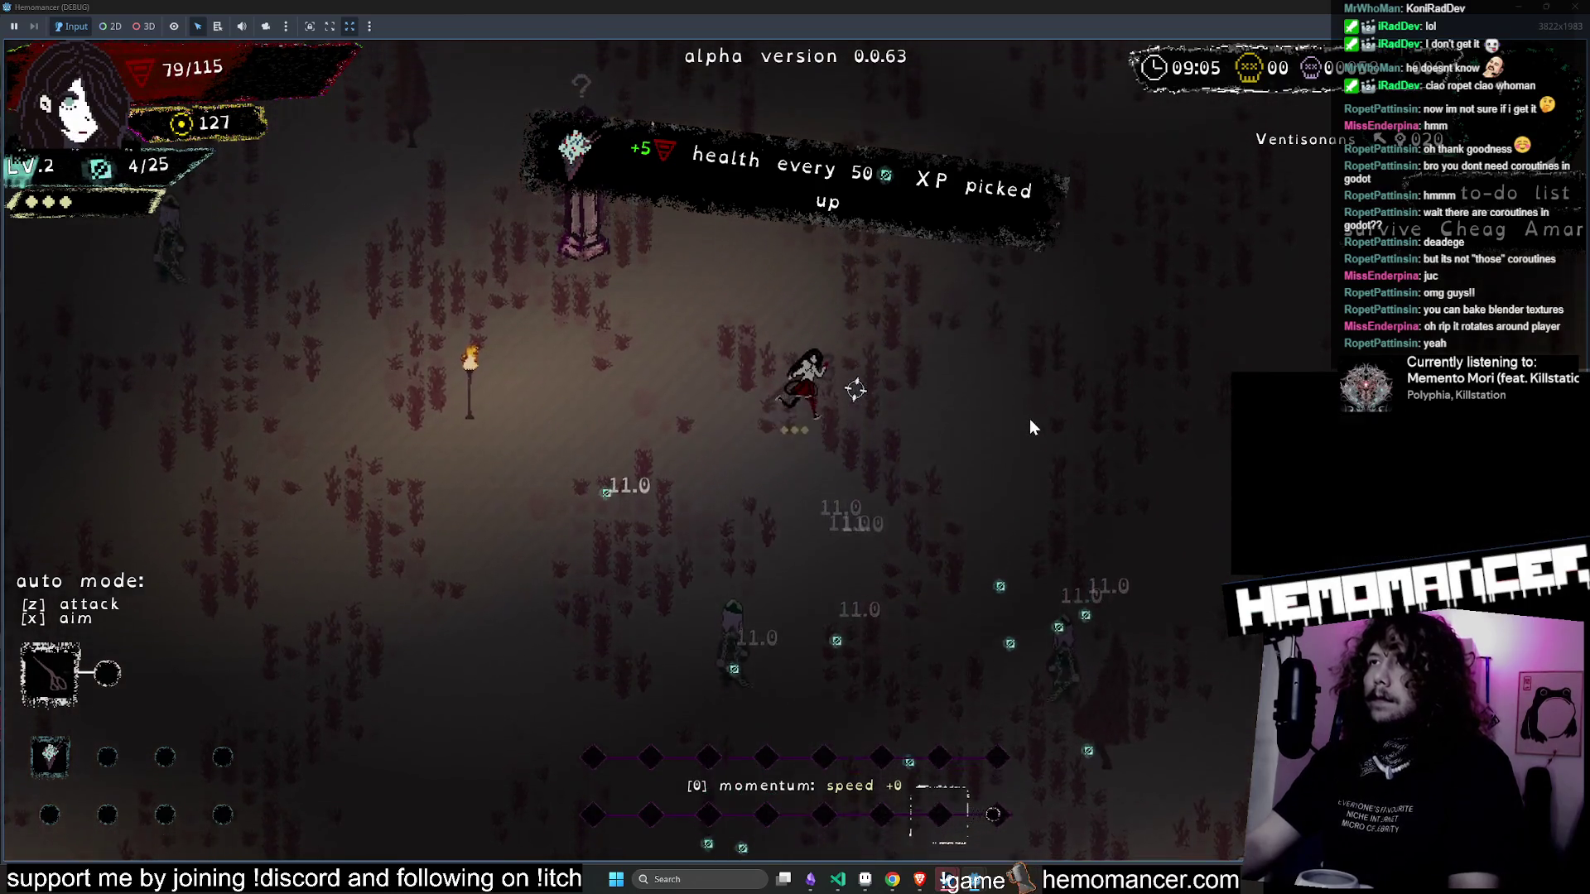
key(d)
key(d)
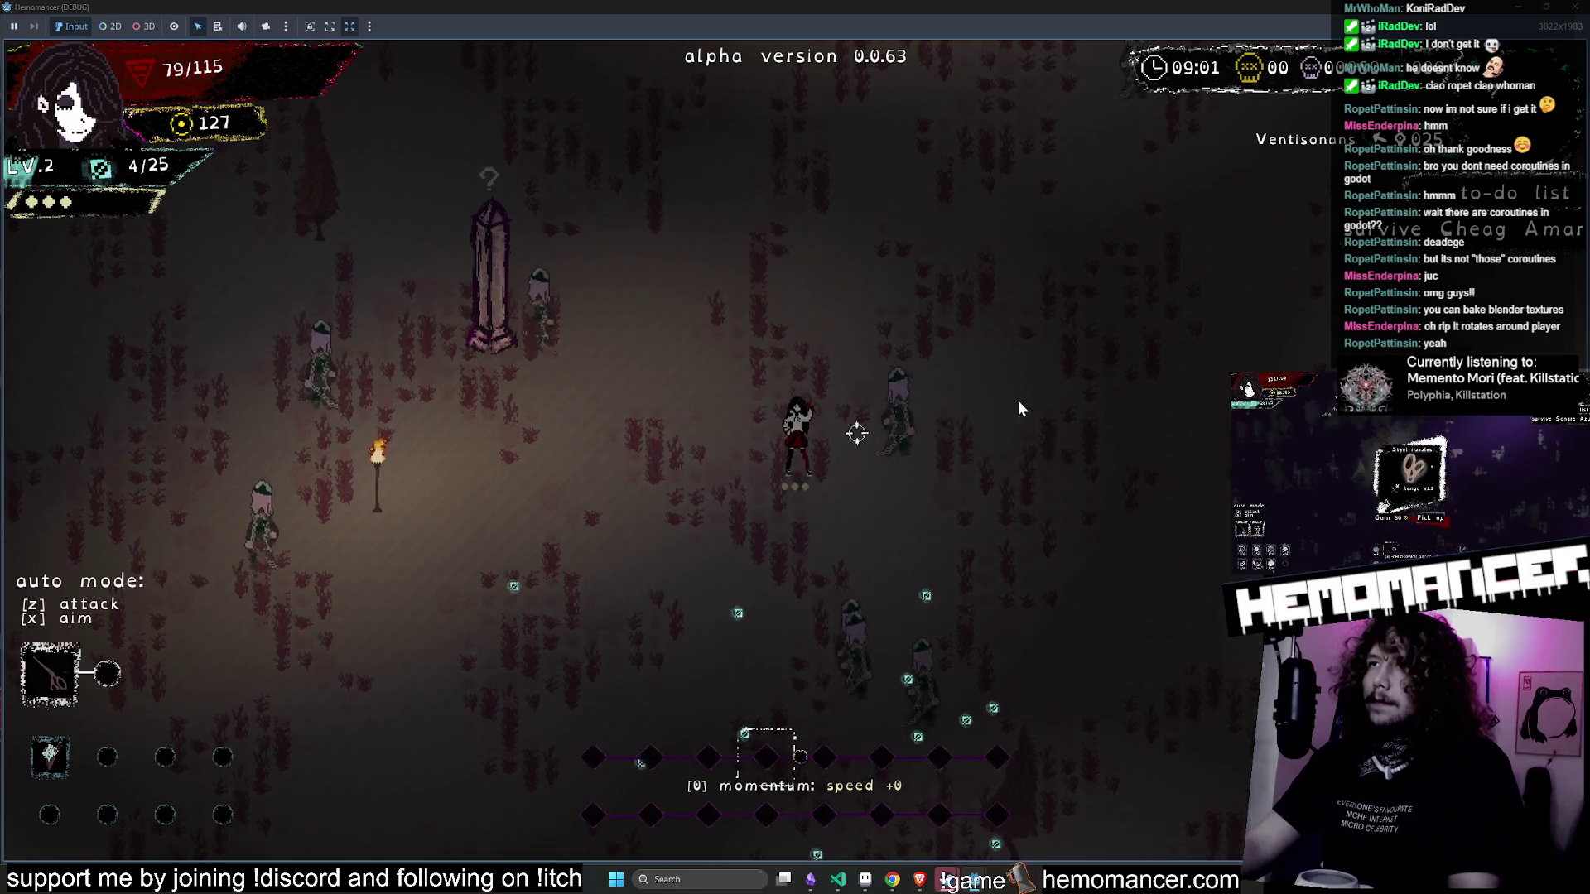
key(w)
key(w)
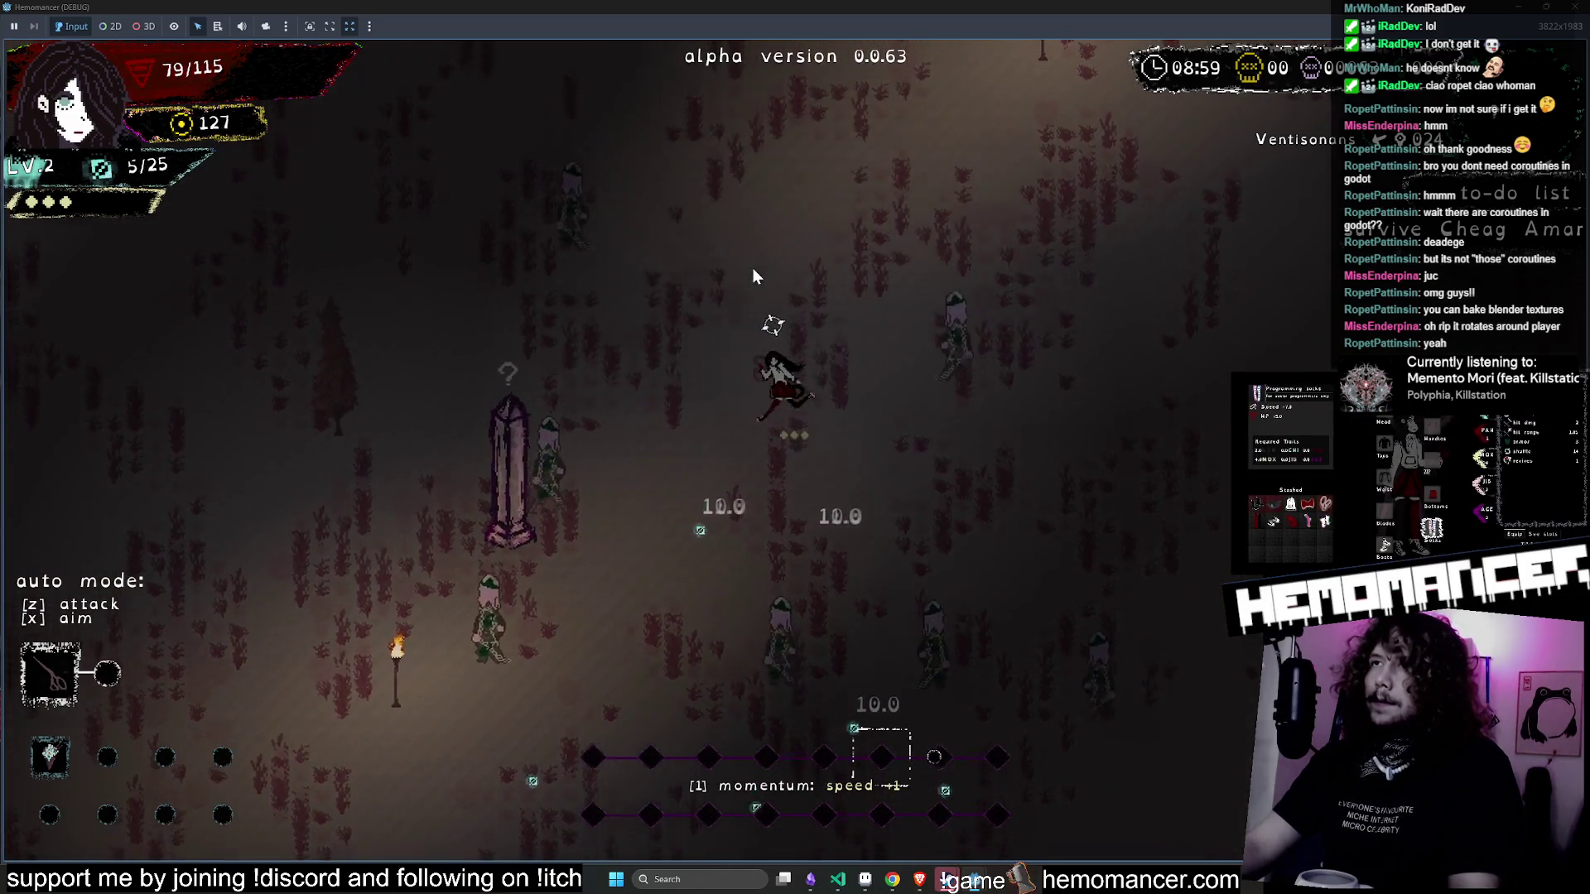
key(w)
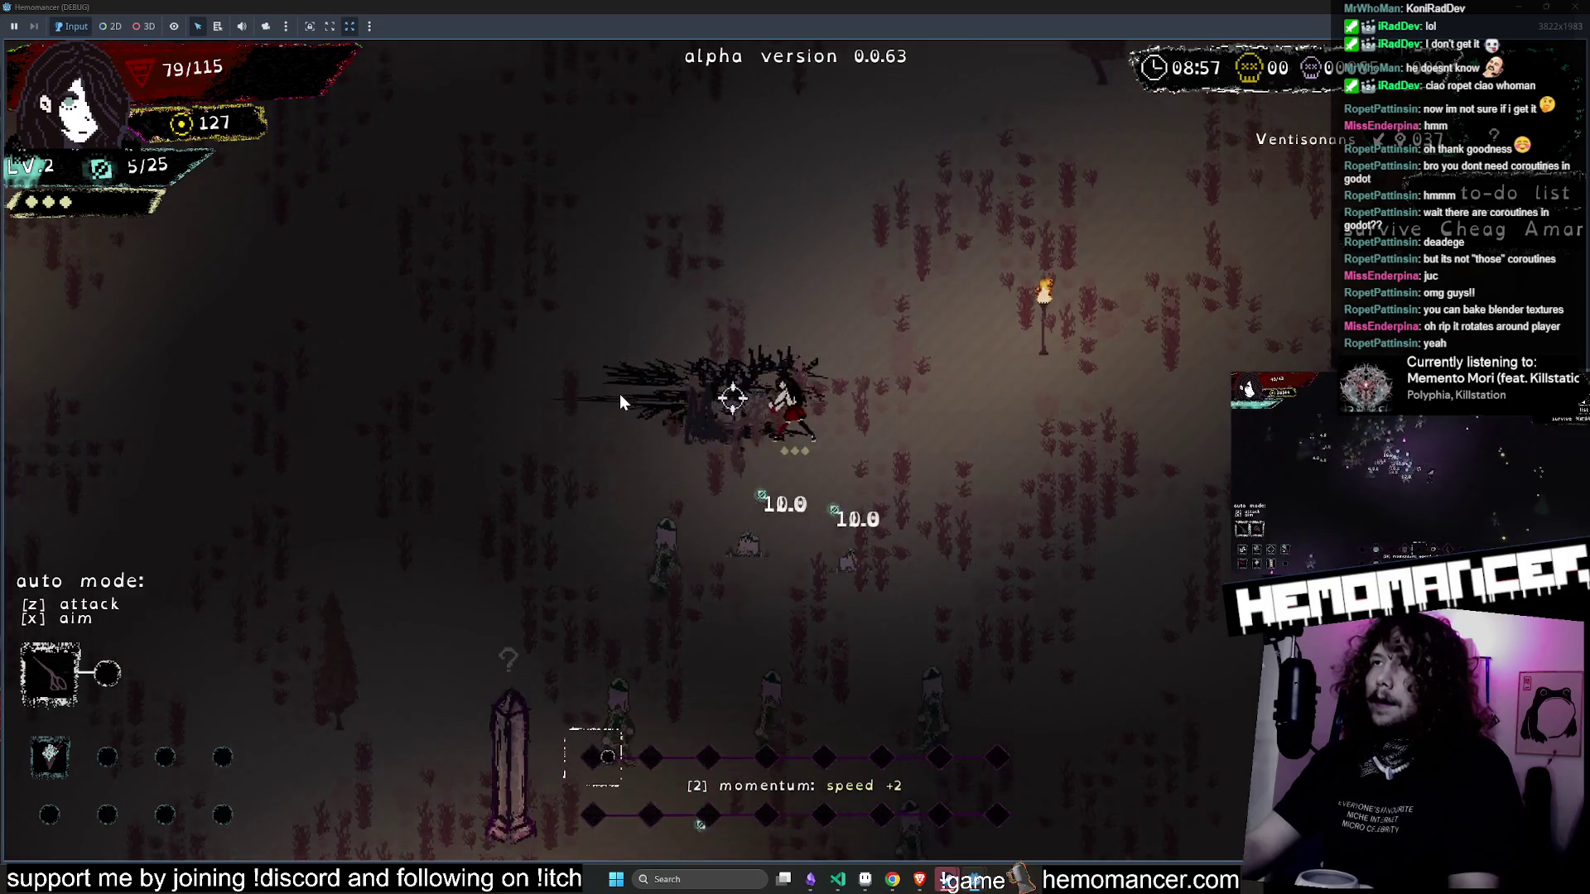
key(w)
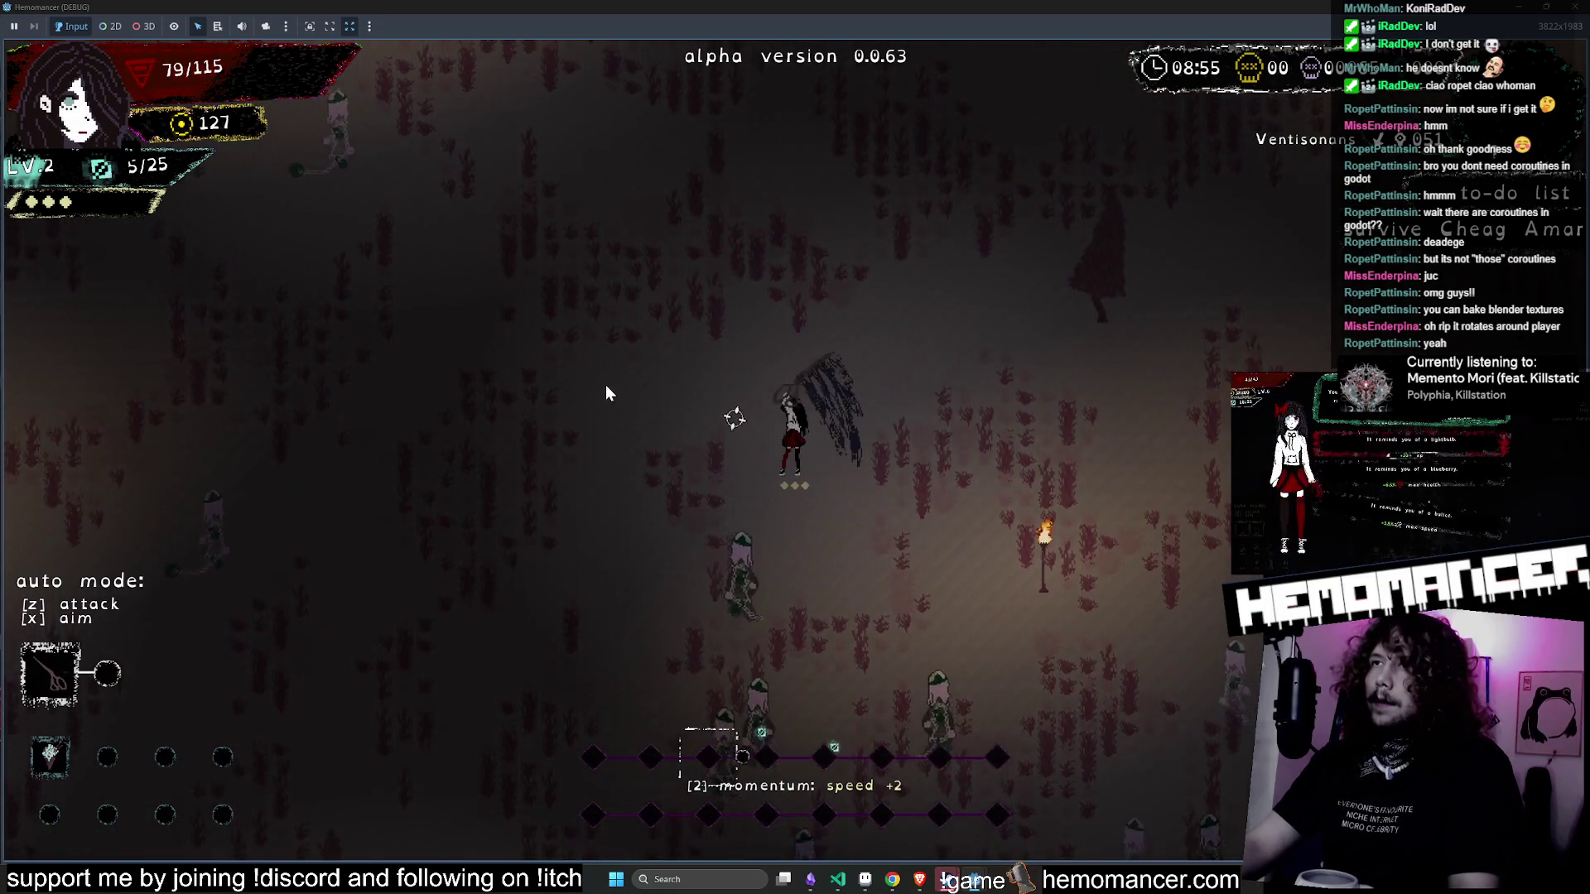
key(w)
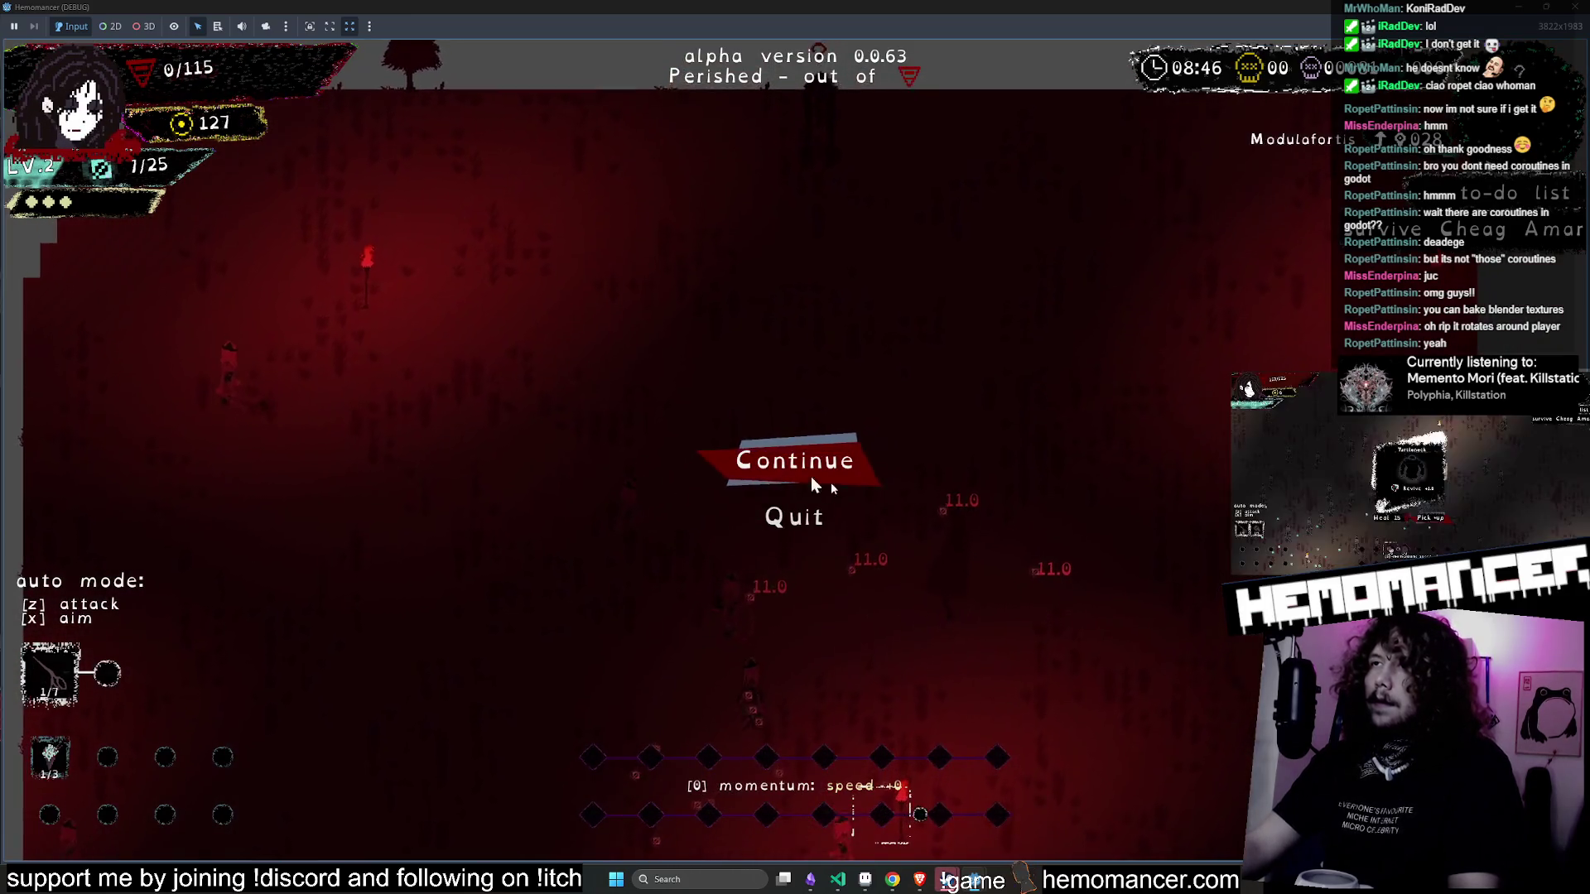
- Restart the run after dying, walk to the signpost, and hit the training dummies three times
click(796, 460)
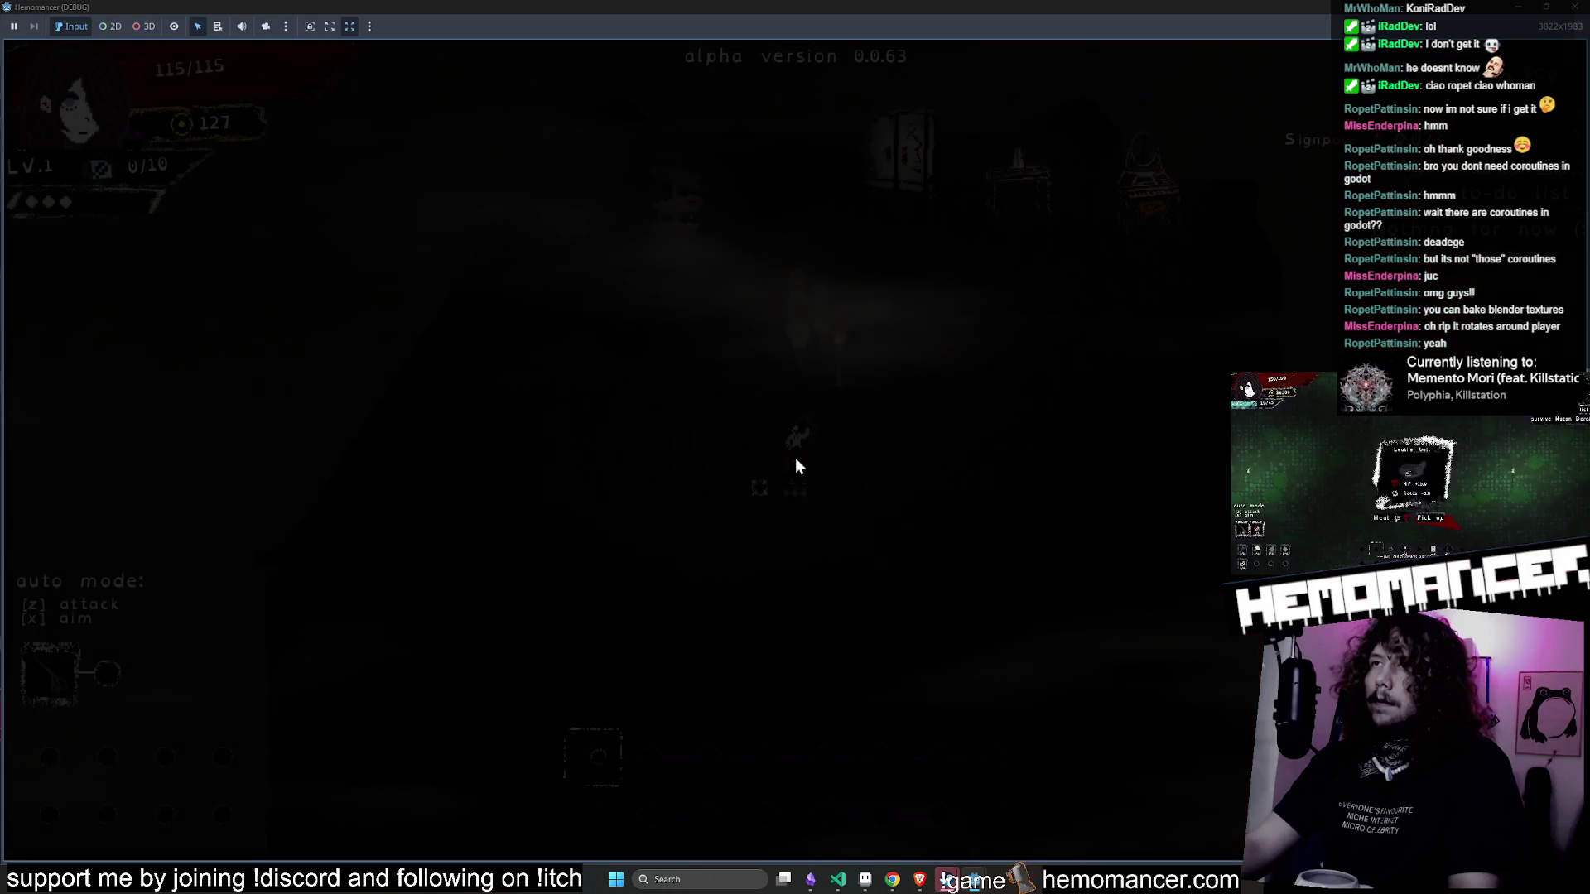
key(w)
key(a)
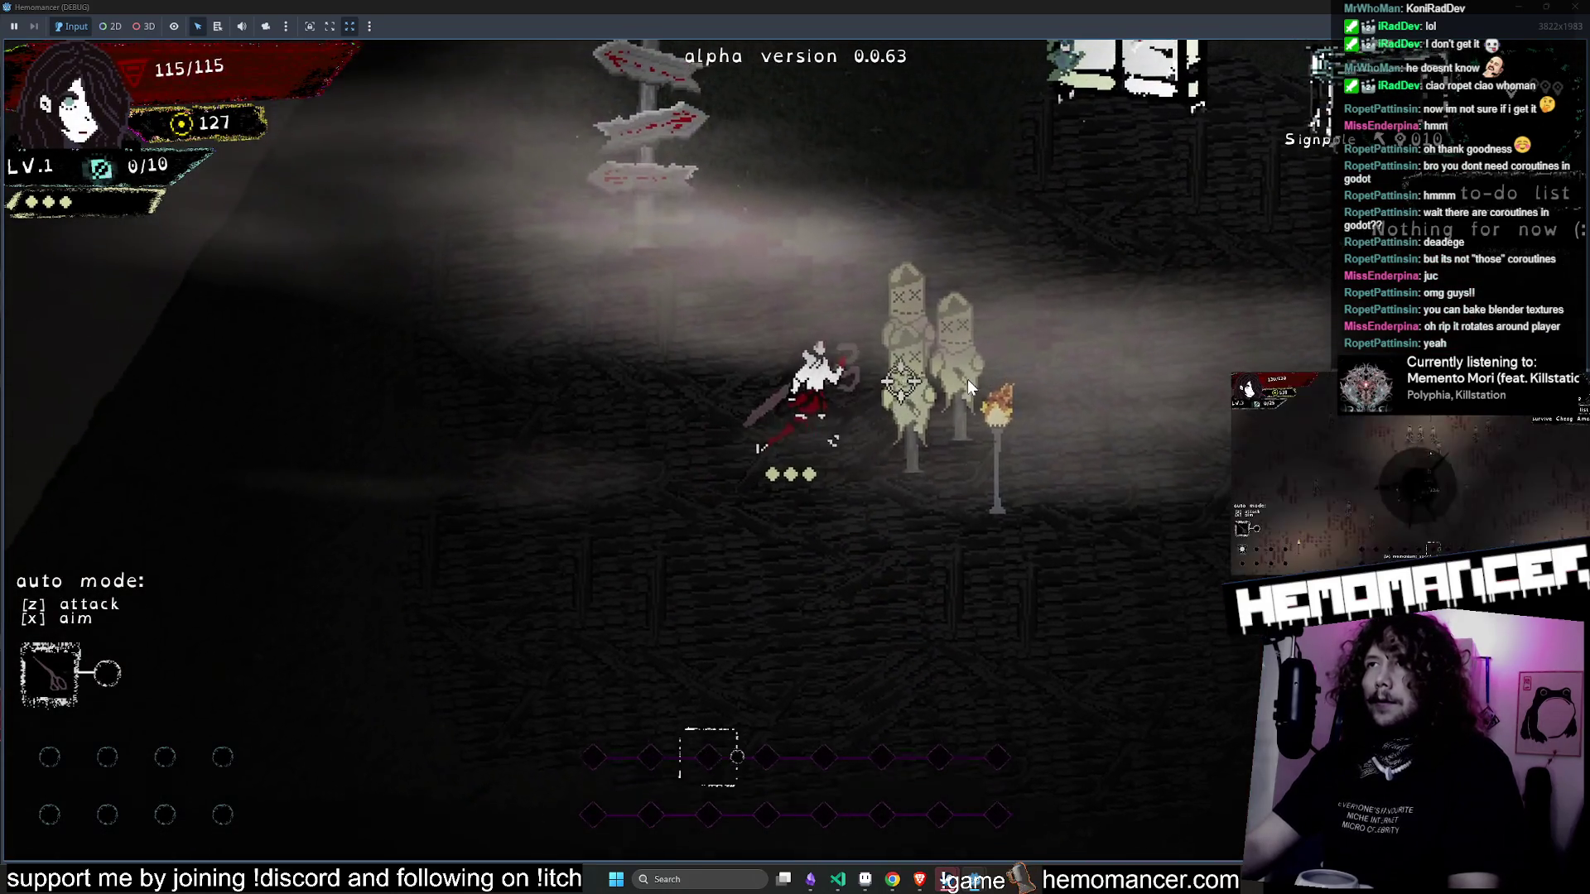
click(954, 420)
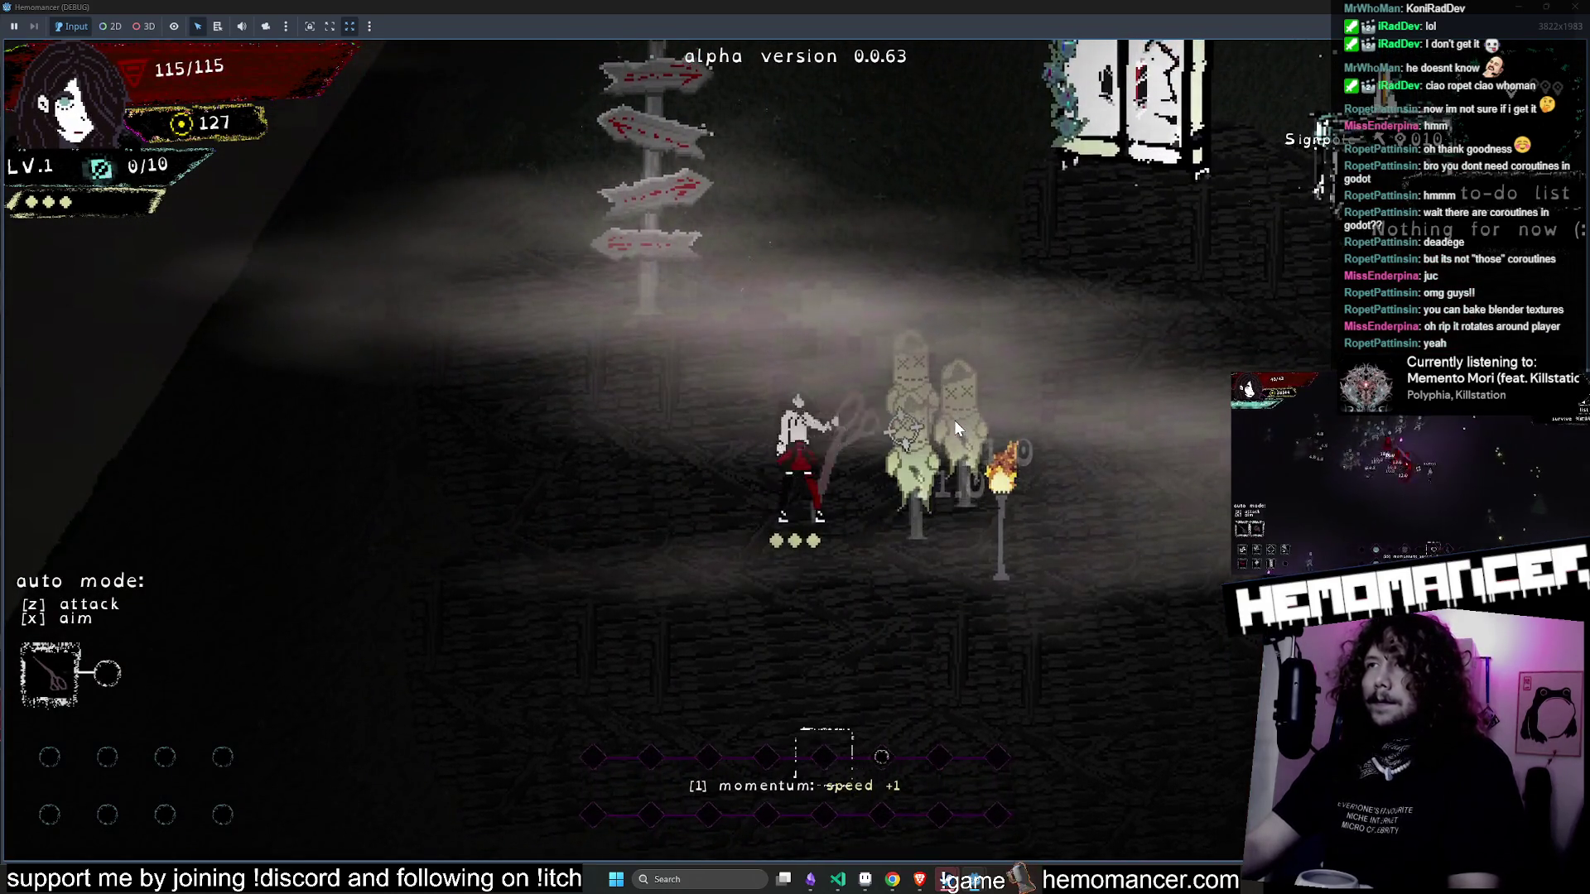
click(954, 419)
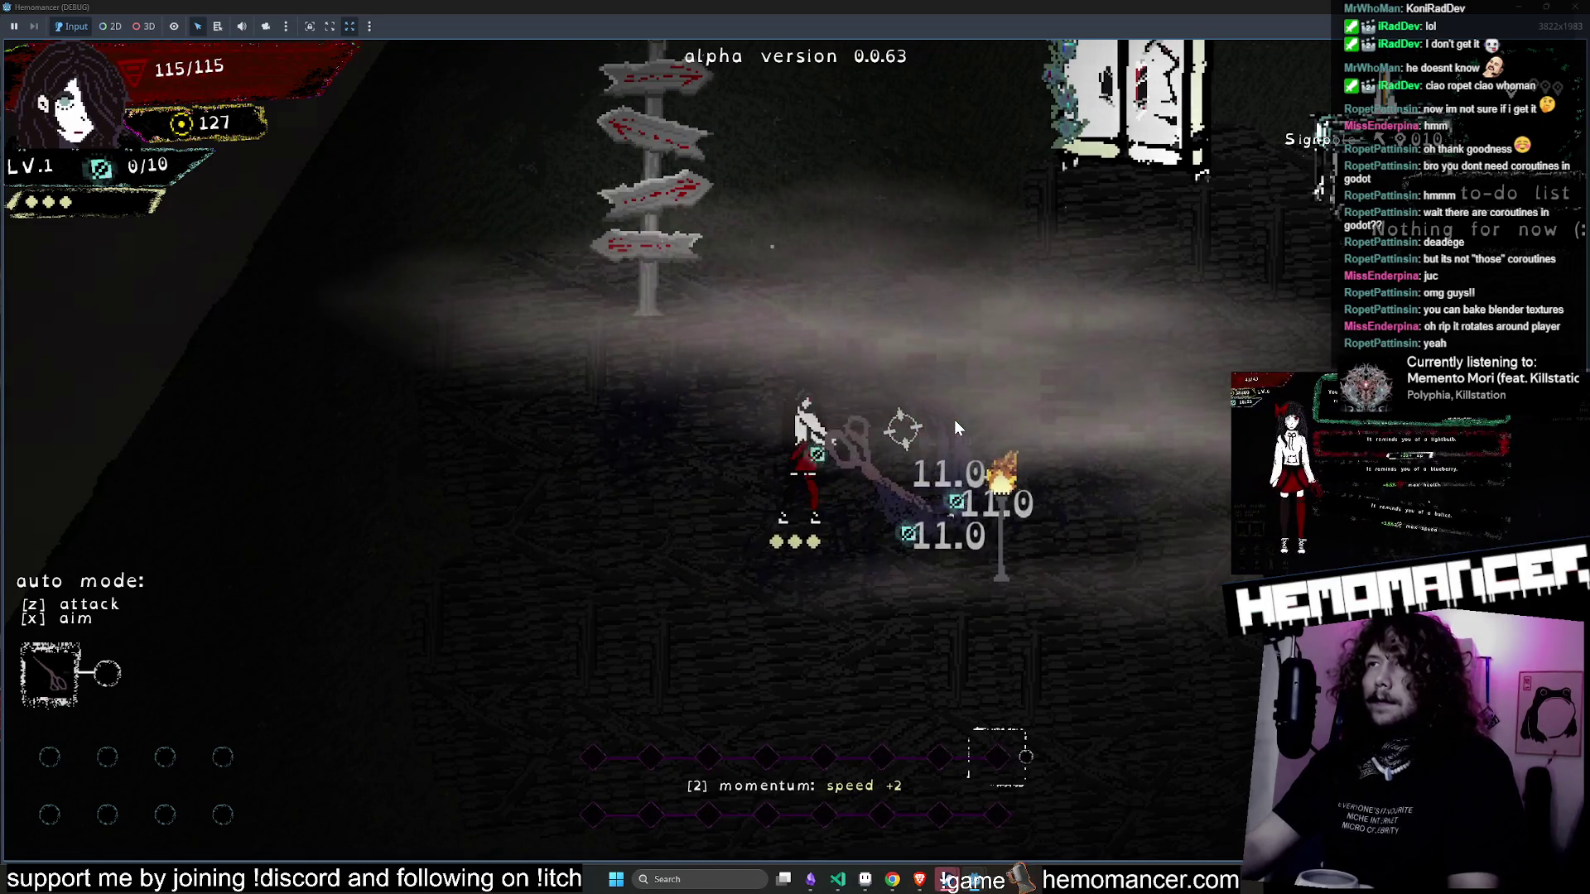
click(954, 419)
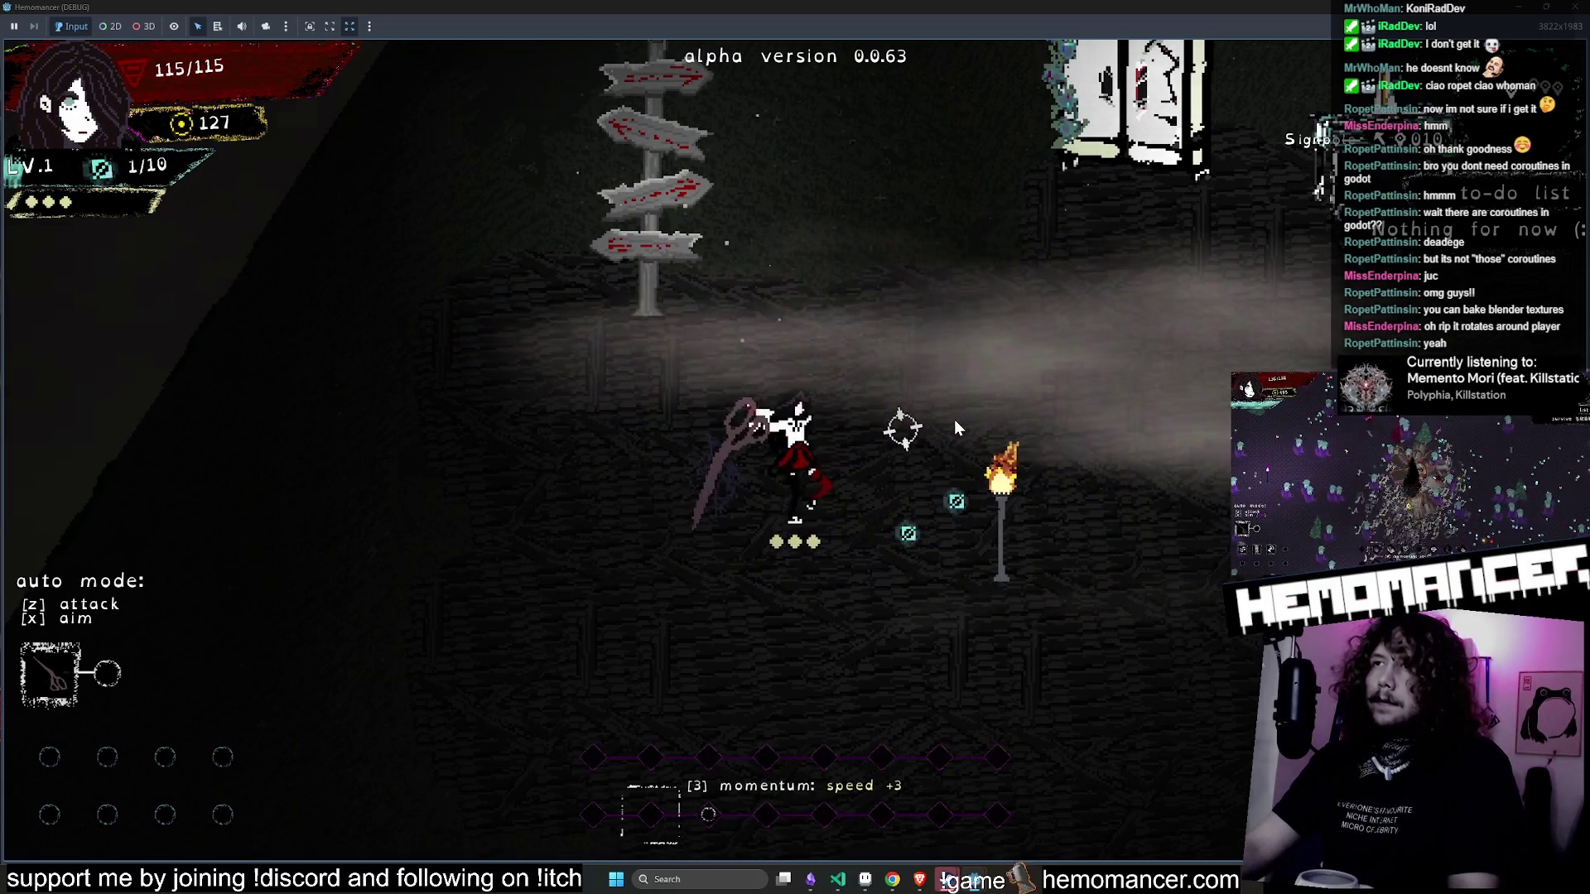
key(d)
key(w)
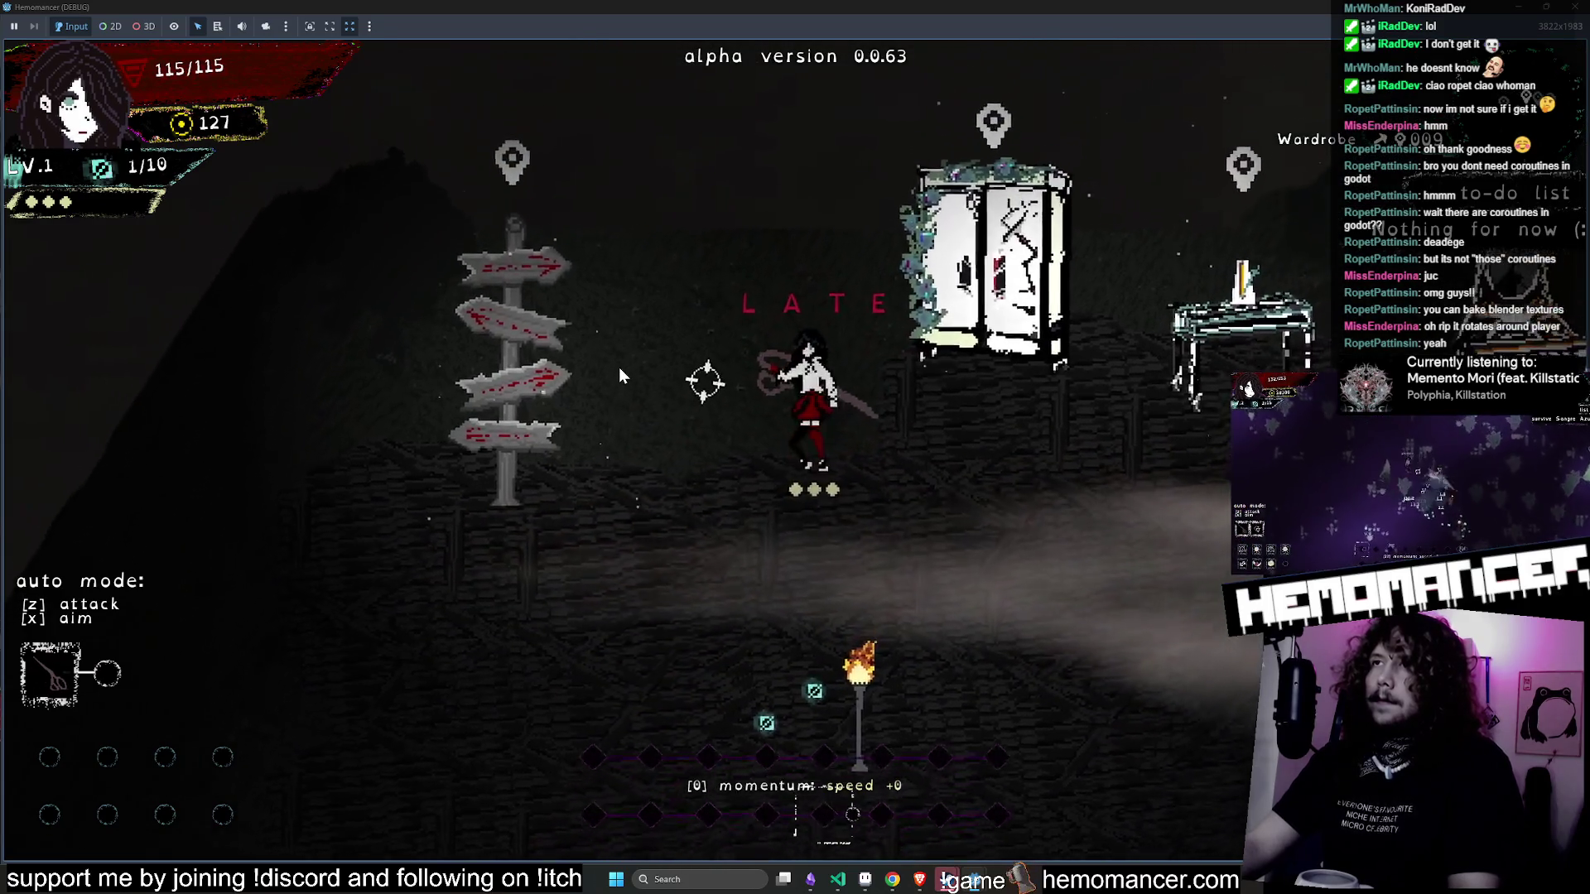
- Slash with the scissors on the beat repeatedly to build momentum to +6, then quit with F8
click(615, 377)
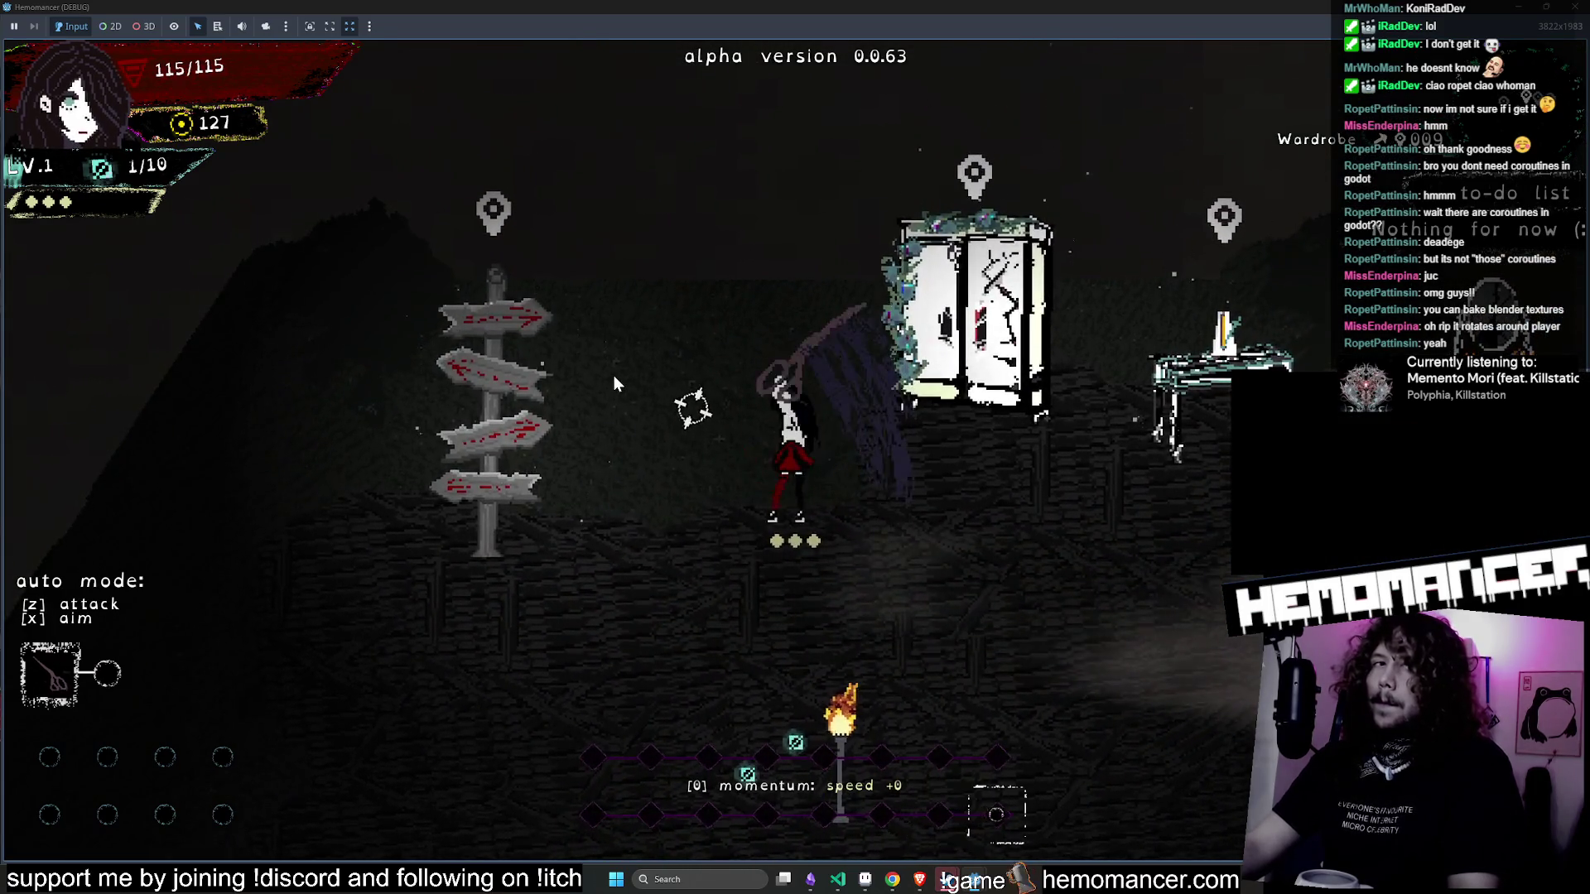
click(635, 638)
click(634, 638)
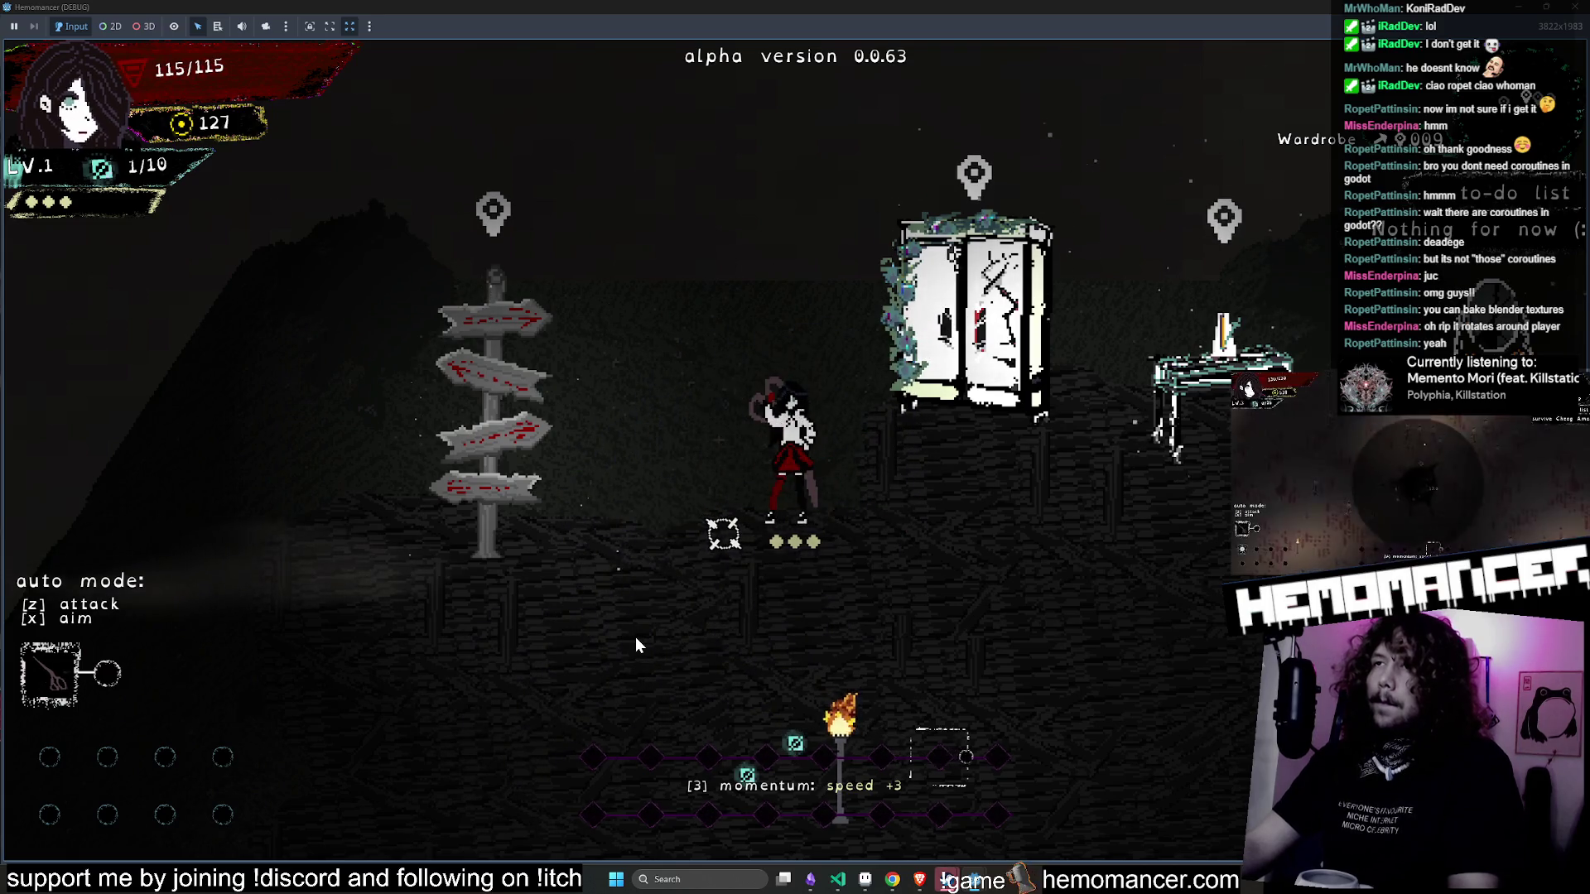
click(635, 637)
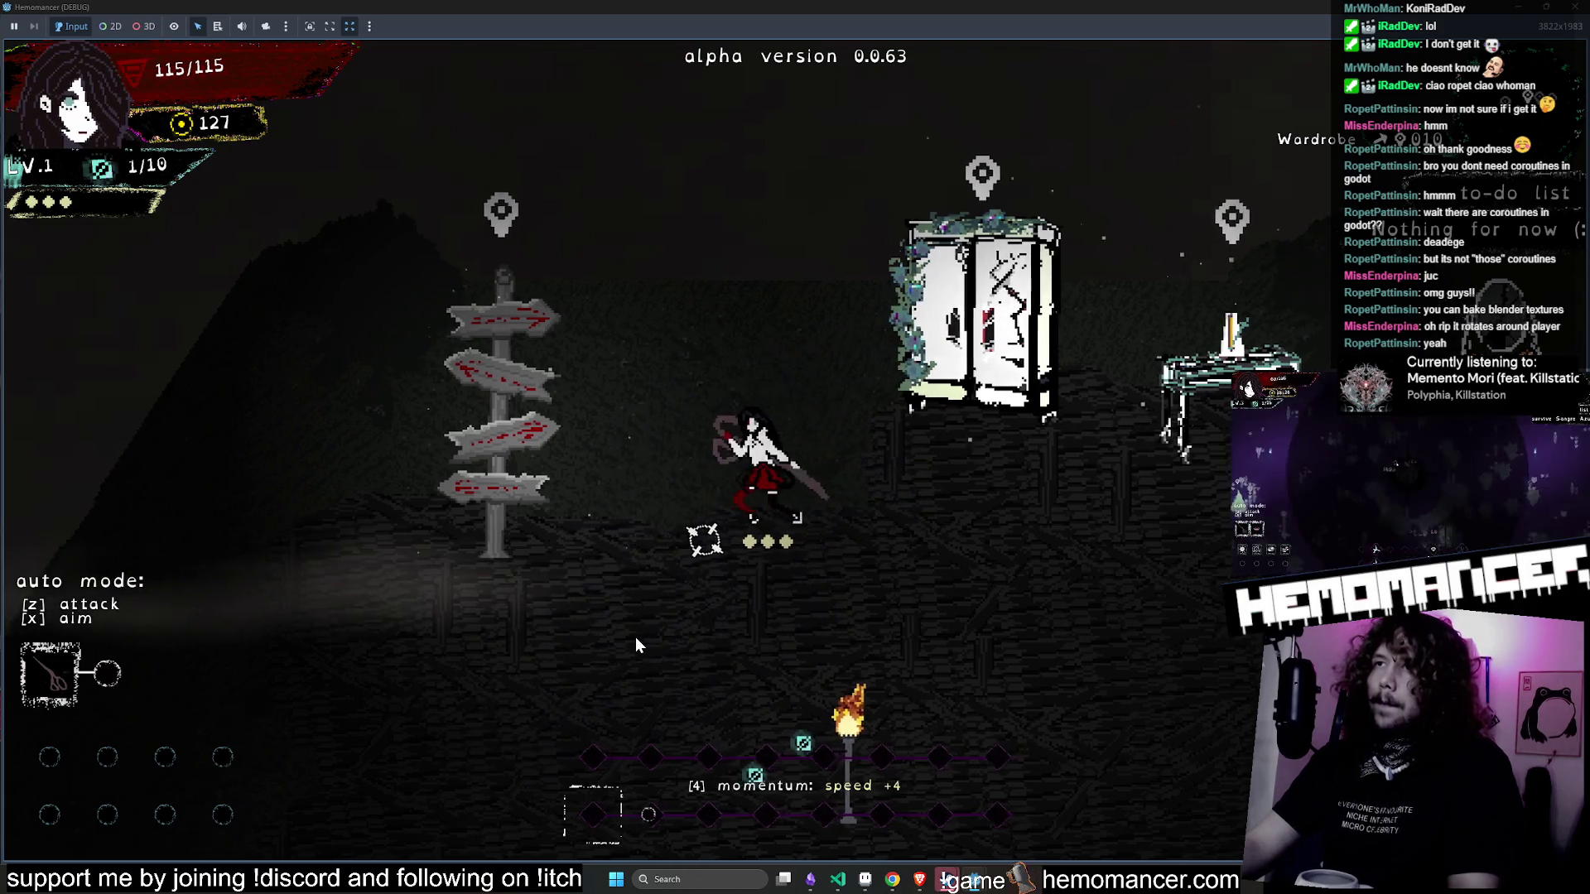
click(623, 637)
click(622, 637)
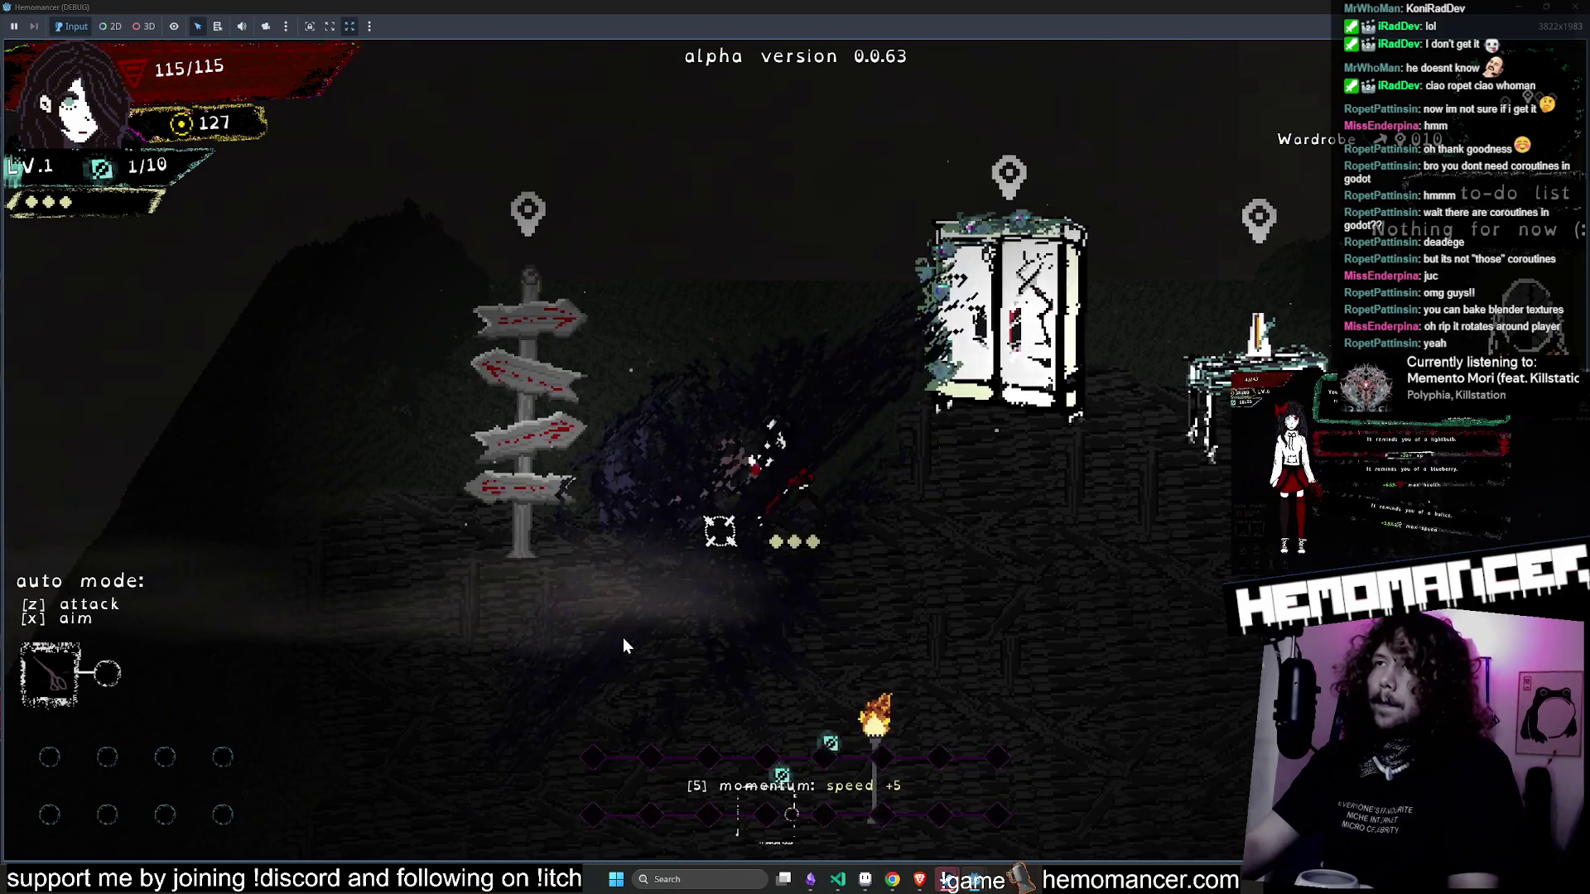
click(622, 638)
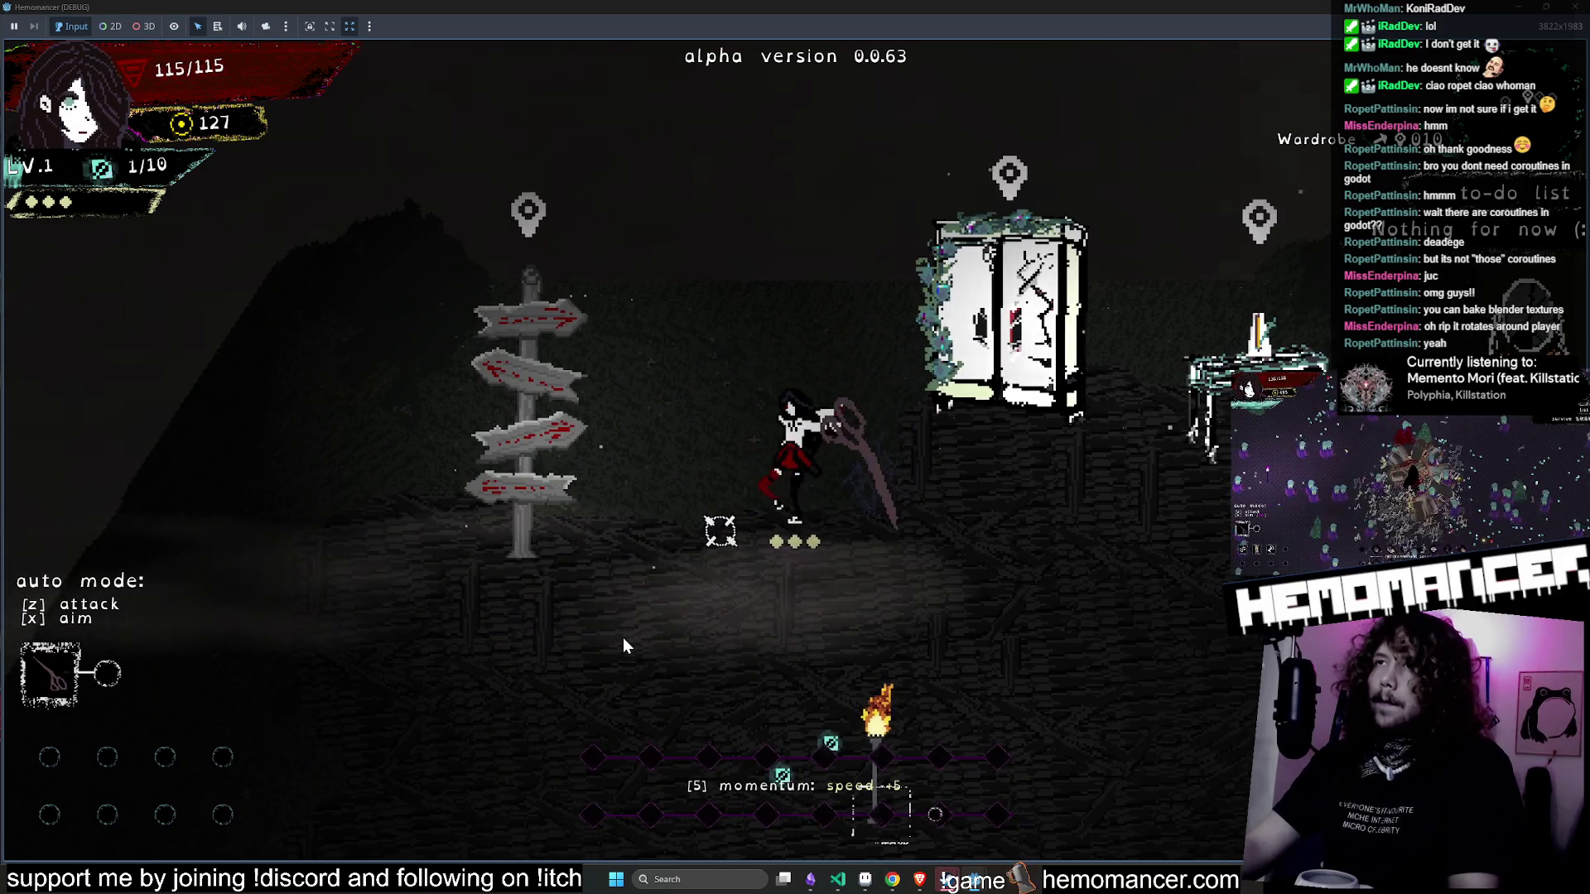
click(623, 637)
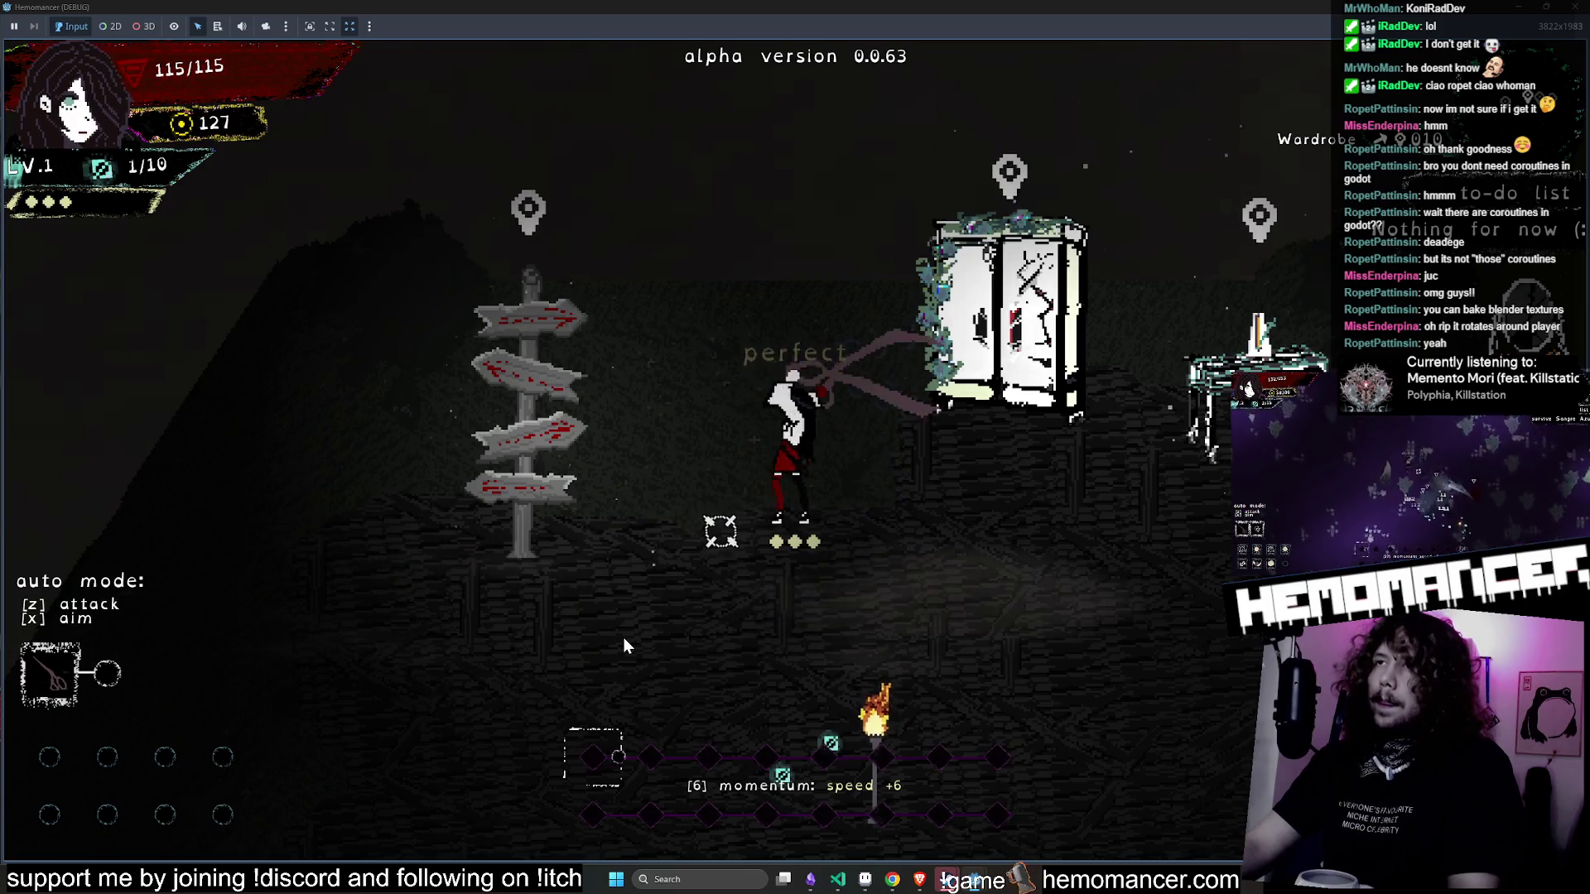
click(624, 637)
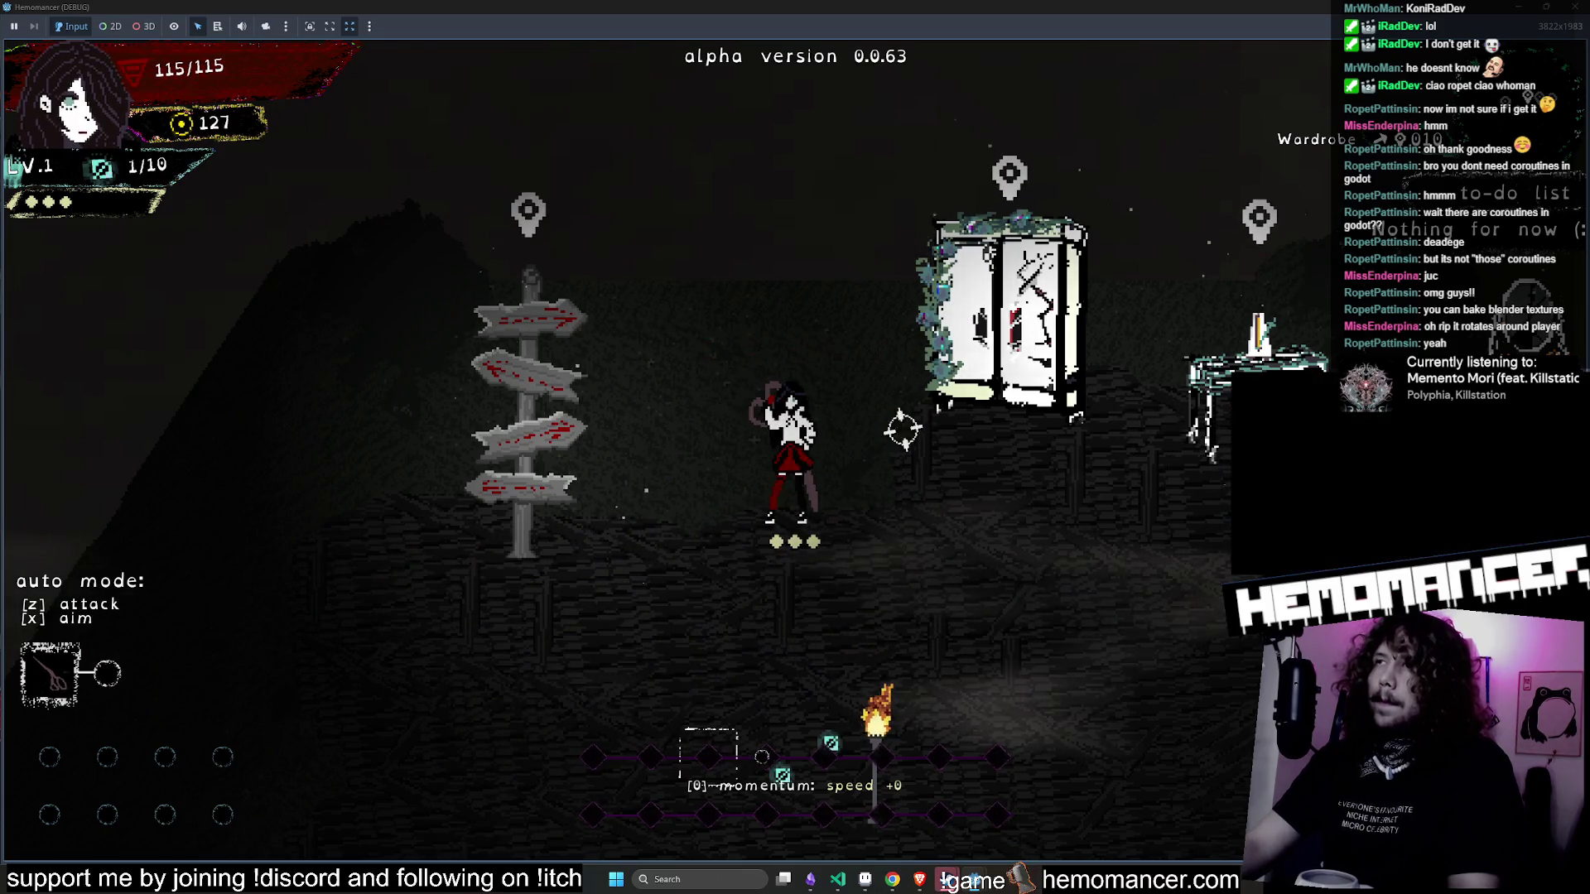
key(F8)
- Put the caret at the end of line 614 and run the game again with F5
click(695, 314)
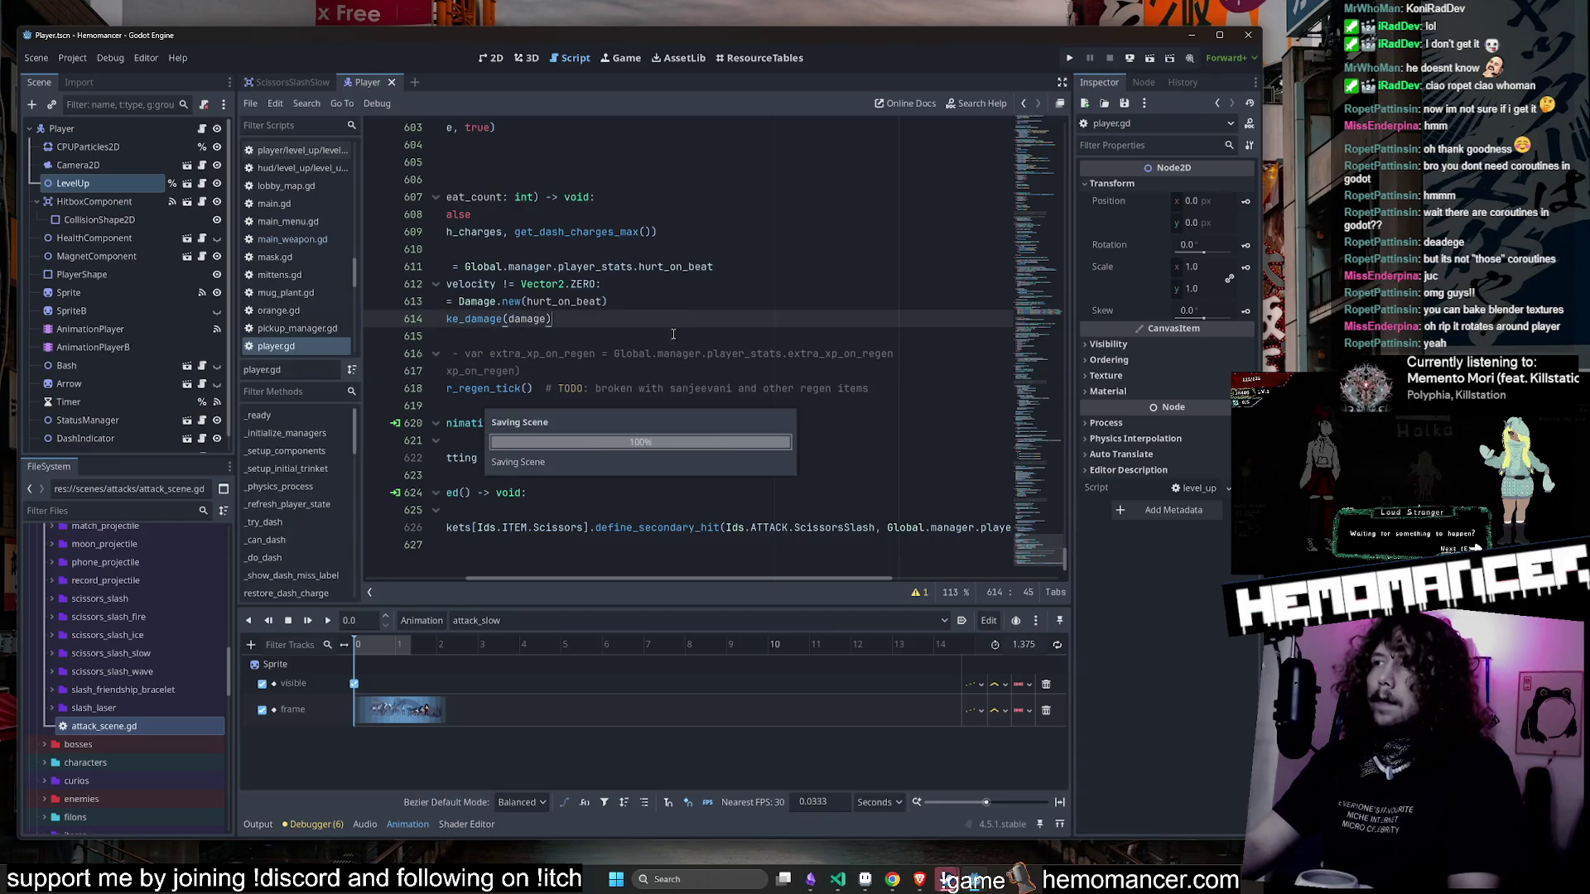
scroll(631, 389, left, 3)
key(F5)
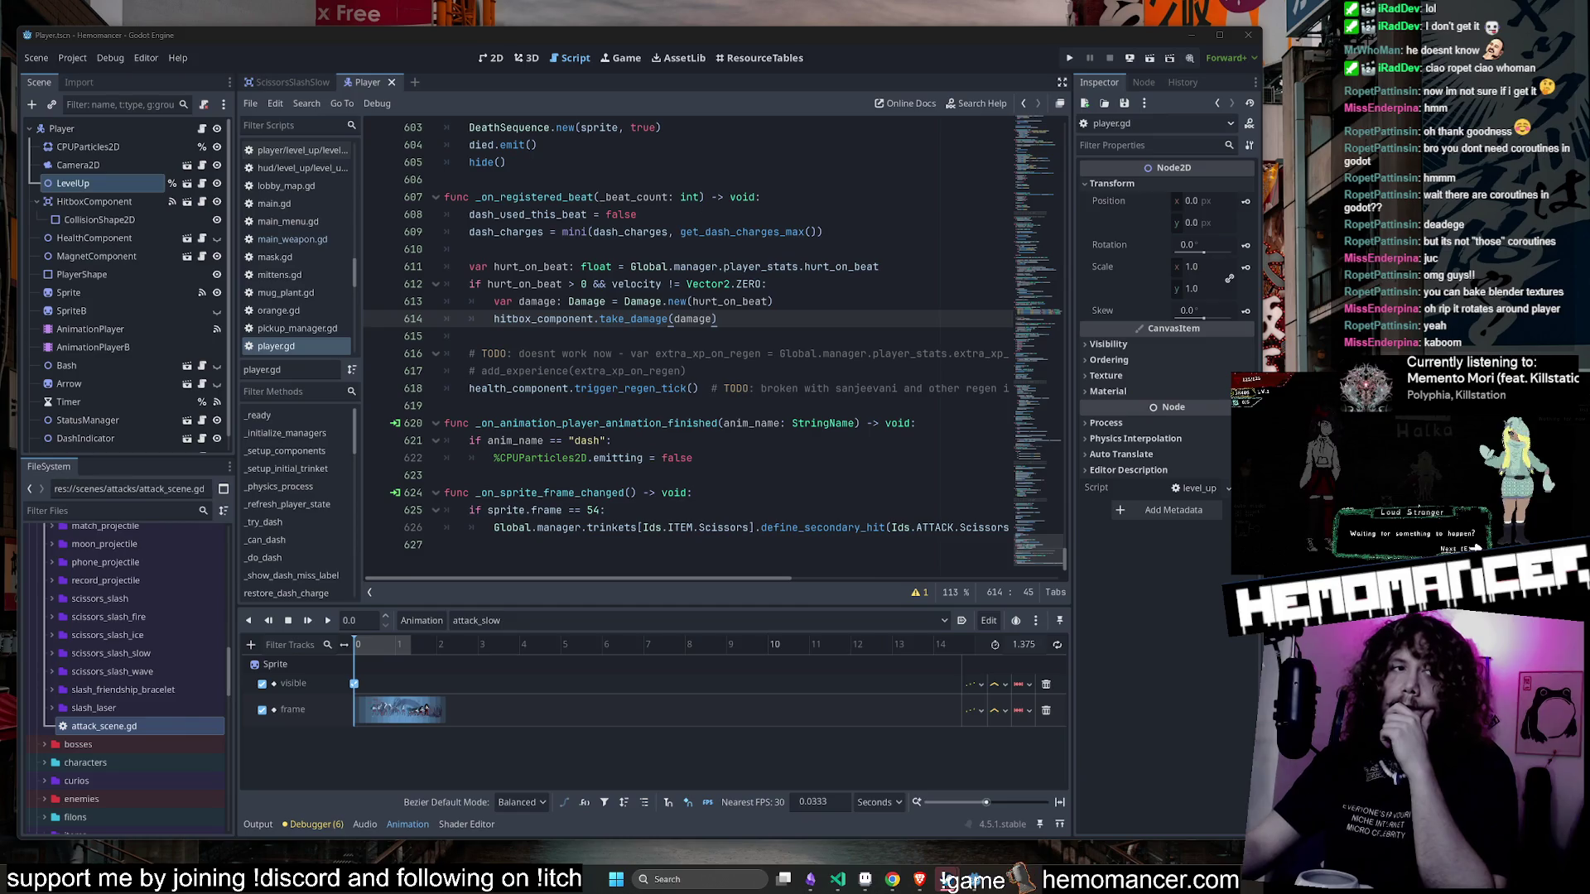
- Filter project files for 'pian', inspect piano.wav, then bring up player_v5 in Aseprite
click(114, 511)
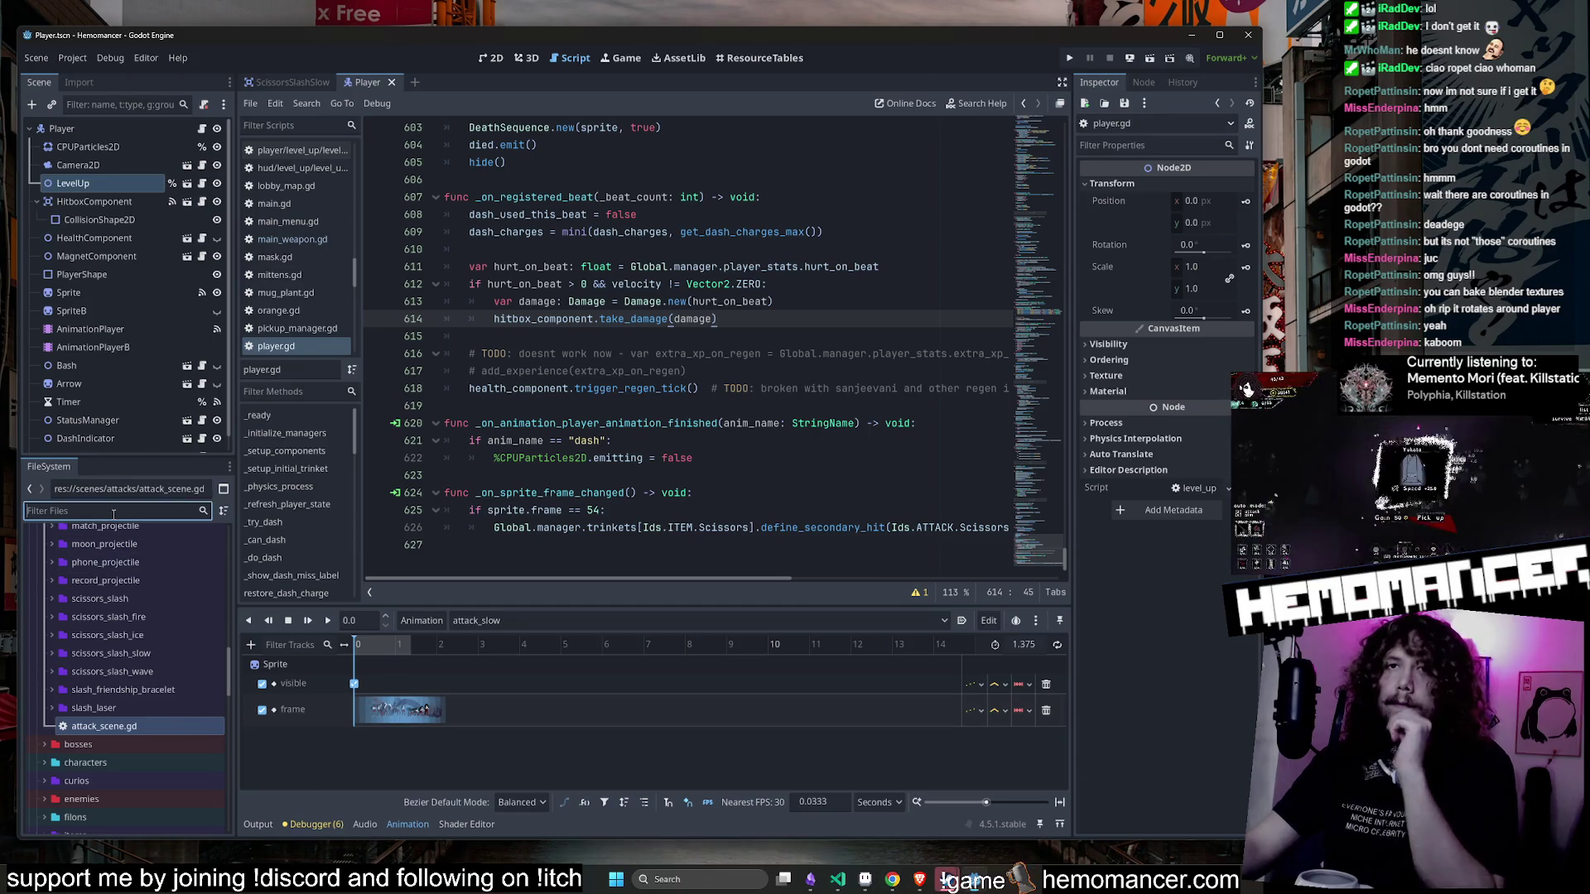
text(pian)
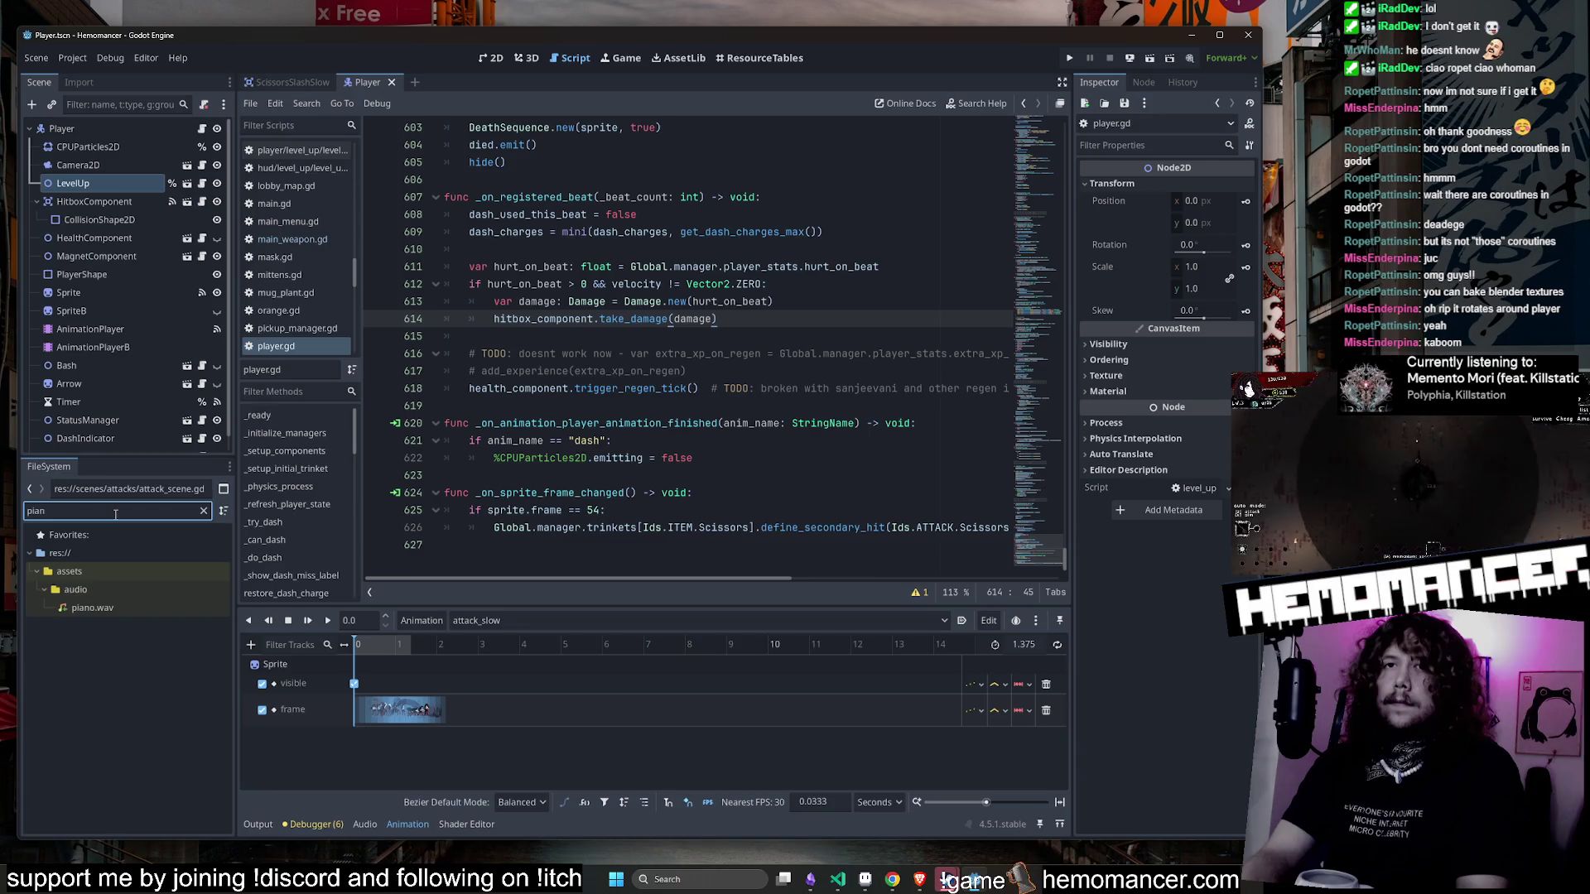
click(92, 608)
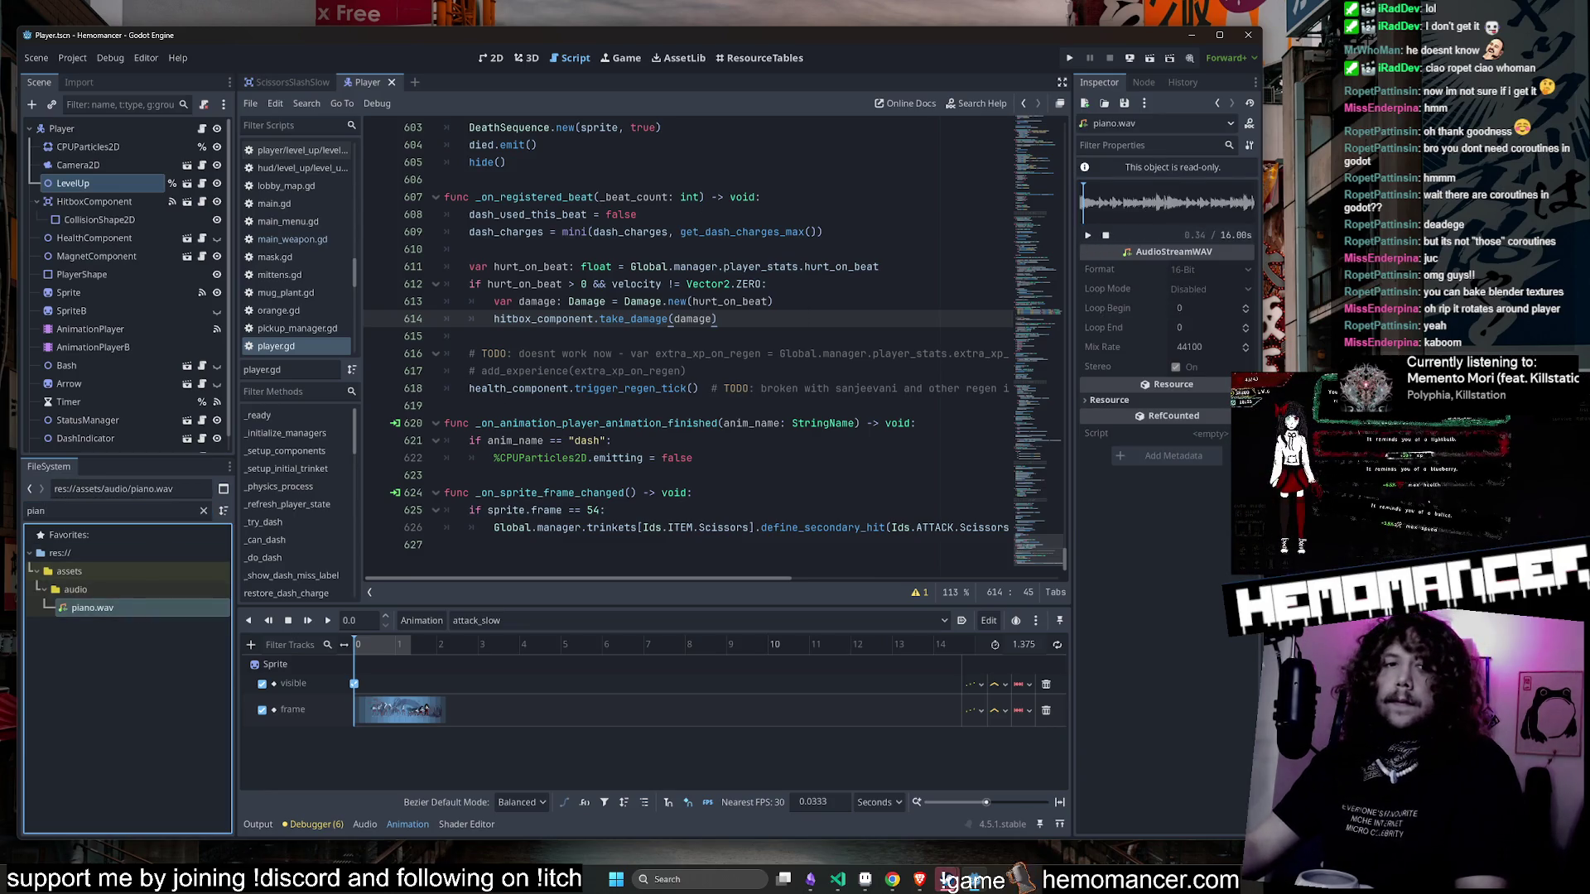
click(946, 880)
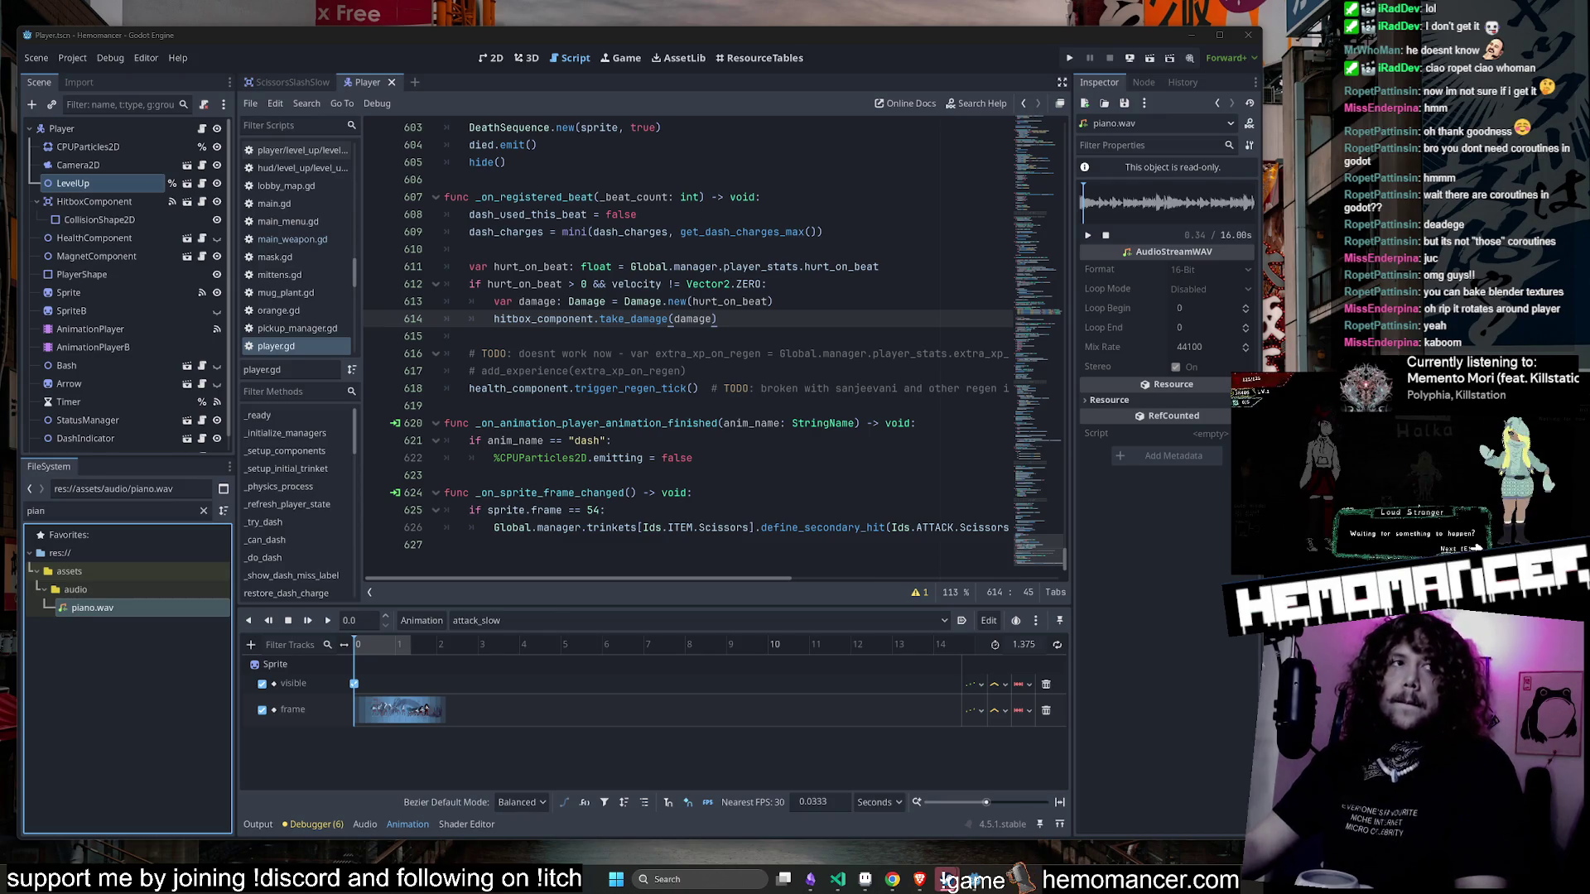
click(865, 879)
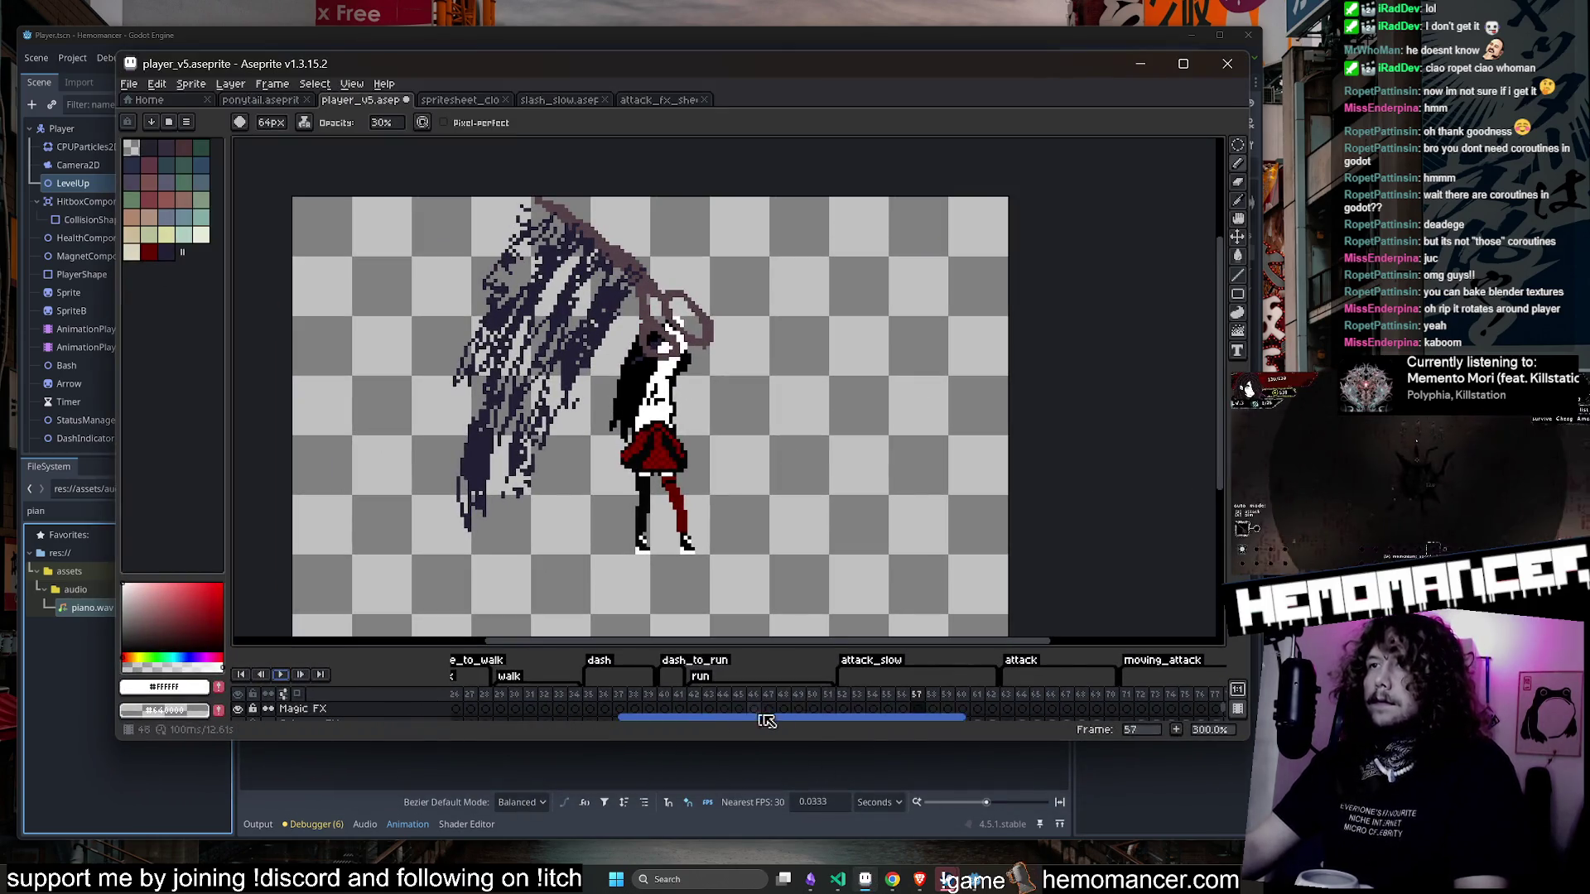
- Stop the animation on attack_slow frame 54, then step back to frame 53
click(877, 694)
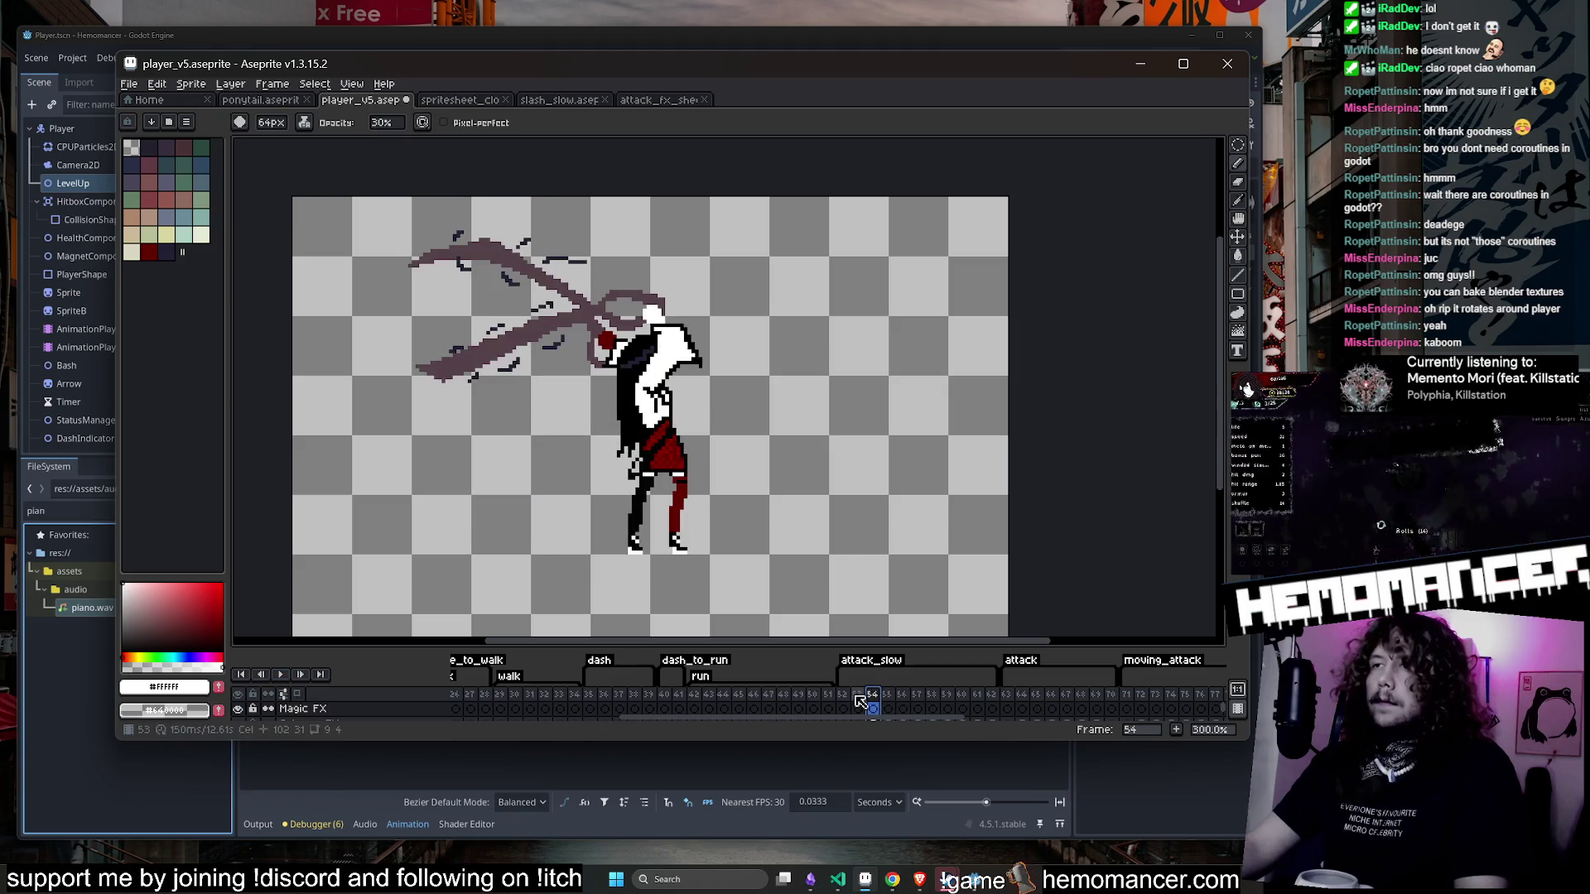
click(859, 694)
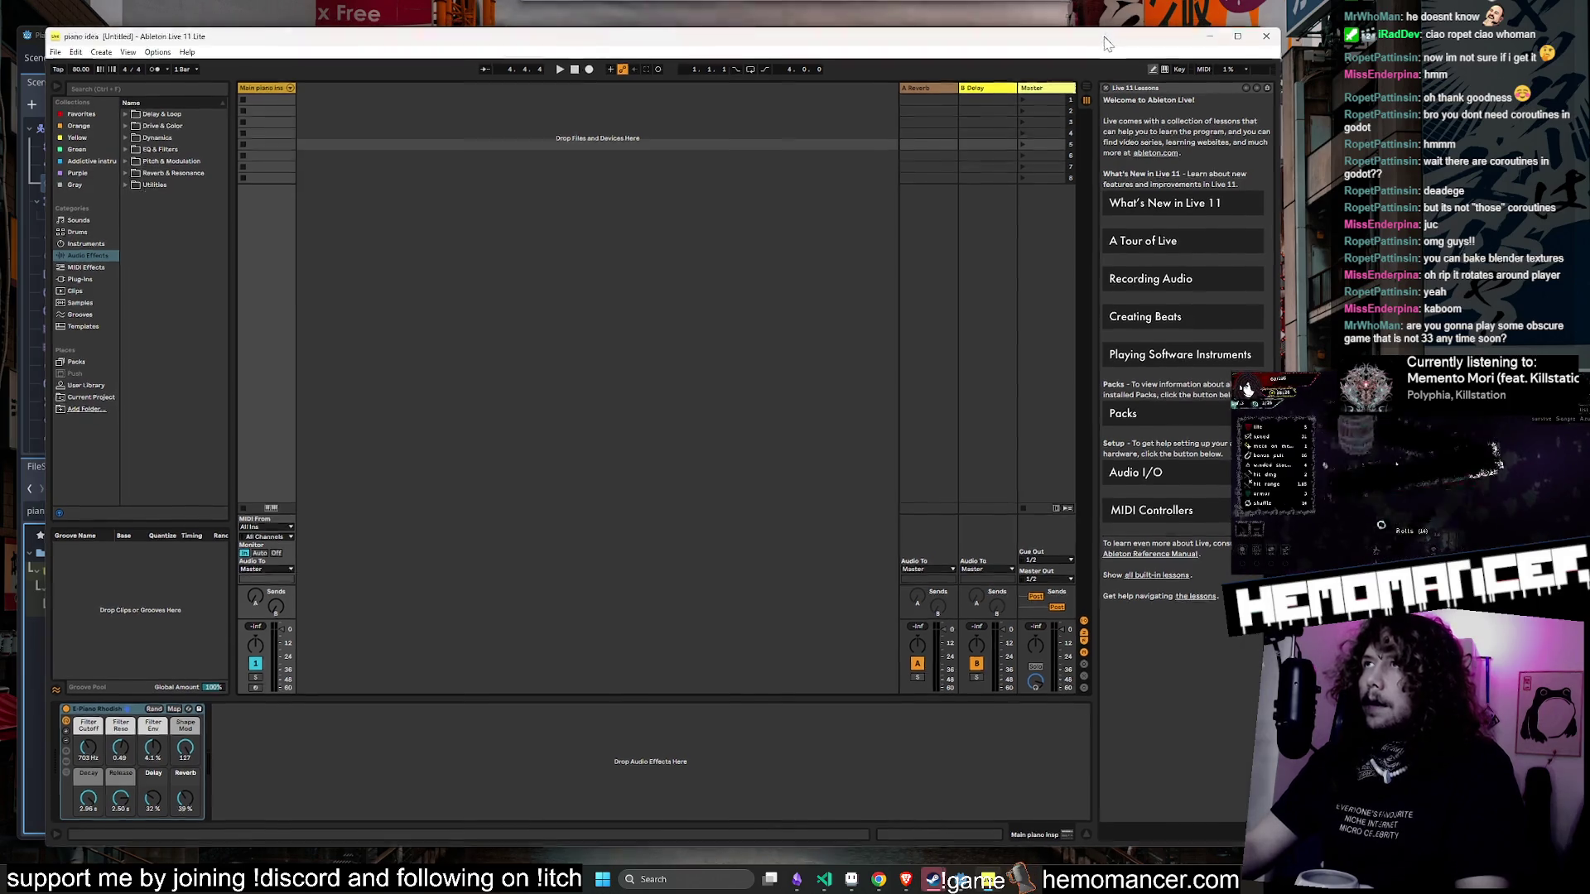
- Narrow the Ableton window, bring up File > Open Live Set, and show all open windows
drag(1304, 86, 1156, 85)
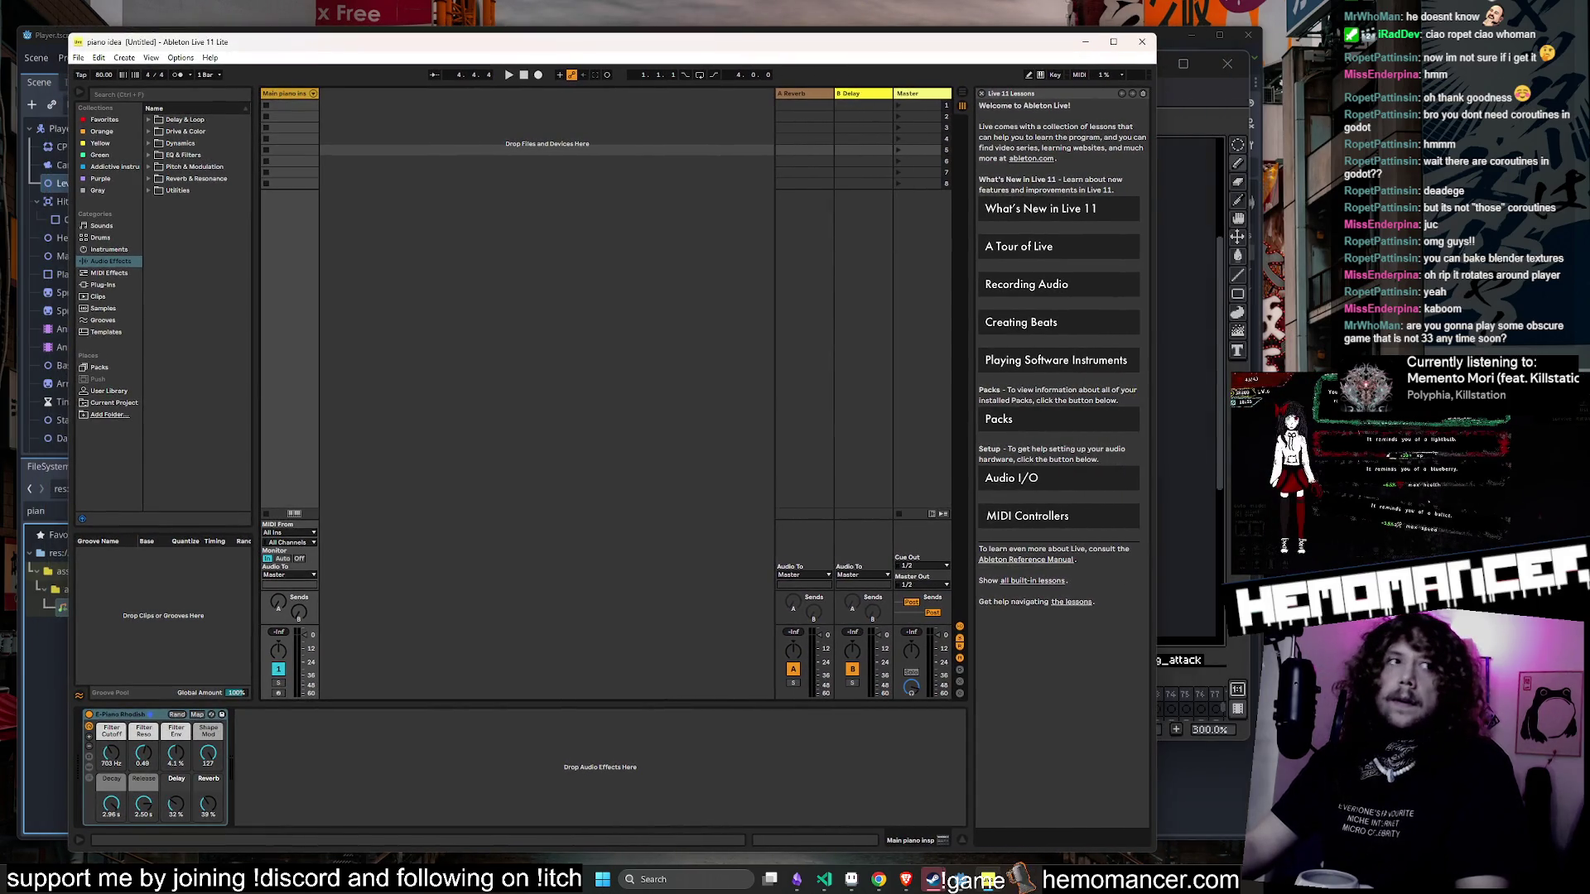
click(78, 57)
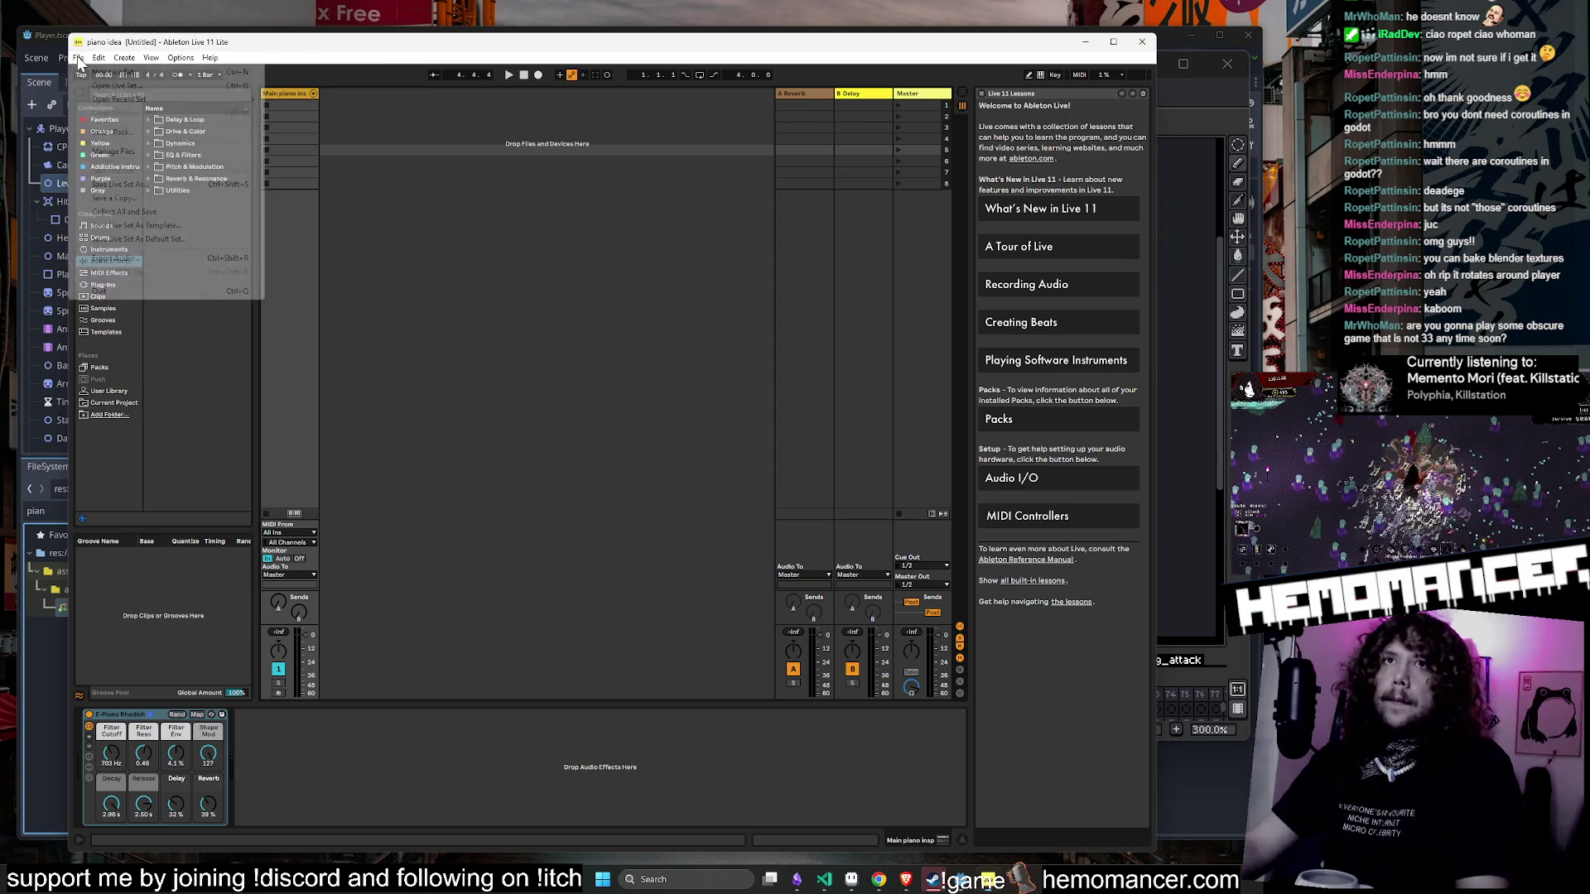
click(106, 86)
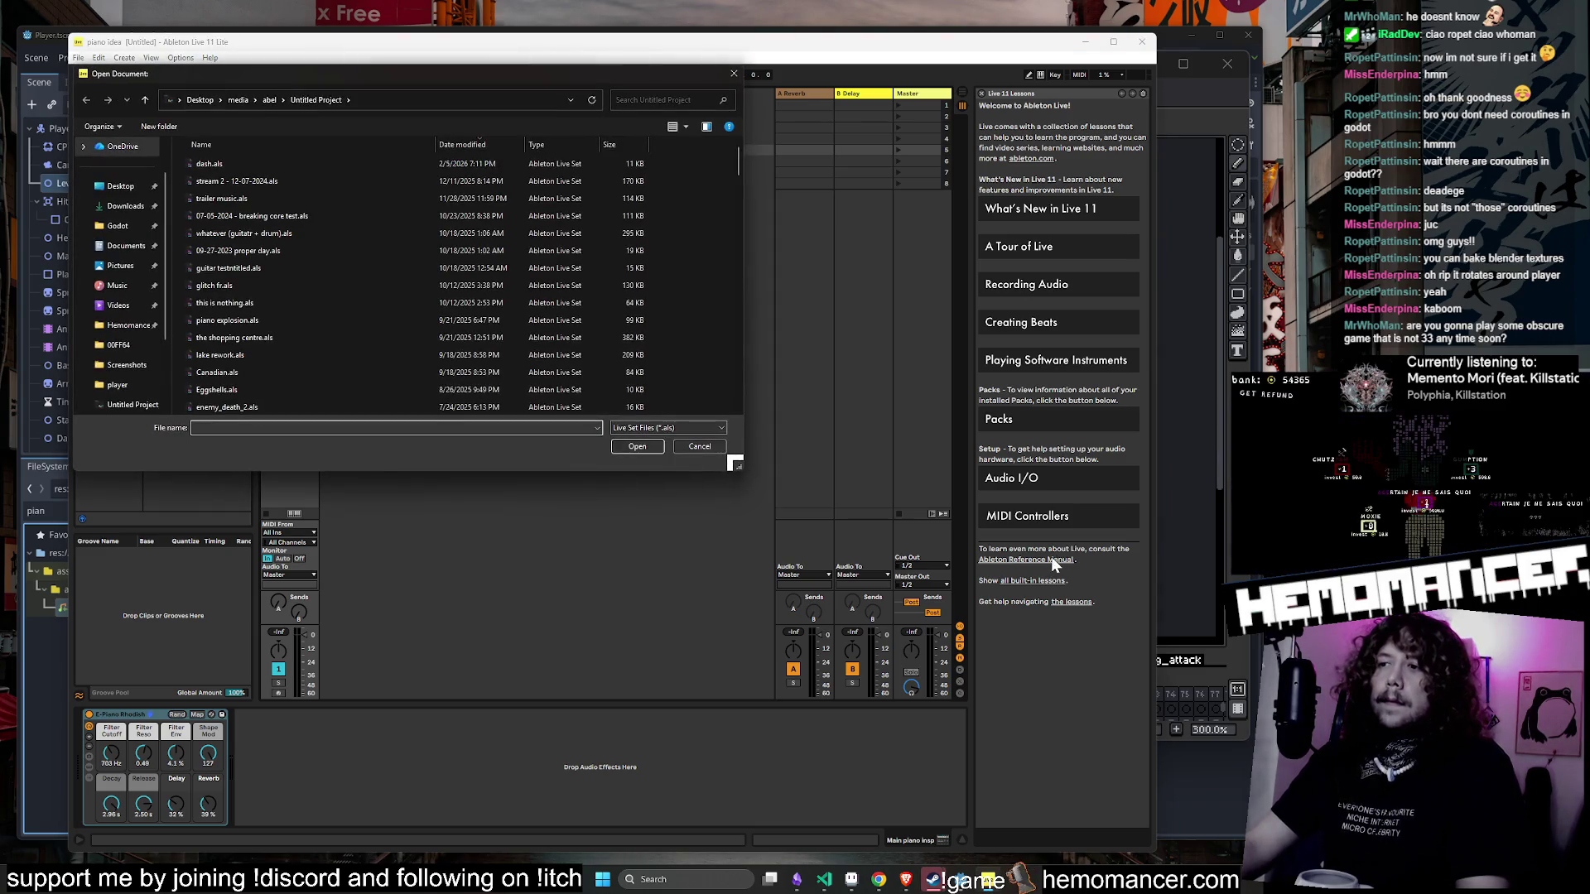
click(784, 885)
- Zoom the _global_mind_map canvas to frame the chat, Streaming, Resources and socials groups
click(794, 884)
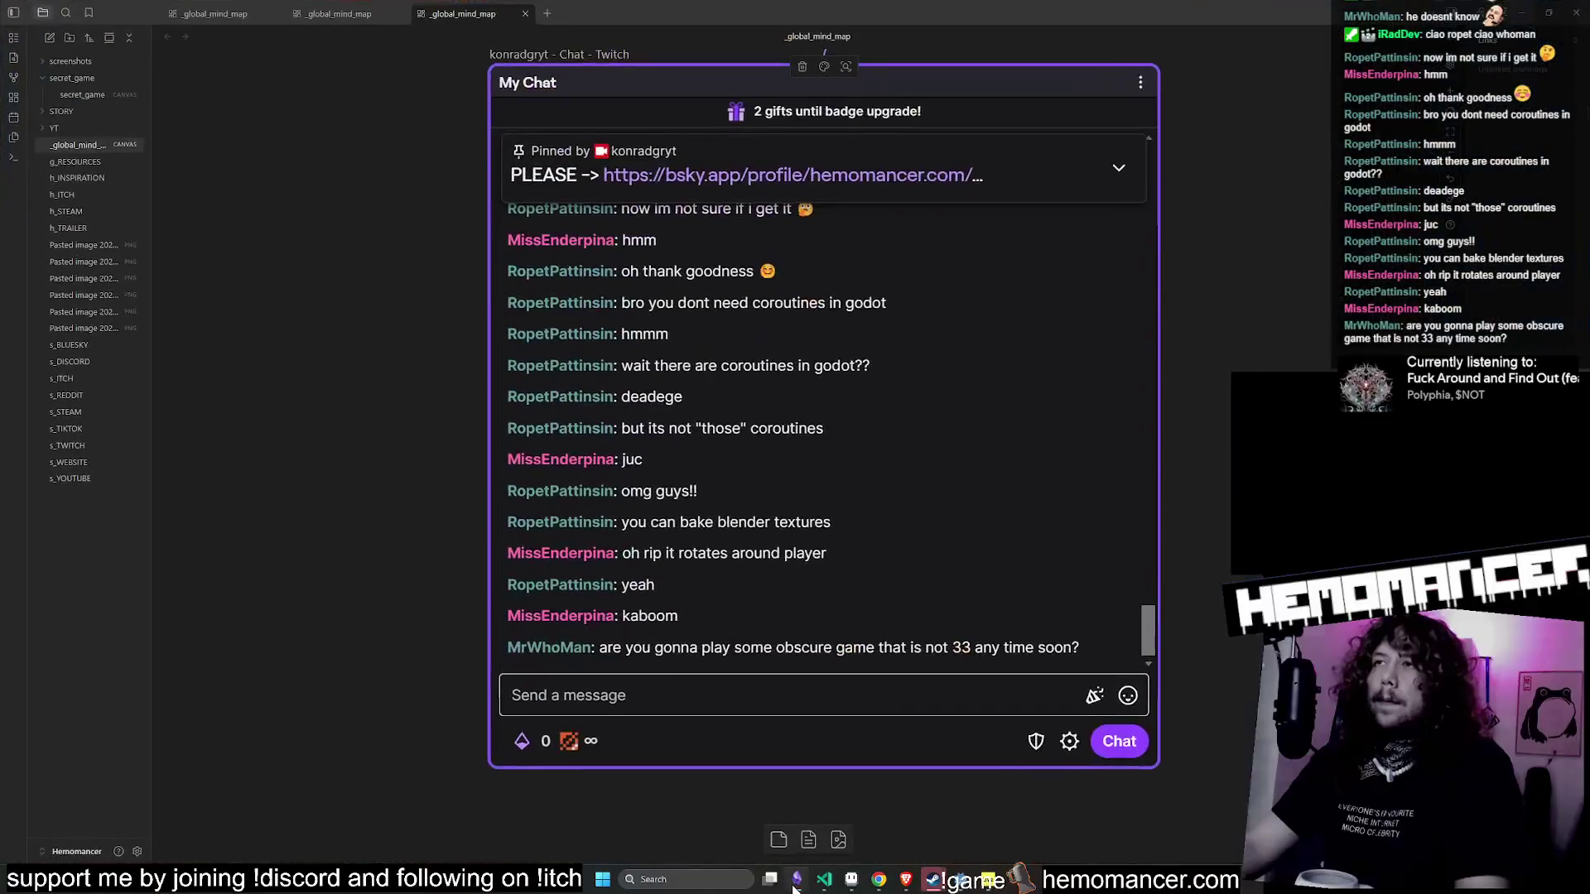
key(shift+1)
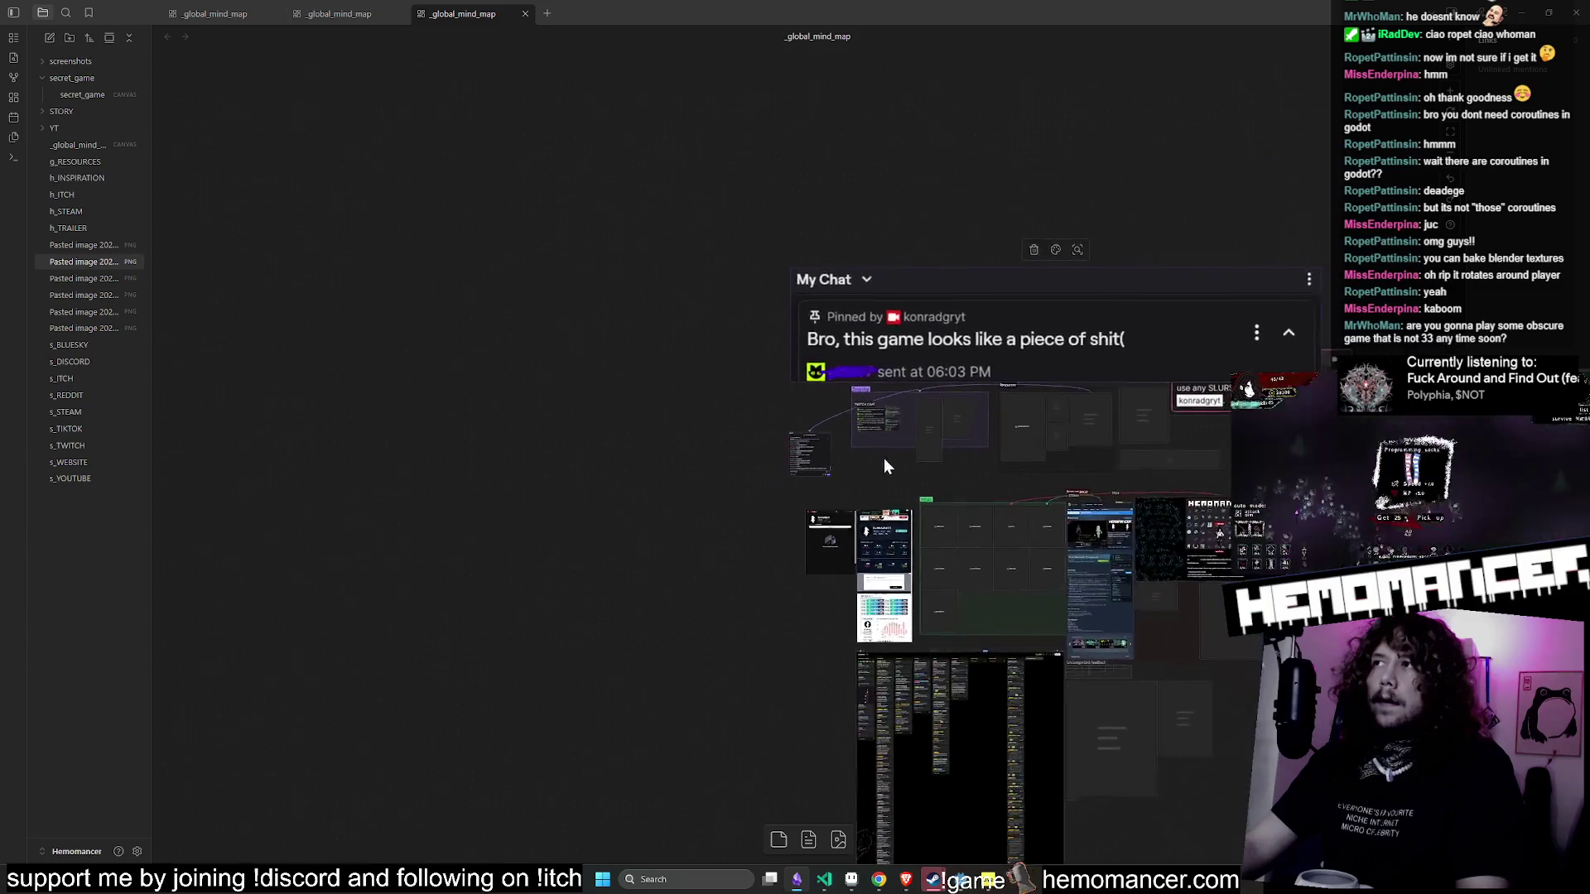
scroll(1007, 396, up, 5)
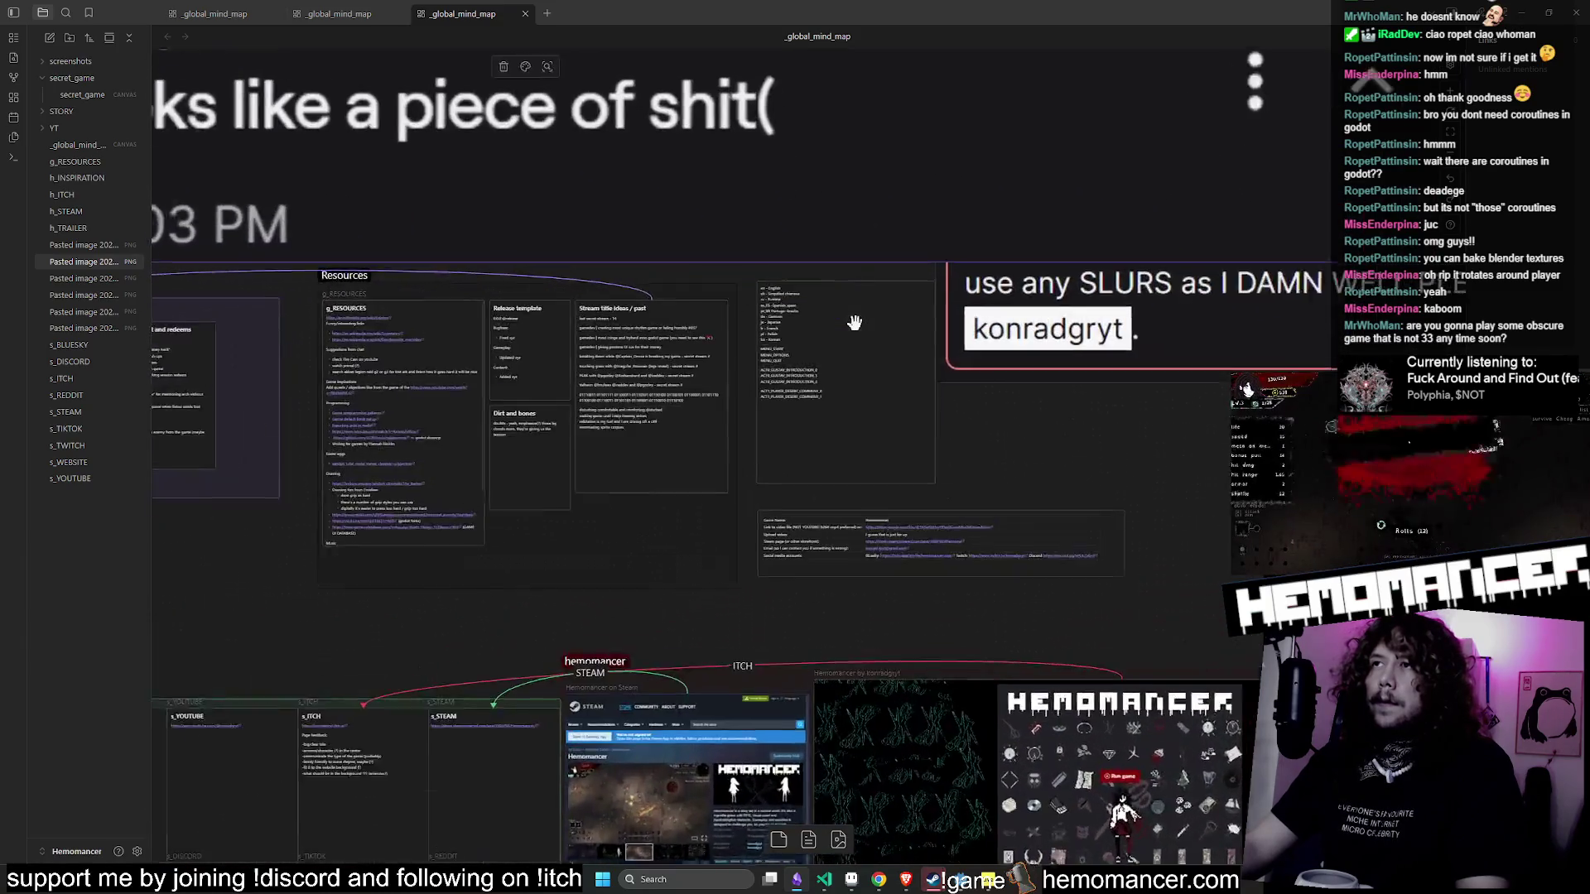
scroll(853, 322, down, 3)
scroll(868, 397, up, 4)
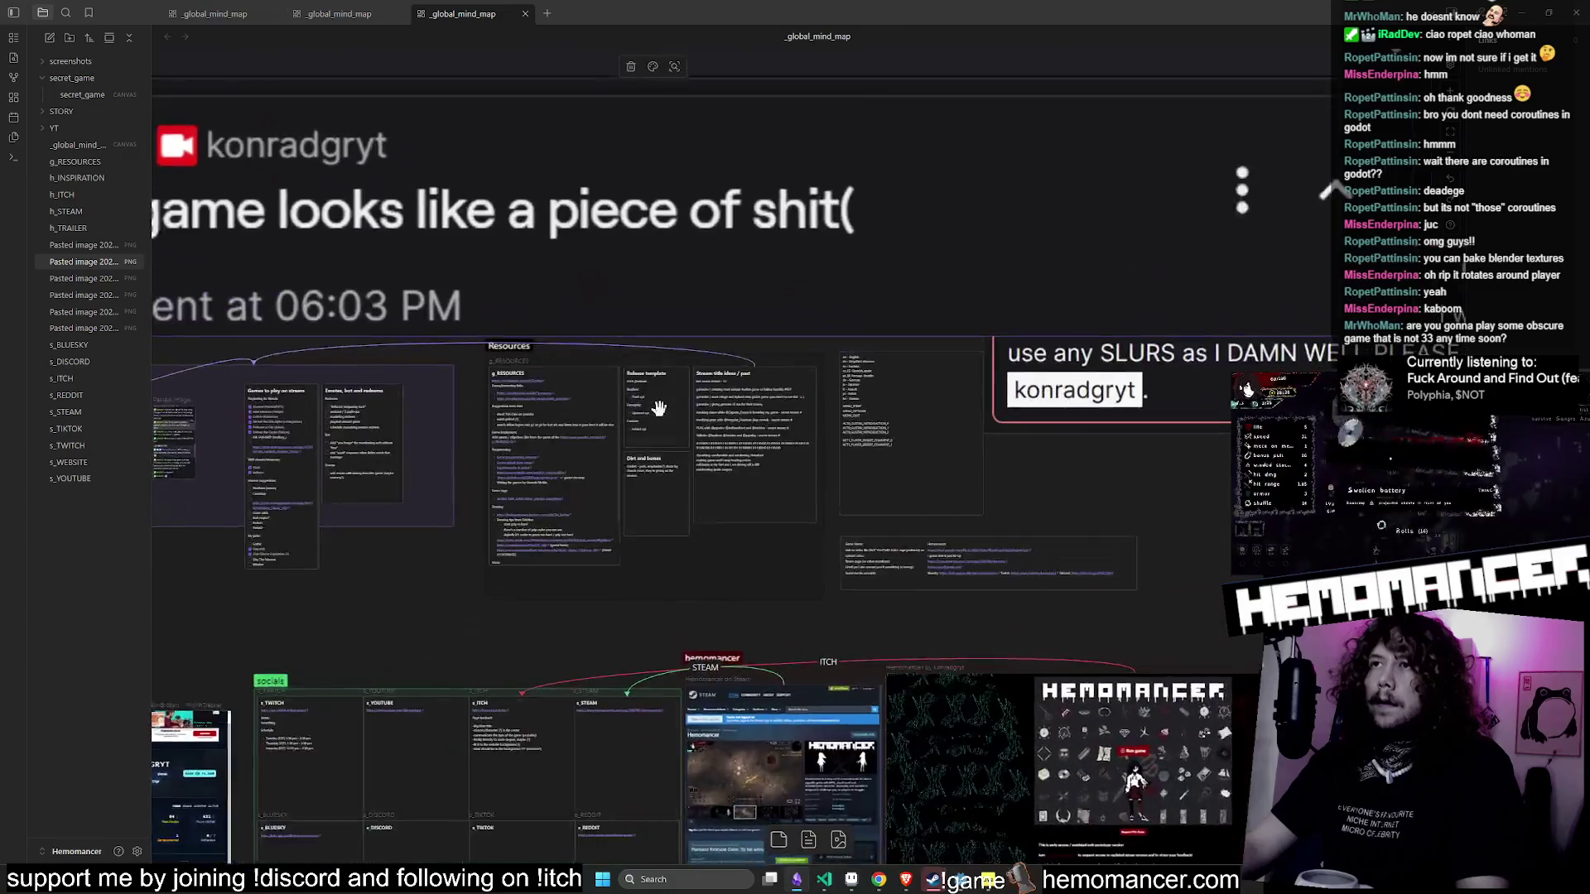
scroll(425, 563, down, 5)
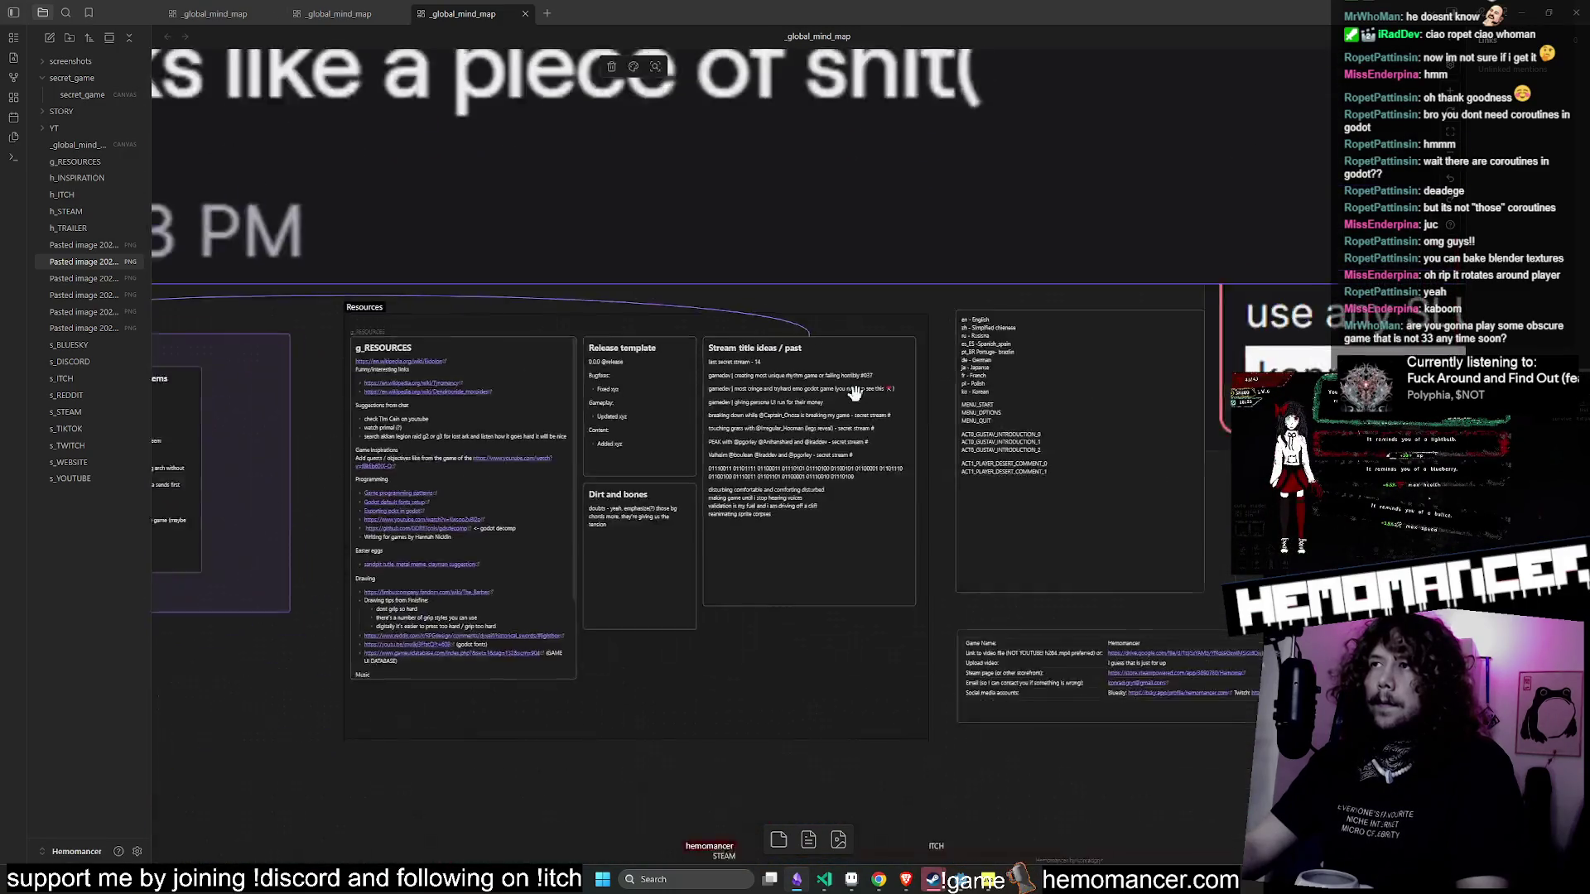
scroll(351, 568, up, 6)
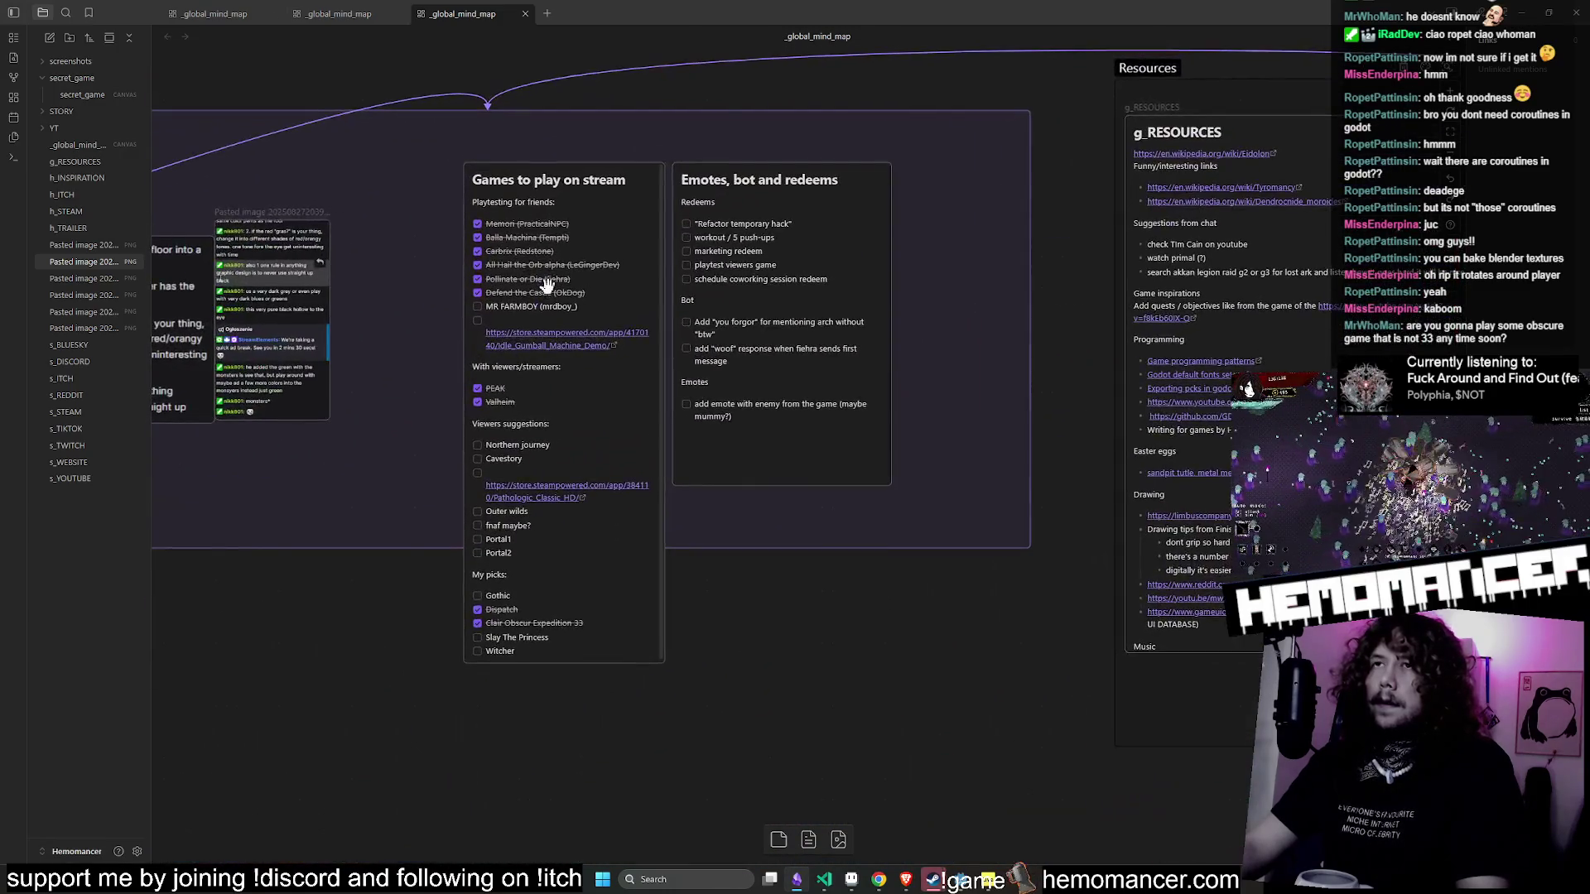
scroll(499, 414, down, 3)
scroll(462, 455, up, 3)
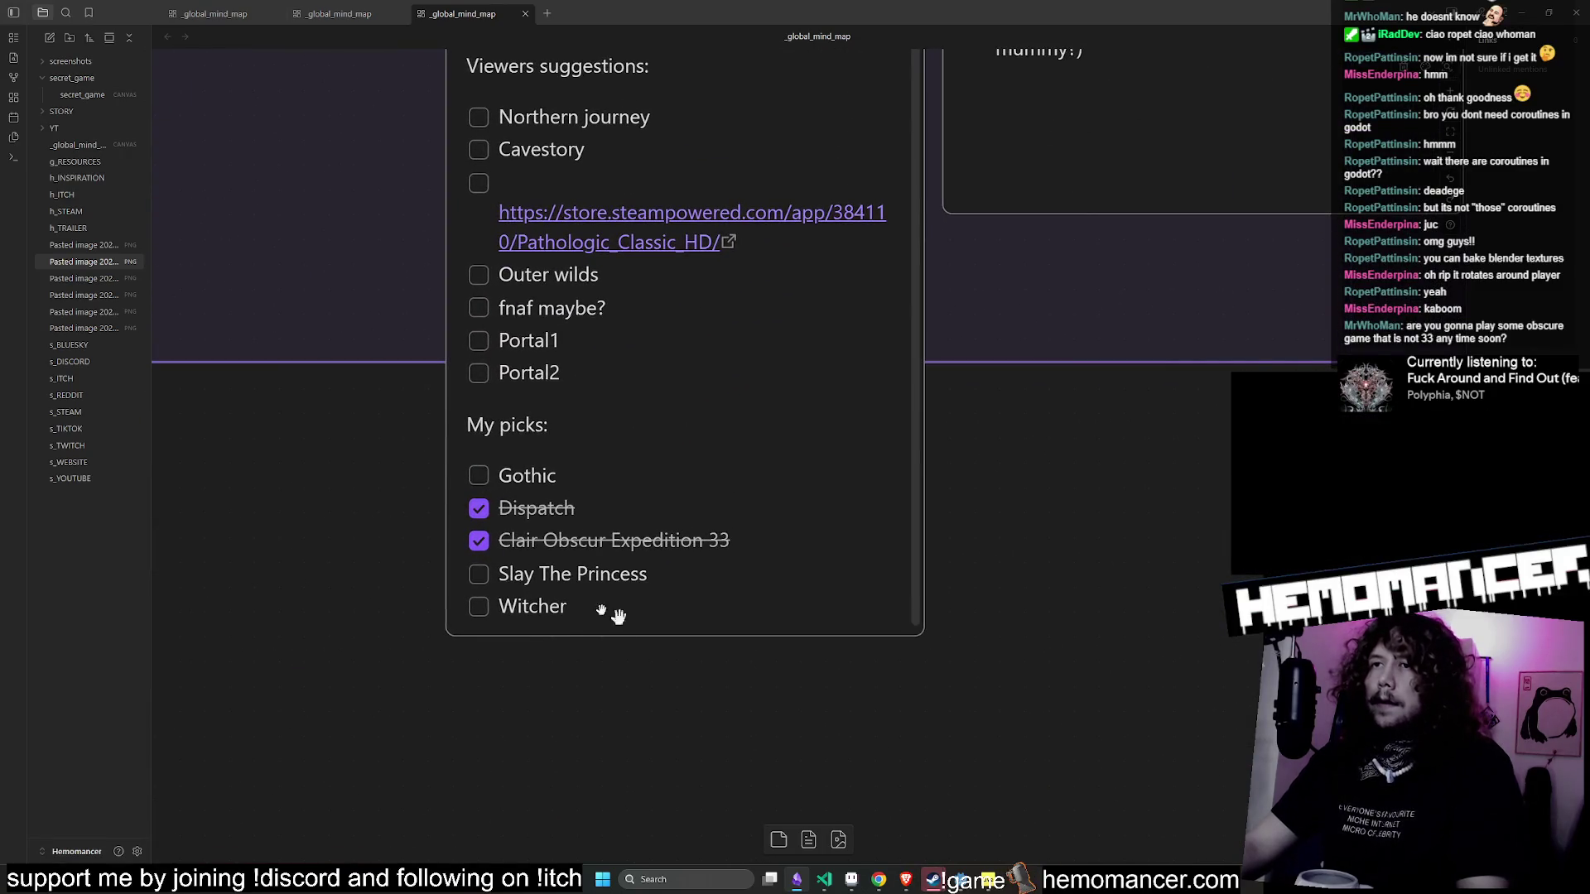
scroll(618, 616, down, 6)
scroll(630, 595, up, 3)
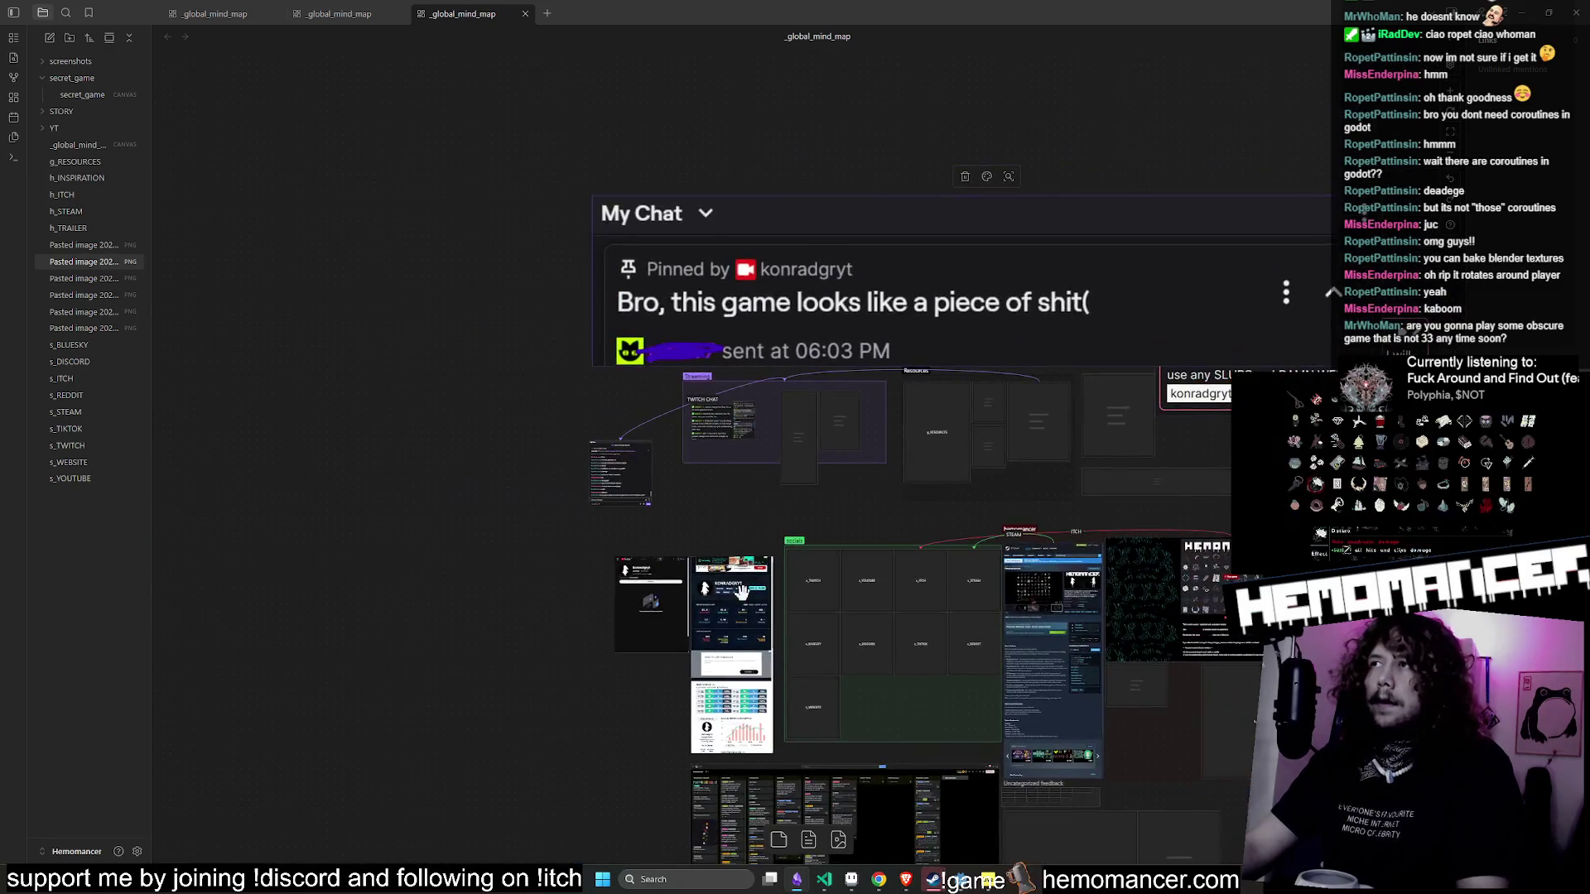
scroll(741, 589, down, 5)
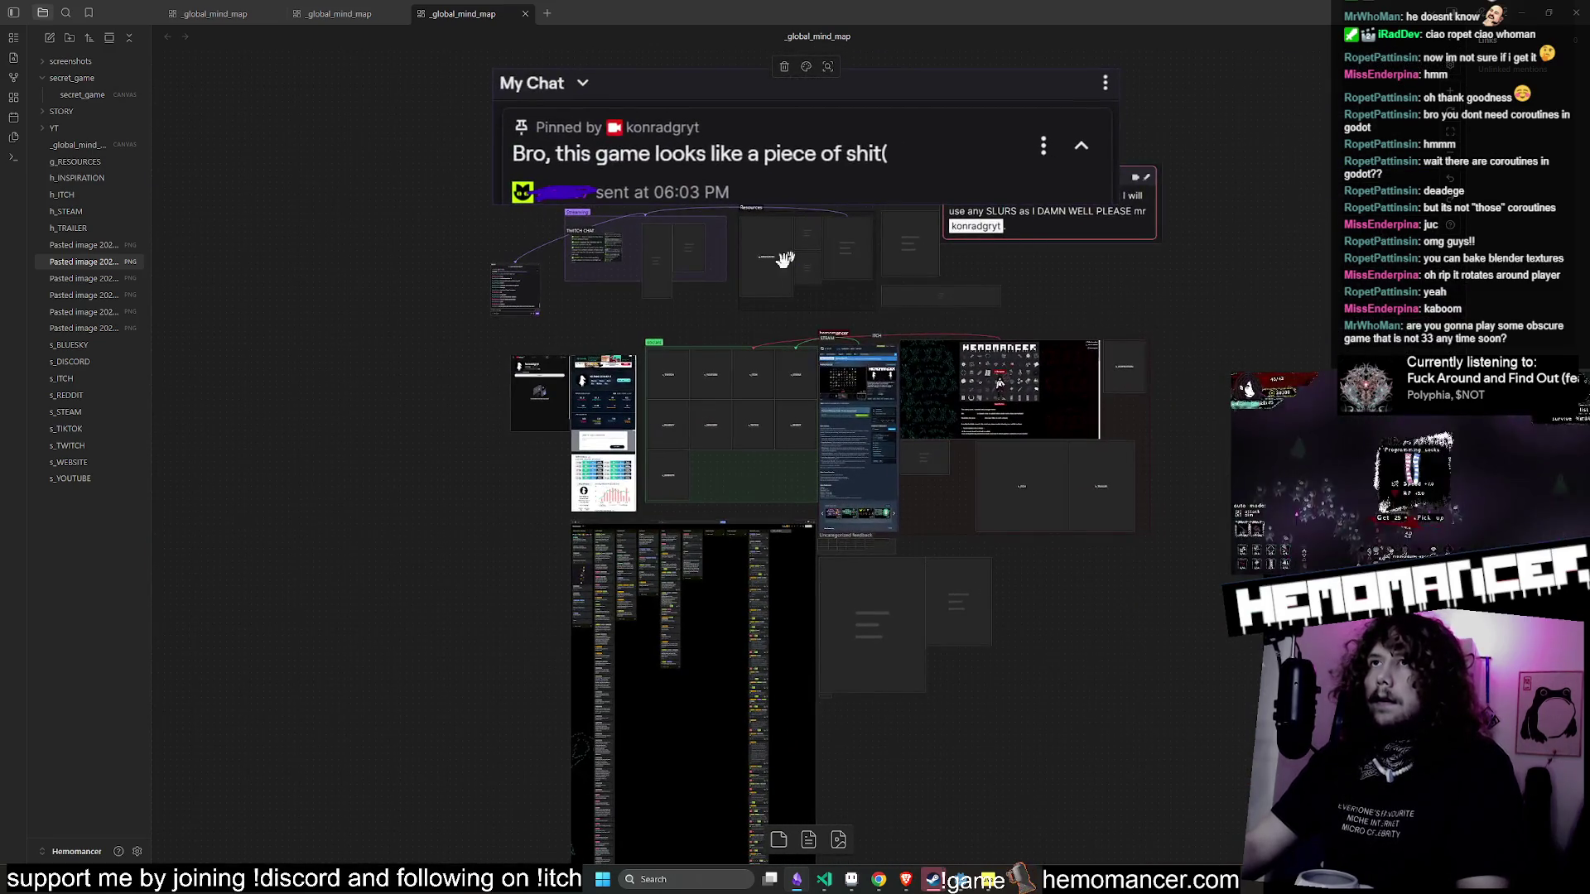
scroll(778, 281, up, 3)
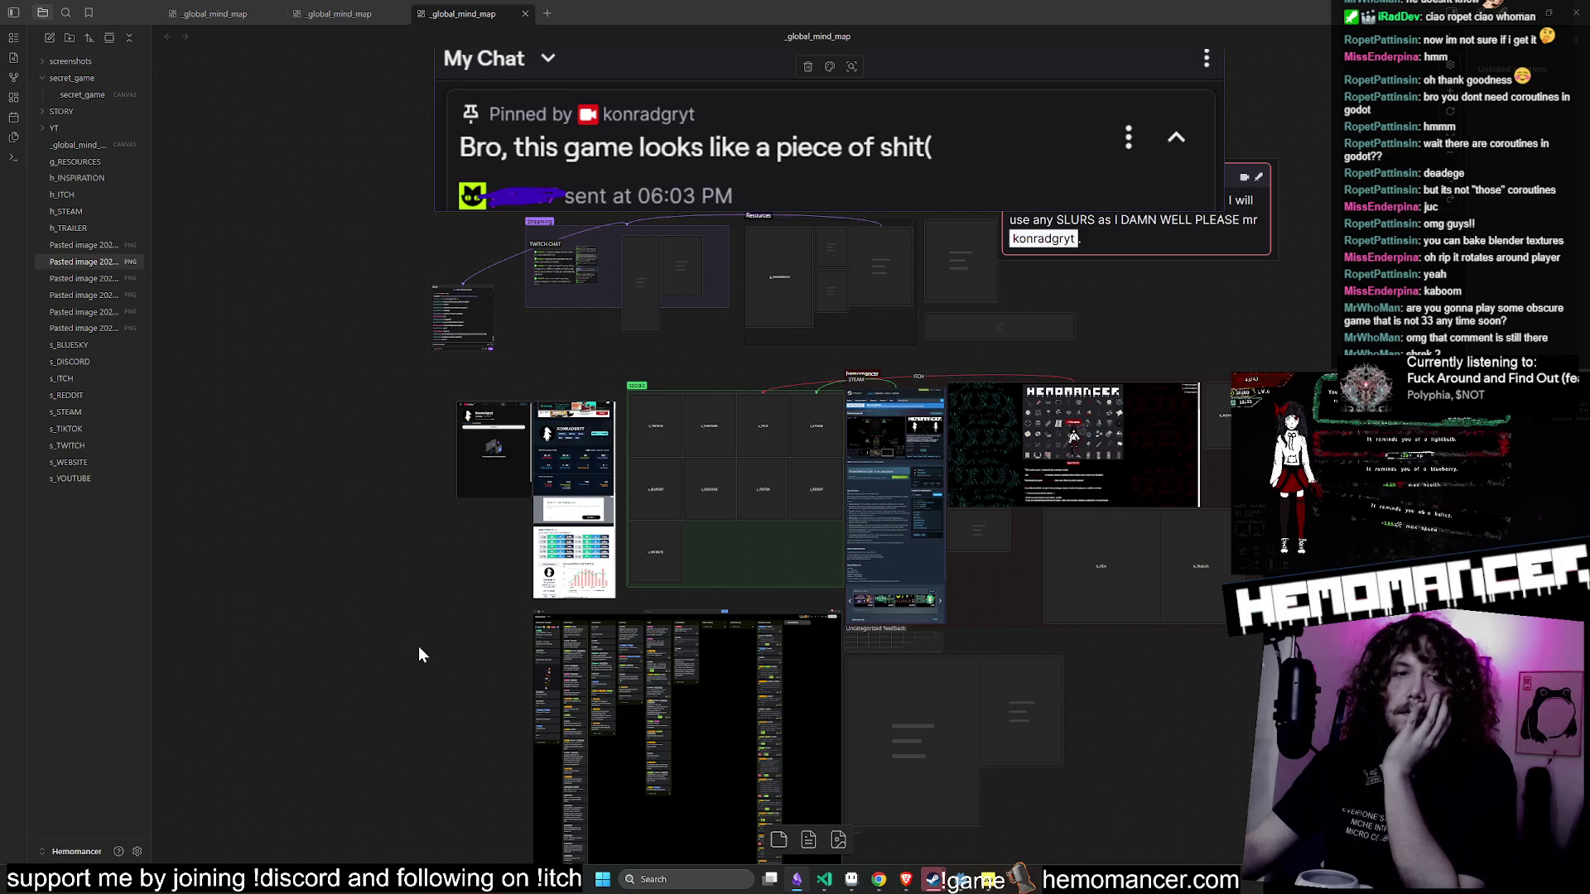
scroll(695, 240, up, 3)
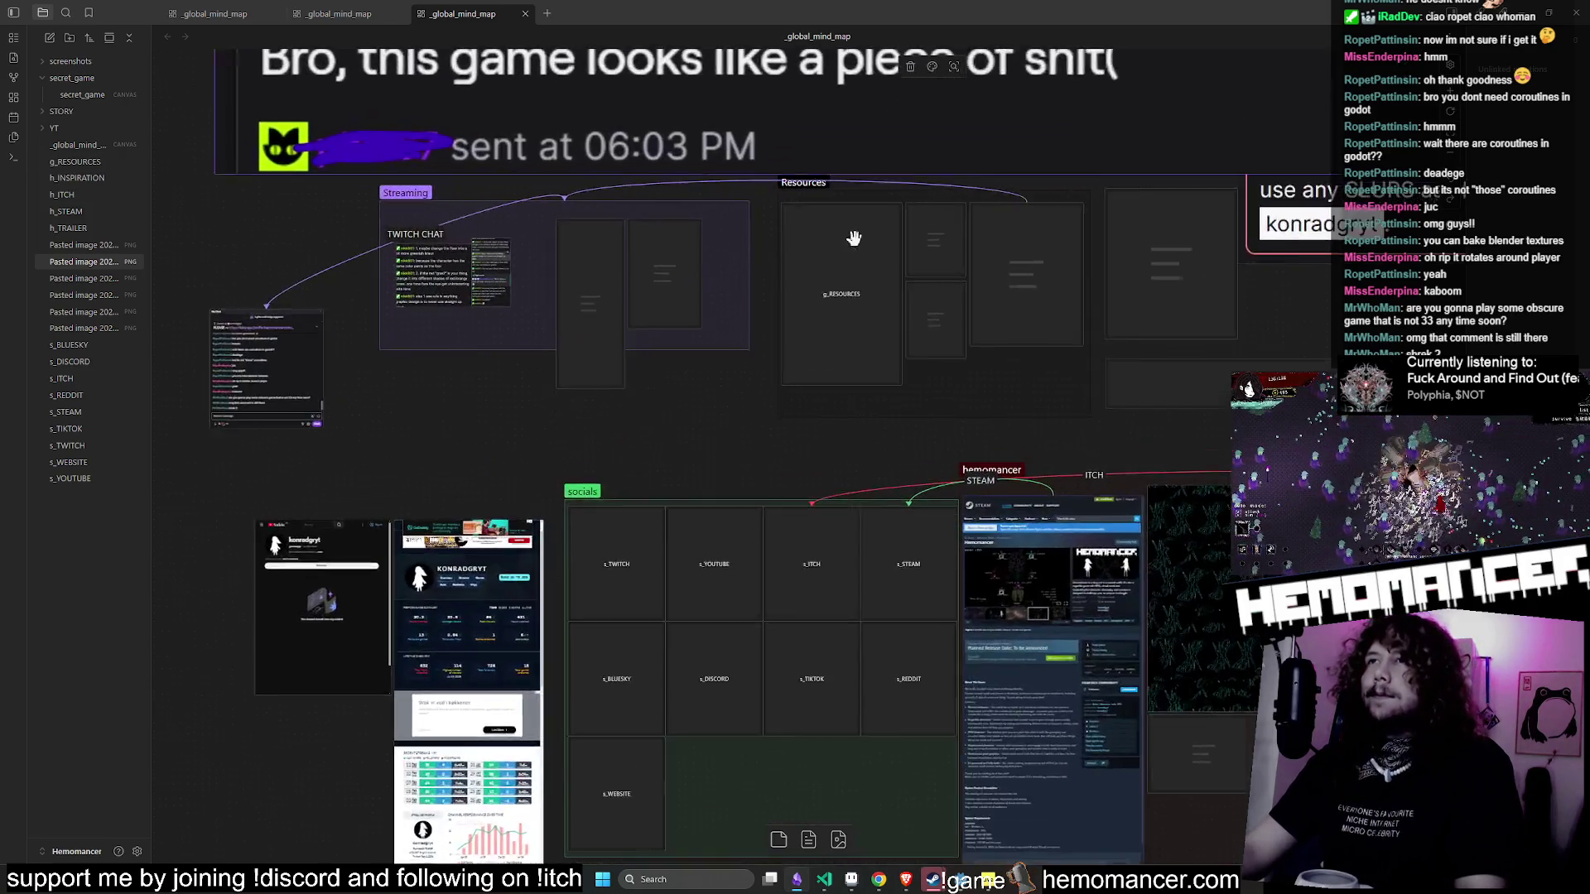
scroll(538, 306, up, 5)
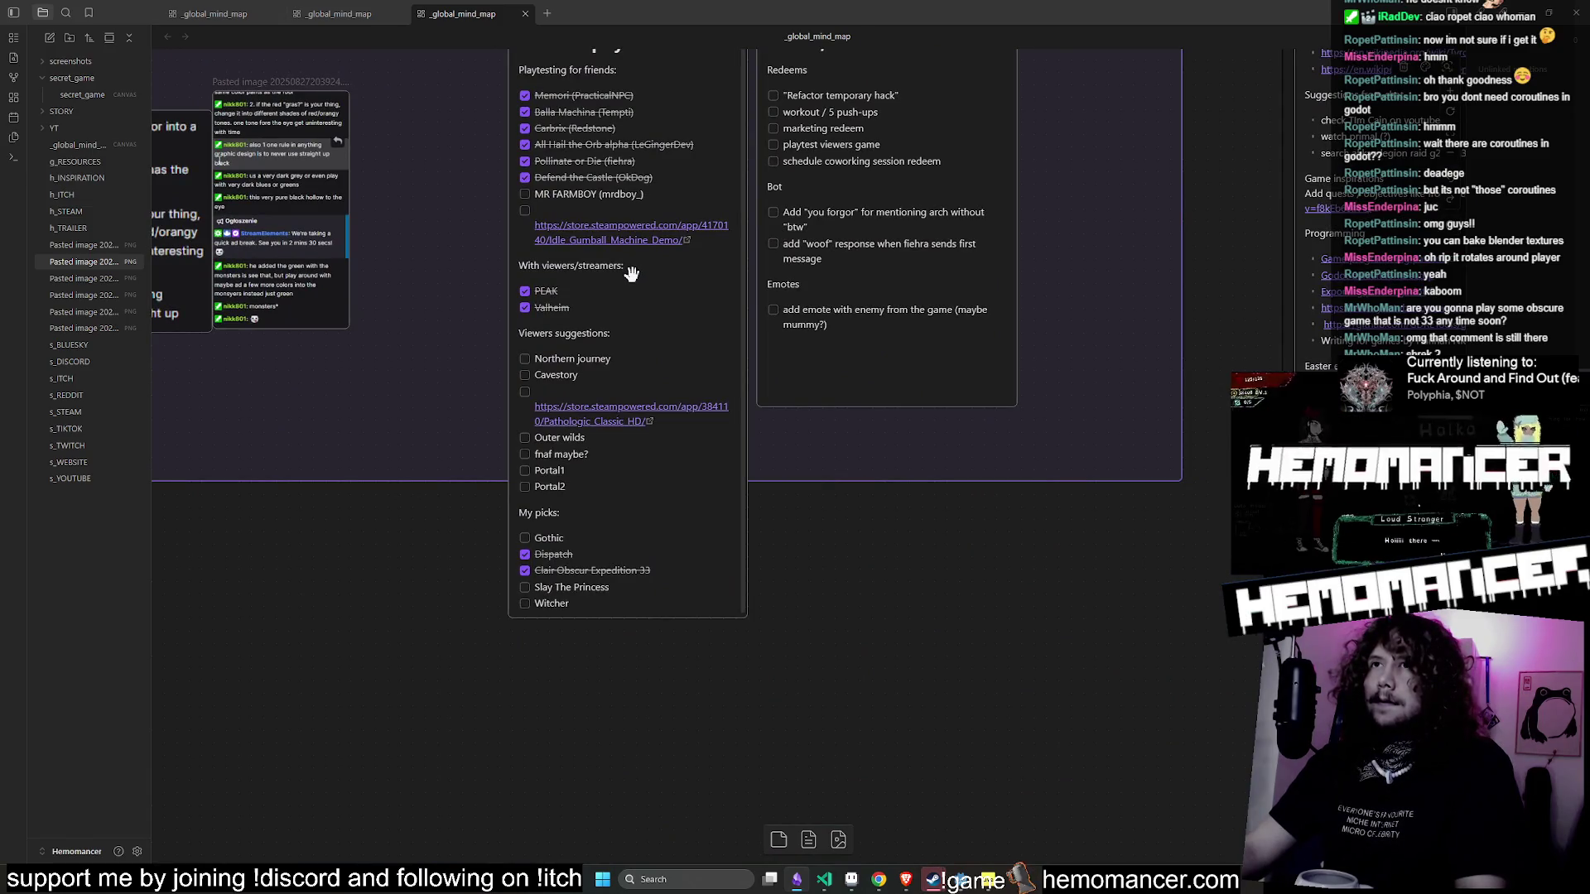
scroll(631, 273, down, 5)
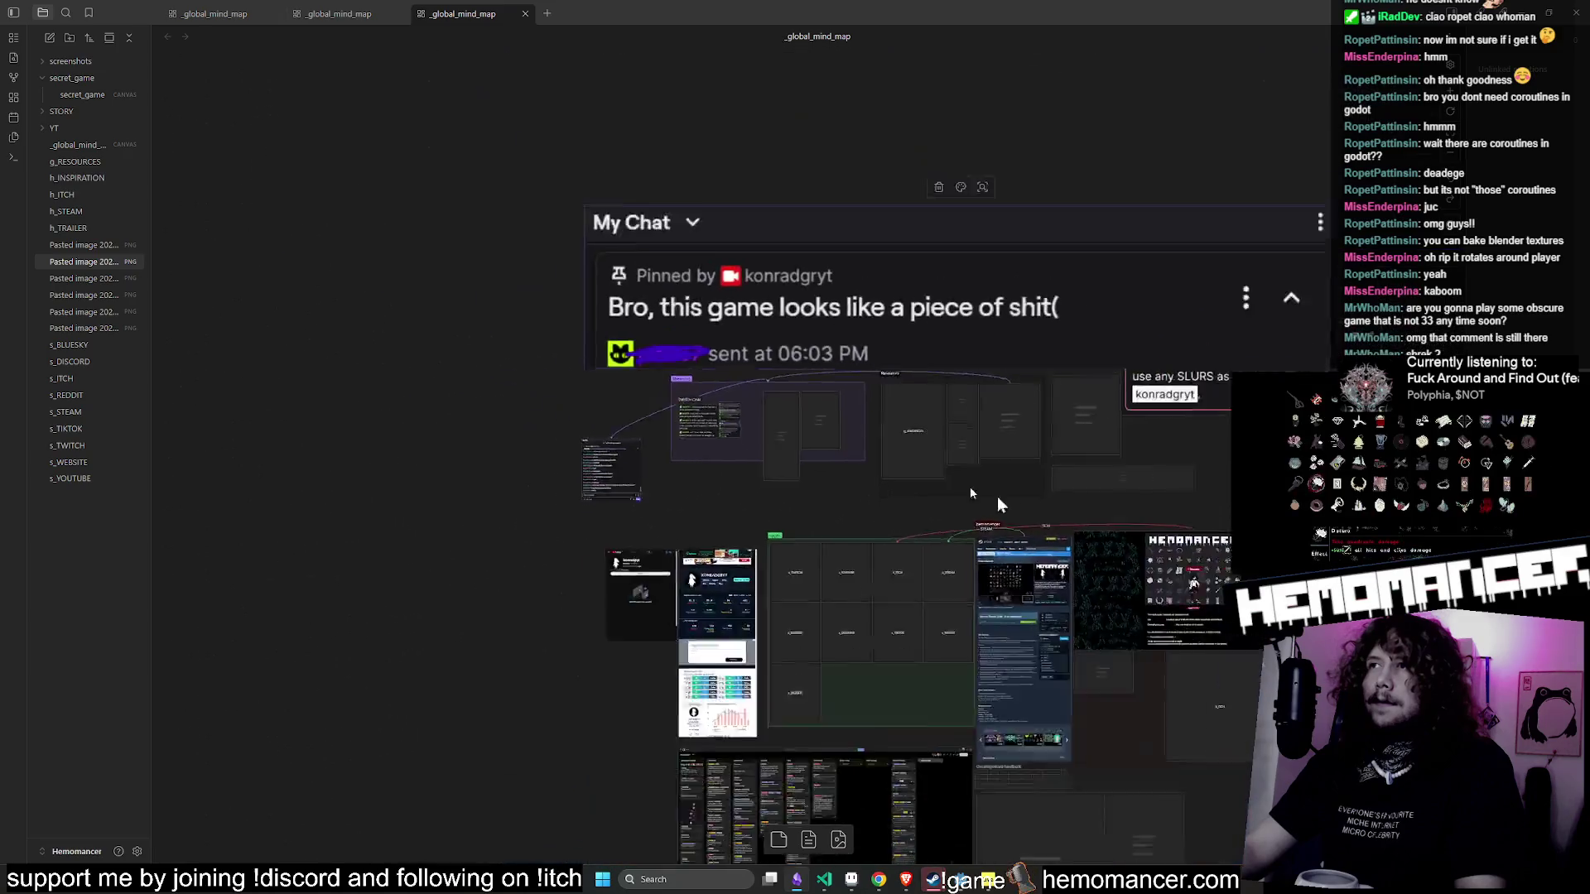
scroll(997, 495, up, 3)
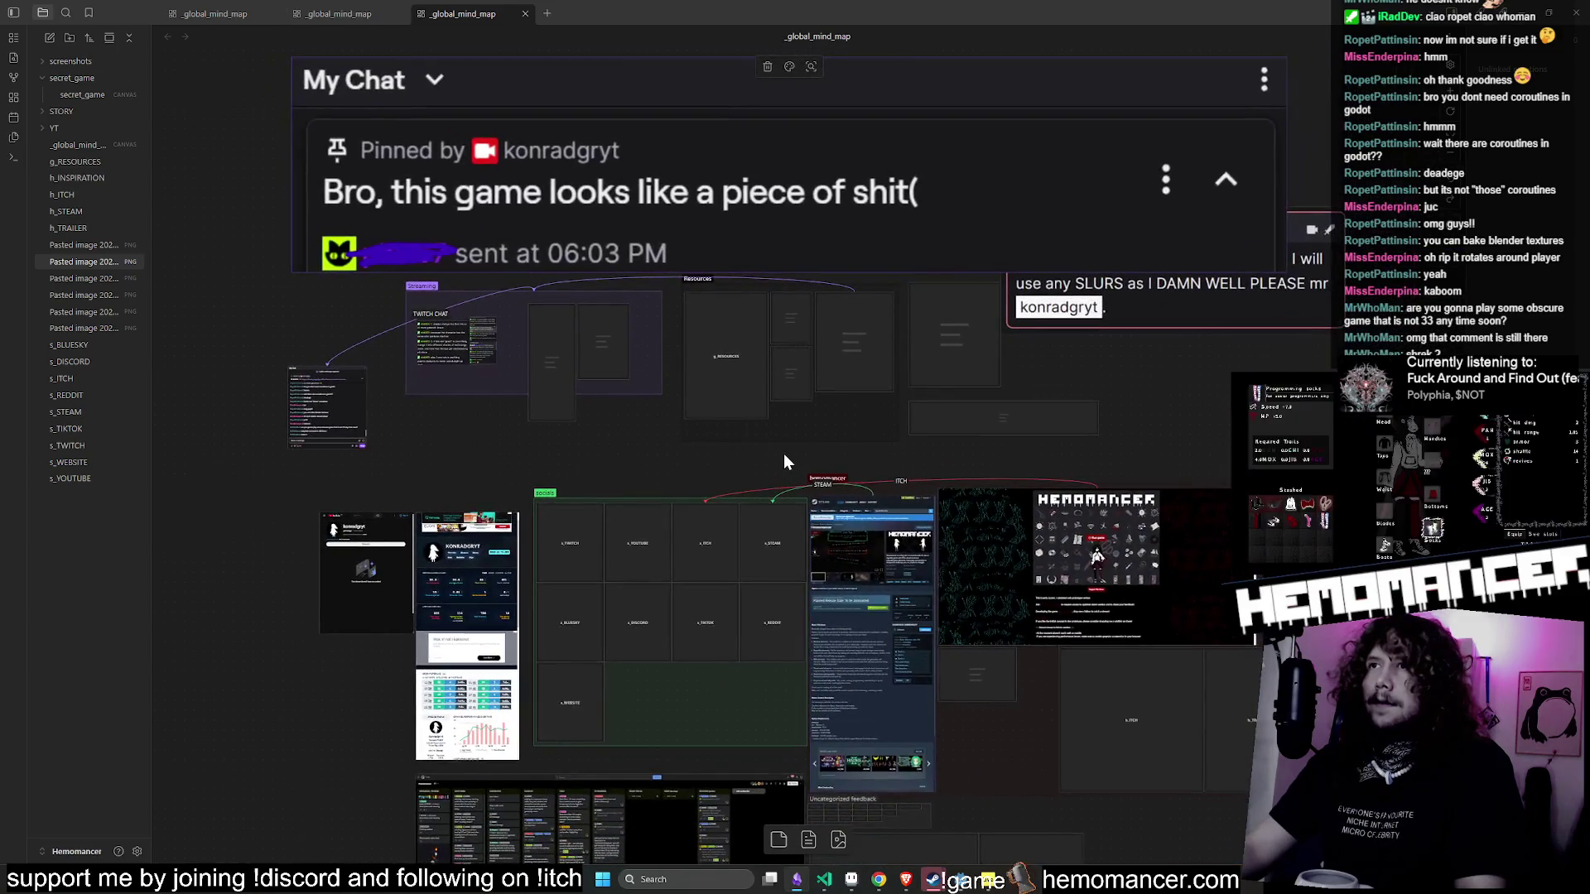
scroll(785, 332, up, 2)
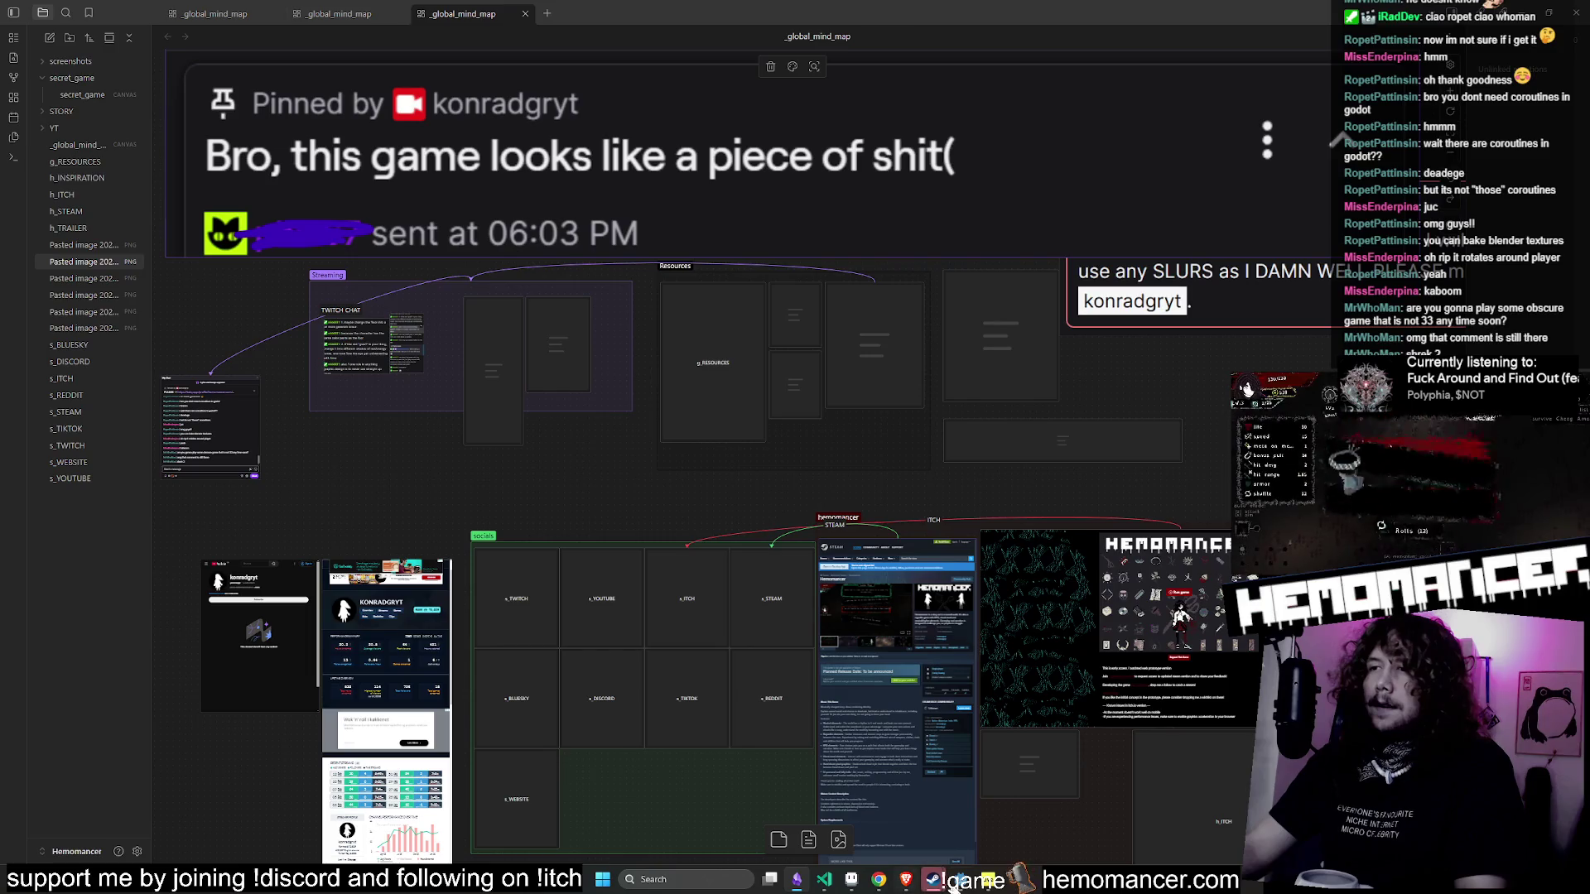
- Minimize Godot and pan the mind map over to the Streaming group's Games to play on stream card
click(954, 884)
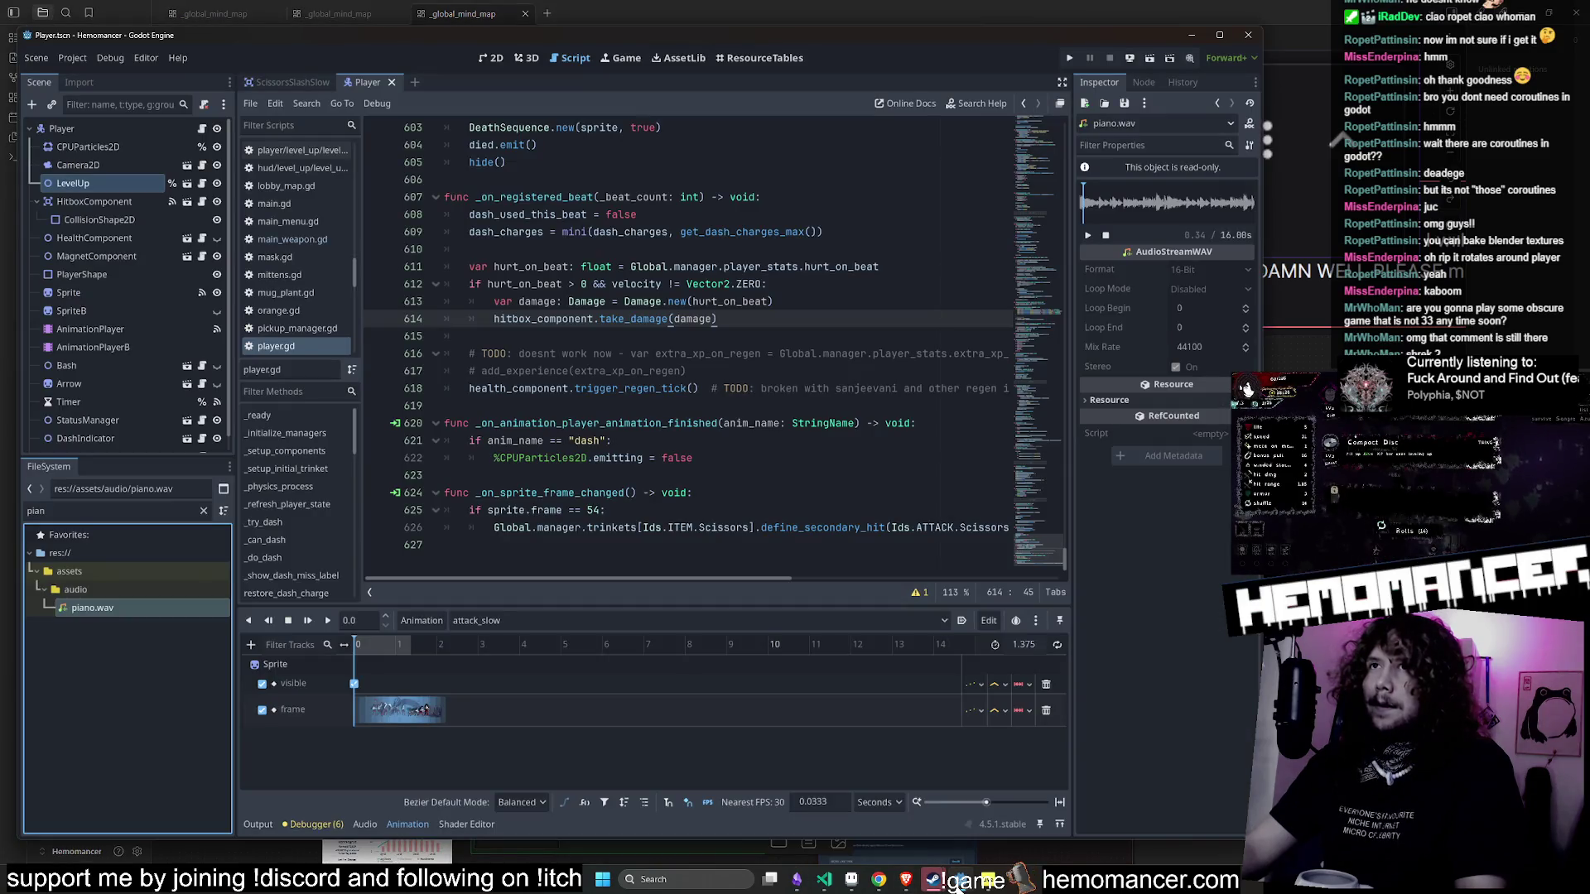
click(956, 886)
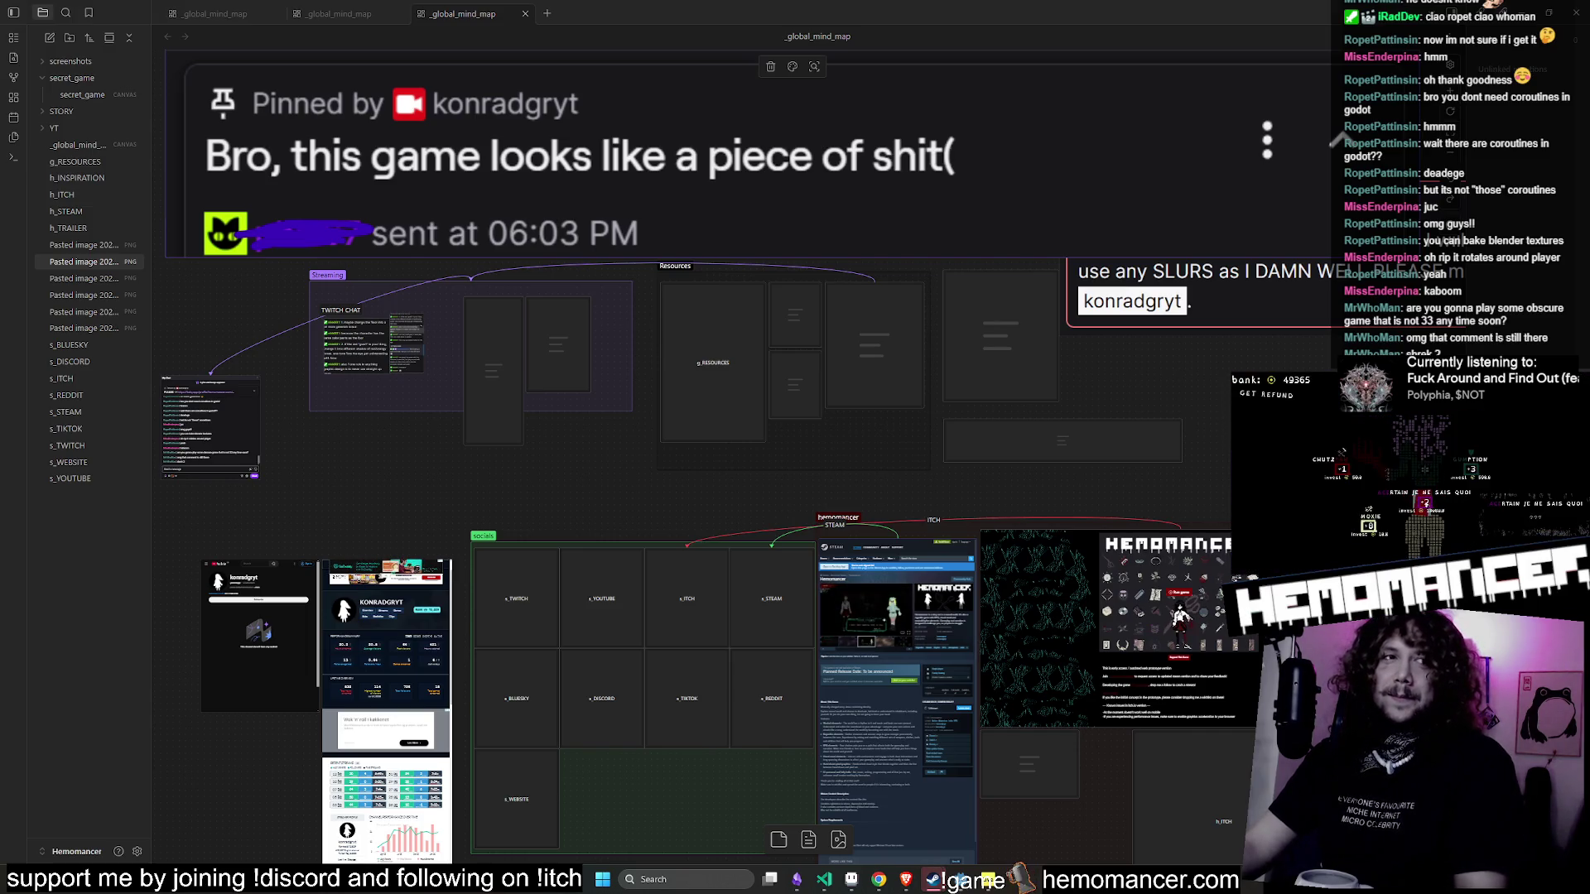
scroll(933, 540, down, 3)
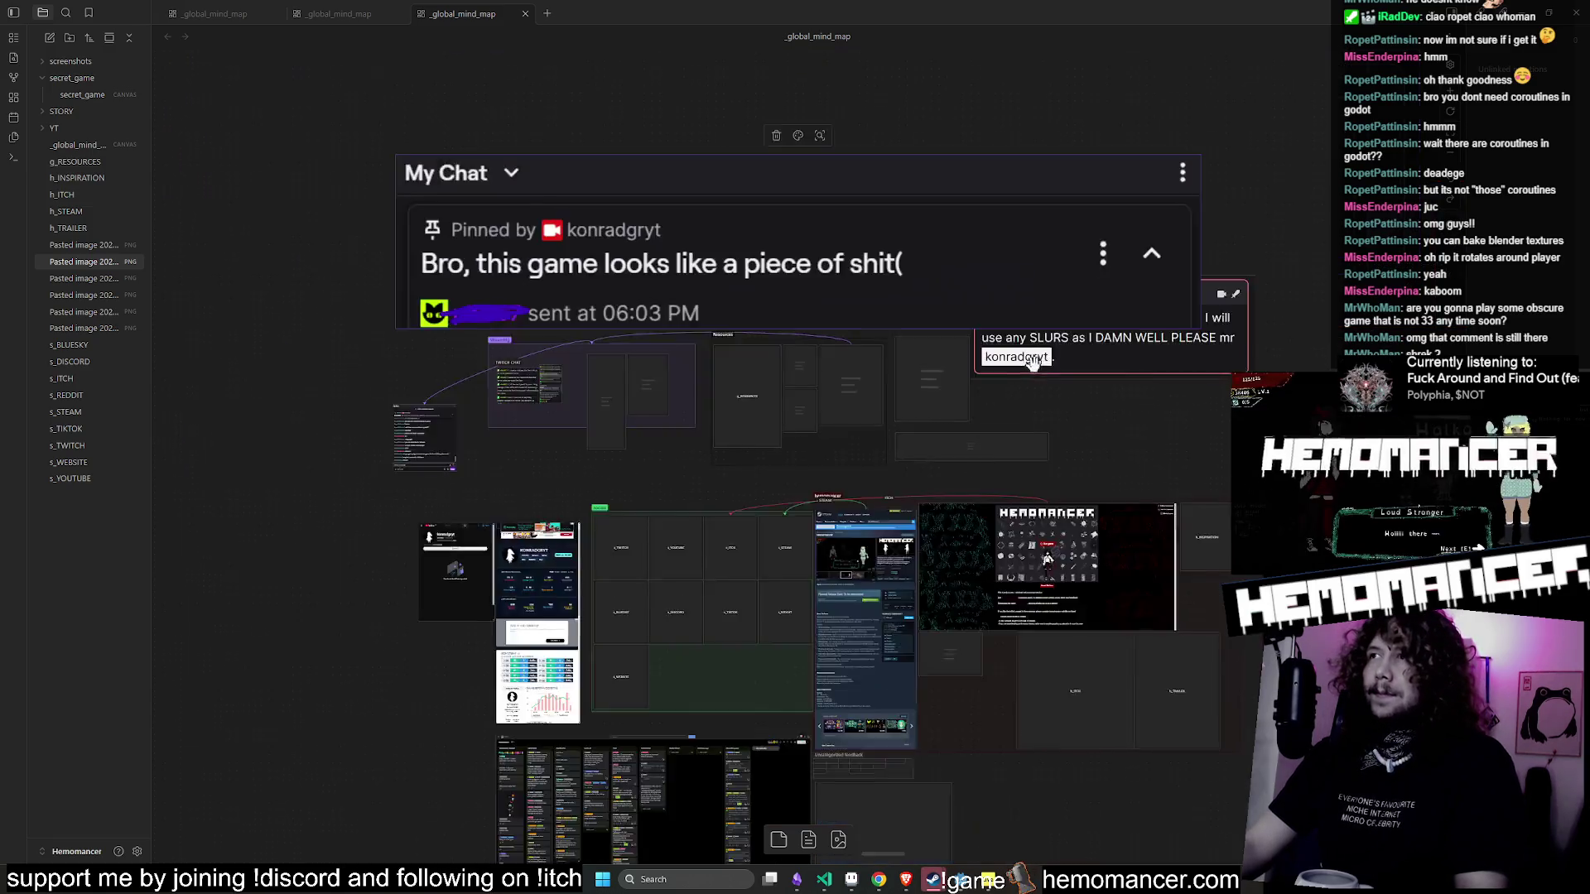
scroll(855, 559, up, 2)
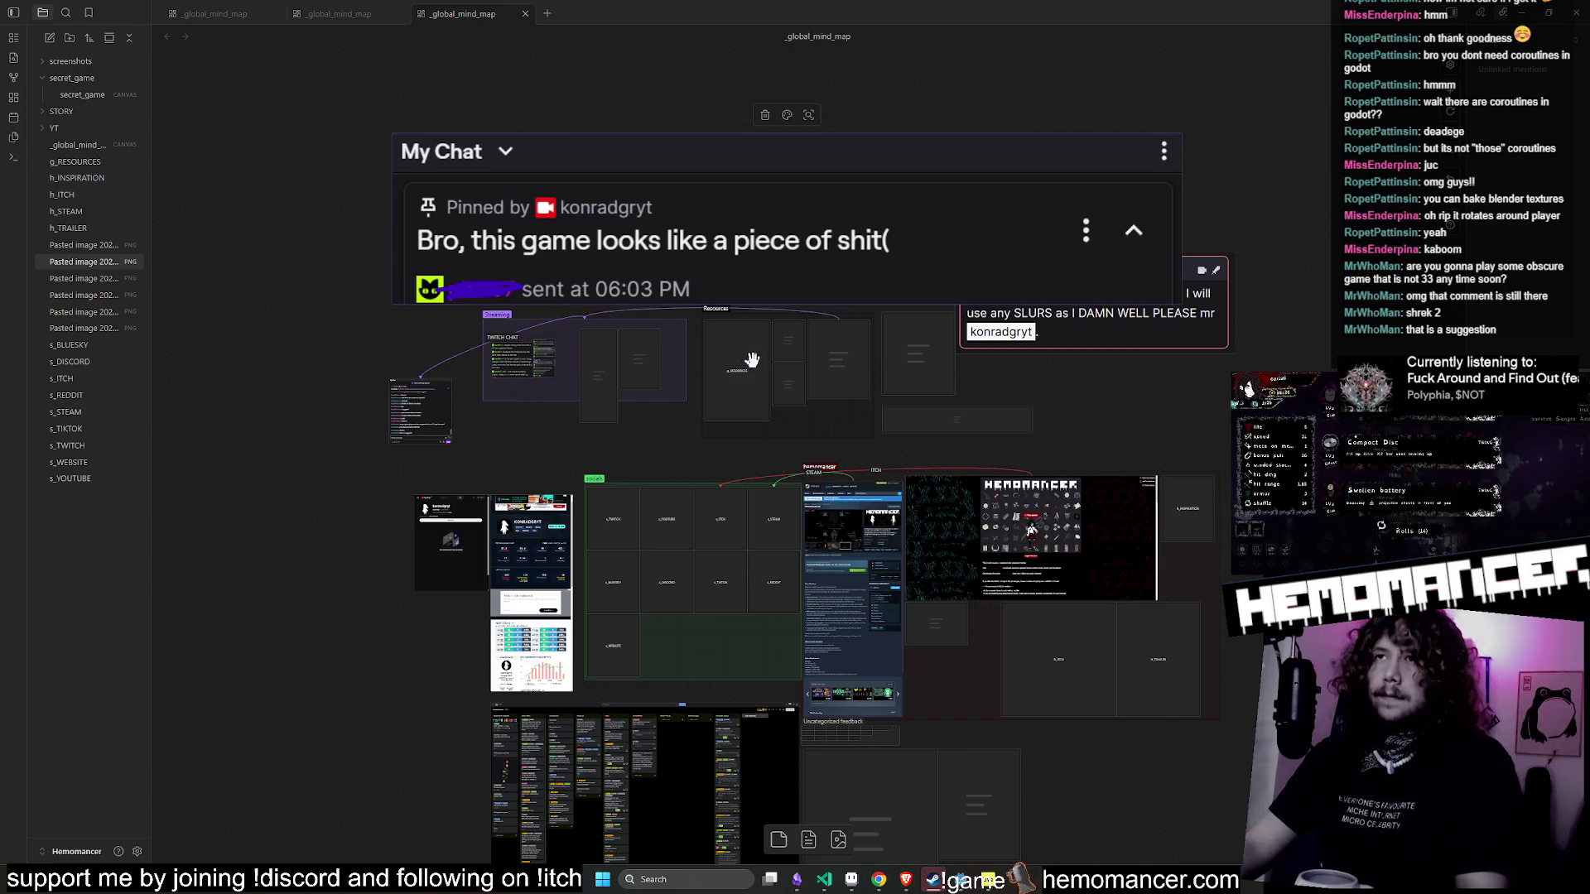
scroll(751, 359, up, 10)
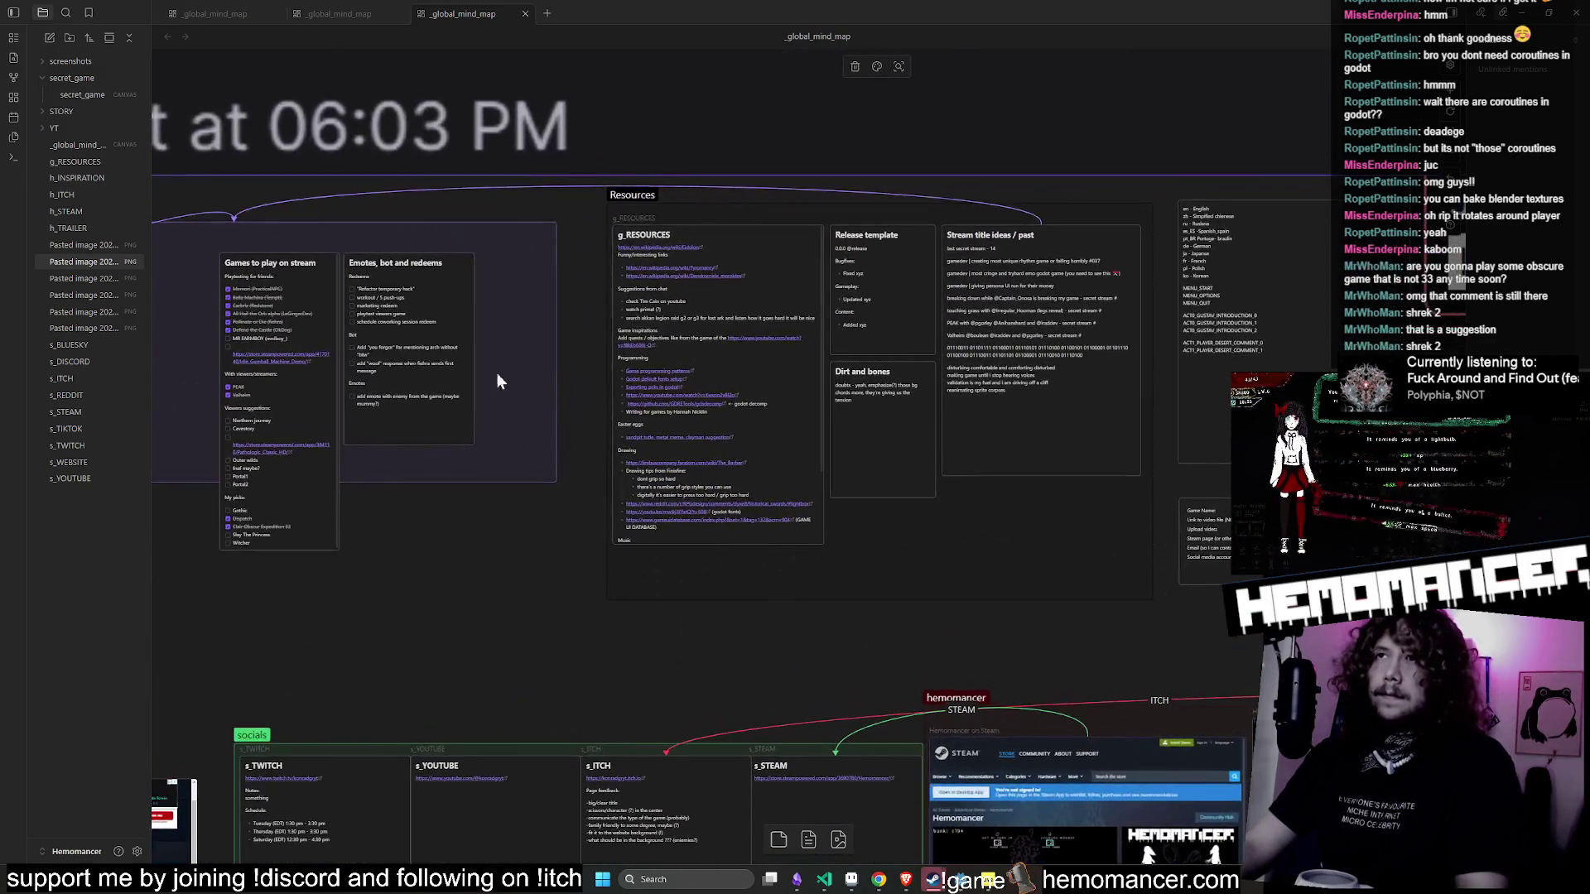
scroll(497, 381, up, 3)
mouse_move(241, 326)
mouse_down()
mouse_move(527, 405)
mouse_move(824, 659)
mouse_up()
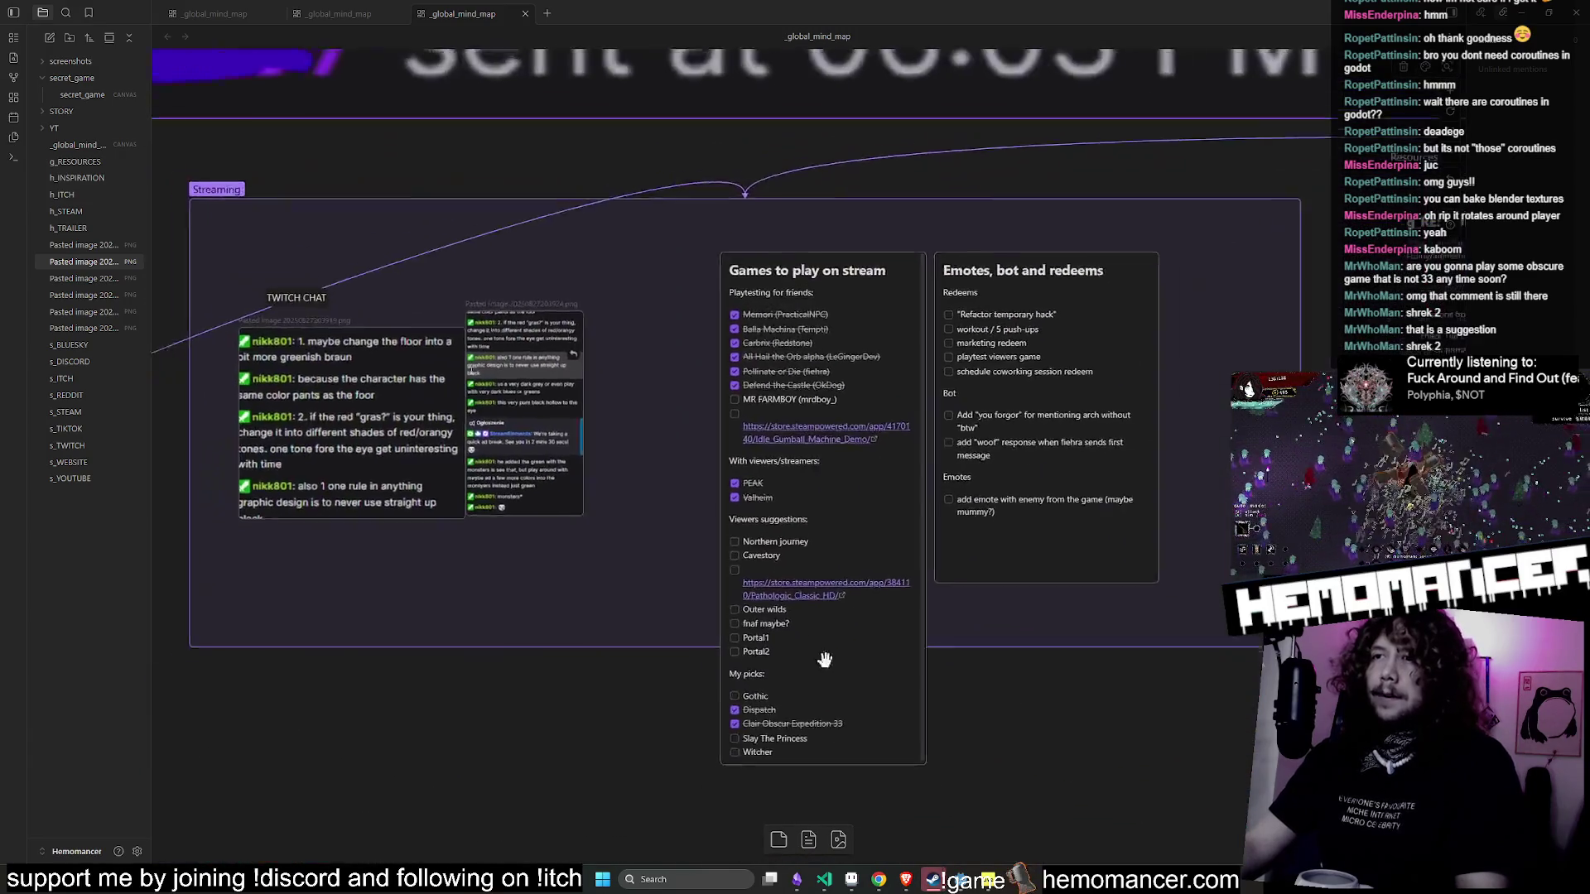
scroll(825, 659, up, 3)
scroll(818, 368, down, 2)
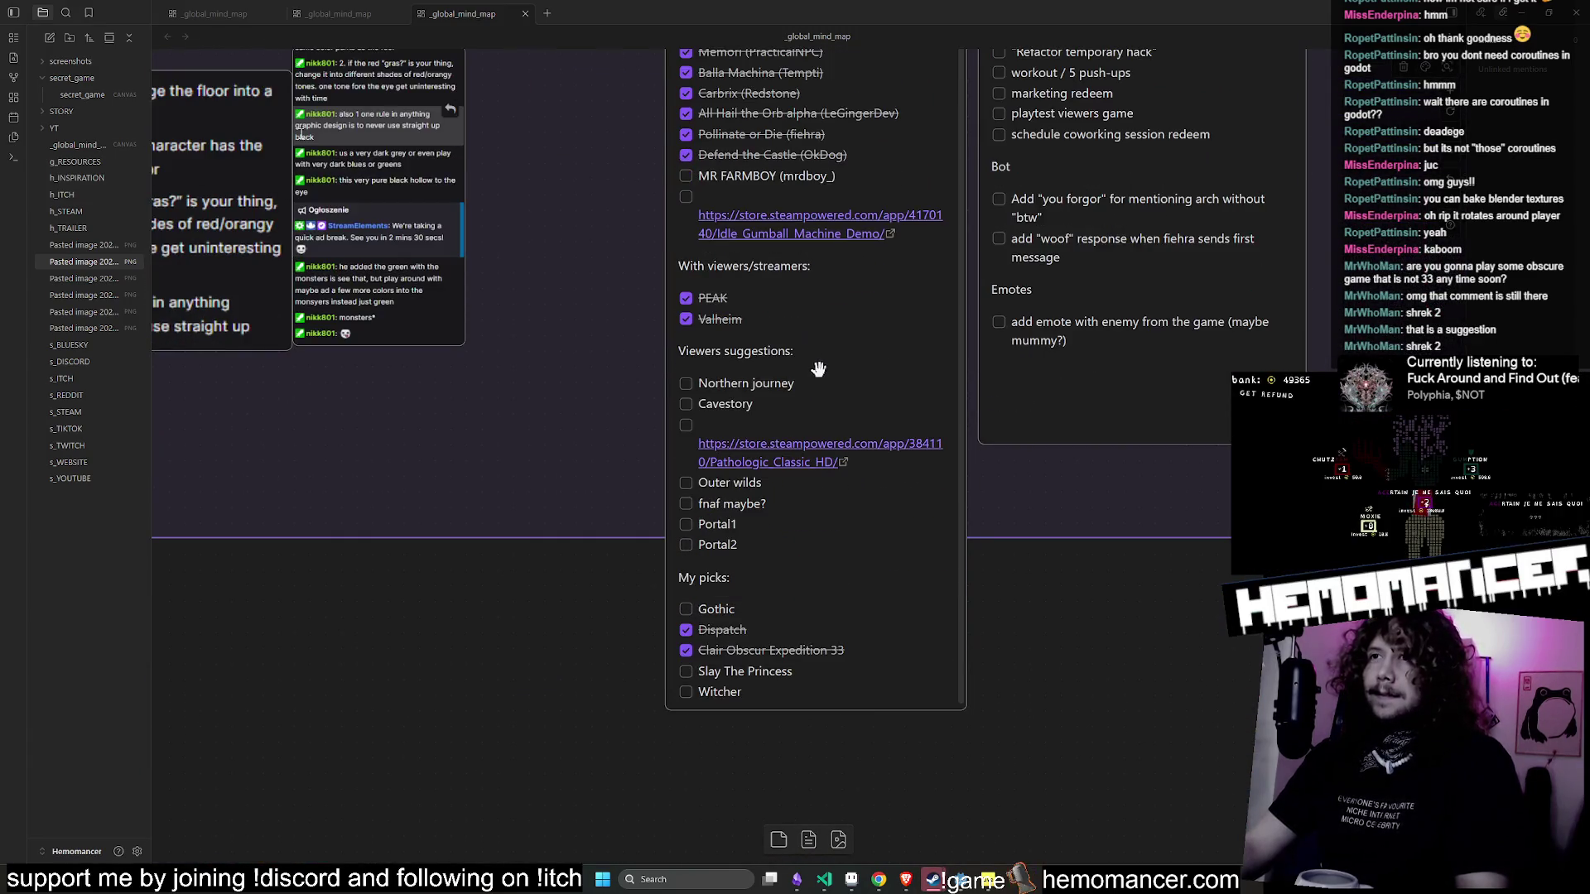
scroll(875, 379, up, 2)
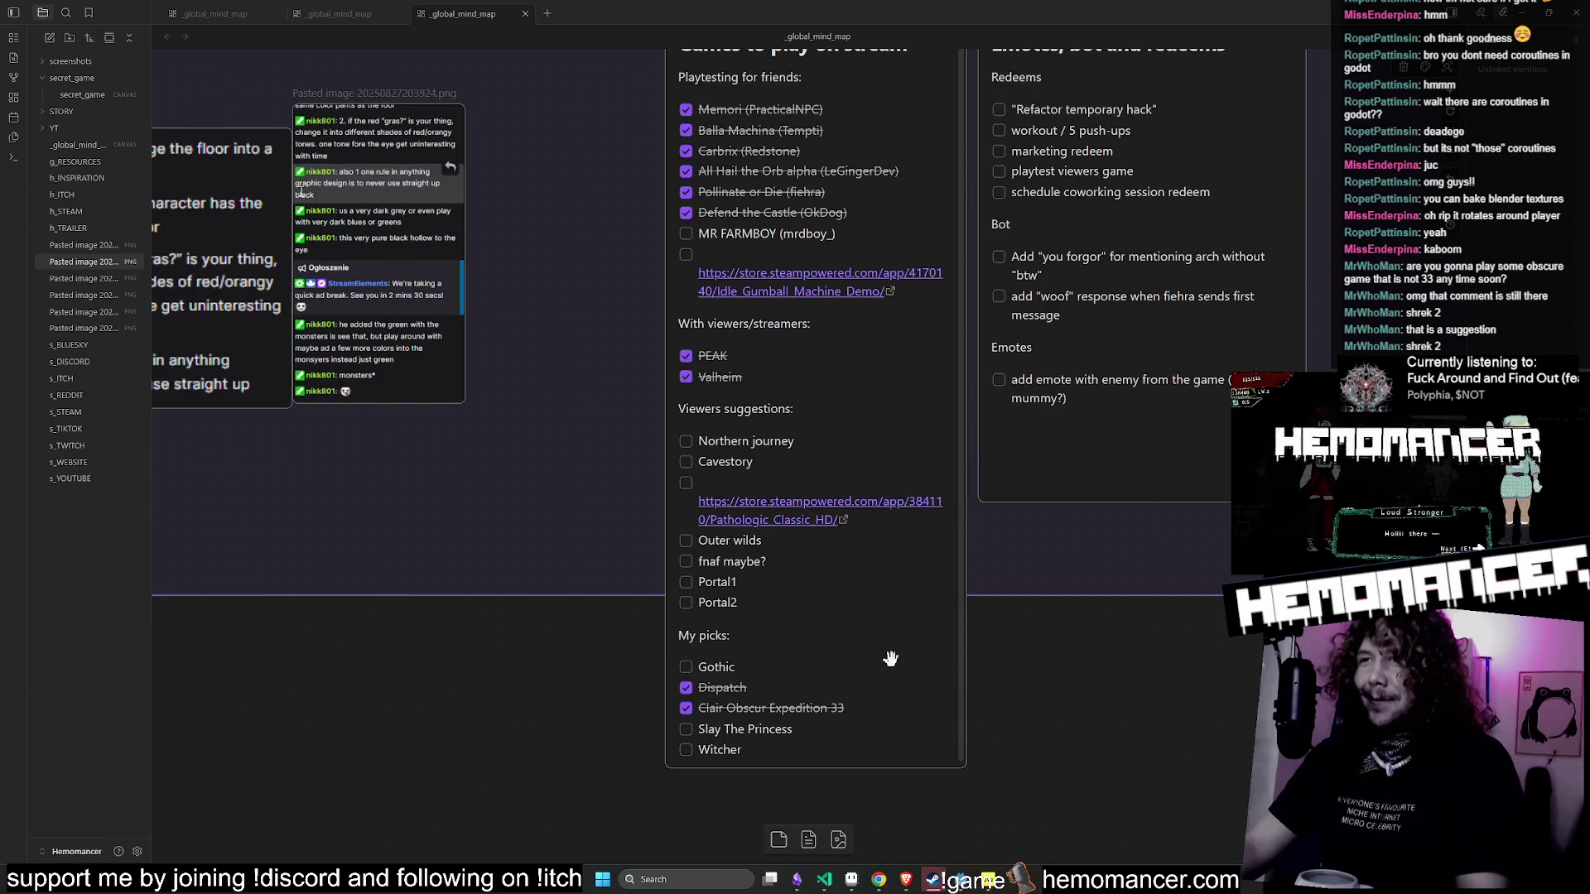
- Add a new checklist item for Shrek2 below Portal2 in the Games to play on stream card
double_click(763, 617)
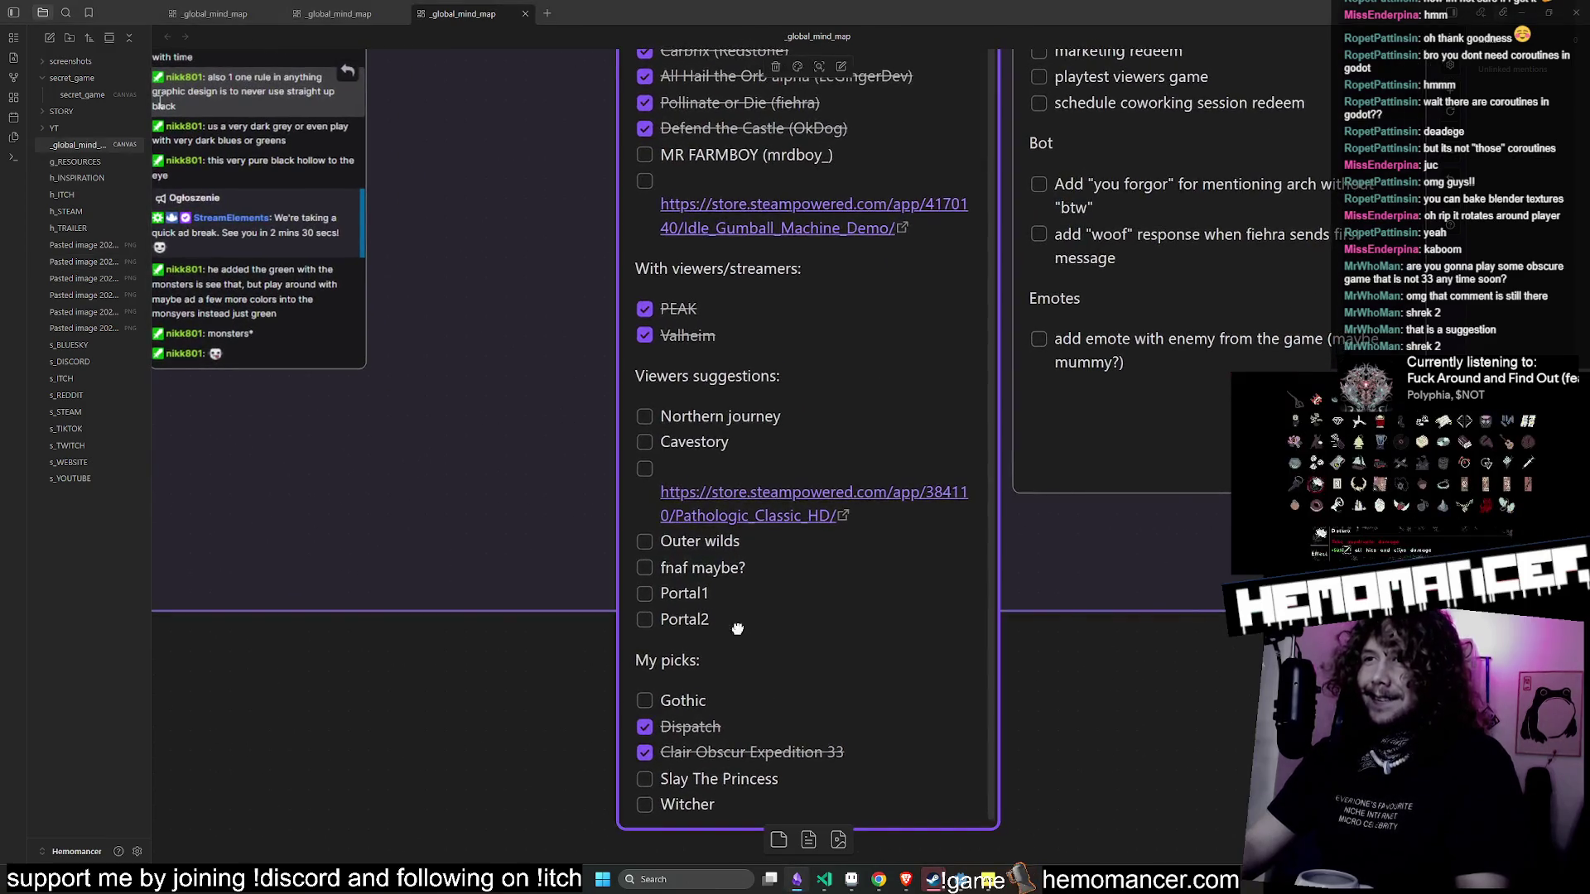
click(777, 565)
key(Return)
text(Shj)
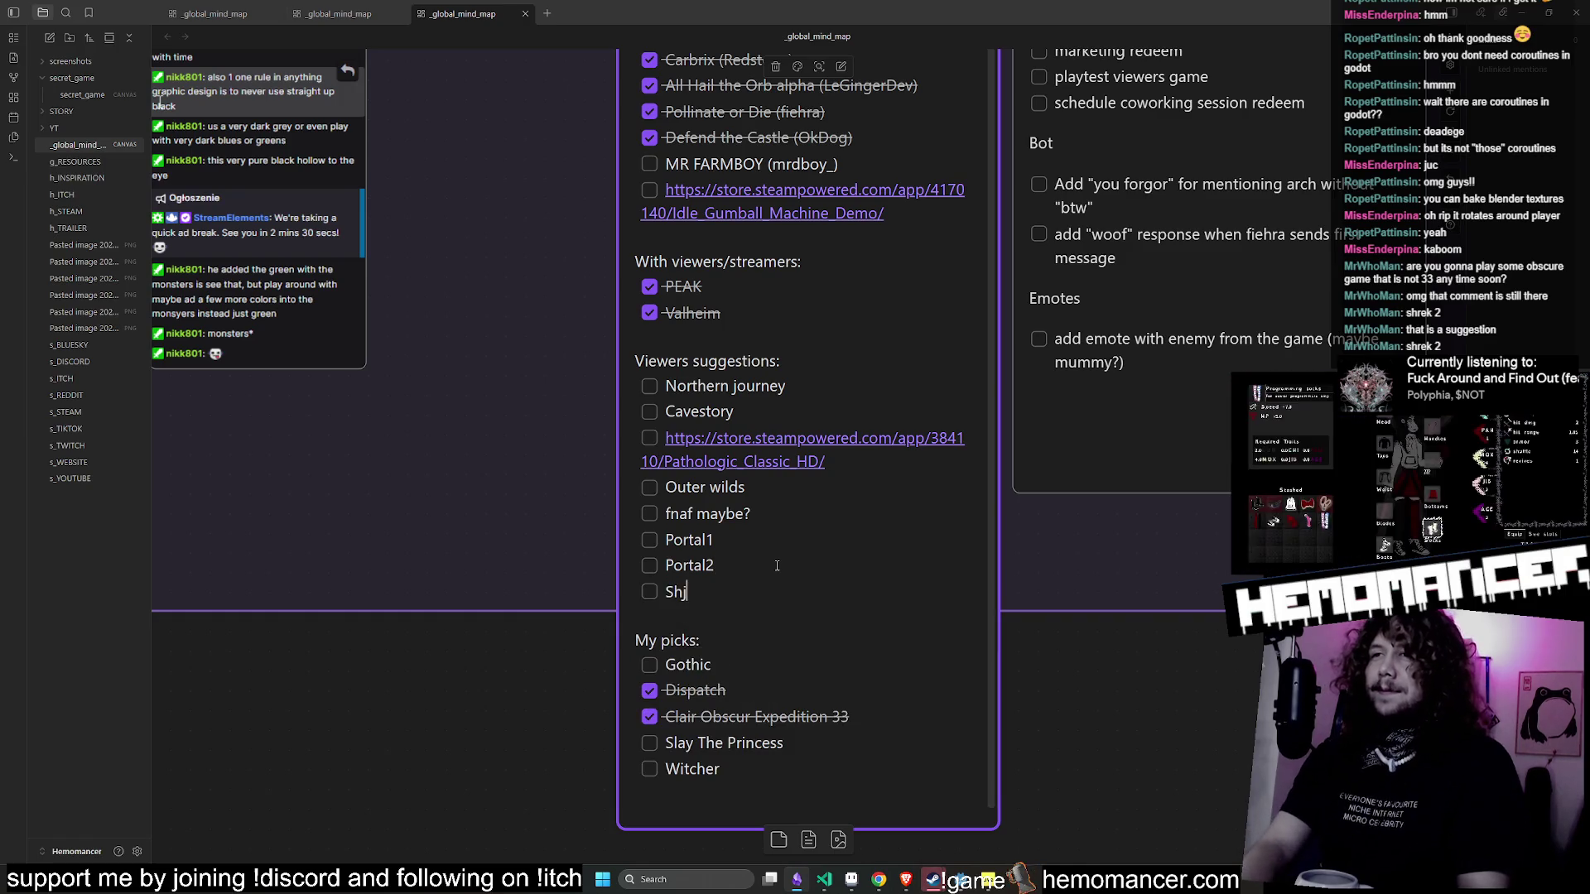
key(Escape)
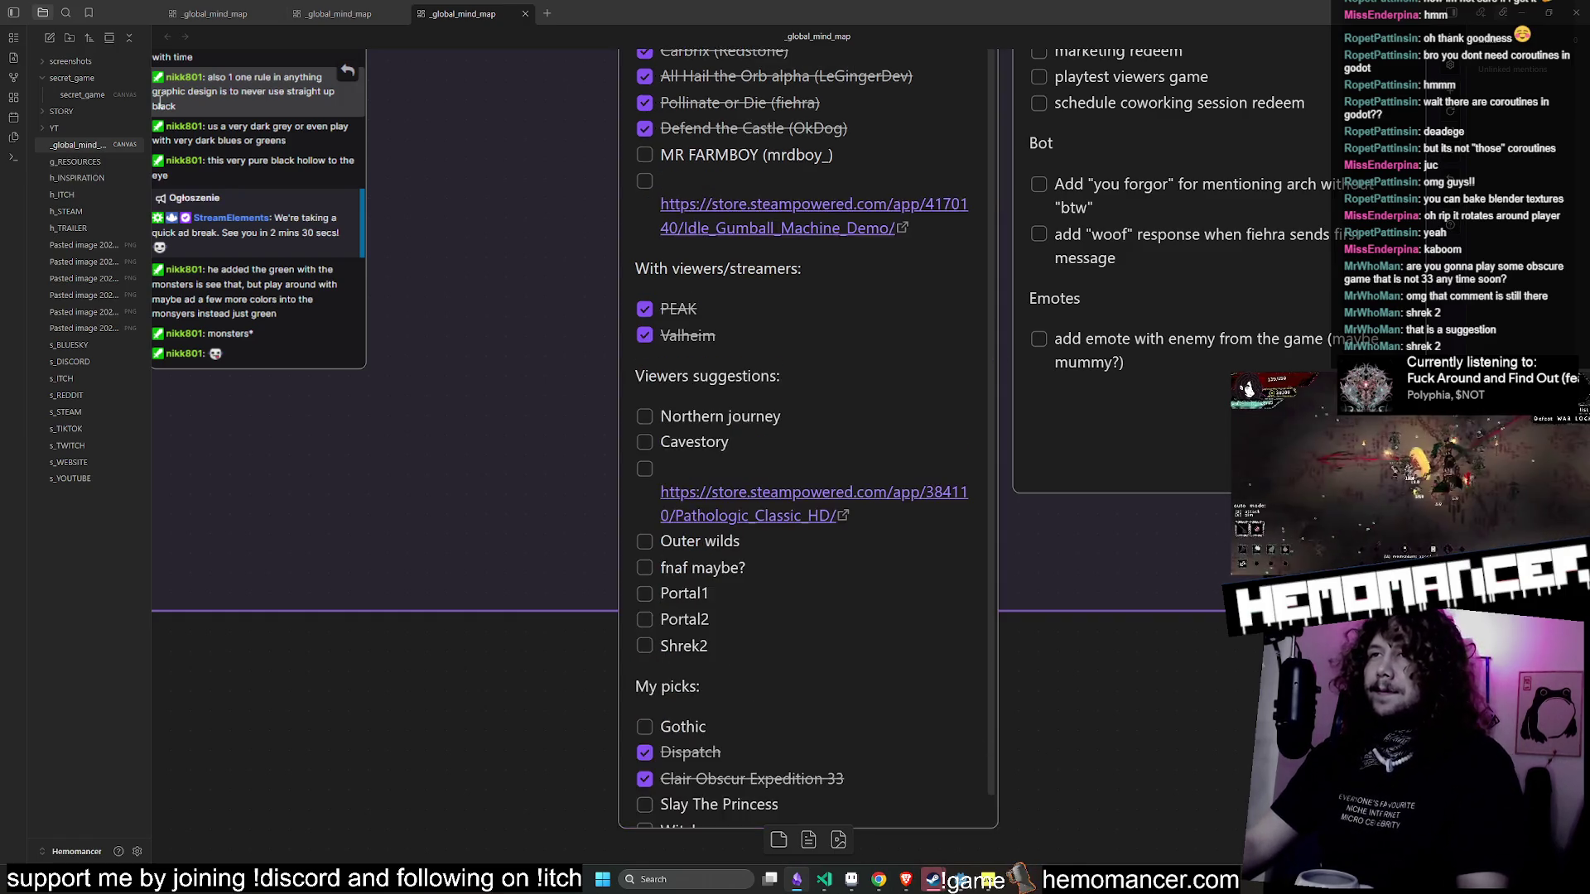
- Select the My Chat image card on the canvas
scroll(794, 496, down, 5)
click(828, 122)
scroll(1036, 461, down, 5)
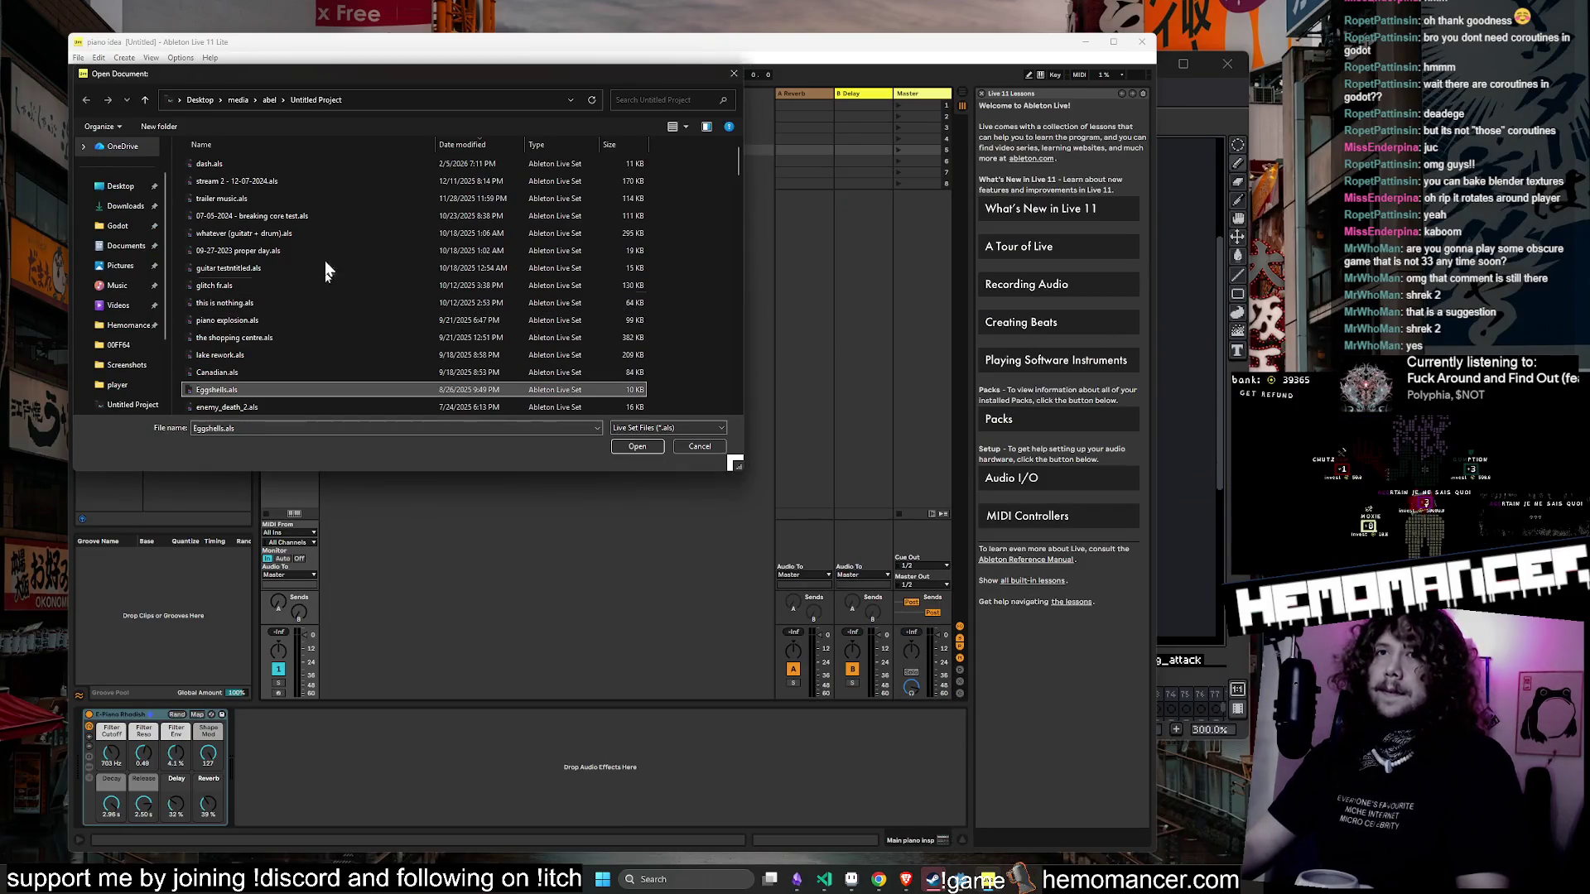
click(307, 169)
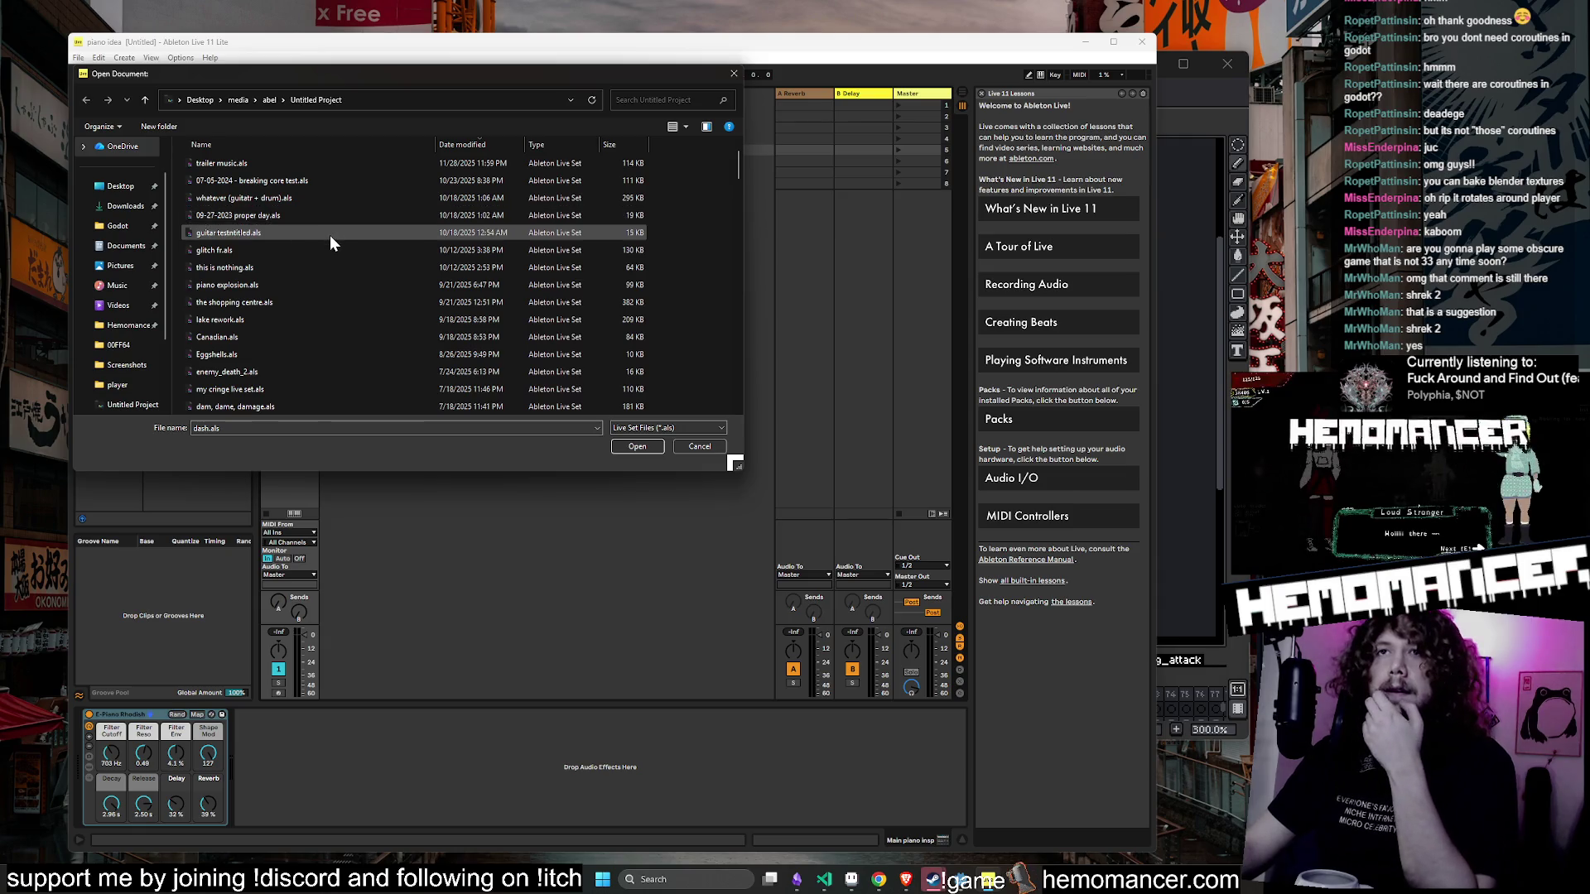
scroll(329, 240, down, 3)
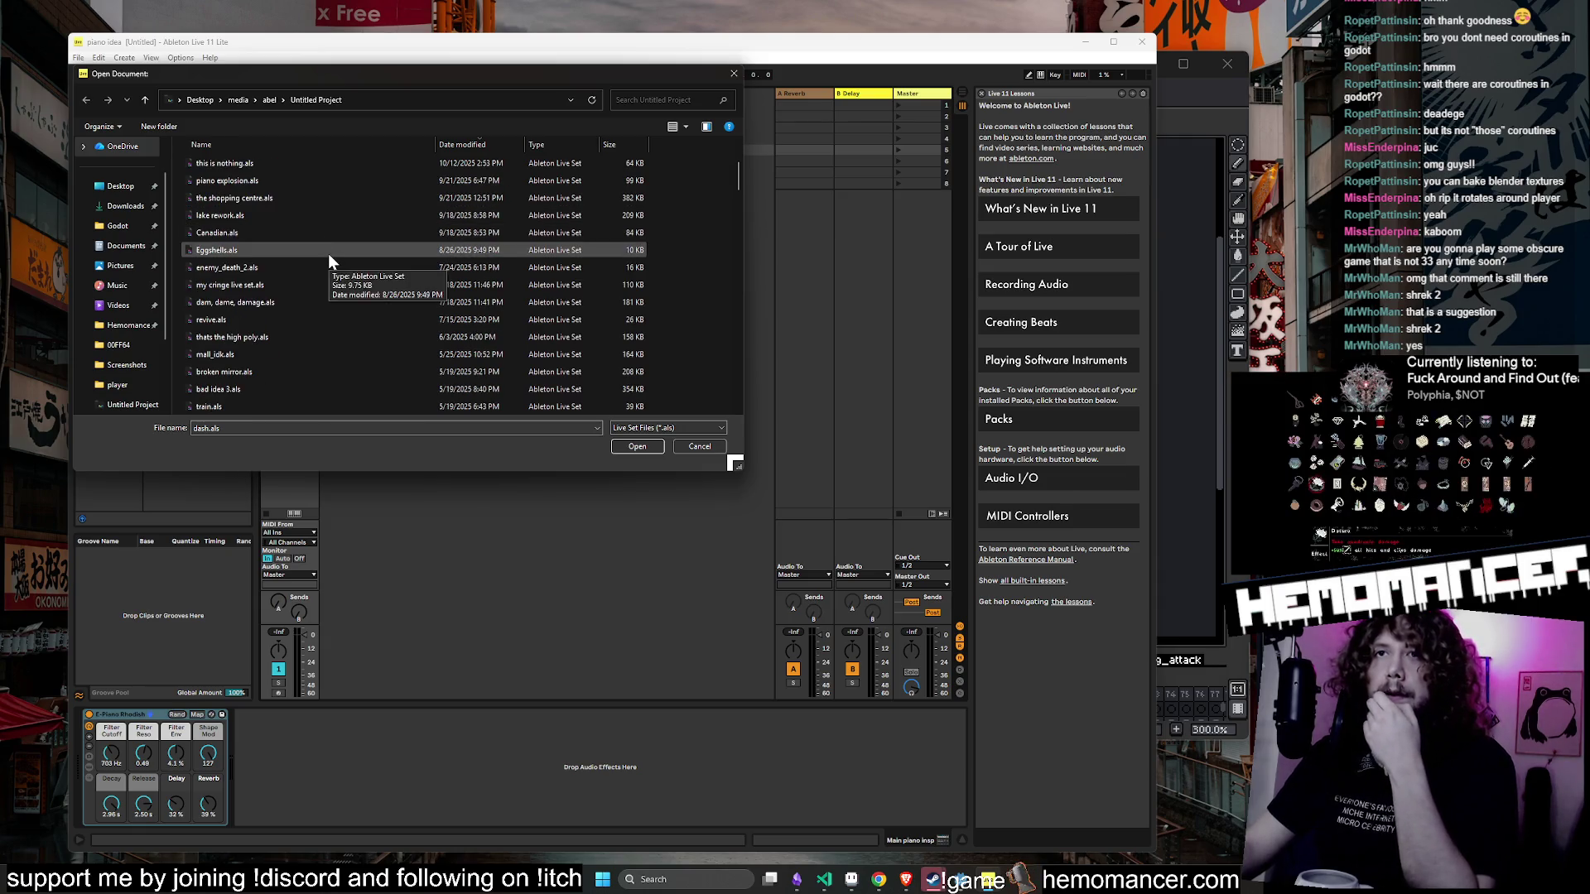
scroll(310, 306, down, 1)
scroll(312, 311, down, 4)
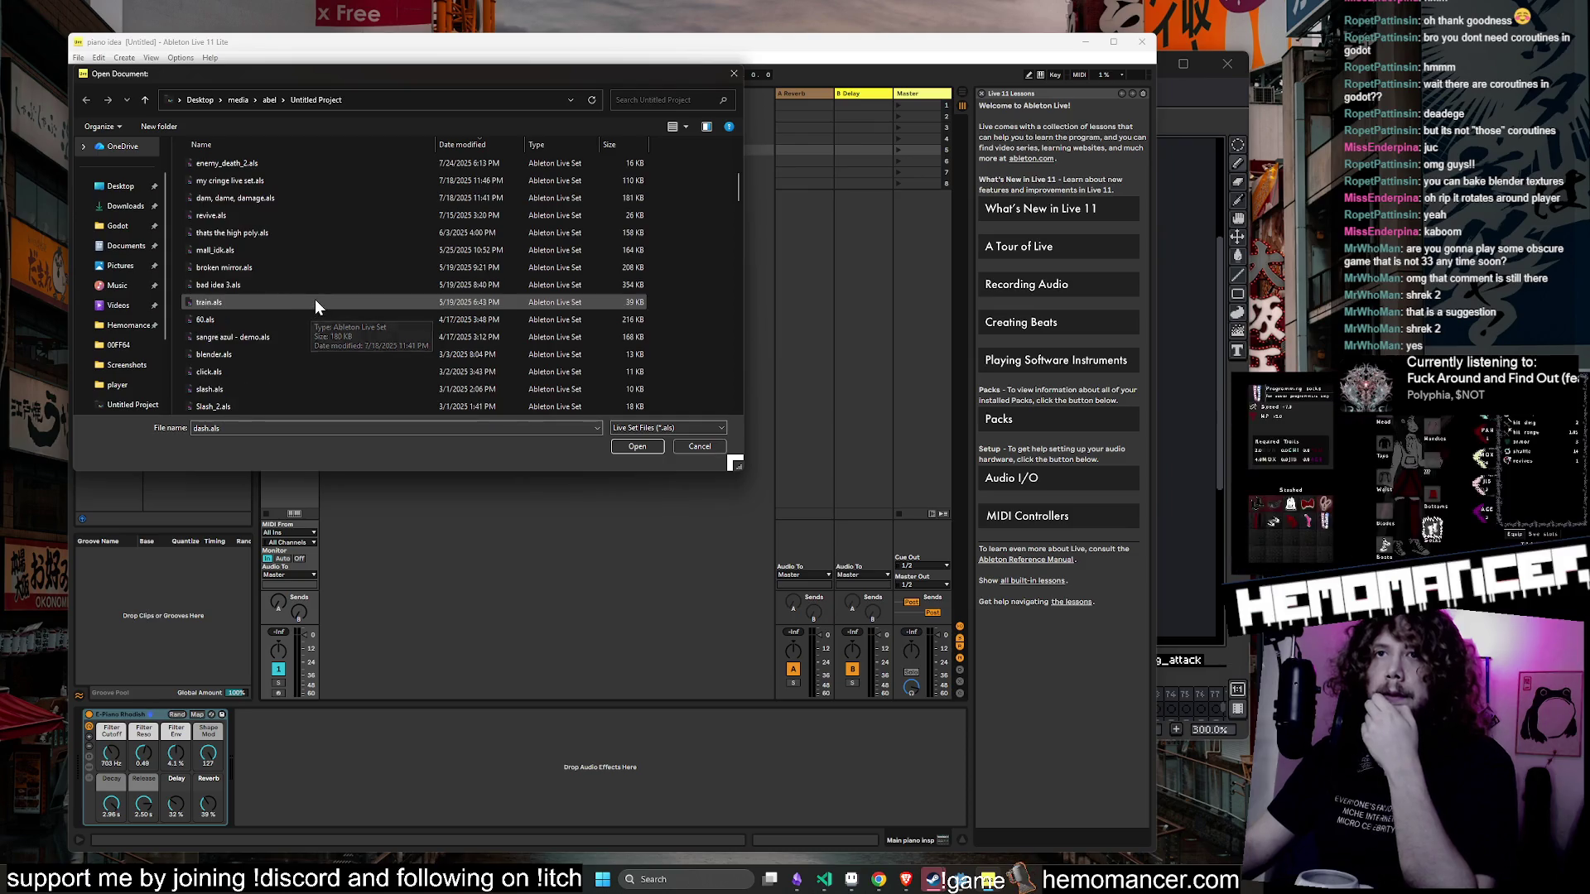
click(318, 300)
key(Up)
key(Up)
key(Up)
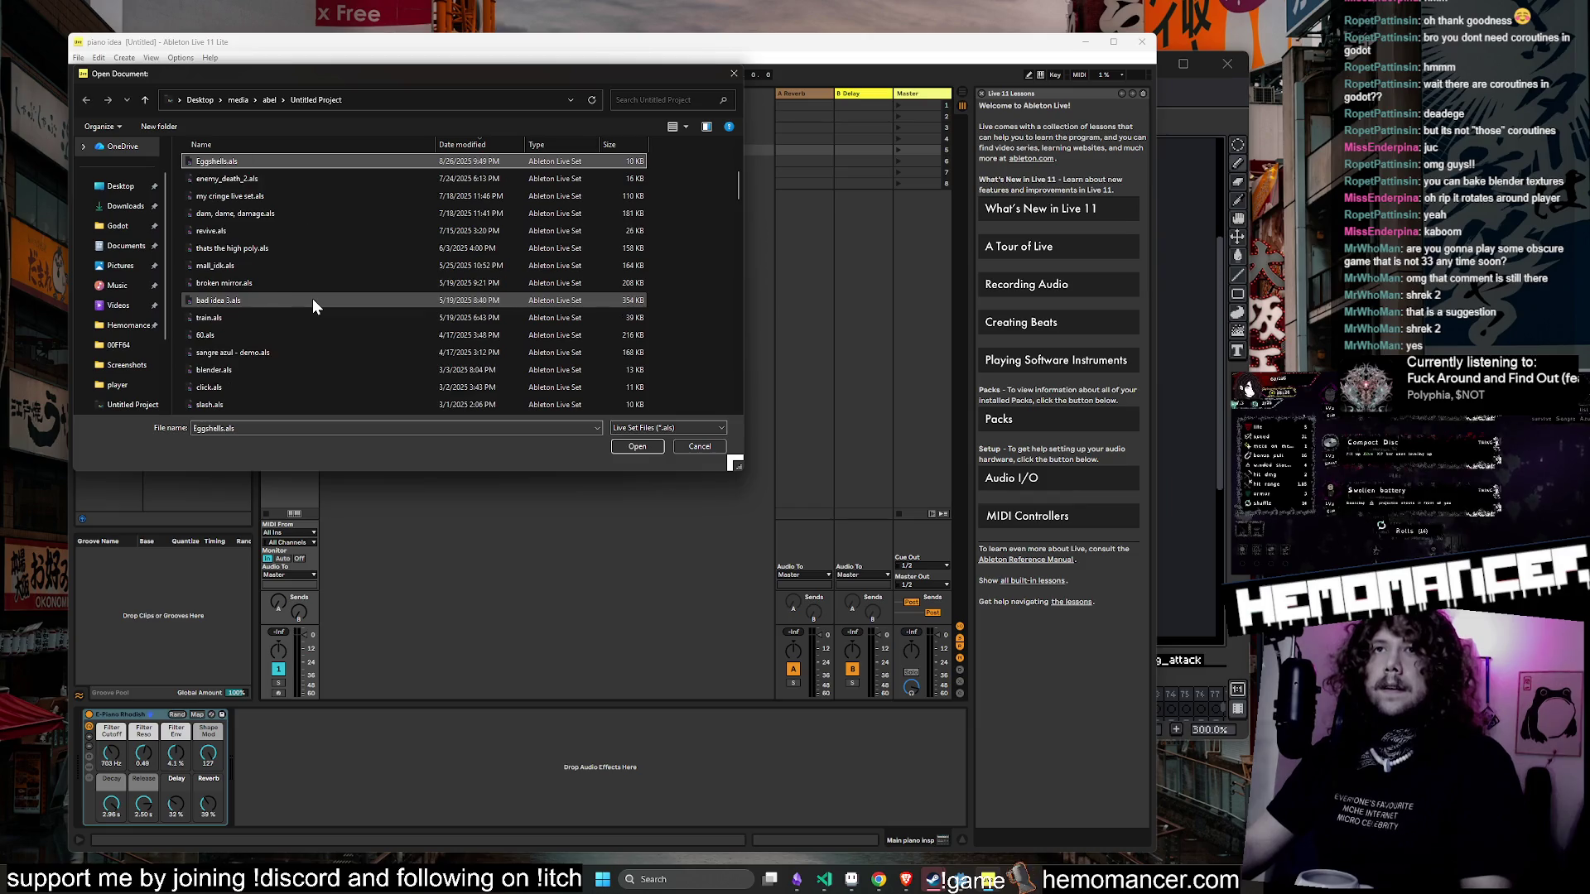
key(Up)
key(Up)
key(Up)
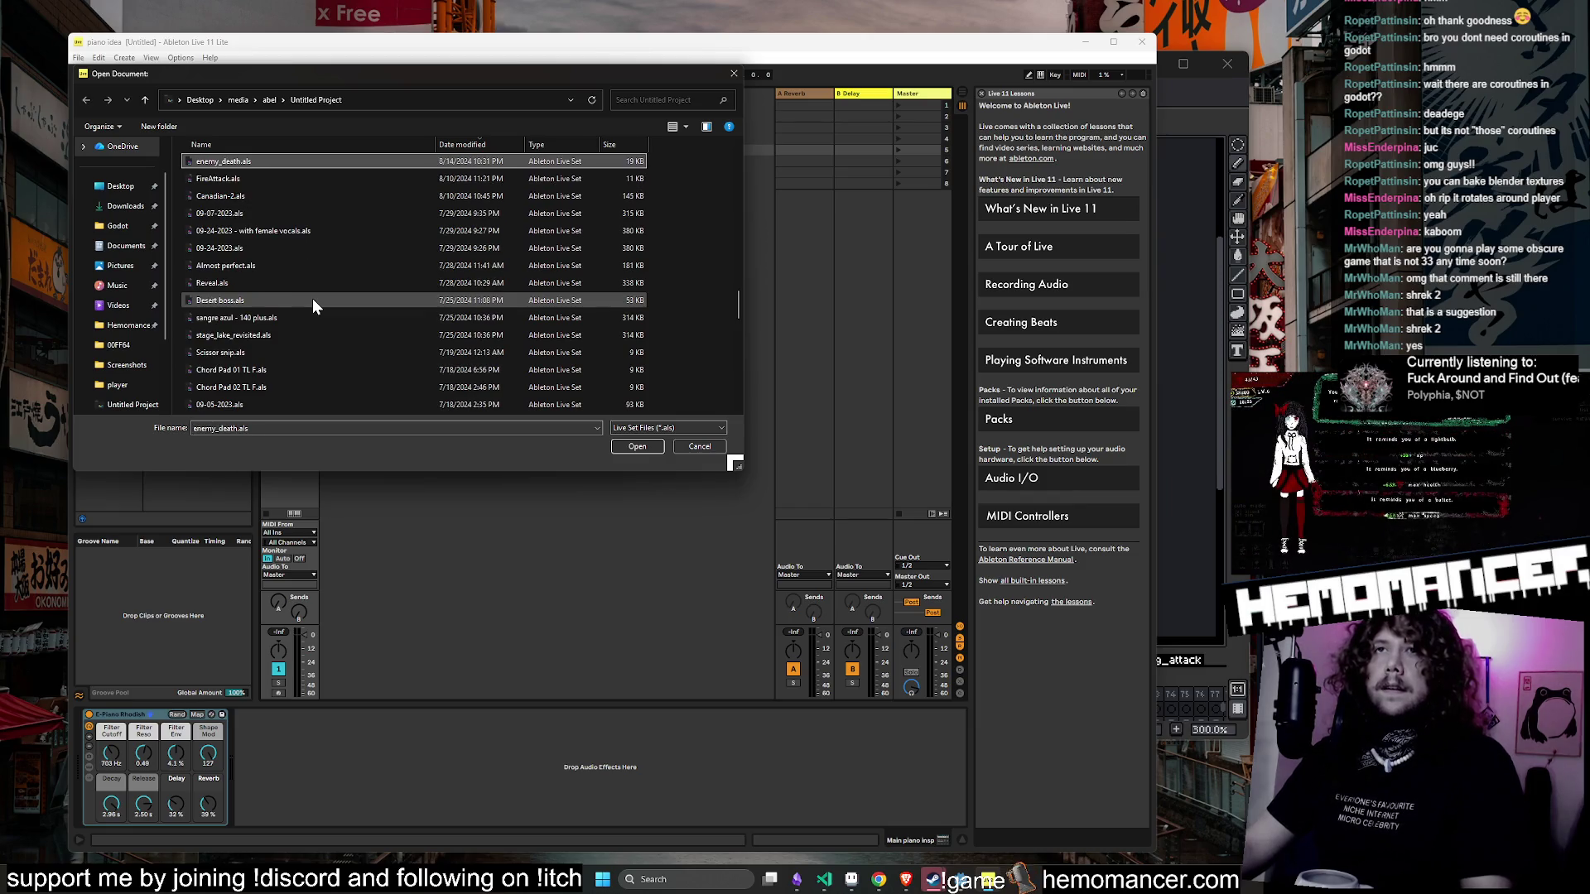
scroll(334, 226, down, 2)
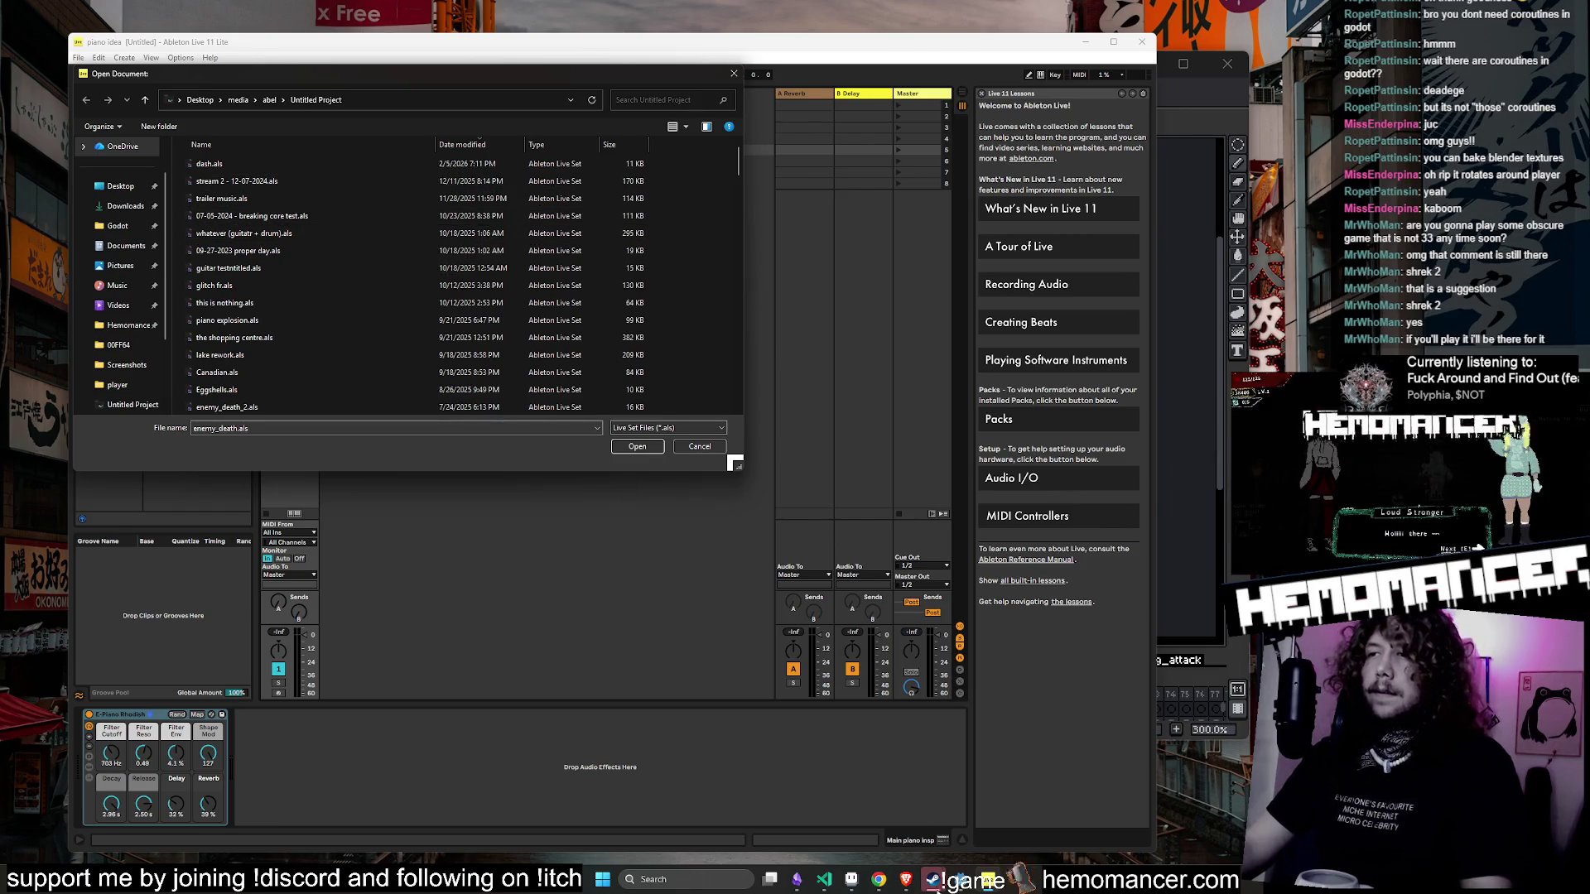
- Bring Steam to the front and search the store for 'shrek 2'
mouse_move(933, 880)
click(887, 836)
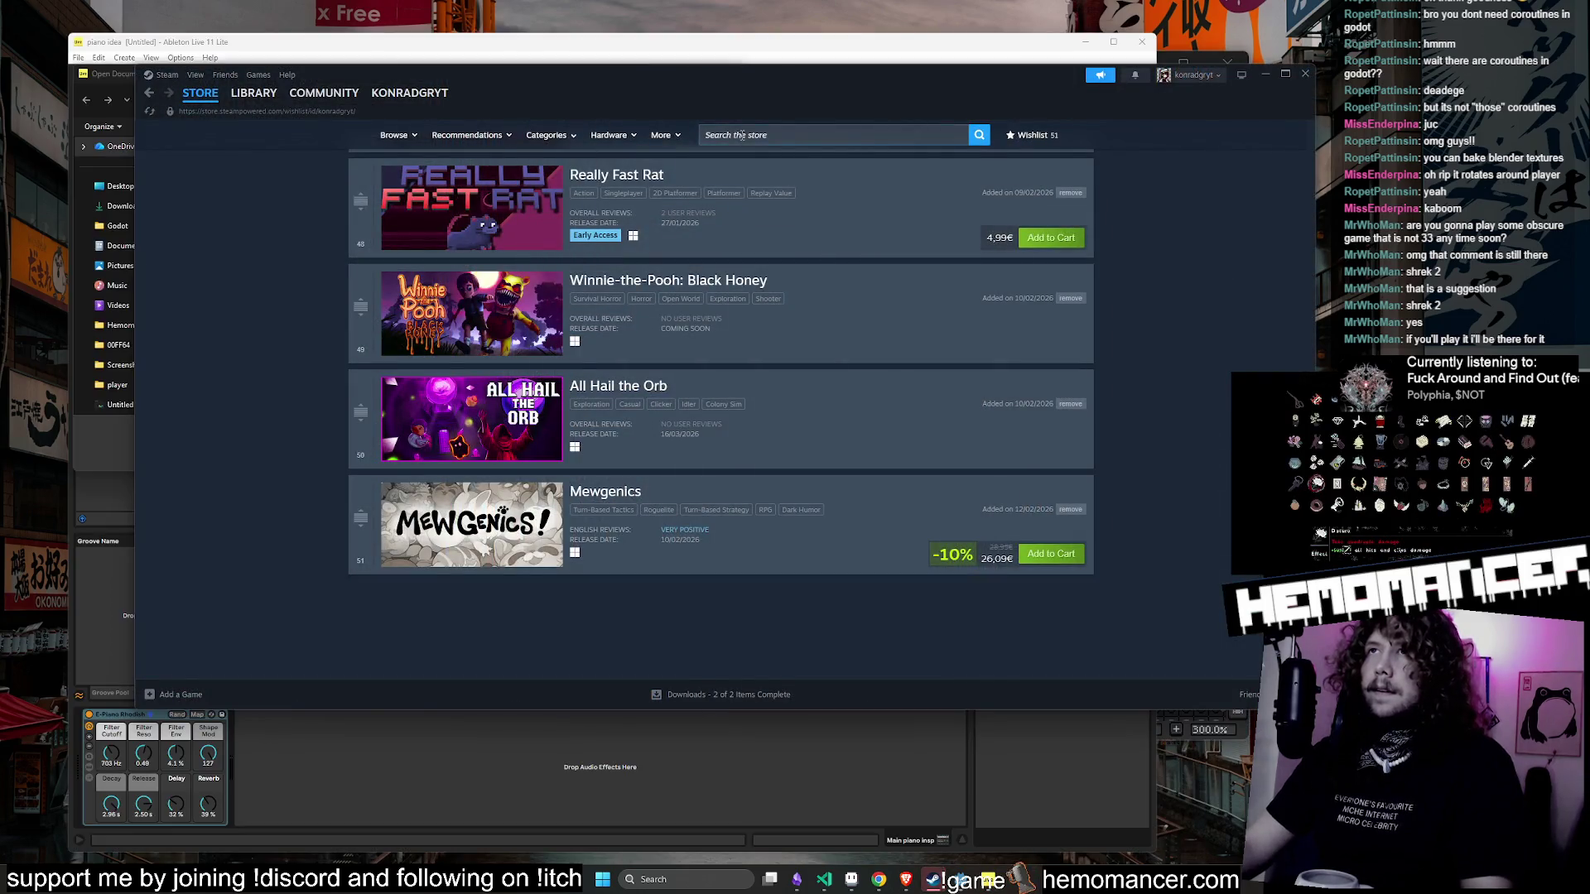
mouse_move(259, 101)
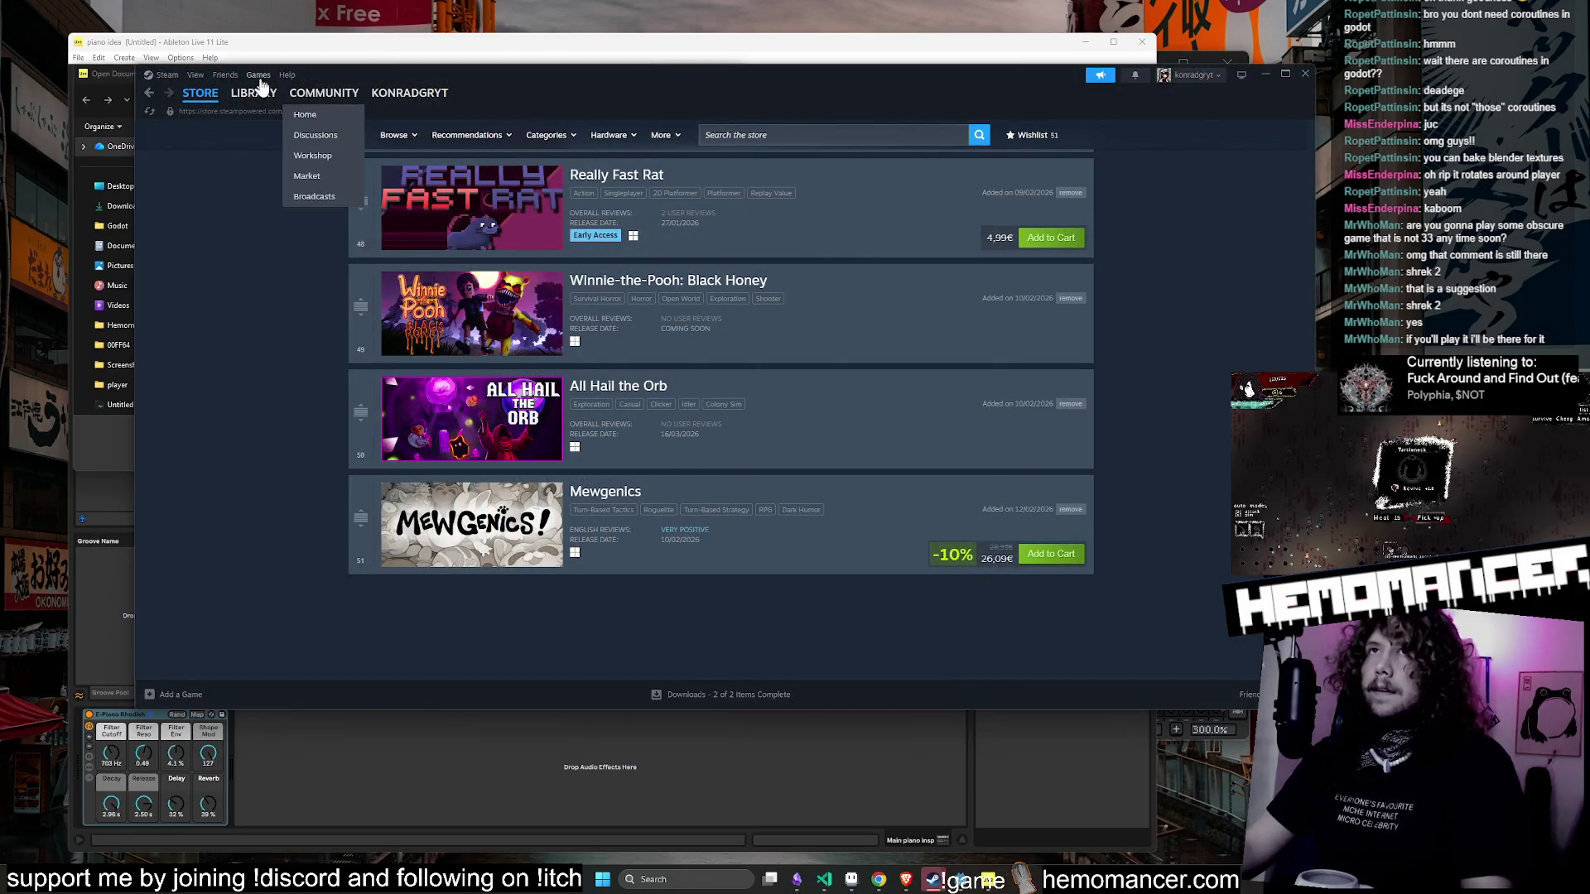
click(197, 93)
click(908, 135)
text(shrek 2)
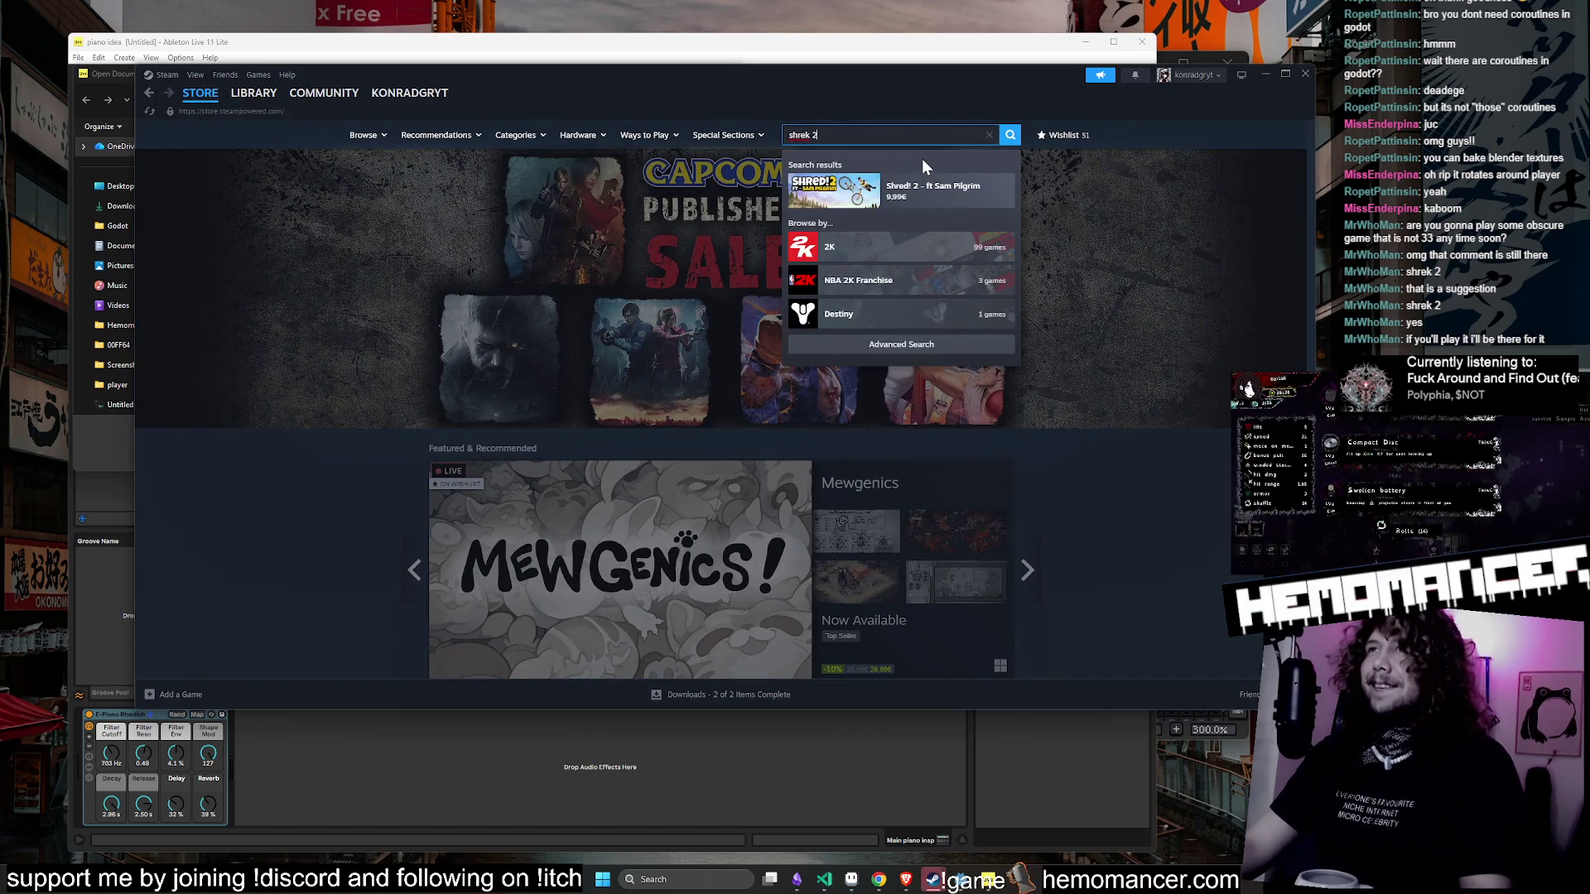
key(Return)
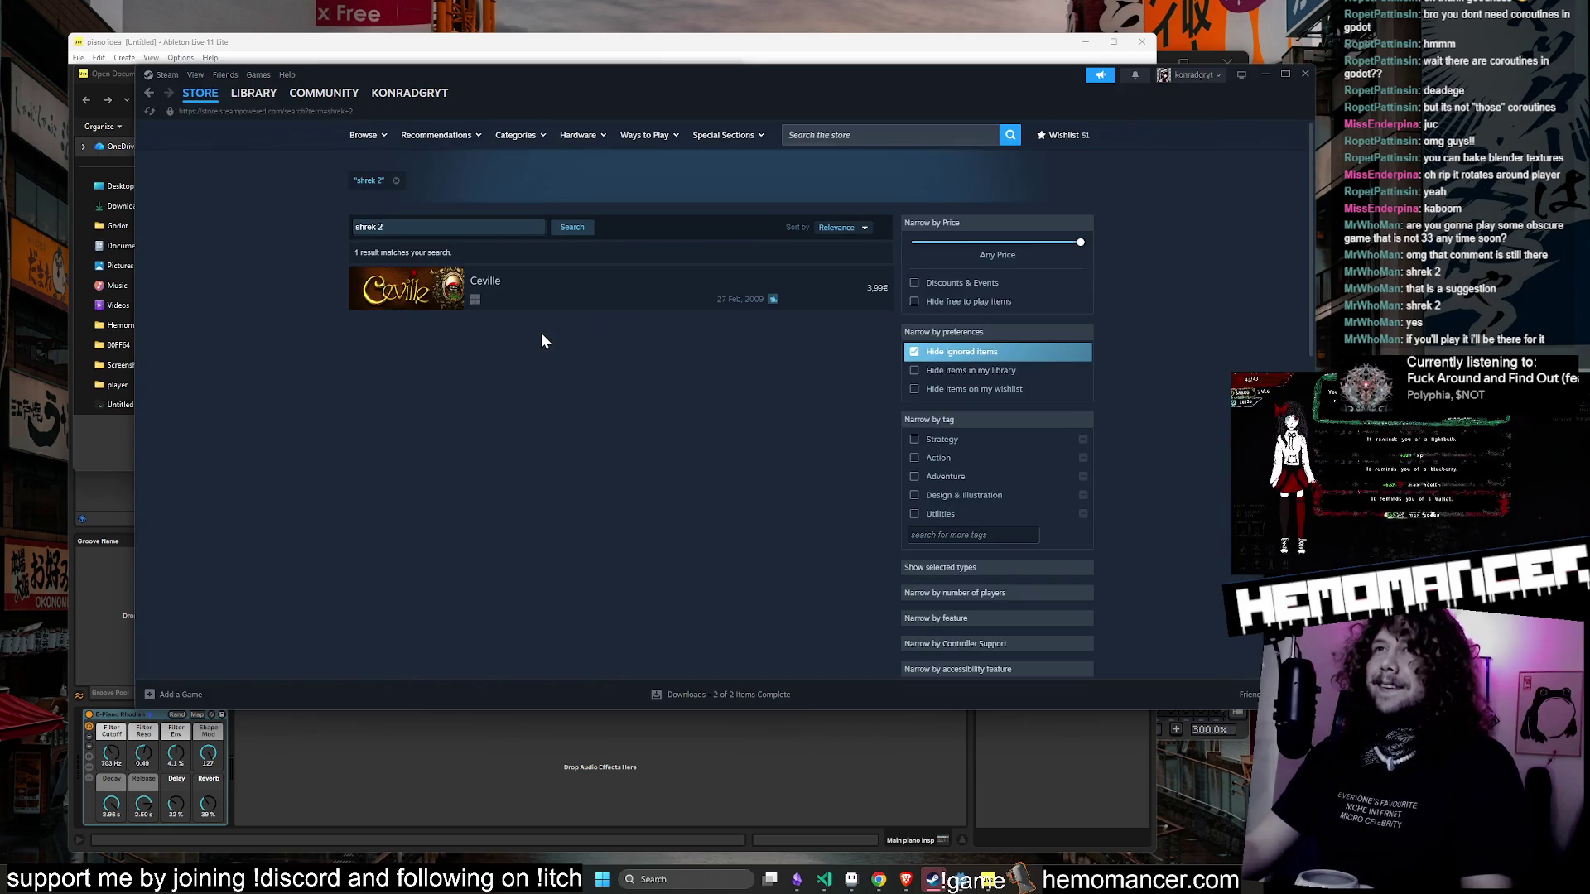
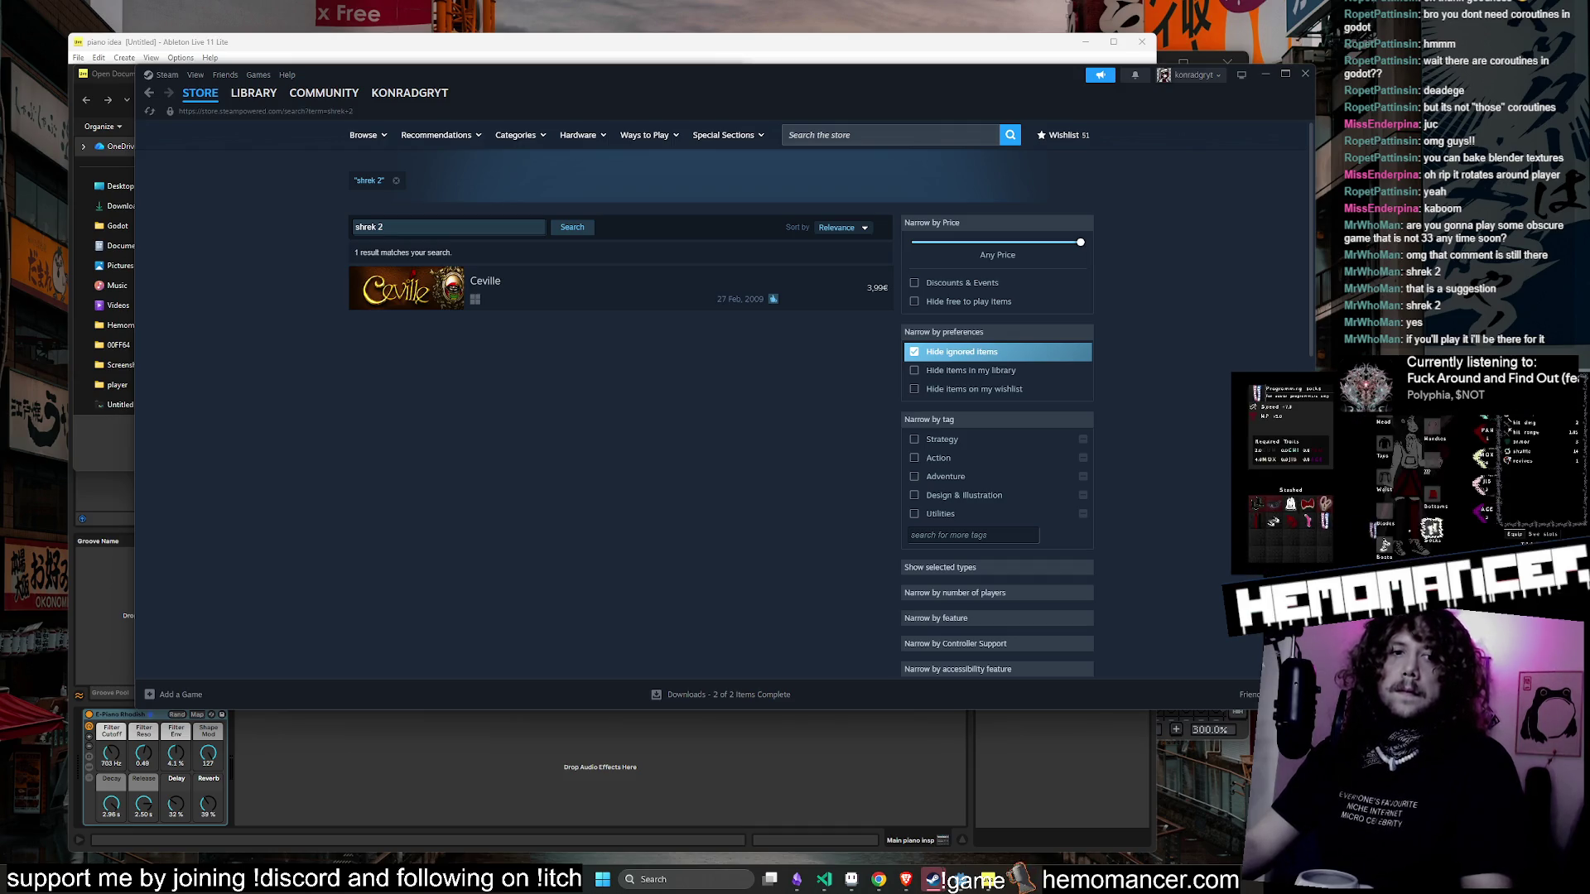
- Open the piano explosion Live set and play it through once
click(1264, 75)
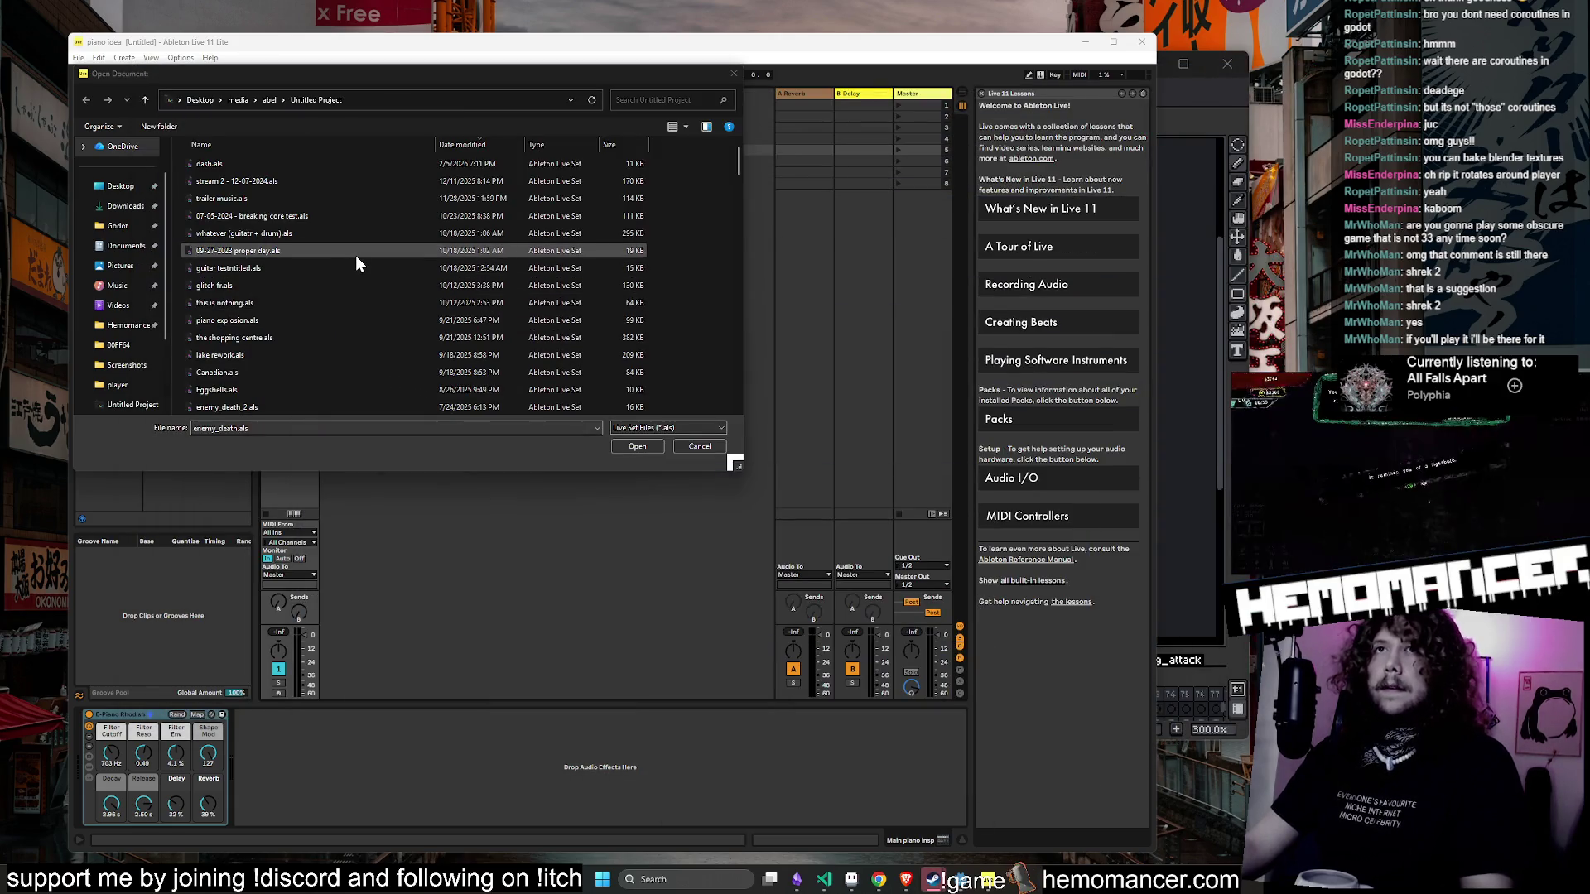
click(351, 320)
click(638, 447)
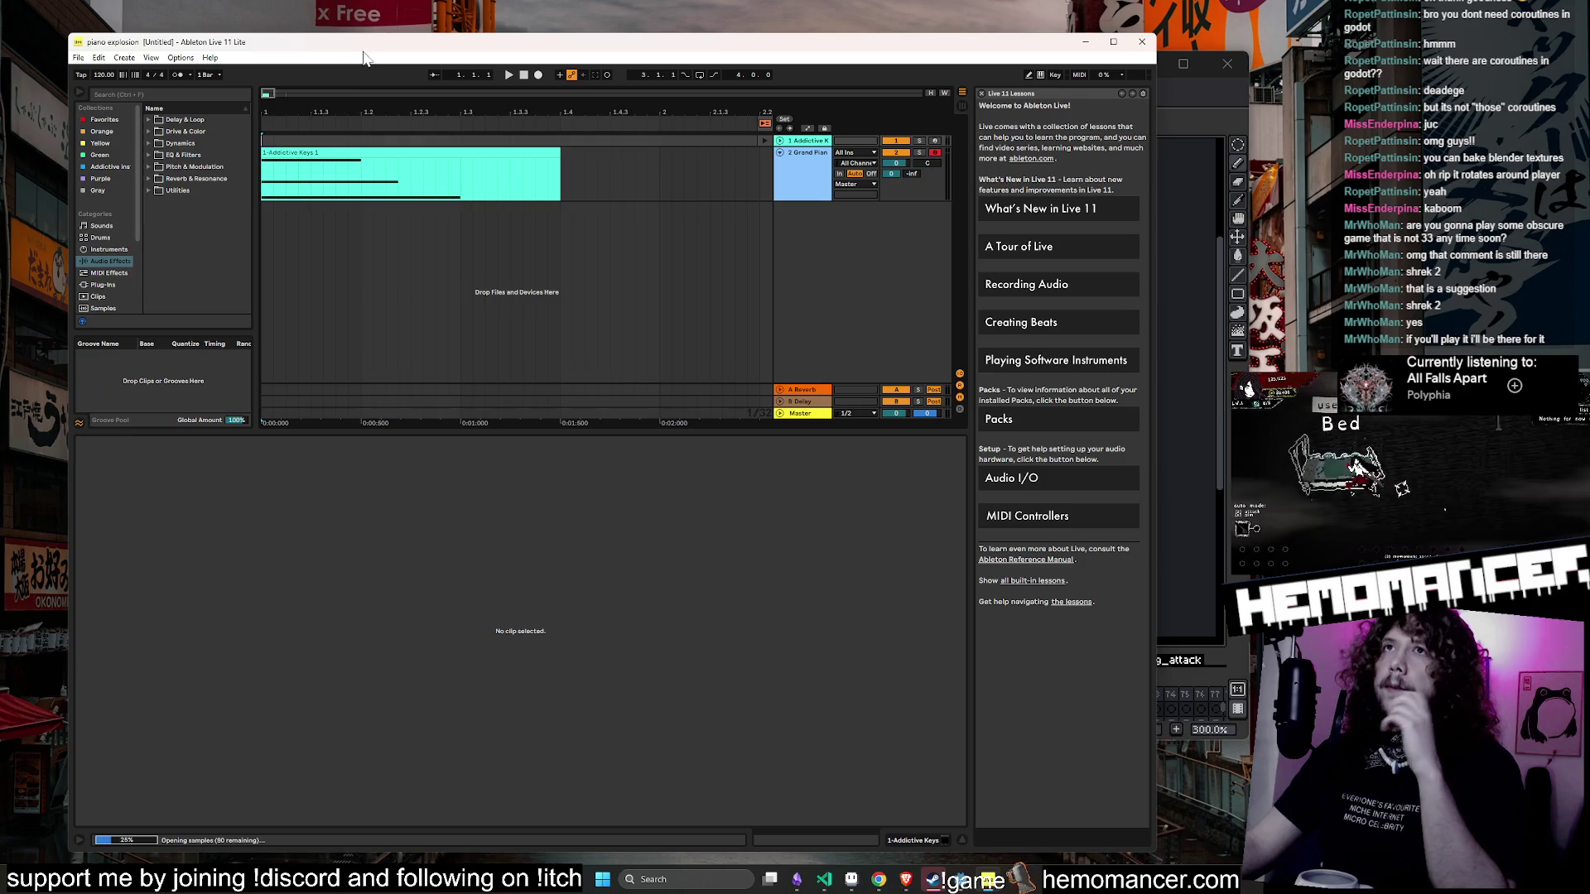
drag(370, 48, 410, 81)
key(space)
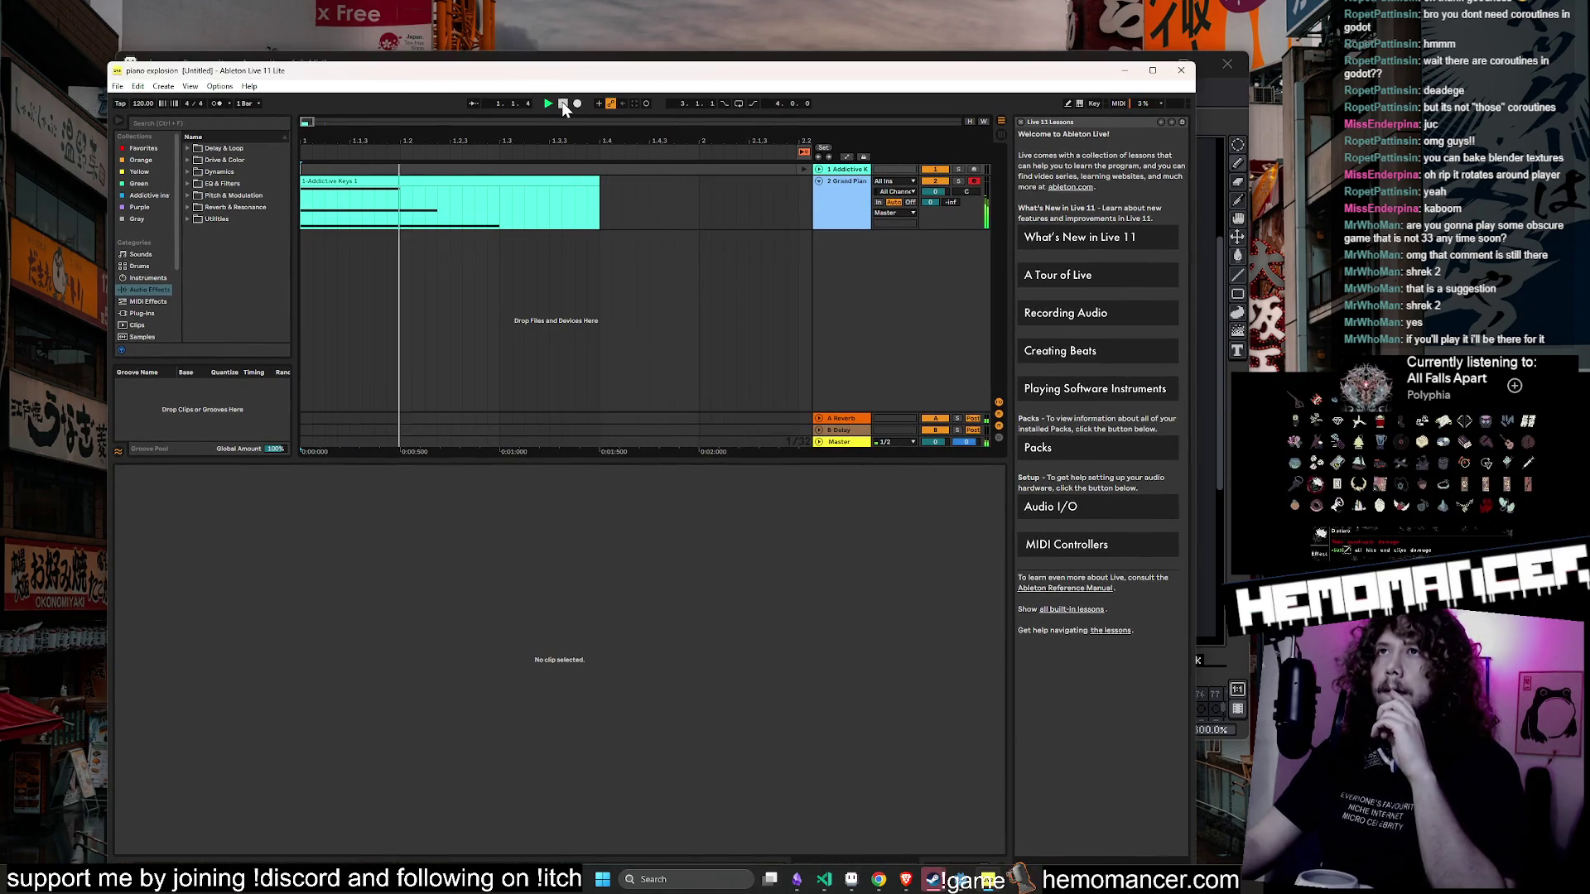
click(562, 103)
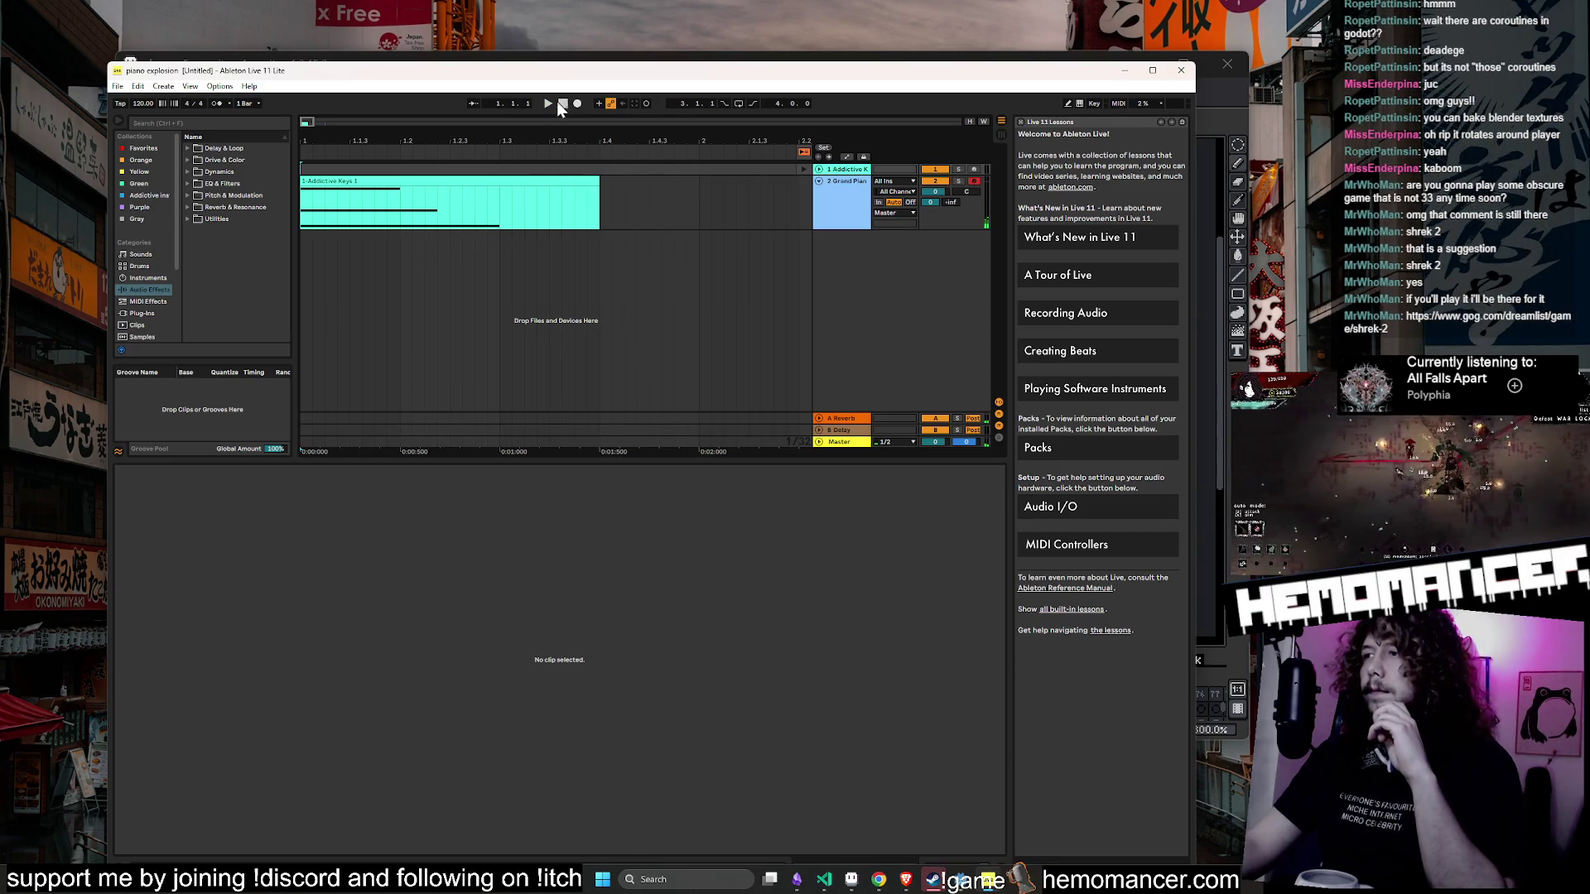
- Export the audio as piano explosion.wav into Hemomancer's assets/audio folder
click(118, 86)
click(145, 240)
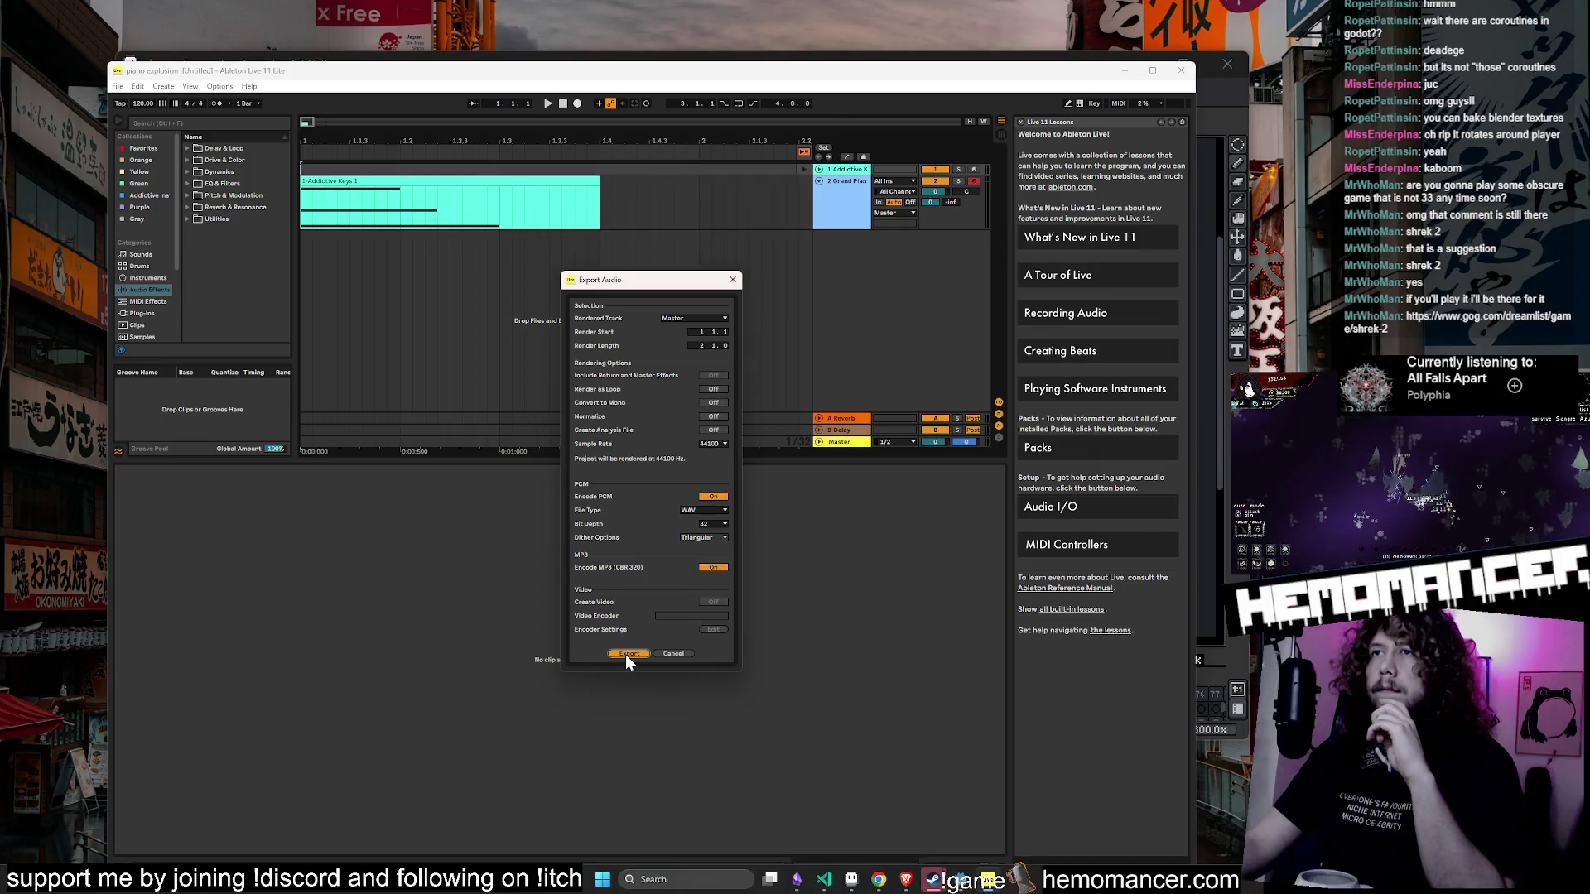
click(627, 654)
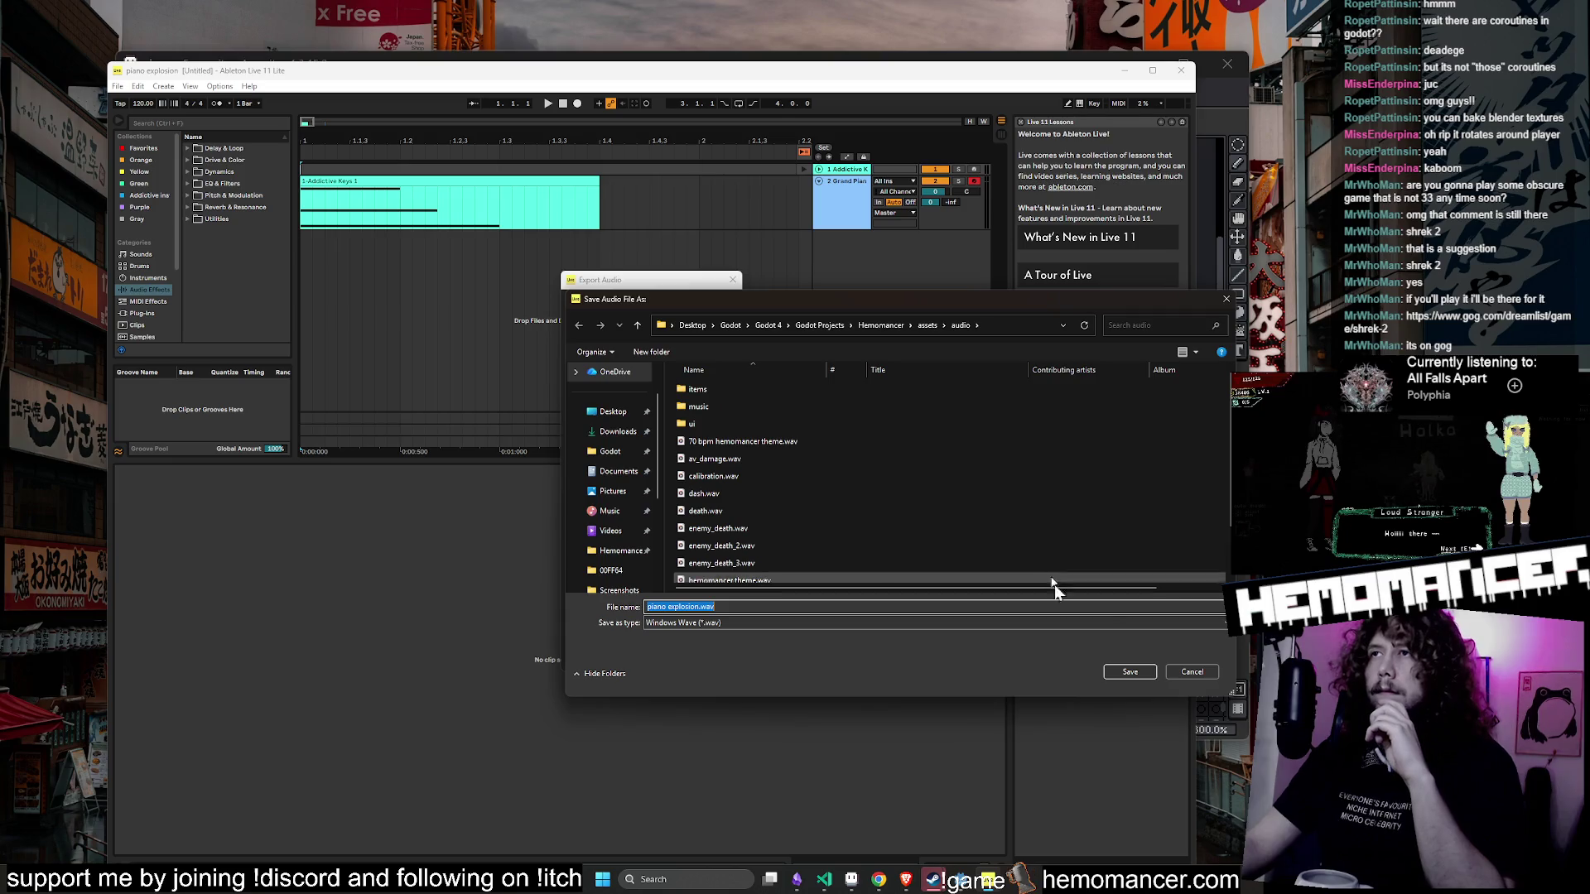
click(1119, 672)
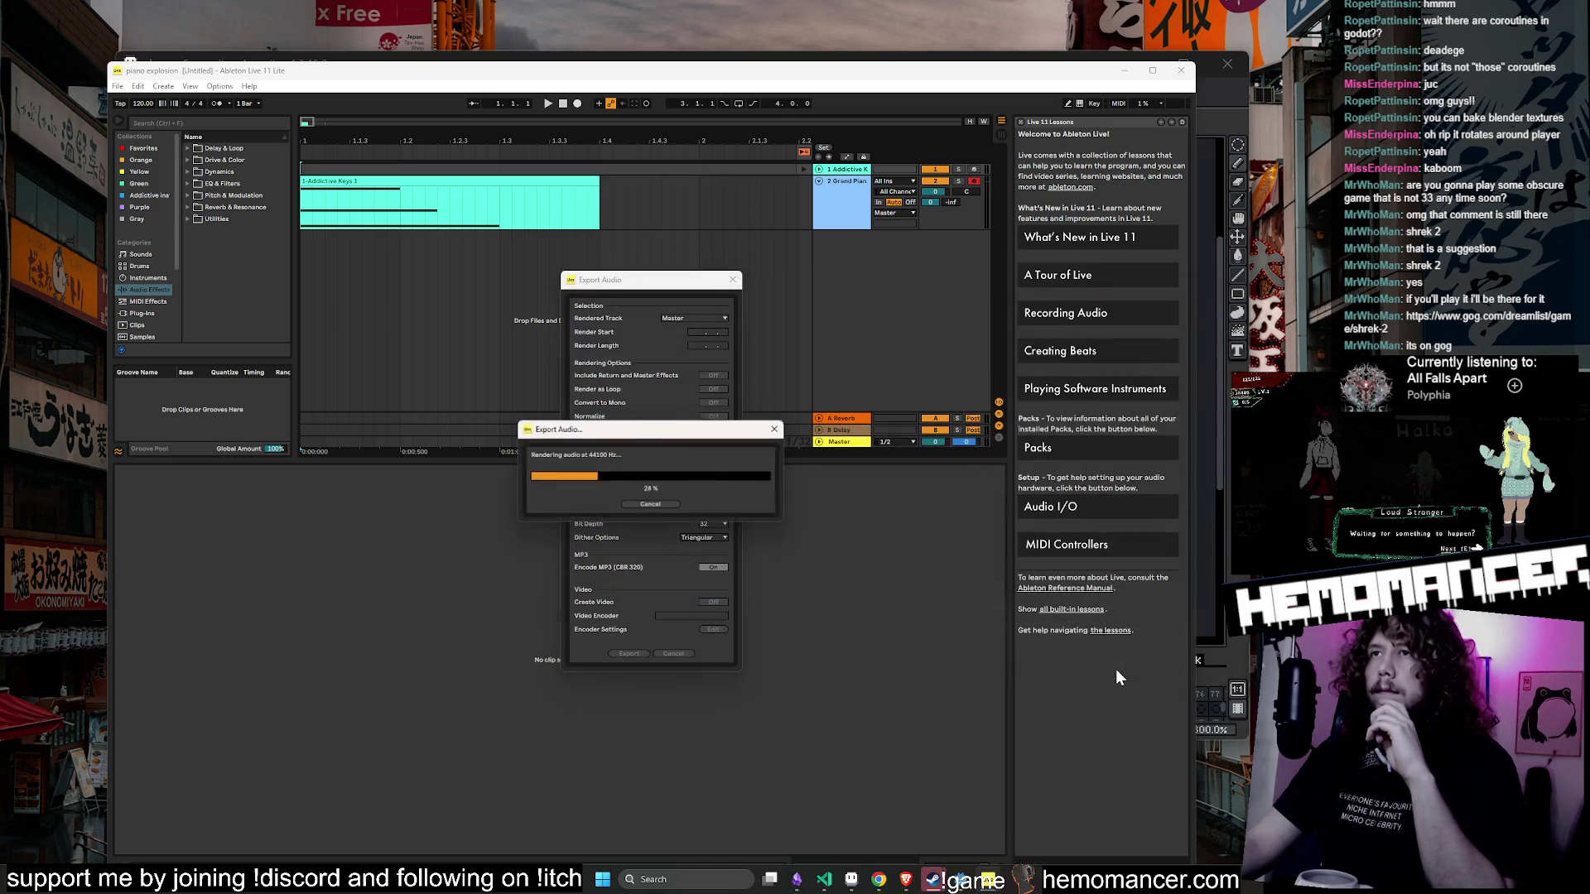
click(1236, 106)
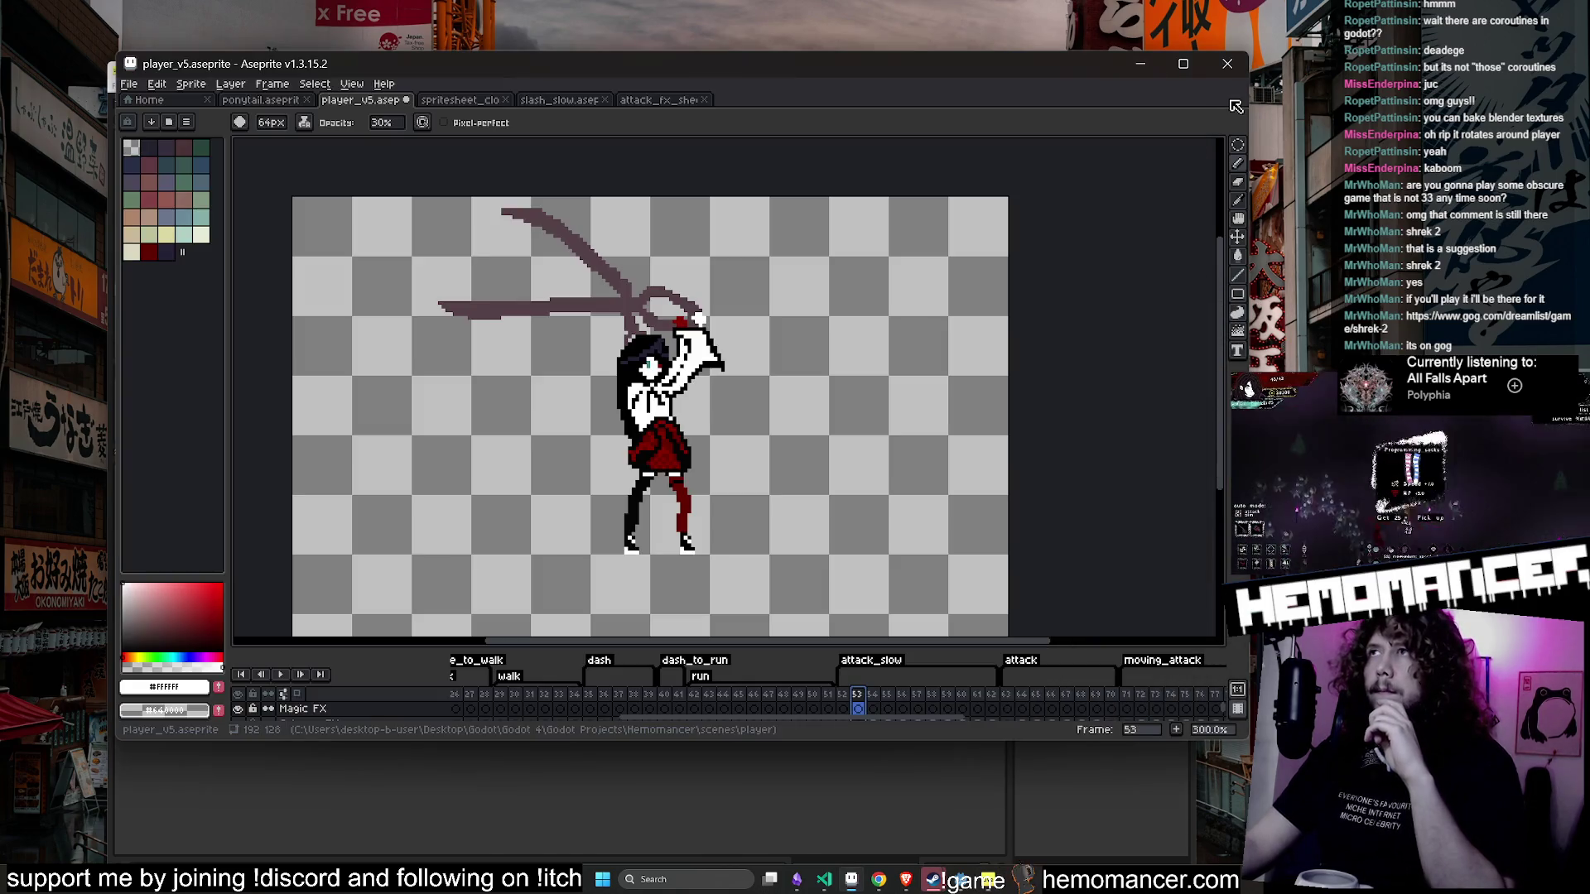
- Change the play_slash() call in define_secondary_hit to play_piano_explosion()
click(824, 880)
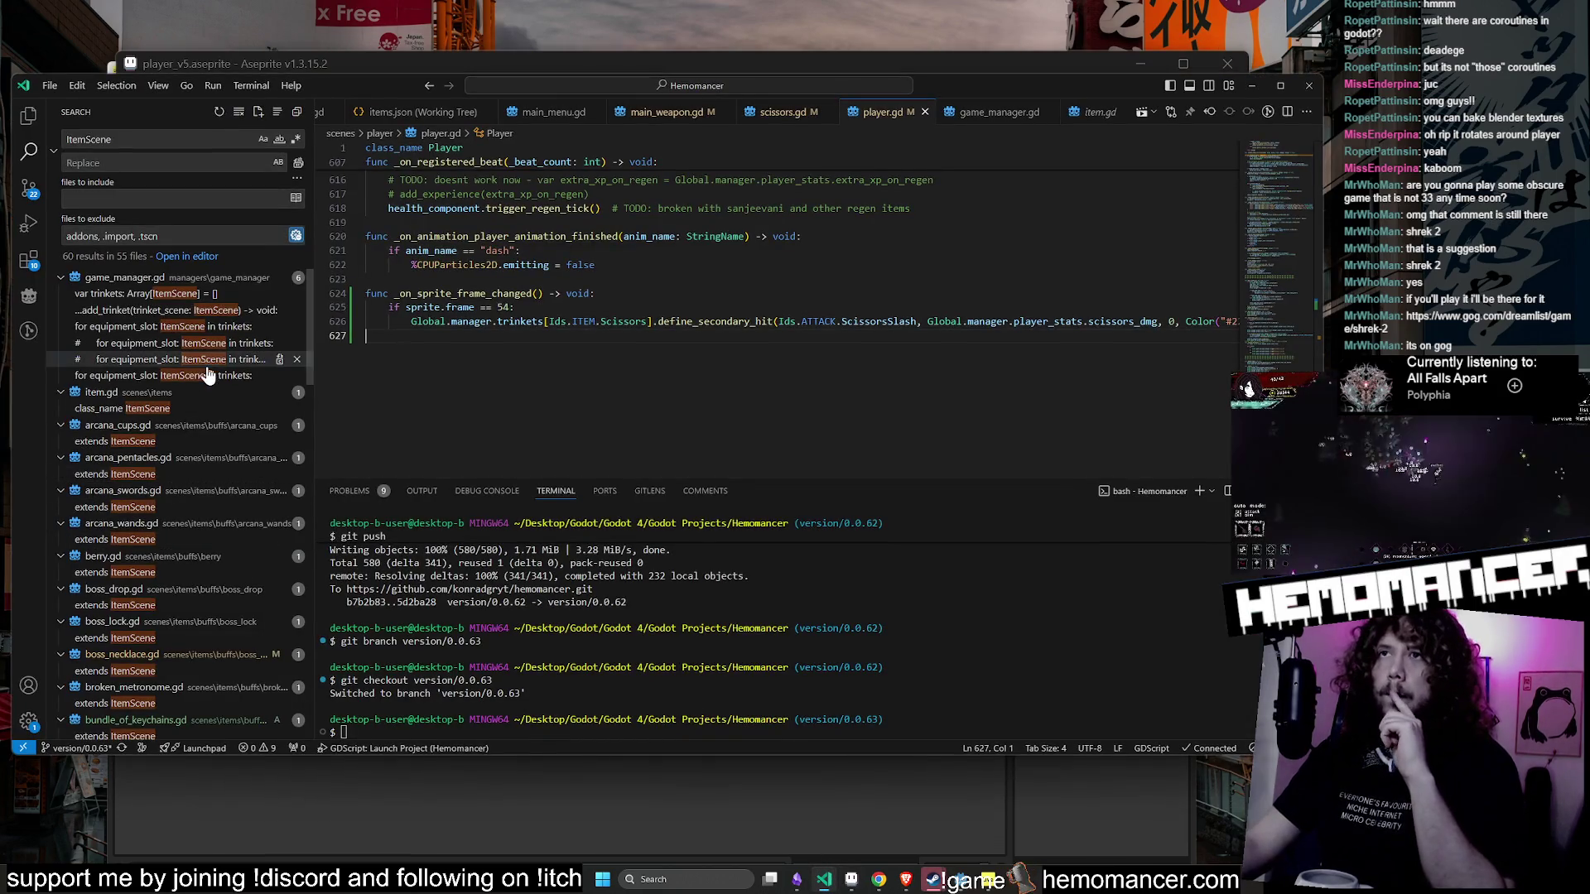
ctrl+click(712, 323)
scroll(712, 325, down, 10)
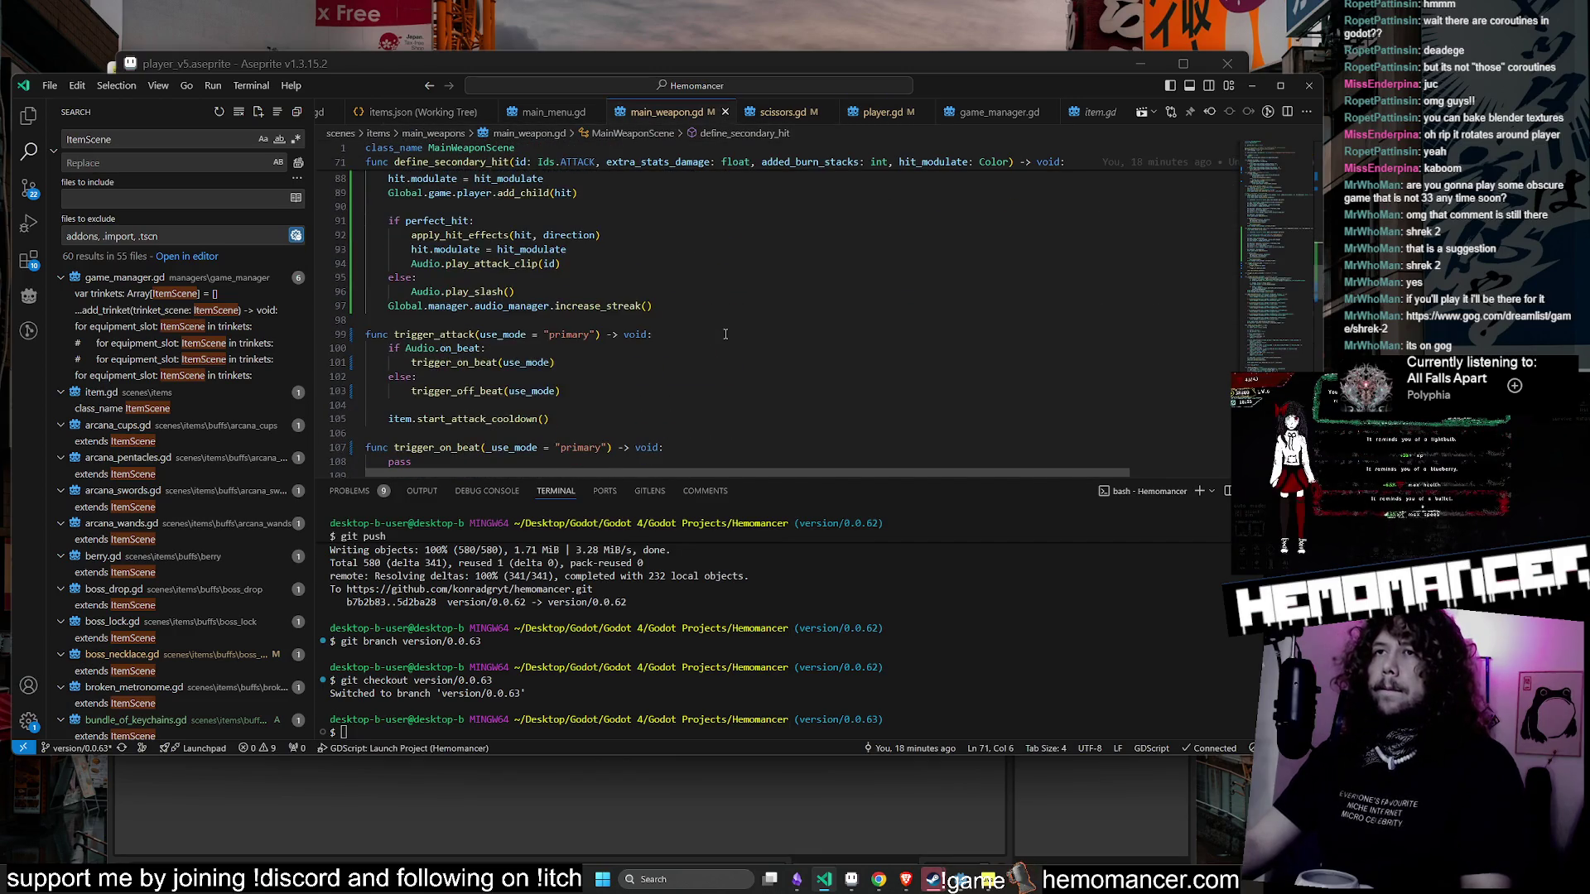
scroll(700, 339, up, 1)
click(469, 322)
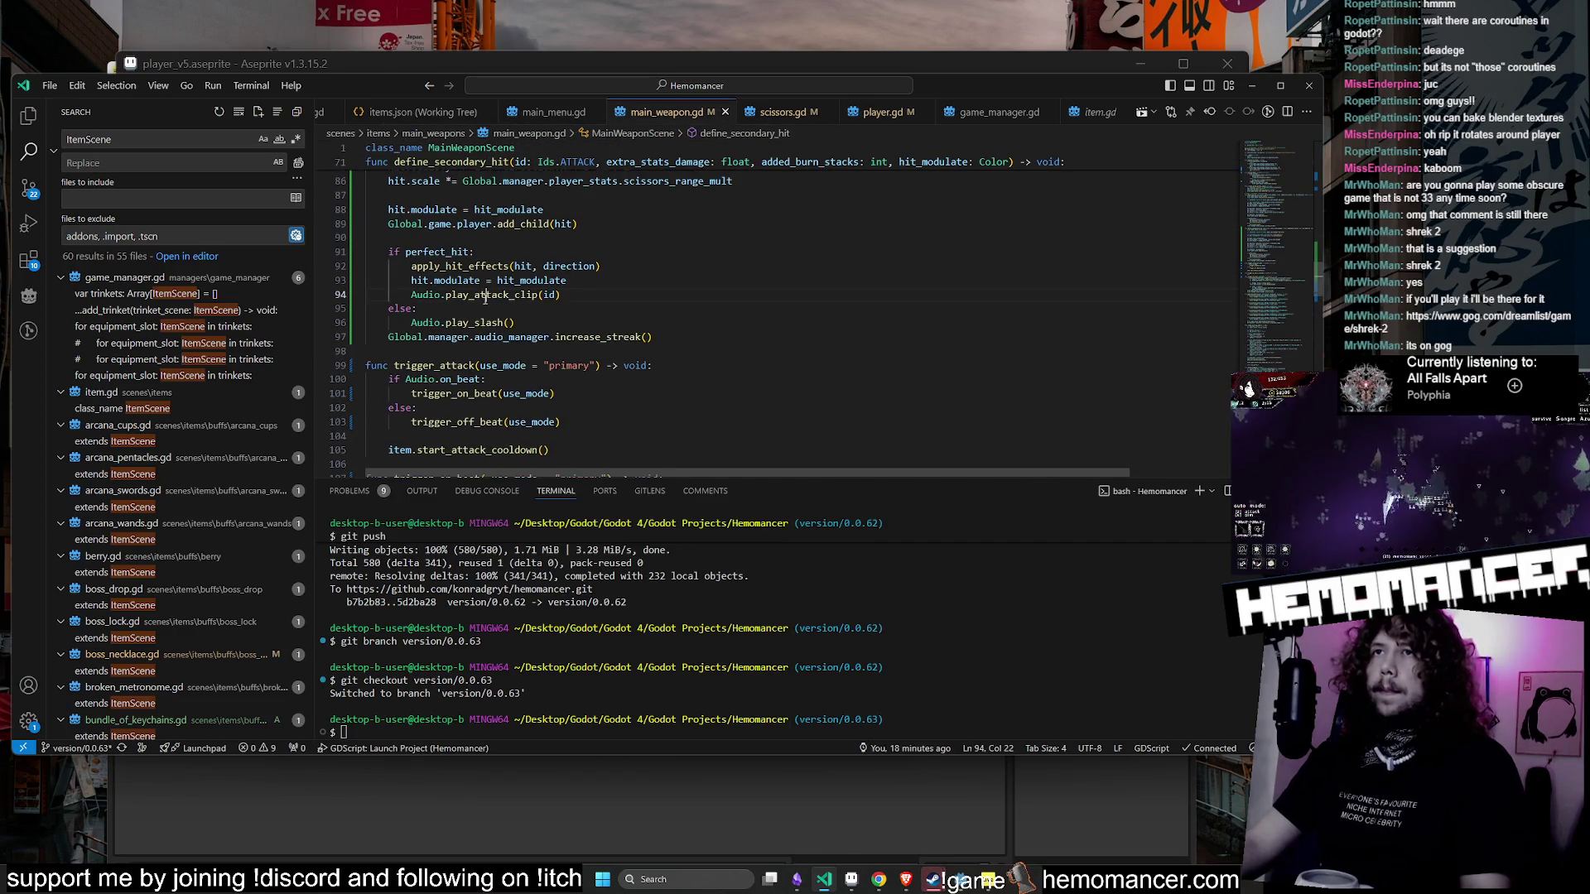
scroll(470, 389, up, 2)
key(Right)
key(ctrl+shift+Right)
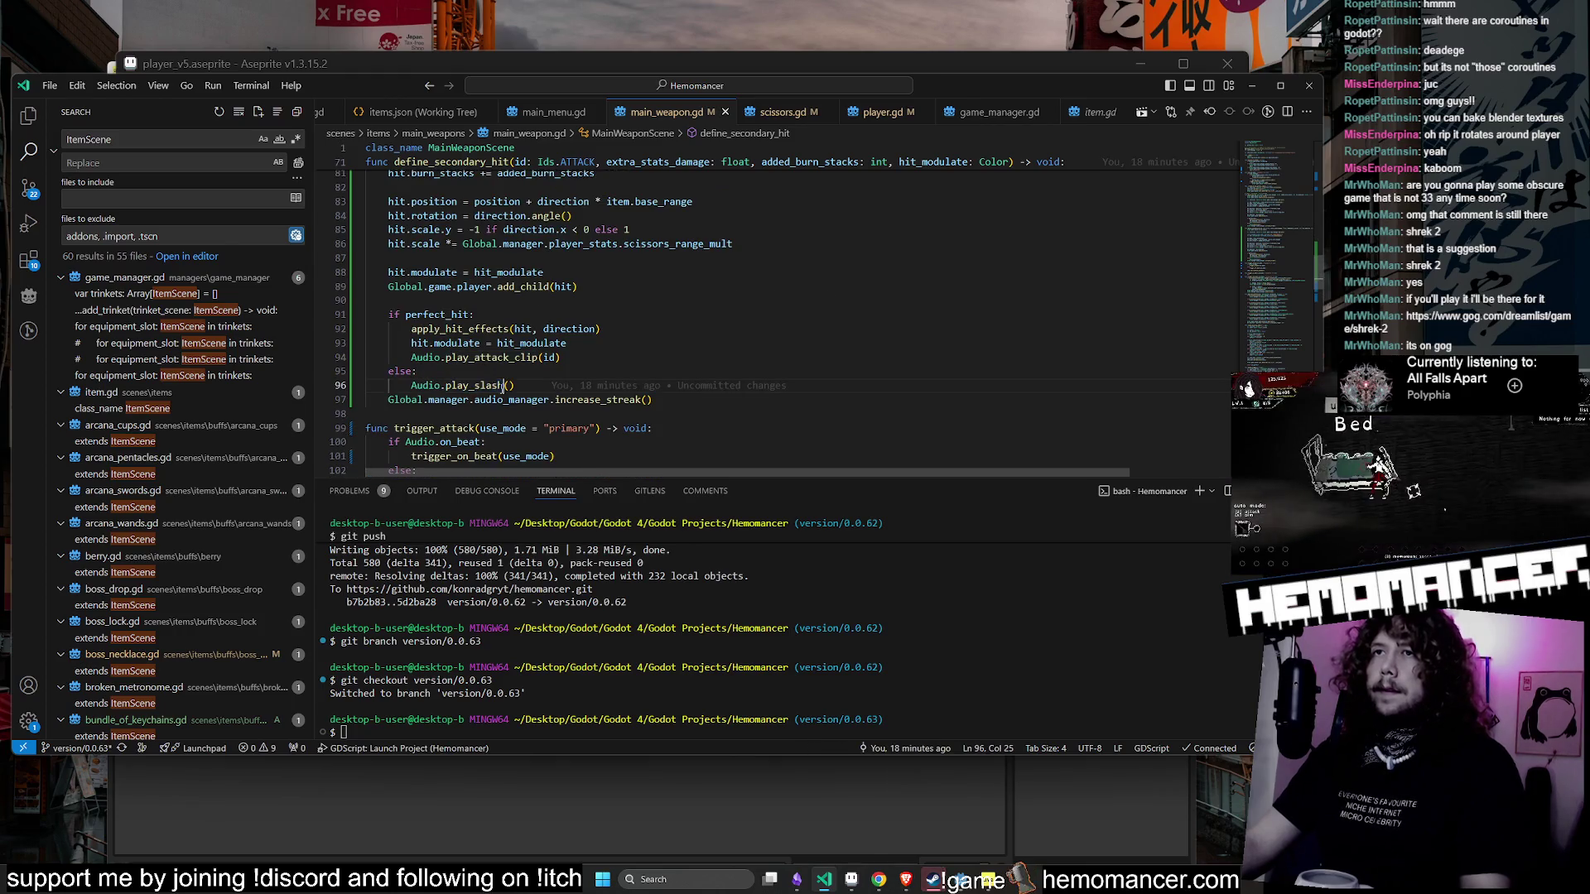
key(BackSpace)
text(piano_expl)
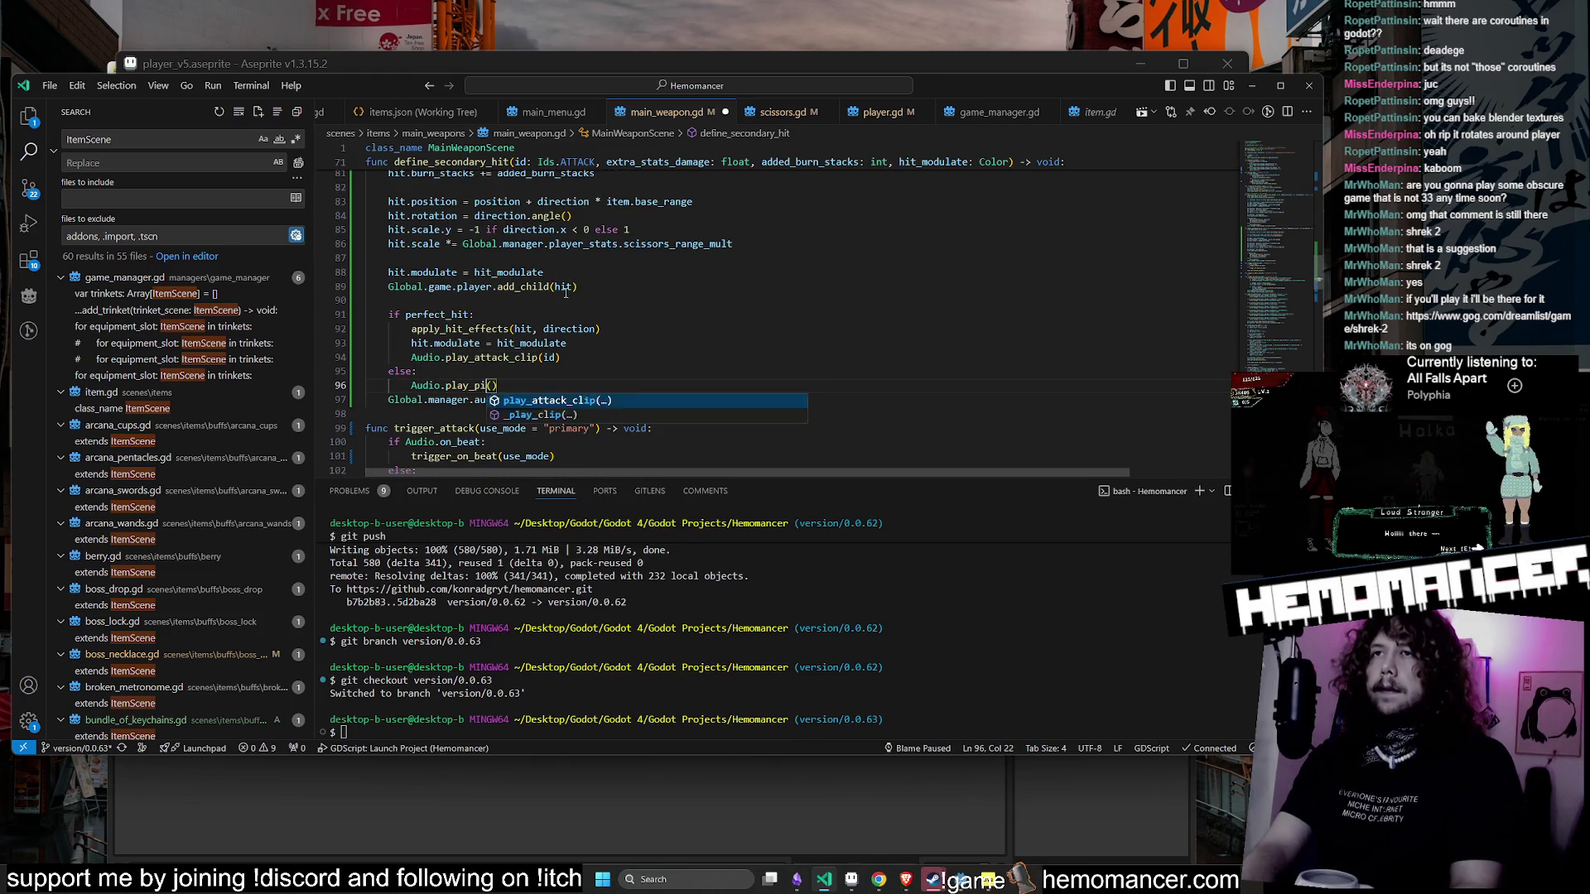
text(osion)
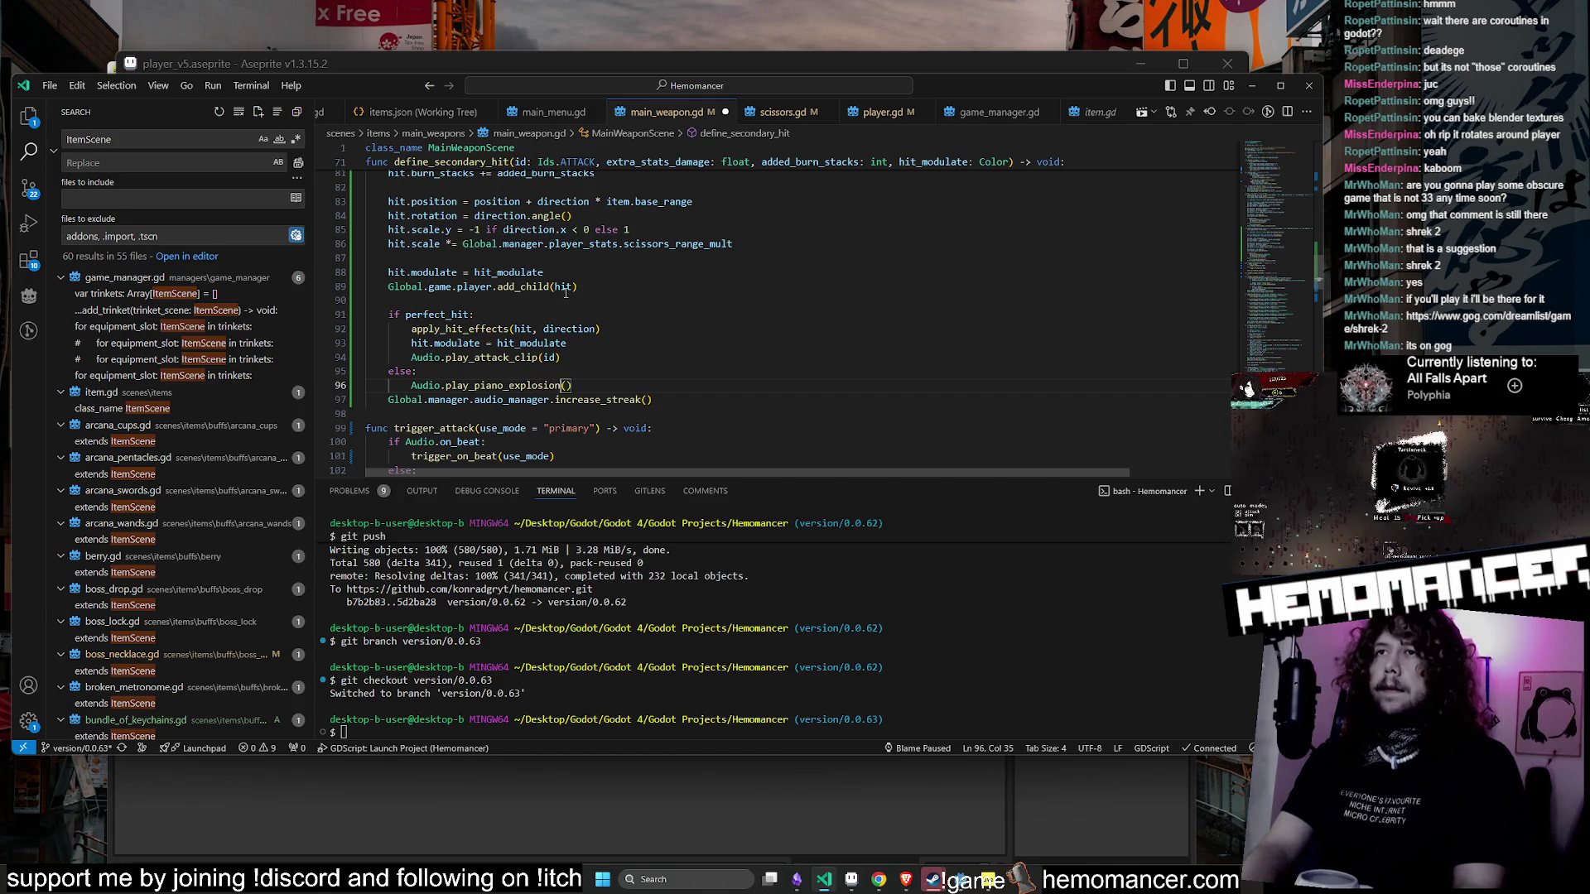
- Replace play_attack_clip on line 94 with play_piano_explosion as well
double_click(505, 385)
key(ctrl+c)
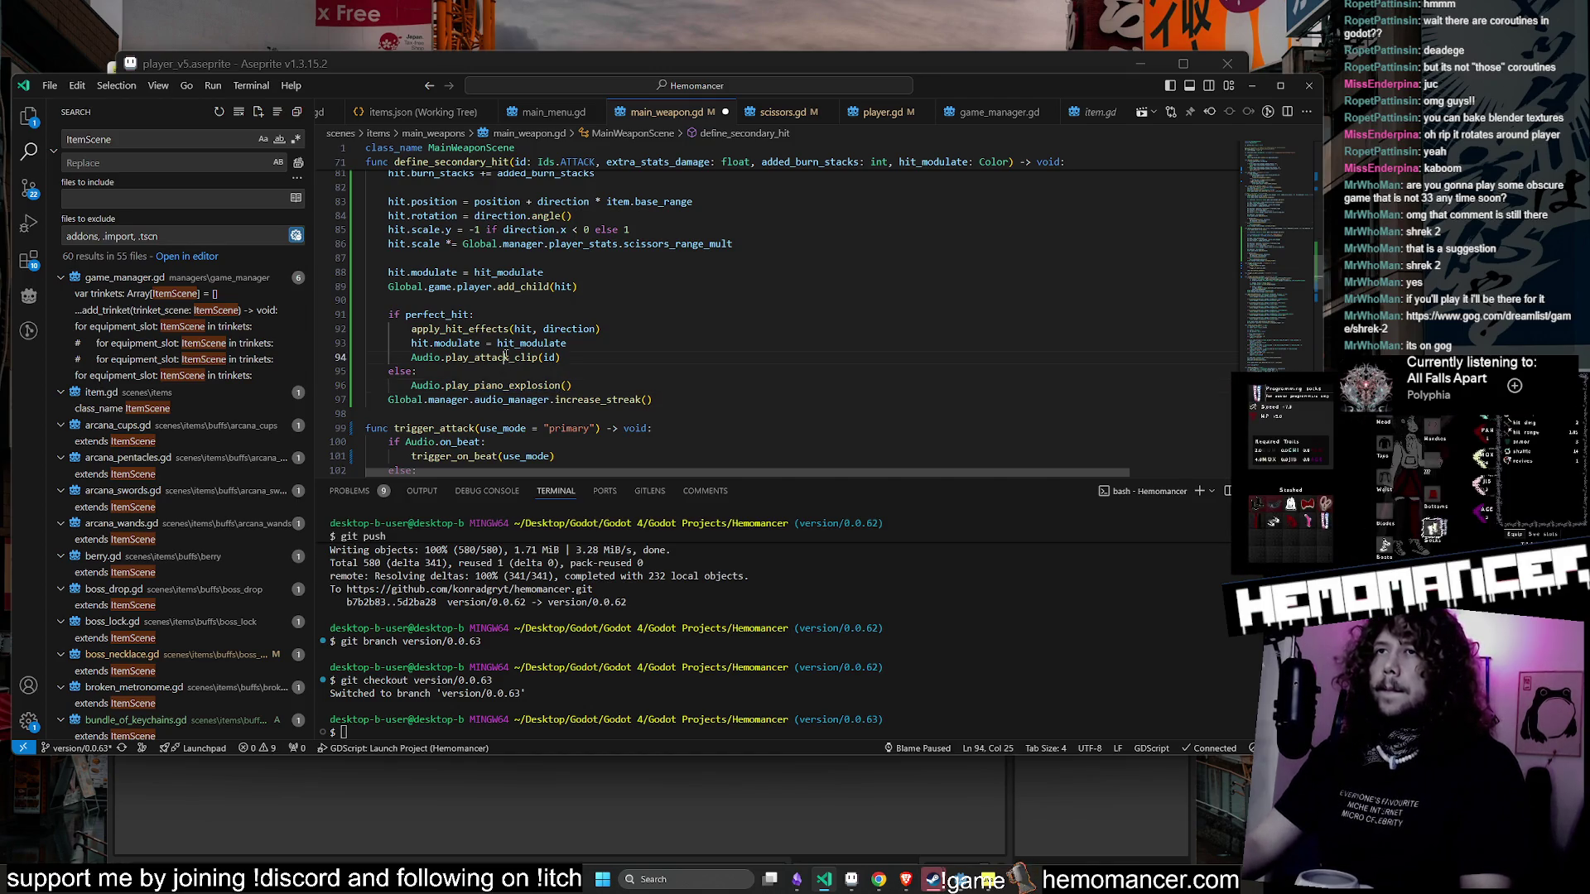
double_click(491, 357)
key(ctrl+v)
key(Right)
key(Delete)
key(Delete)
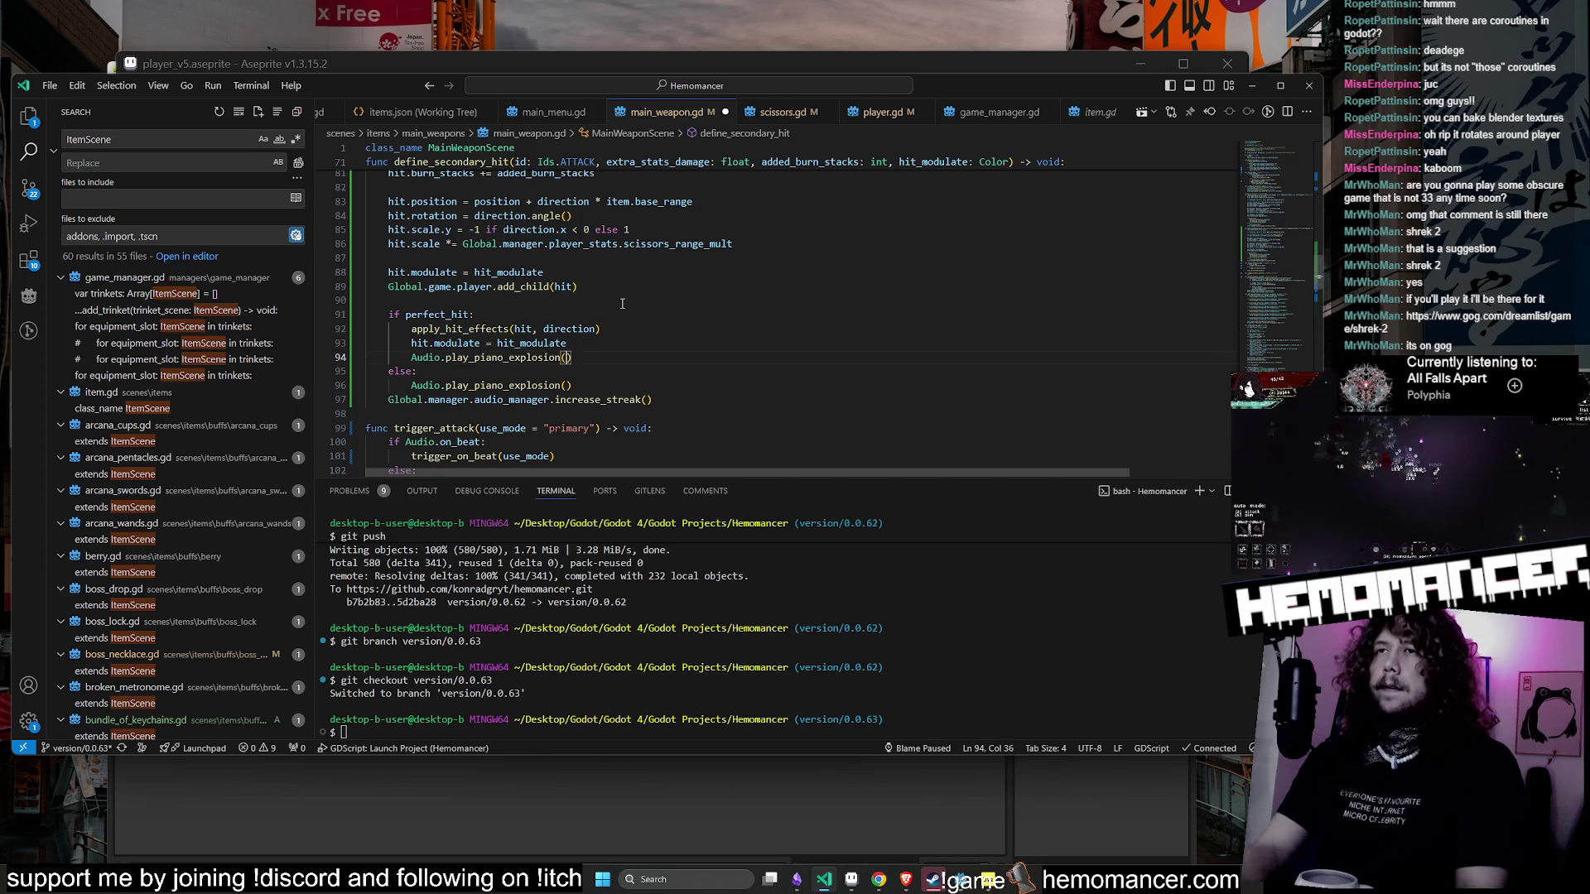
- Open the Audio autoload script audio.gd and scroll through its sound preloads and variables
ctrl+click(424, 356)
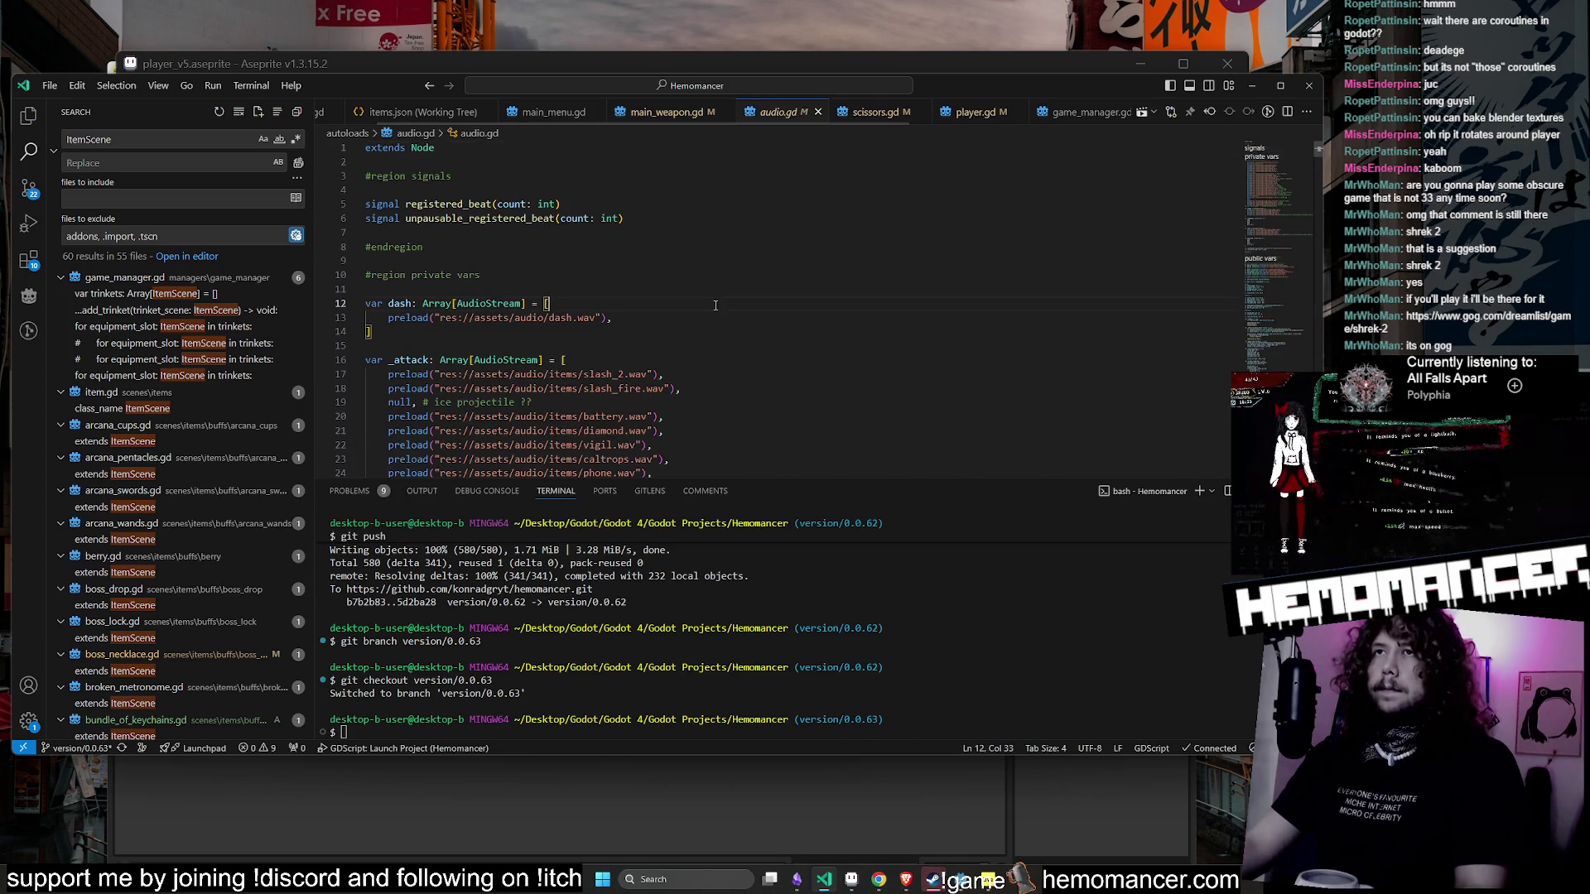
scroll(709, 310, down, 5)
scroll(709, 311, down, 6)
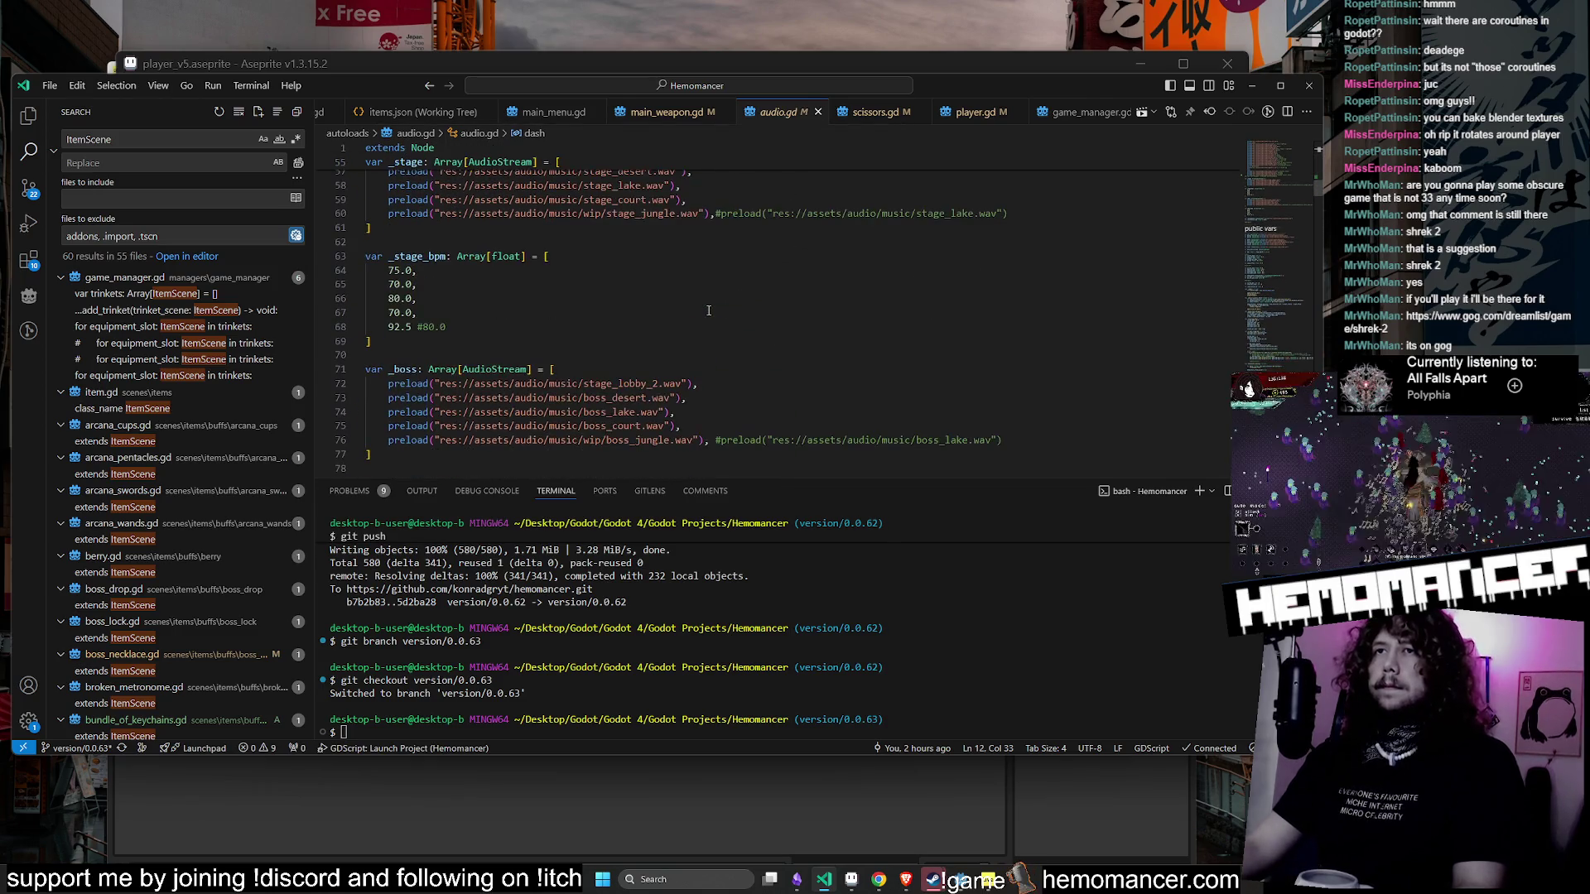
scroll(708, 311, up, 15)
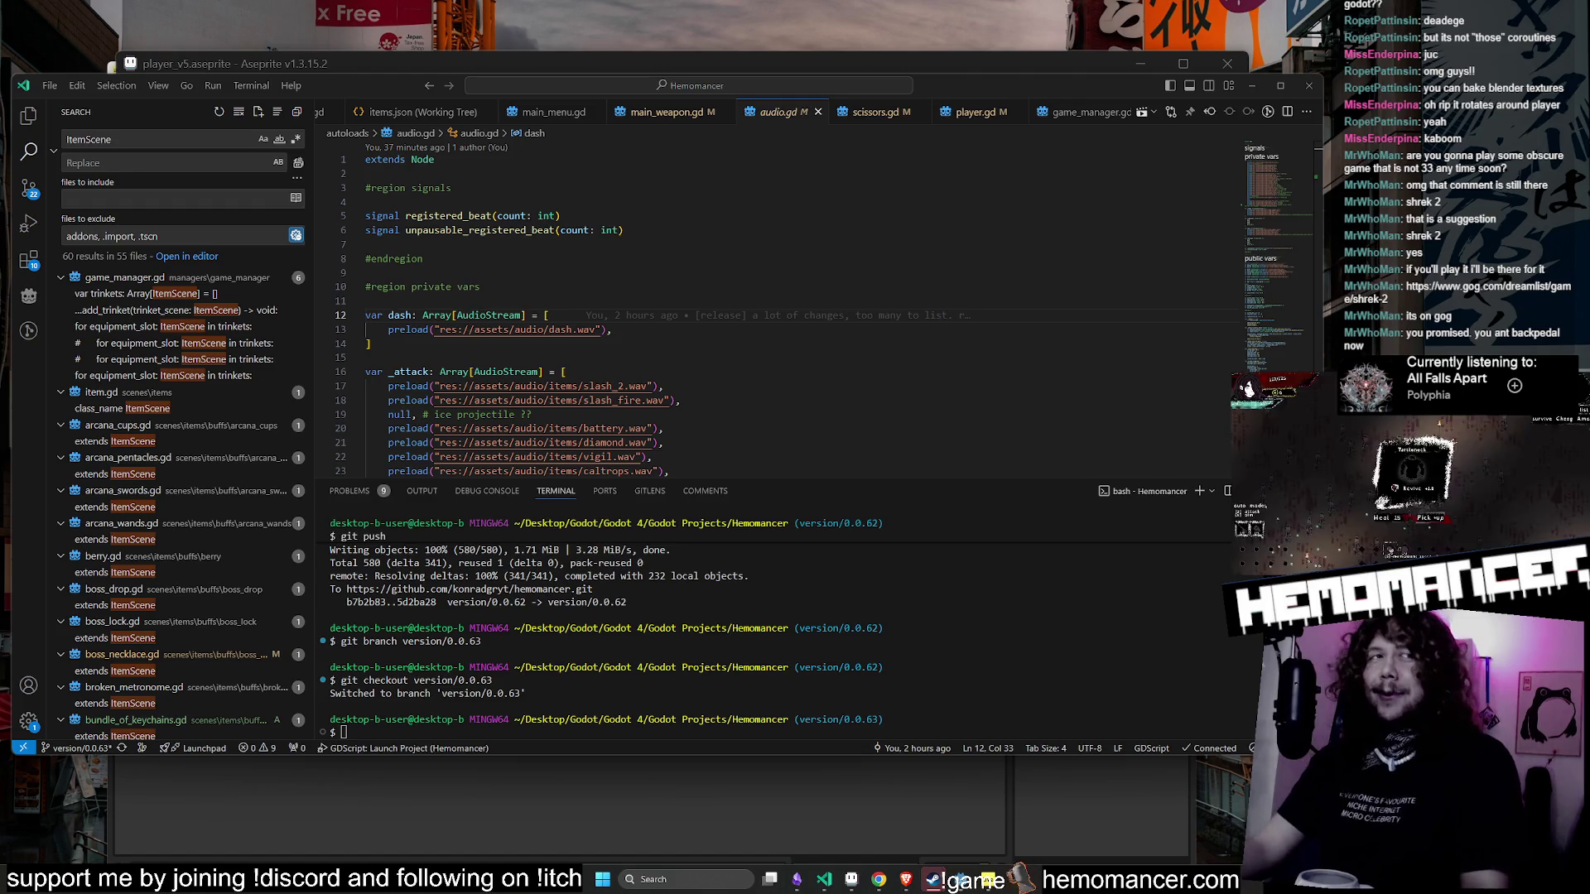
scroll(713, 205, down, 15)
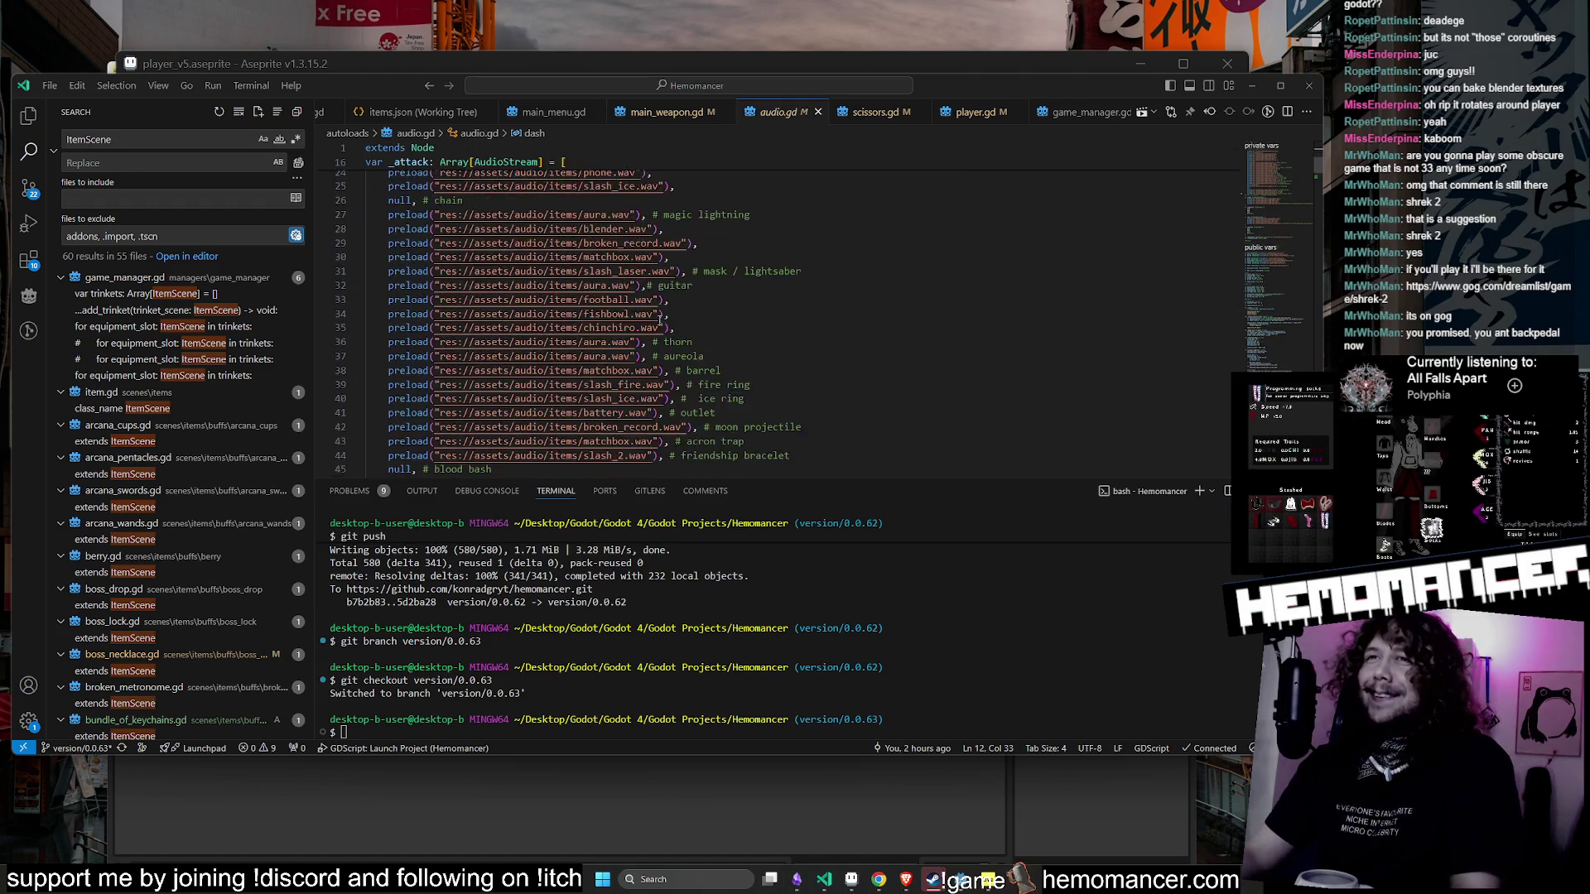
scroll(636, 345, down, 15)
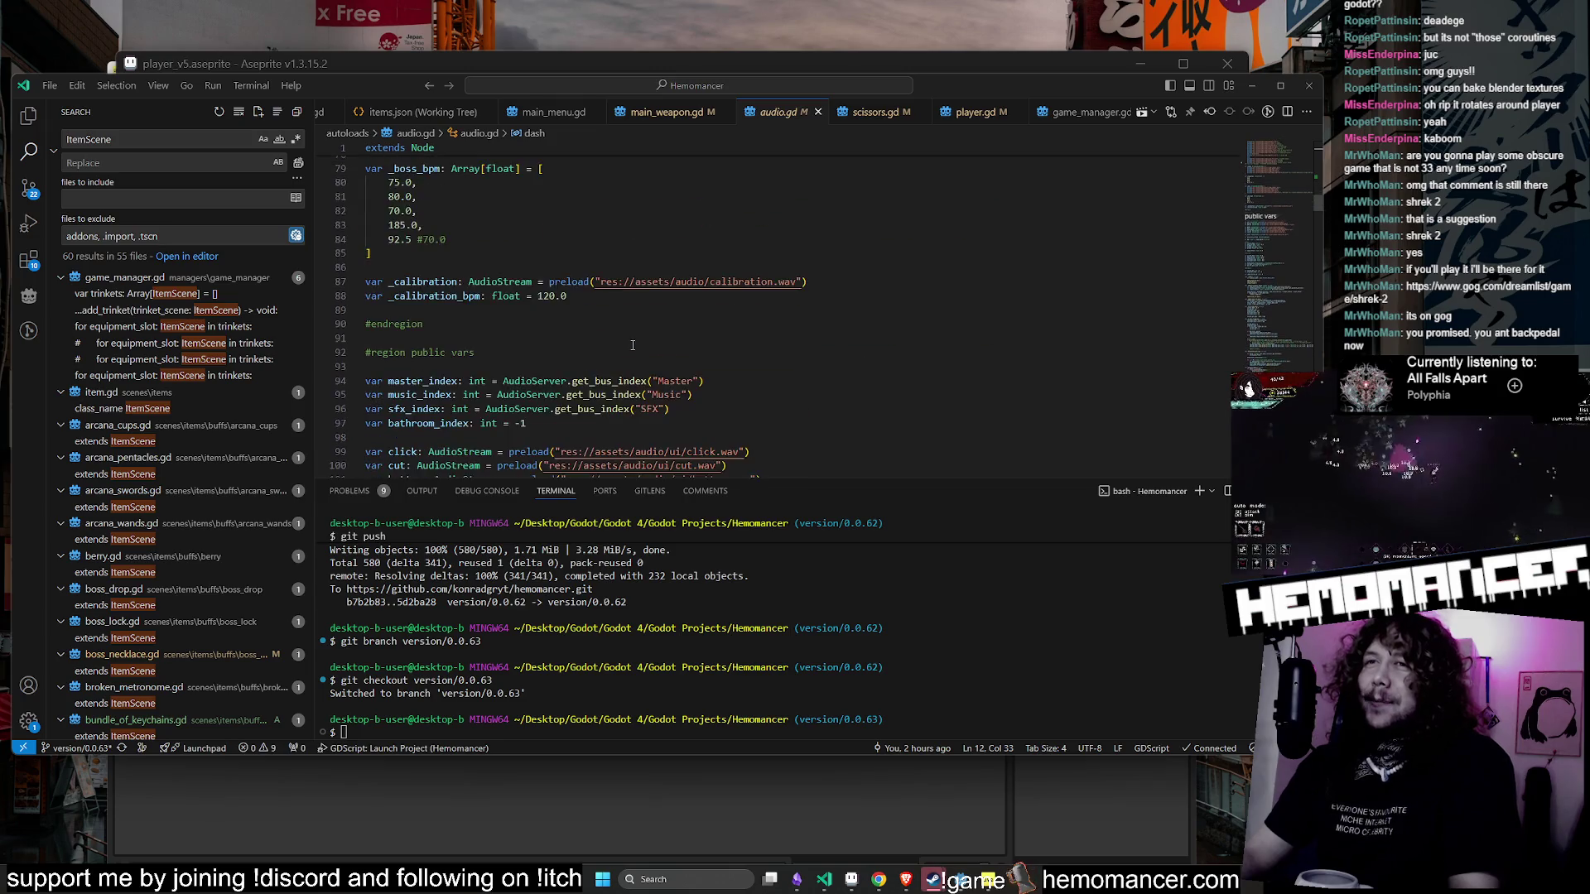
scroll(519, 346, down, 2)
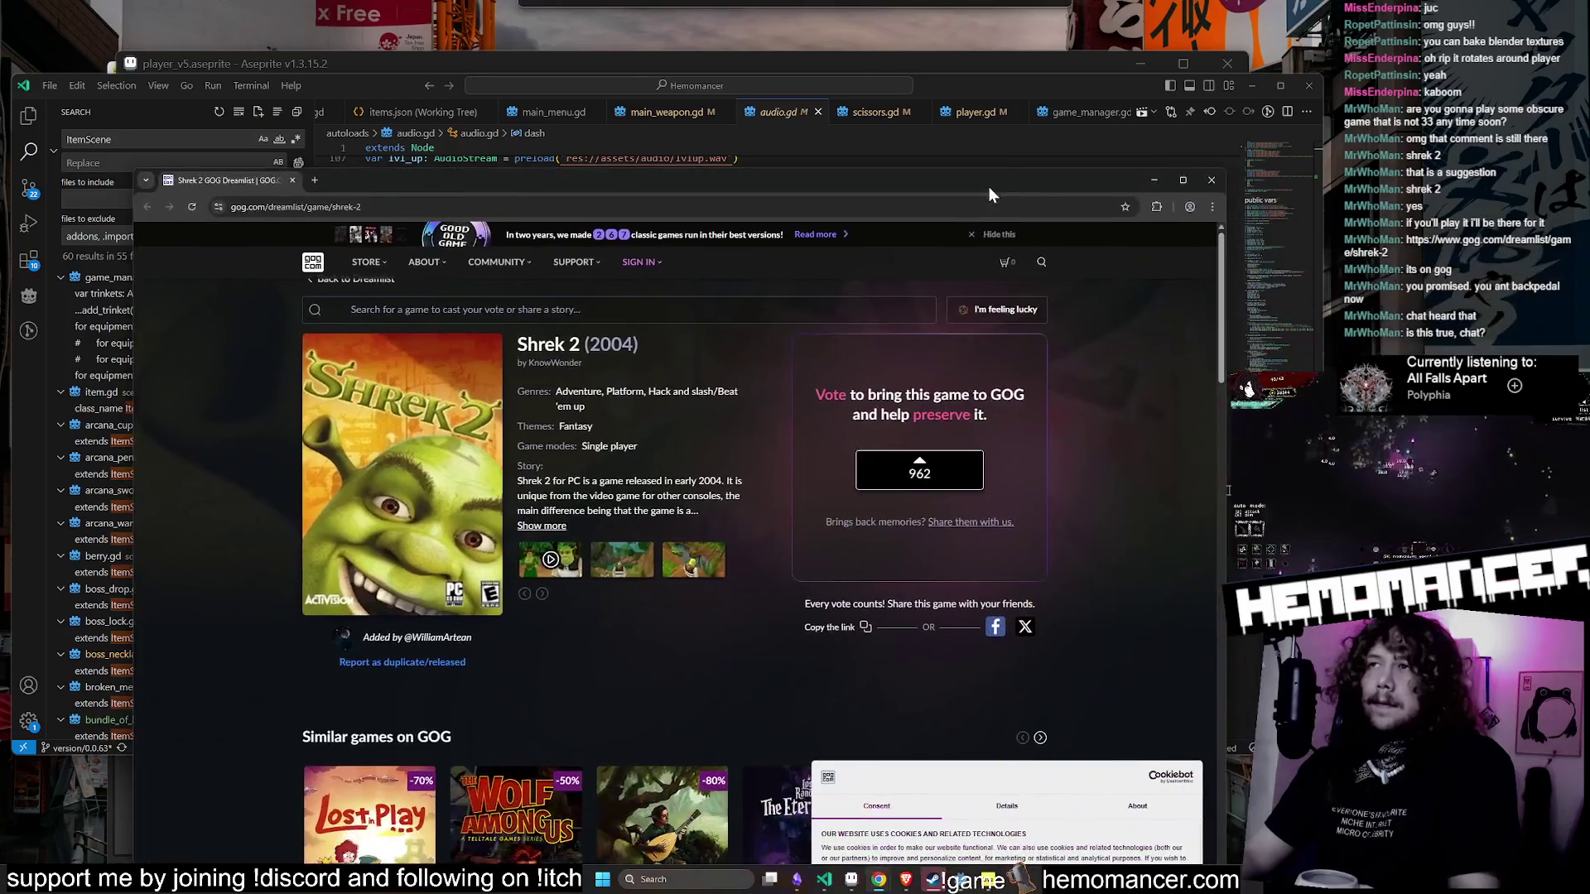
- Reposition the GOG Shrek 2 Dreamlist window, read it, then close the browser
mouse_move(989, 186)
mouse_down()
mouse_move(931, 111)
mouse_move(965, 111)
mouse_up()
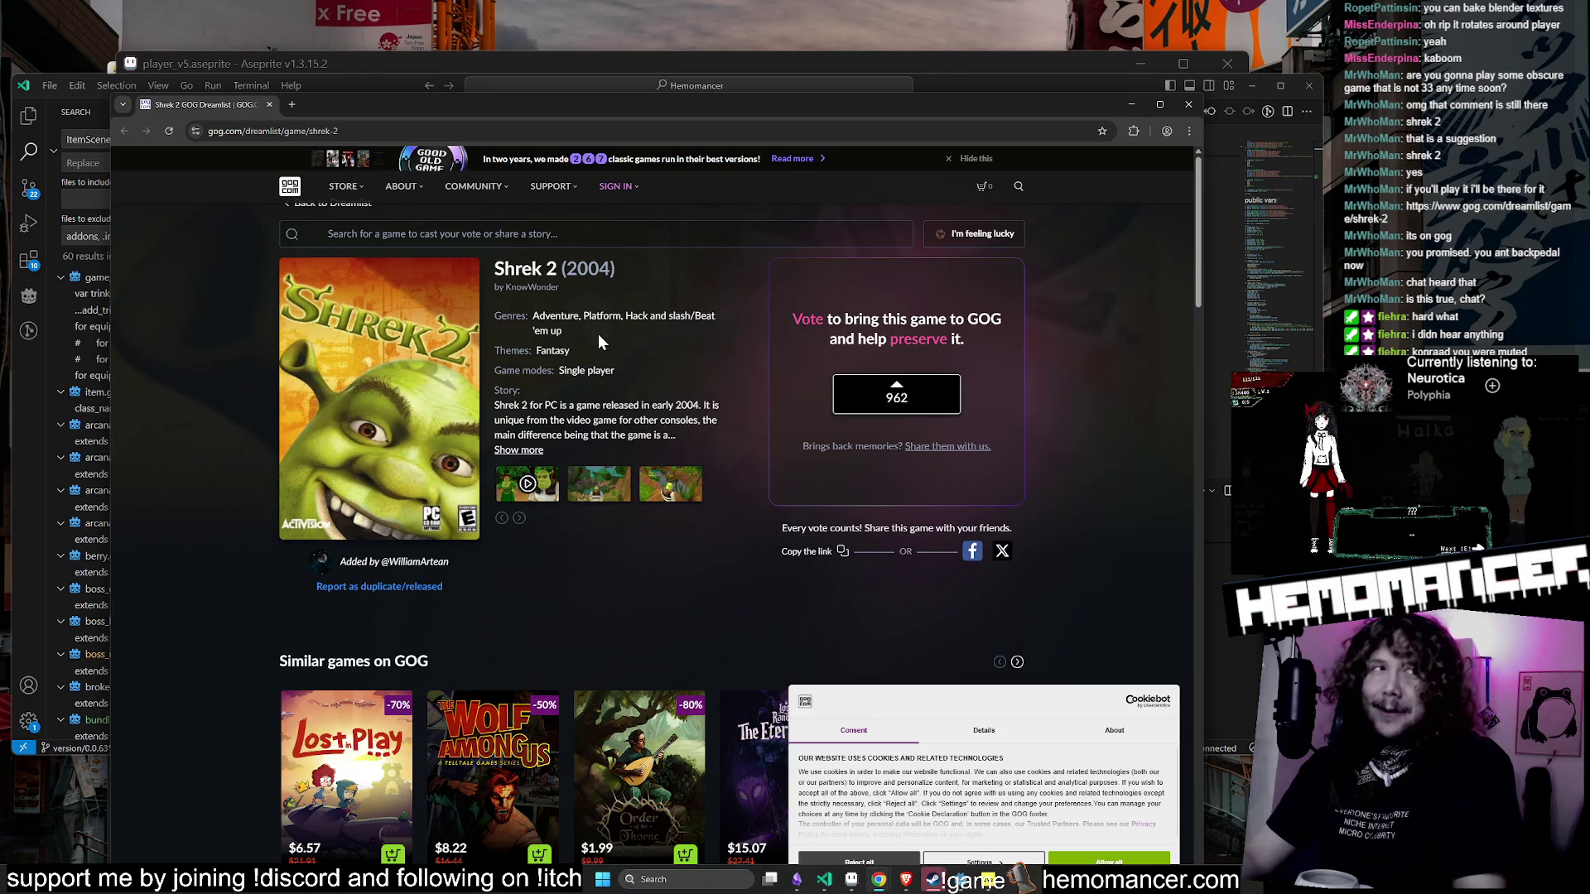
key(alt+Tab)
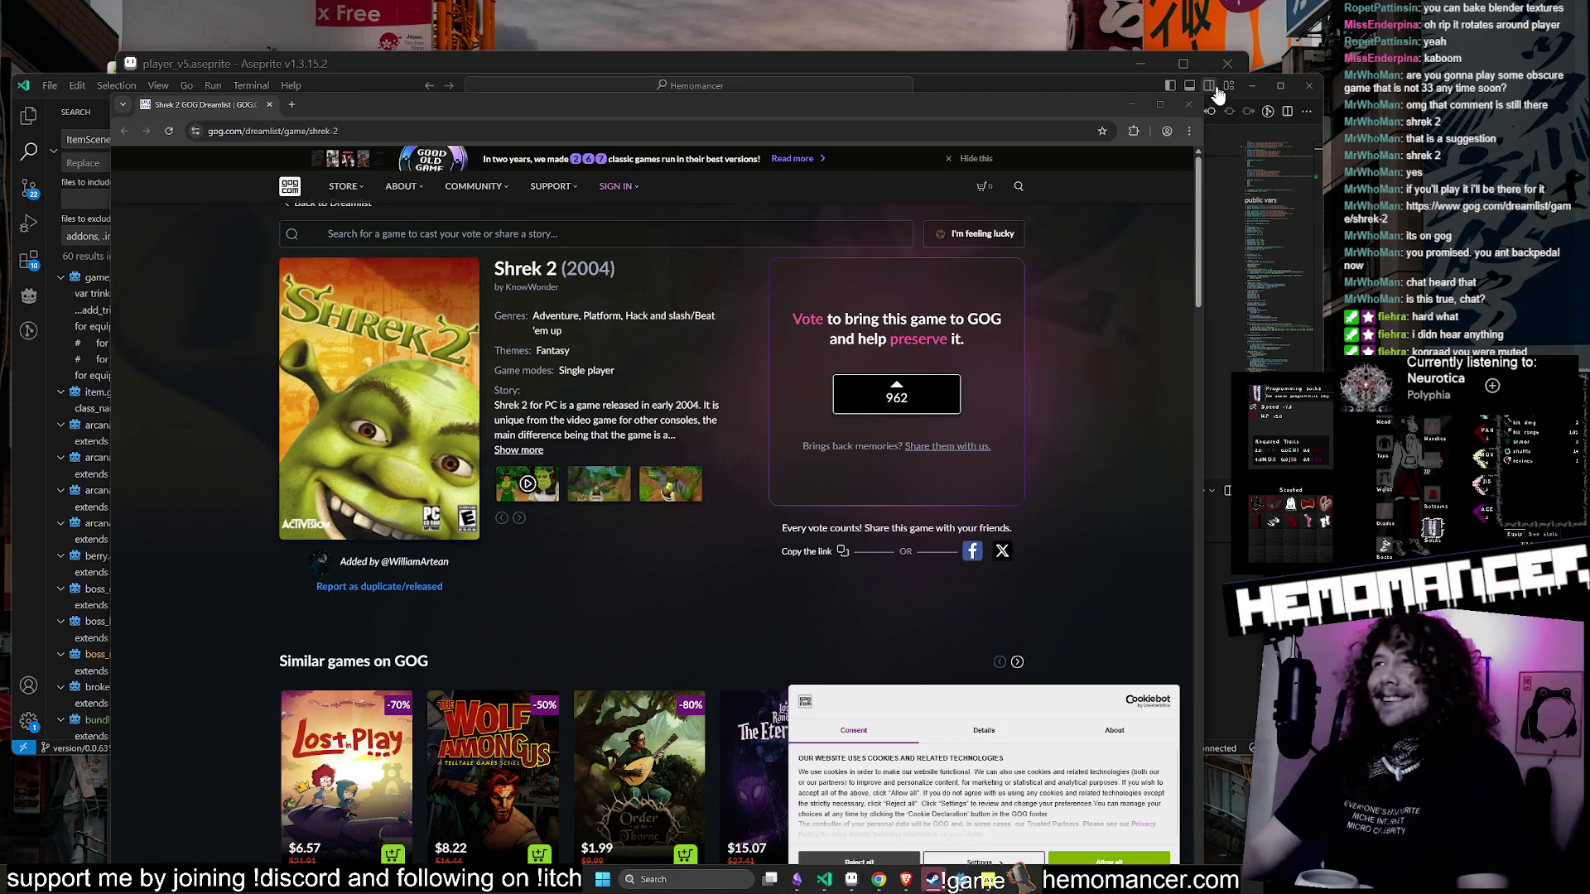
click(1192, 101)
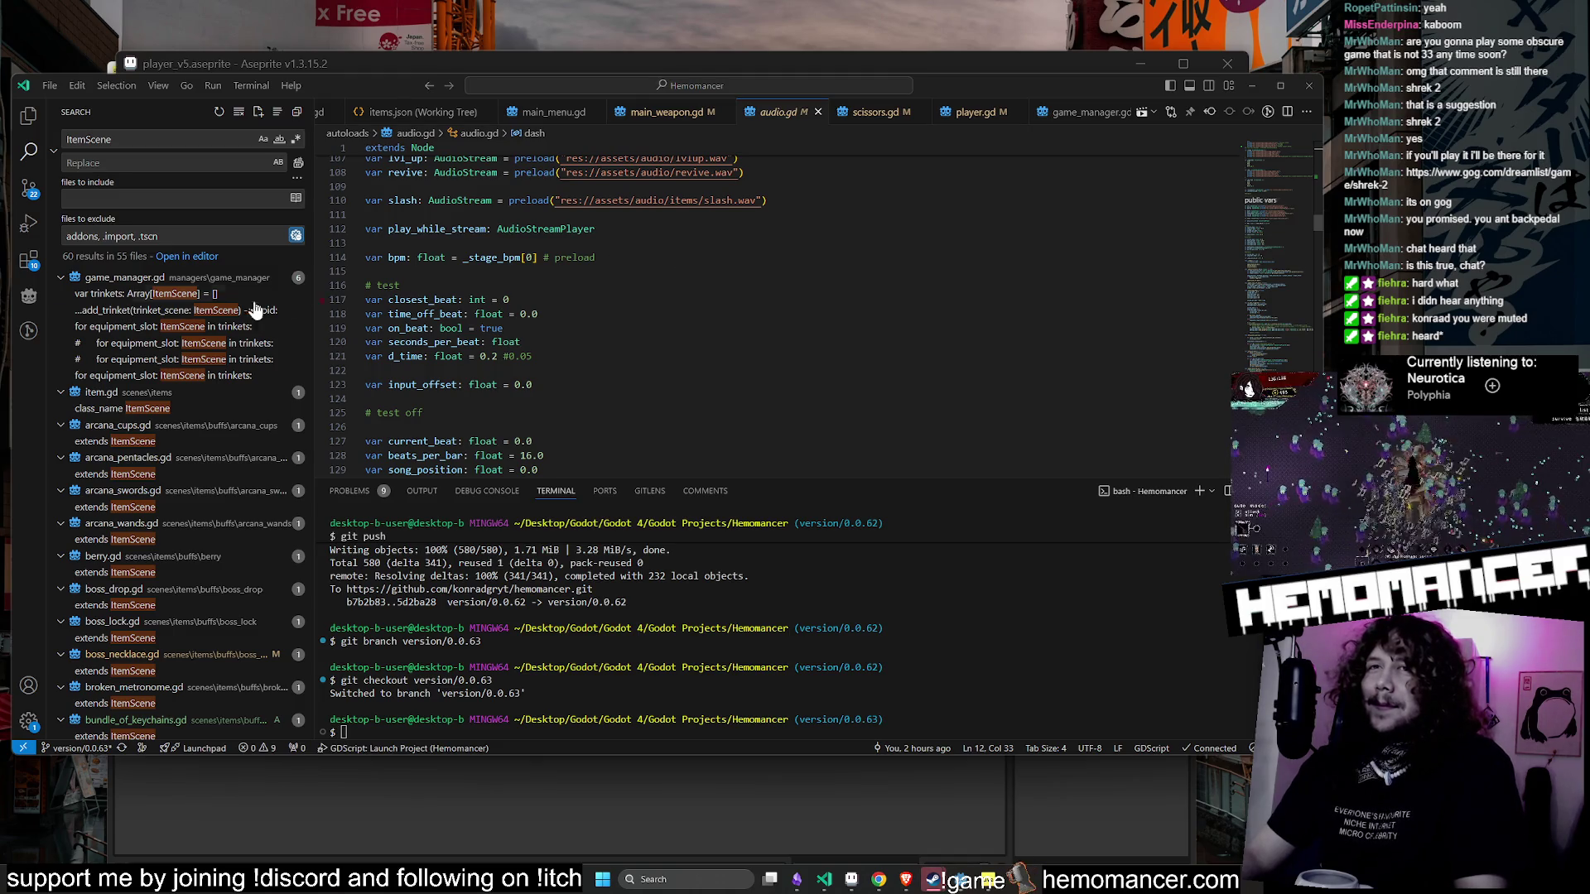
- In the Godot editor, search quick resources for 'pi', then dismiss the resource picker
click(1250, 86)
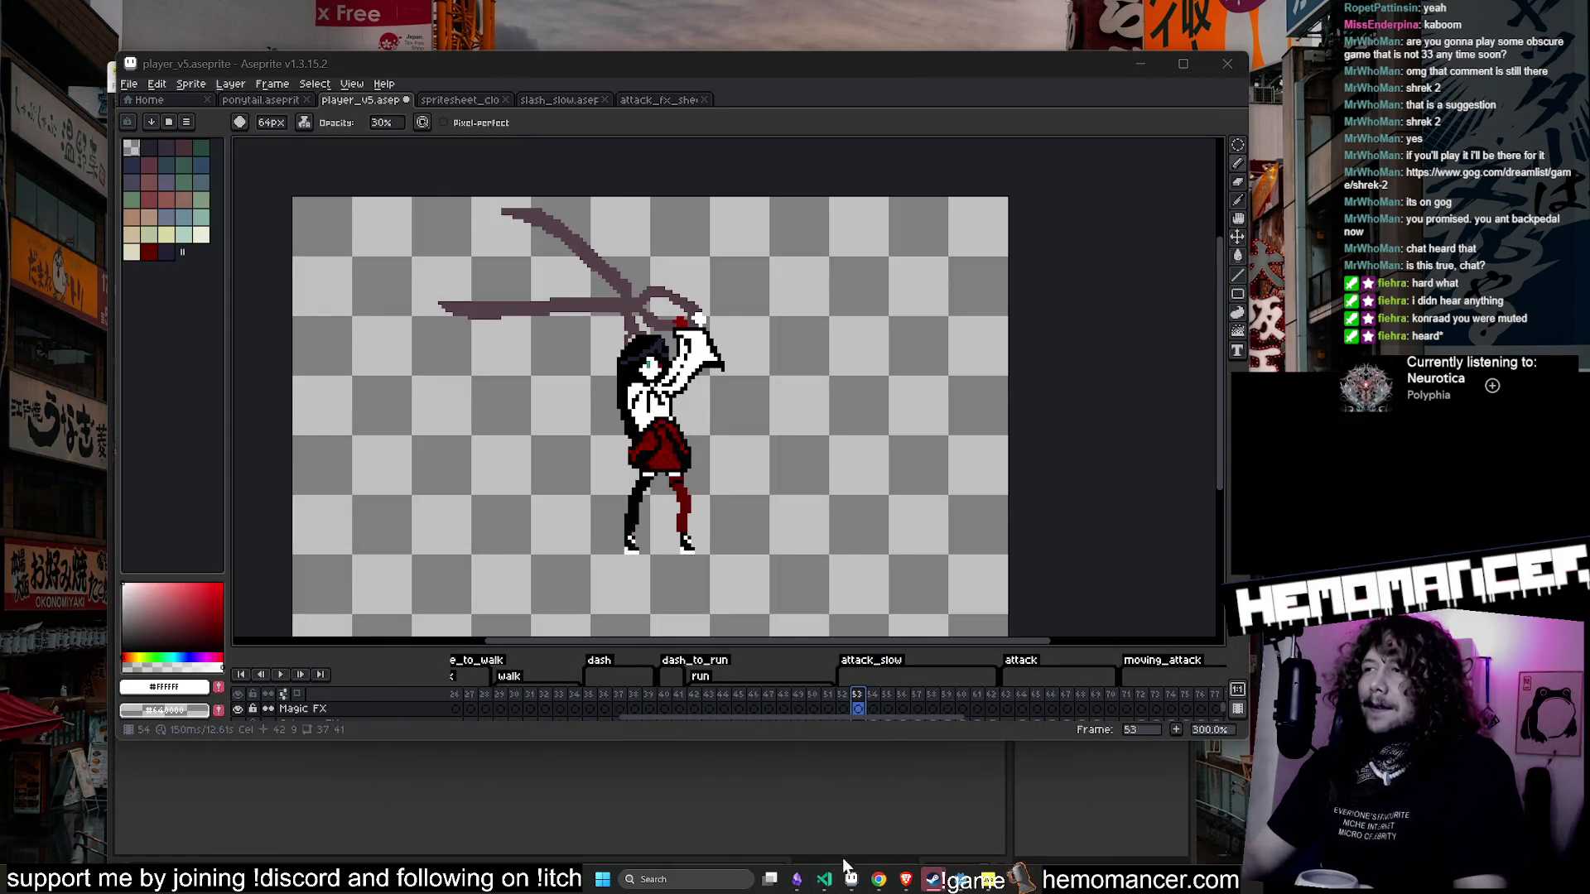
mouse_move(830, 884)
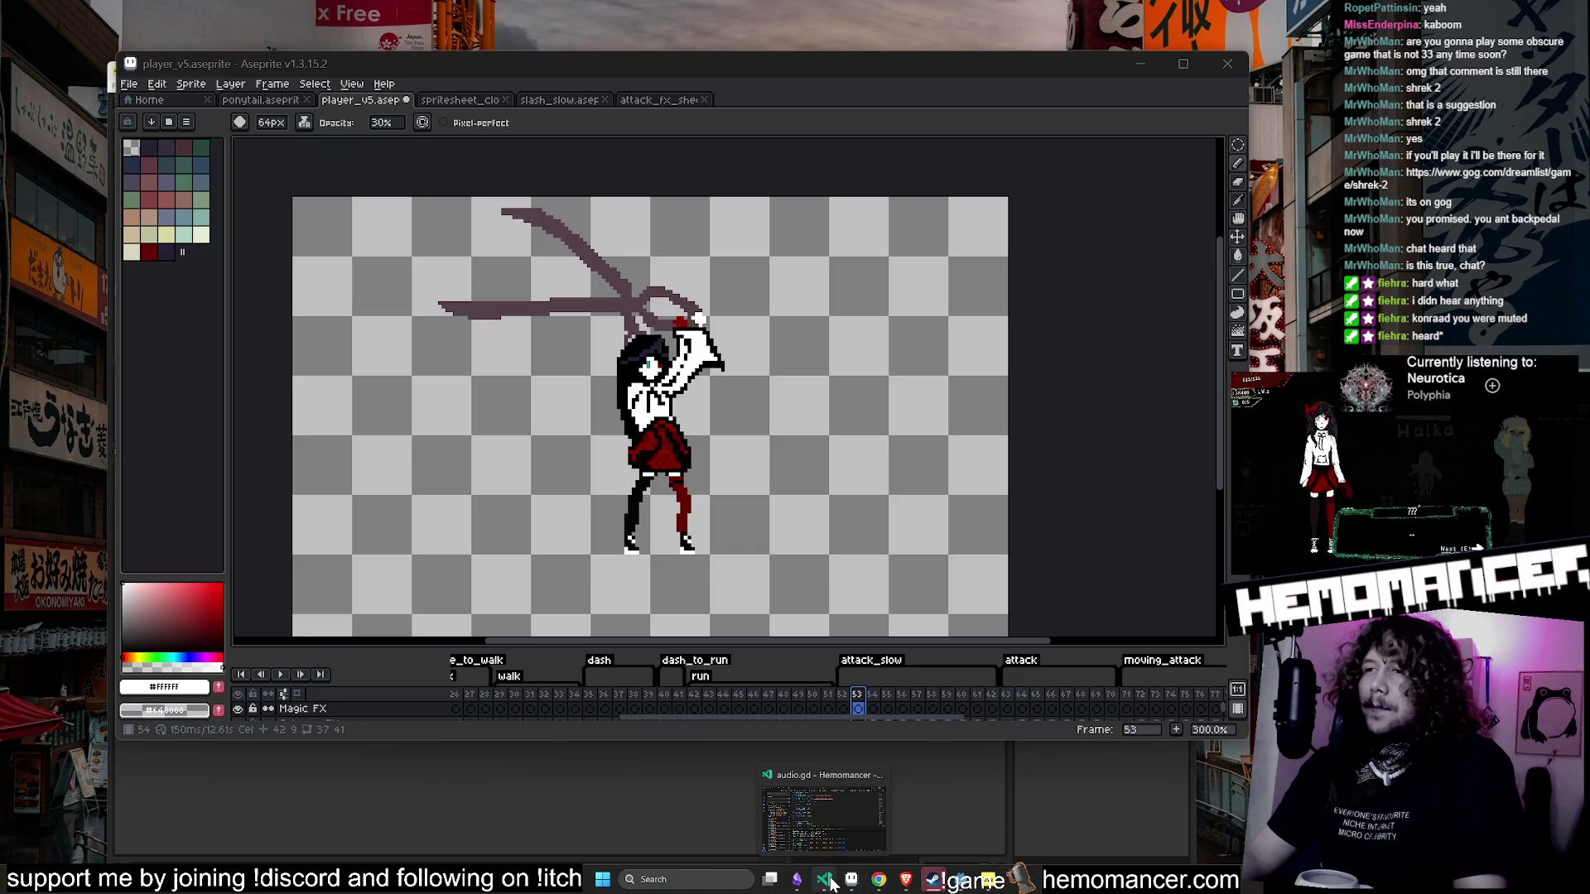
click(960, 880)
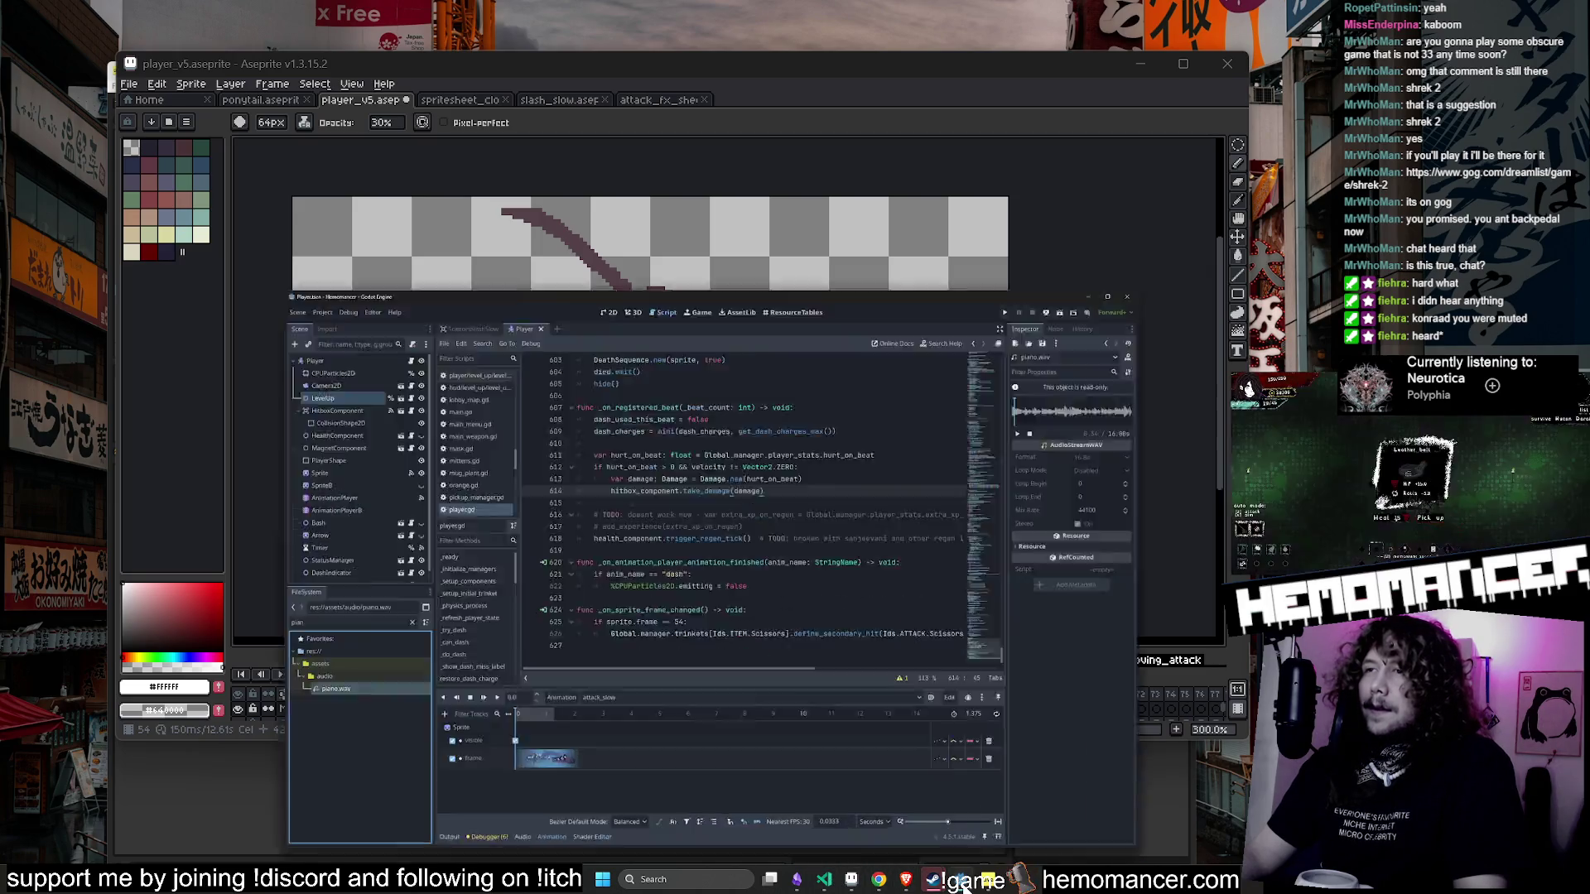
click(604, 373)
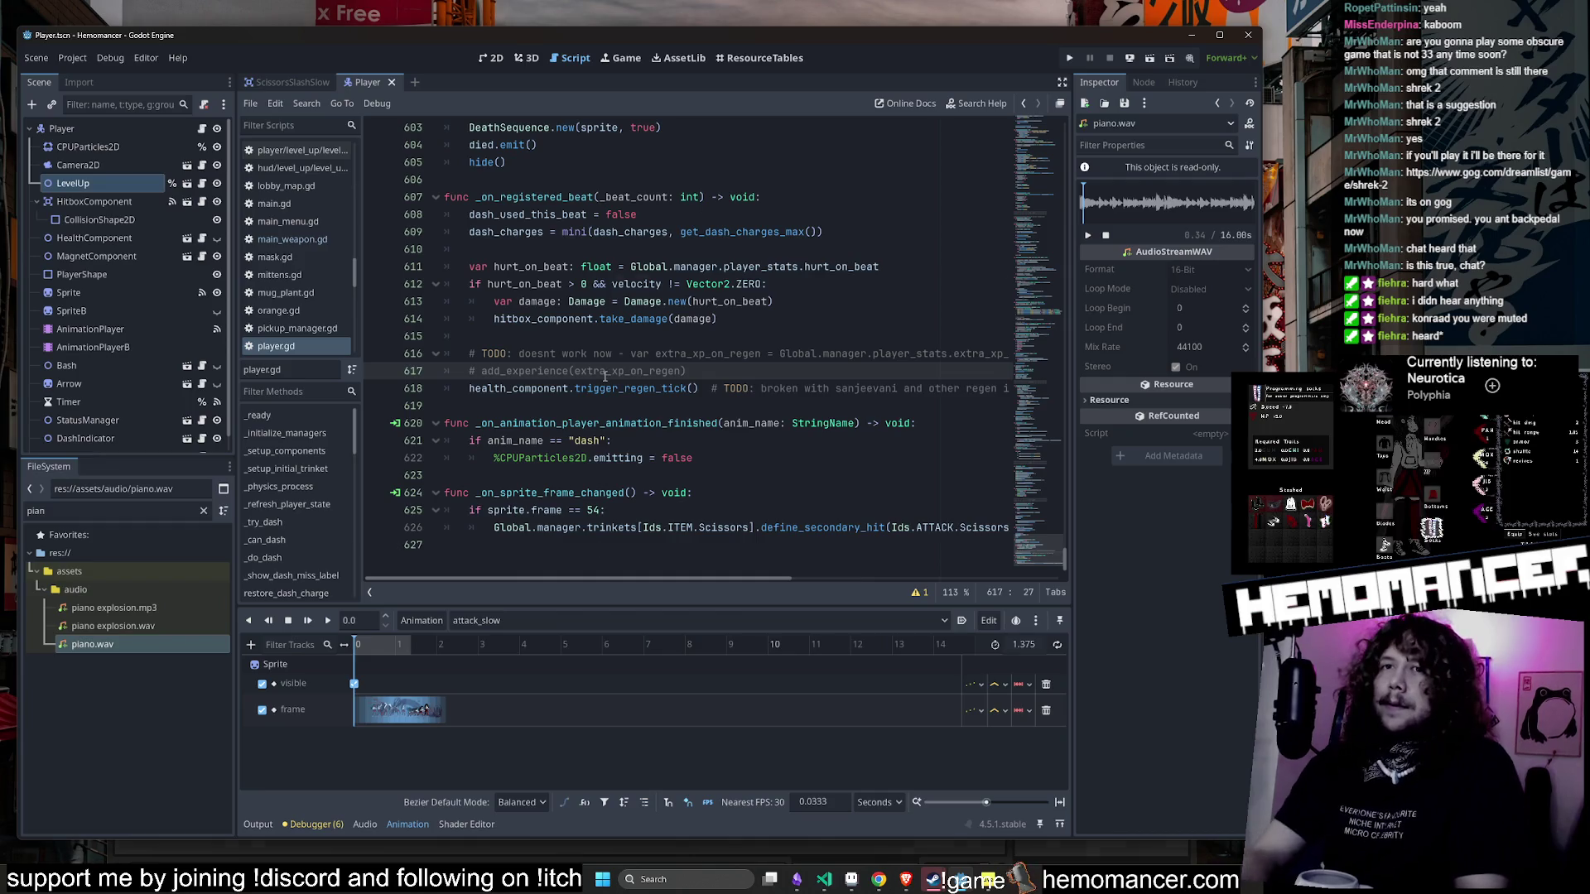
key(shift+alt+o)
text(pi)
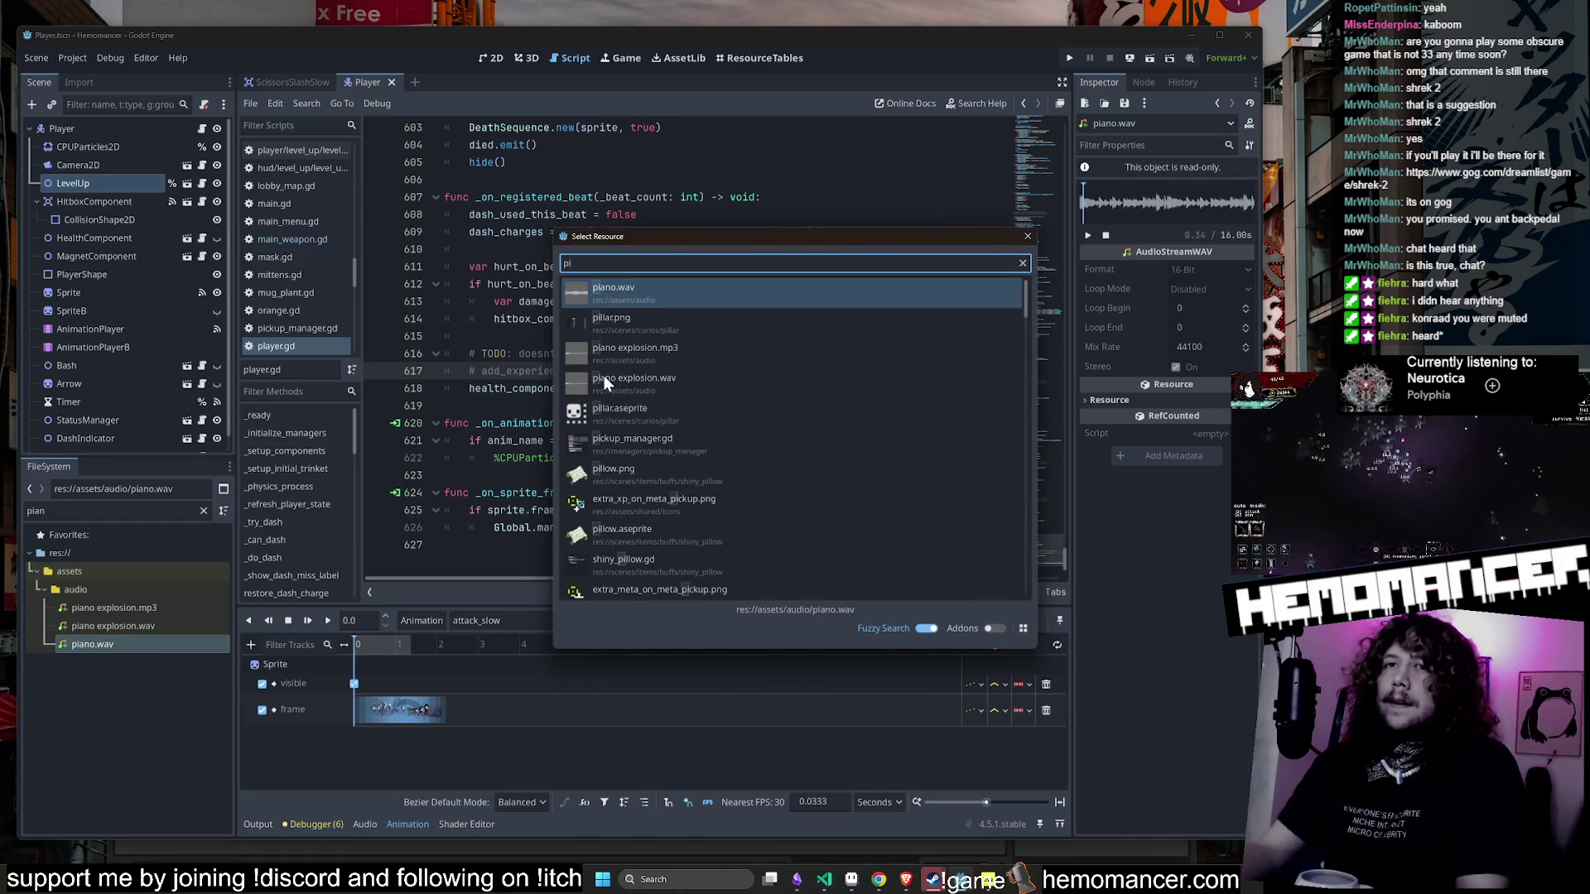
click(141, 628)
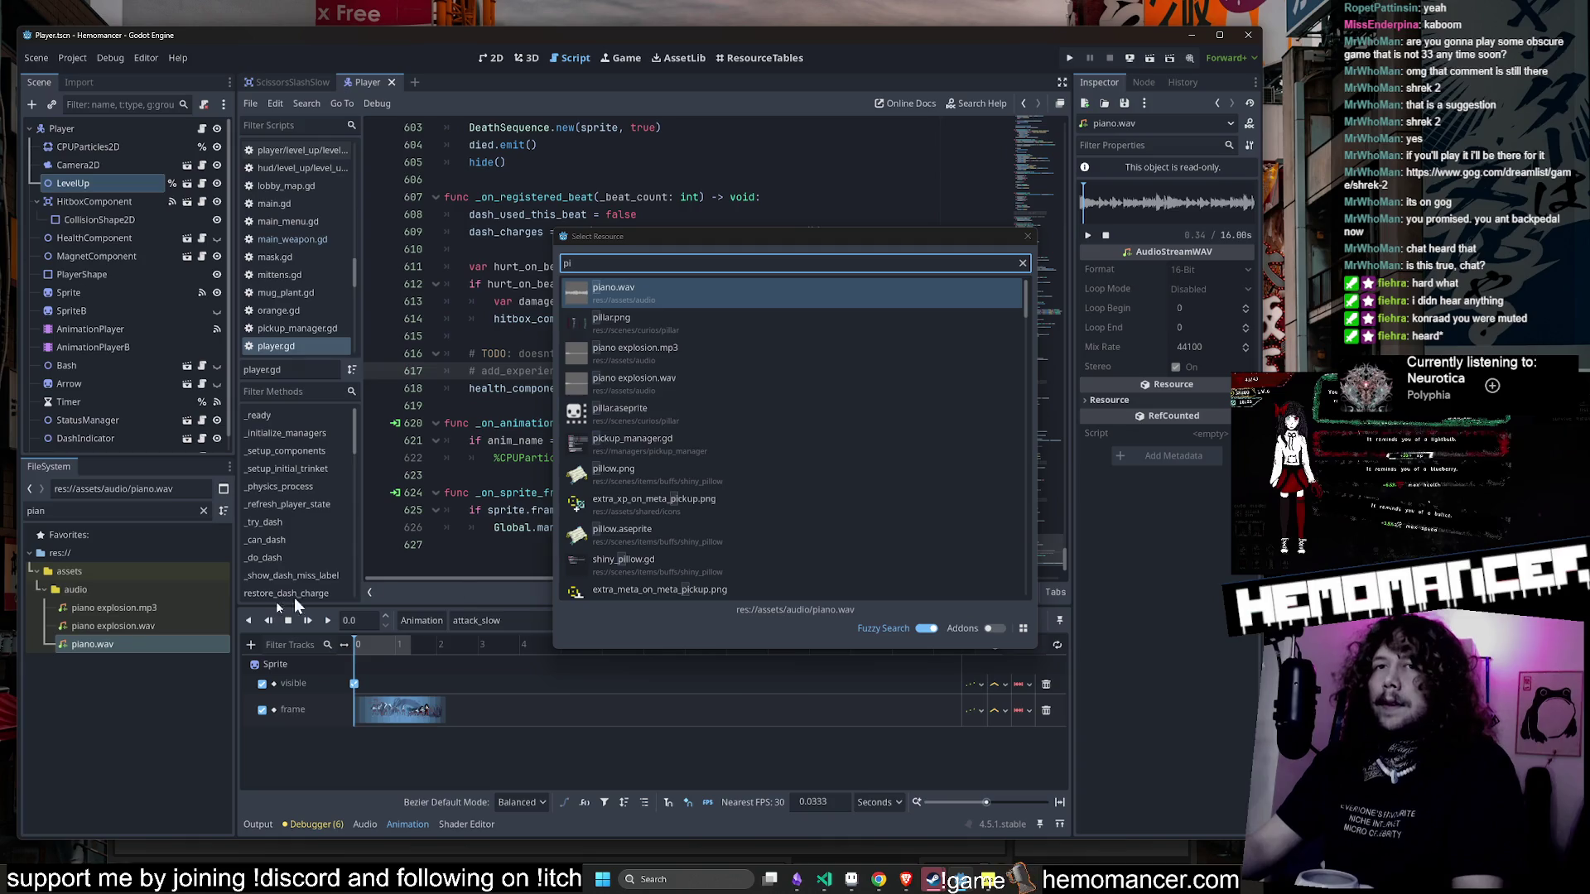
click(1027, 238)
click(132, 584)
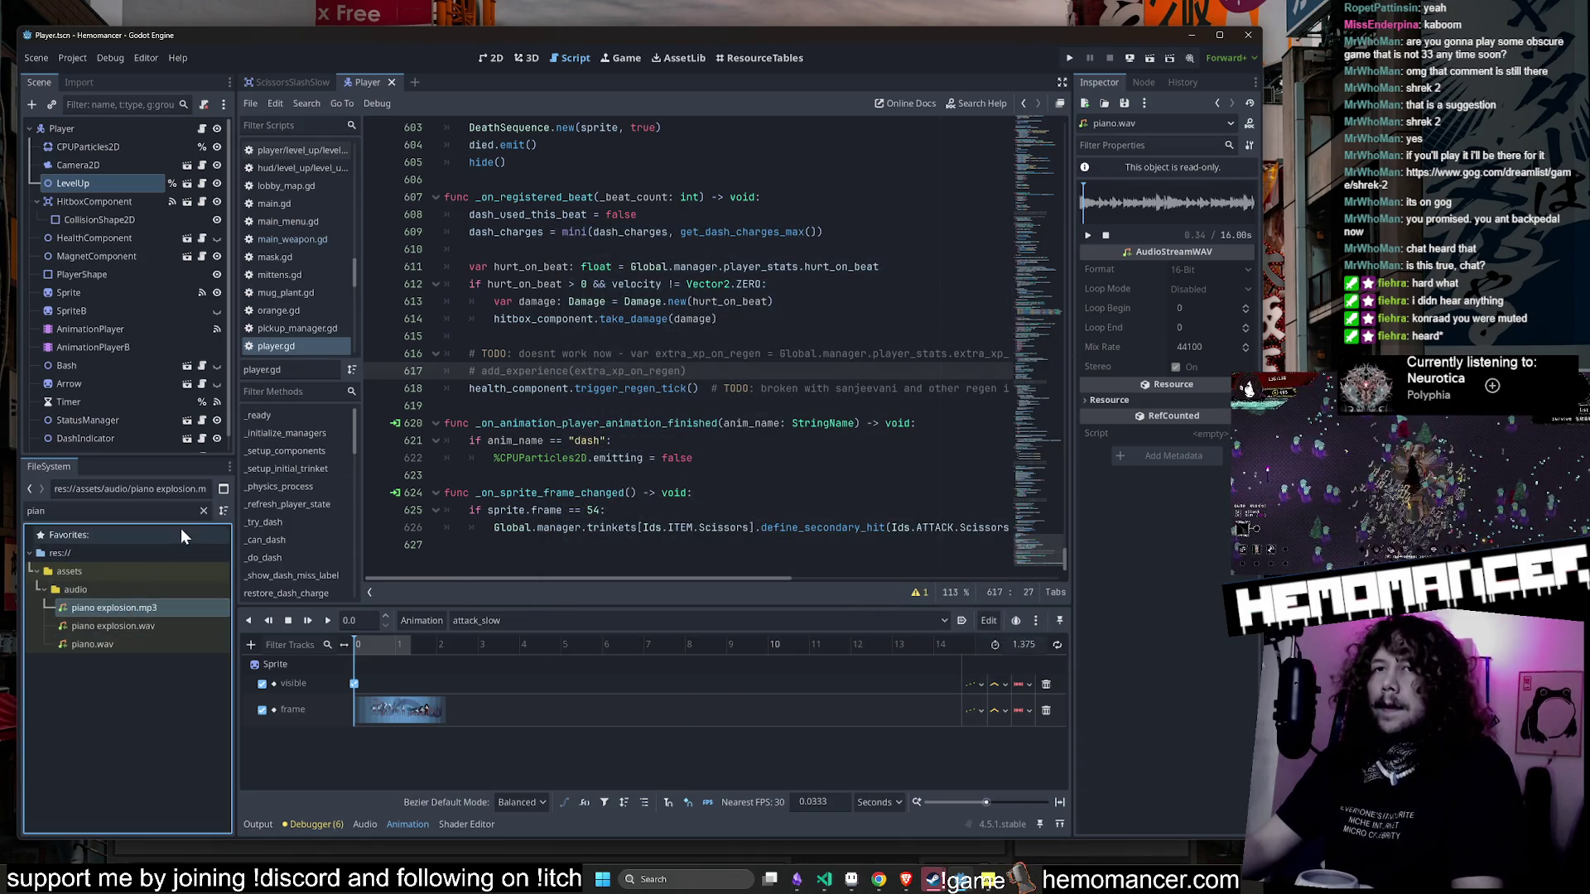
- Delete piano explosion.mp3 from the project's FileSystem
click(203, 511)
scroll(141, 601, up, 5)
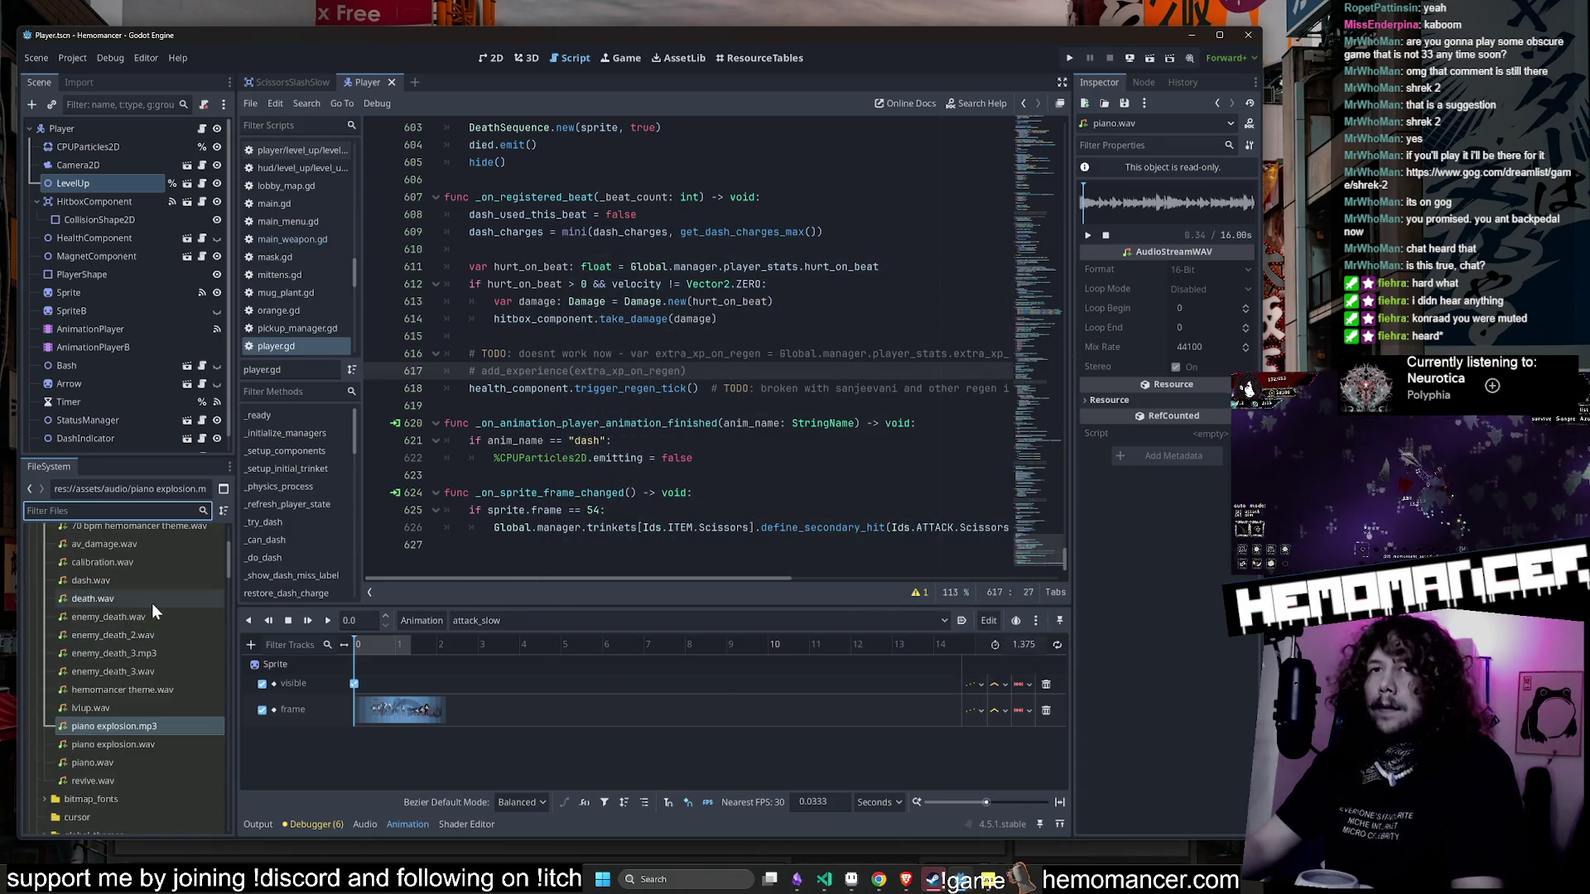
scroll(157, 601, down, 3)
click(179, 692)
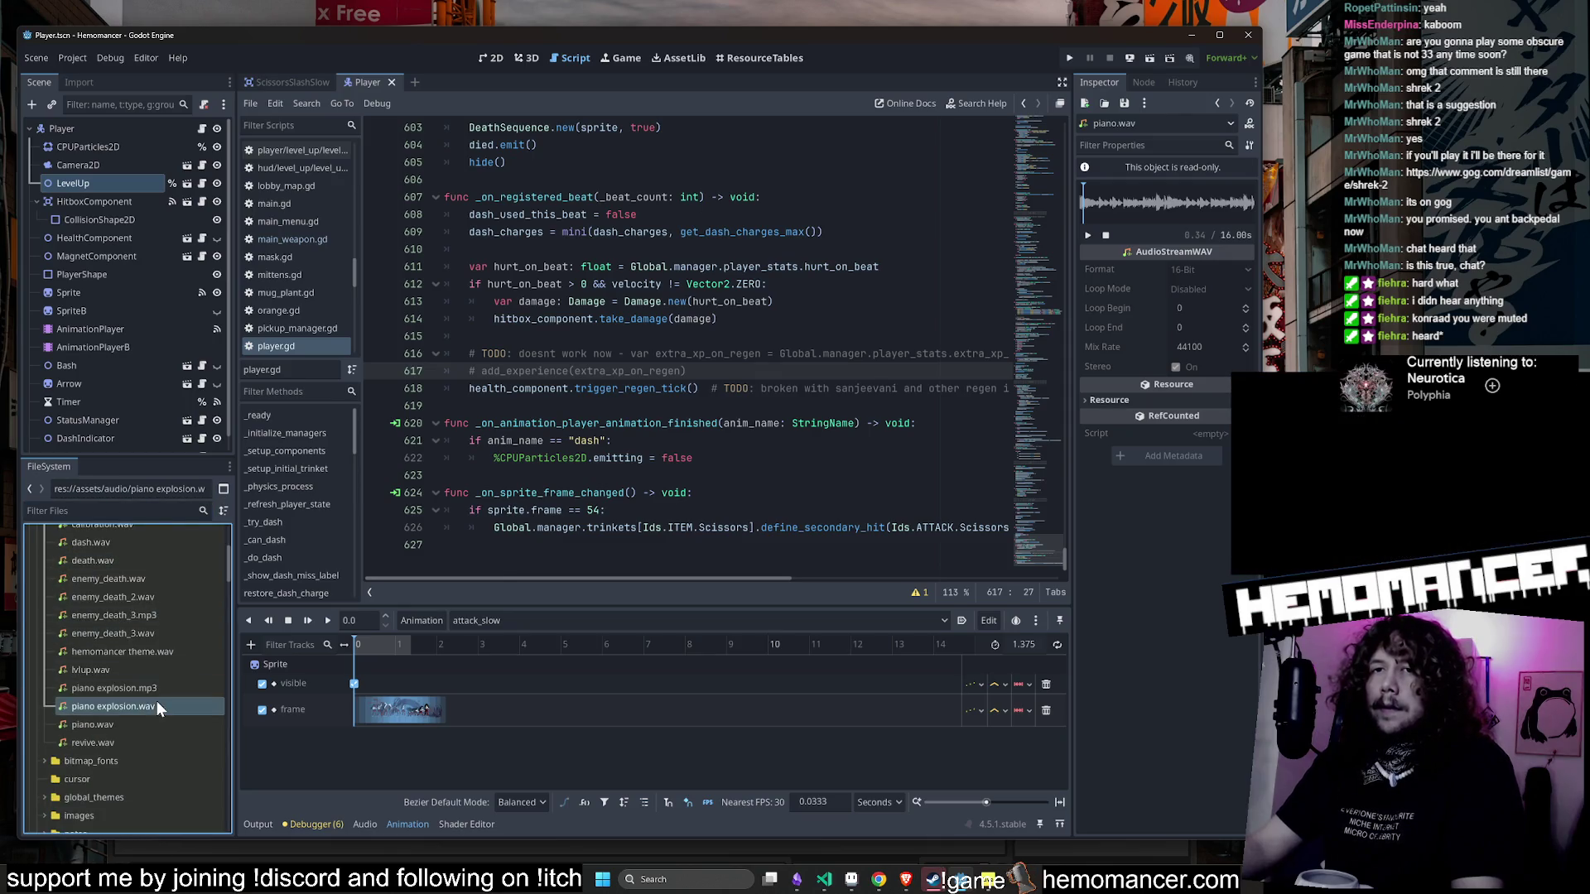
right_click(162, 692)
click(206, 807)
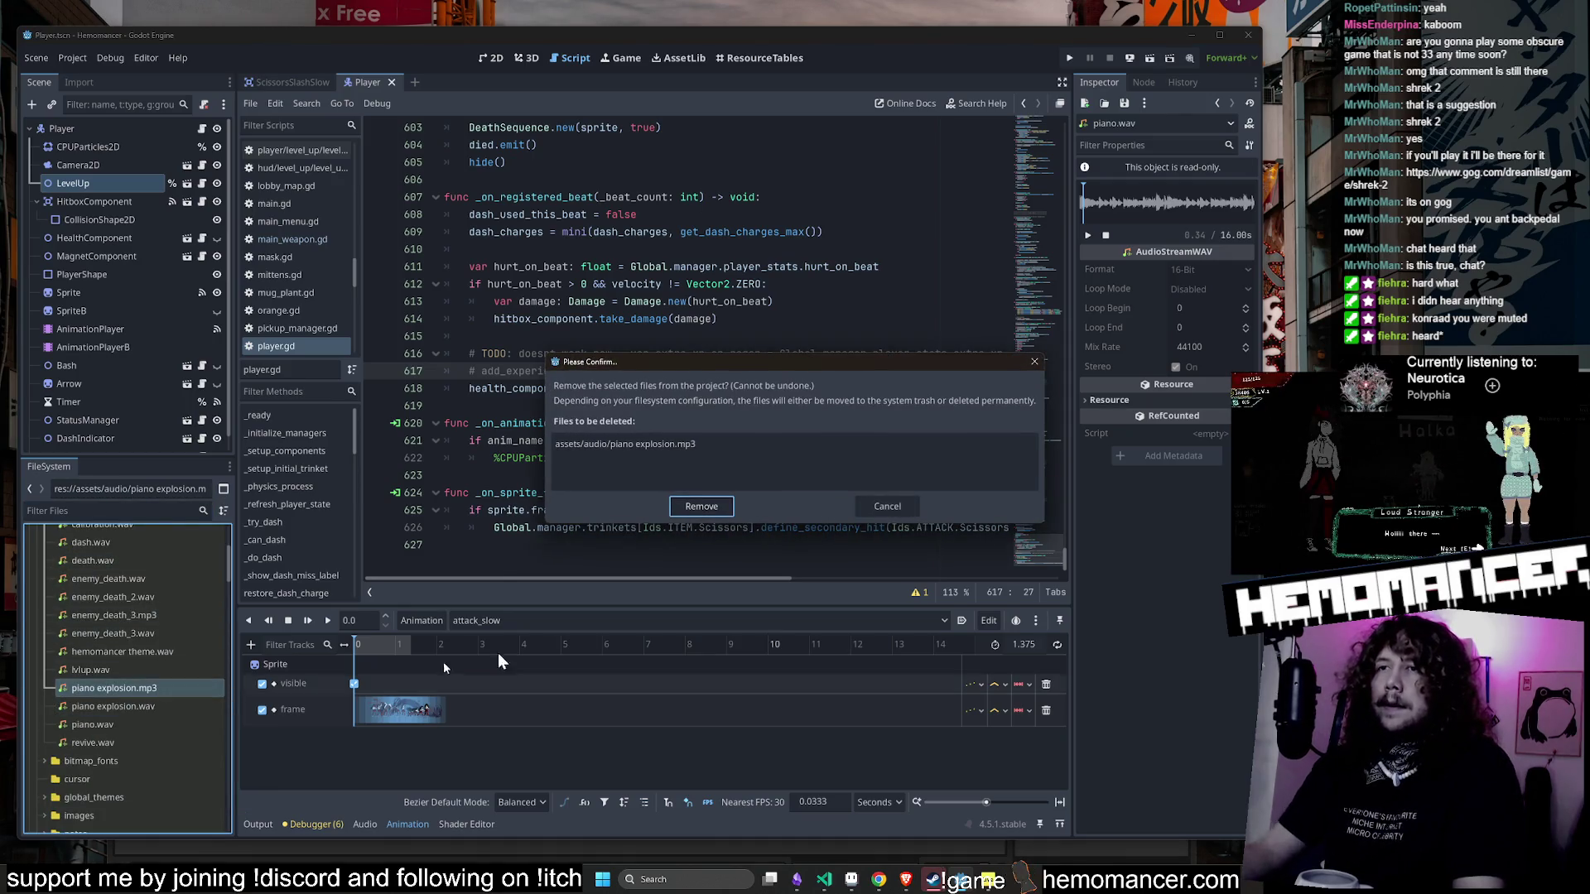
click(713, 504)
- Preview the piano explosion.wav sound in the Inspector, replaying it several times
click(176, 692)
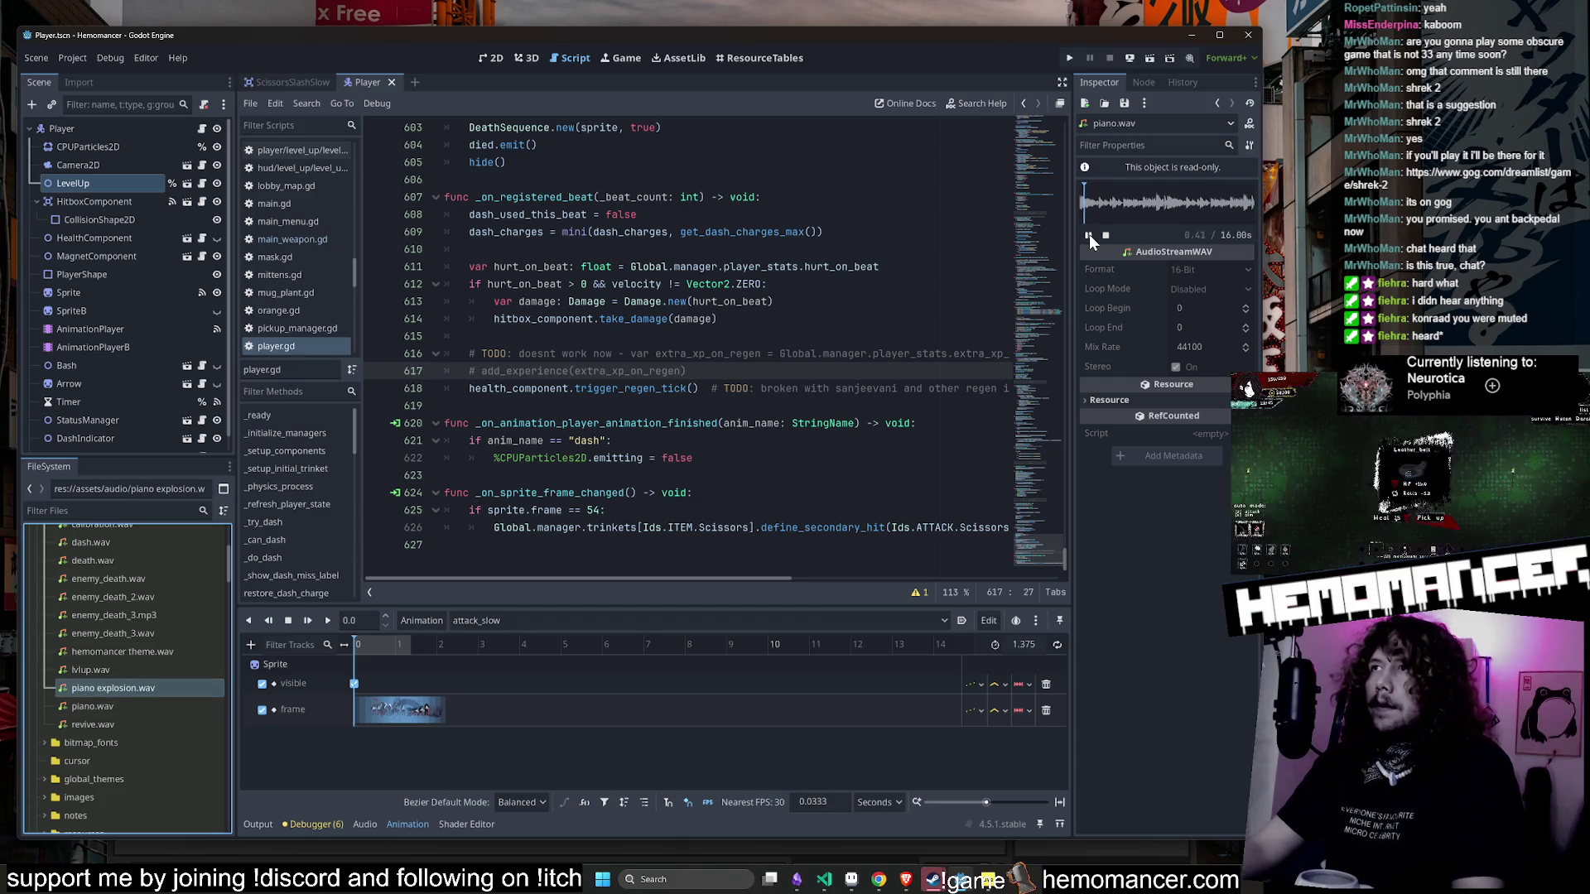
click(1089, 235)
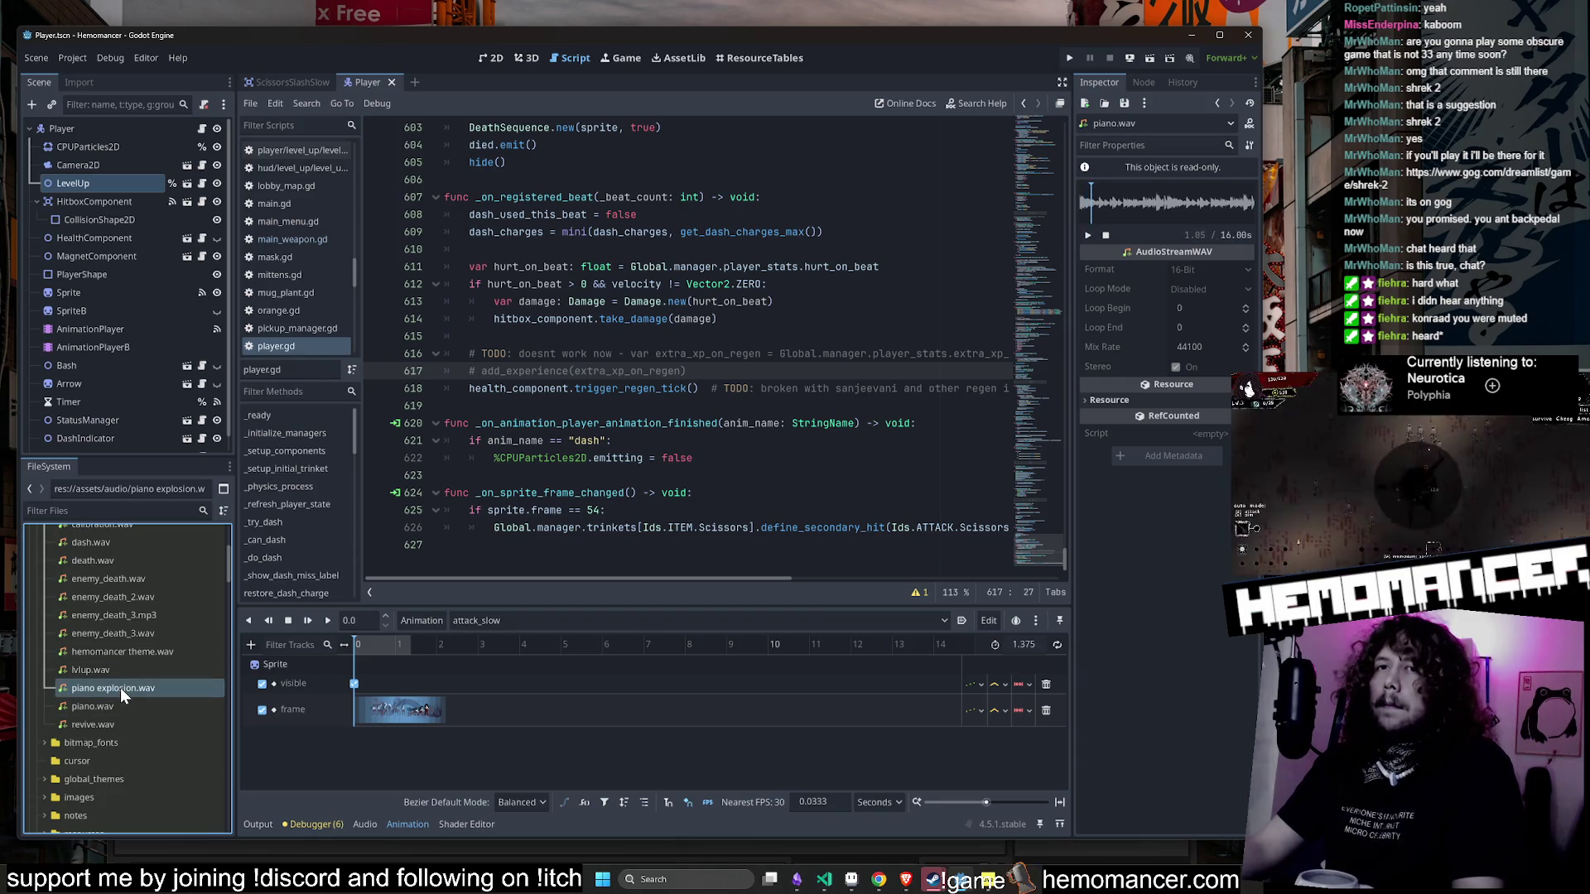
click(121, 695)
click(1088, 235)
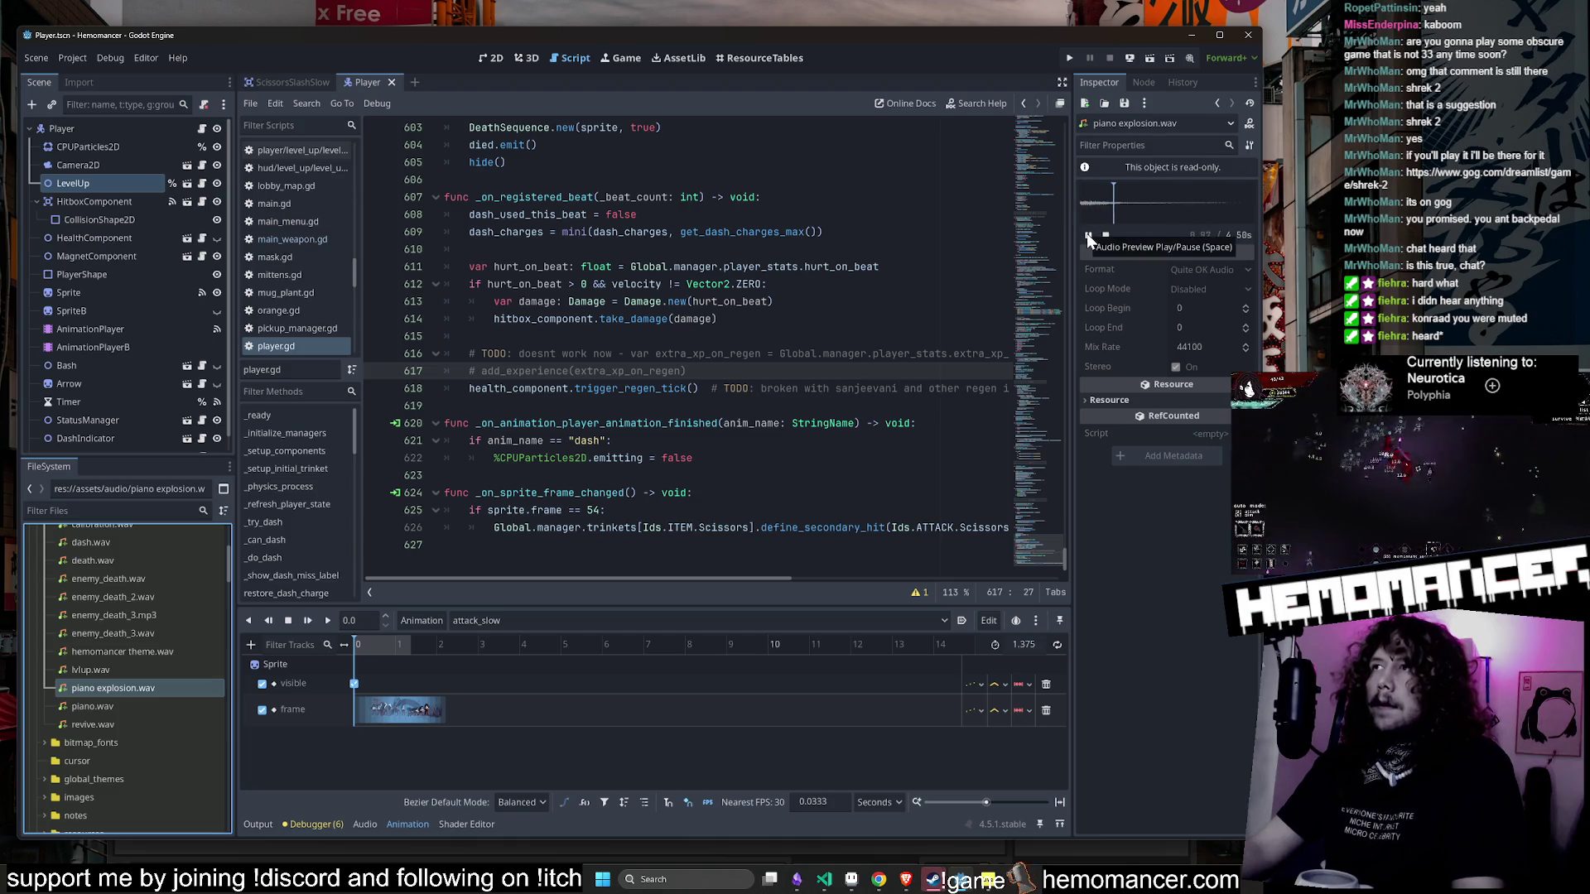
click(1104, 235)
click(1090, 234)
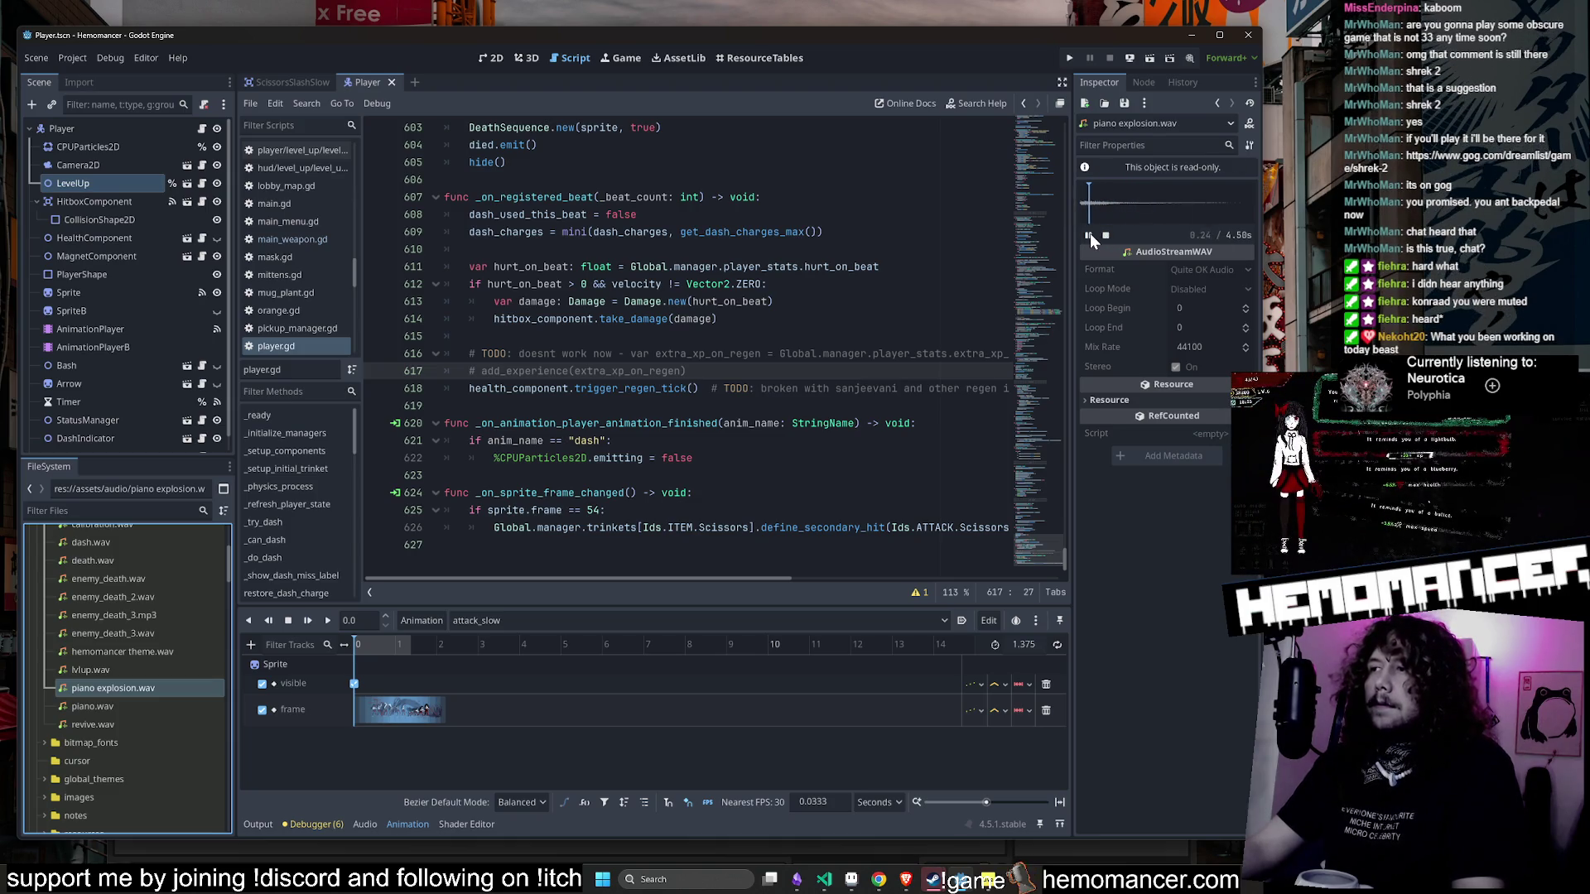
click(1107, 235)
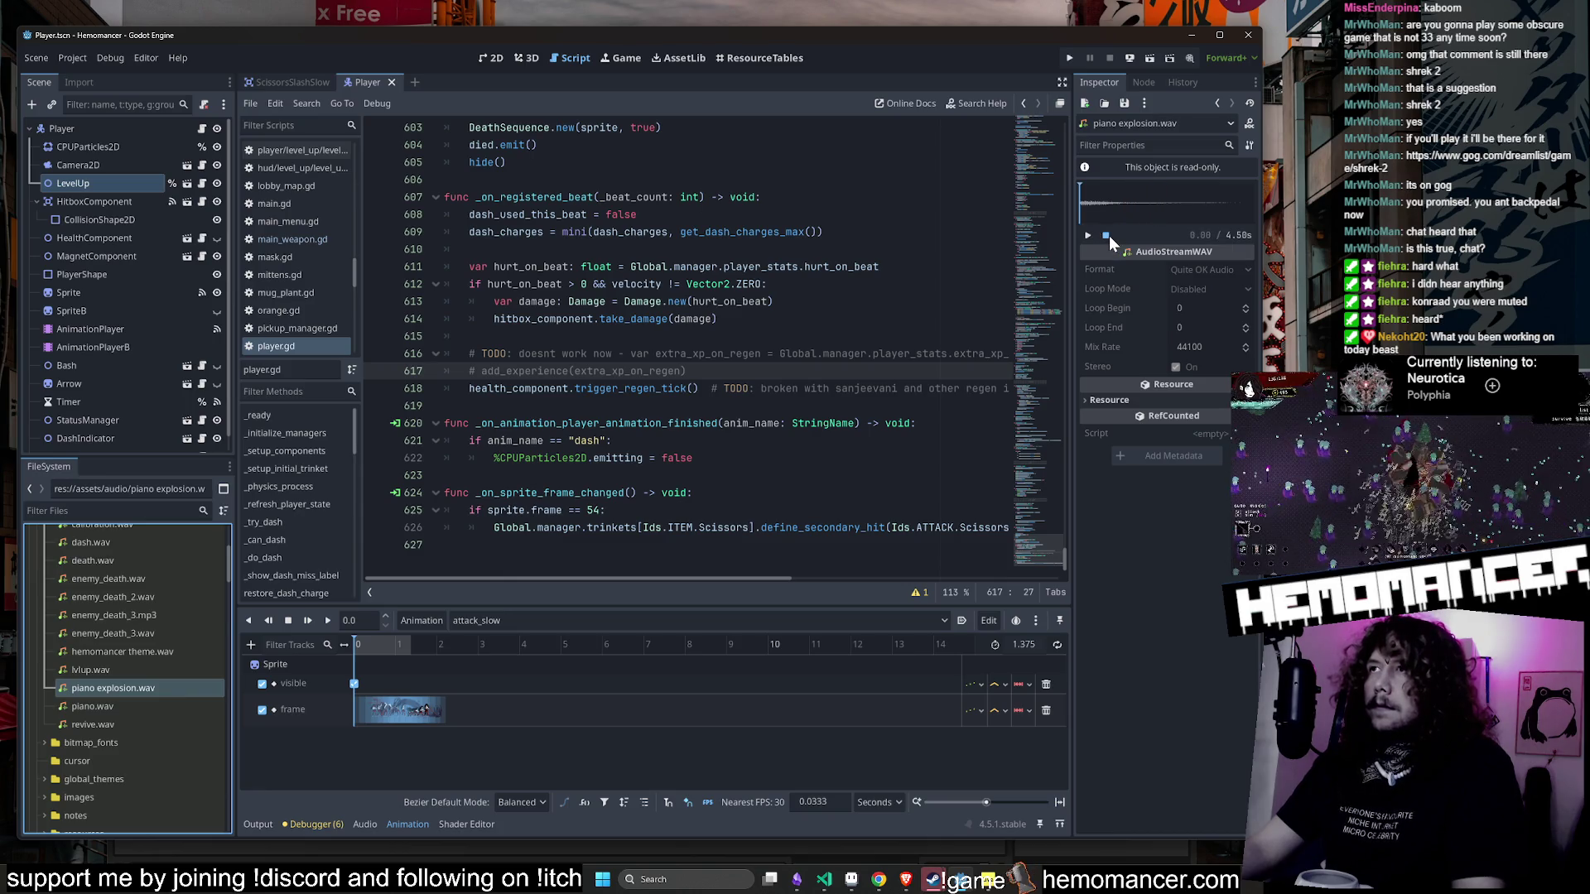
click(1087, 236)
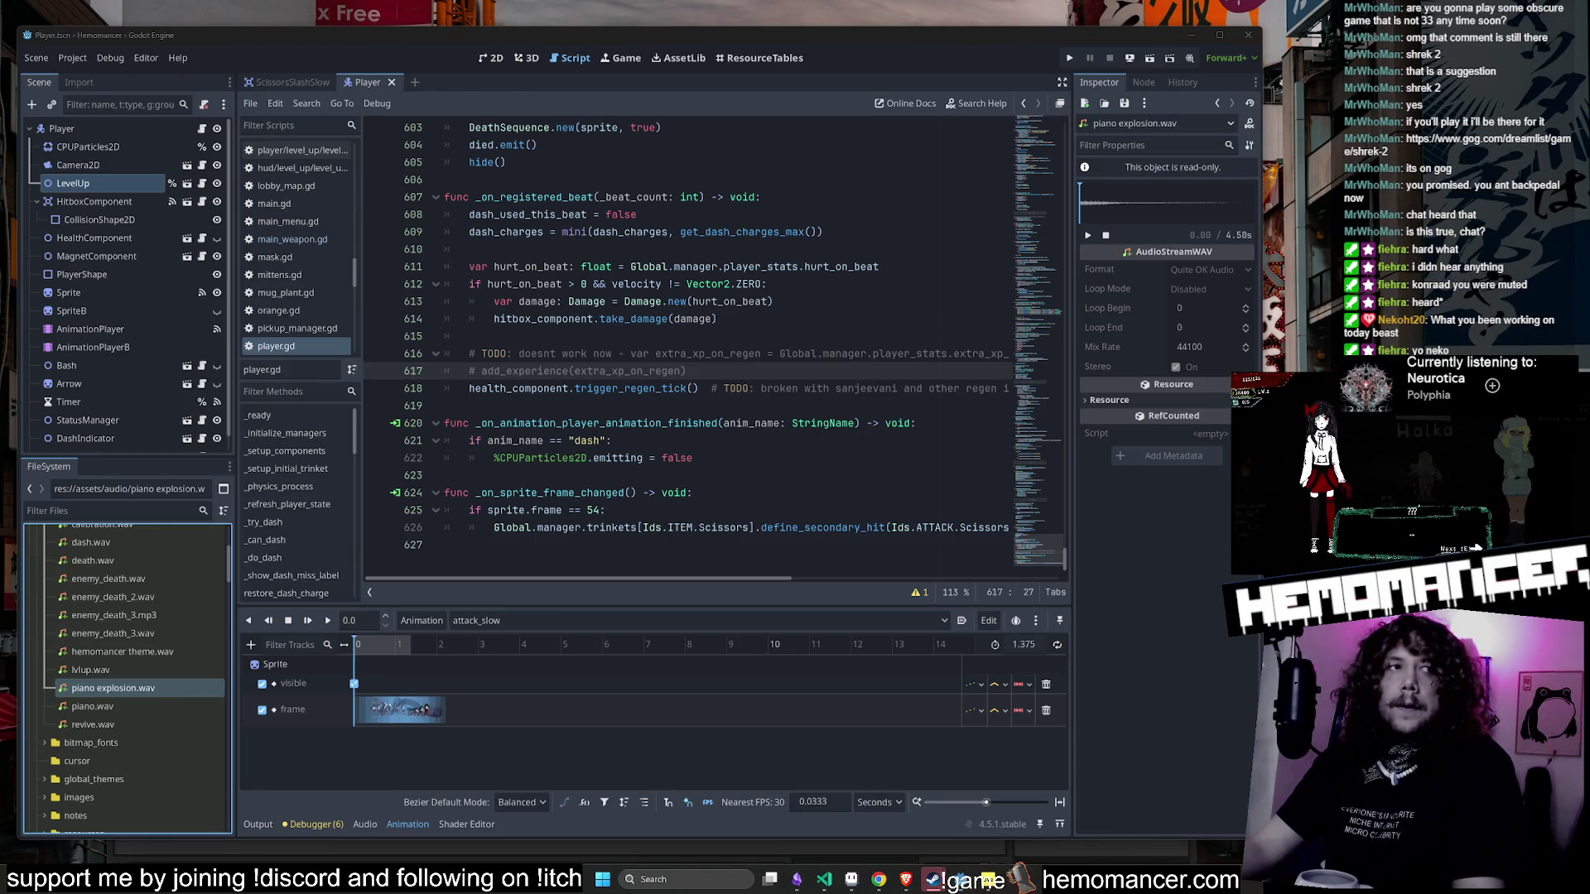
- Collapse the assets folder and open the ids.gd autoload script
scroll(147, 630, up, 5)
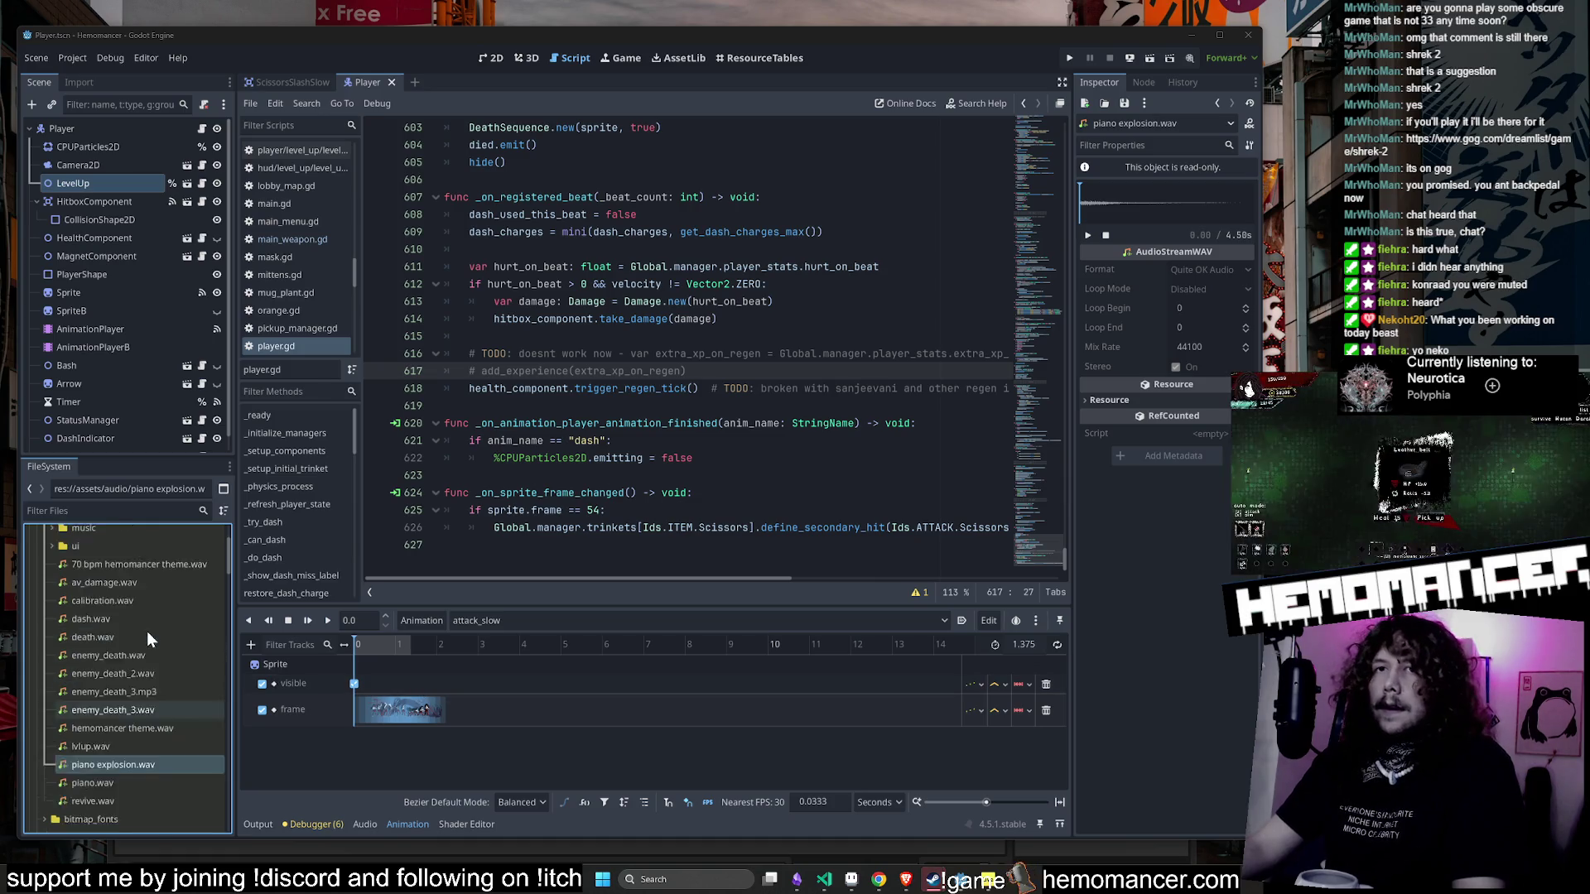
scroll(136, 648, down, 2)
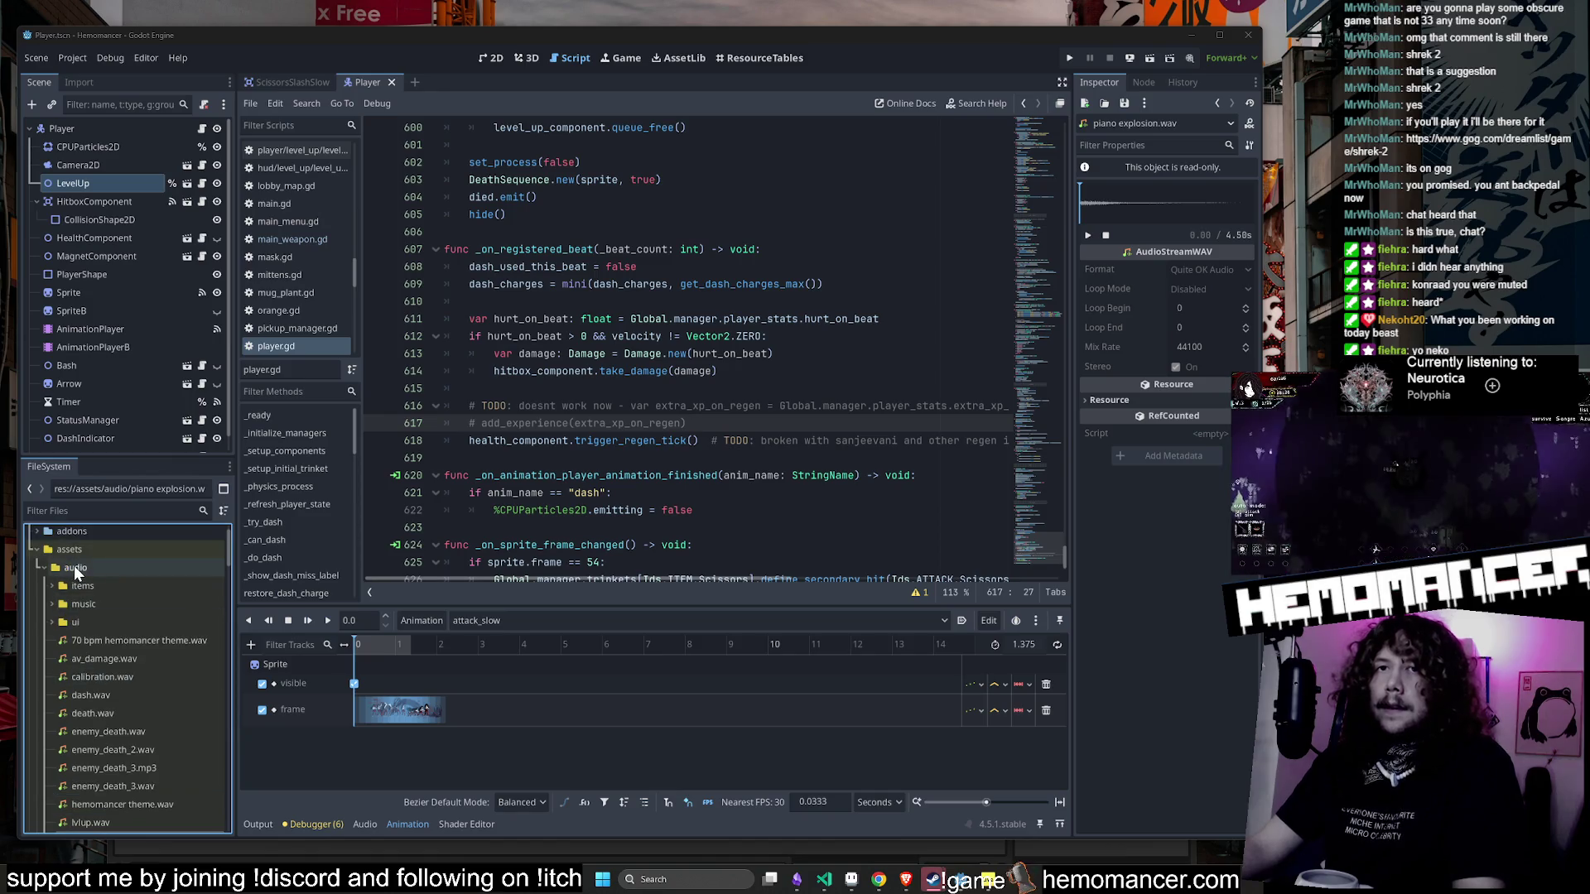
scroll(75, 566, up, 3)
double_click(80, 587)
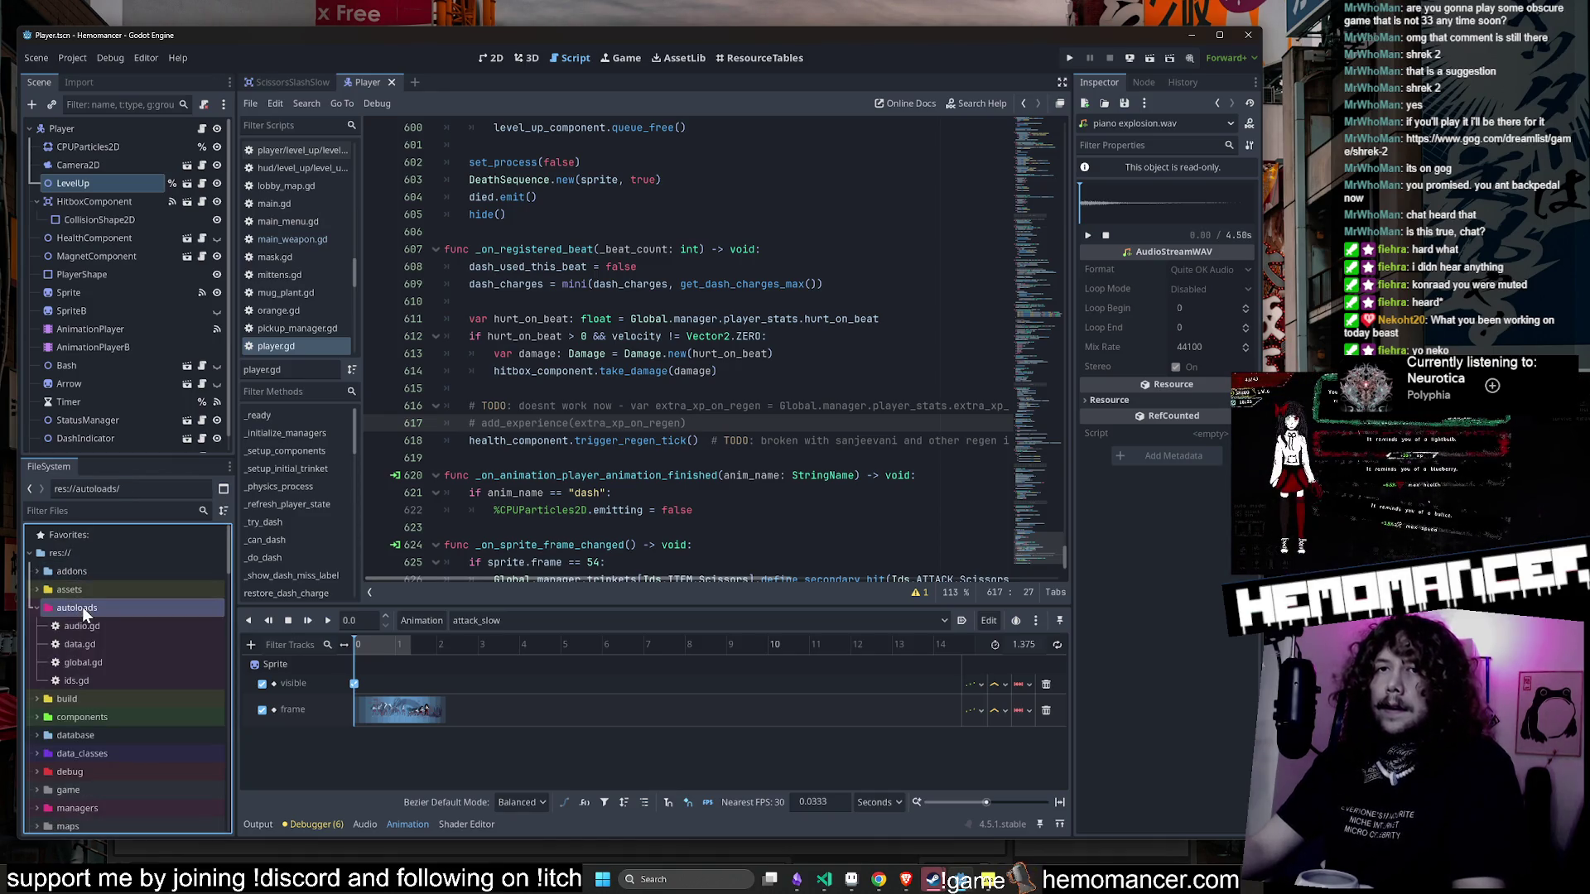
double_click(83, 680)
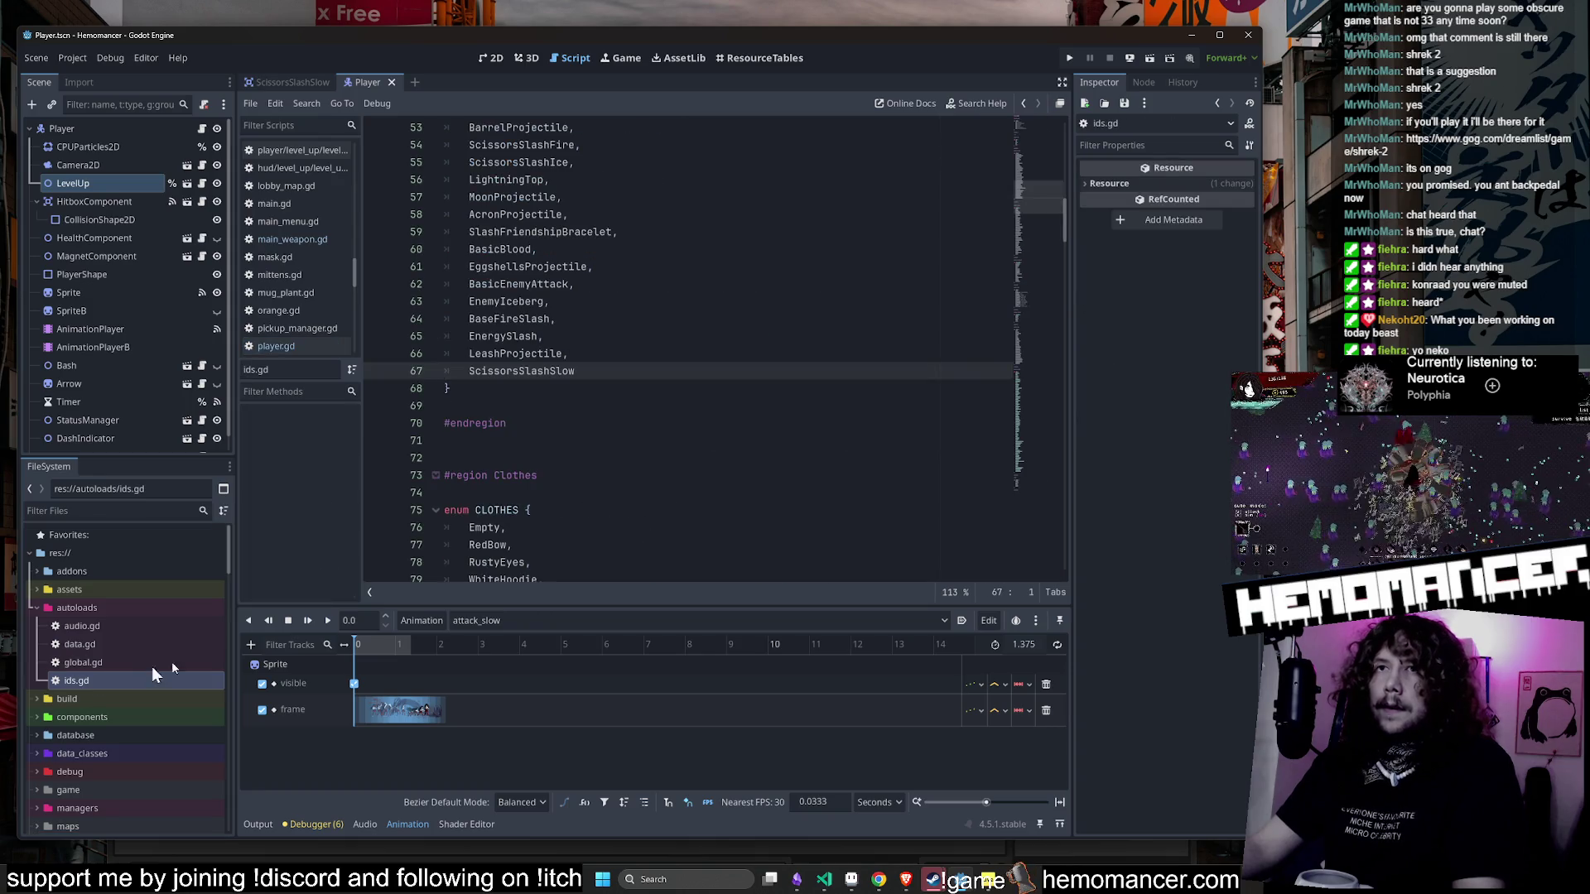
click(114, 590)
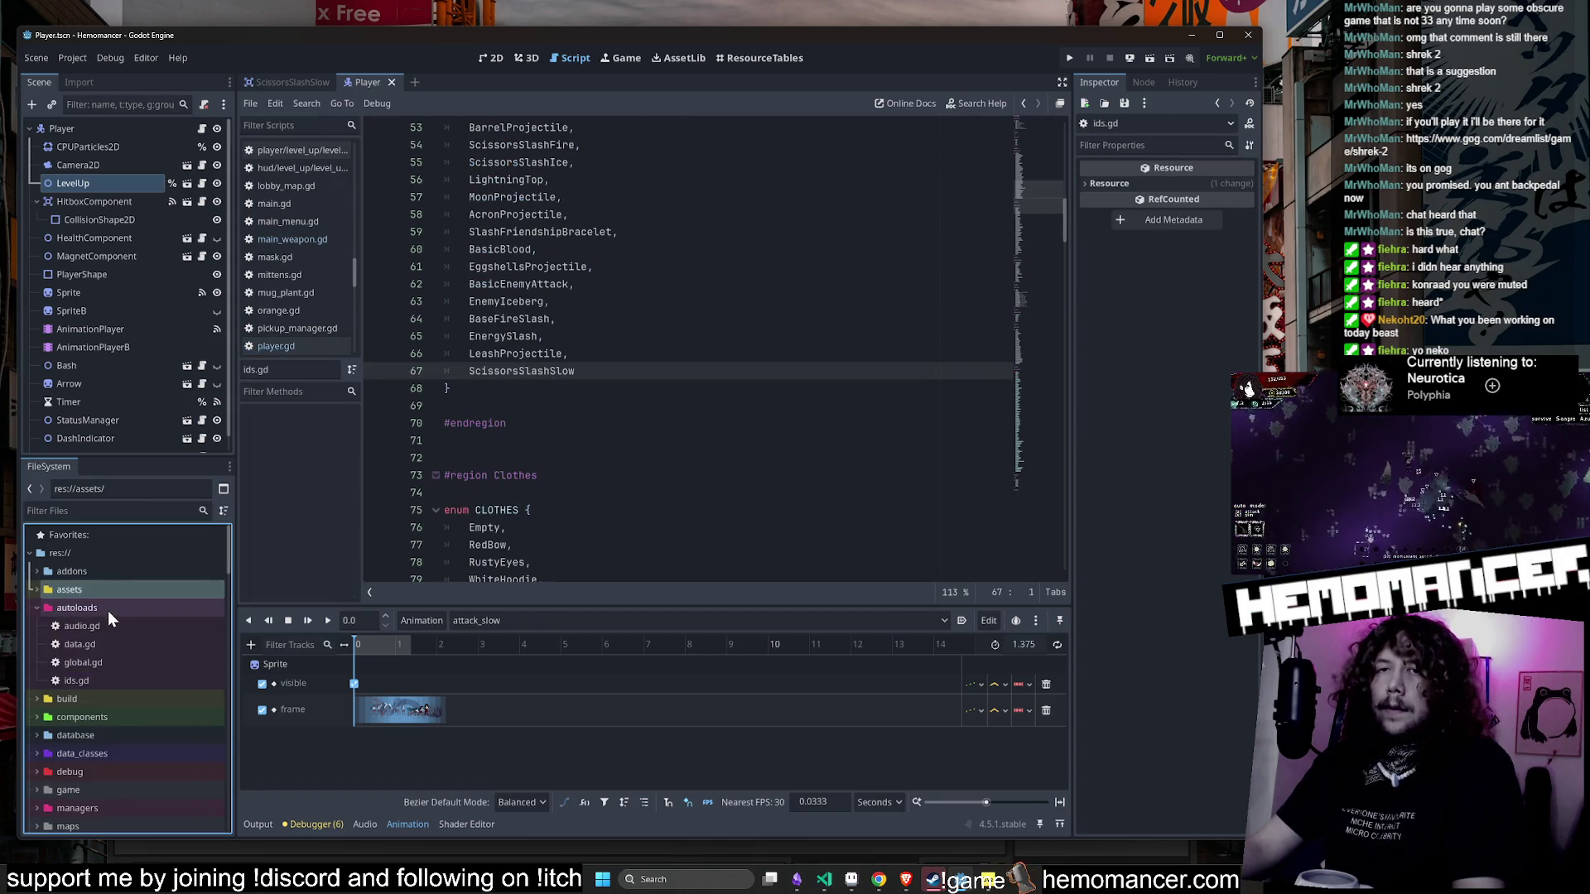
- Open audio.gd and paste a duplicate of the dash sound array beneath it
double_click(106, 626)
scroll(848, 446, up, 8)
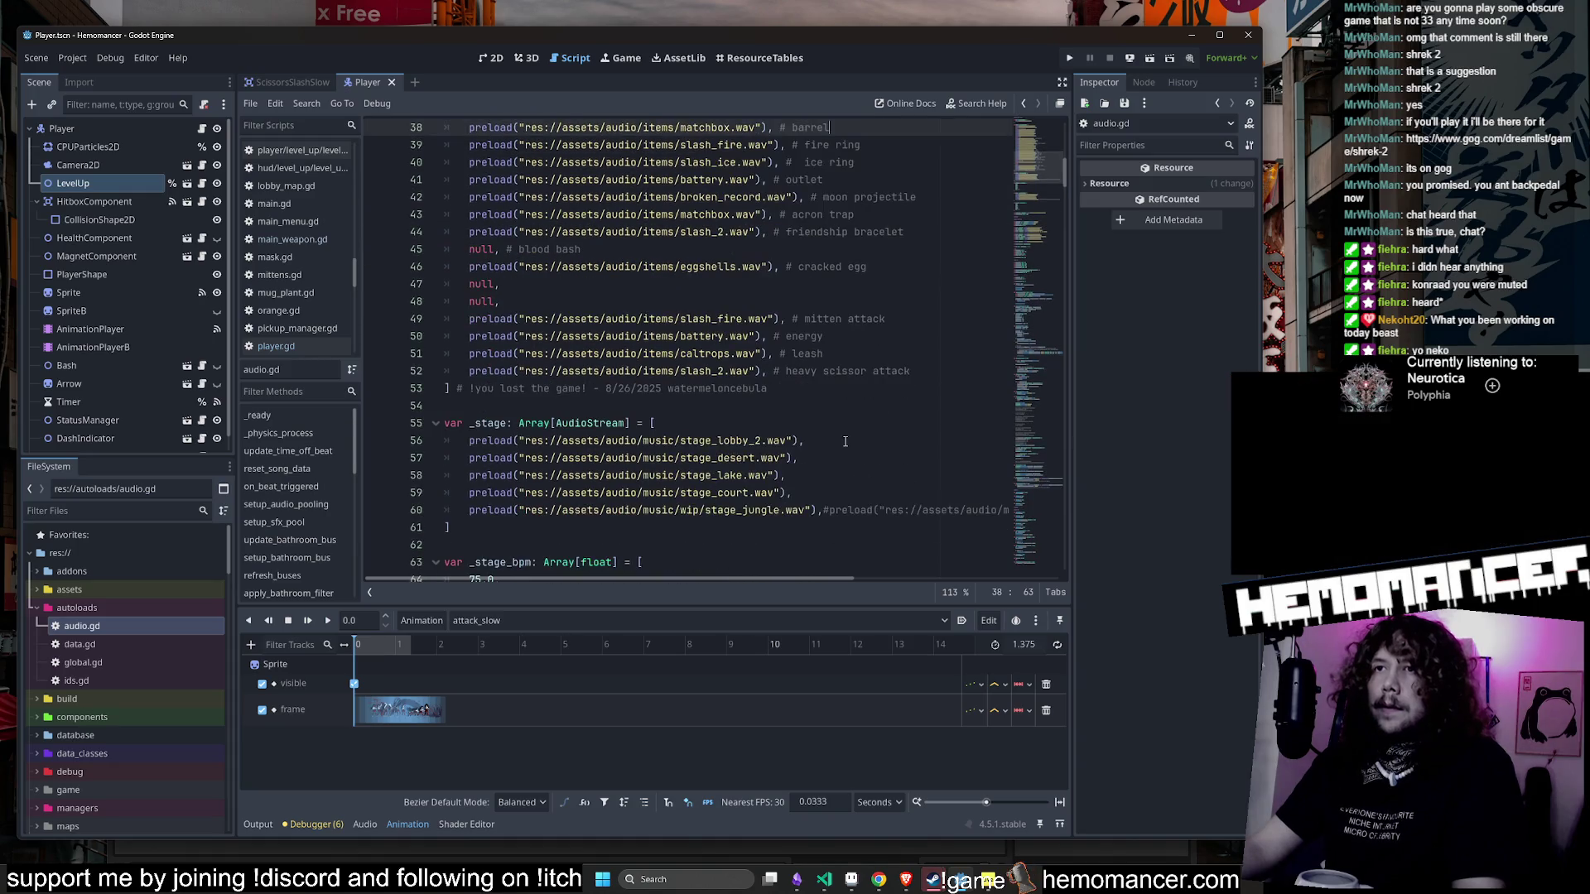
scroll(843, 434, down, 10)
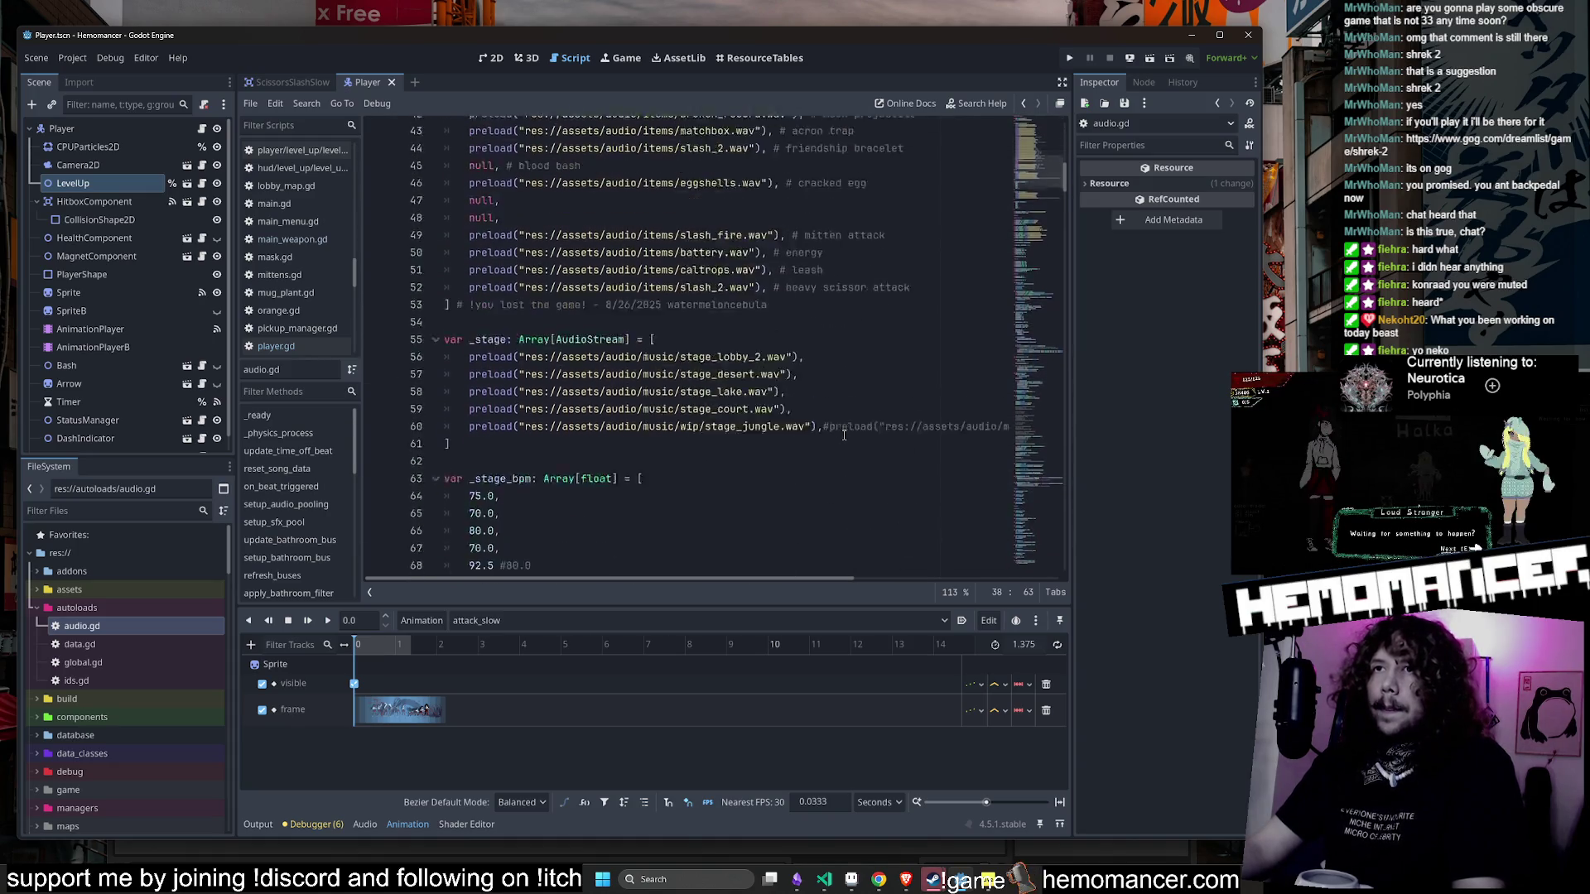
scroll(833, 449, up, 10)
scroll(833, 450, up, 2)
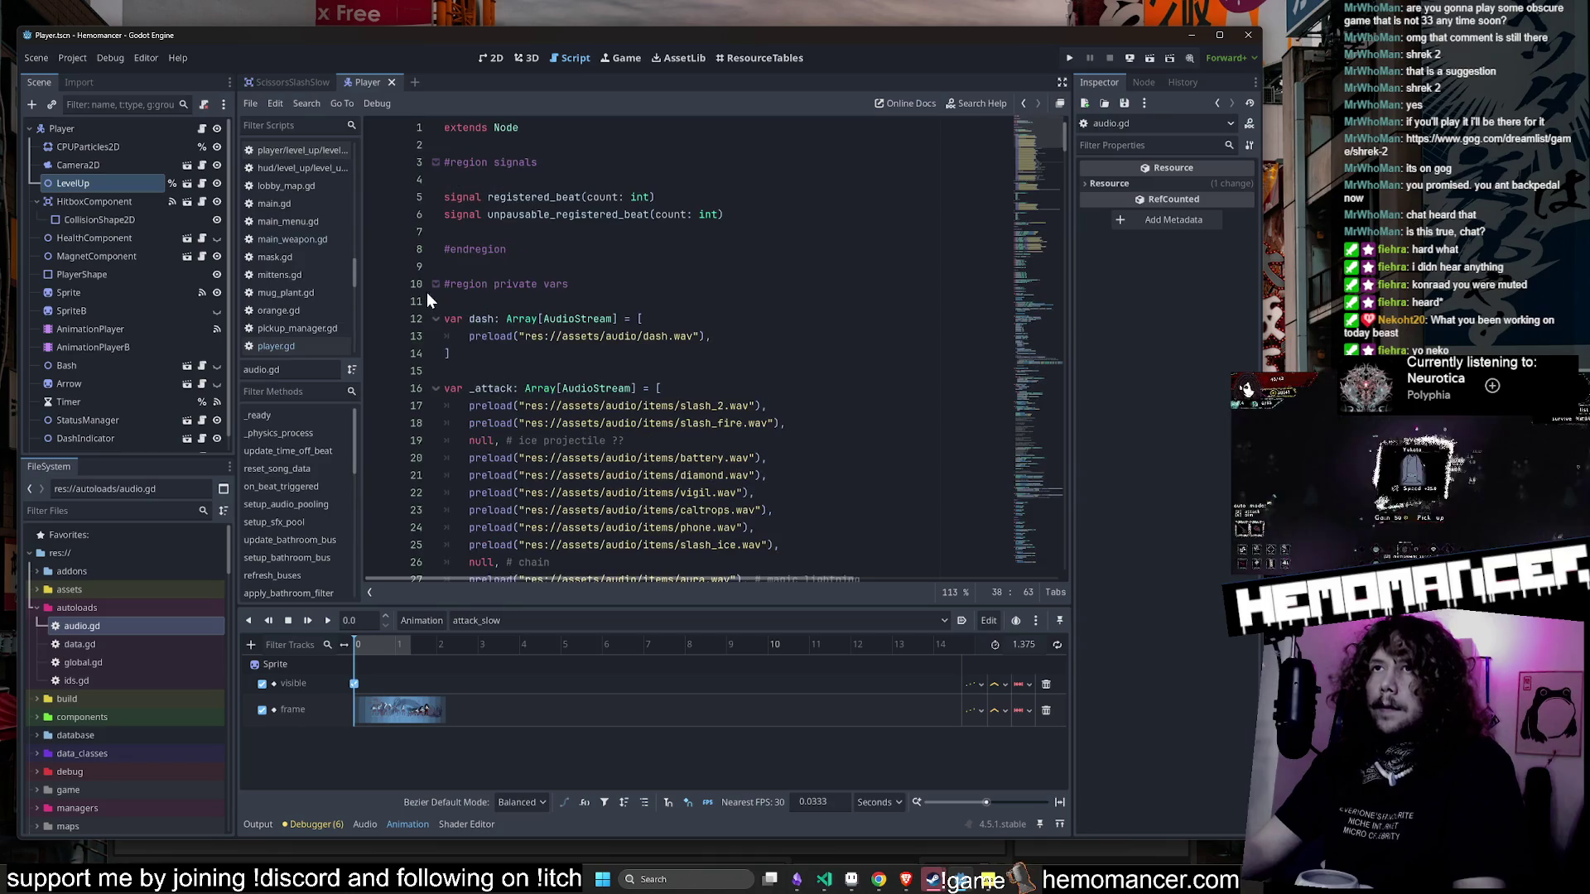
drag(451, 354, 423, 322)
key(ctrl+c)
click(507, 357)
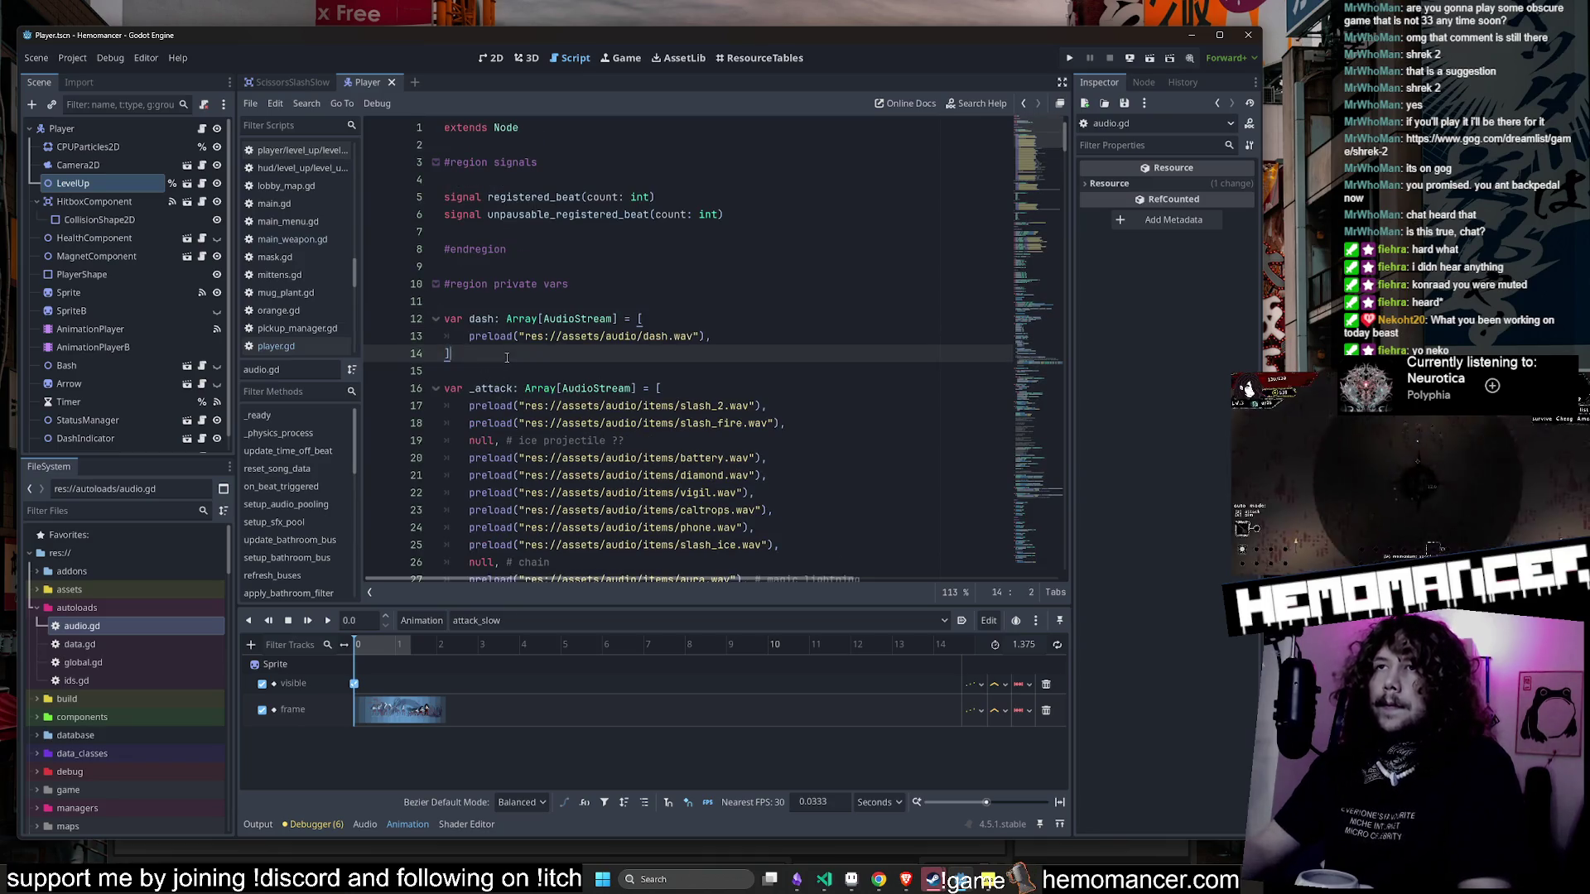
key(Return)
key(Return)
key(ctrl+v)
- Point the copy at piano explosion.wav and rename the array piano_explosion
click(665, 405)
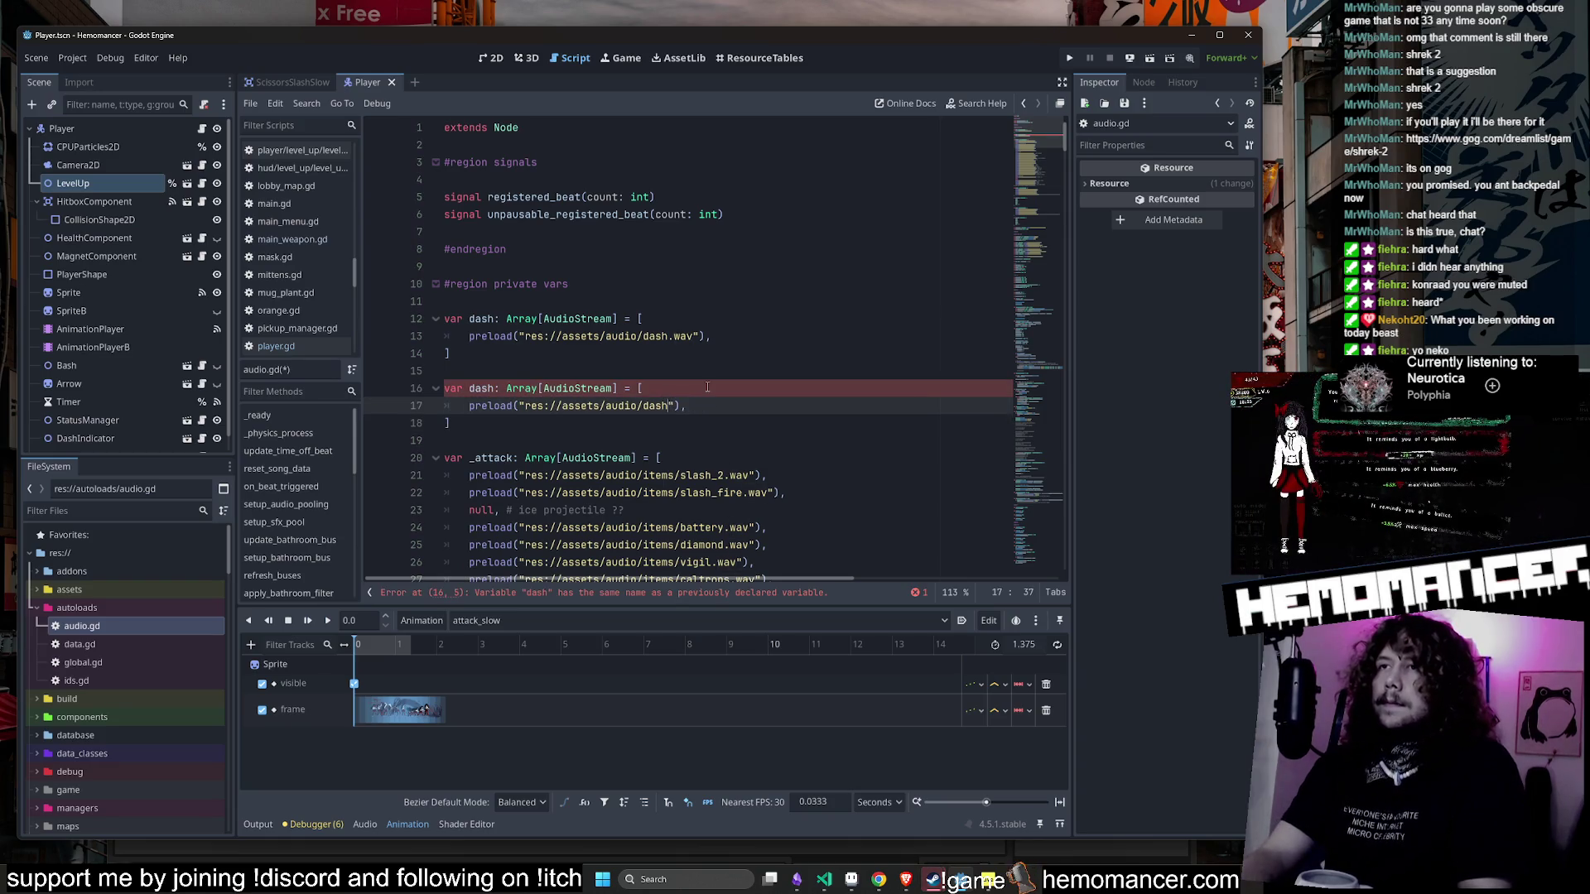
key(BackSpace)
text(pi)
key(Return)
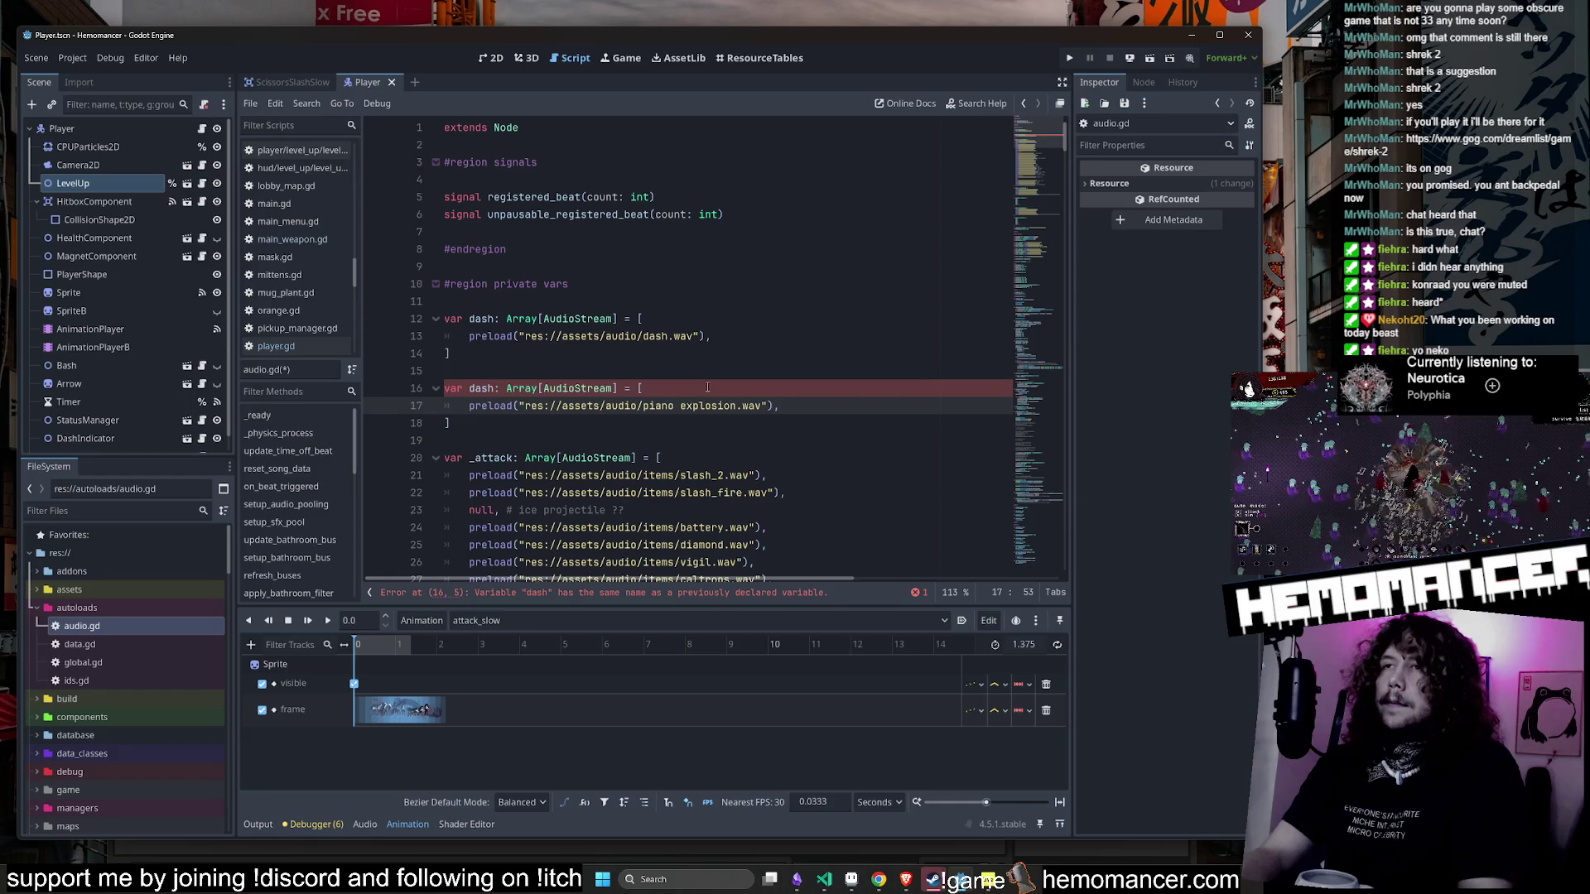
double_click(481, 387)
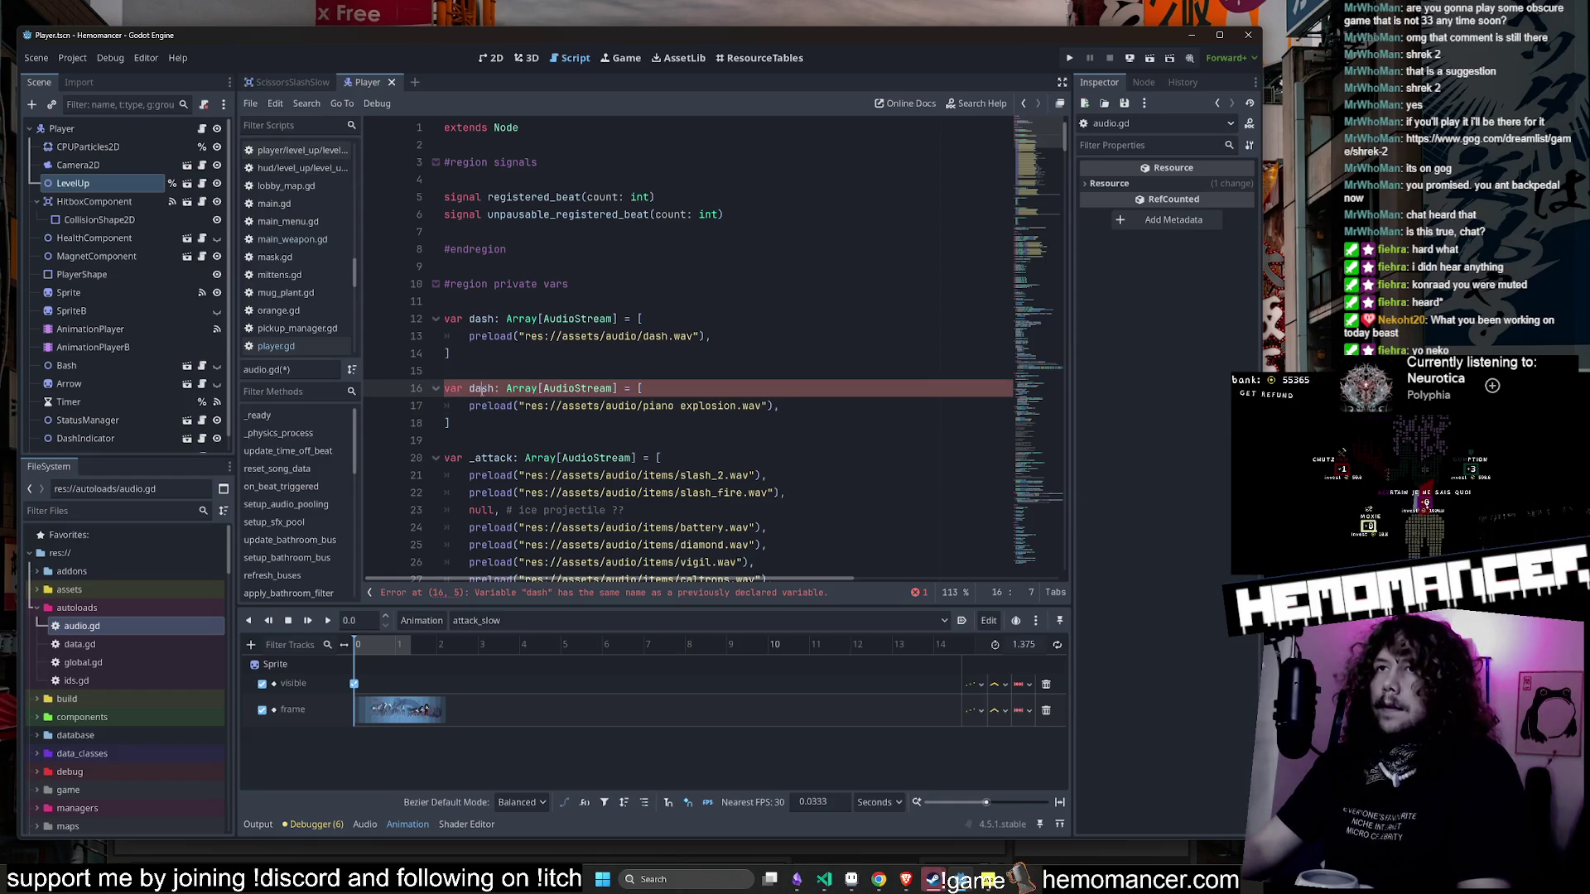
text(piano_explosion)
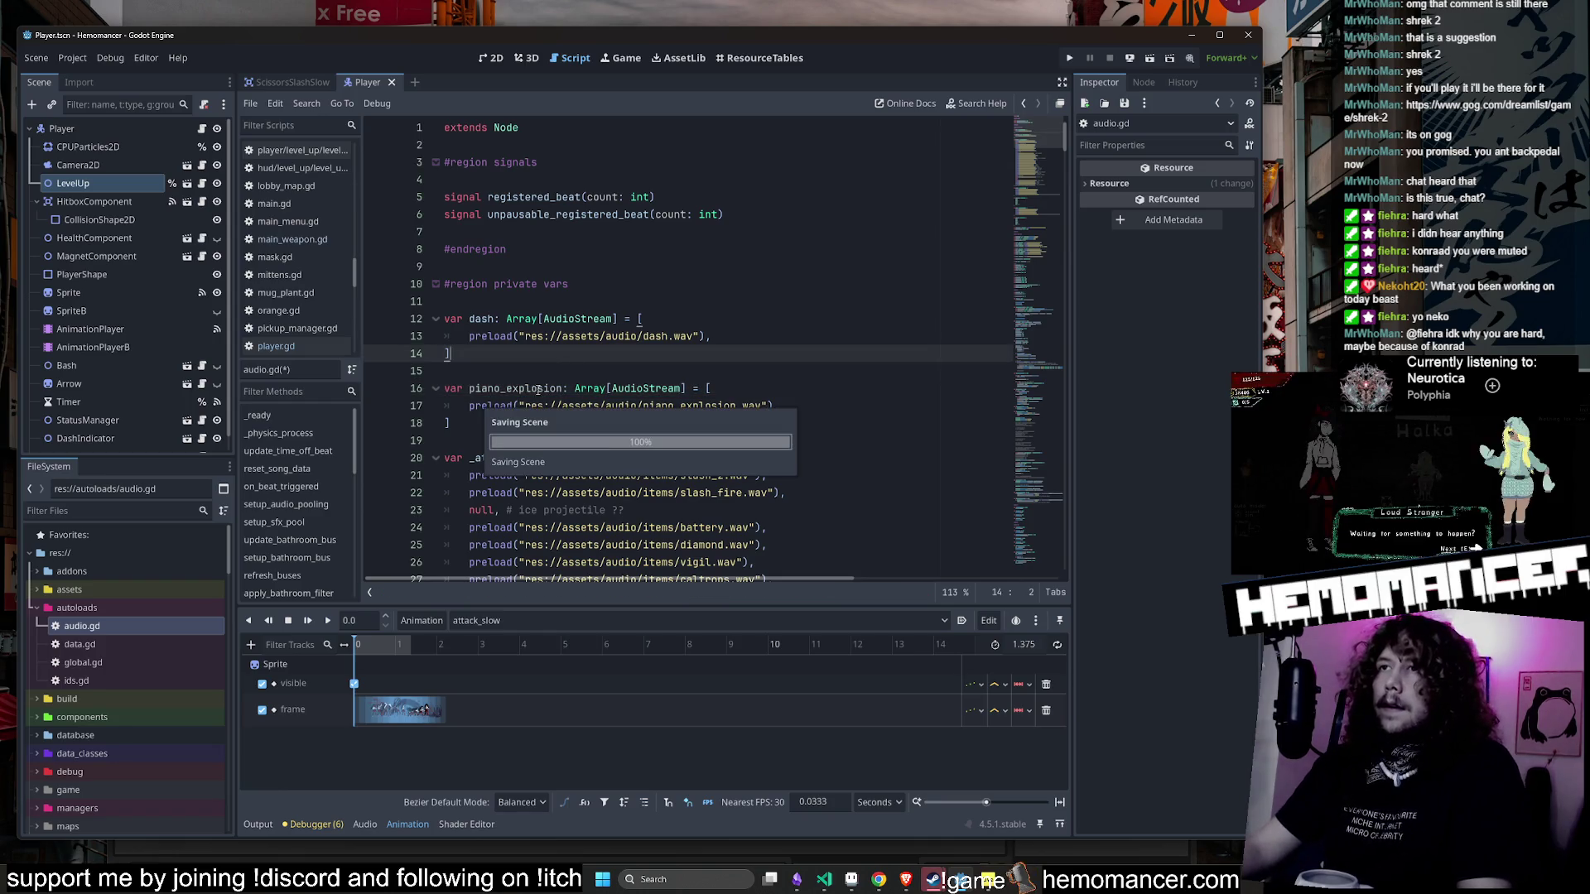
double_click(527, 389)
key(ctrl+c)
- Find play_dash in audio.gd and paste the piano_explosion name below it
scroll(1035, 282, down, 20)
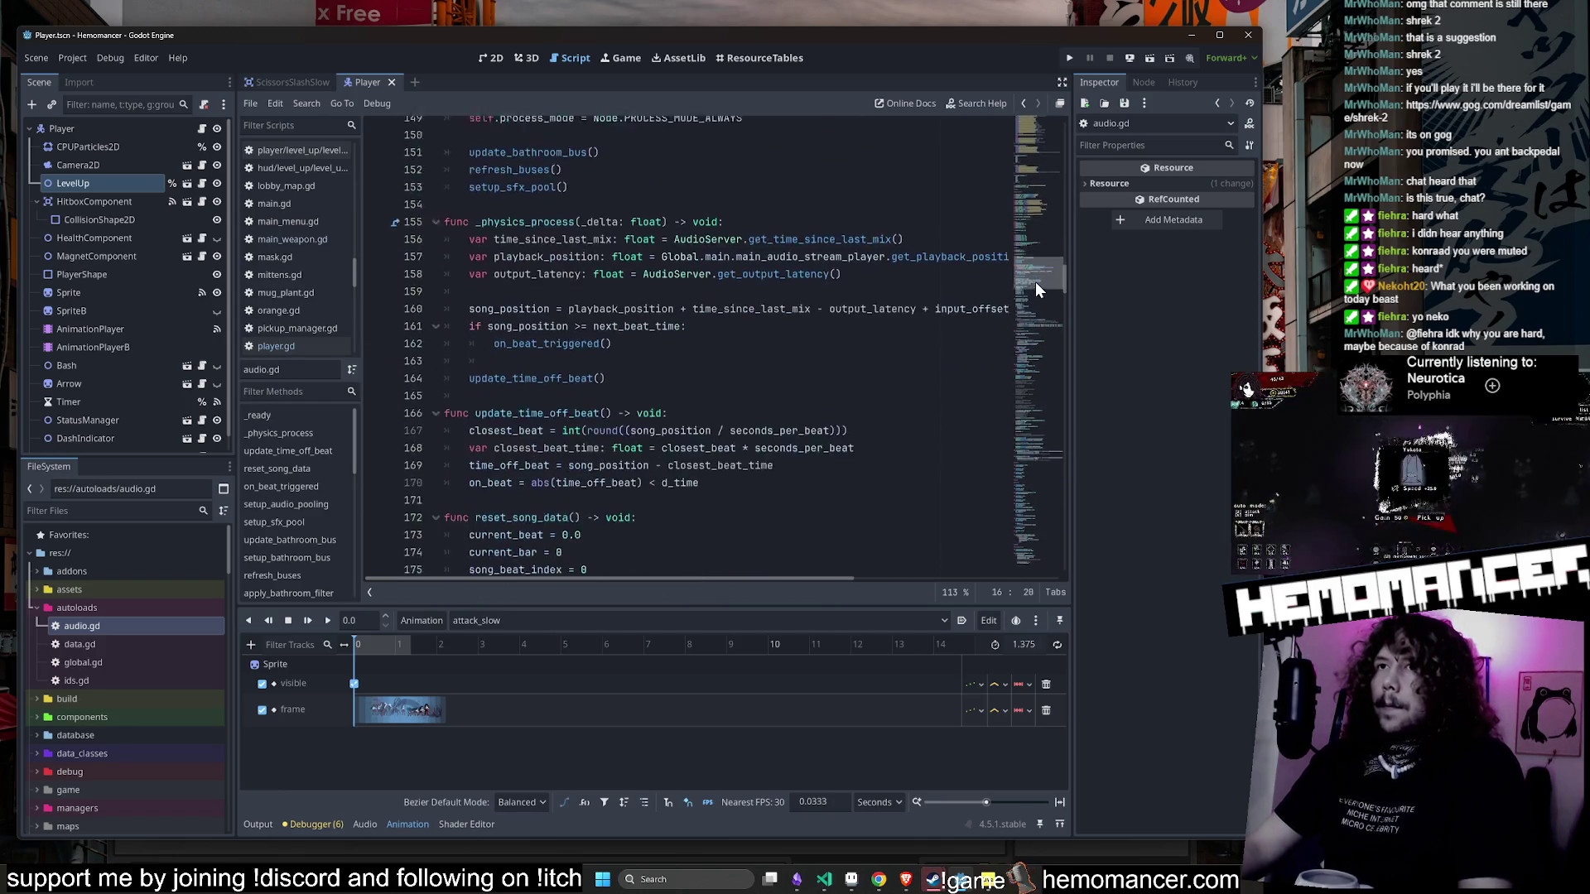
mouse_move(1028, 321)
mouse_down()
mouse_move(1031, 308)
mouse_move(1030, 346)
mouse_up()
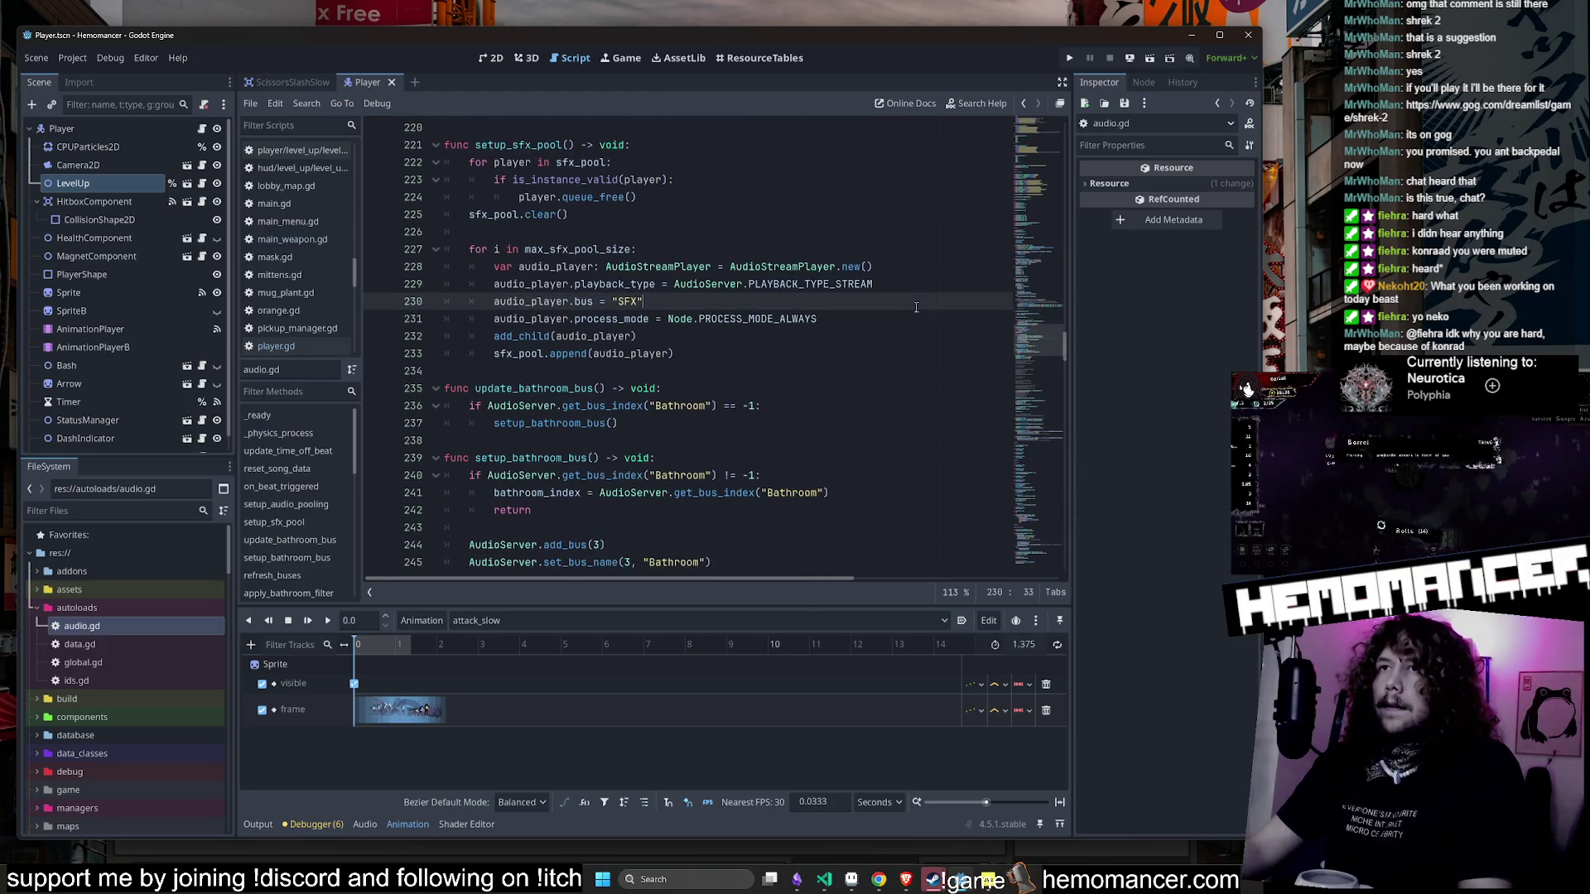
key(ctrl+f)
text(dash)
click(645, 355)
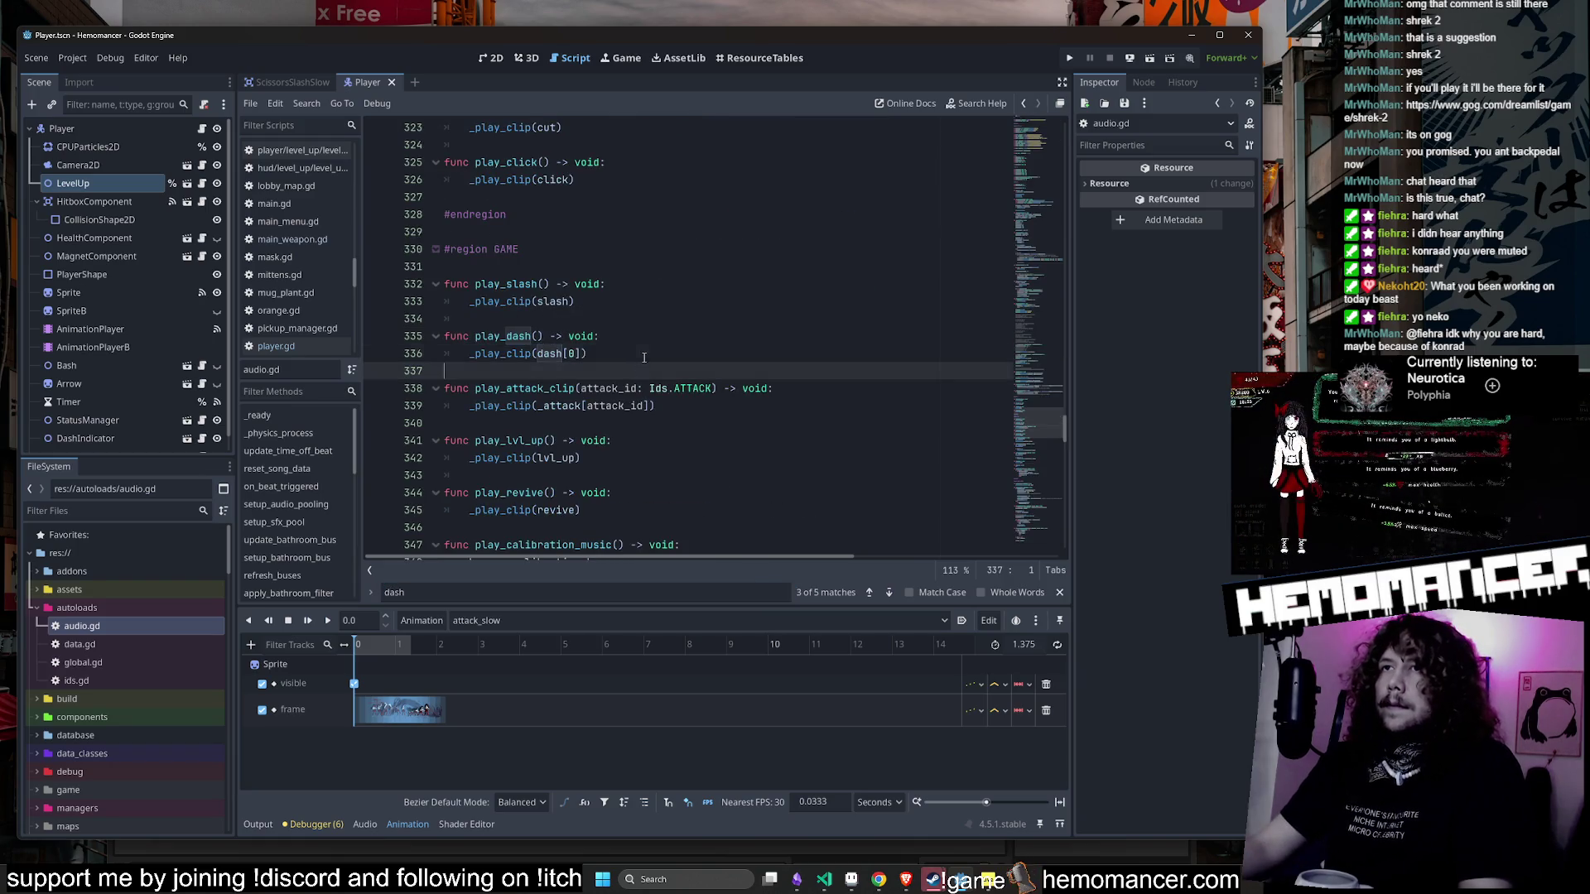
key(Return)
key(Return)
key(ctrl+v)
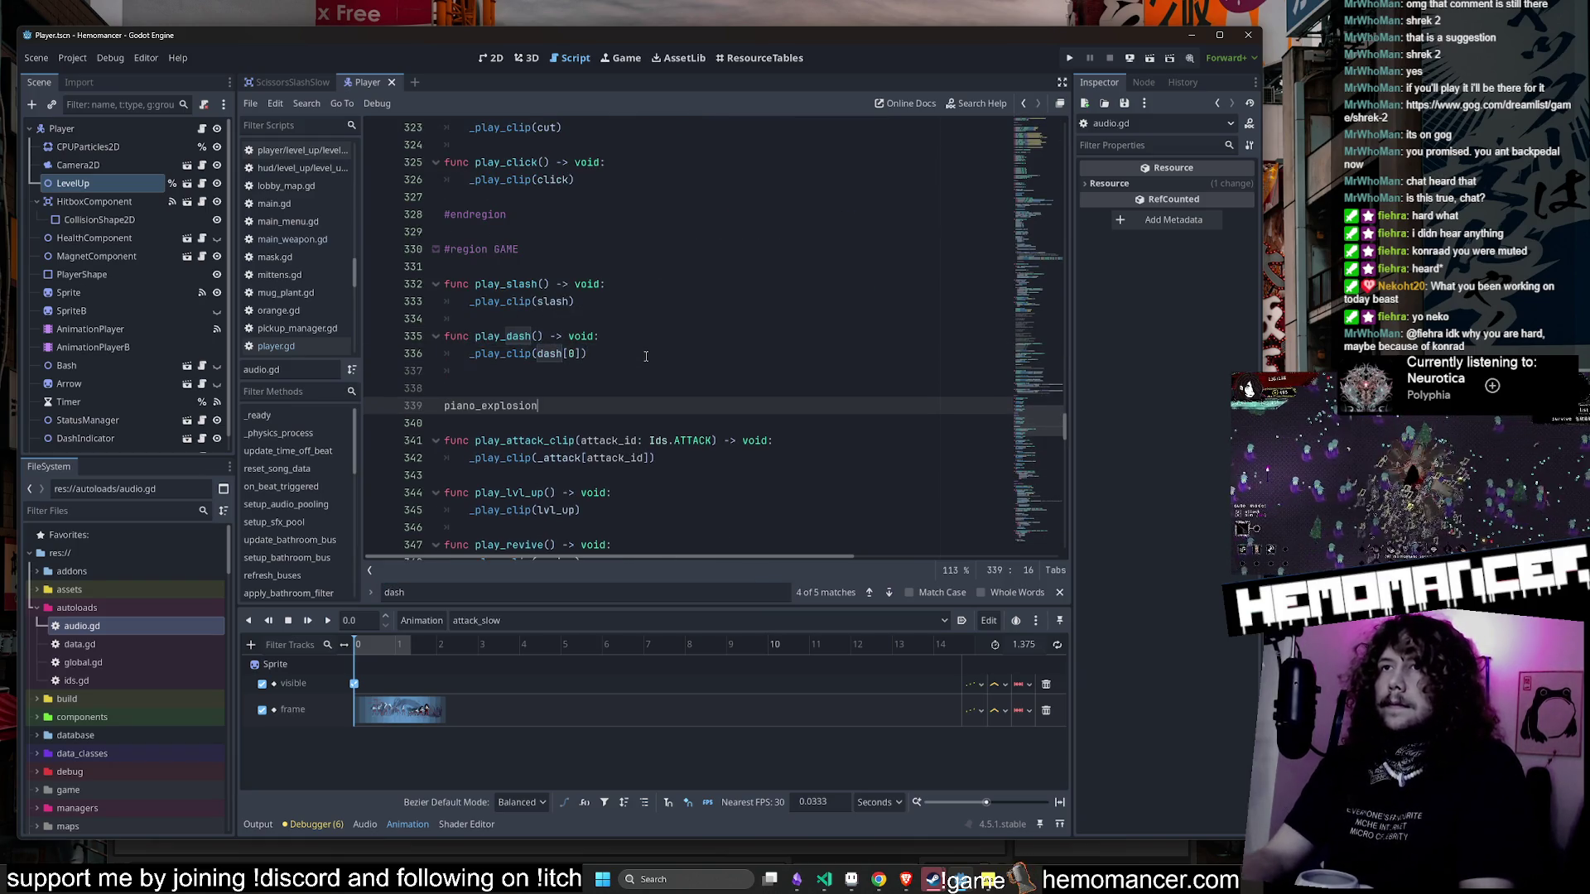
- Duplicate the play_dash function and make the copy play piano_explosion
drag(668, 374, 376, 324)
key(ctrl+c)
click(445, 406)
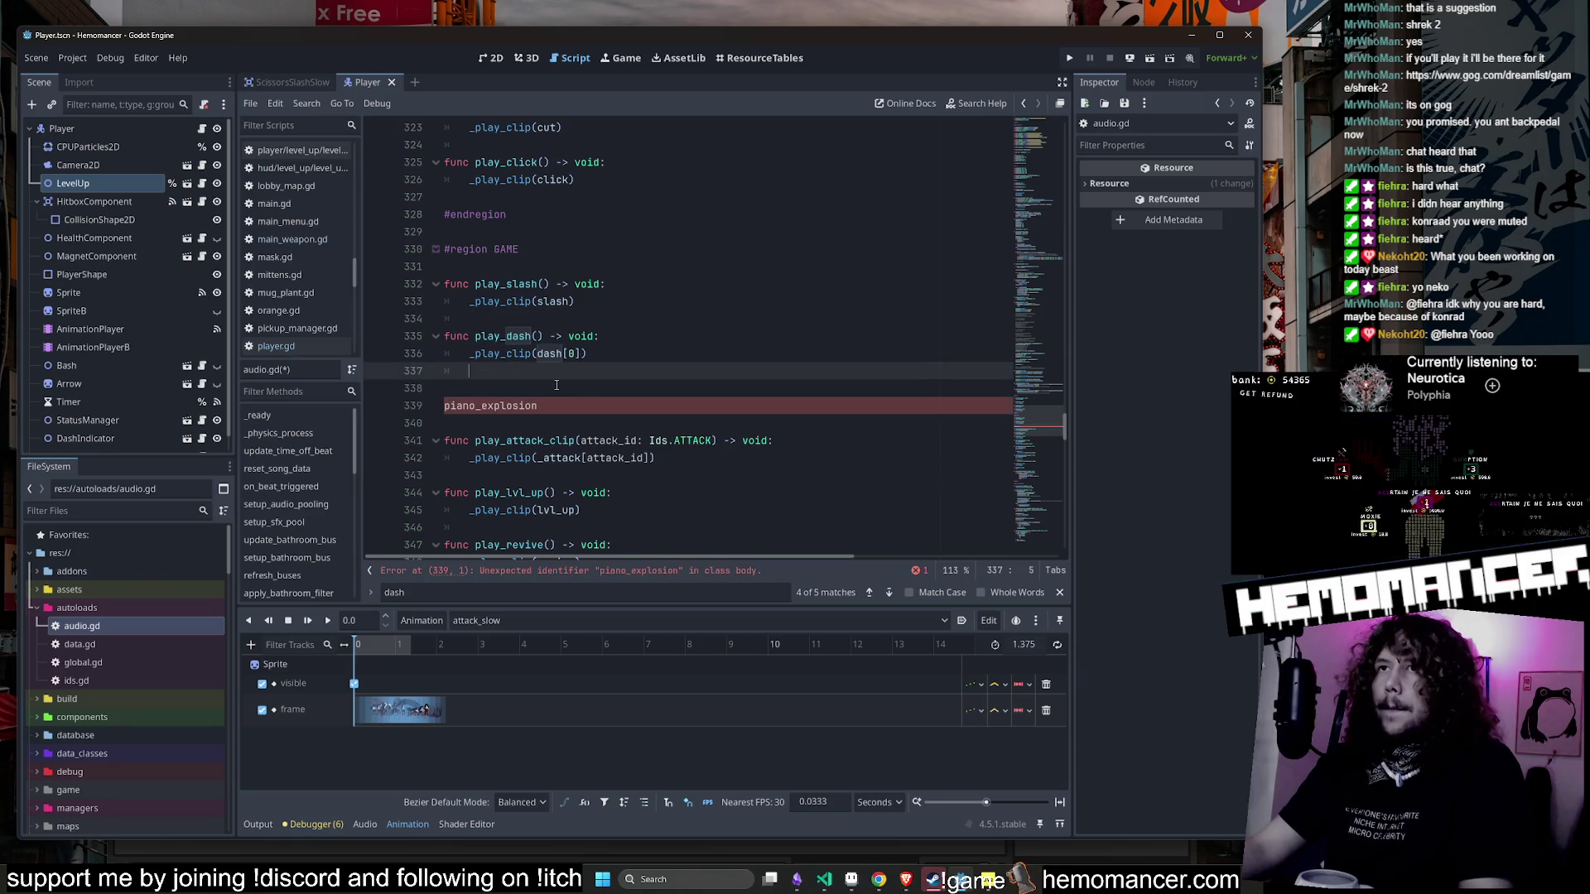
key(ctrl+v)
double_click(496, 457)
key(BackSpace)
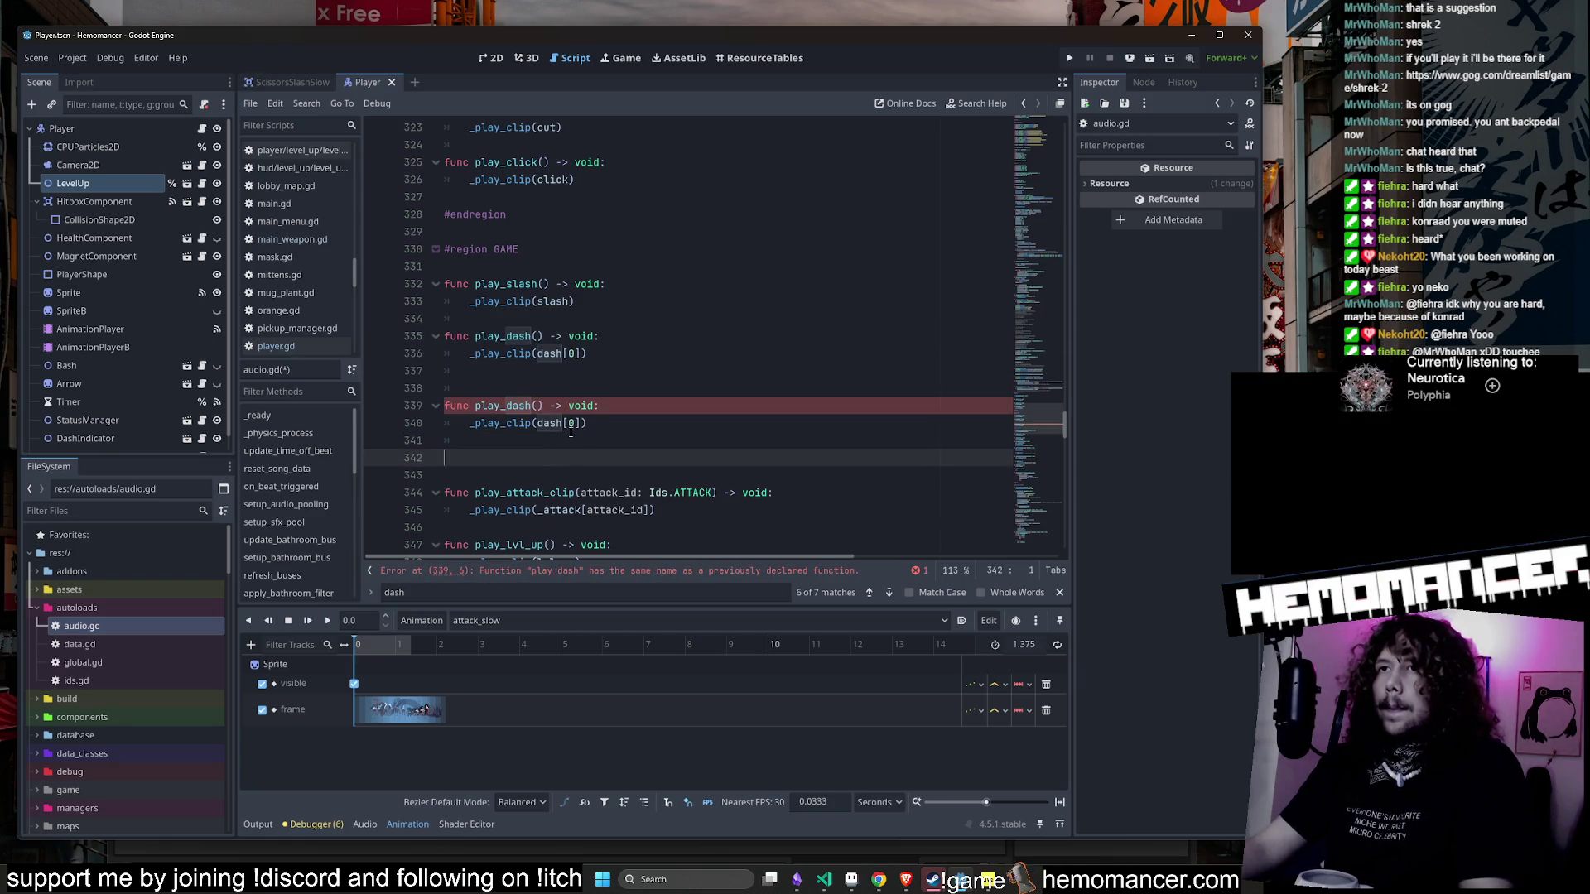
double_click(550, 423)
key(ctrl+v)
click(563, 449)
key(BackSpace)
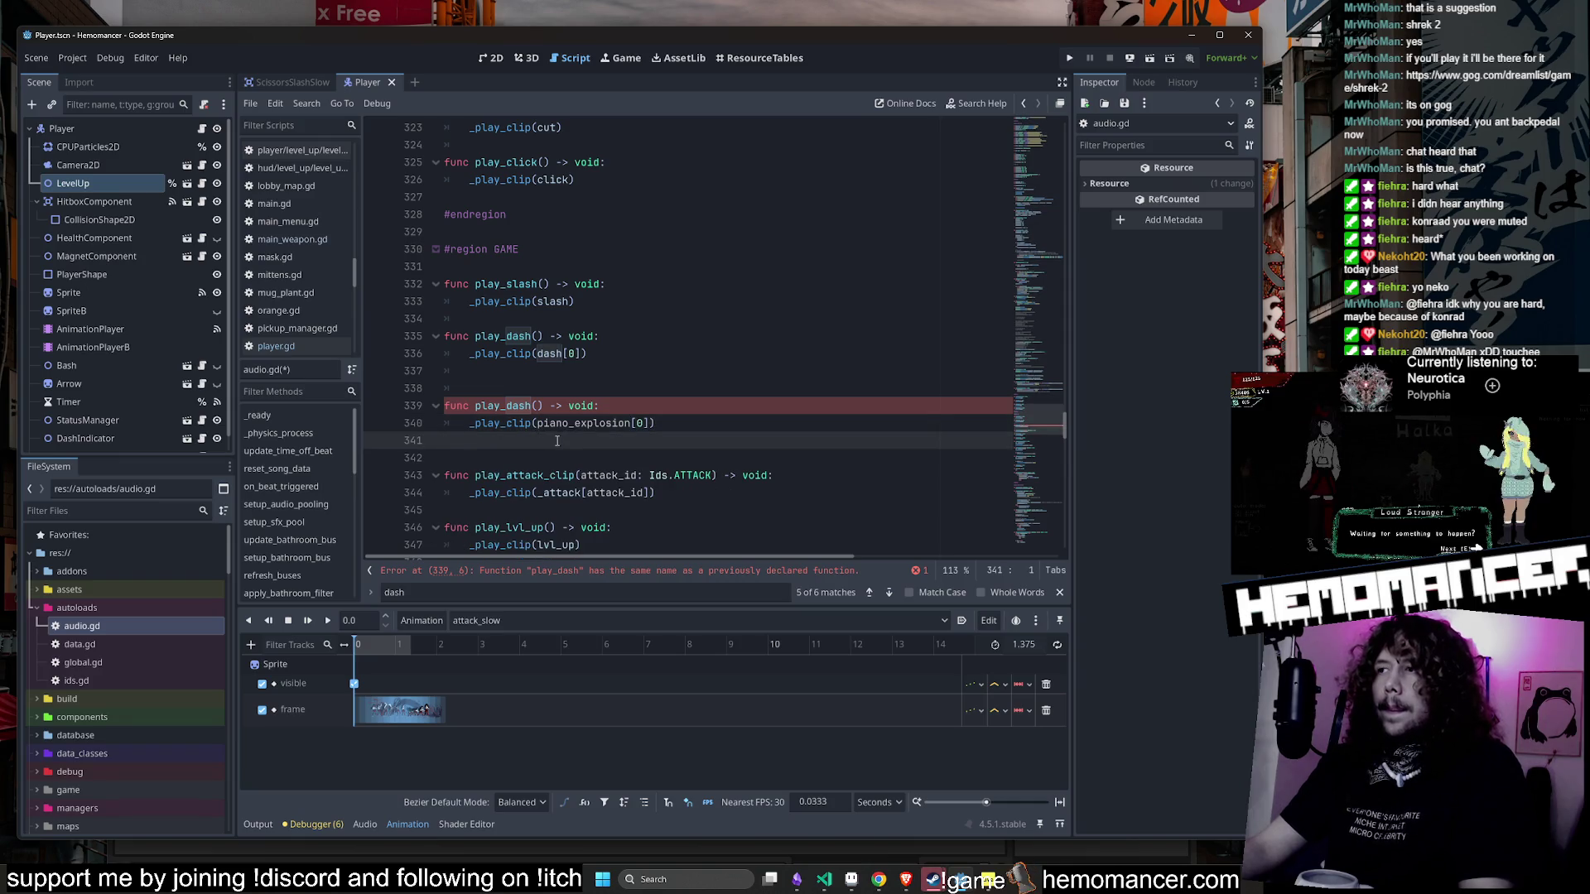
key(Delete)
- Rename the duplicate function to play_piano_explosion so the script error clears
click(563, 389)
key(BackSpace)
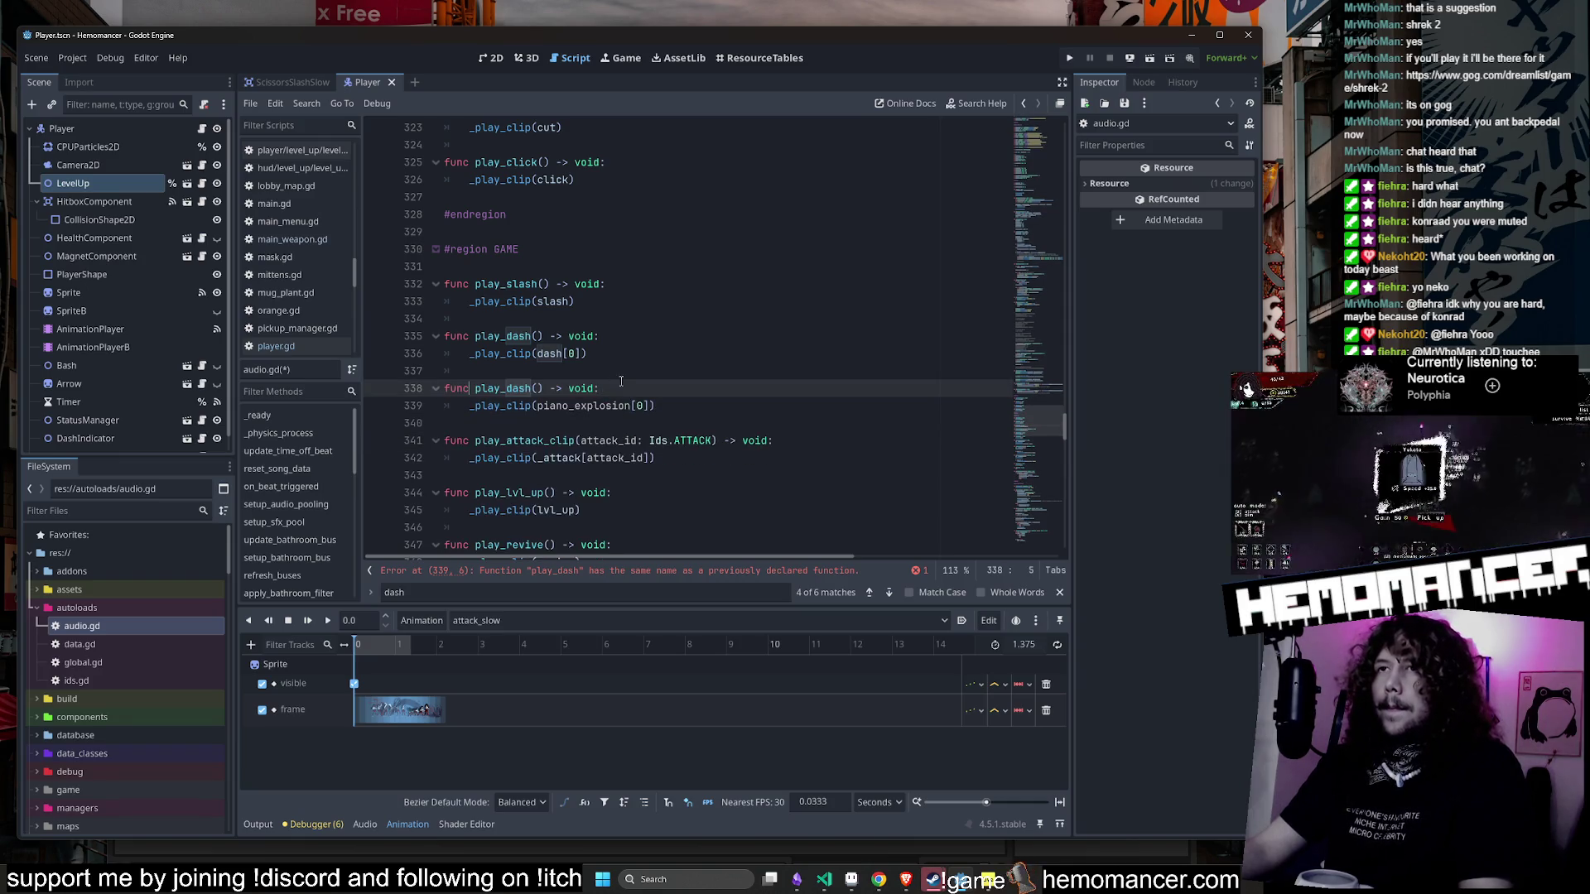
click(518, 387)
text(iano_explosion)
click(556, 370)
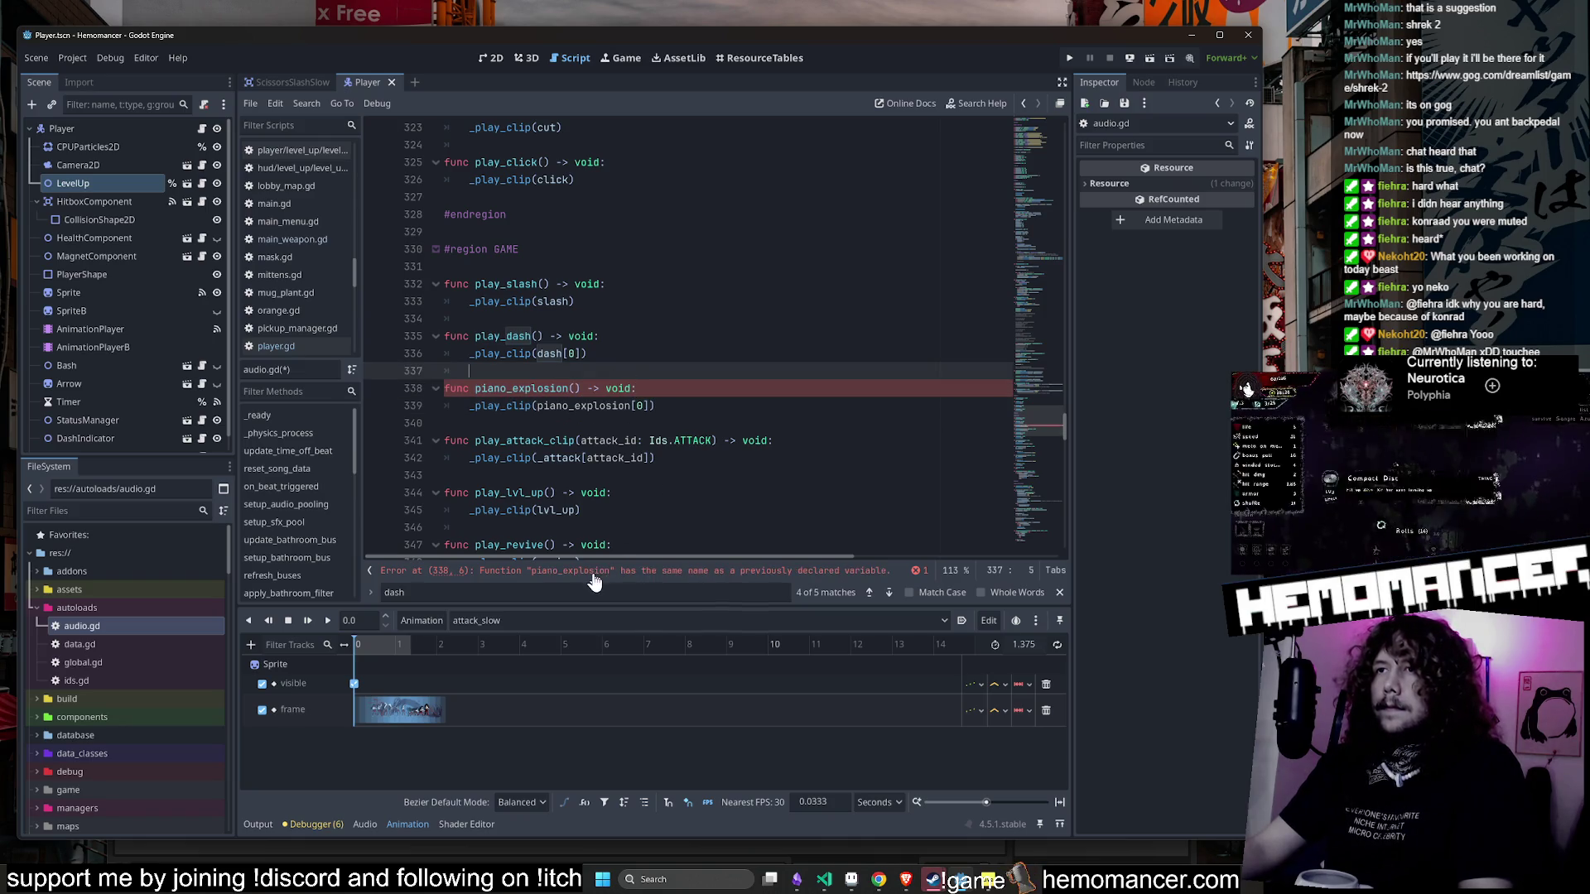
click(749, 571)
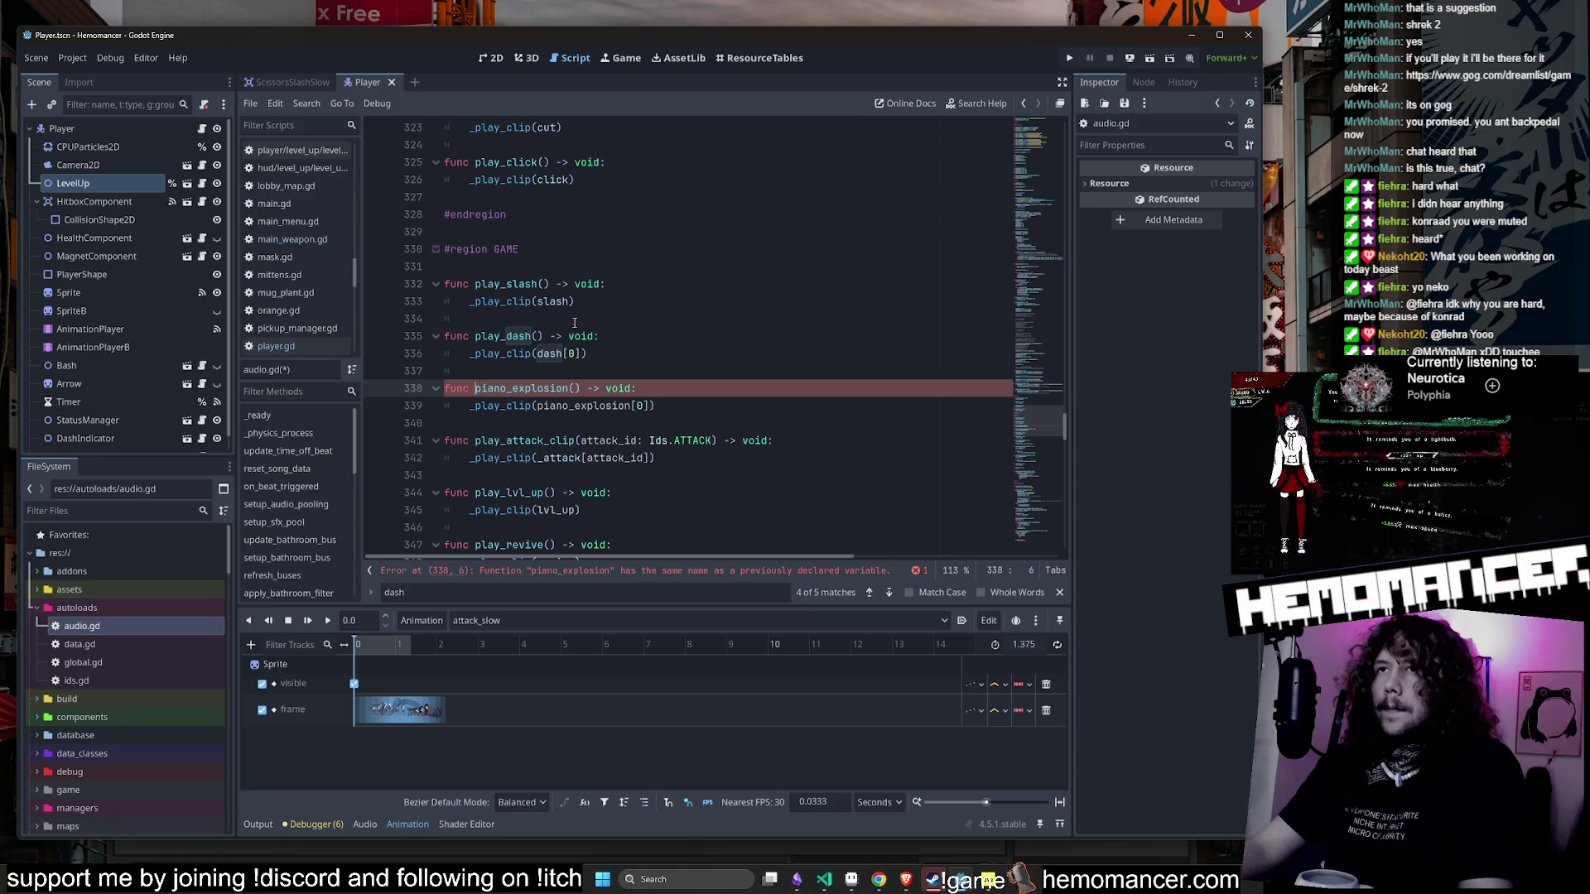
text(play_)
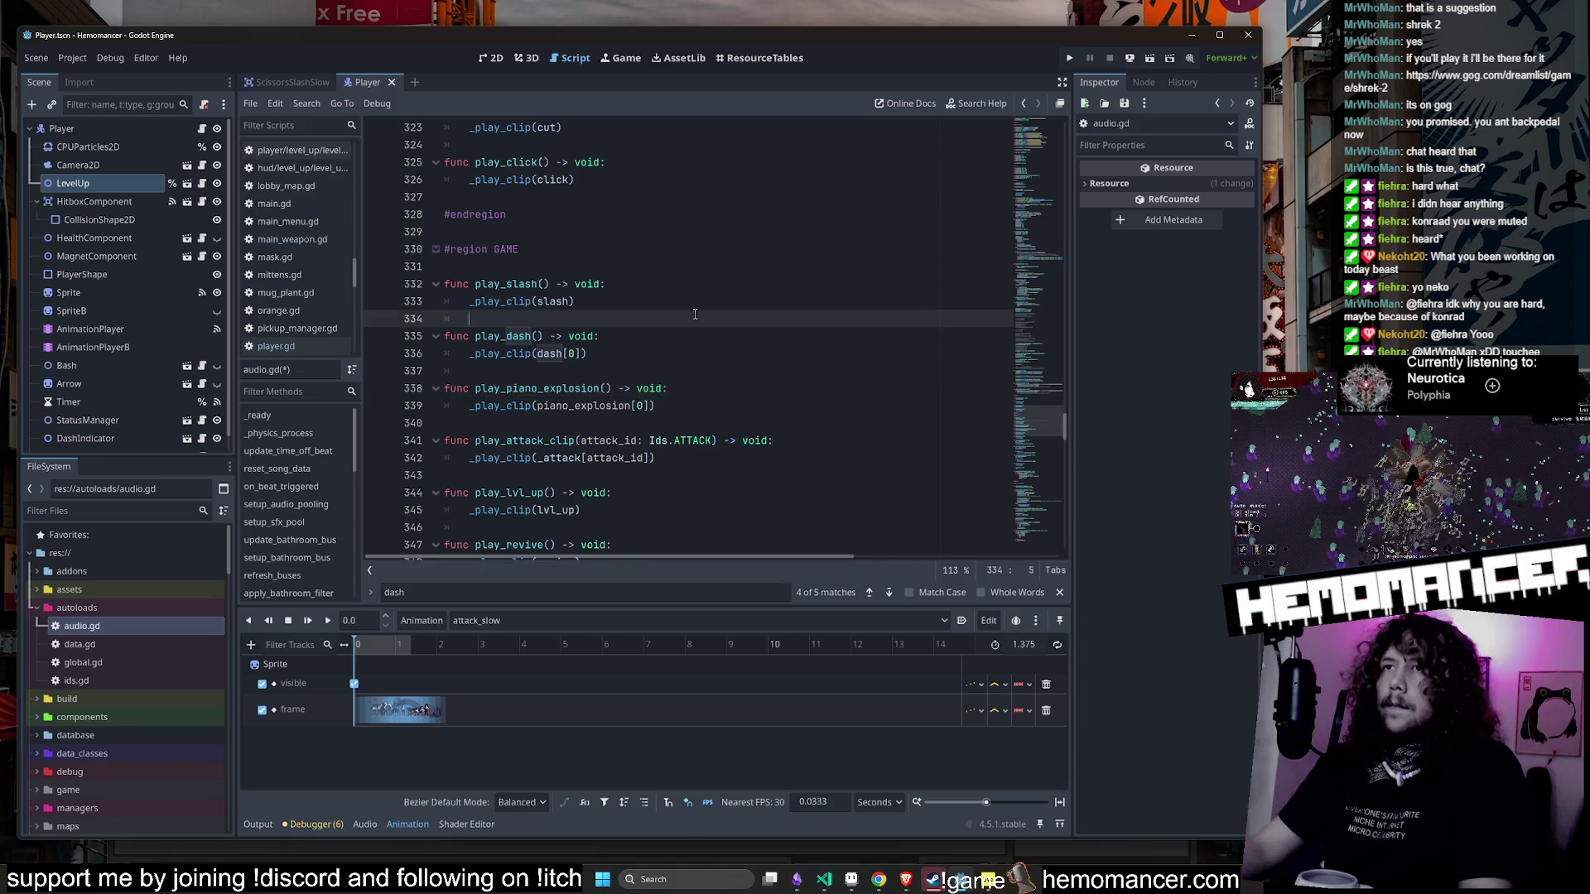
key(Return)
- Search the project for play_piano_explosion in VS Code, then run the game
click(827, 880)
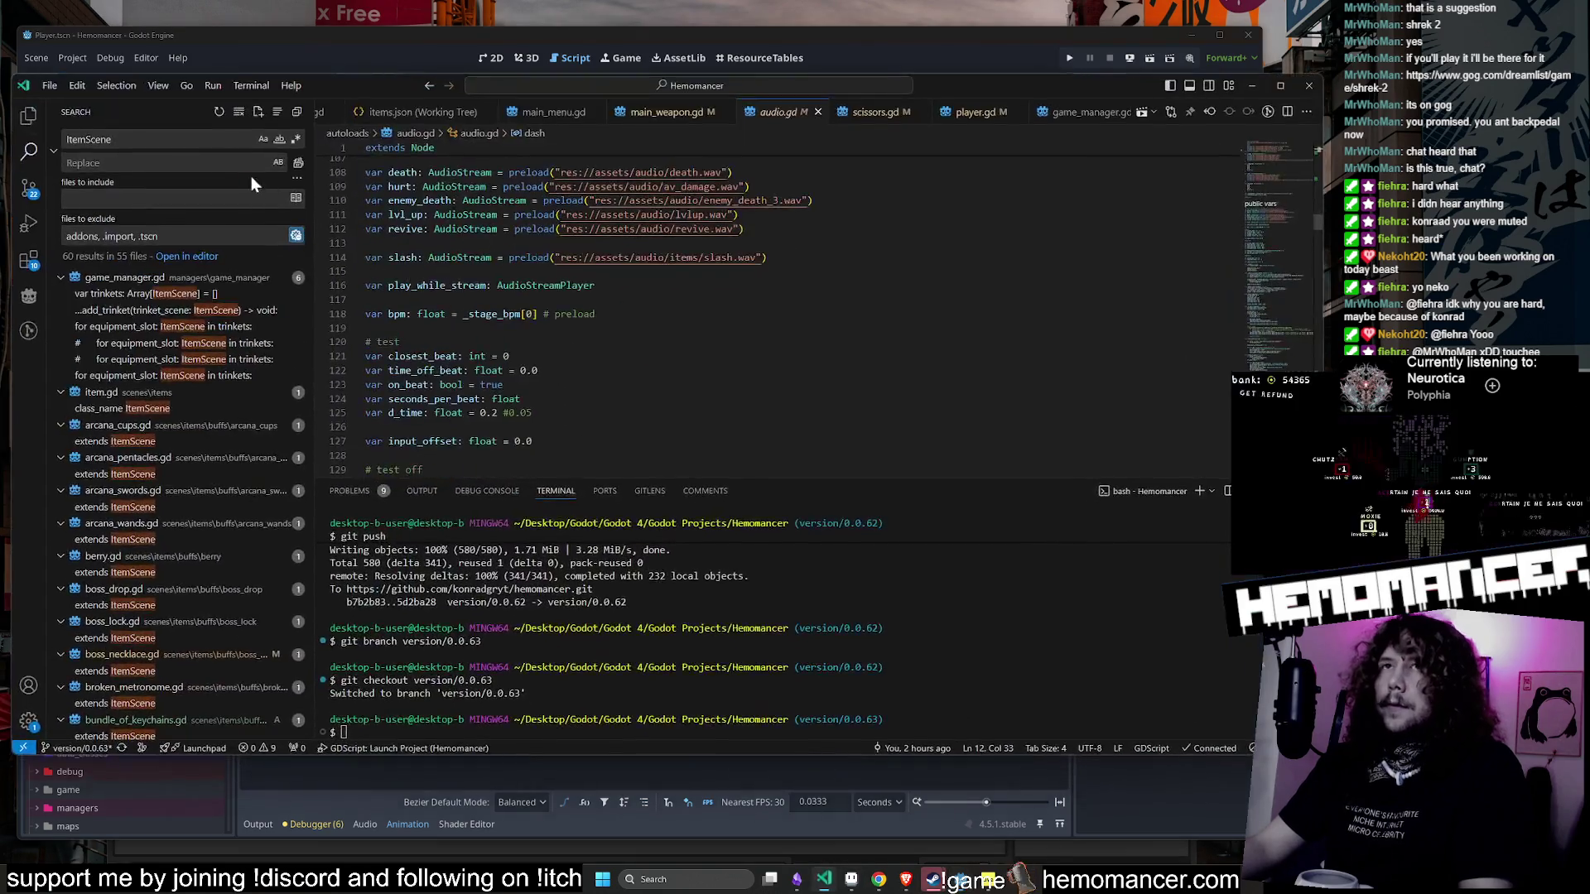
key(ctrl+shift+f)
text(play_piano_explosion)
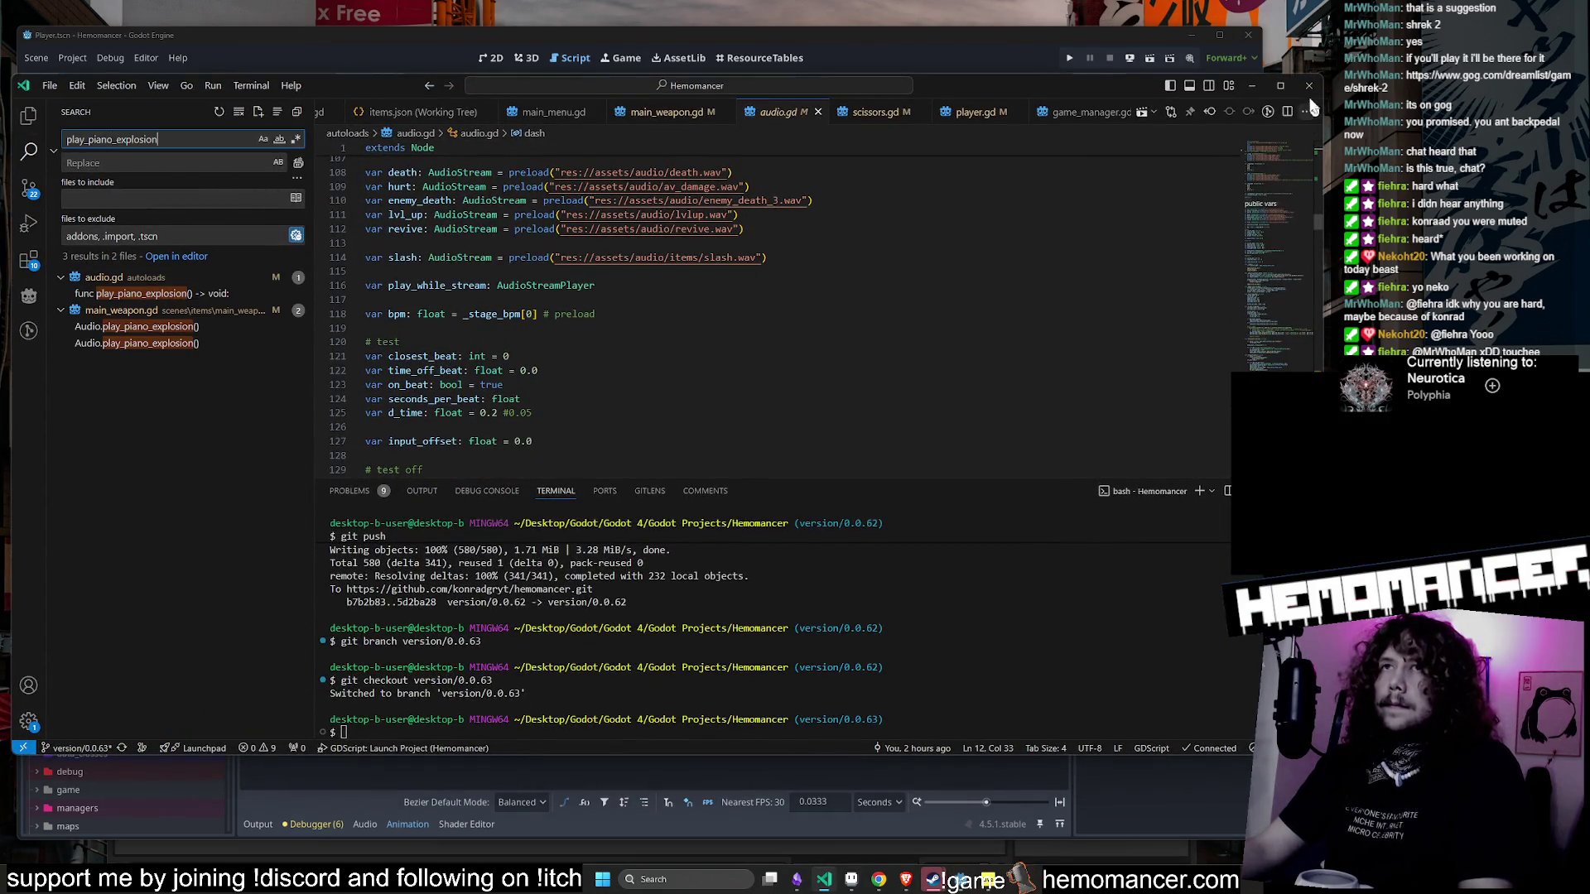
click(1249, 86)
key(F5)
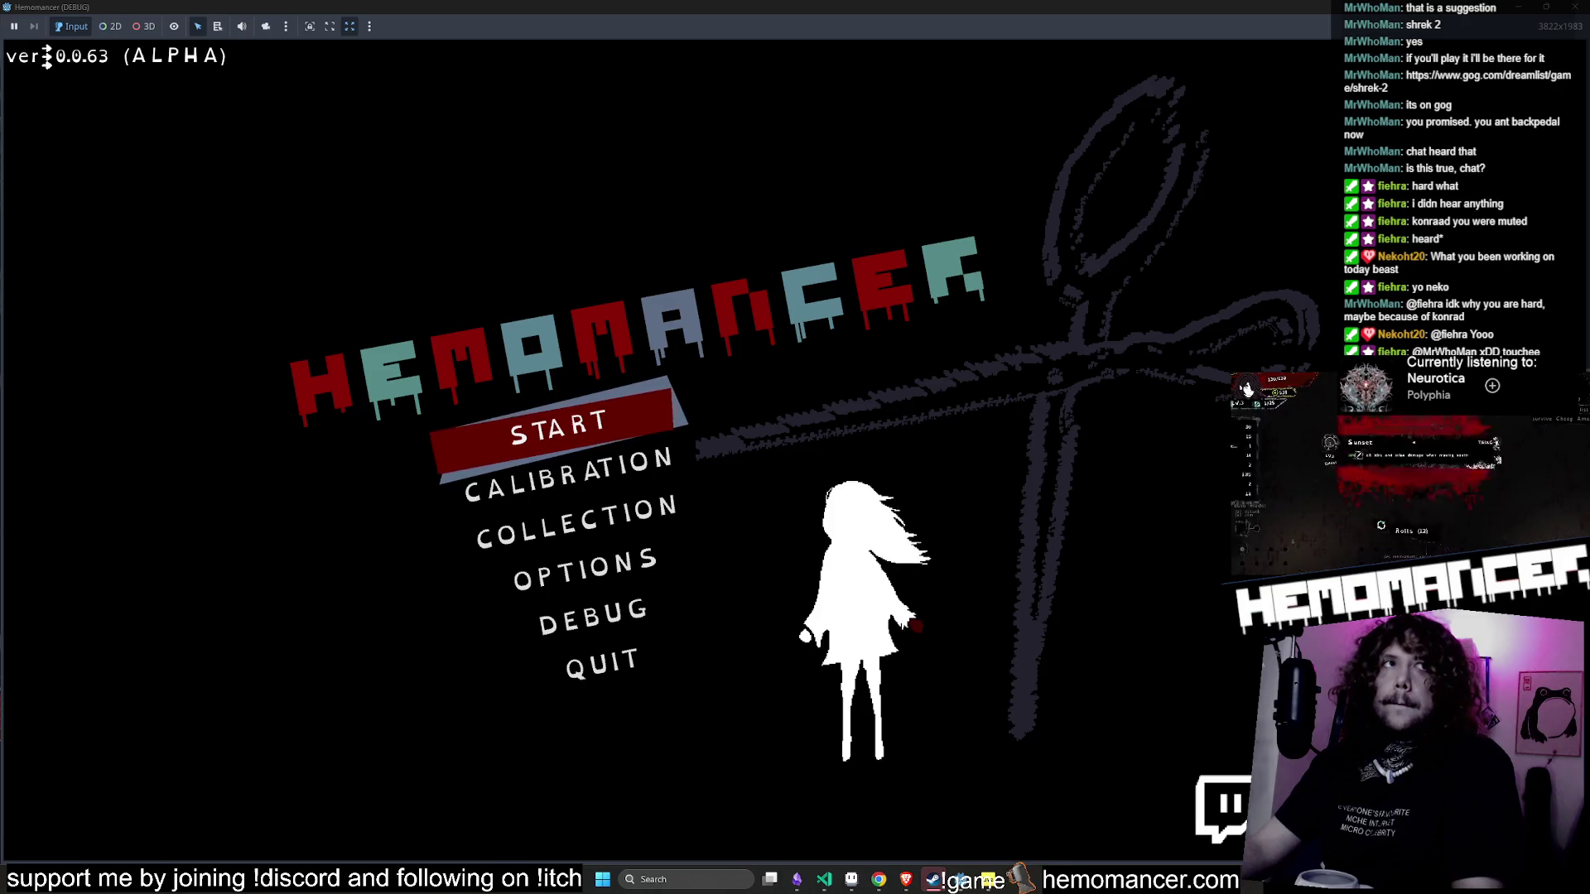
- Start a new game and travel by signpost to the forest level
click(459, 396)
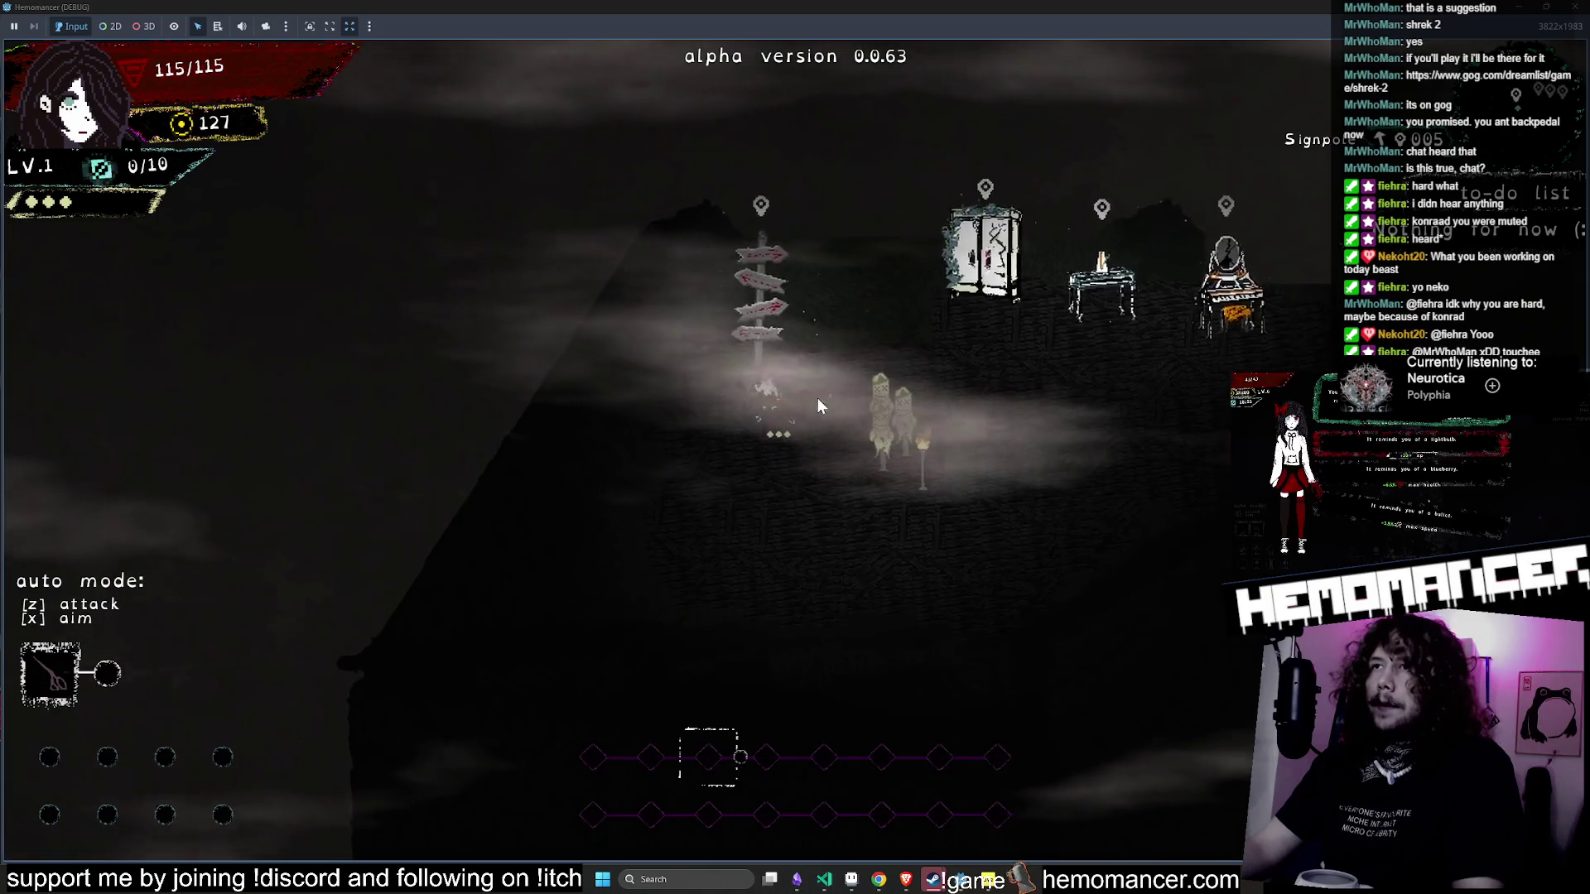
key(e)
click(795, 549)
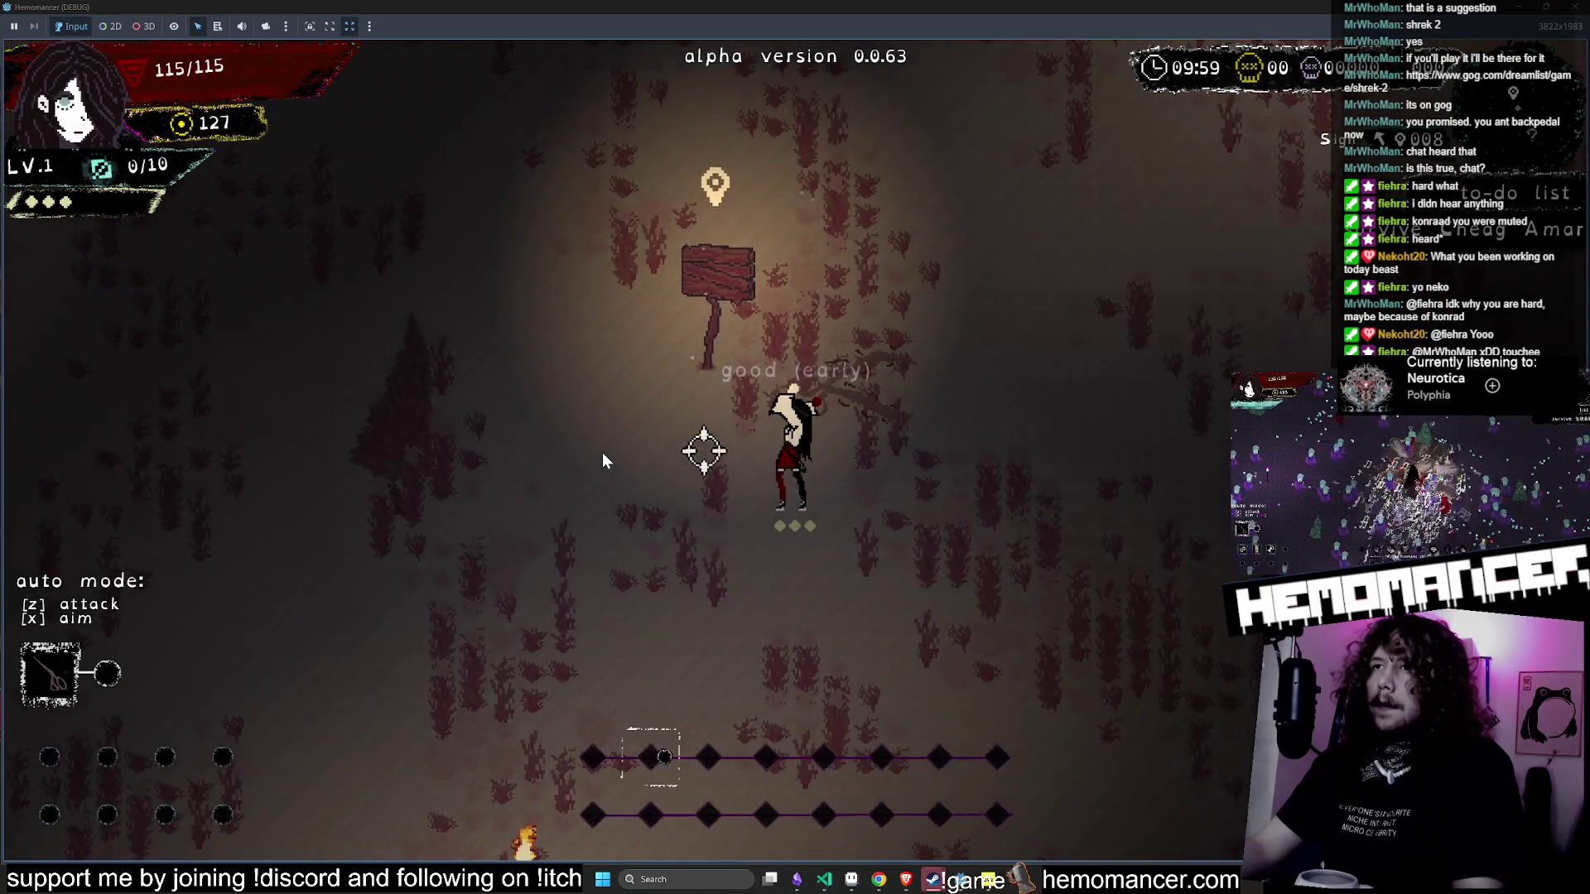
- Move around the forest and slash at the approaching enemies
click(603, 460)
key(d)
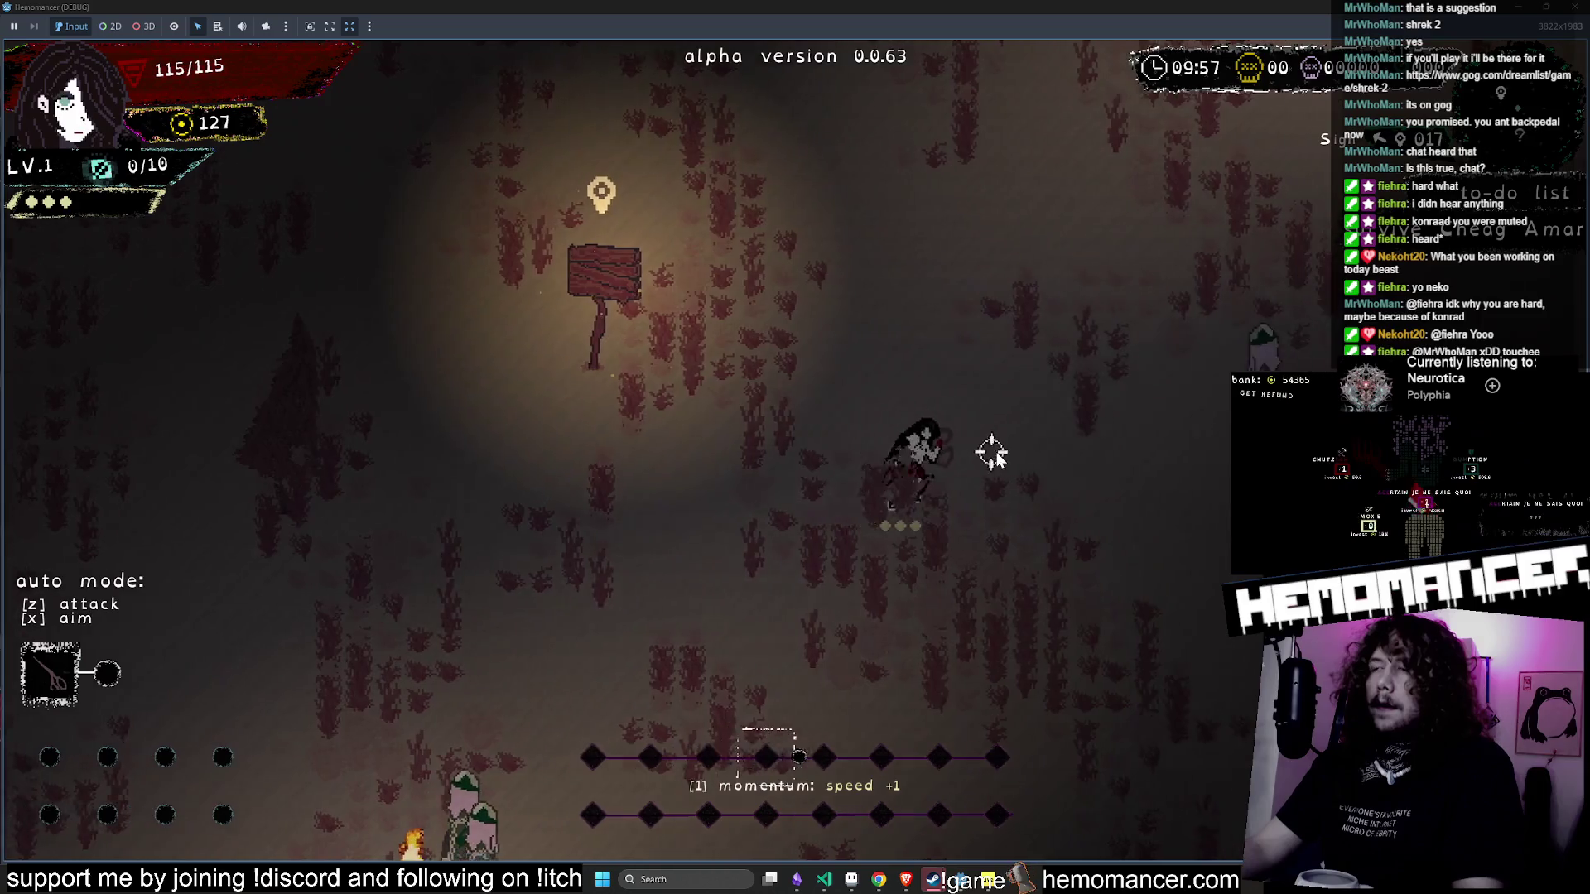
key(w)
key(a)
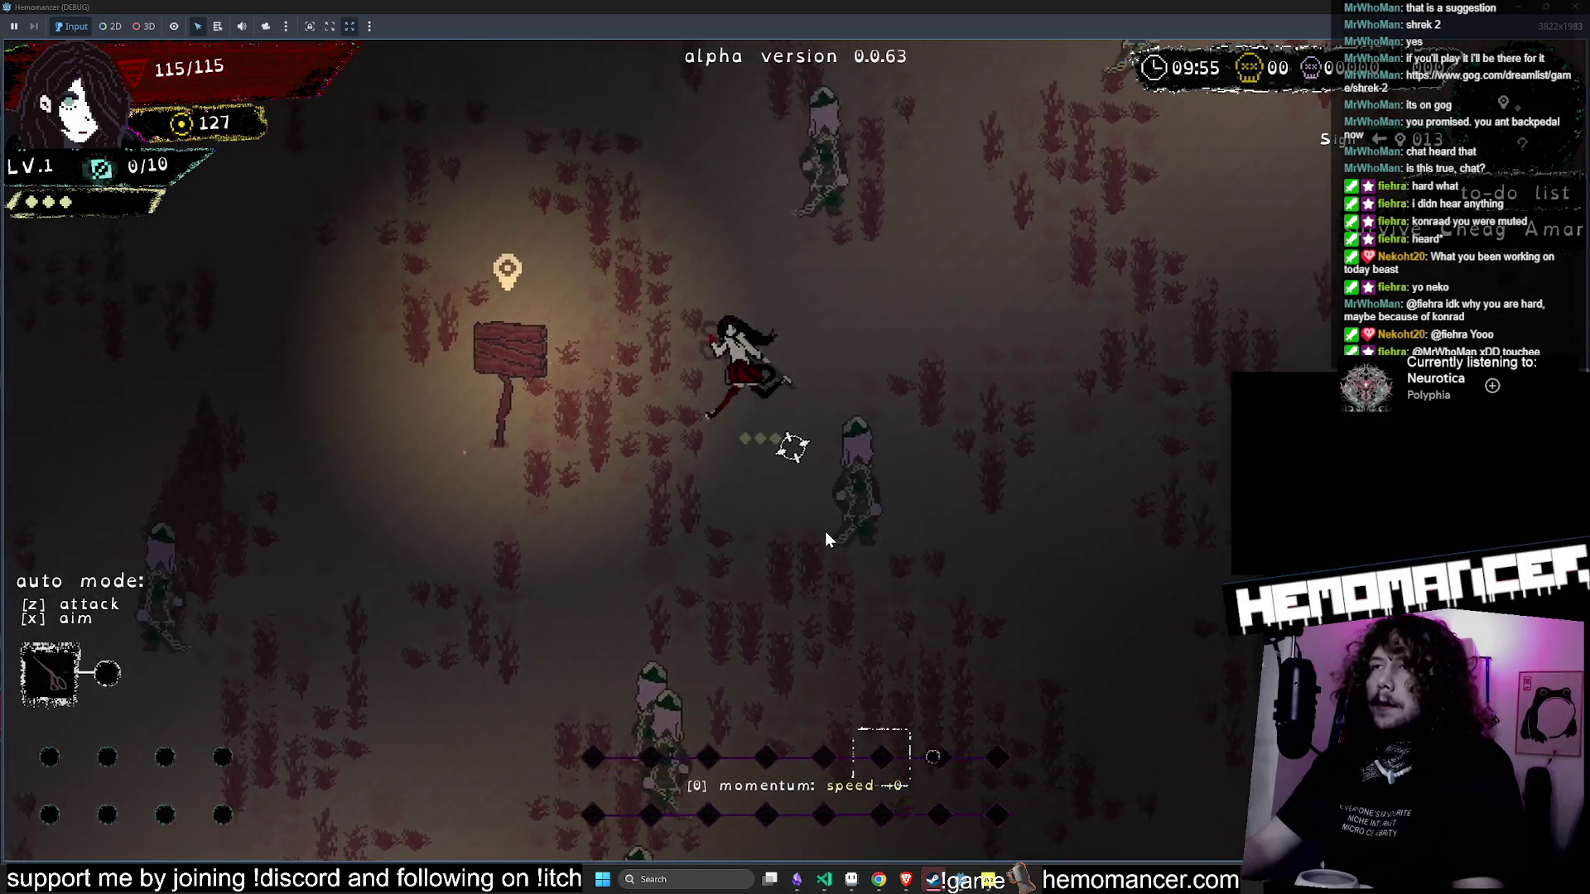
click(825, 529)
click(838, 528)
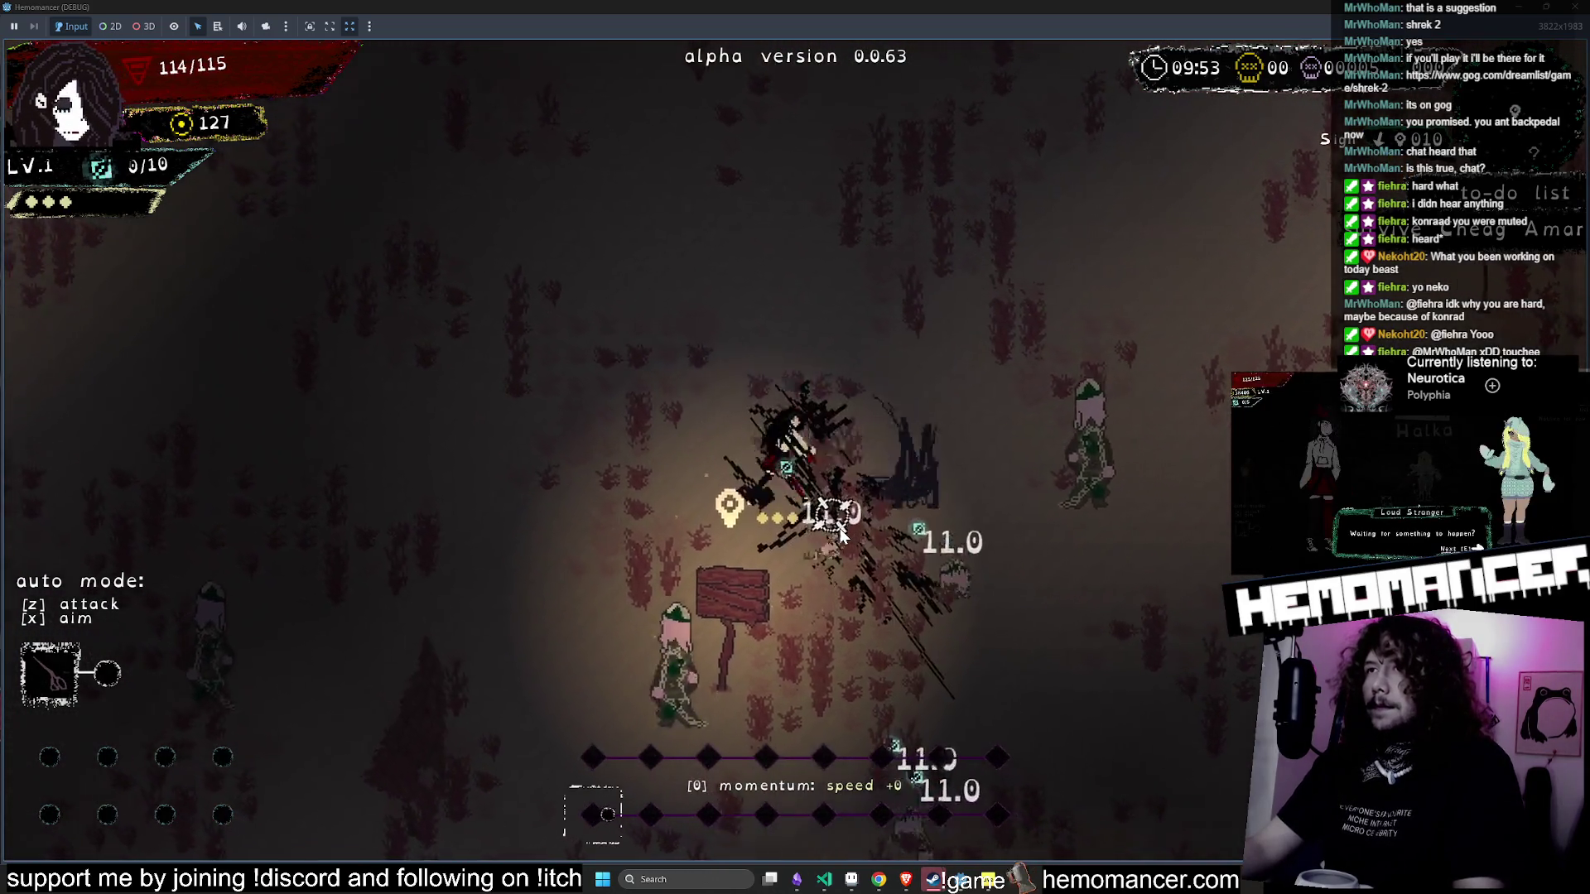
key(w)
key(a)
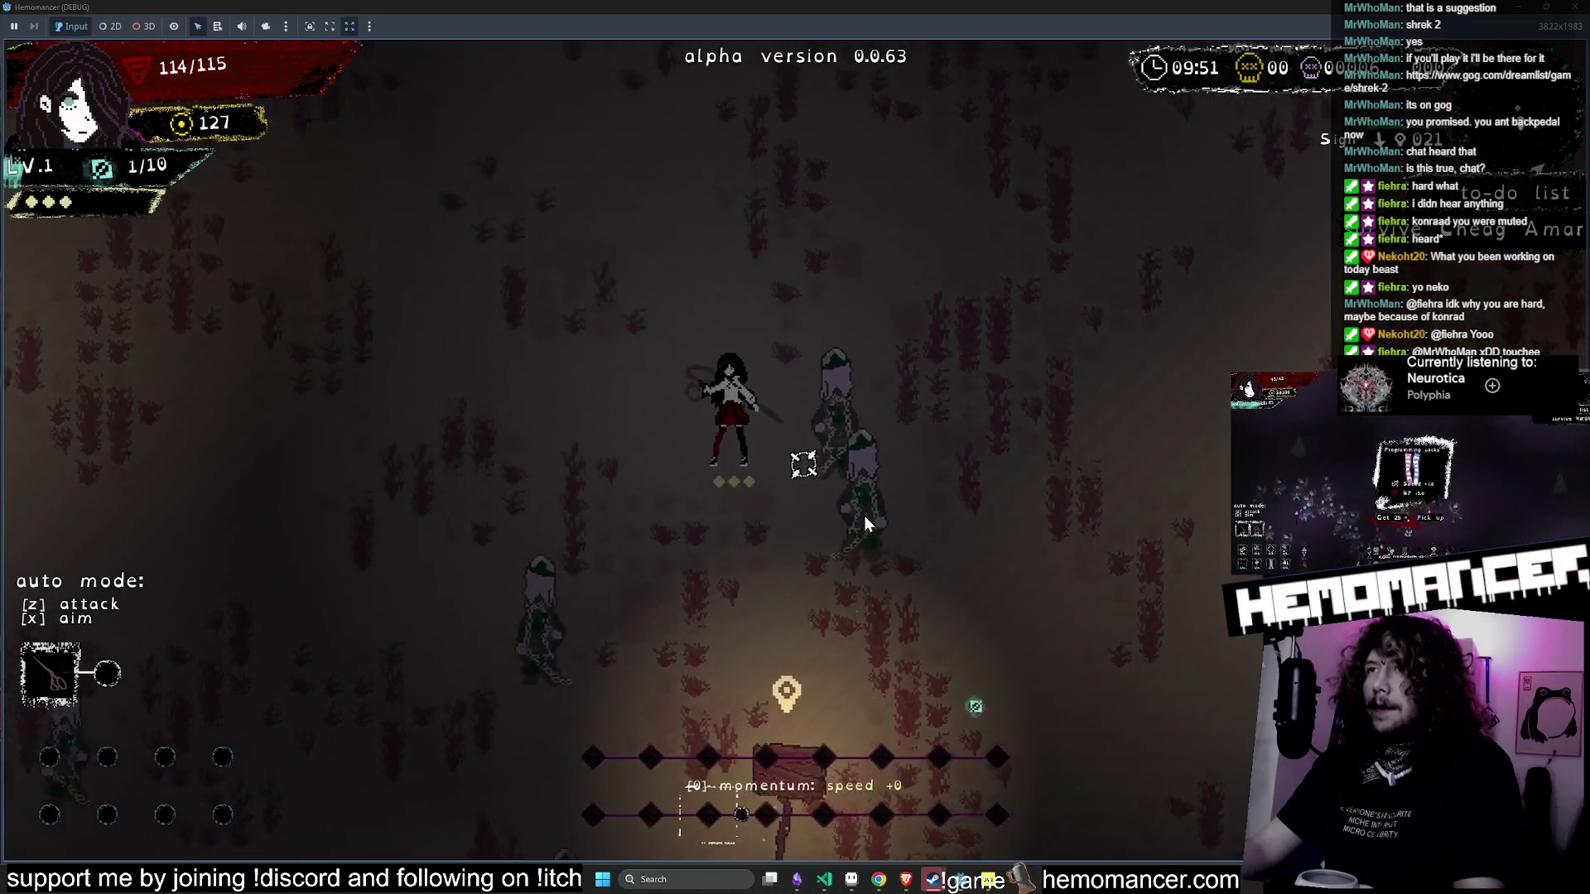
click(848, 525)
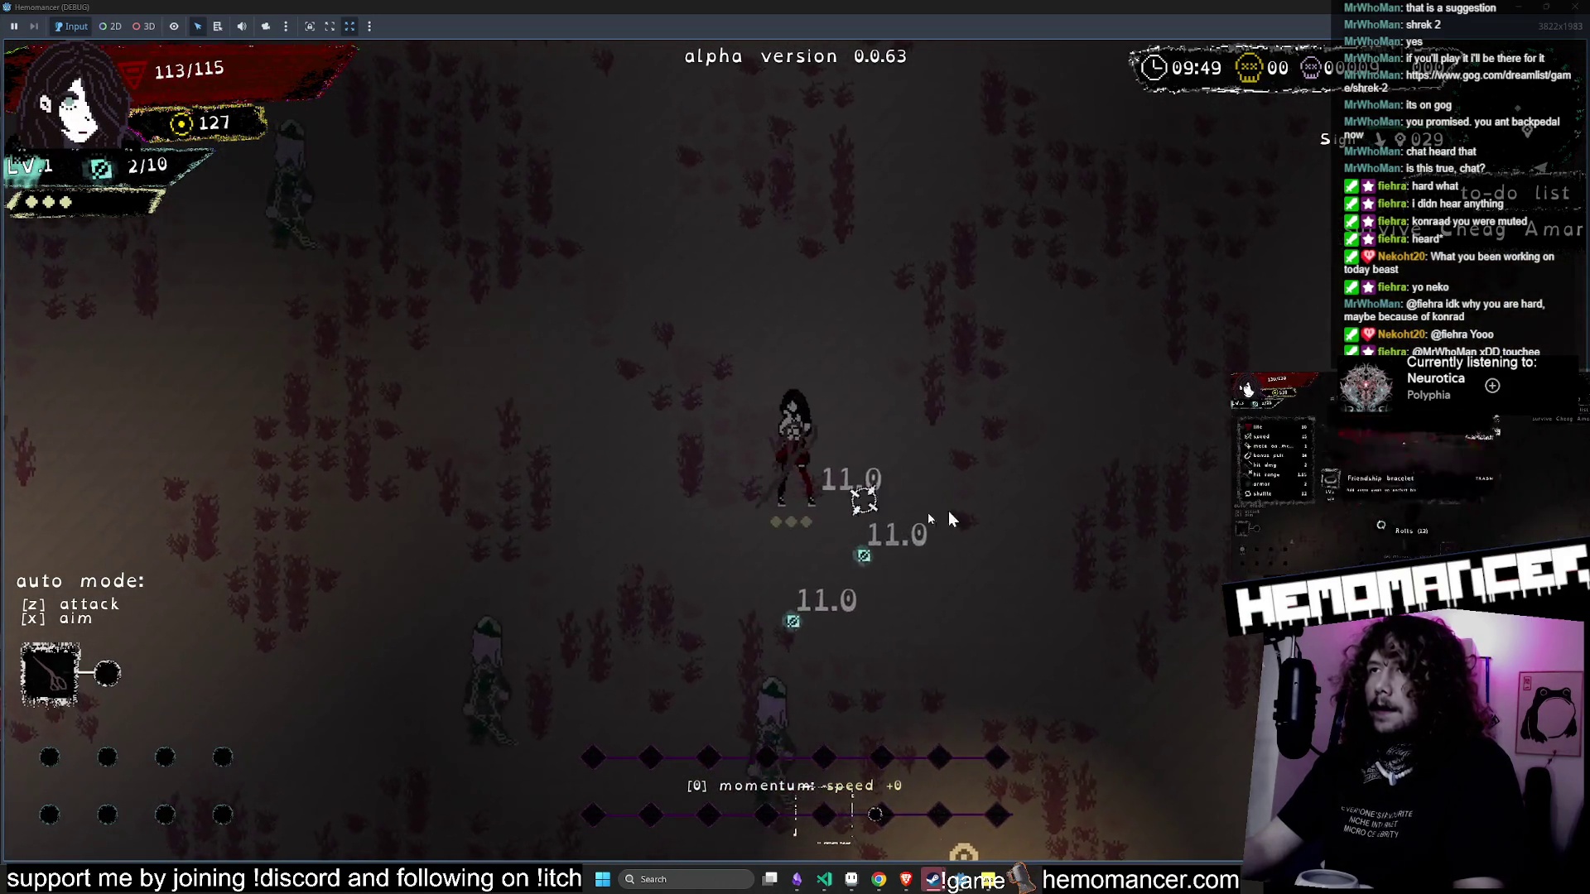
key(w)
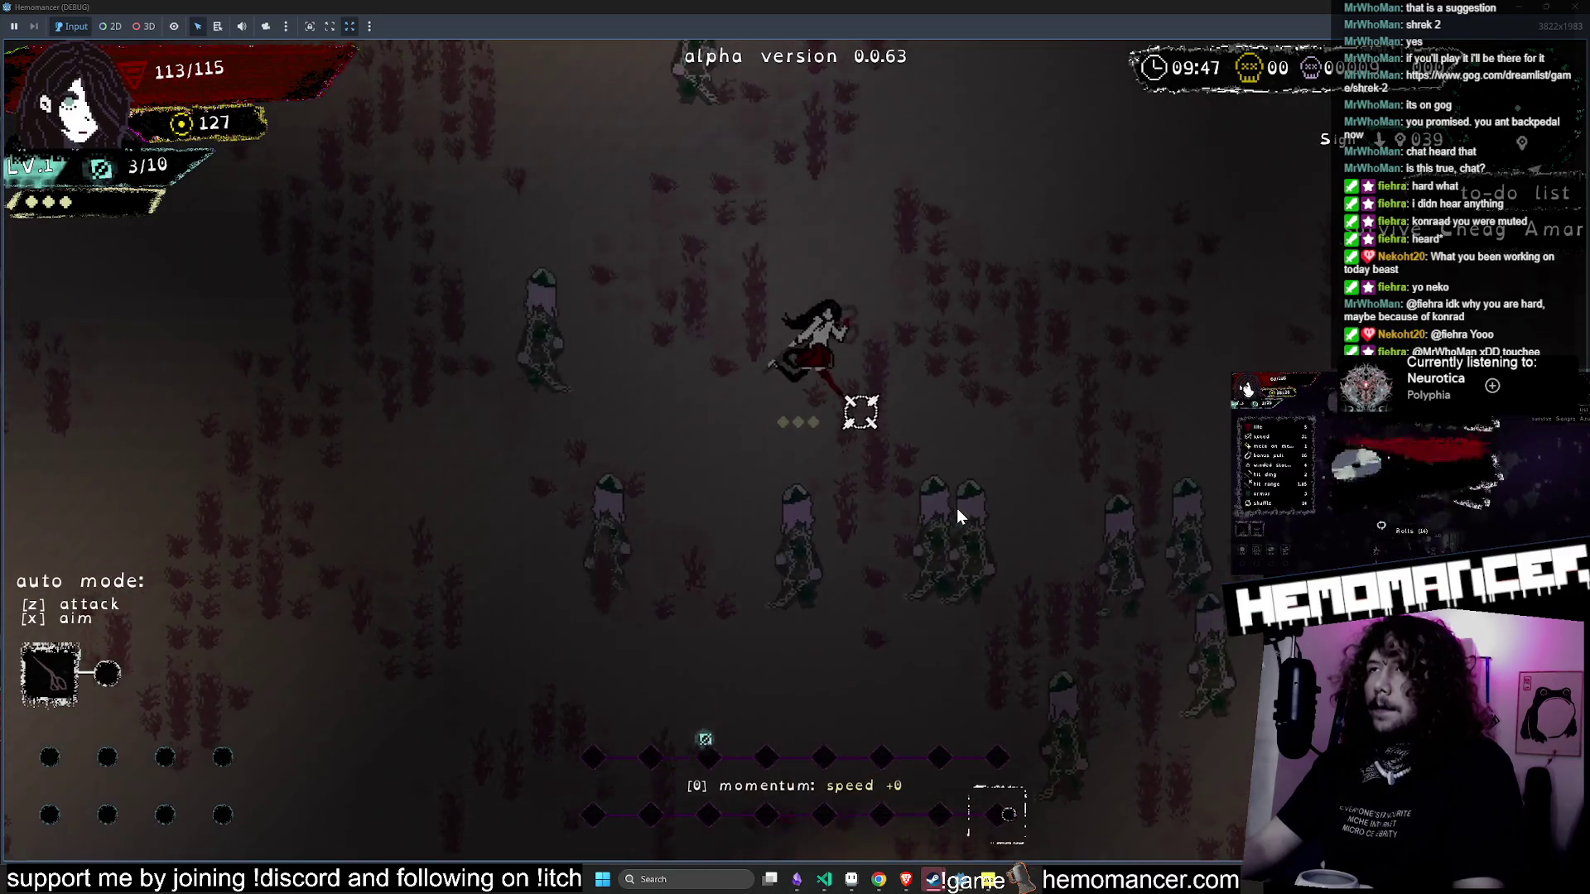
key(w)
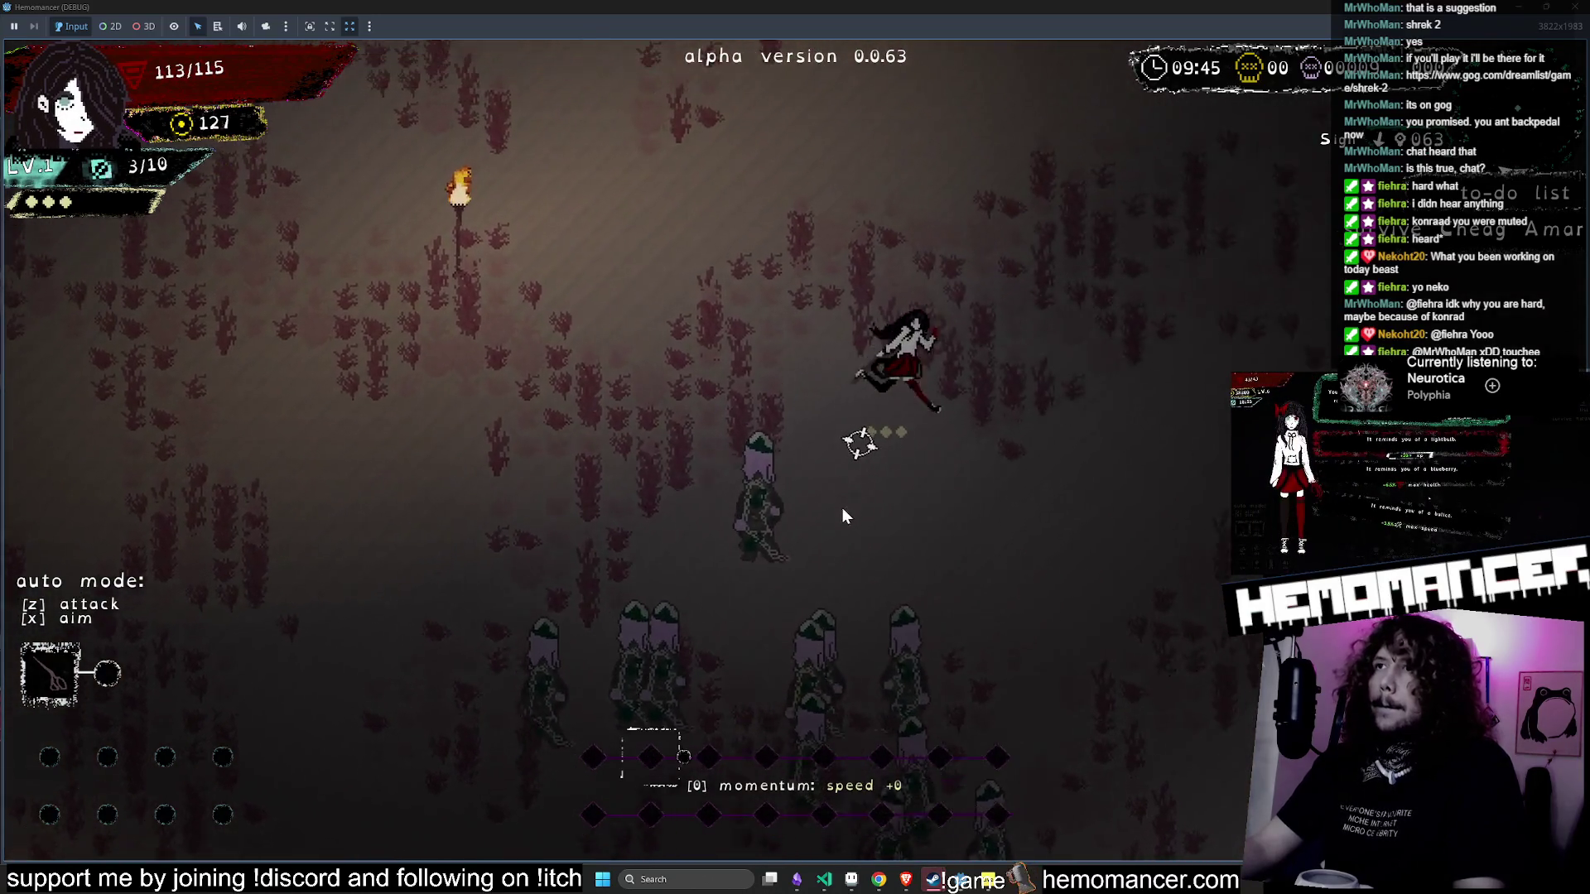
click(777, 568)
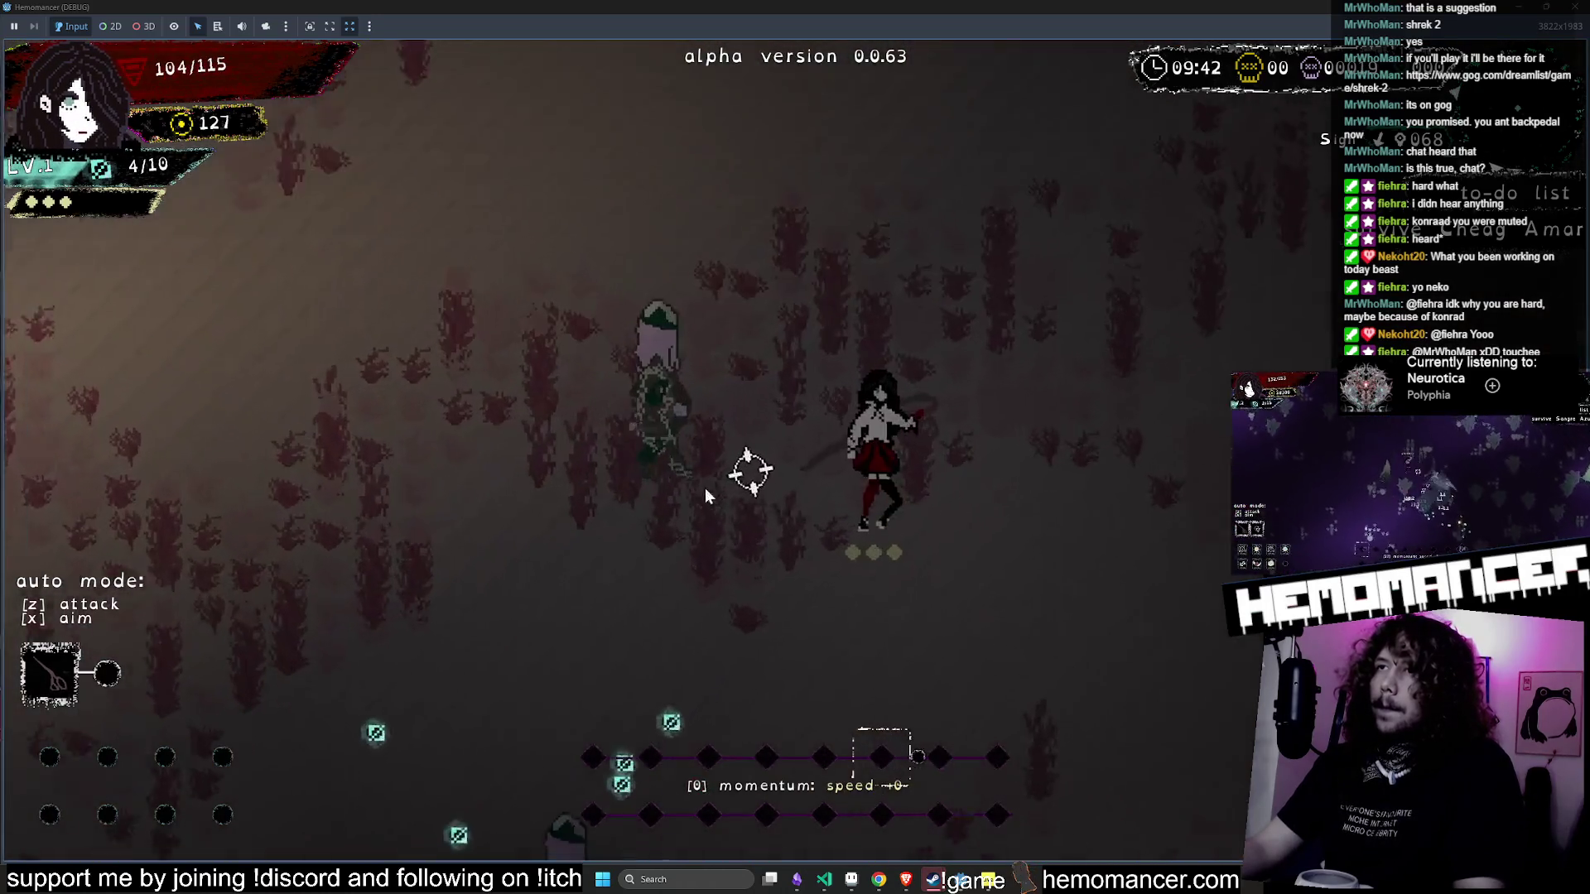
- Chain on-beat slashes to kill enemies until level-up, then shrink the game window
click(739, 534)
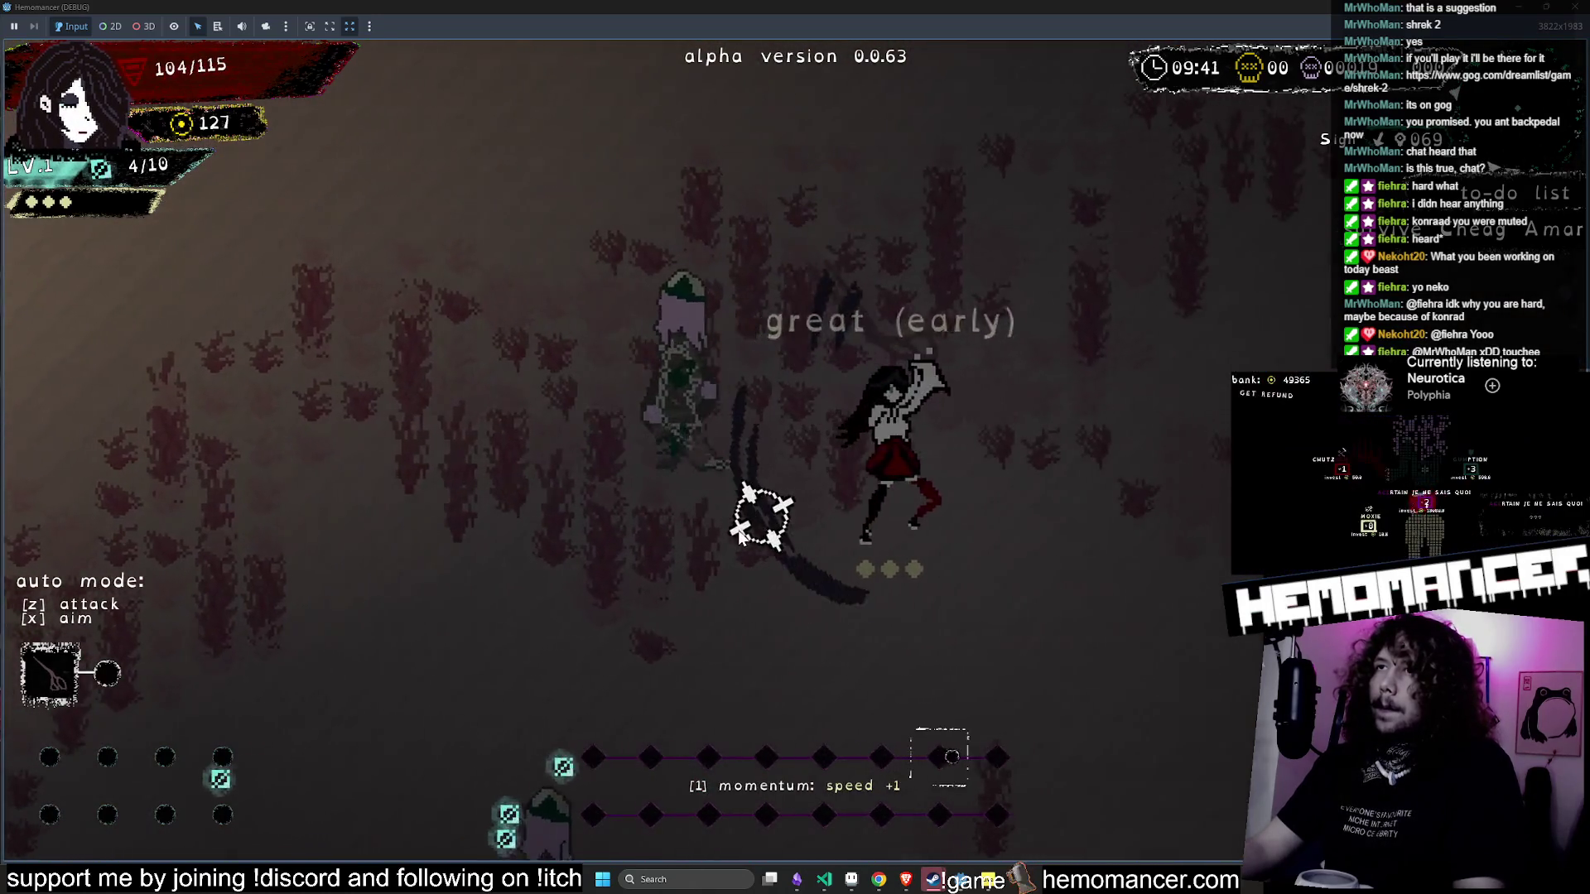
click(828, 563)
click(927, 482)
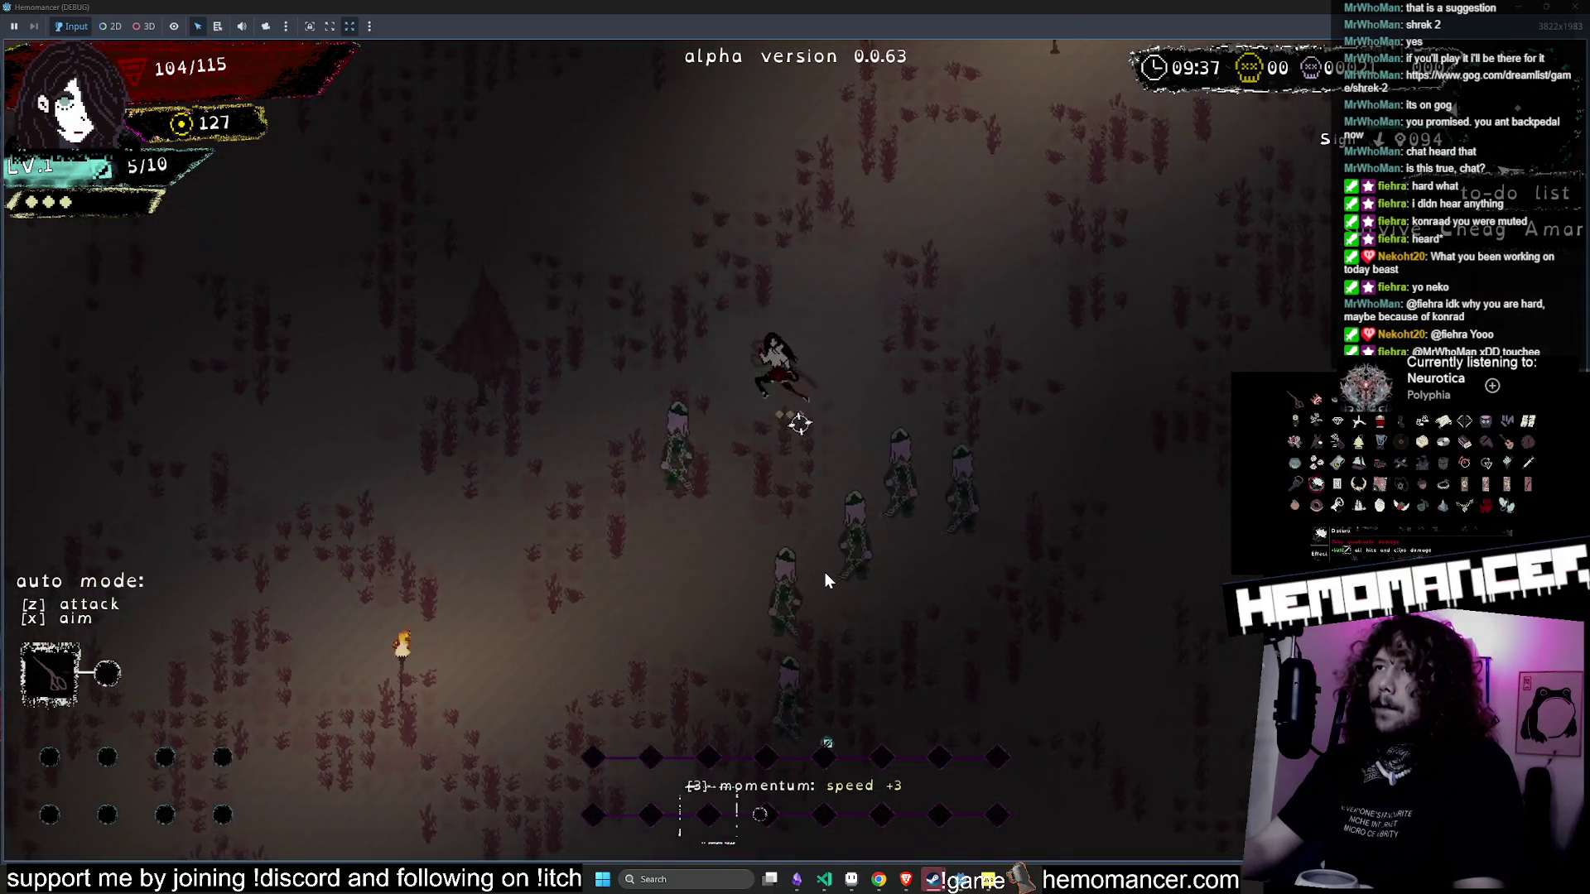
click(828, 584)
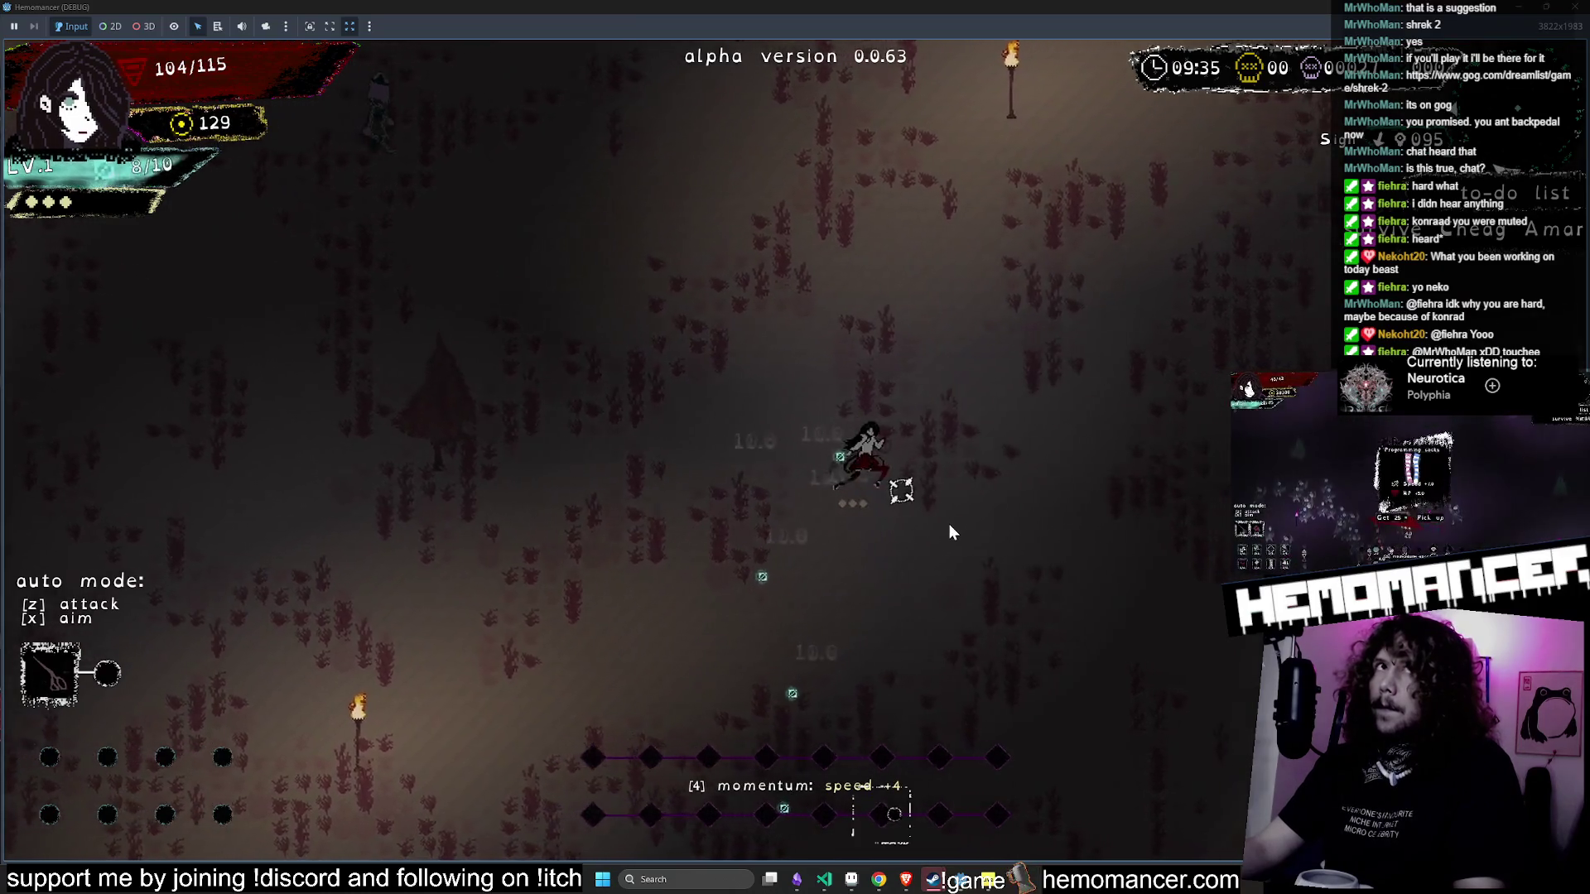
key(d)
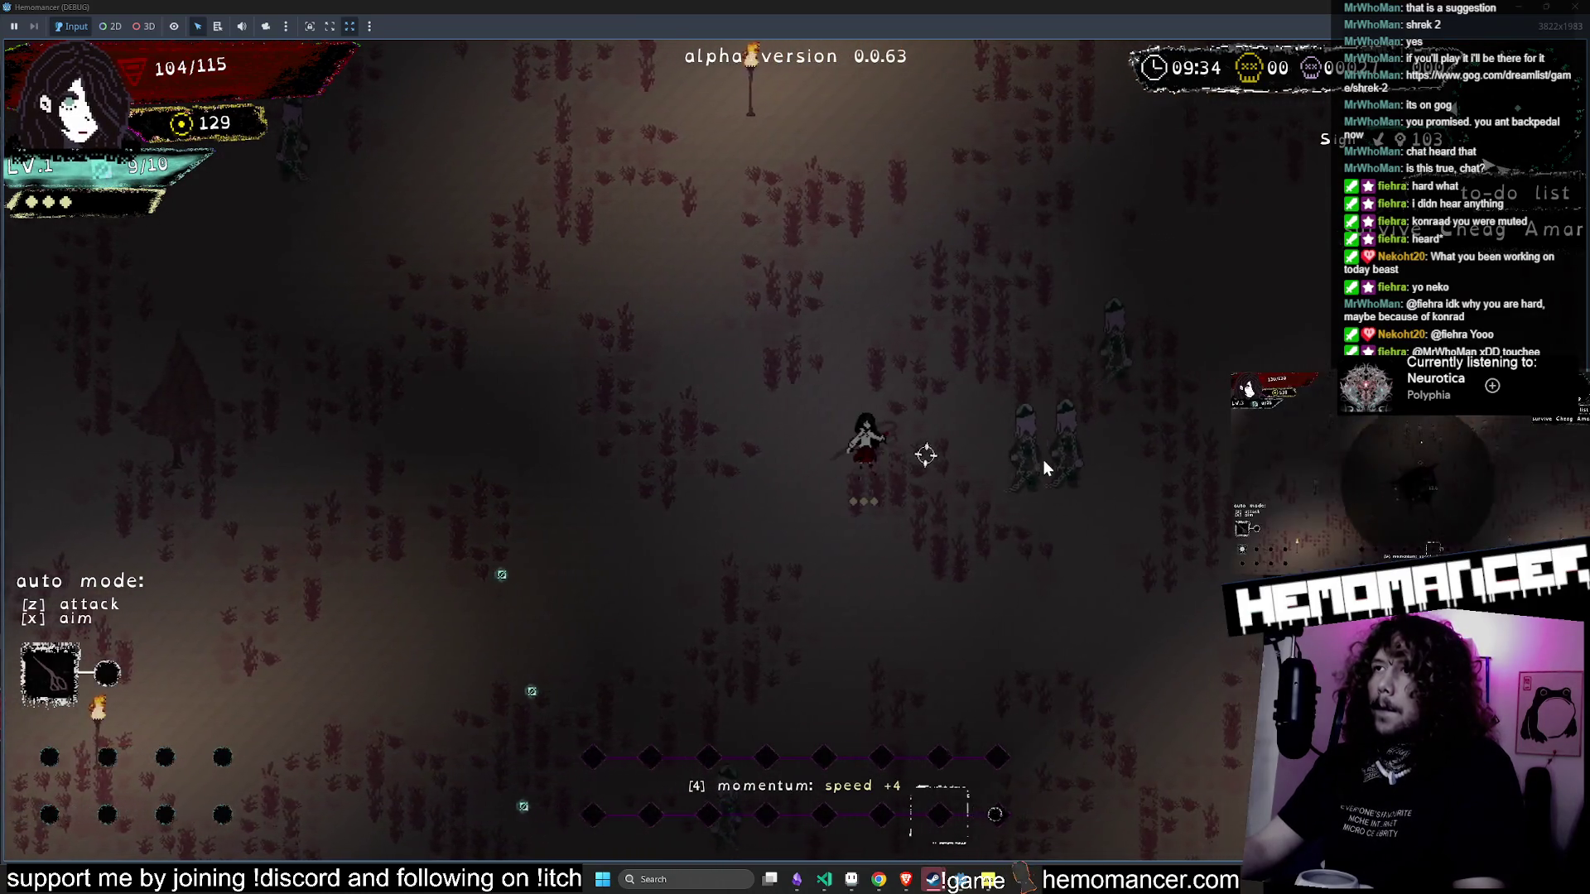
key(a)
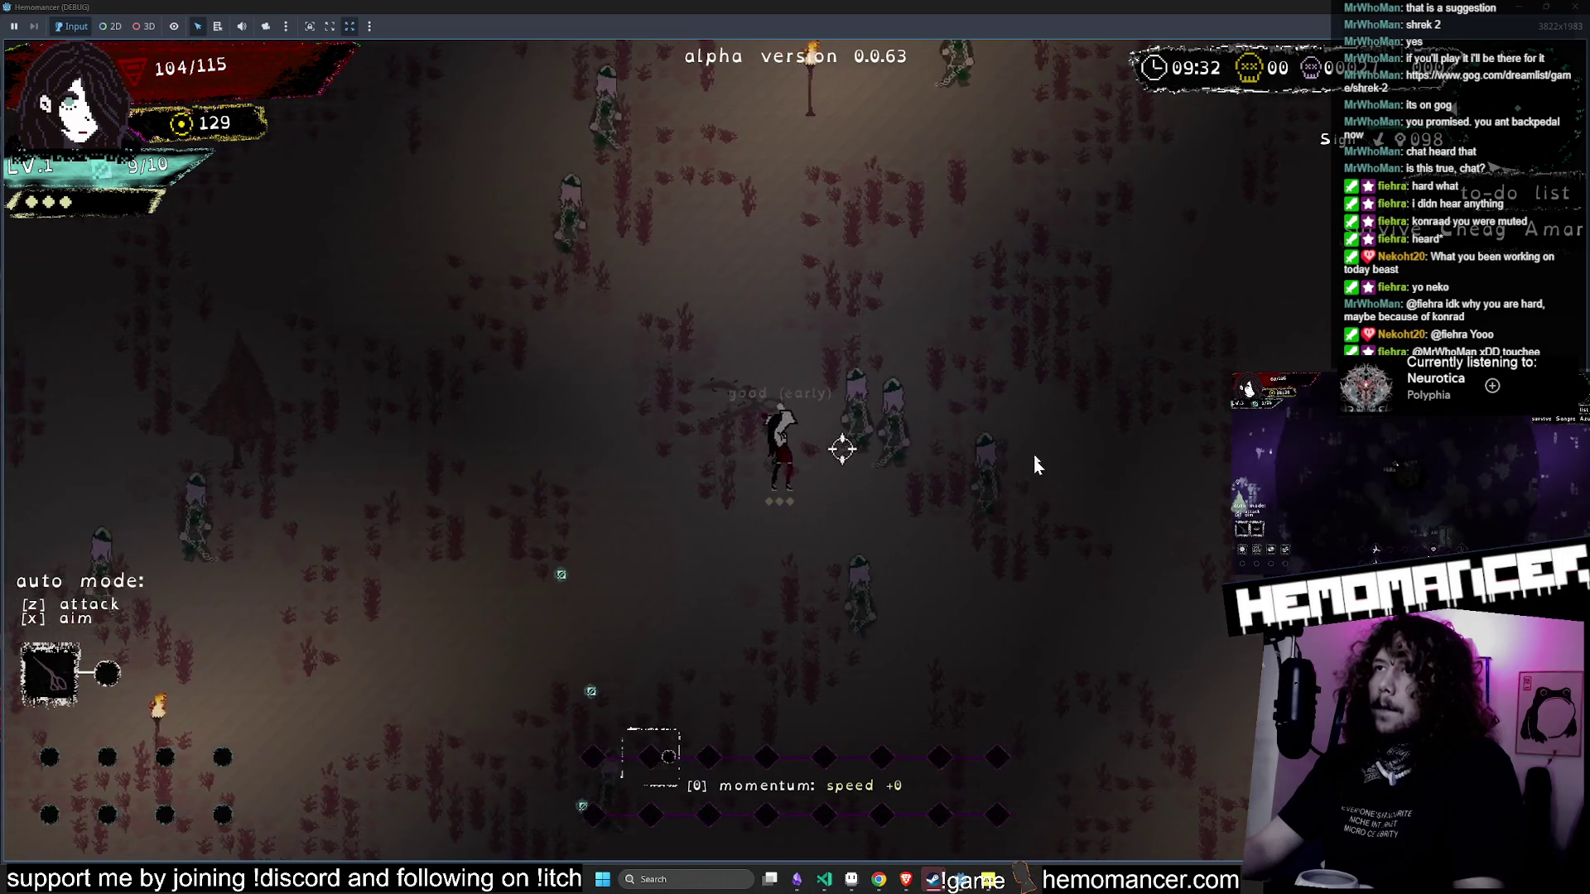
key(d)
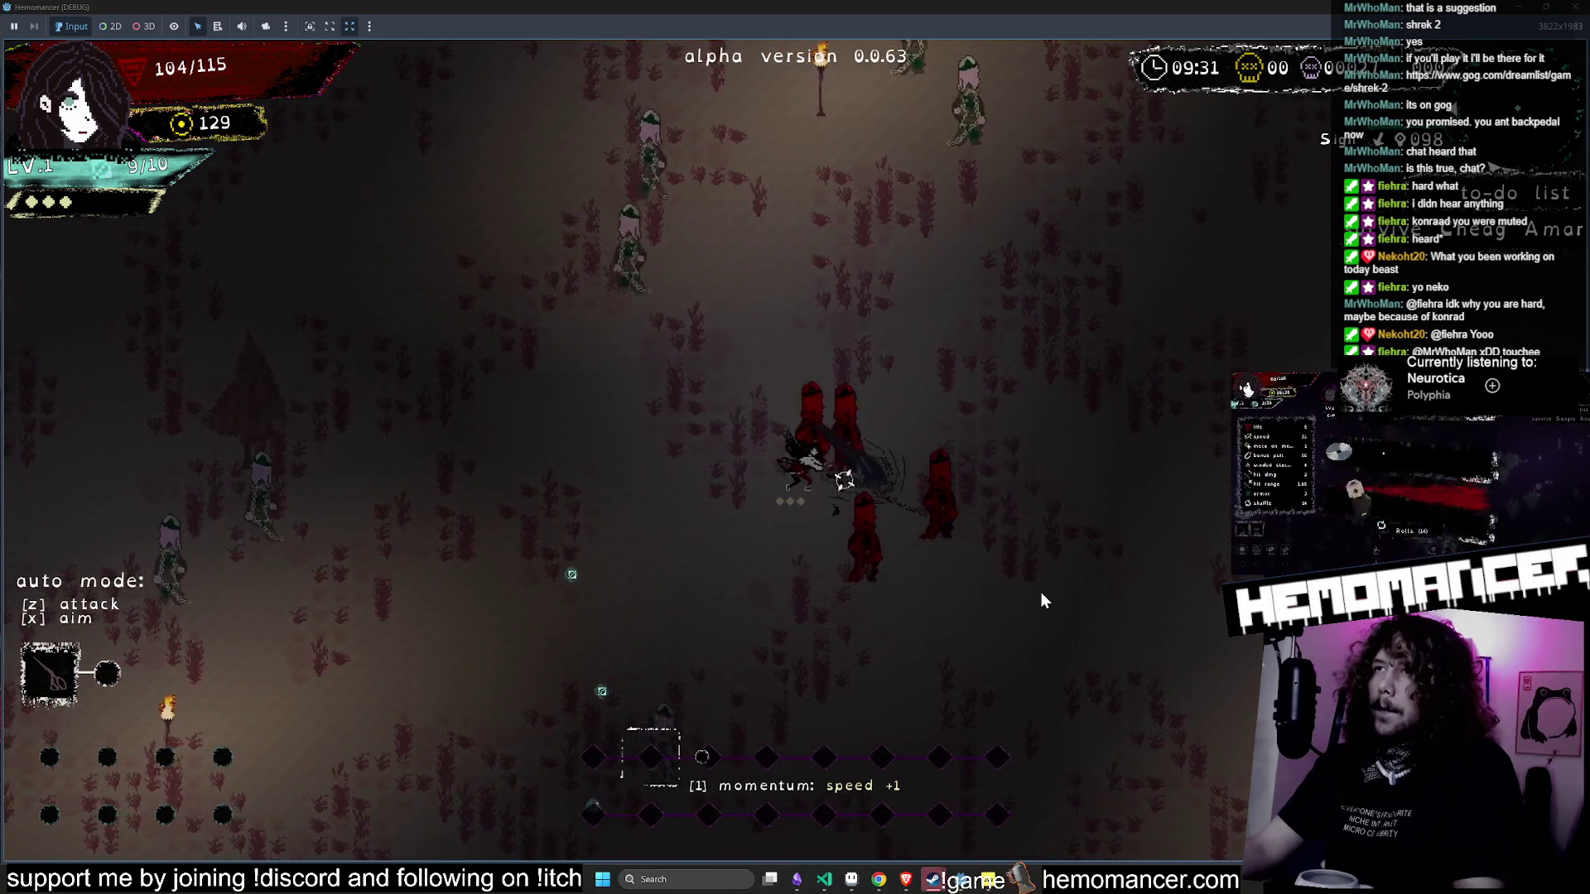
mouse_move(1518, 12)
mouse_down()
mouse_move(1325, 79)
mouse_move(862, 129)
mouse_move(779, 88)
mouse_up()
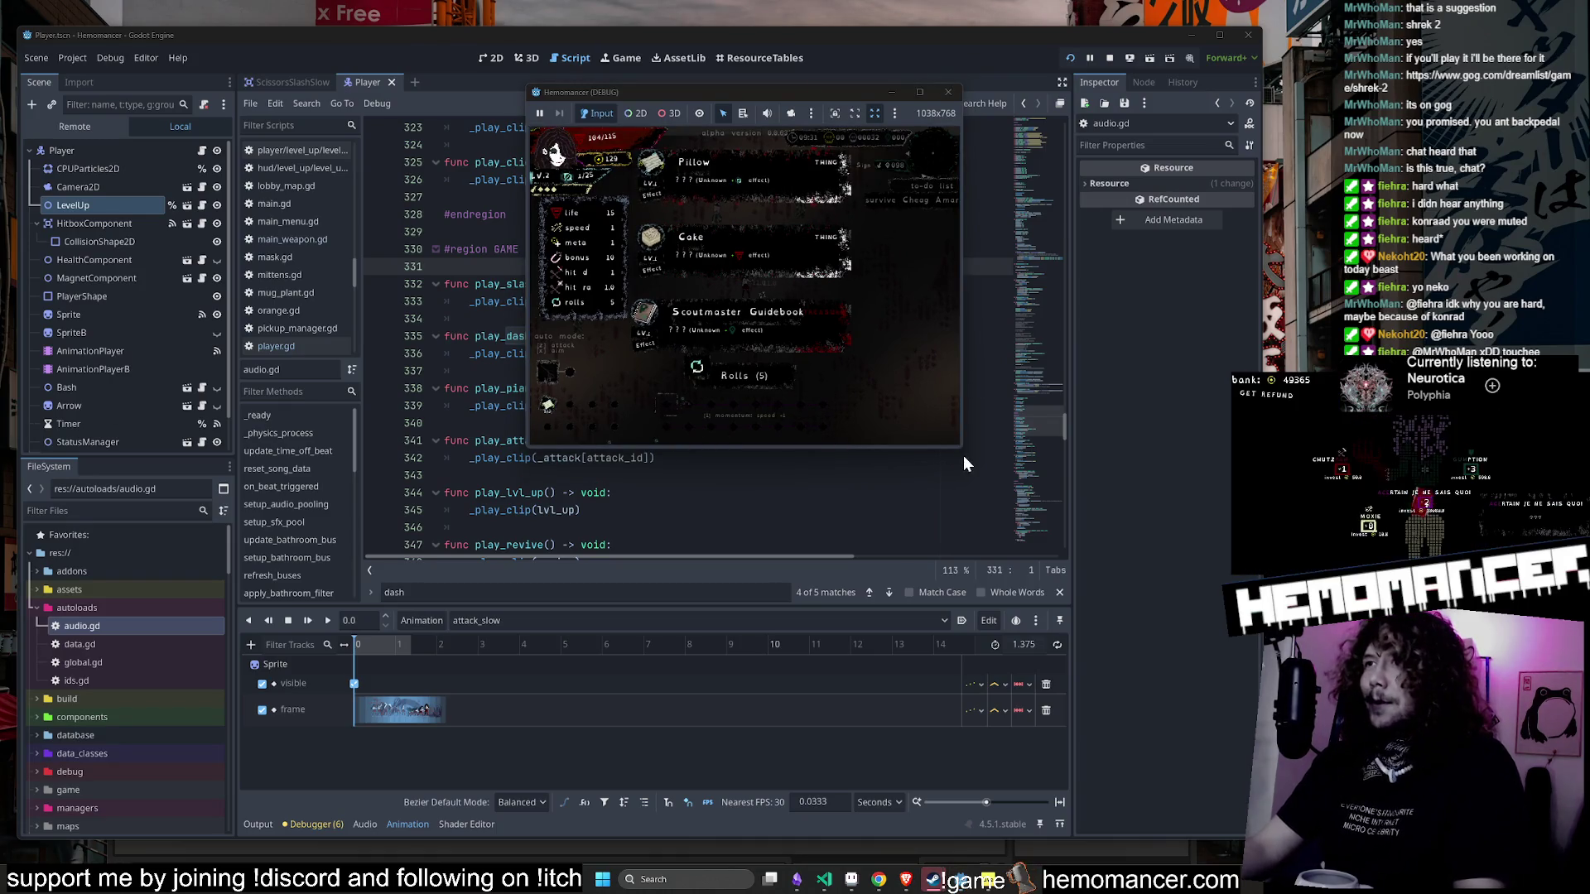
- Close the game and replay the piano explosion clip in Ableton's arrangement
click(948, 92)
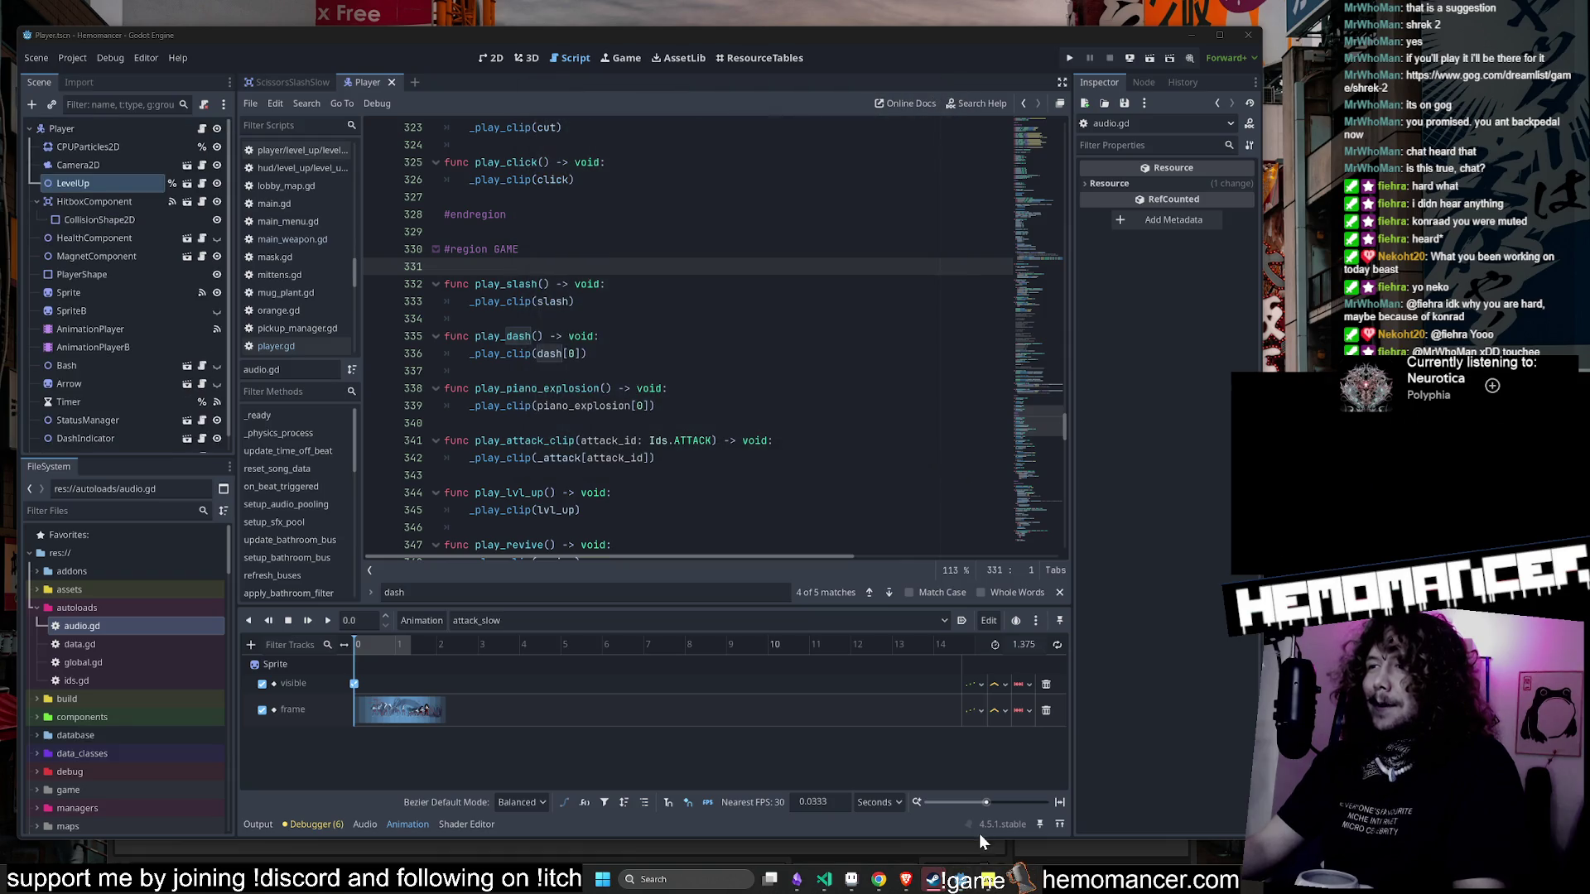
click(934, 879)
key(plus)
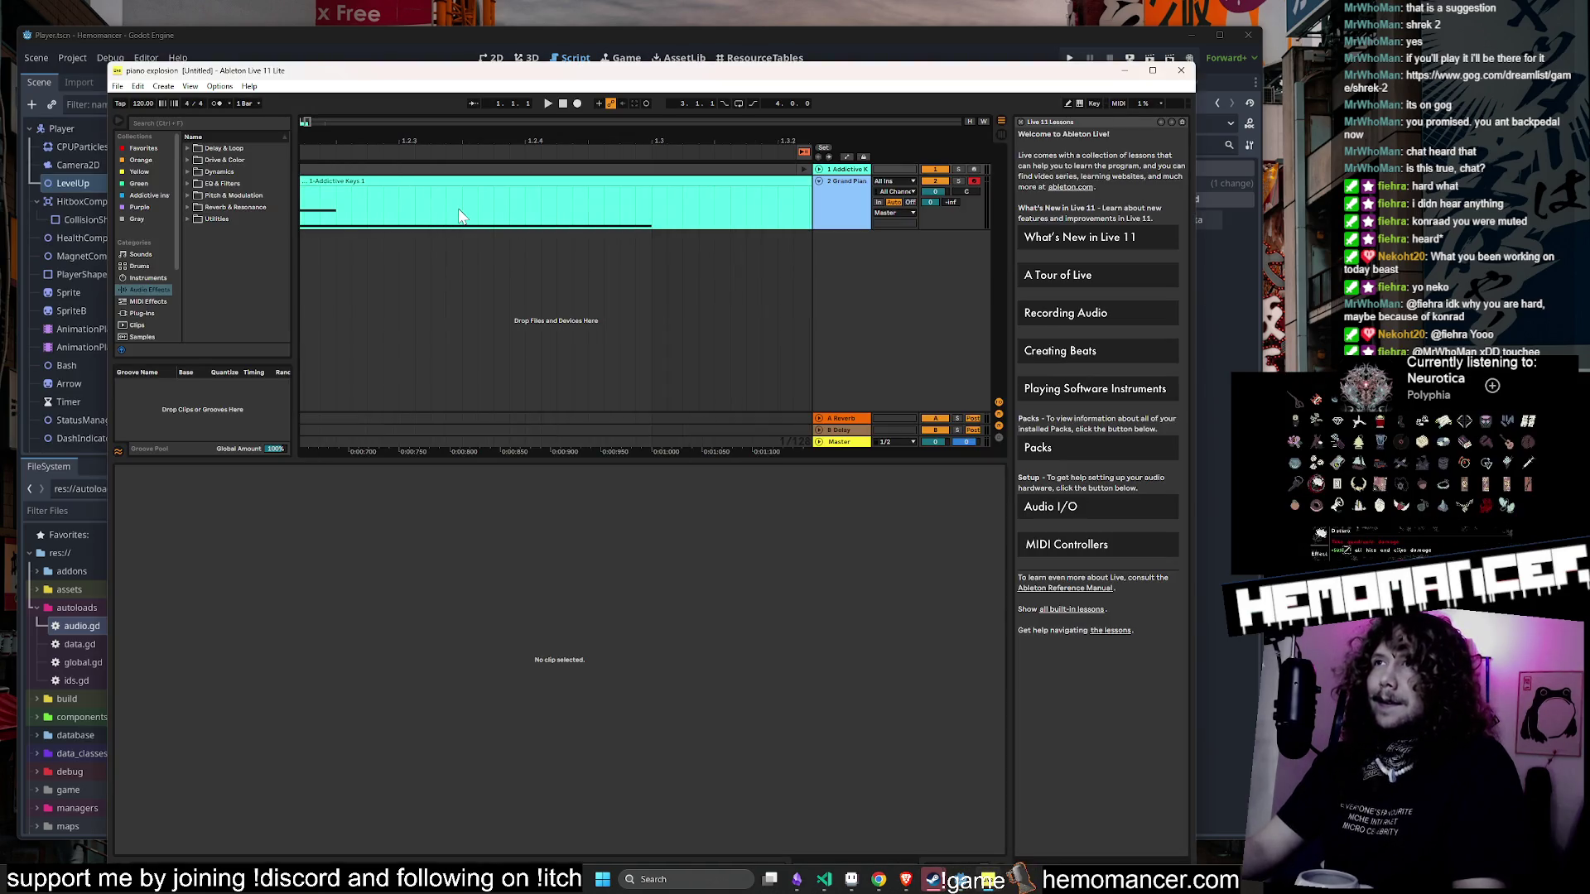
double_click(488, 183)
key(plus)
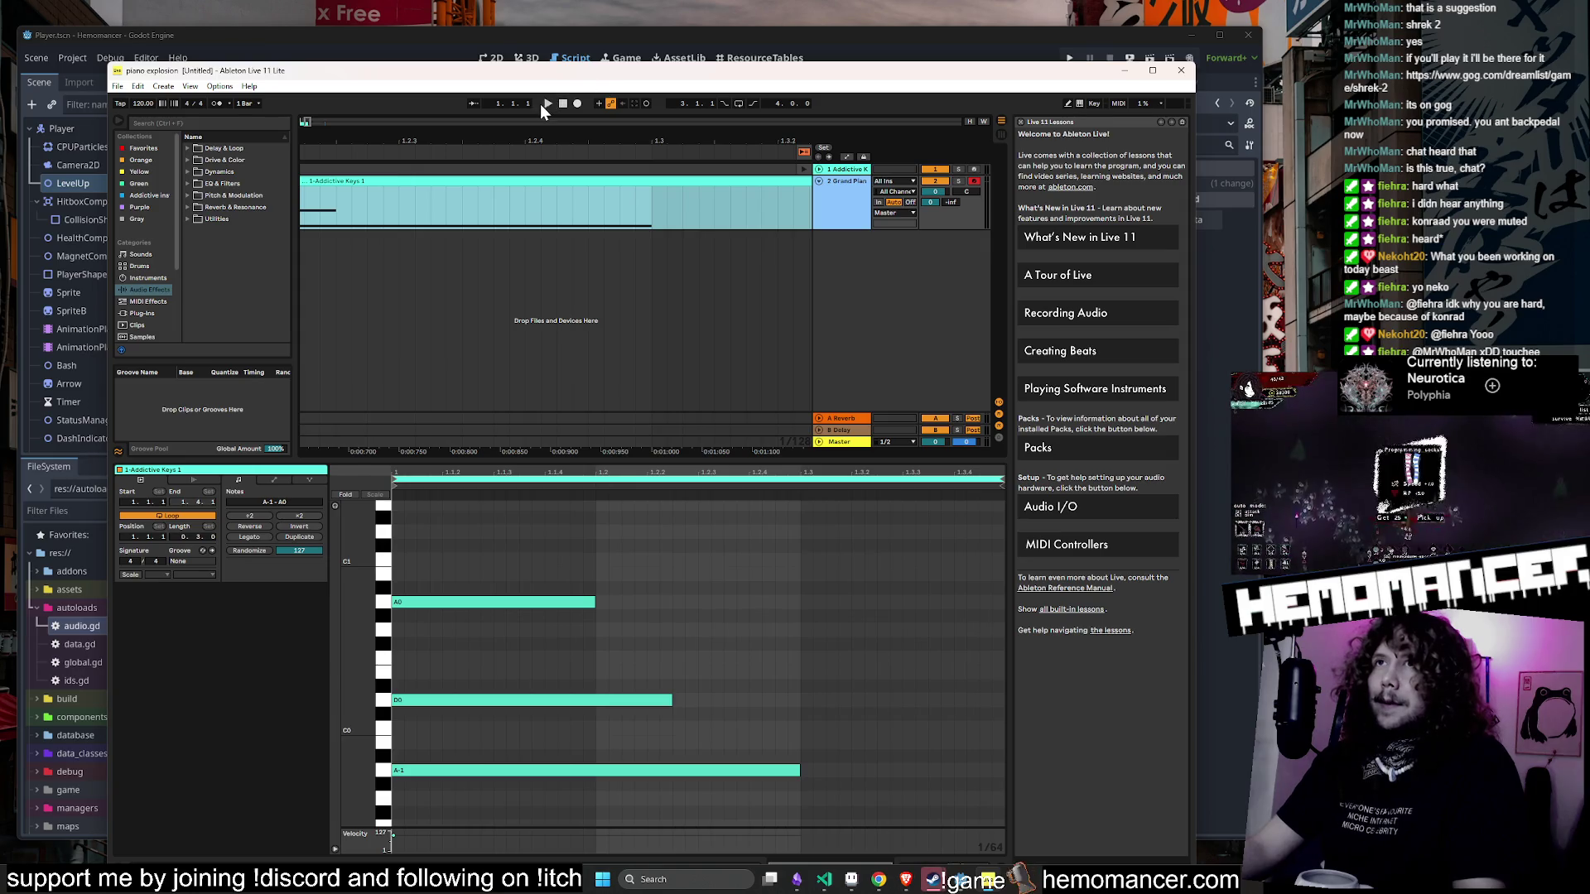
click(549, 99)
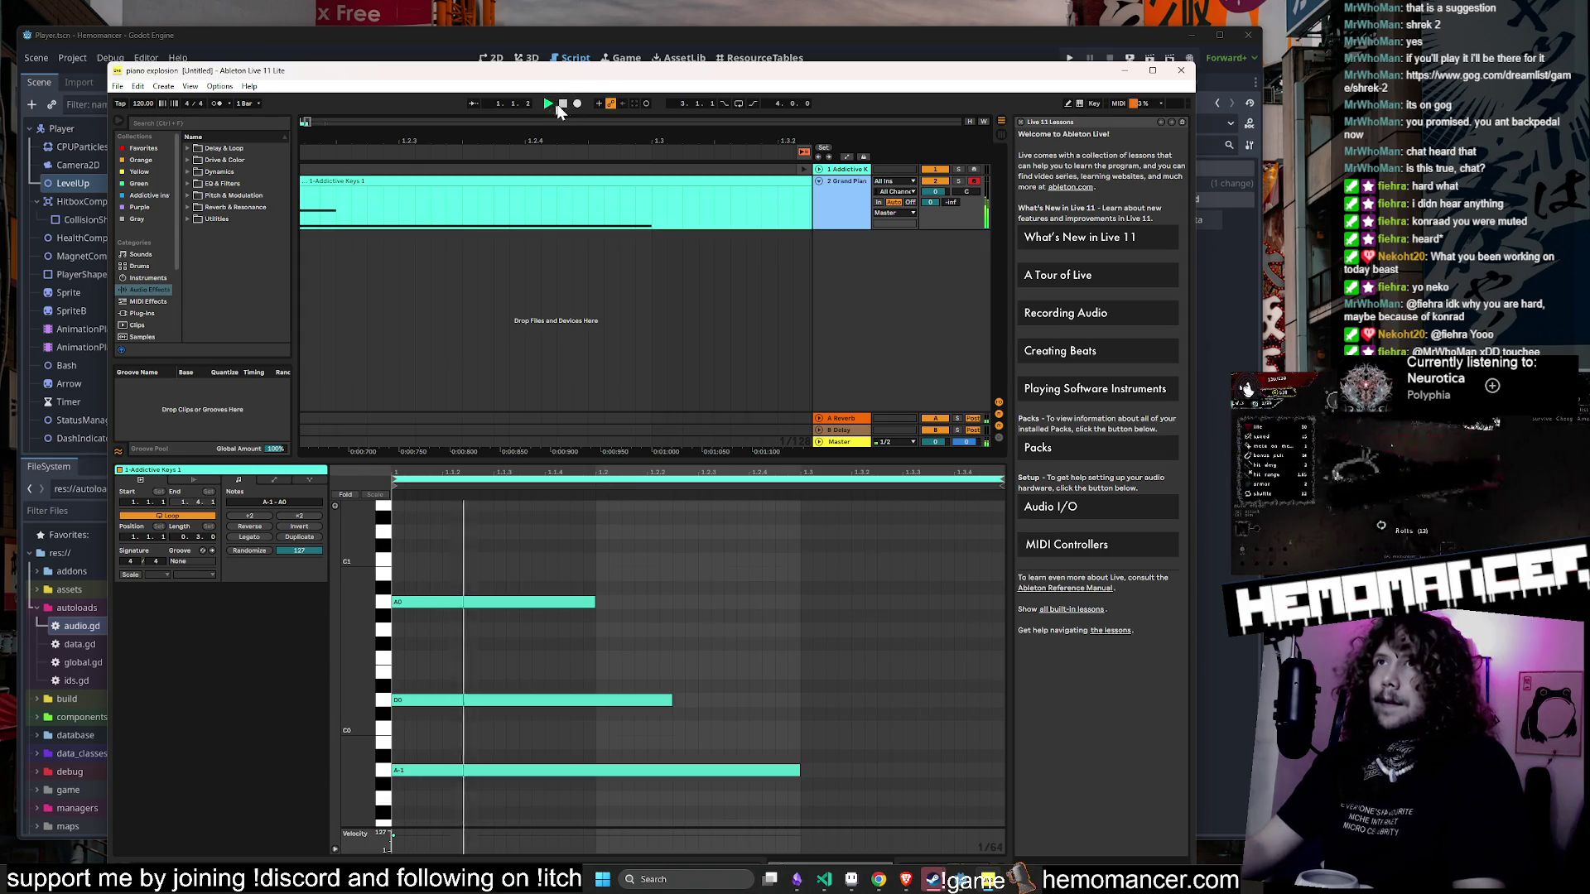
click(936, 176)
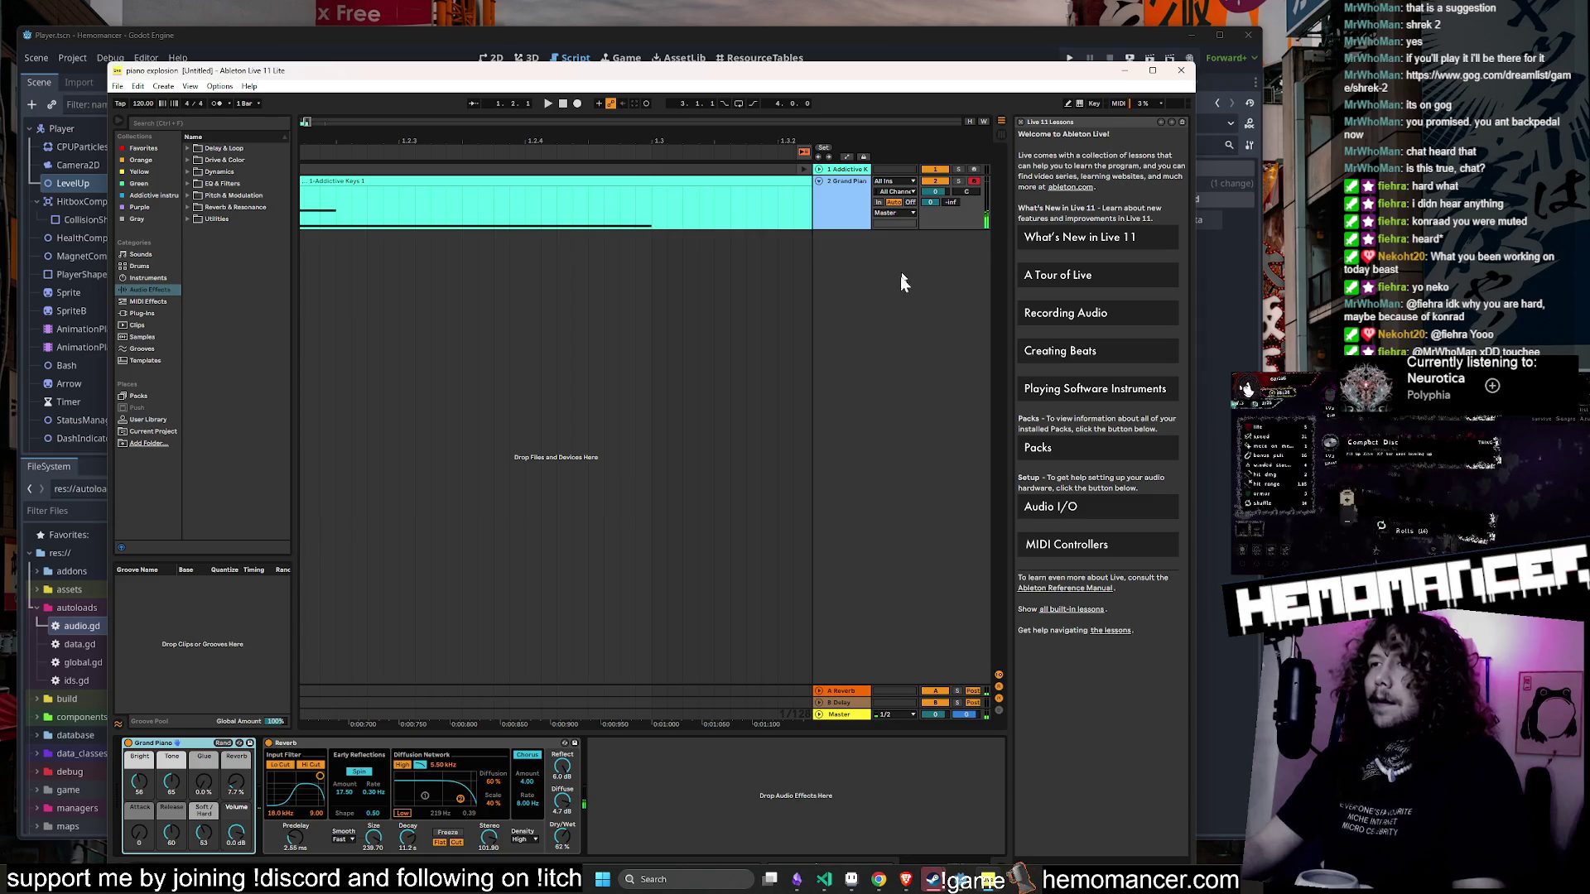
- In Session view, select the Addictive Keys clip and try a new Grand Piano attack value
key(Tab)
click(387, 149)
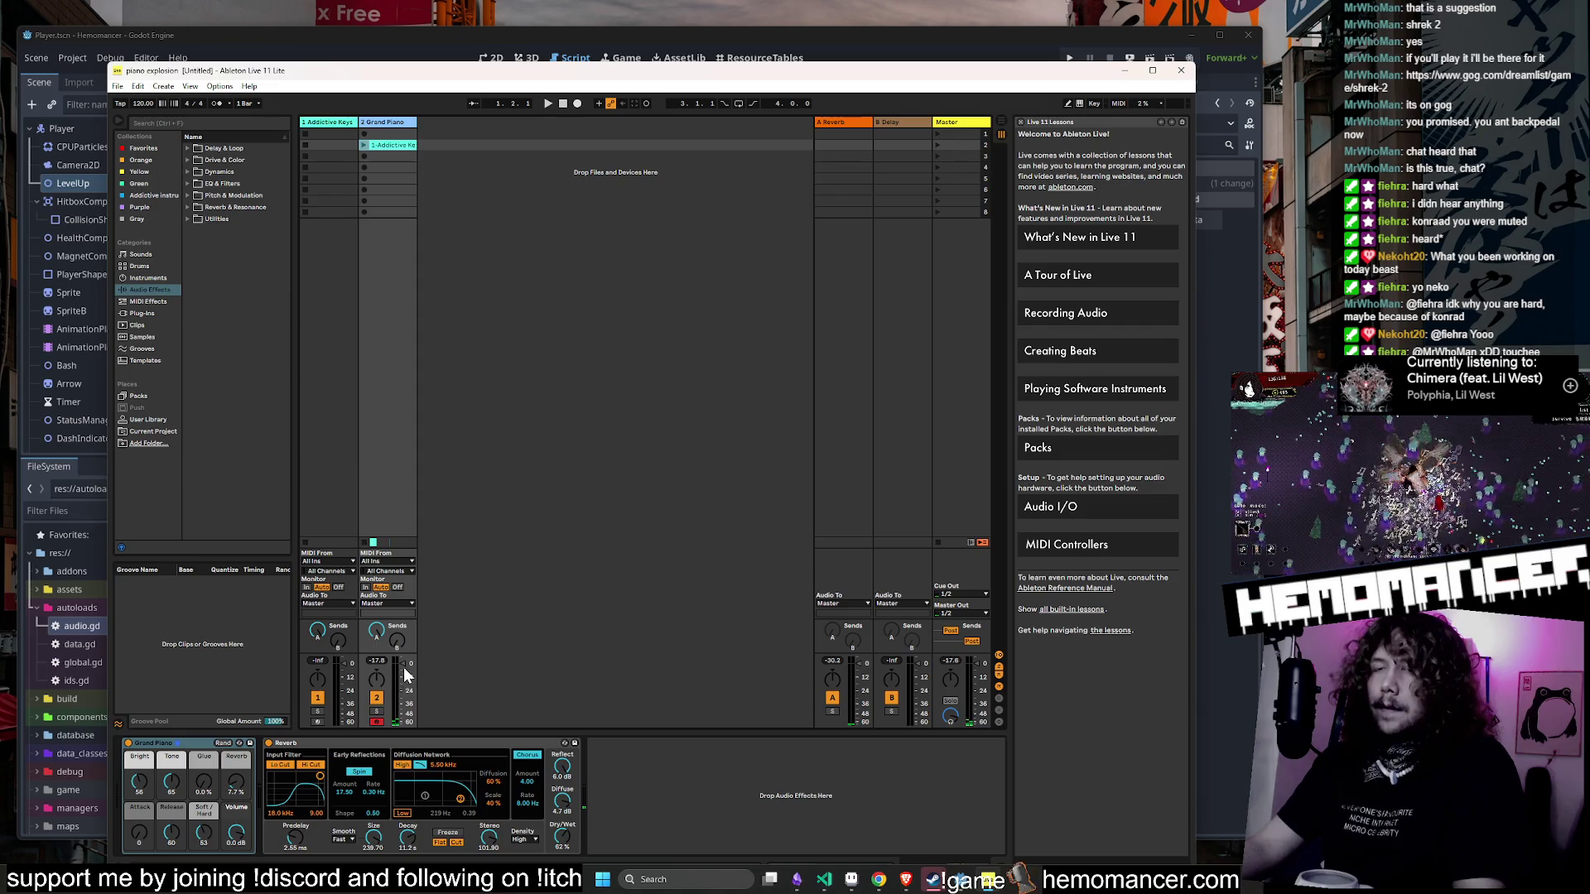
click(402, 132)
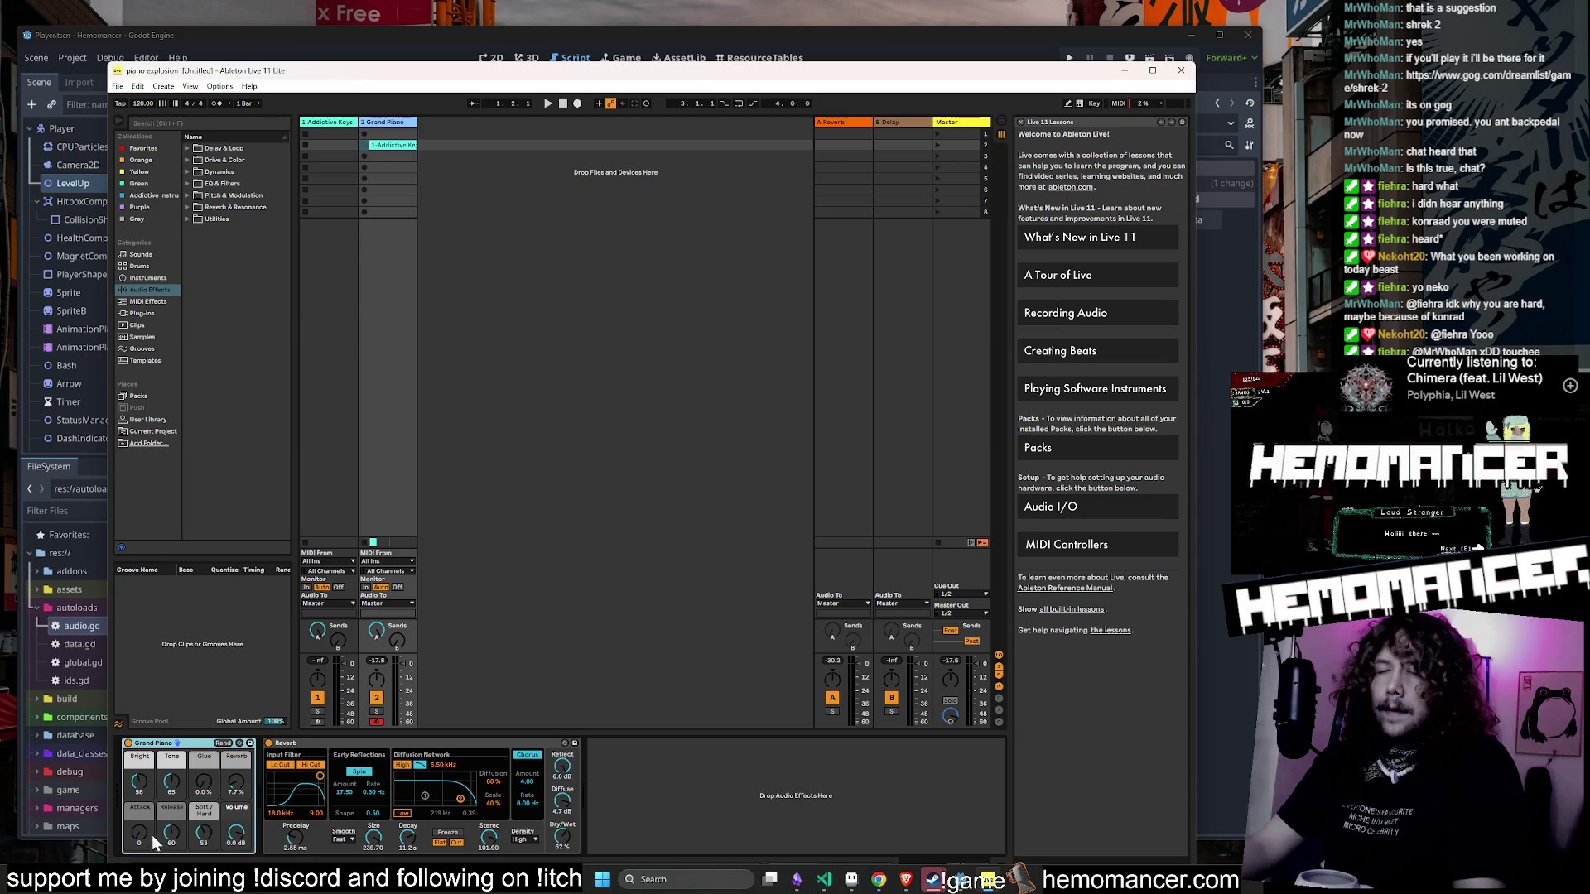
drag(141, 844, 141, 828)
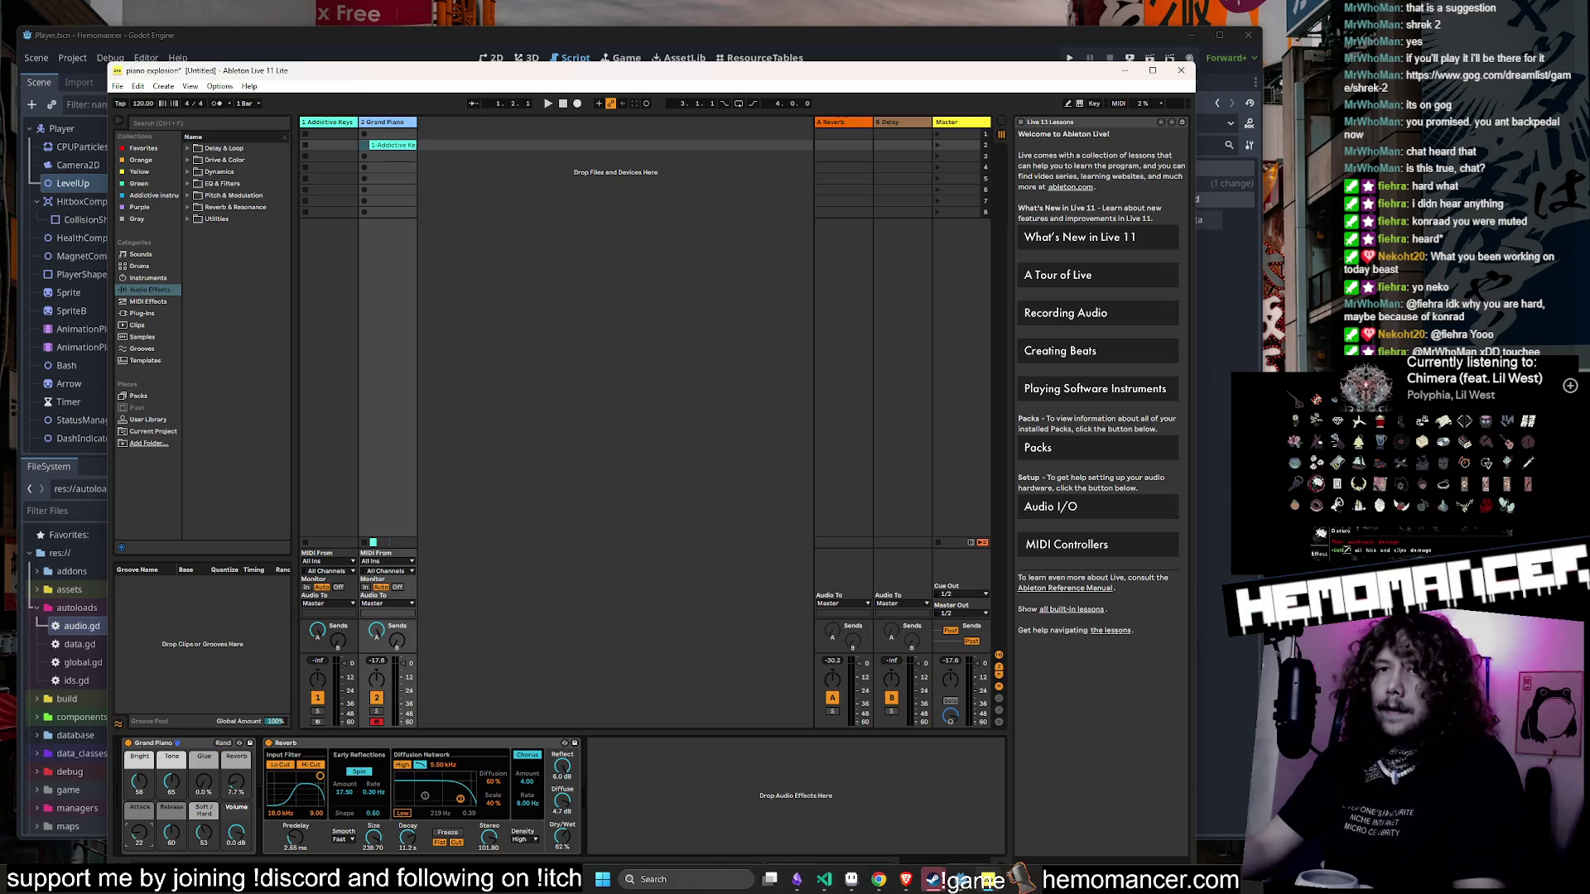
click(548, 103)
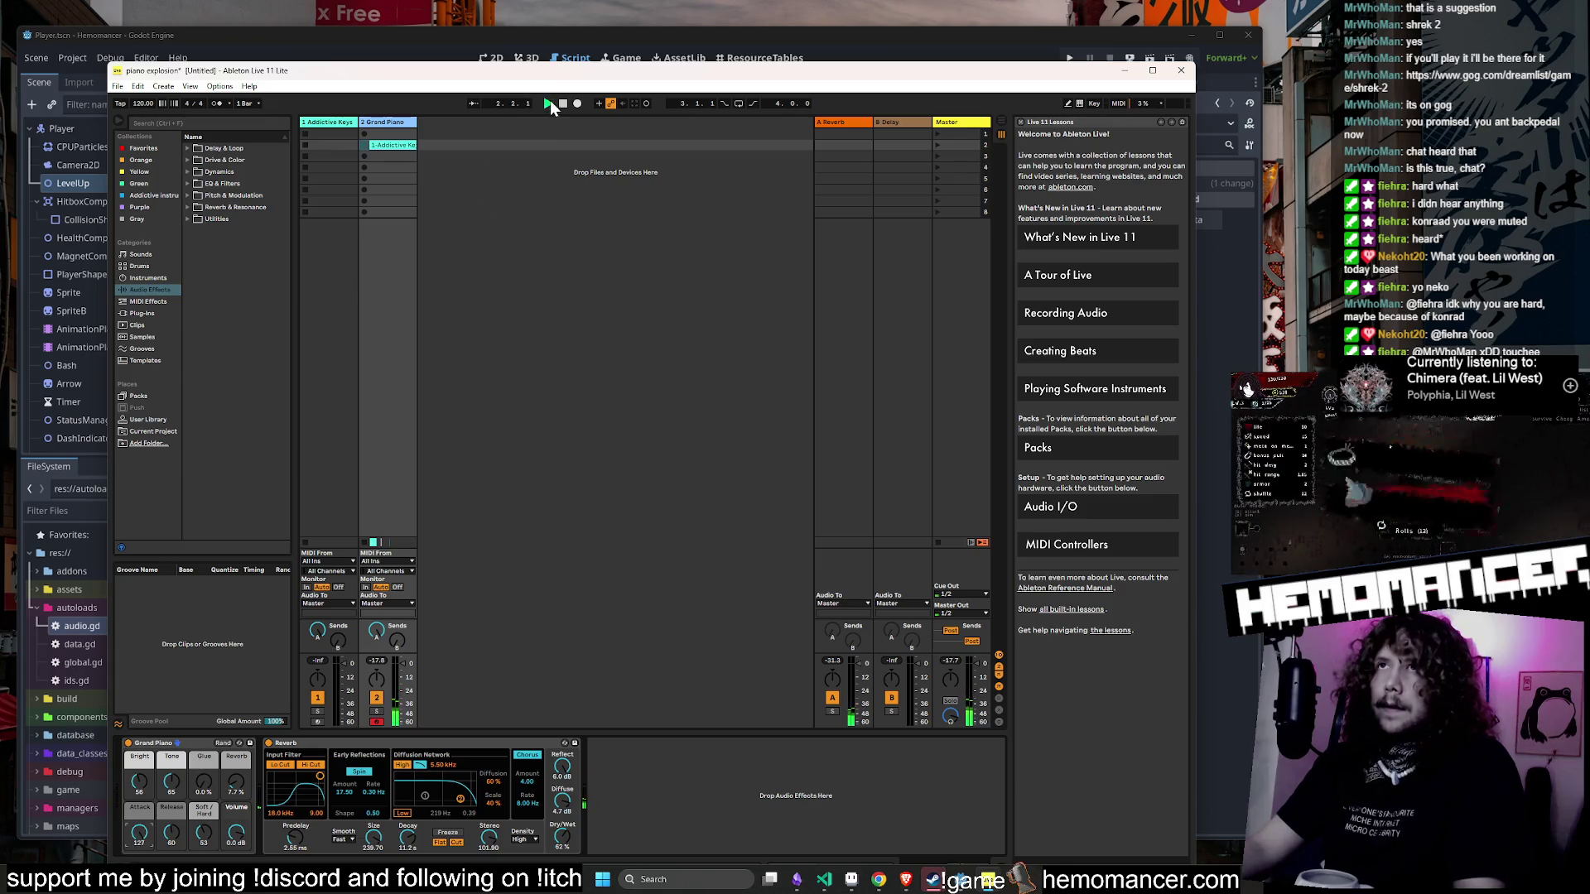
click(548, 104)
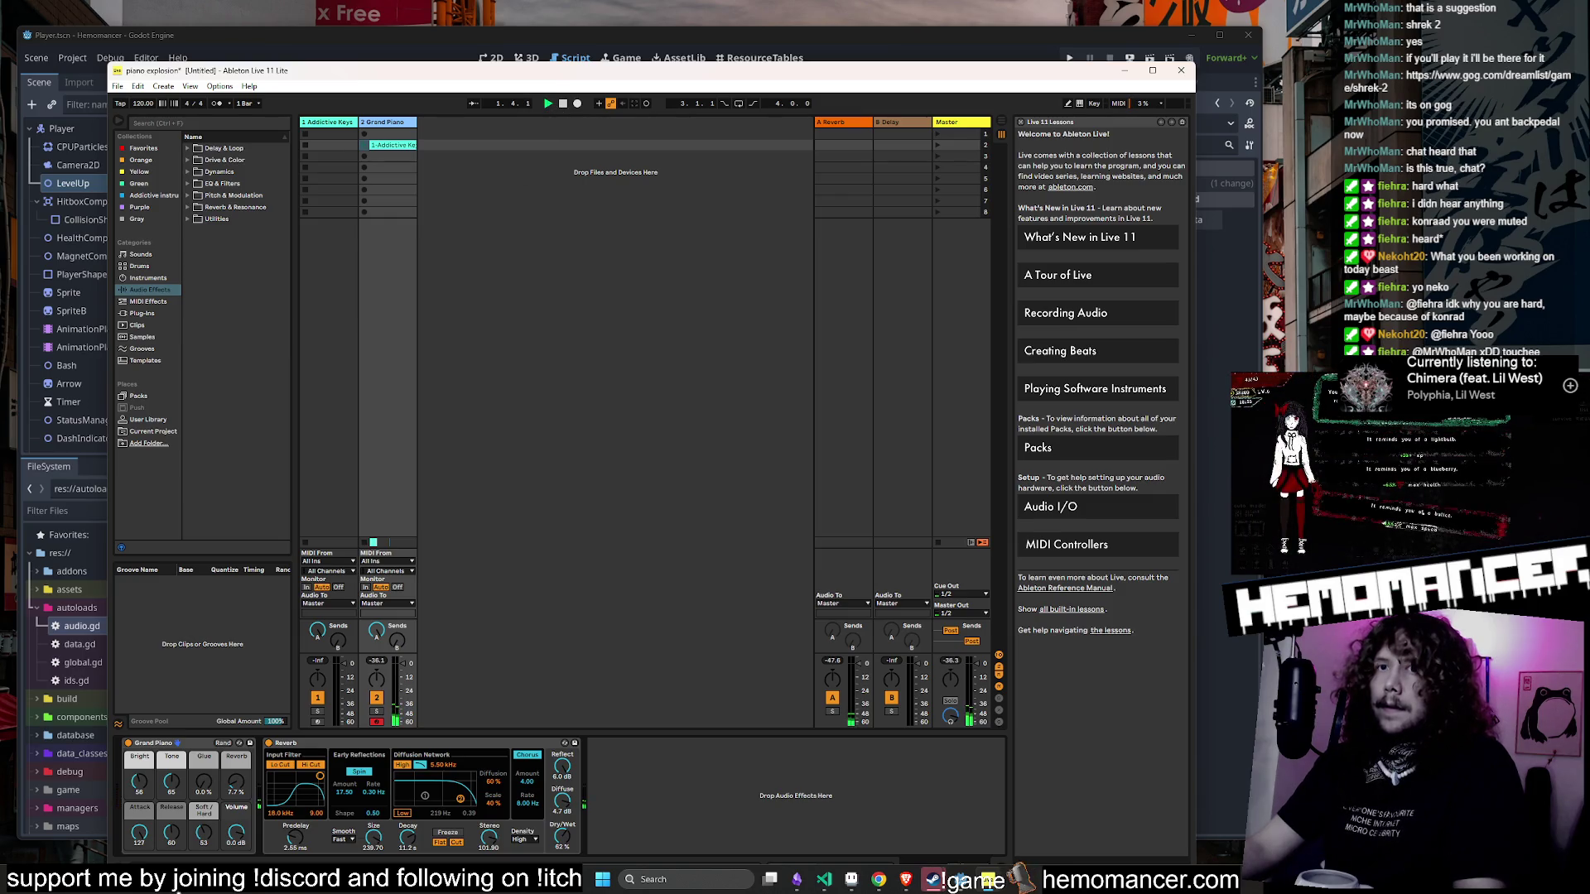
- Drag the Grand Piano attack down to 0 and play the clip once more
drag(141, 846, 141, 877)
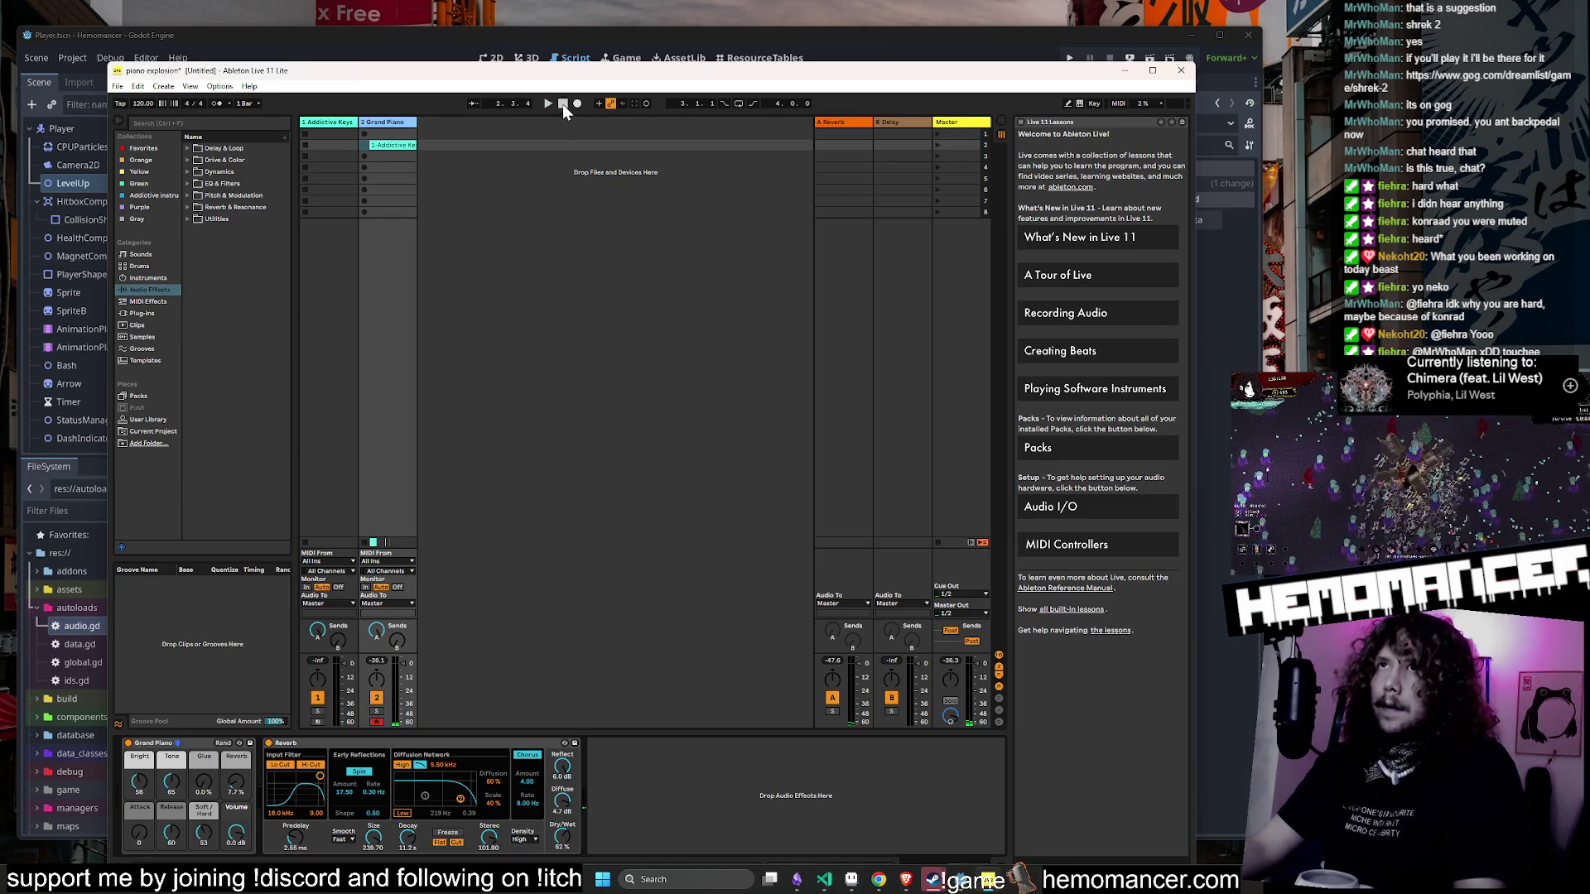
click(365, 146)
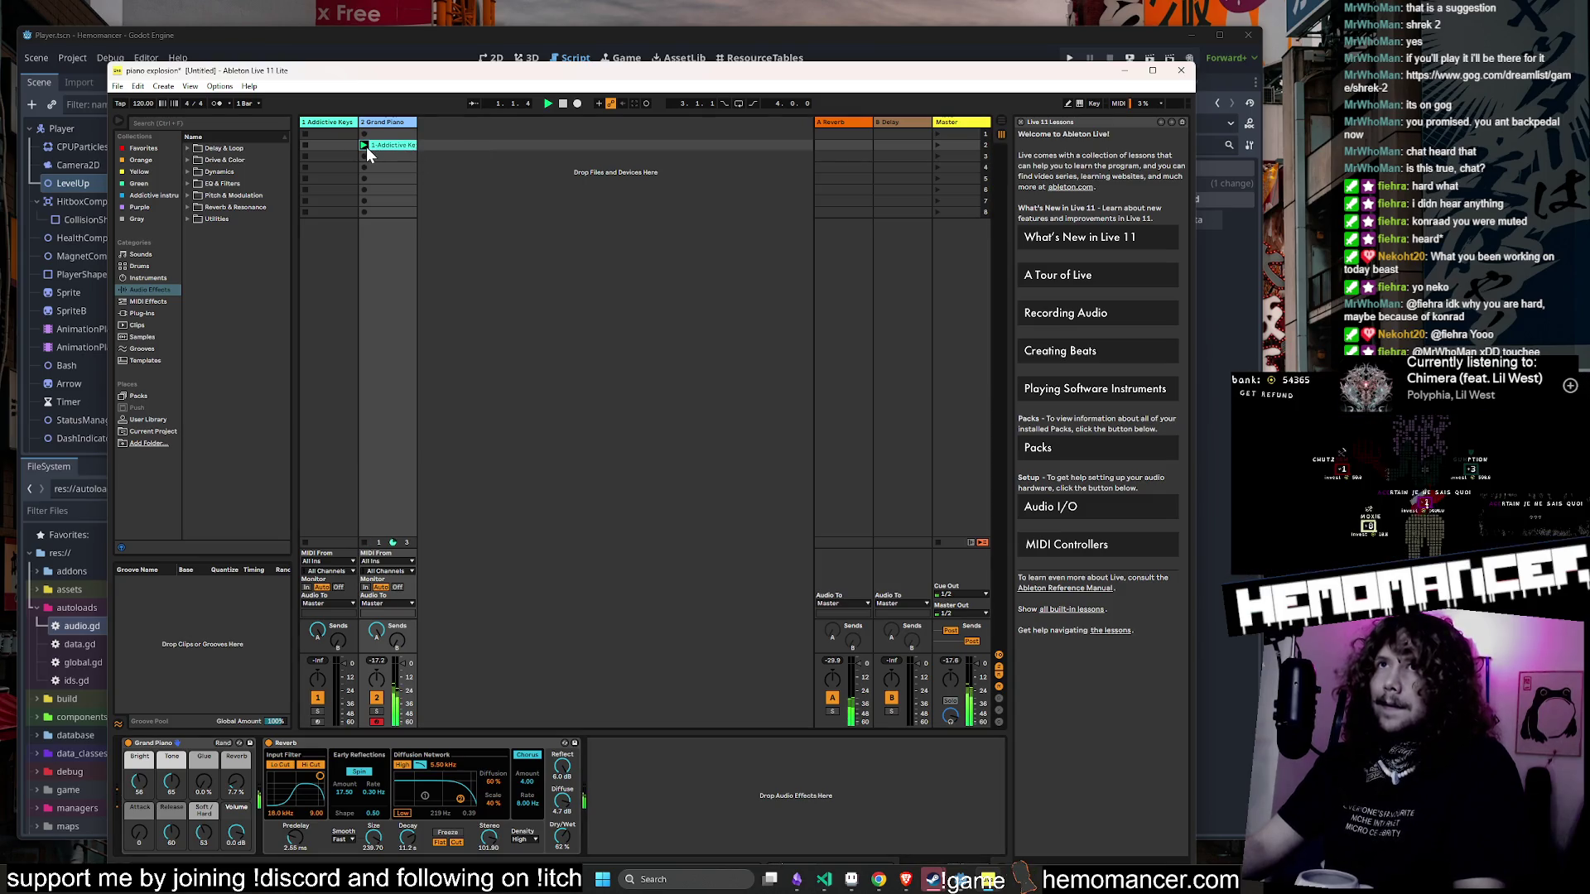
click(561, 103)
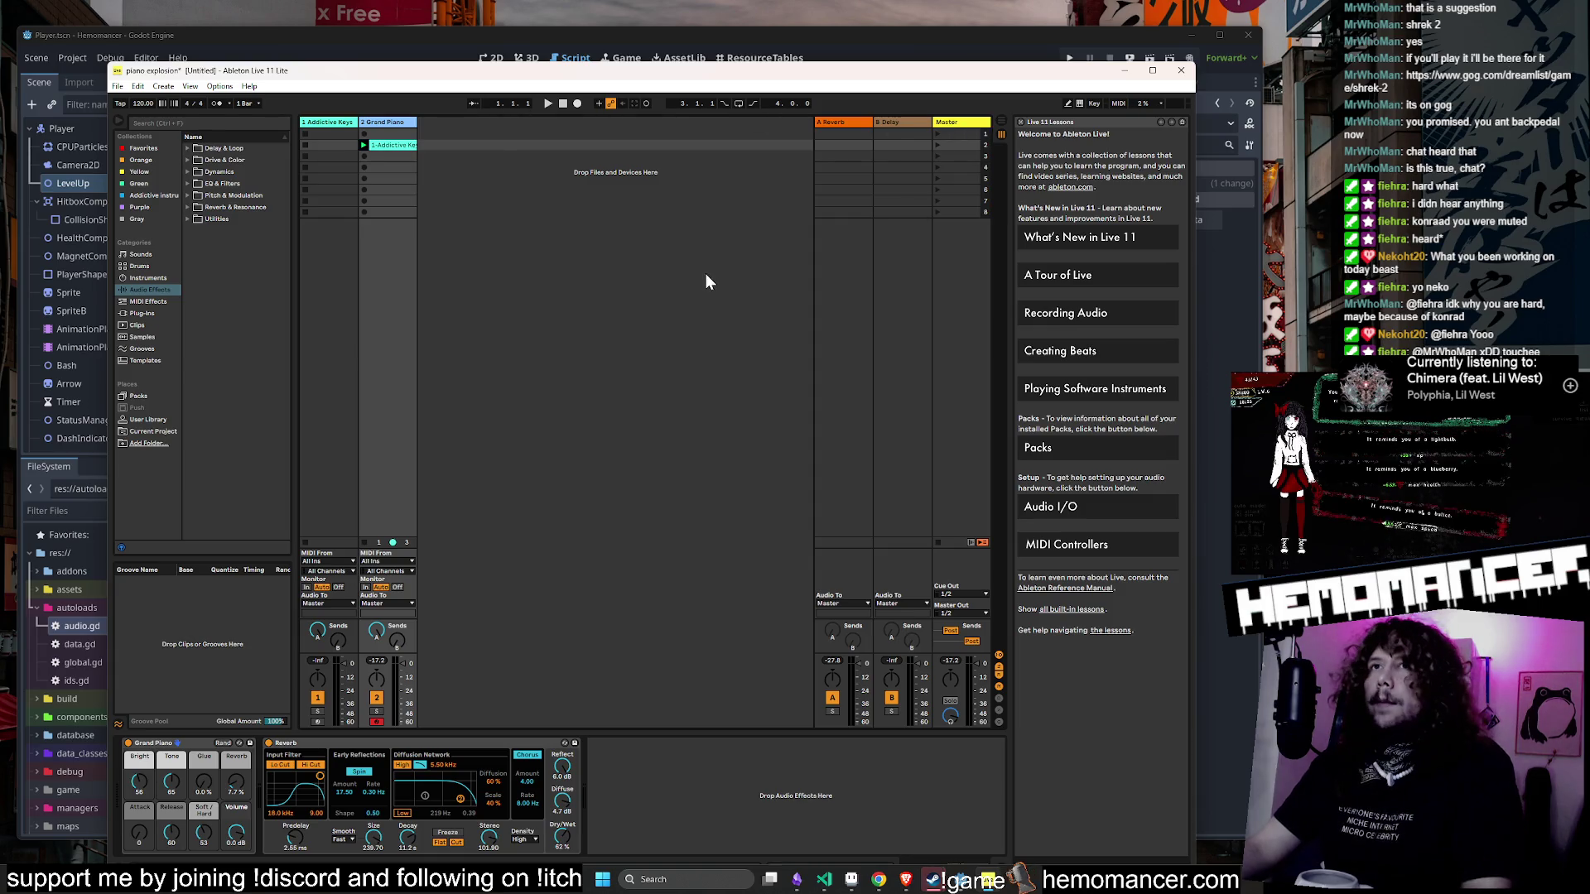
- Switch to Arrangement view and open the Additive Keys clip in the MIDI note editor
key(Tab)
click(479, 216)
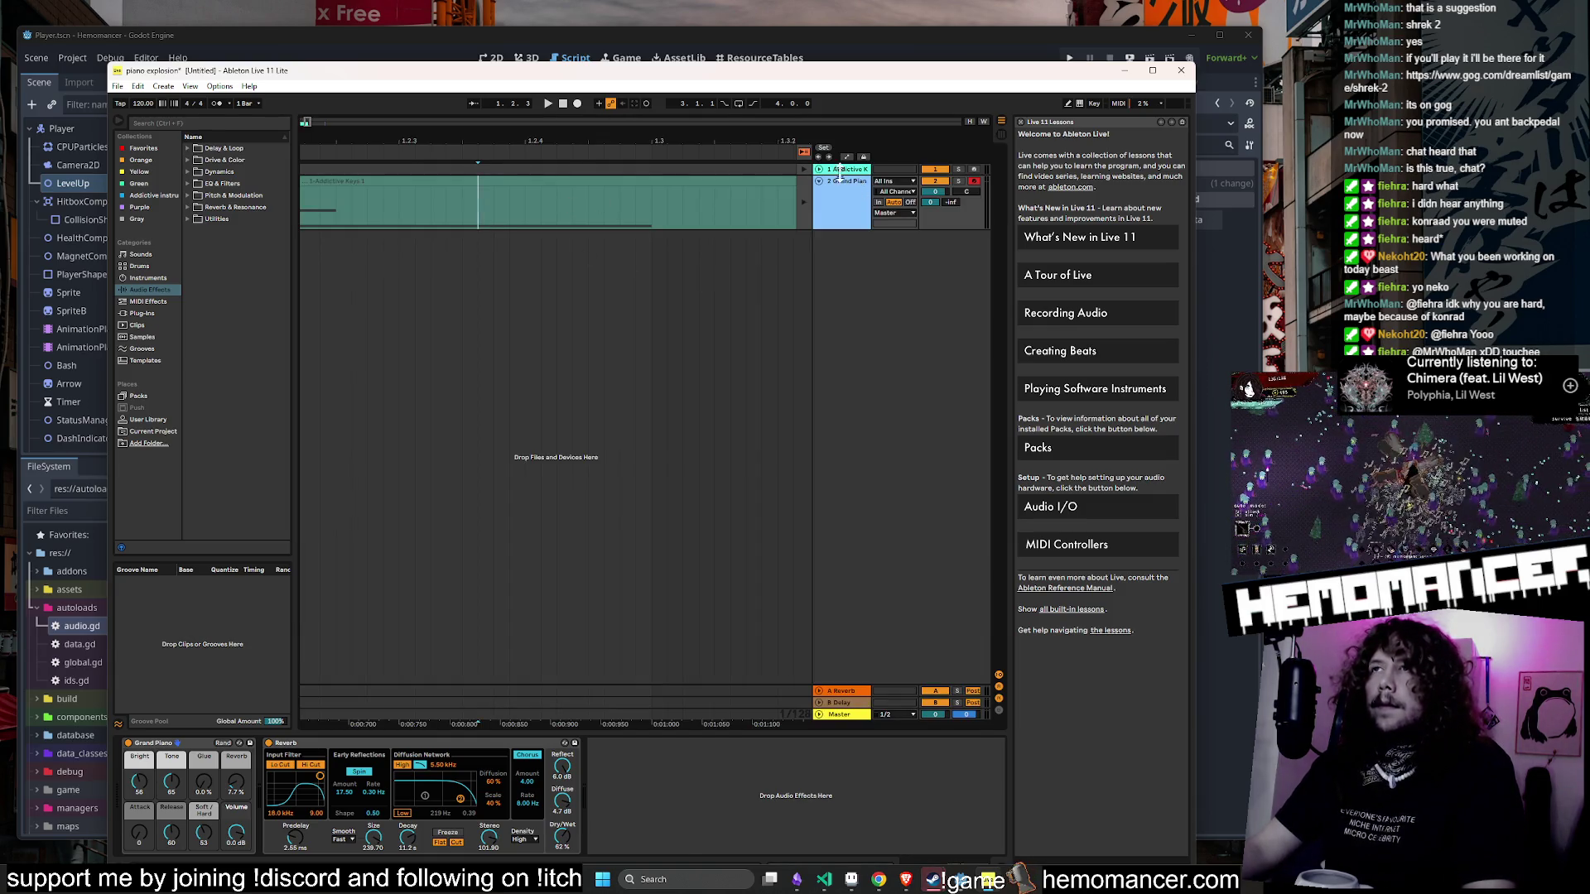
click(573, 219)
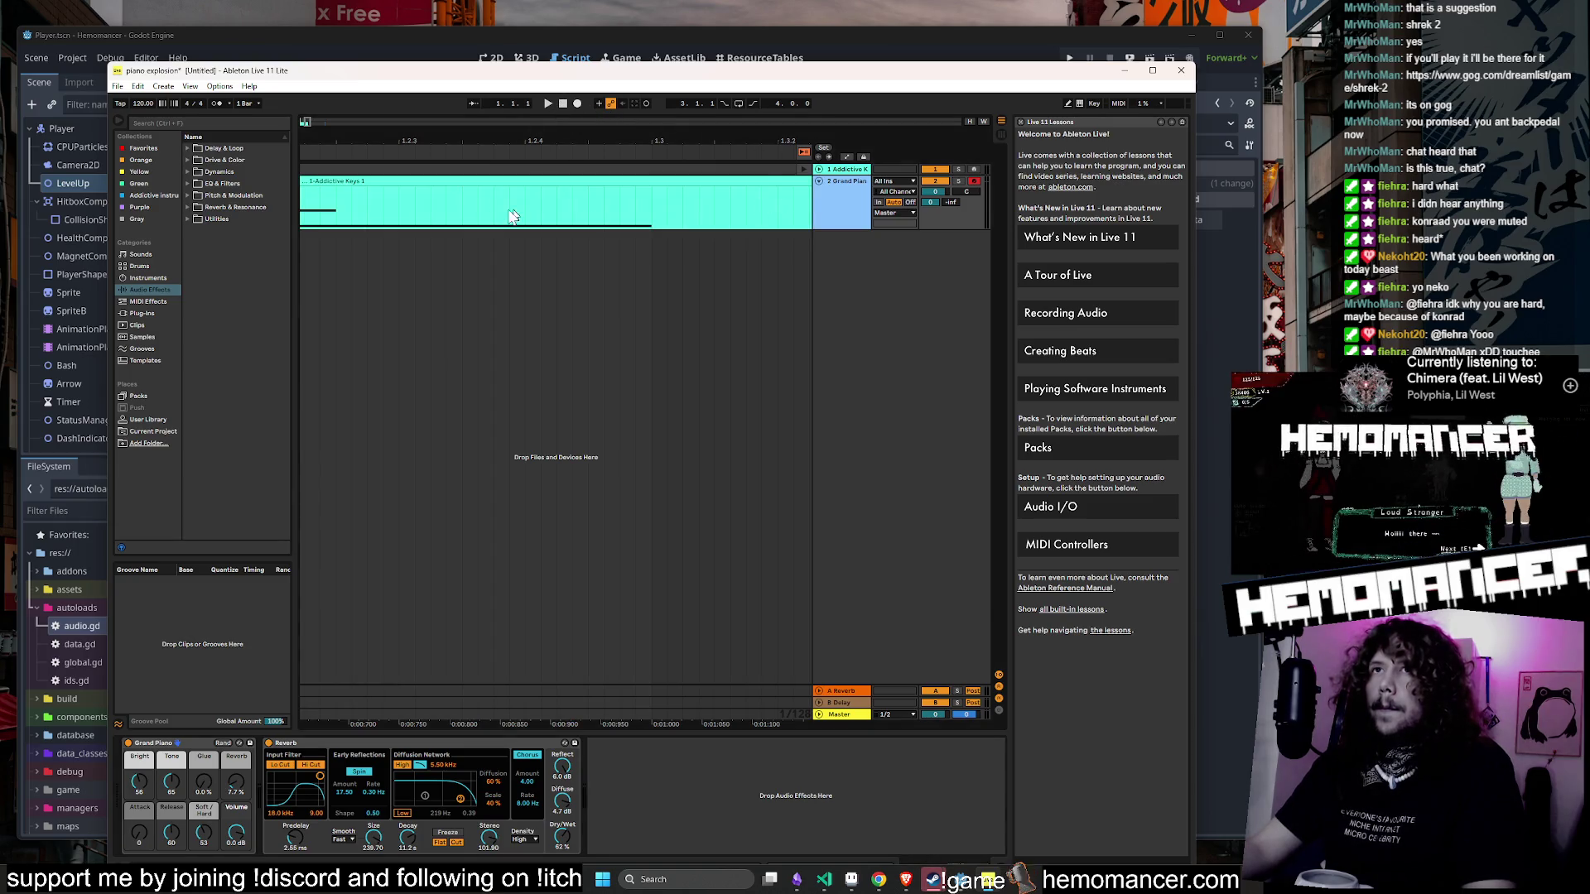
click(478, 217)
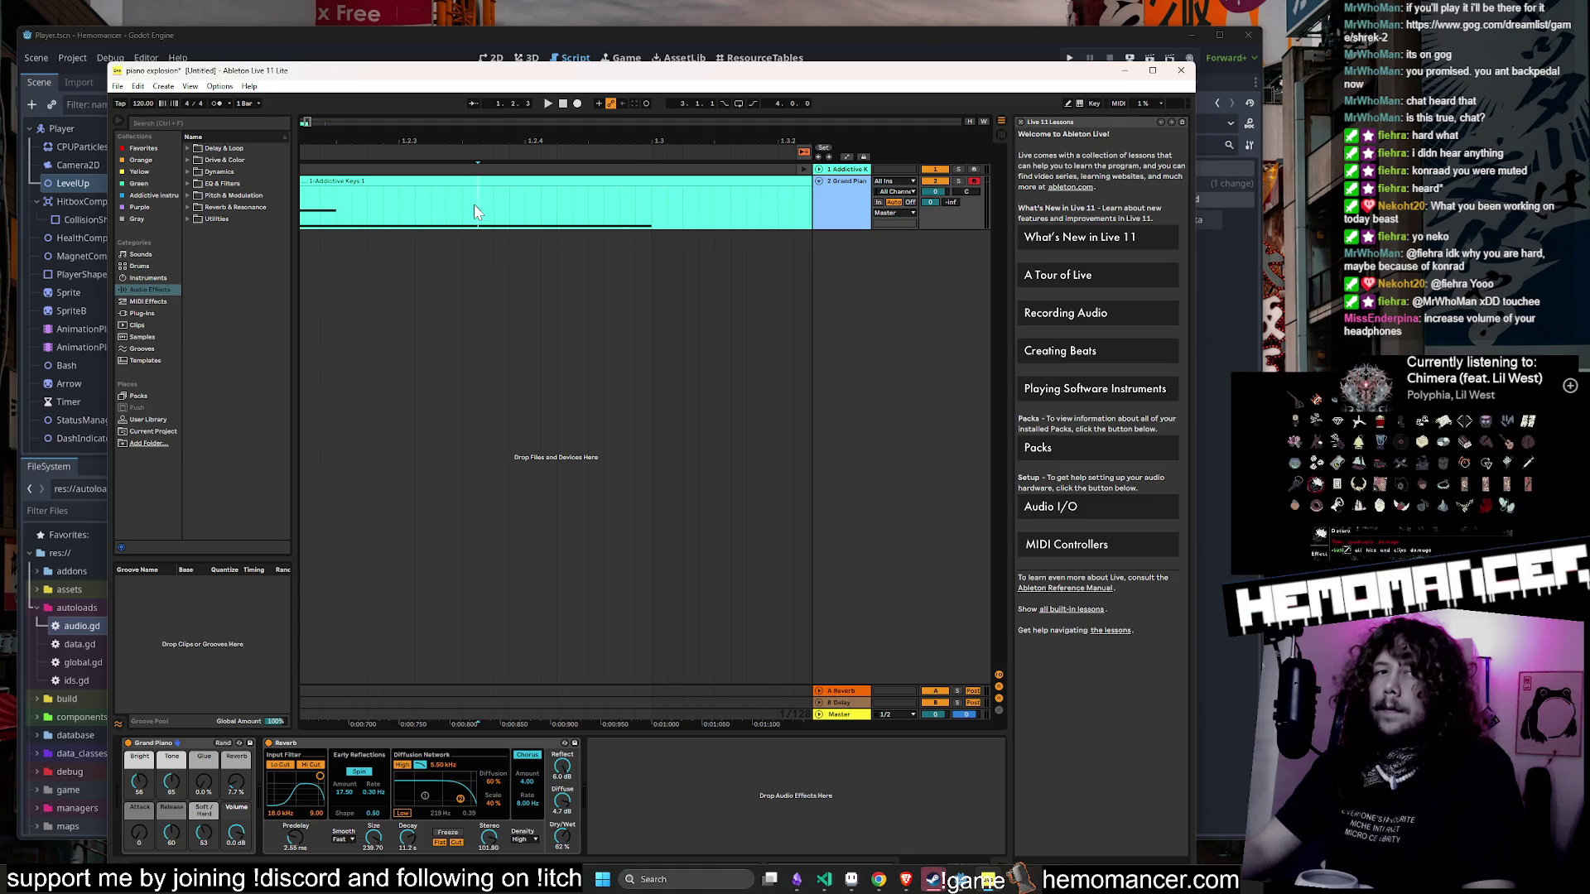
double_click(398, 181)
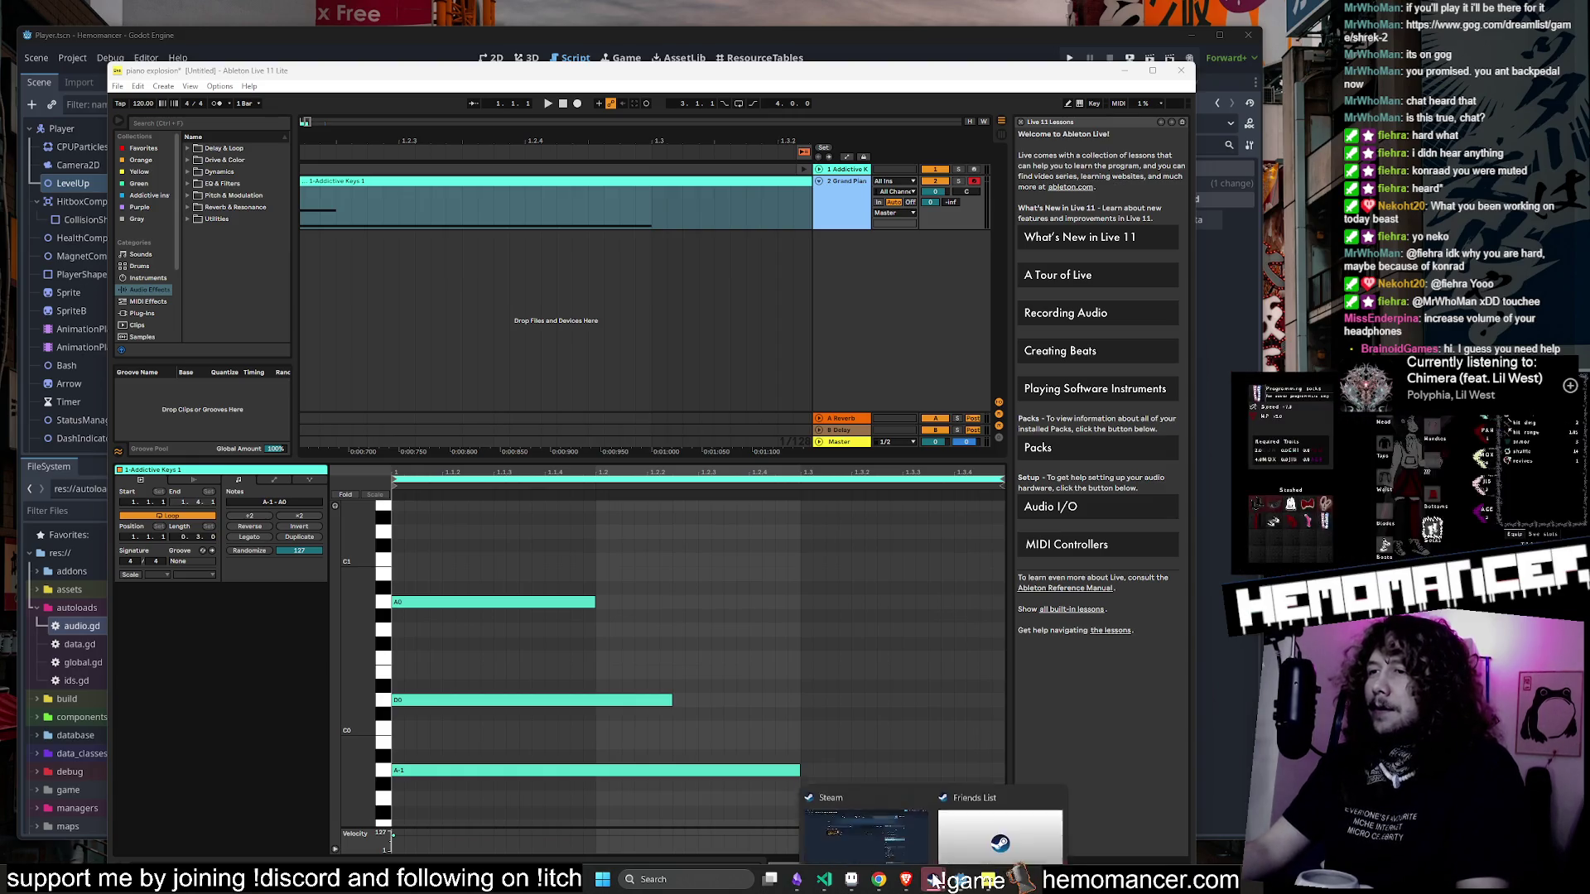
- Search the Steam store for 'replicat' and open the Replicat page
mouse_move(933, 879)
click(1018, 816)
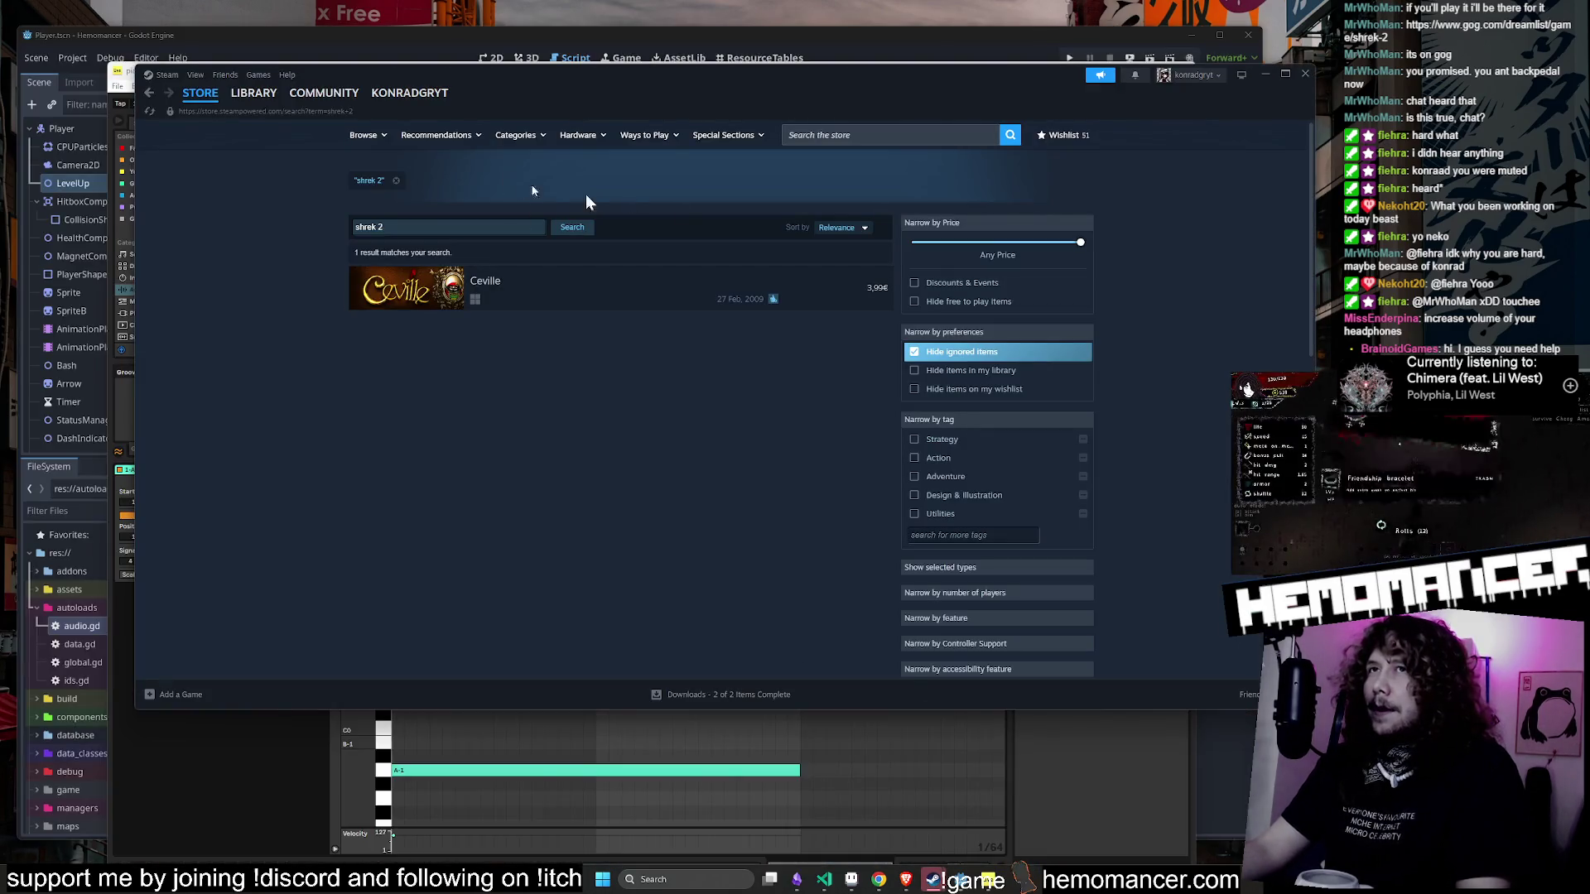
click(896, 132)
text(replicat)
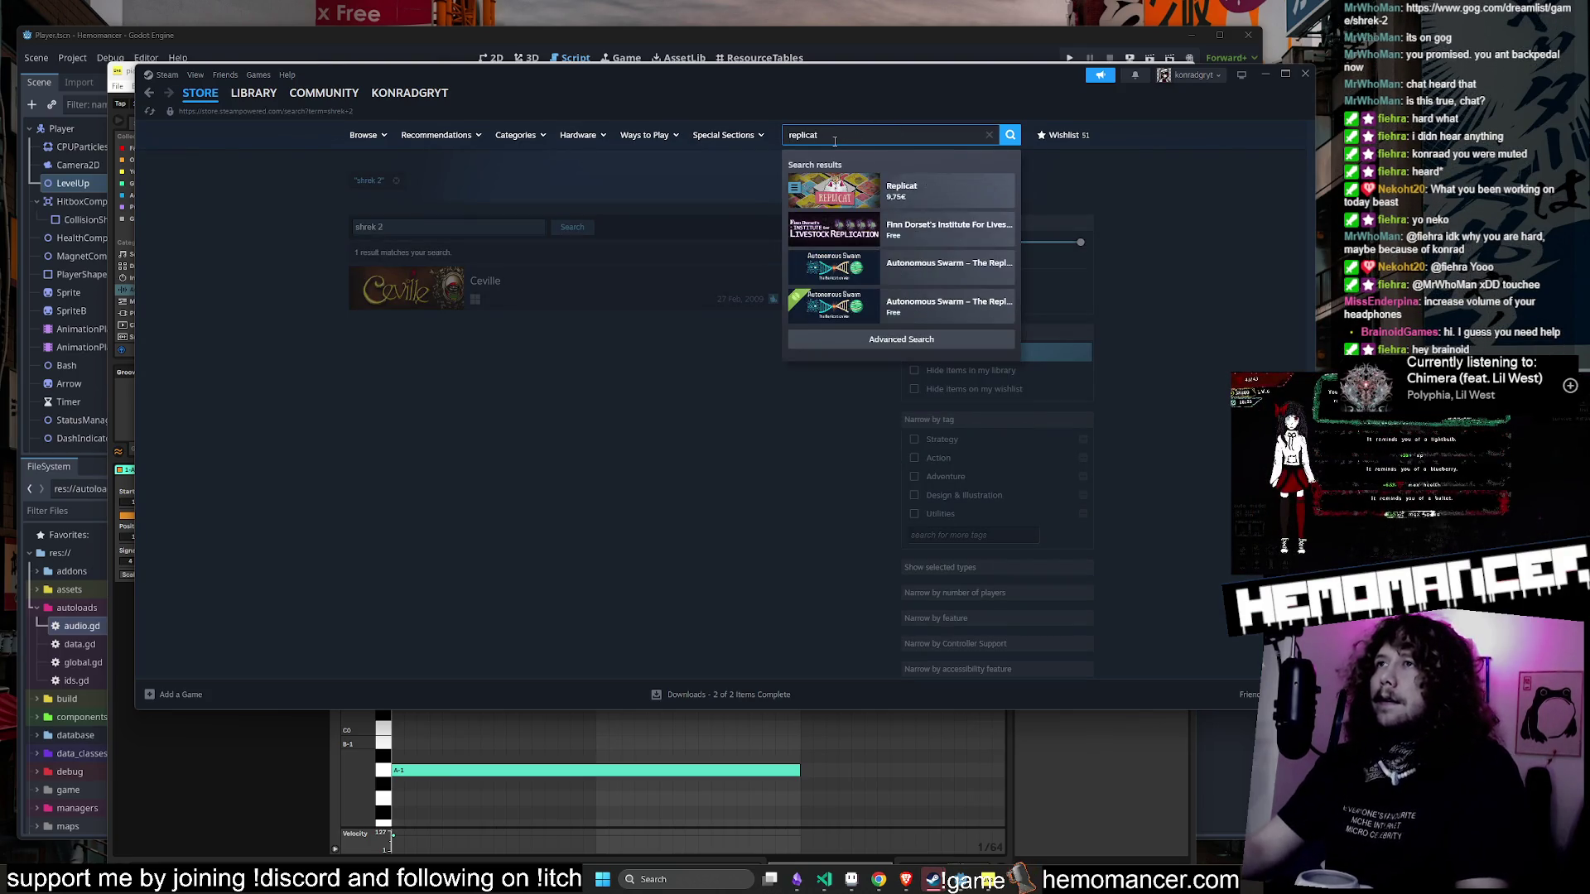
click(944, 197)
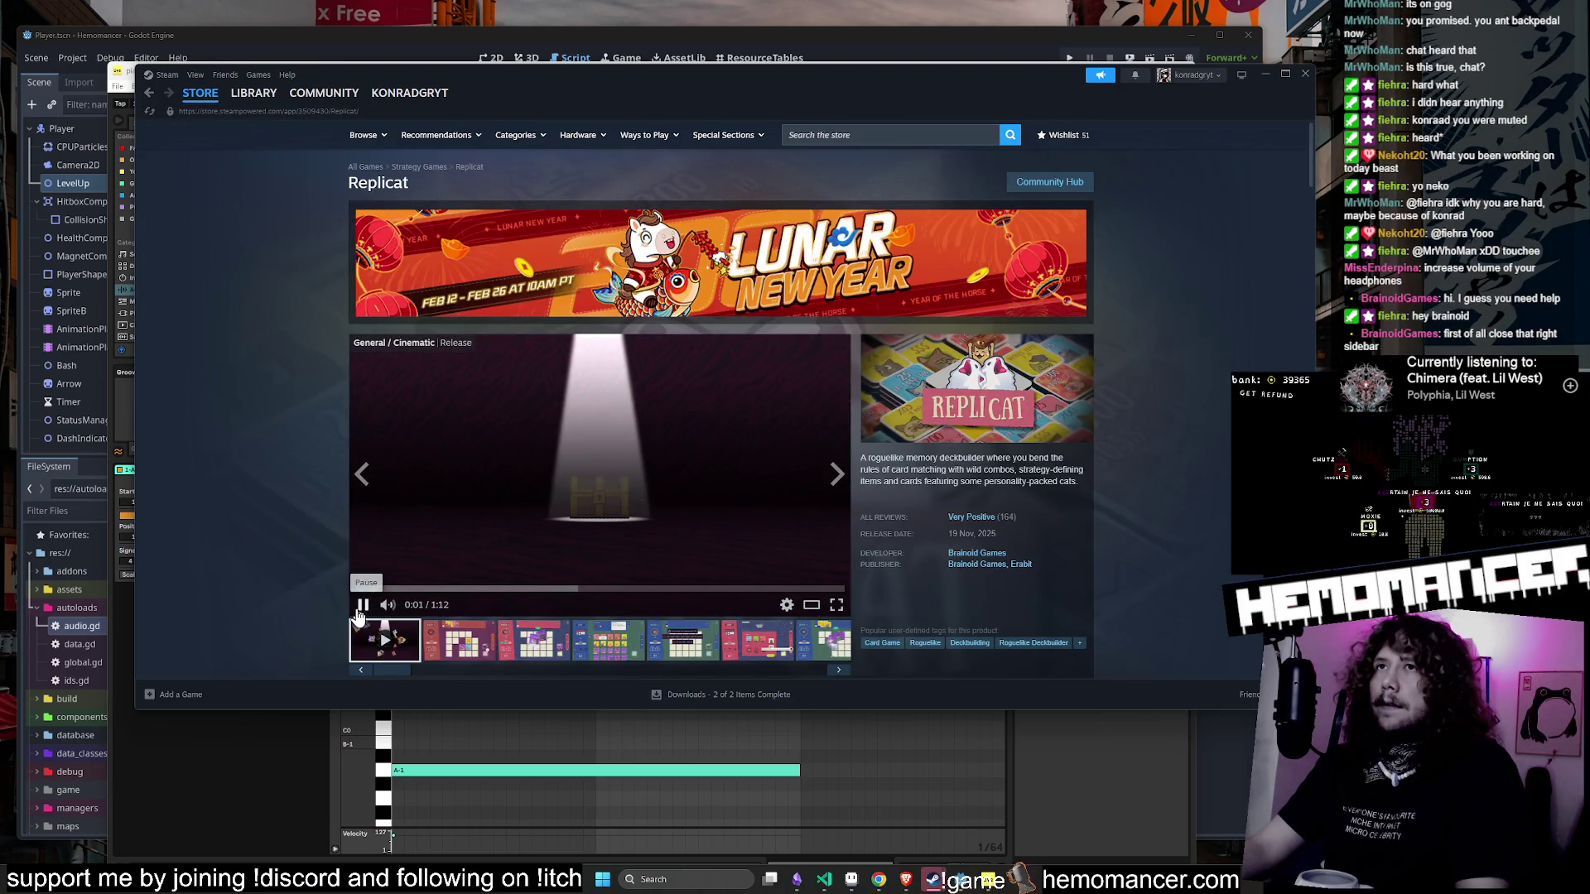
- Scroll through the Replicat page, then minimize Steam to reveal Ableton
scroll(356, 563, down, 2)
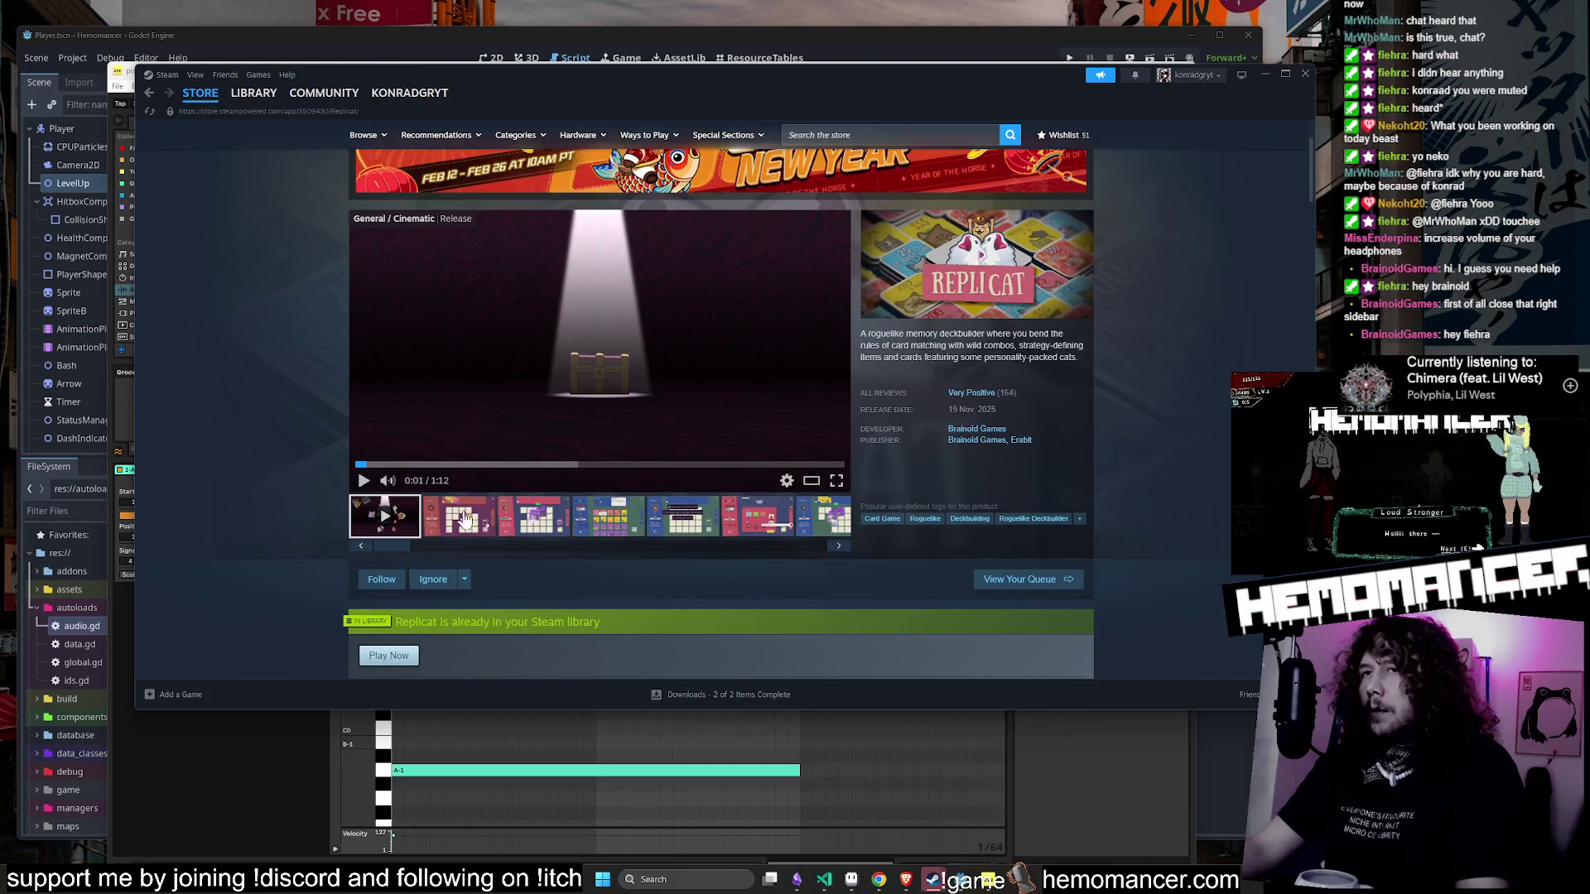
scroll(518, 469, up, 2)
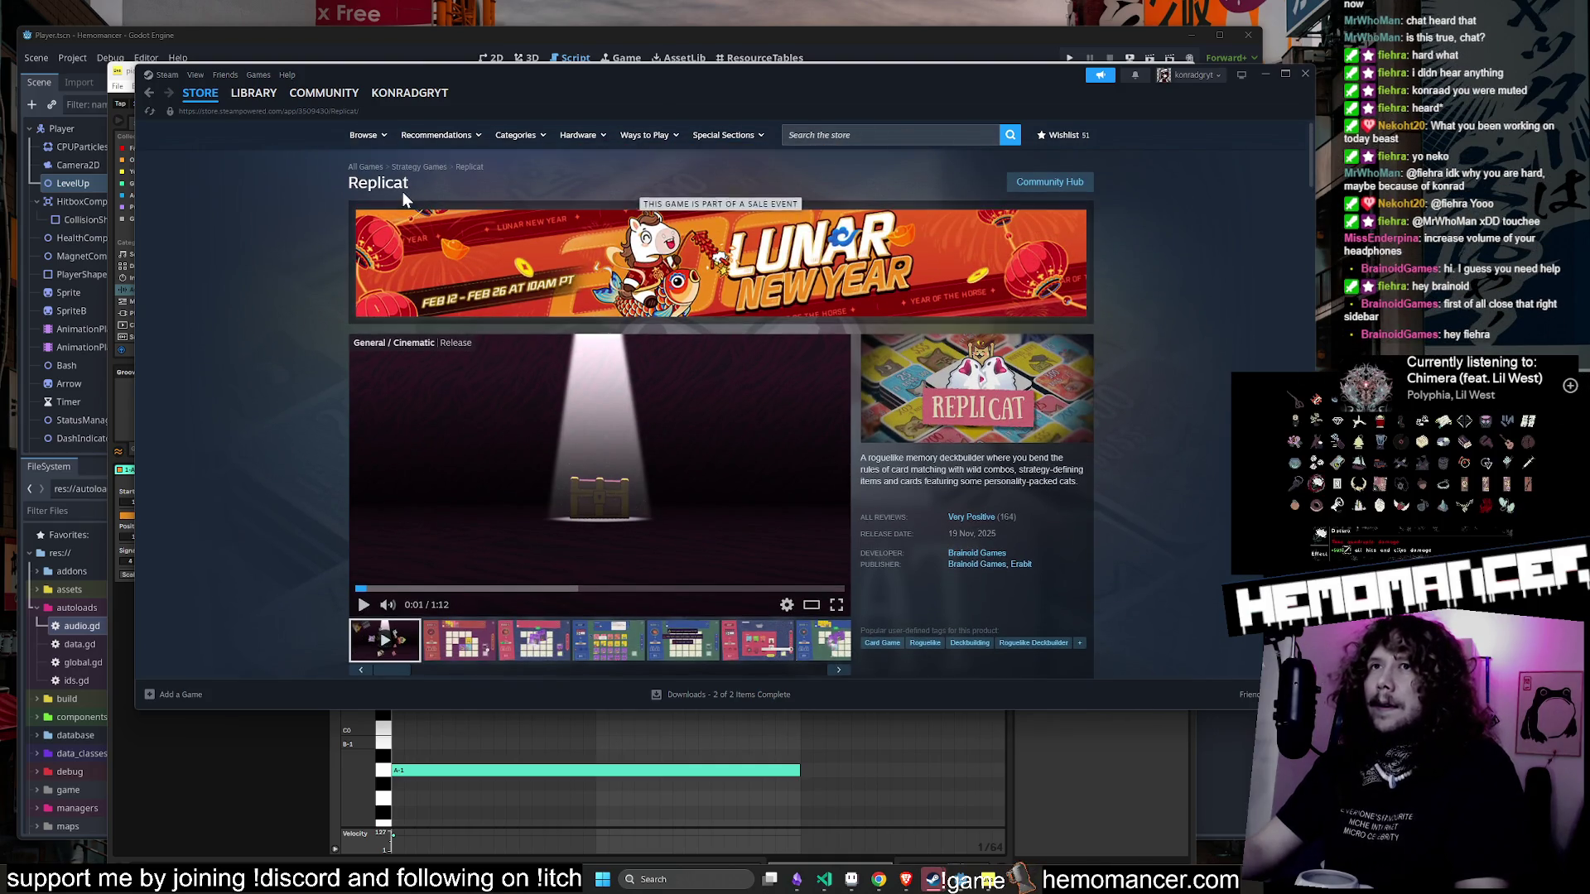
scroll(414, 499, down, 3)
scroll(414, 499, down, 2)
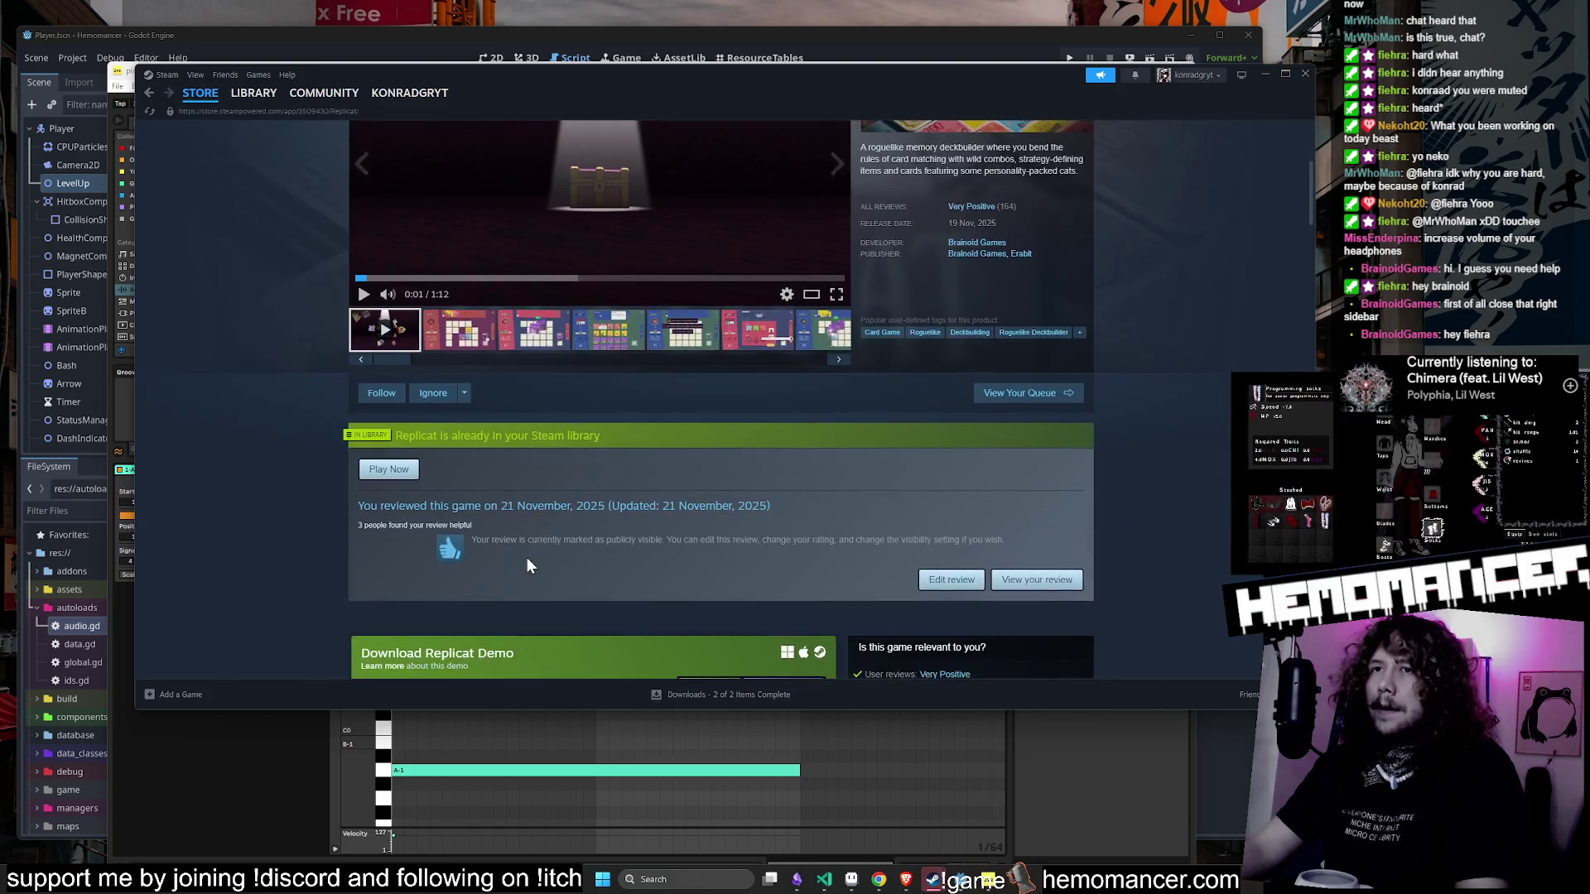
scroll(527, 558, up, 5)
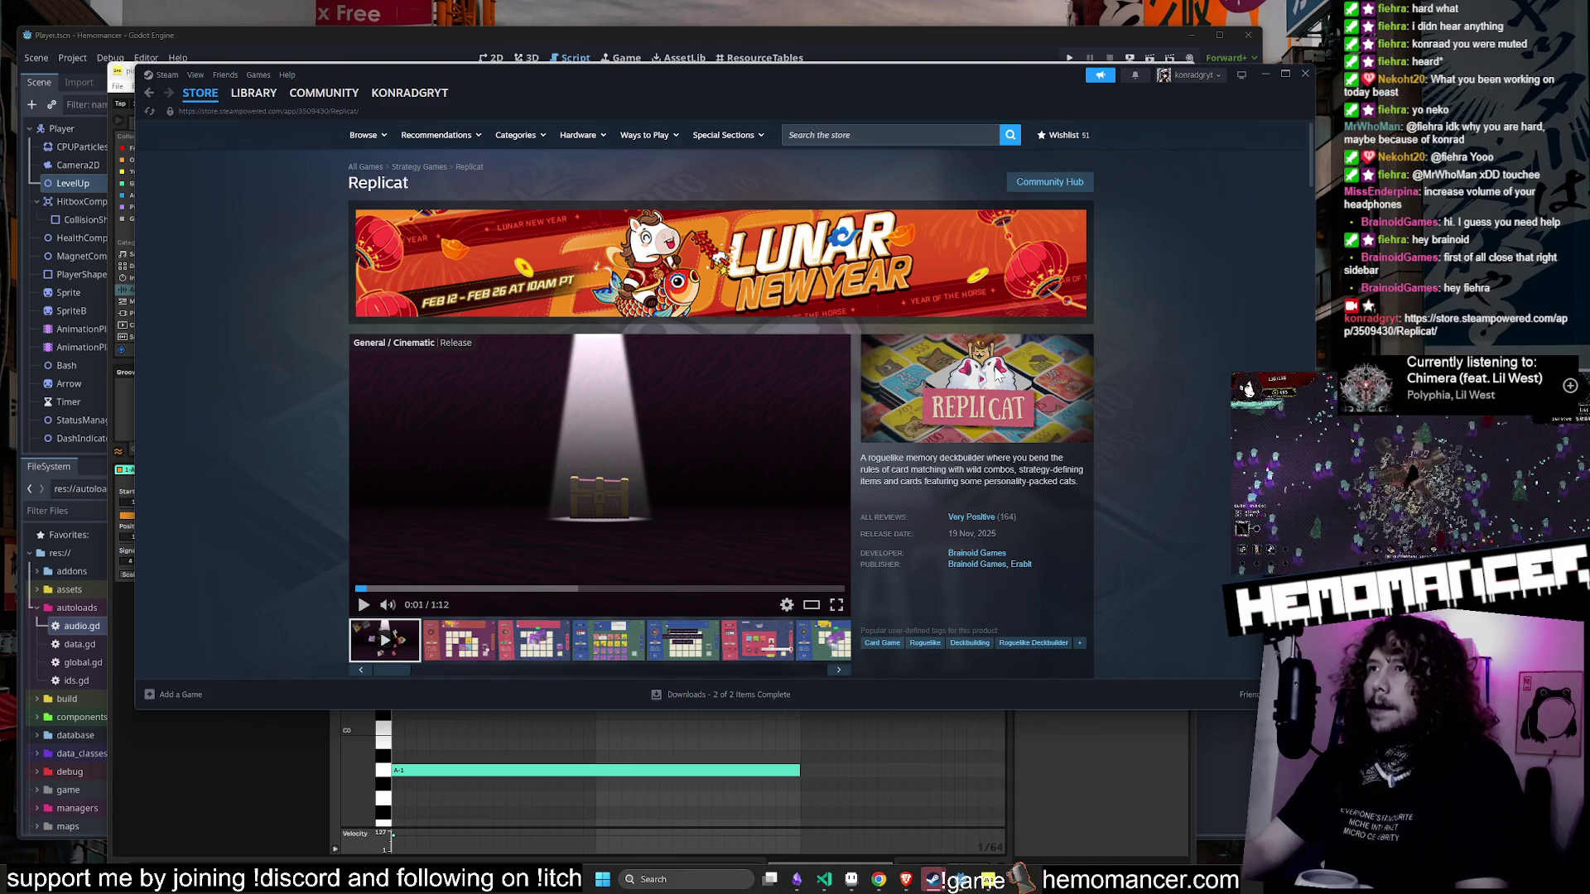
click(1264, 75)
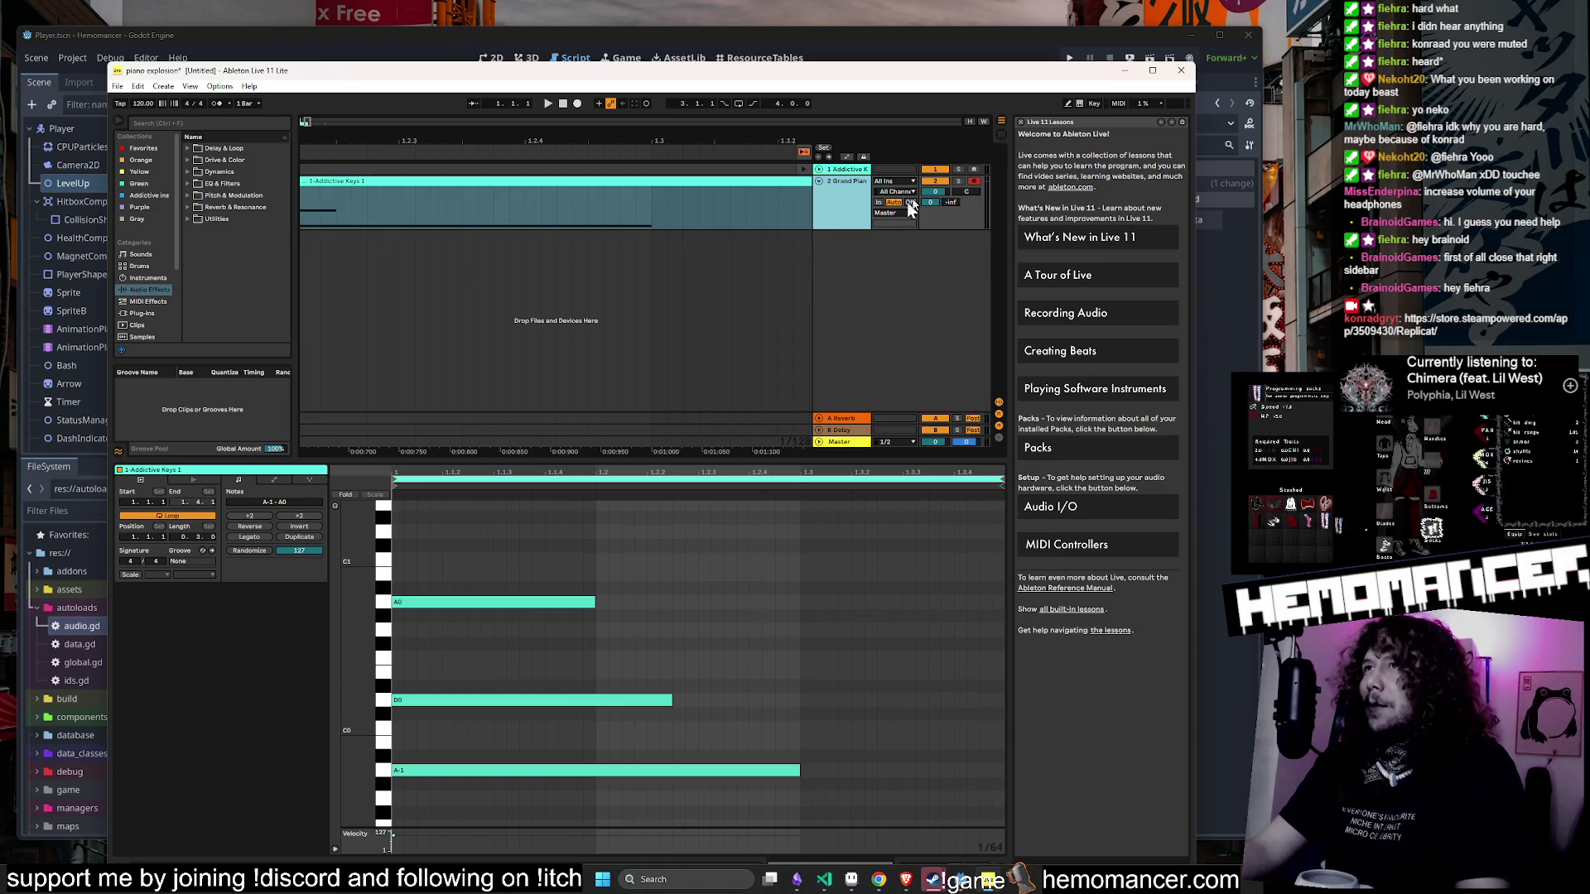
- Raise the Grand Piano track to 6.0 dB, audition it, and save the set
drag(937, 192, 938, 141)
click(548, 103)
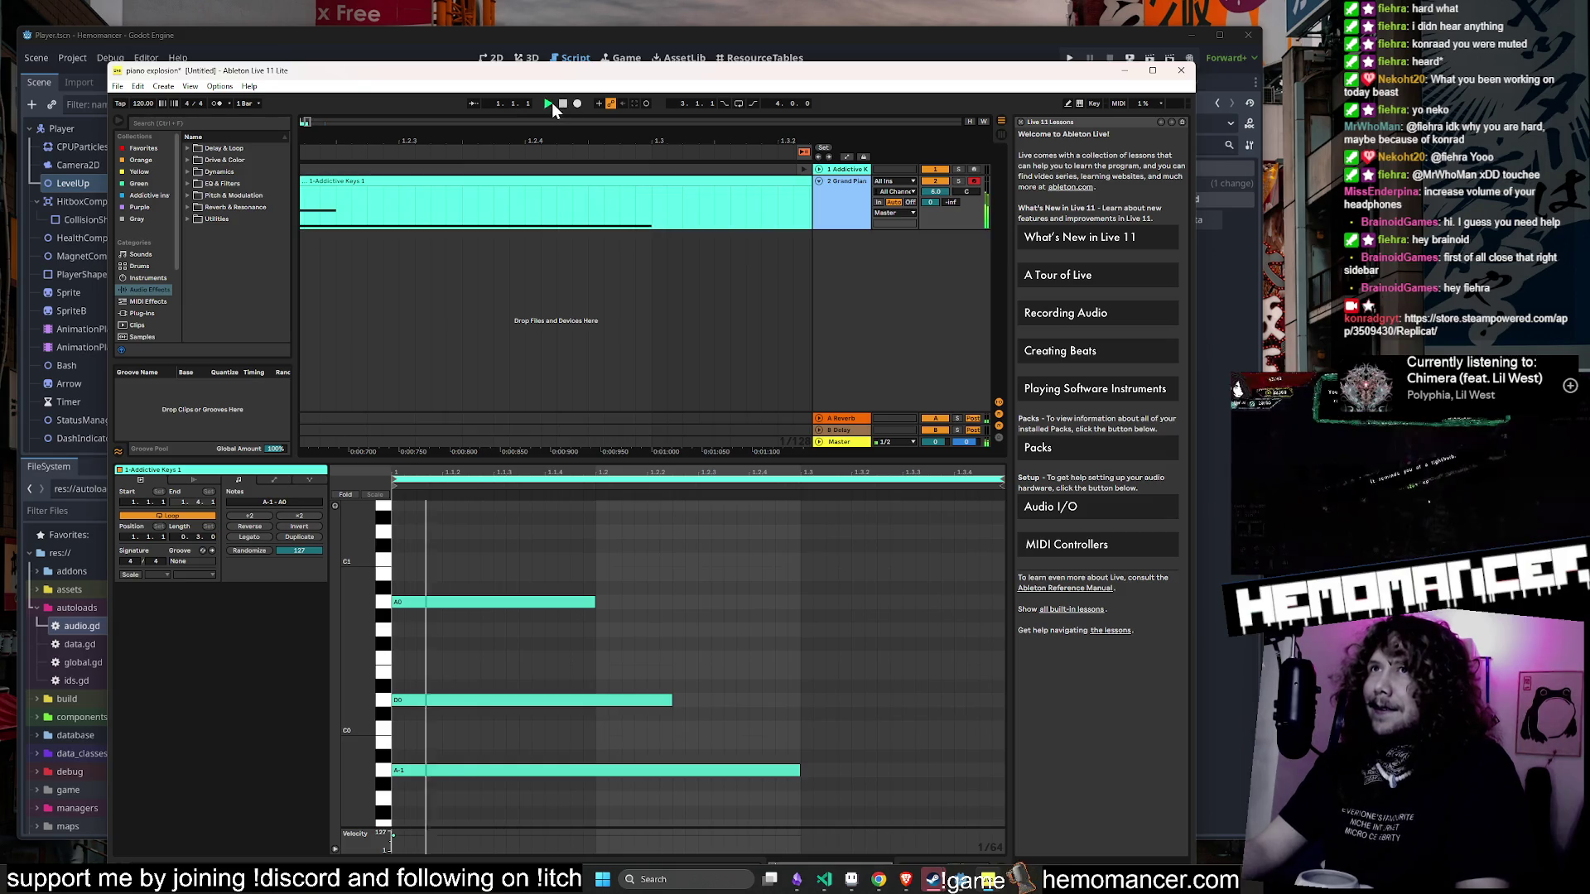
click(562, 104)
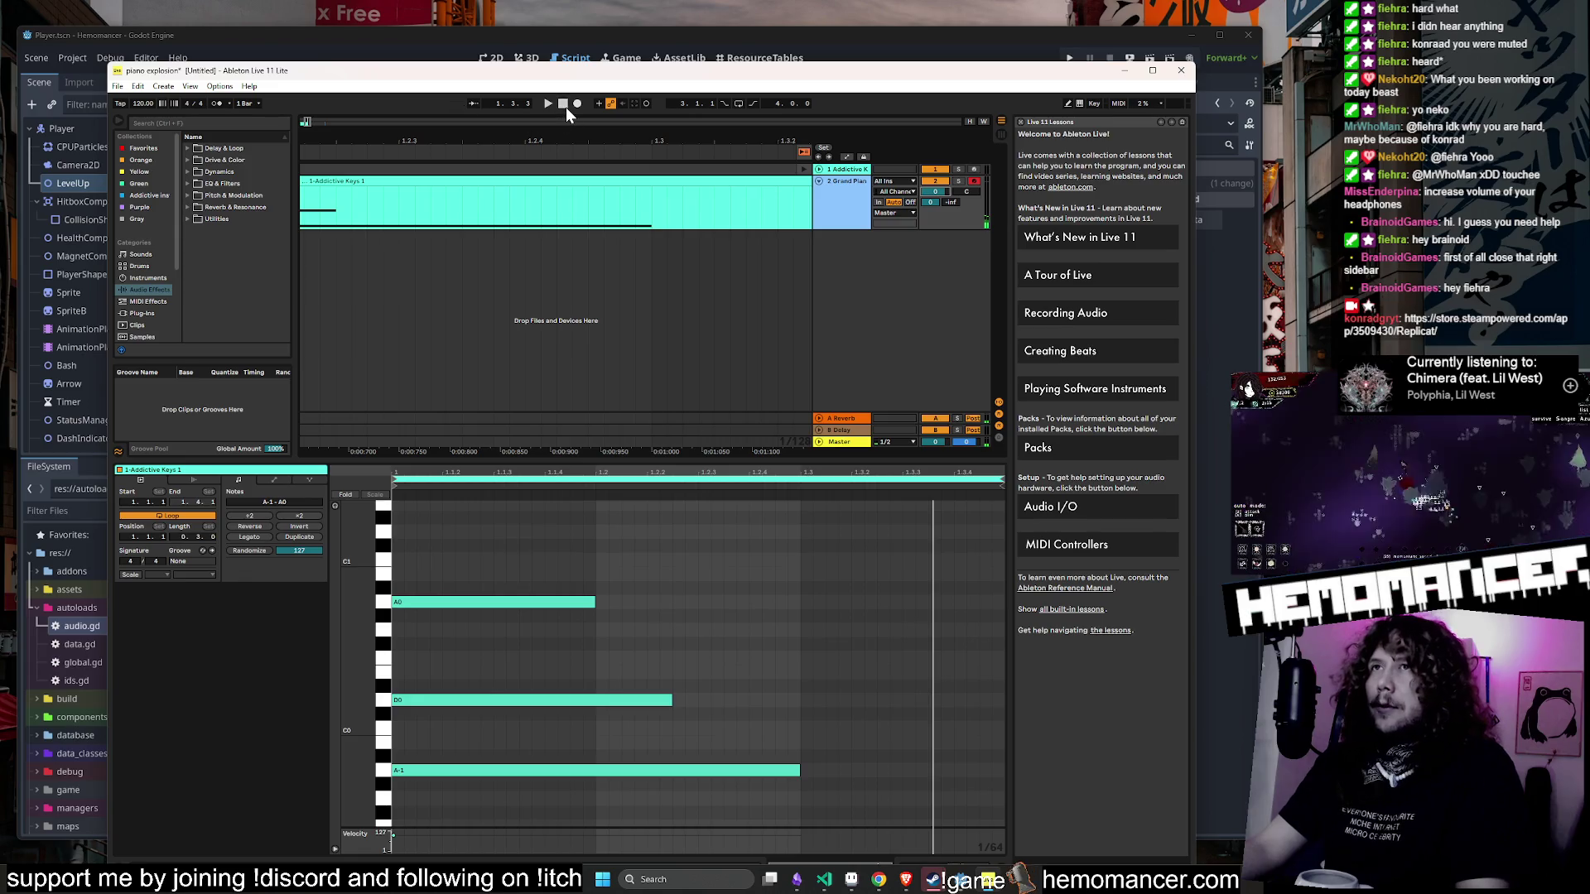
click(565, 107)
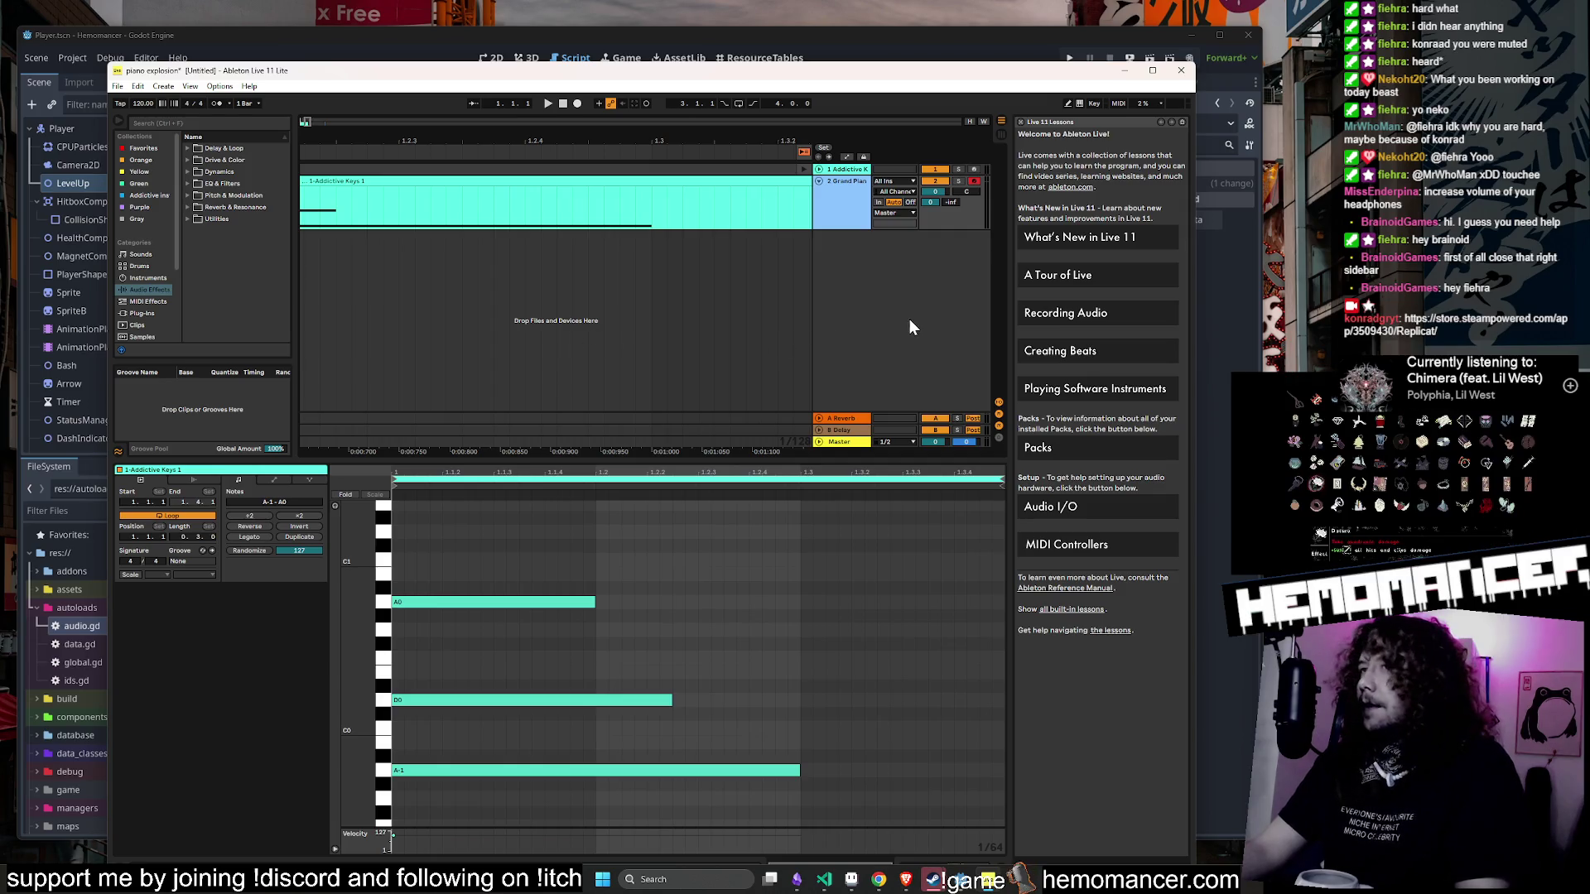
key(ctrl+s)
- Return to Session view, adjust the Grand Piano level, and replay the piano explosion
click(998, 135)
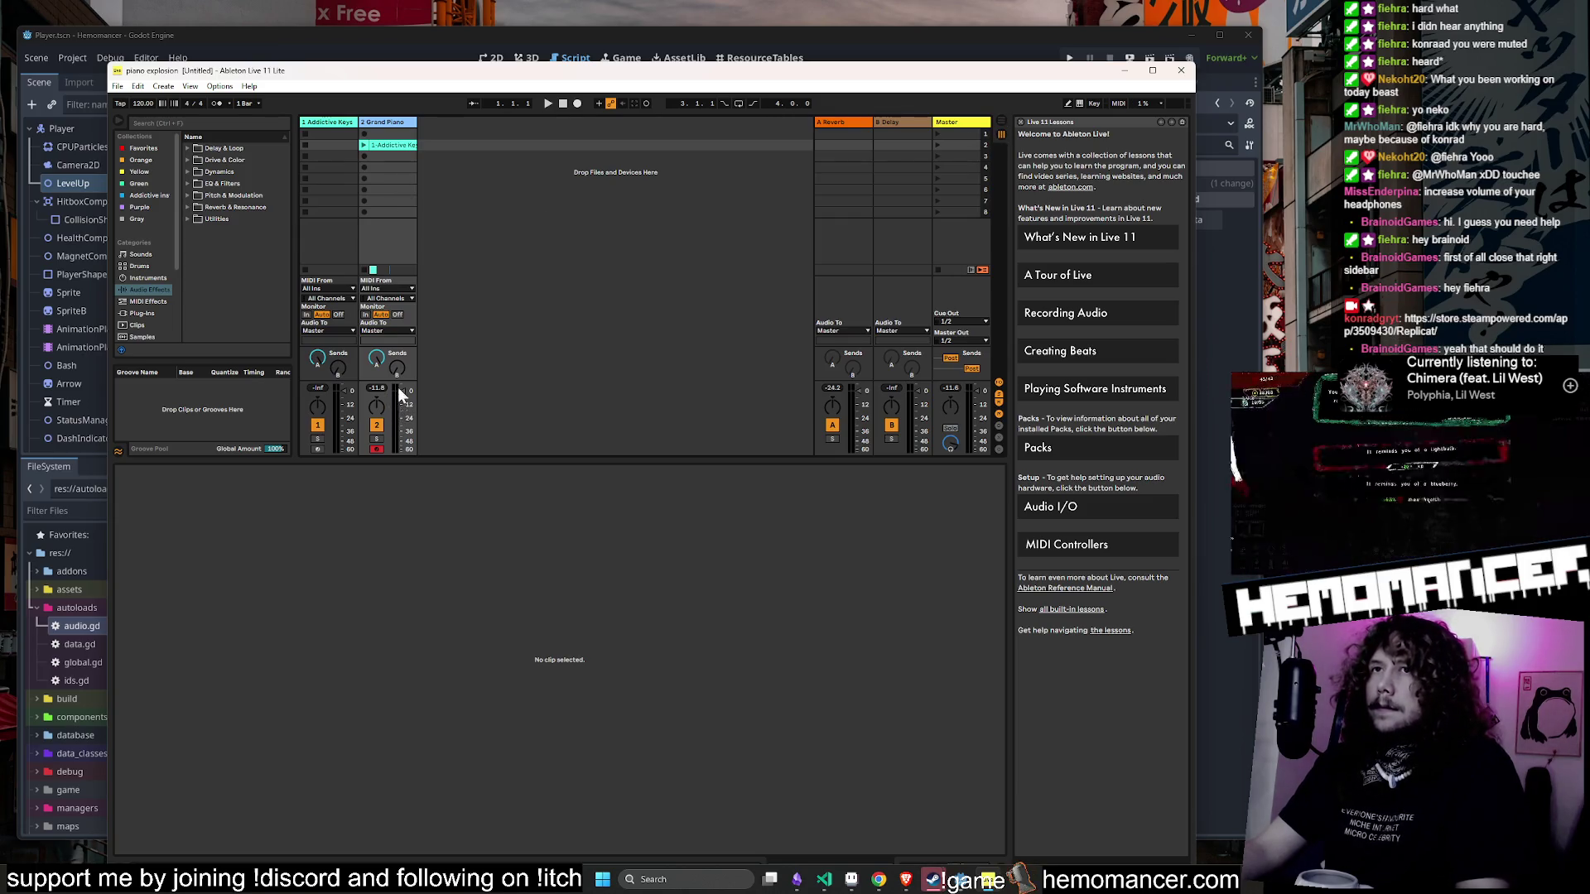
click(408, 401)
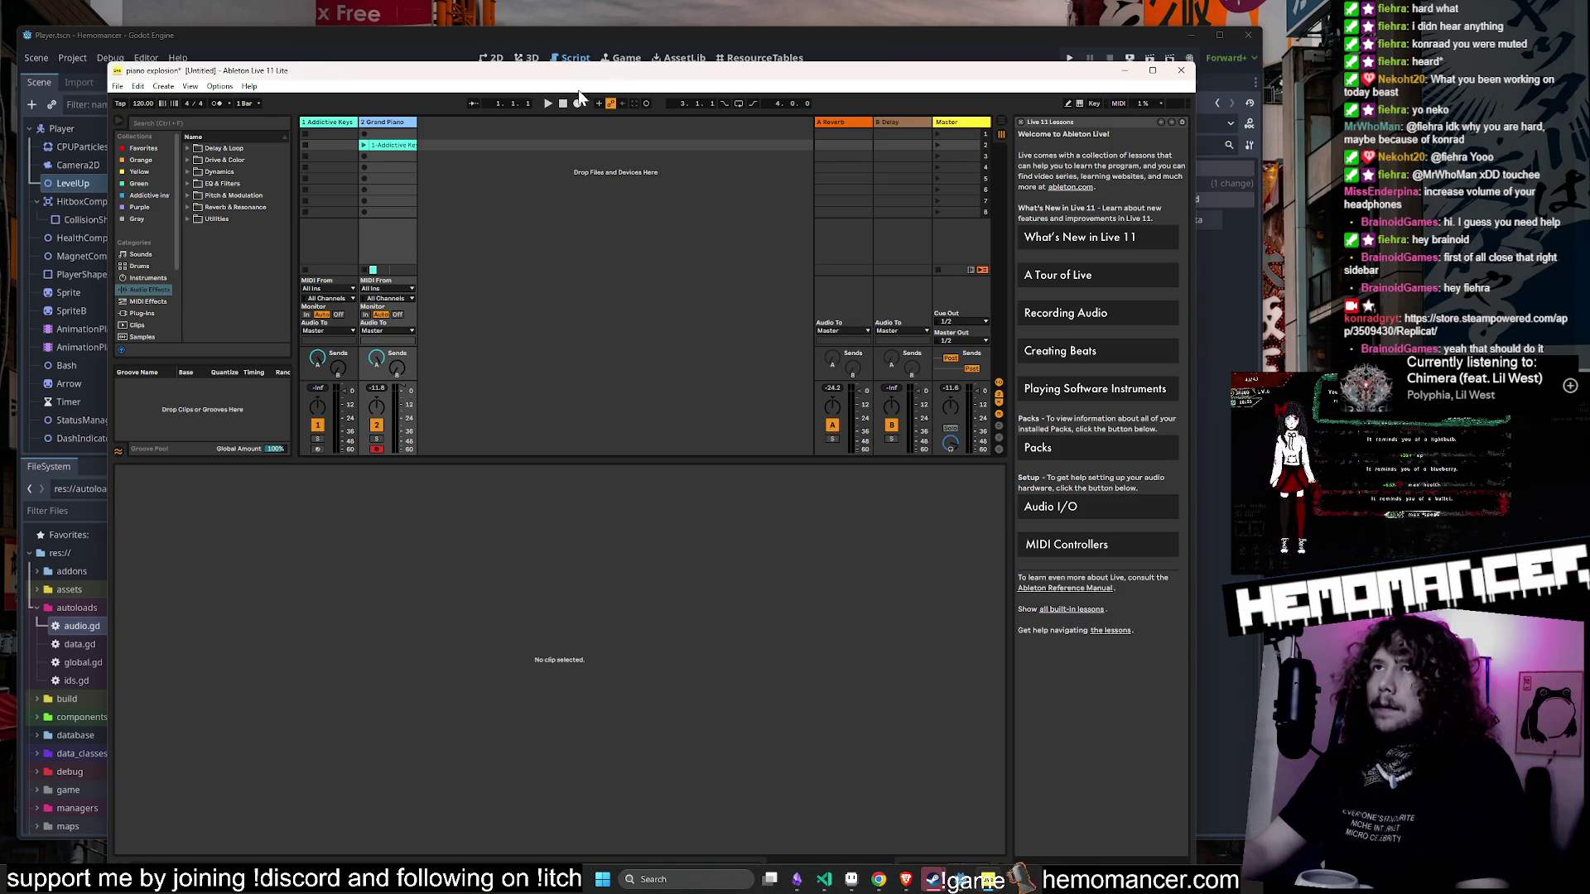
click(546, 103)
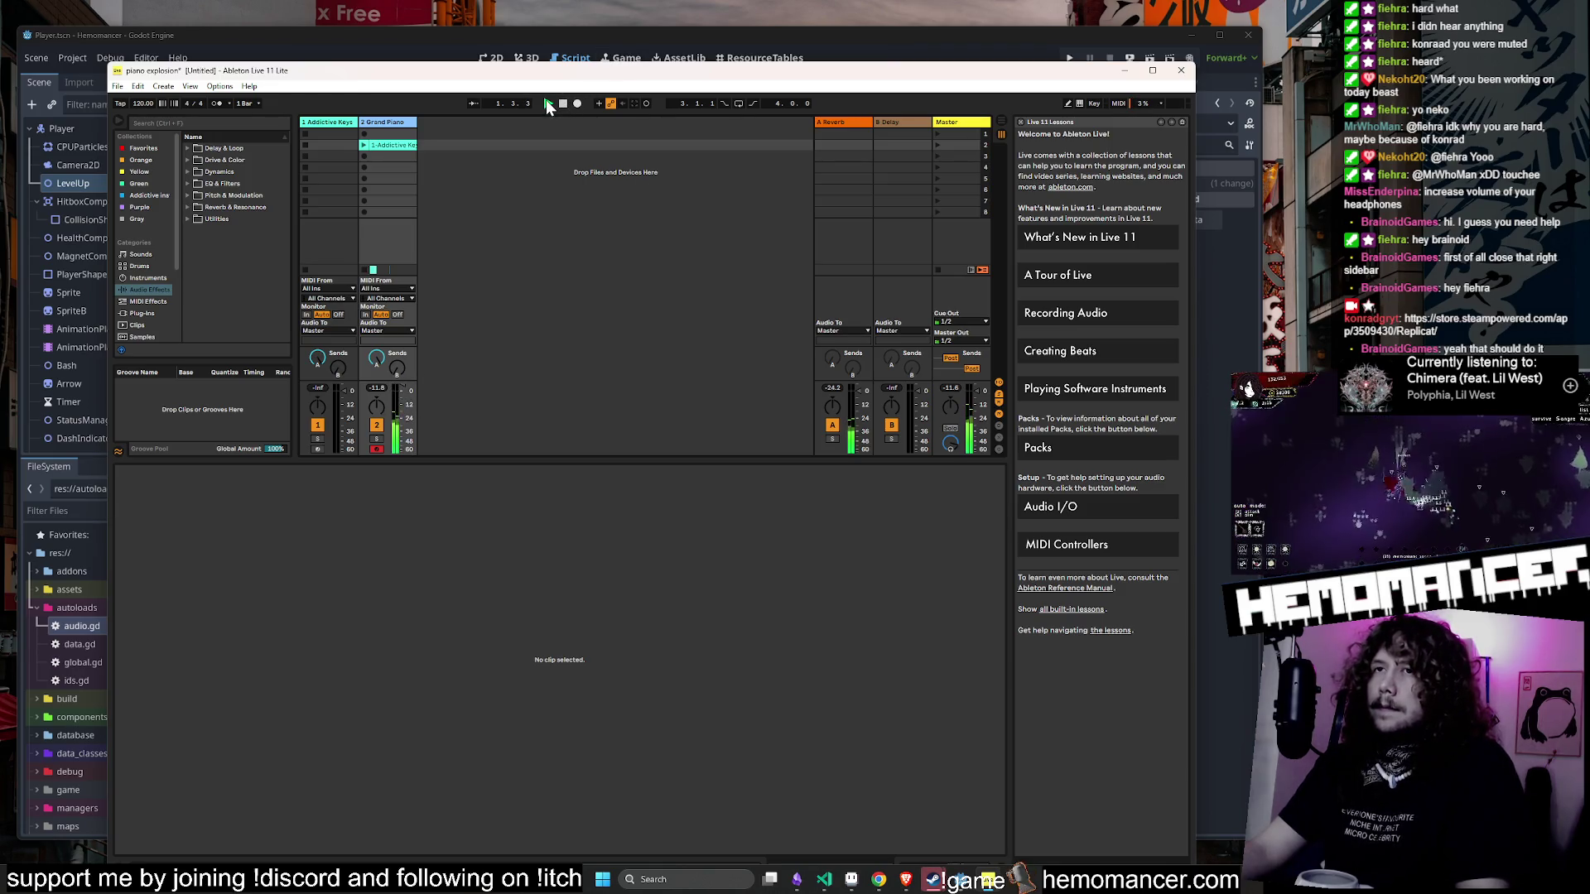
click(548, 104)
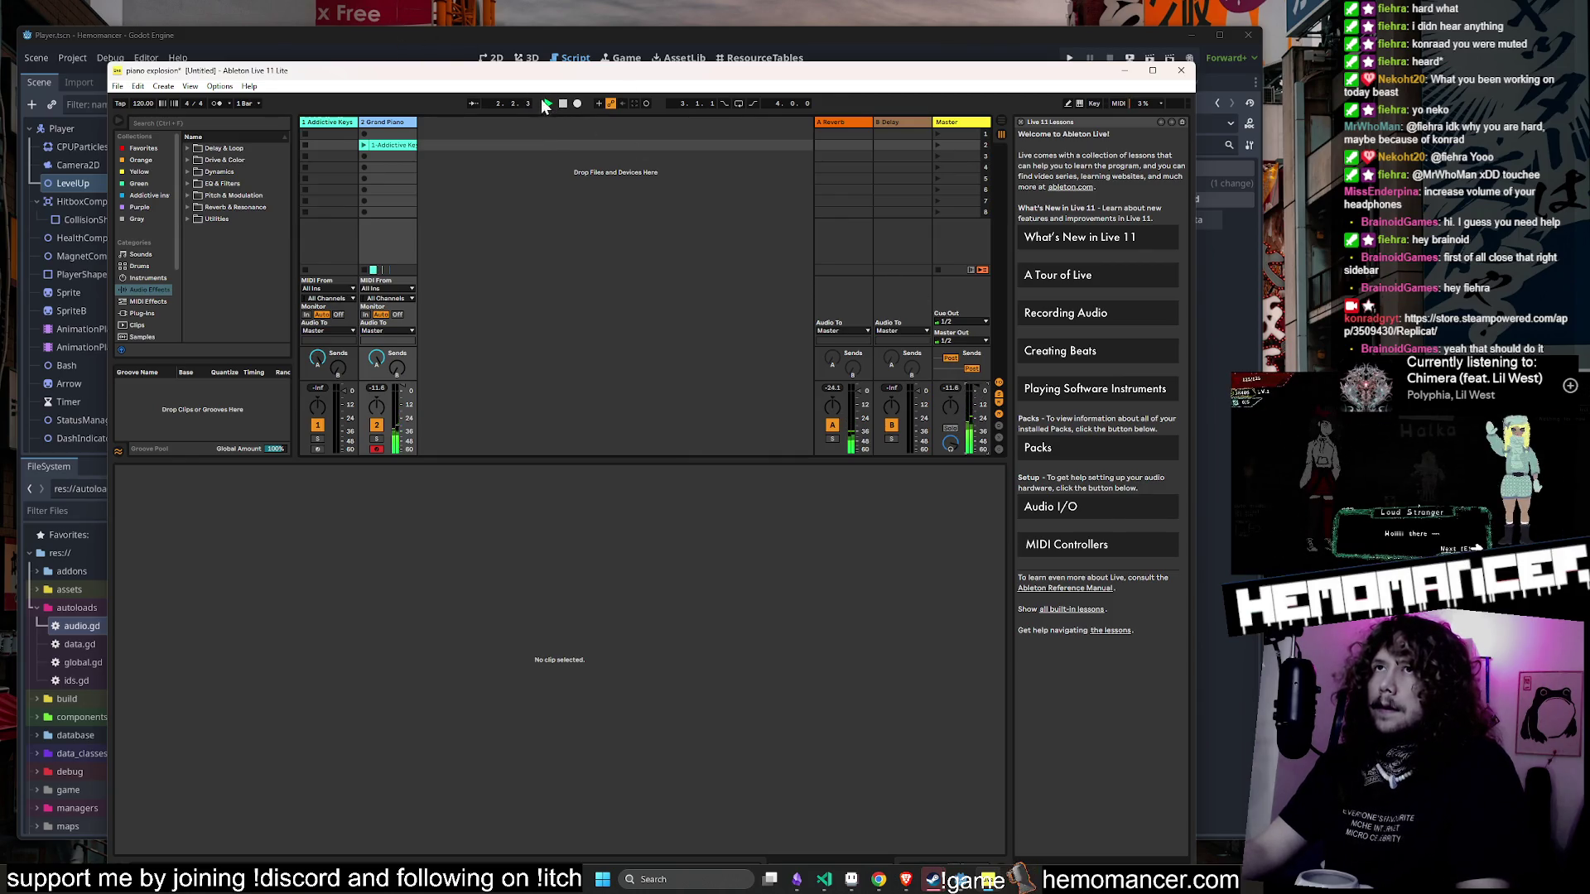
click(548, 103)
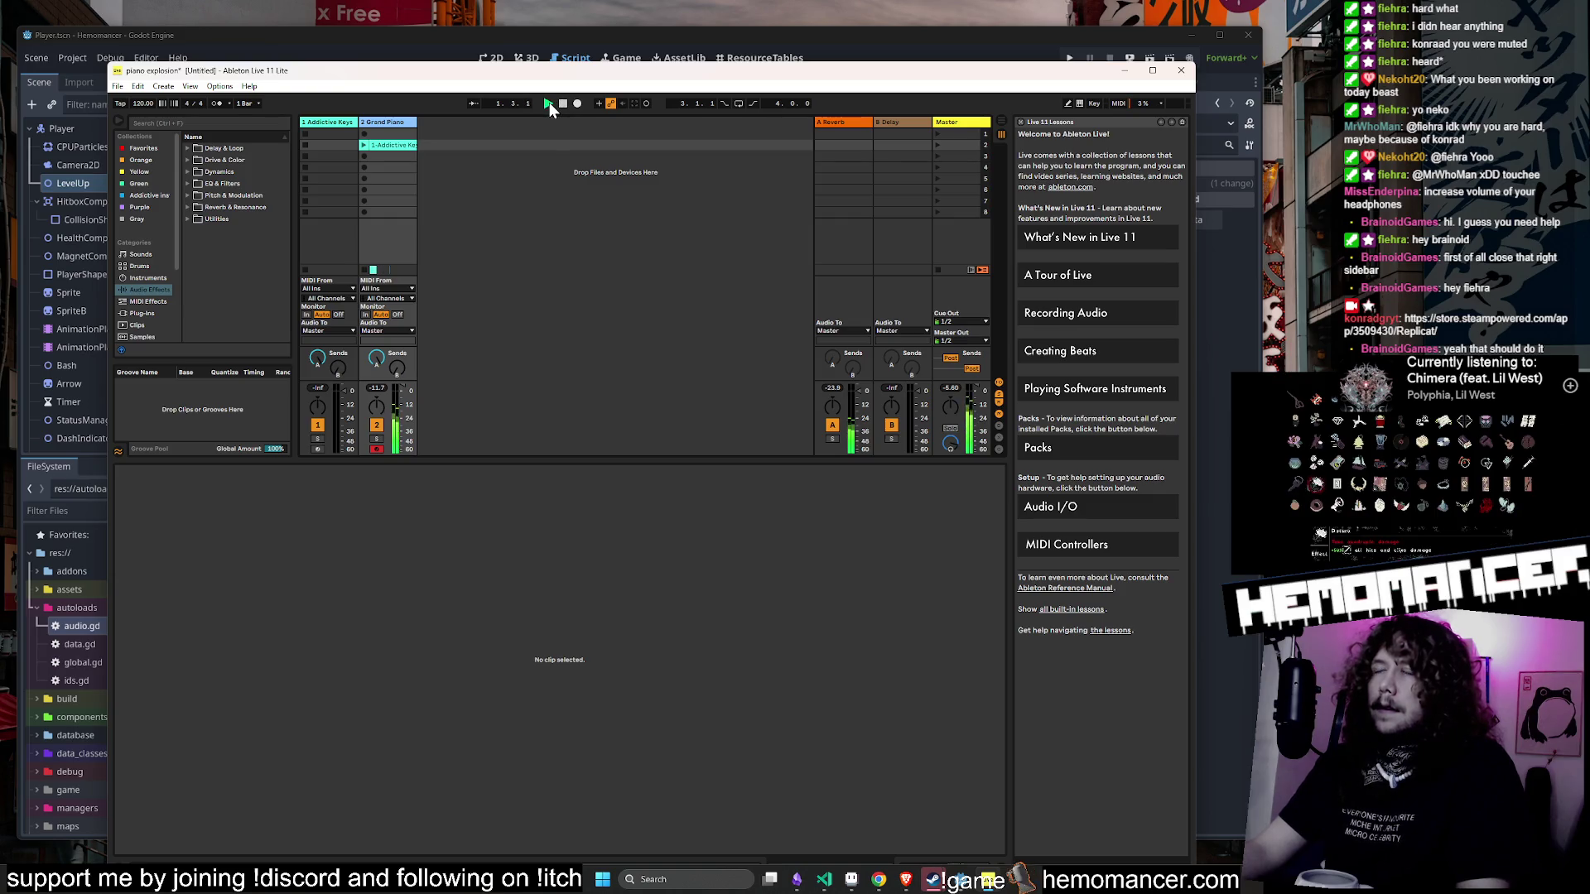
click(562, 104)
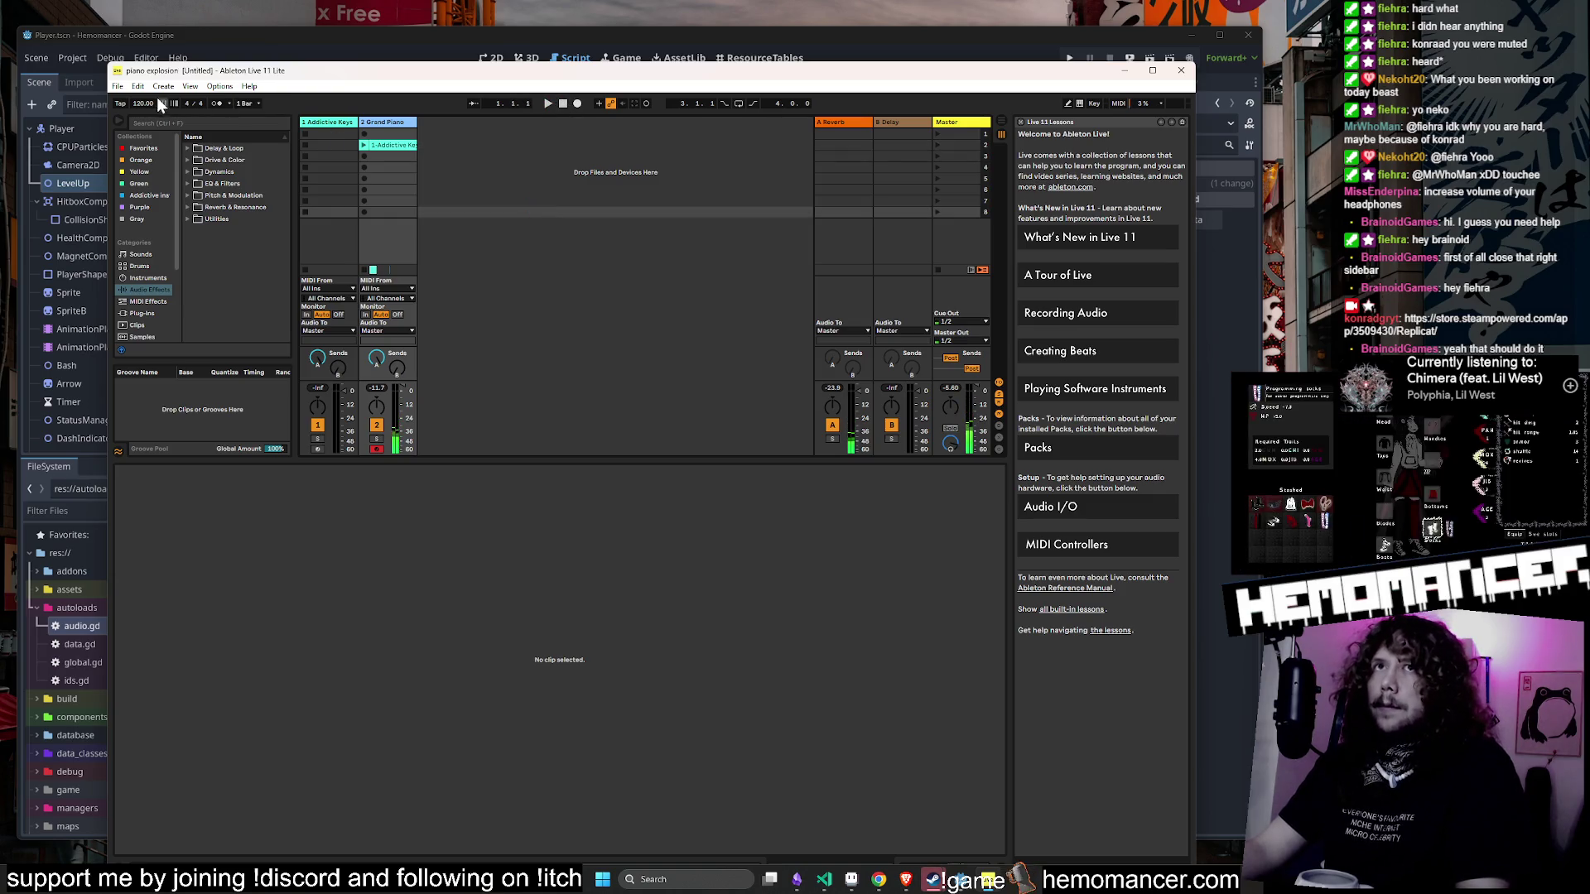
click(117, 86)
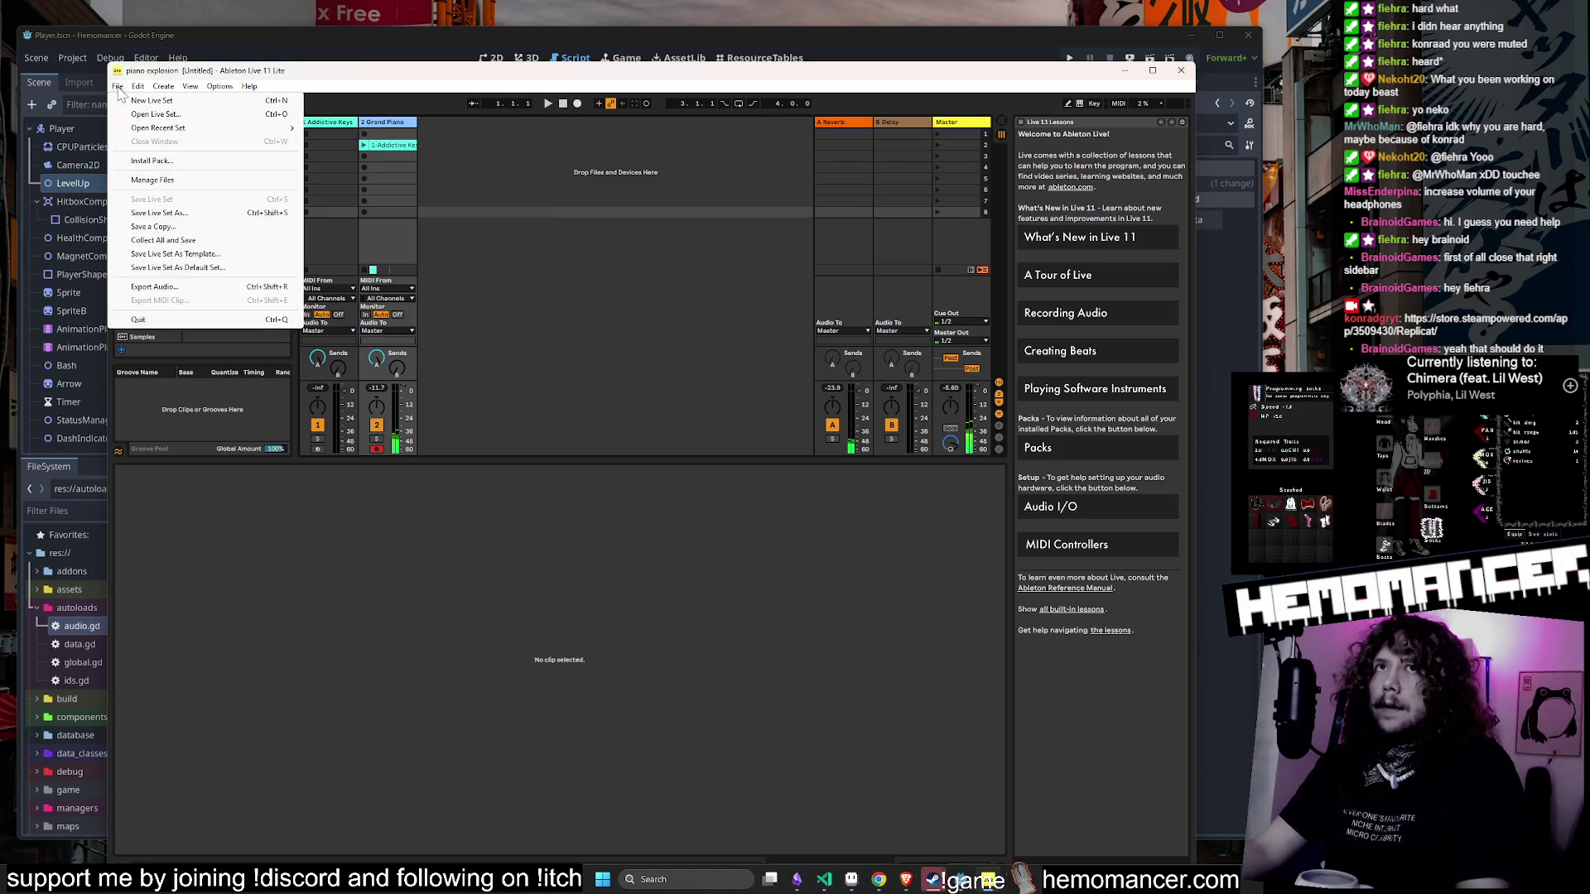
- Render piano explosion.wav into assets/audio, overwriting the old file, then switch back to Godot
click(190, 288)
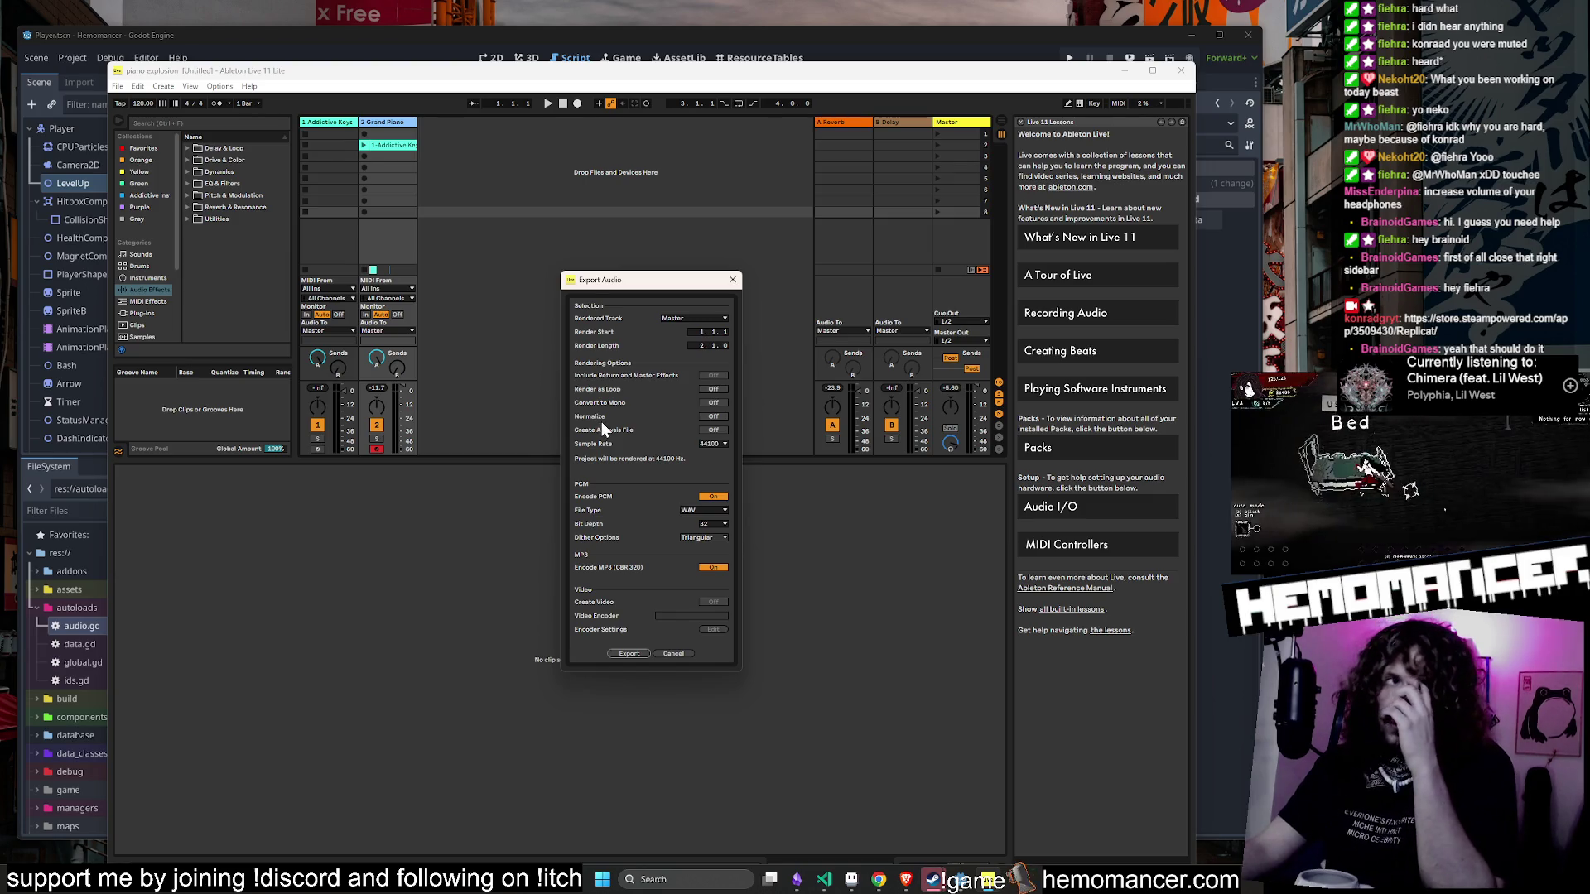
click(633, 654)
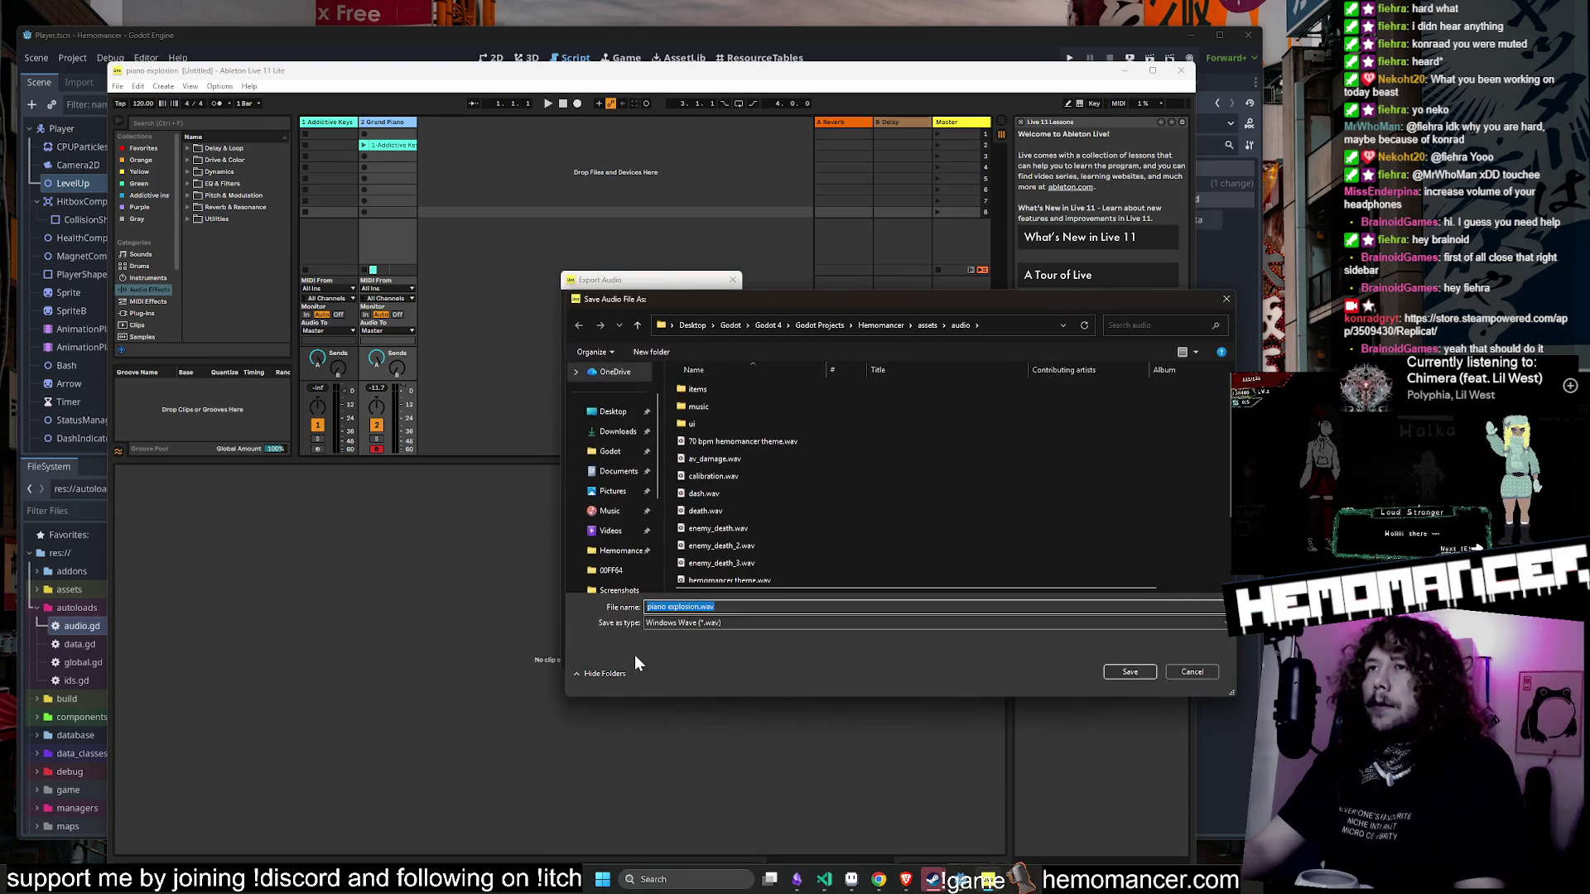
click(1128, 671)
click(830, 444)
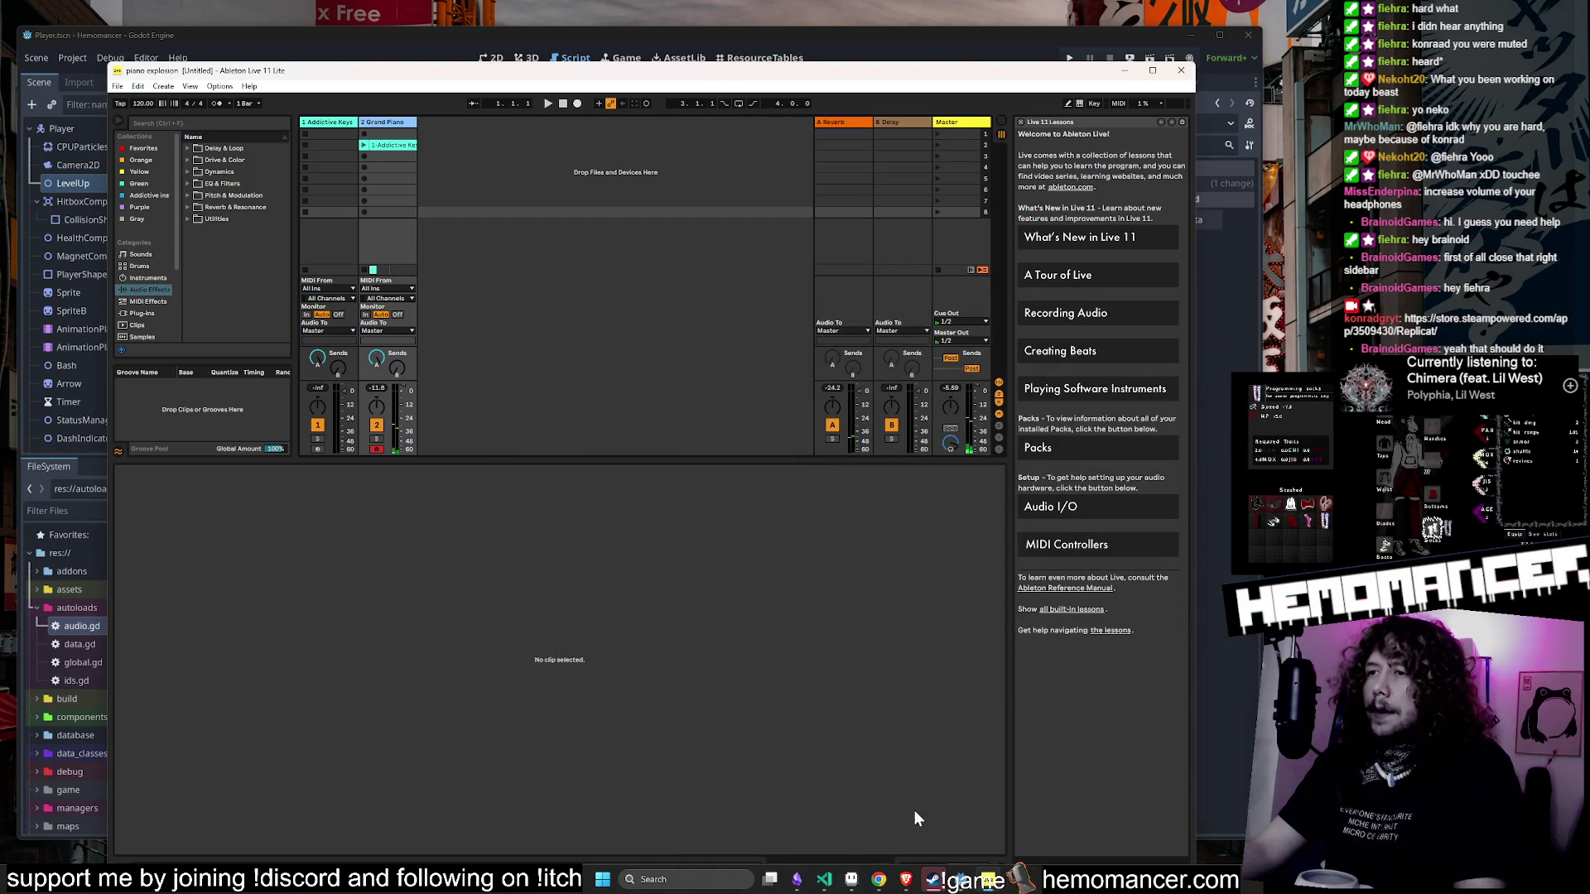
key(alt+Tab)
- Filter the FileSystem for 'piano' and delete piano explosion.mp3
click(112, 510)
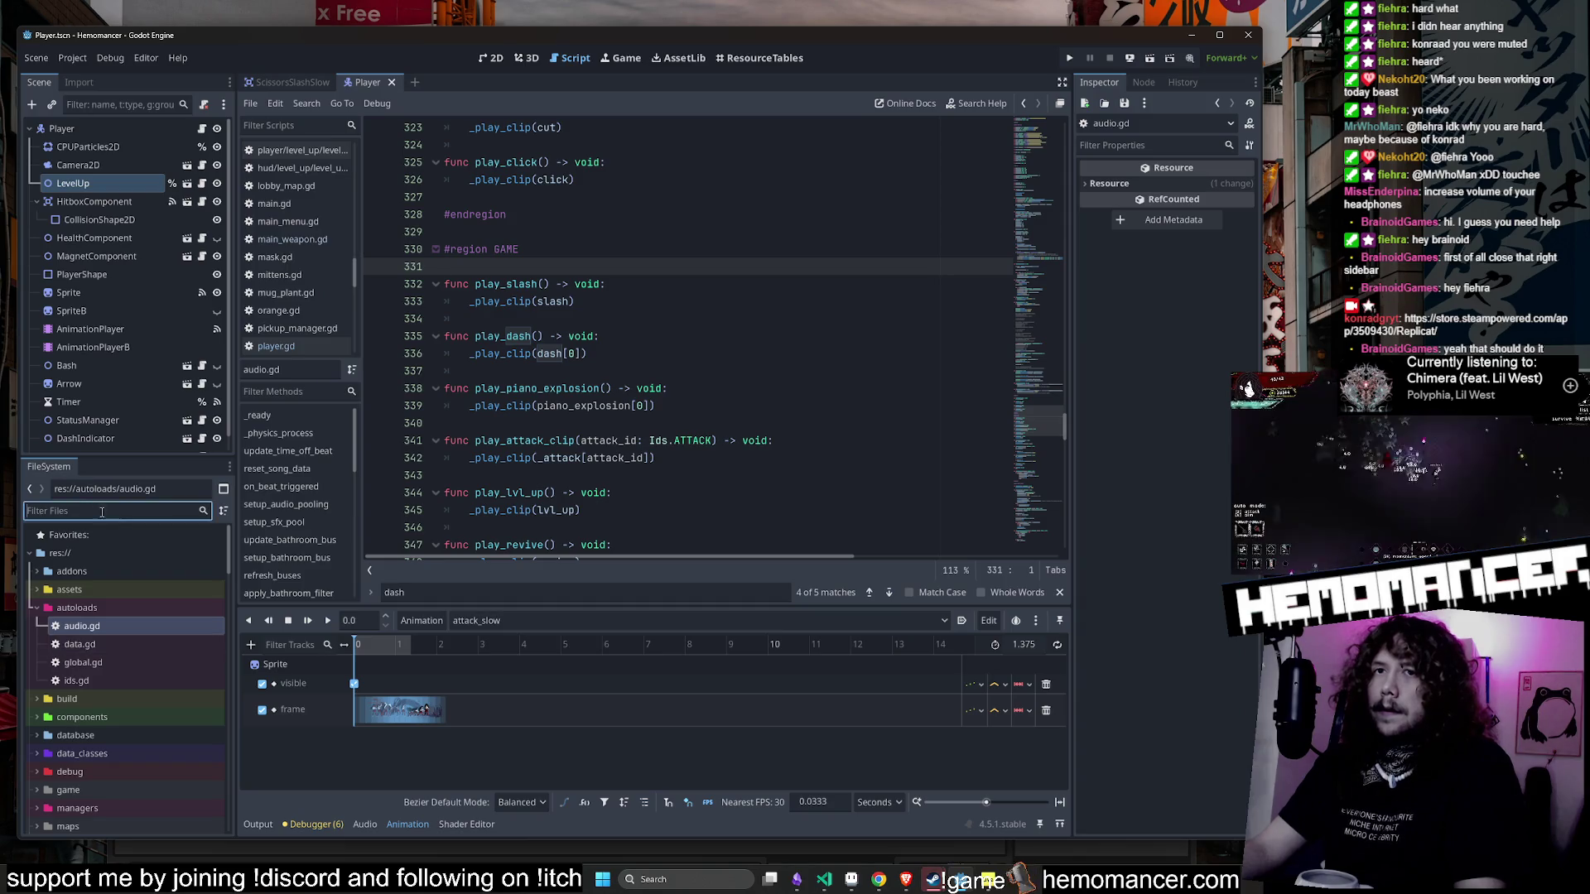
text(piano)
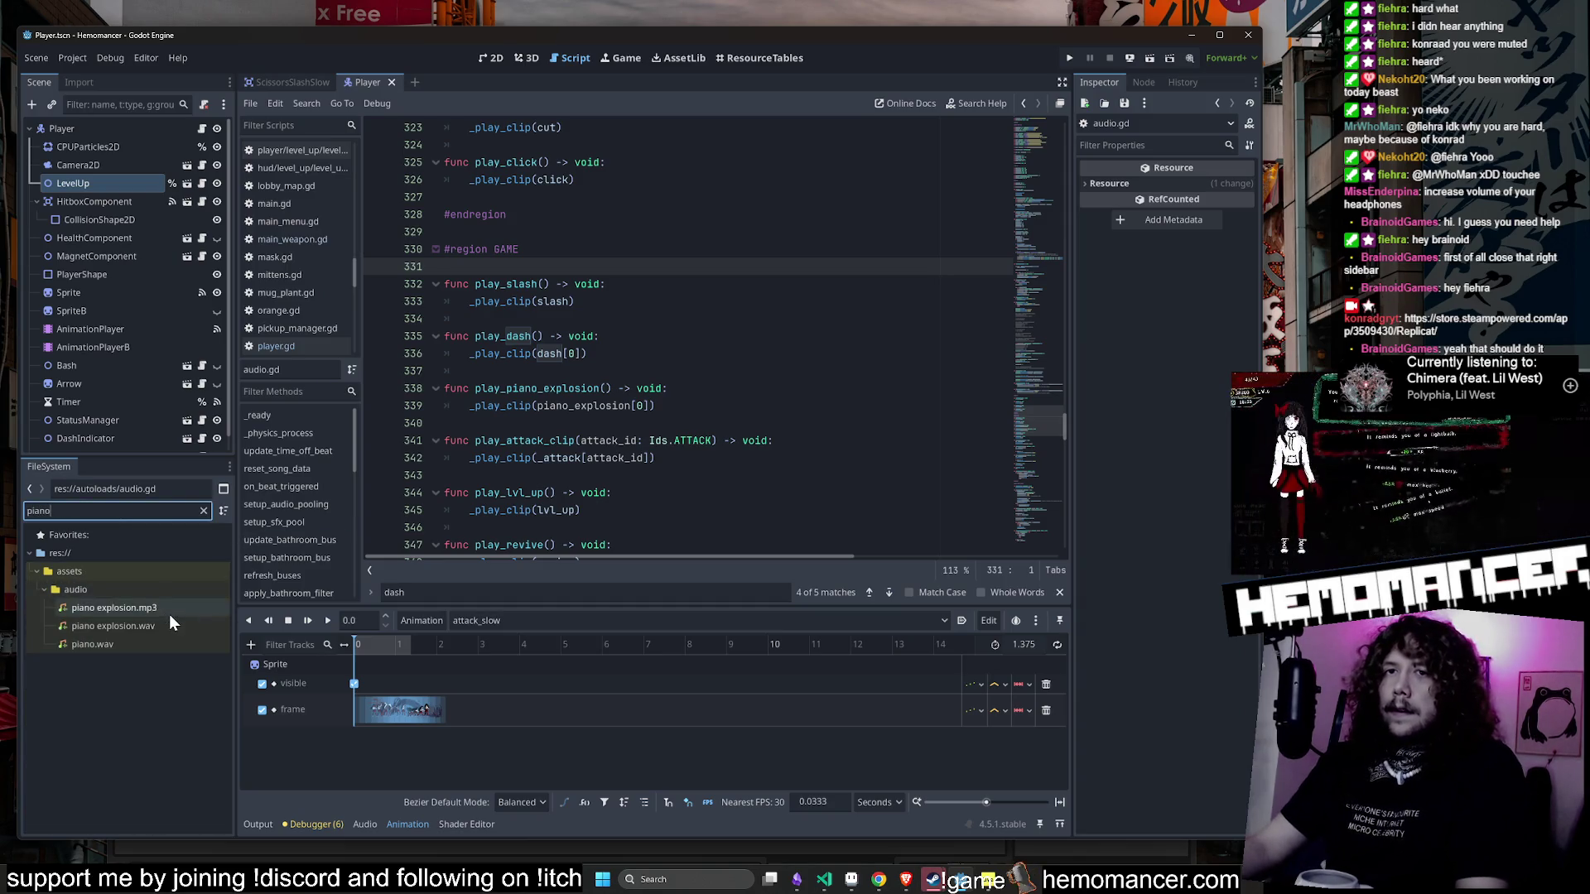
click(171, 613)
key(Delete)
click(701, 508)
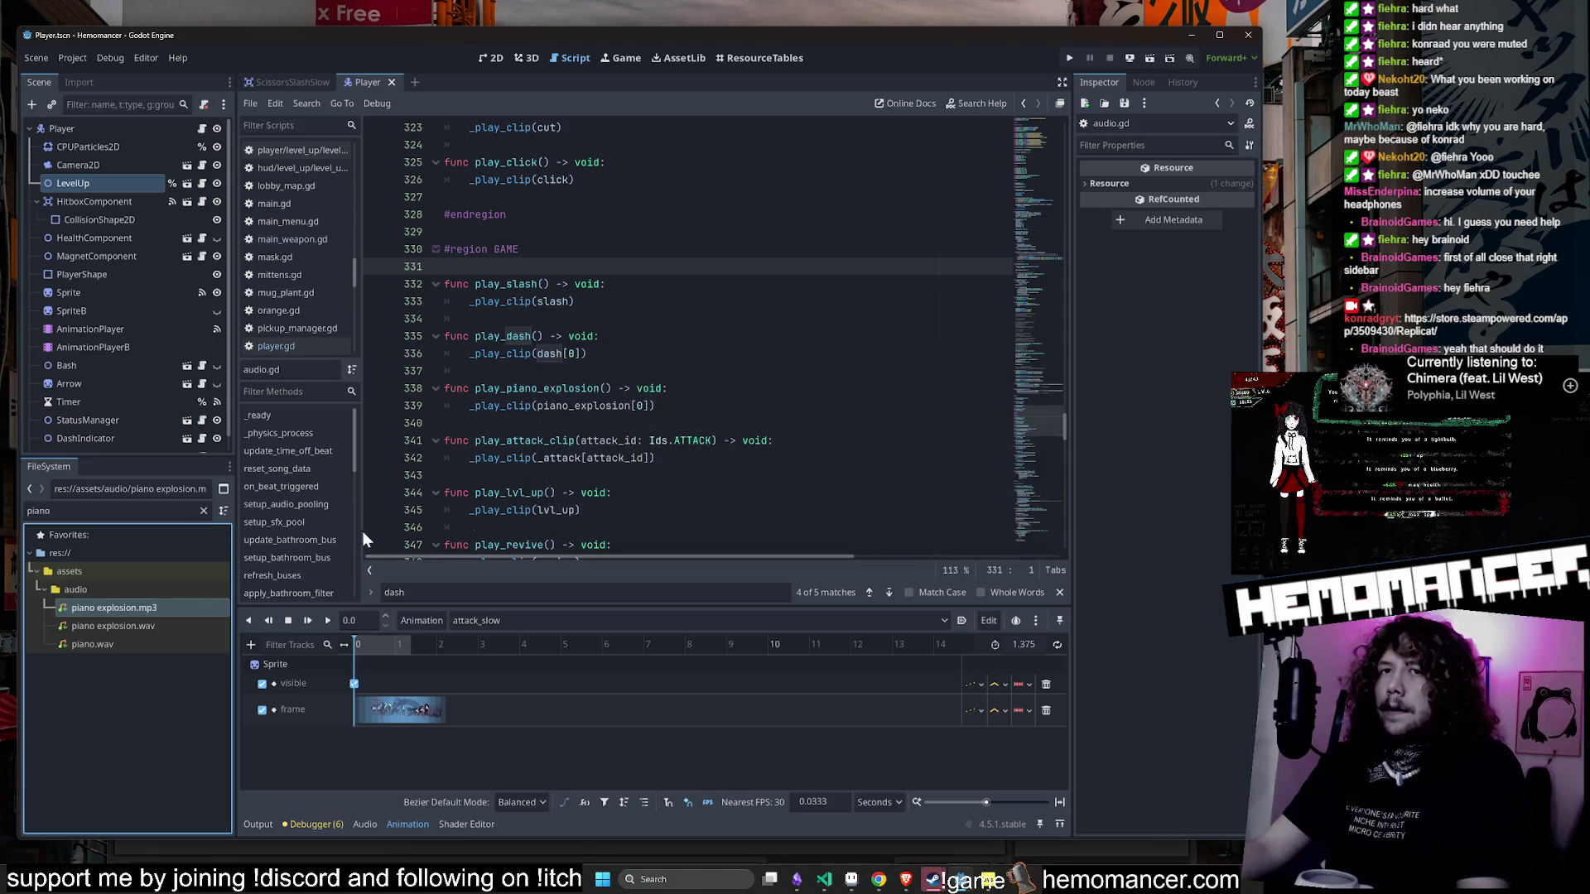
- Preview piano explosion.wav in the Inspector twice, then run the game with F5
double_click(186, 611)
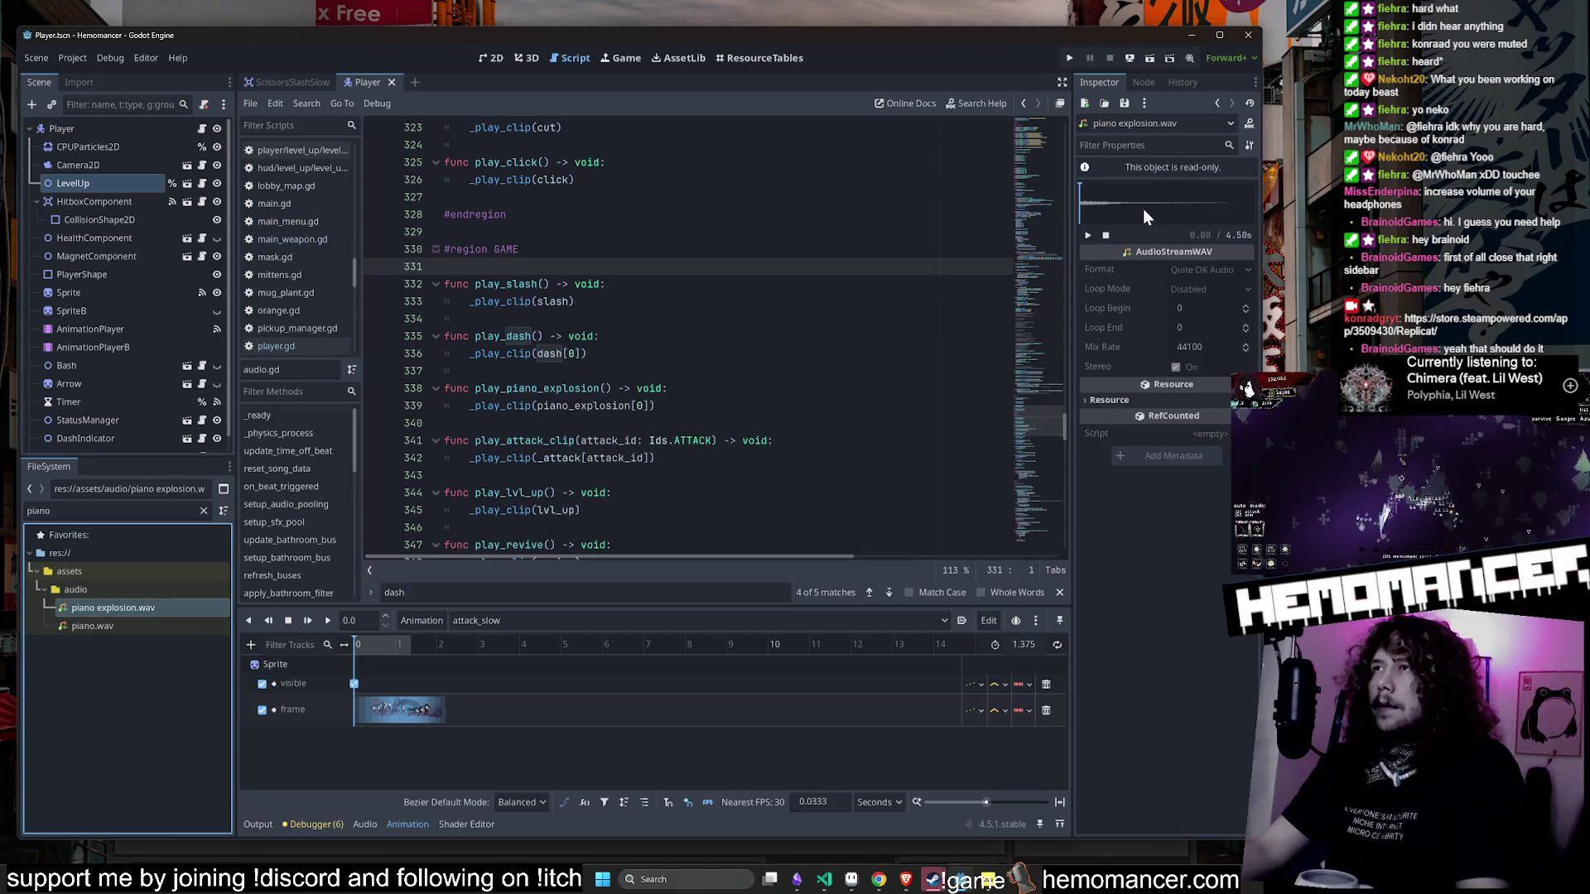
click(1090, 239)
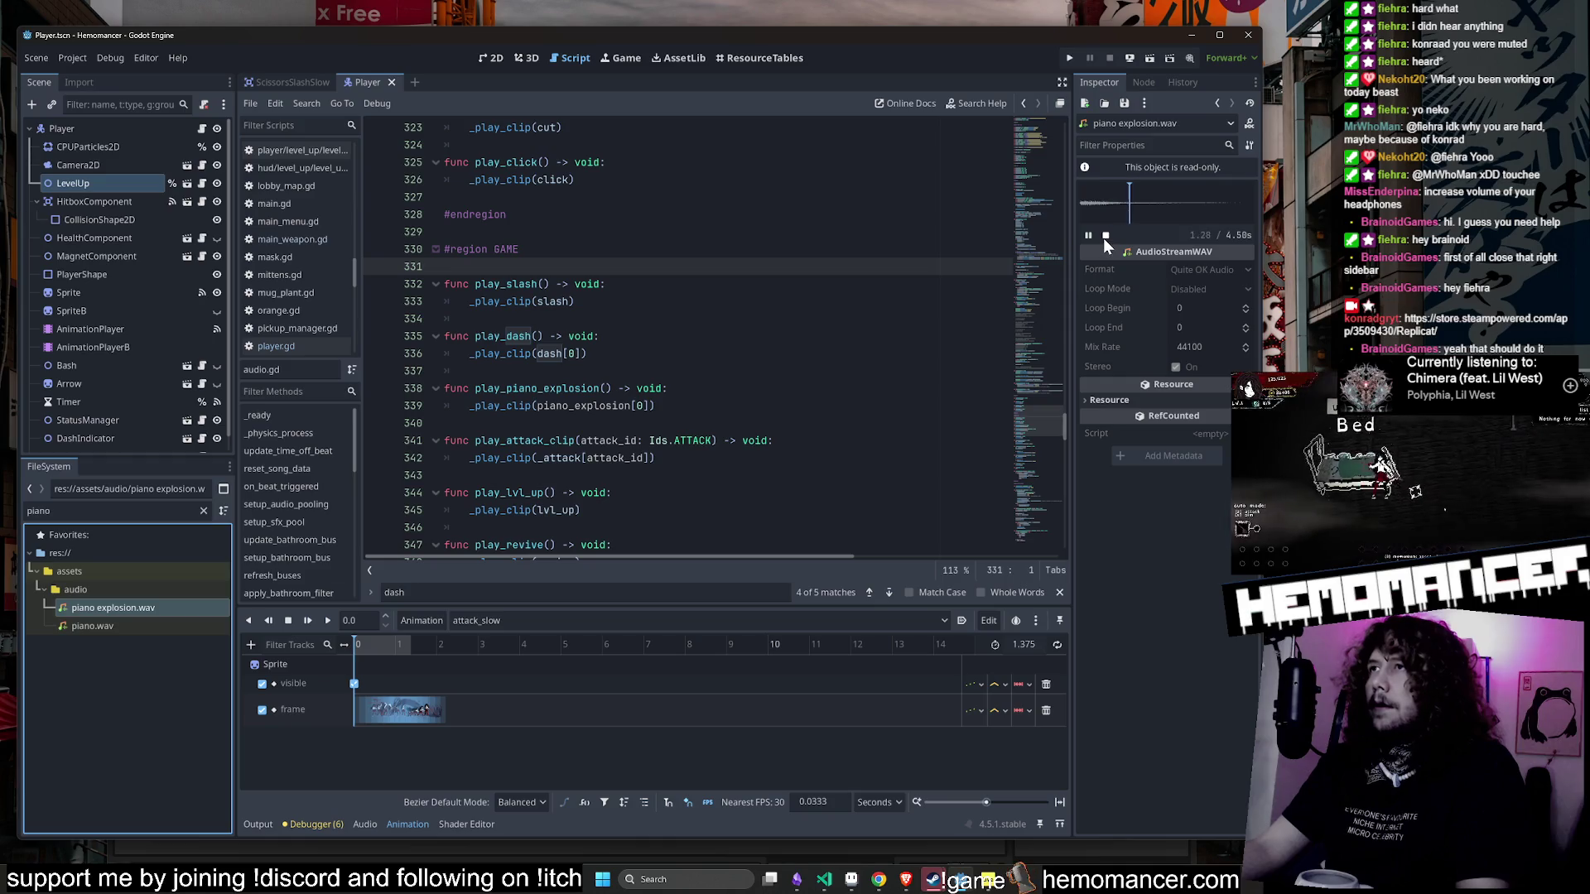
click(1087, 236)
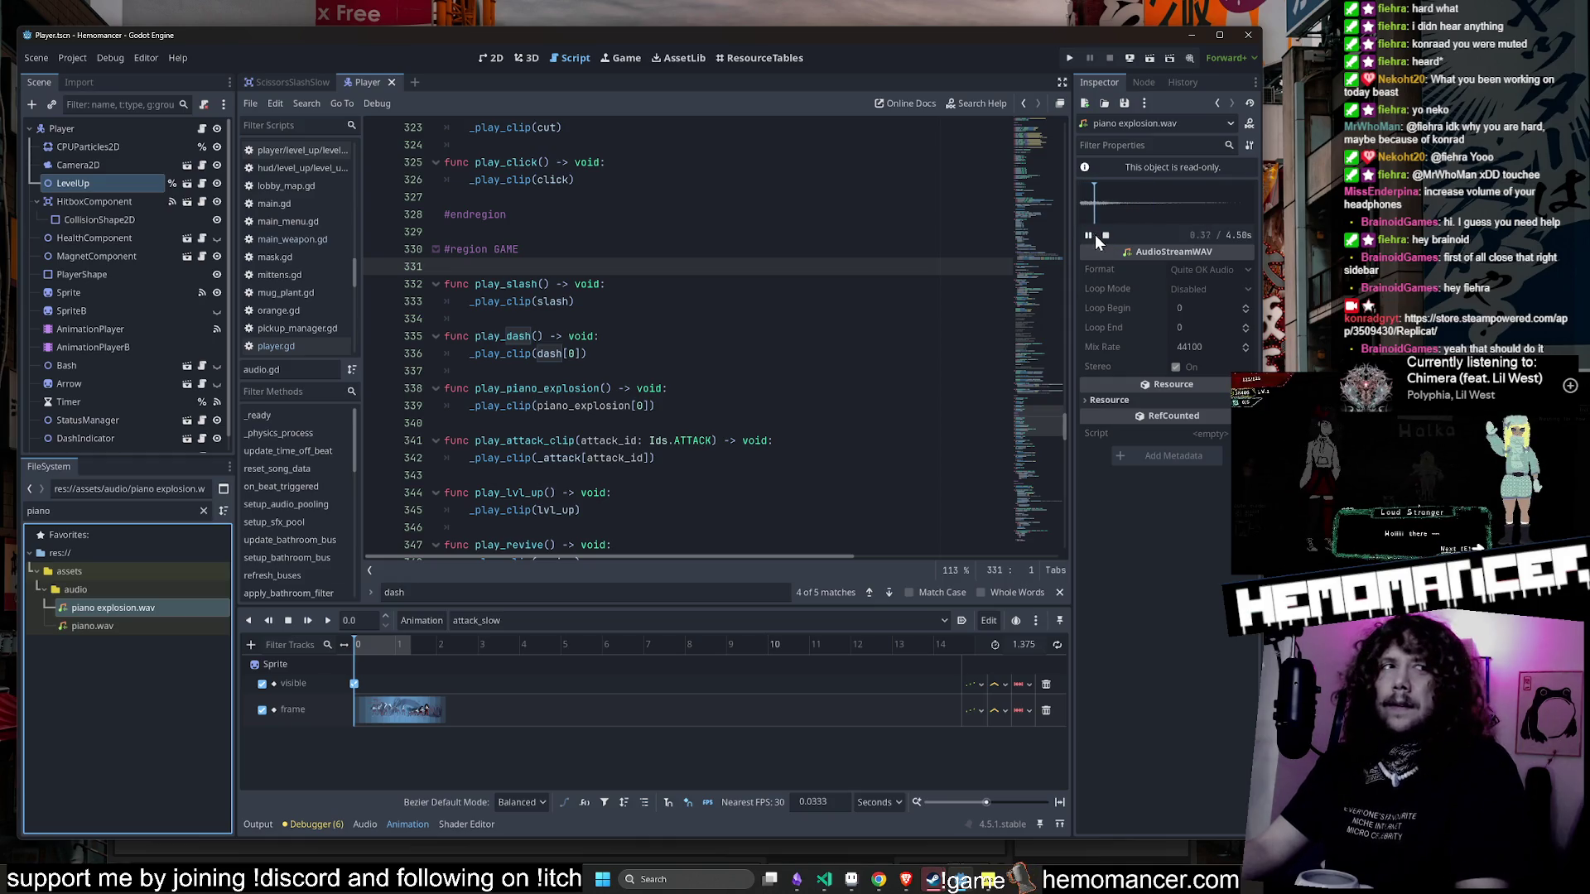
key(F5)
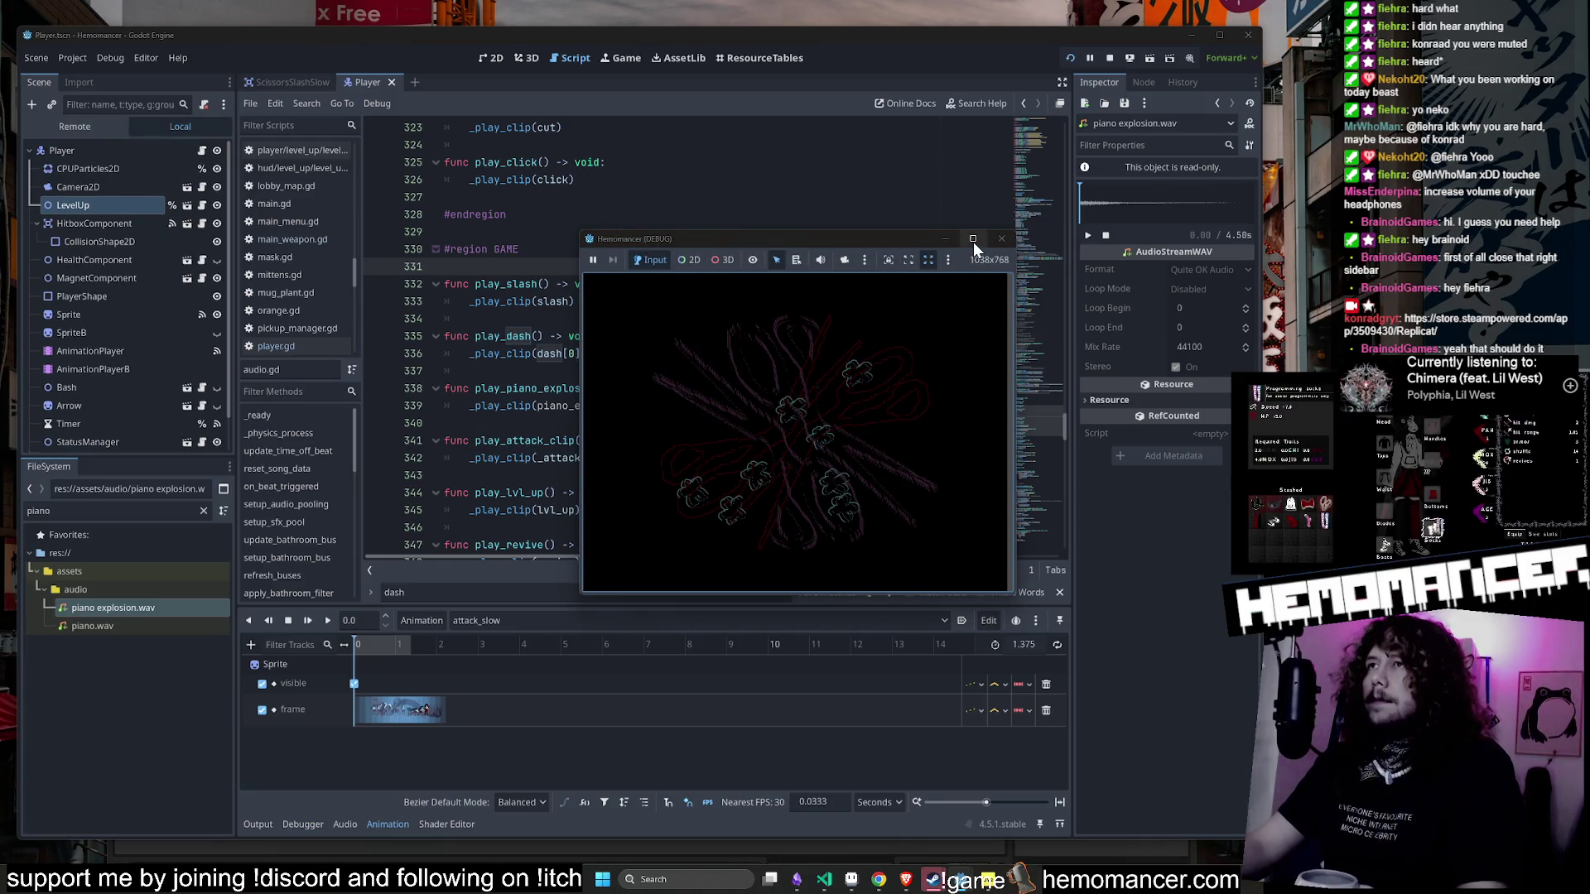
- Maximize the game window, start the forest trip, and fight enemies with WASD
click(972, 240)
click(576, 447)
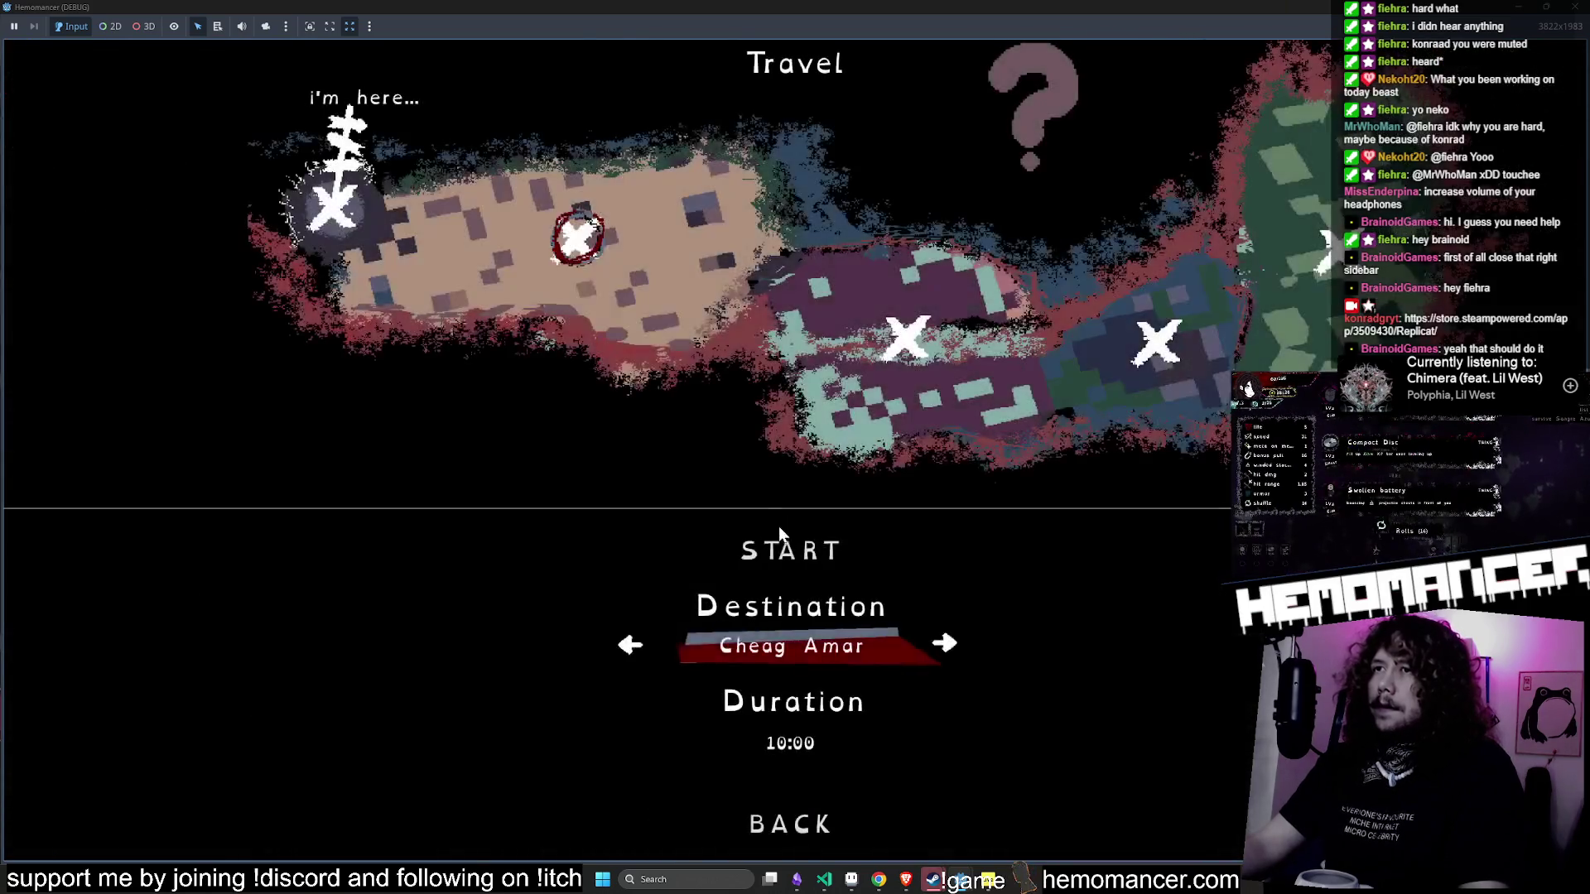
click(781, 542)
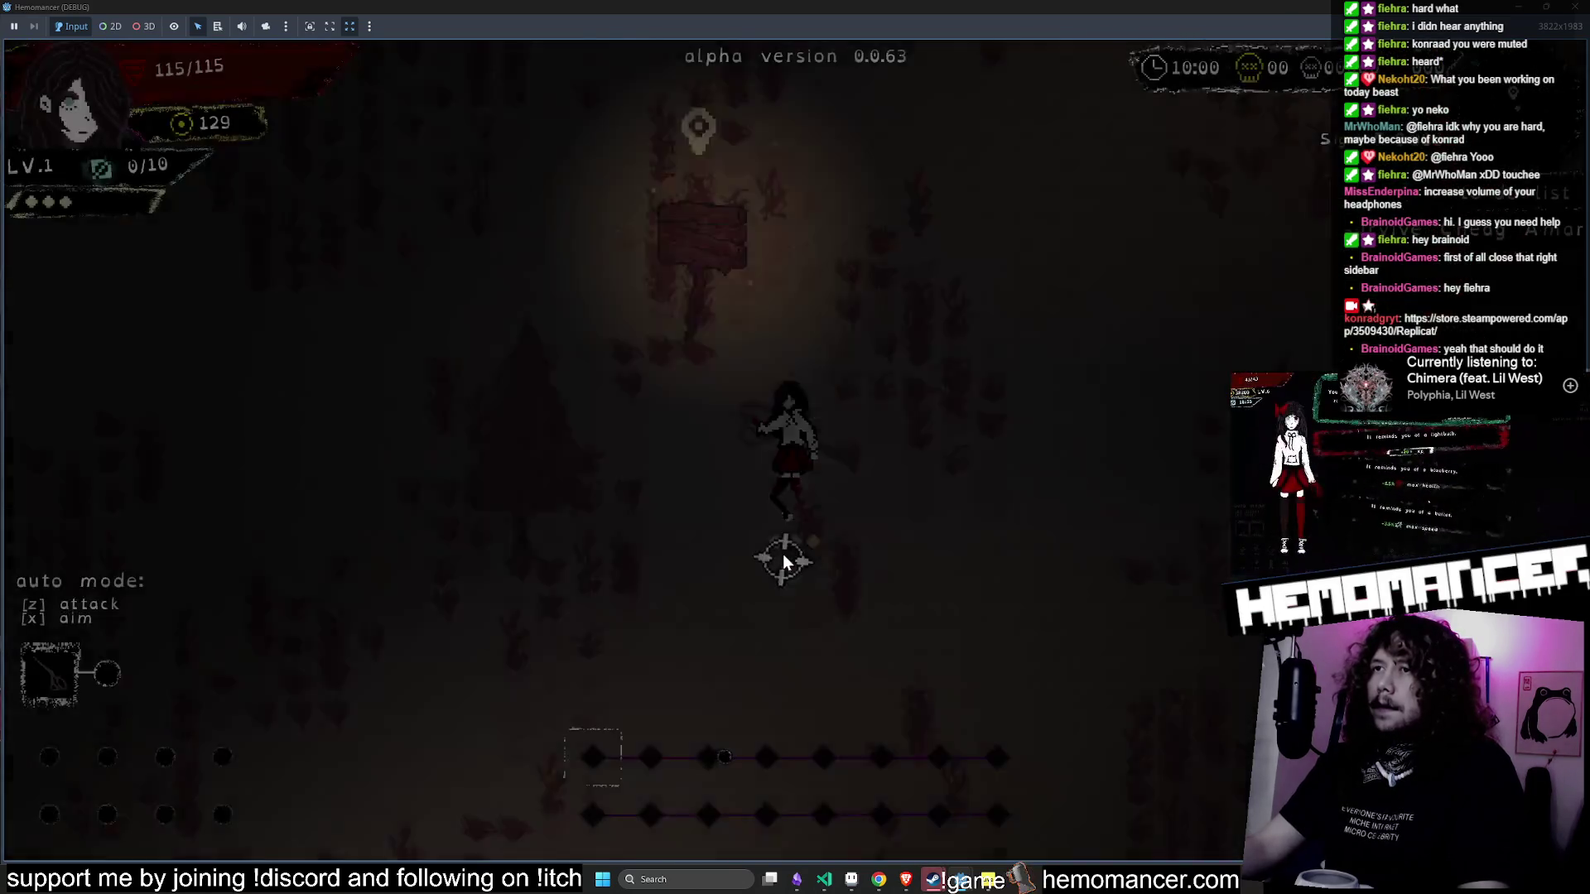
key(a)
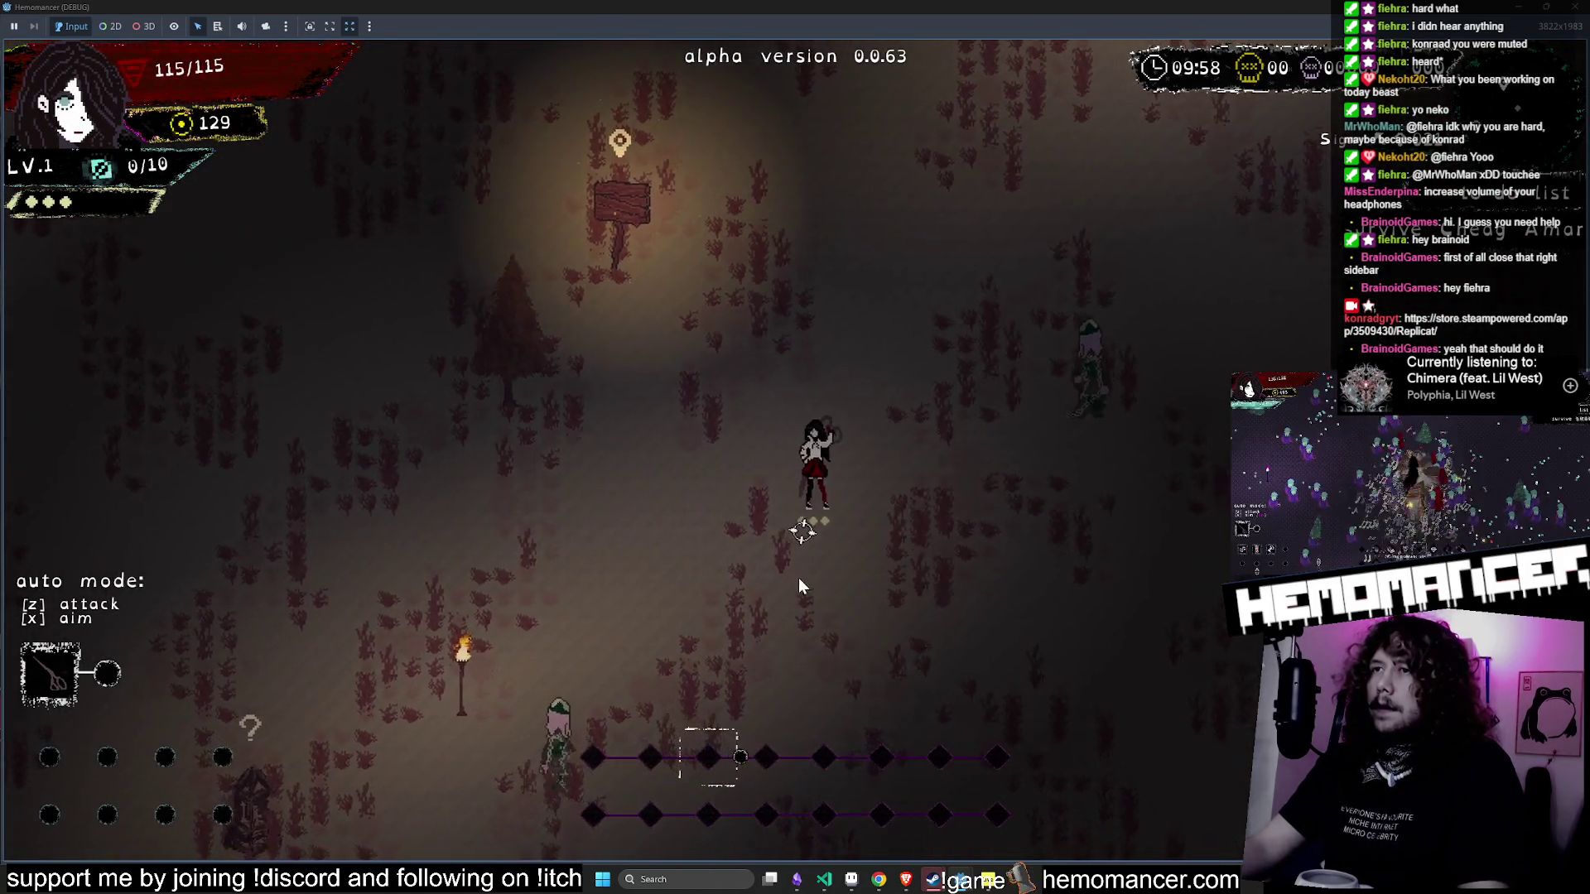
key(w)
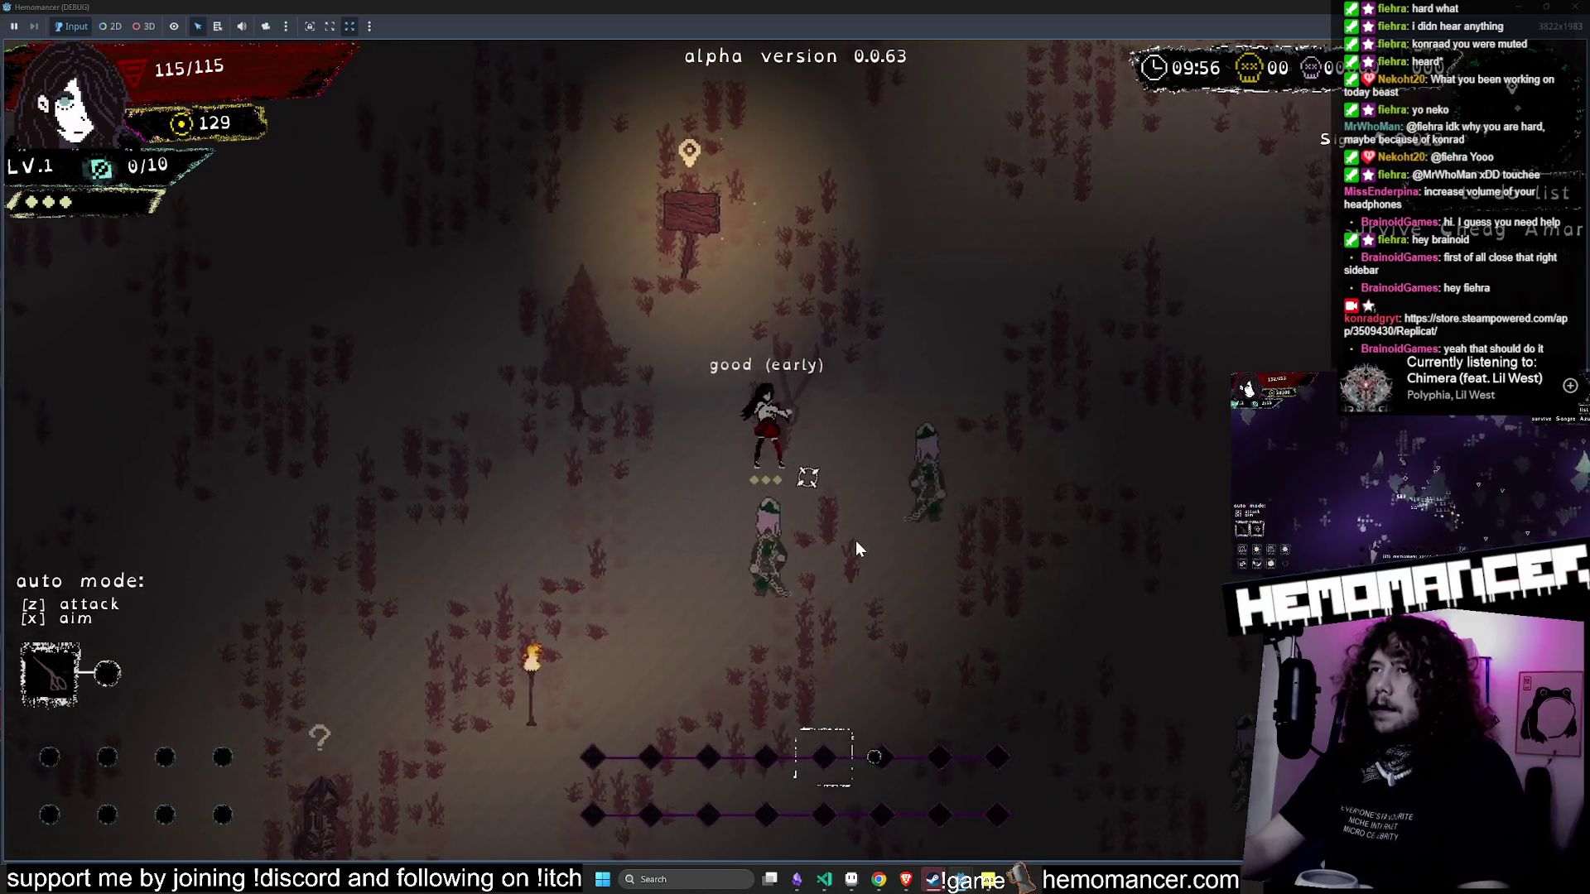
key(s)
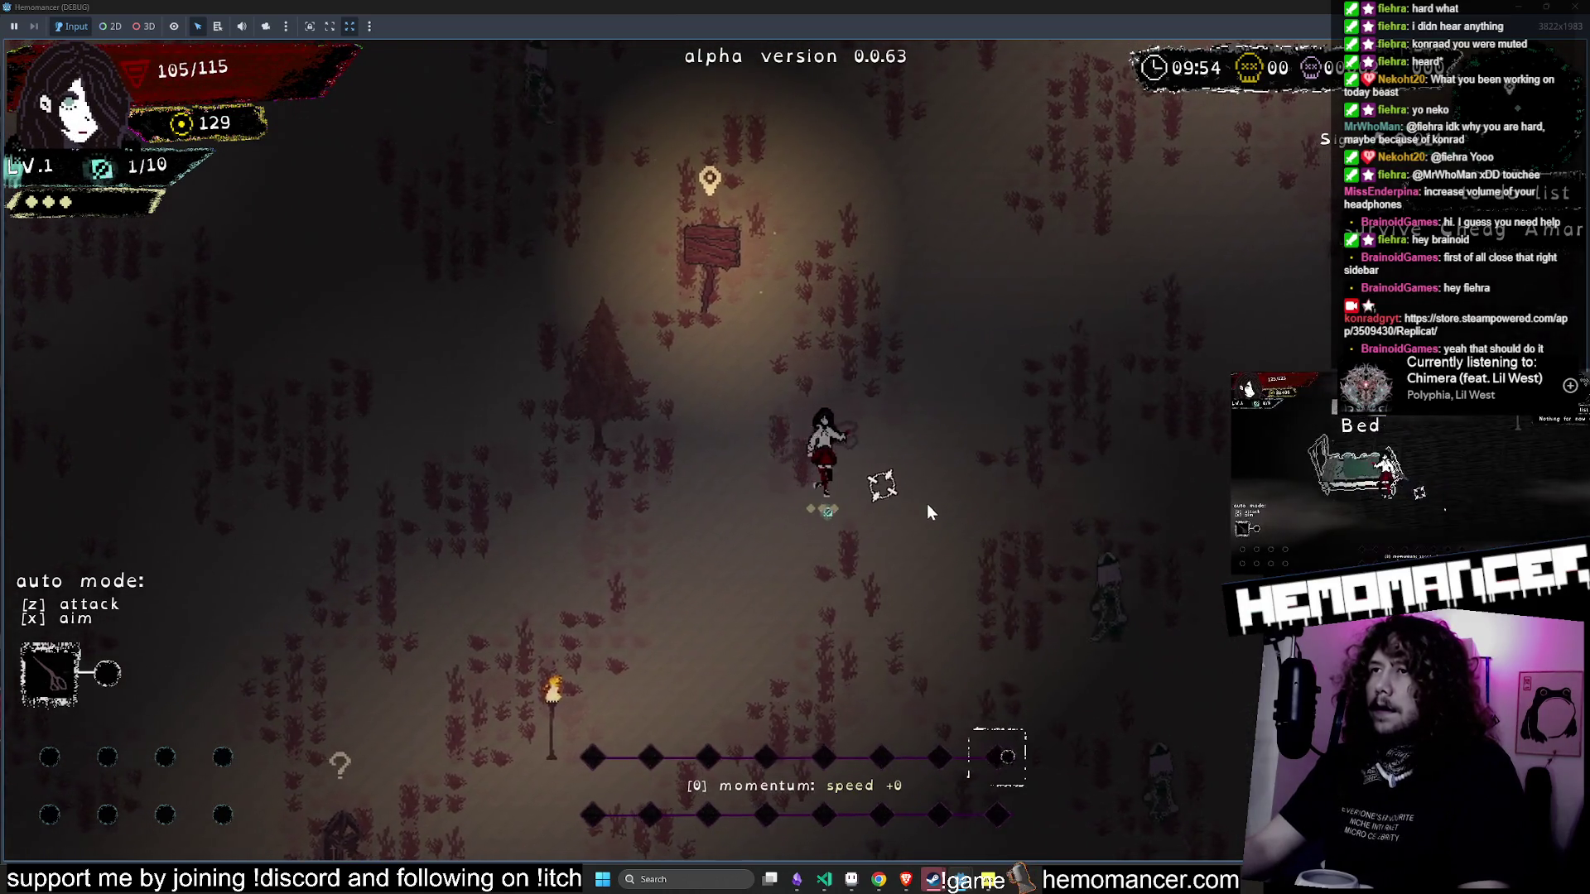
key(s)
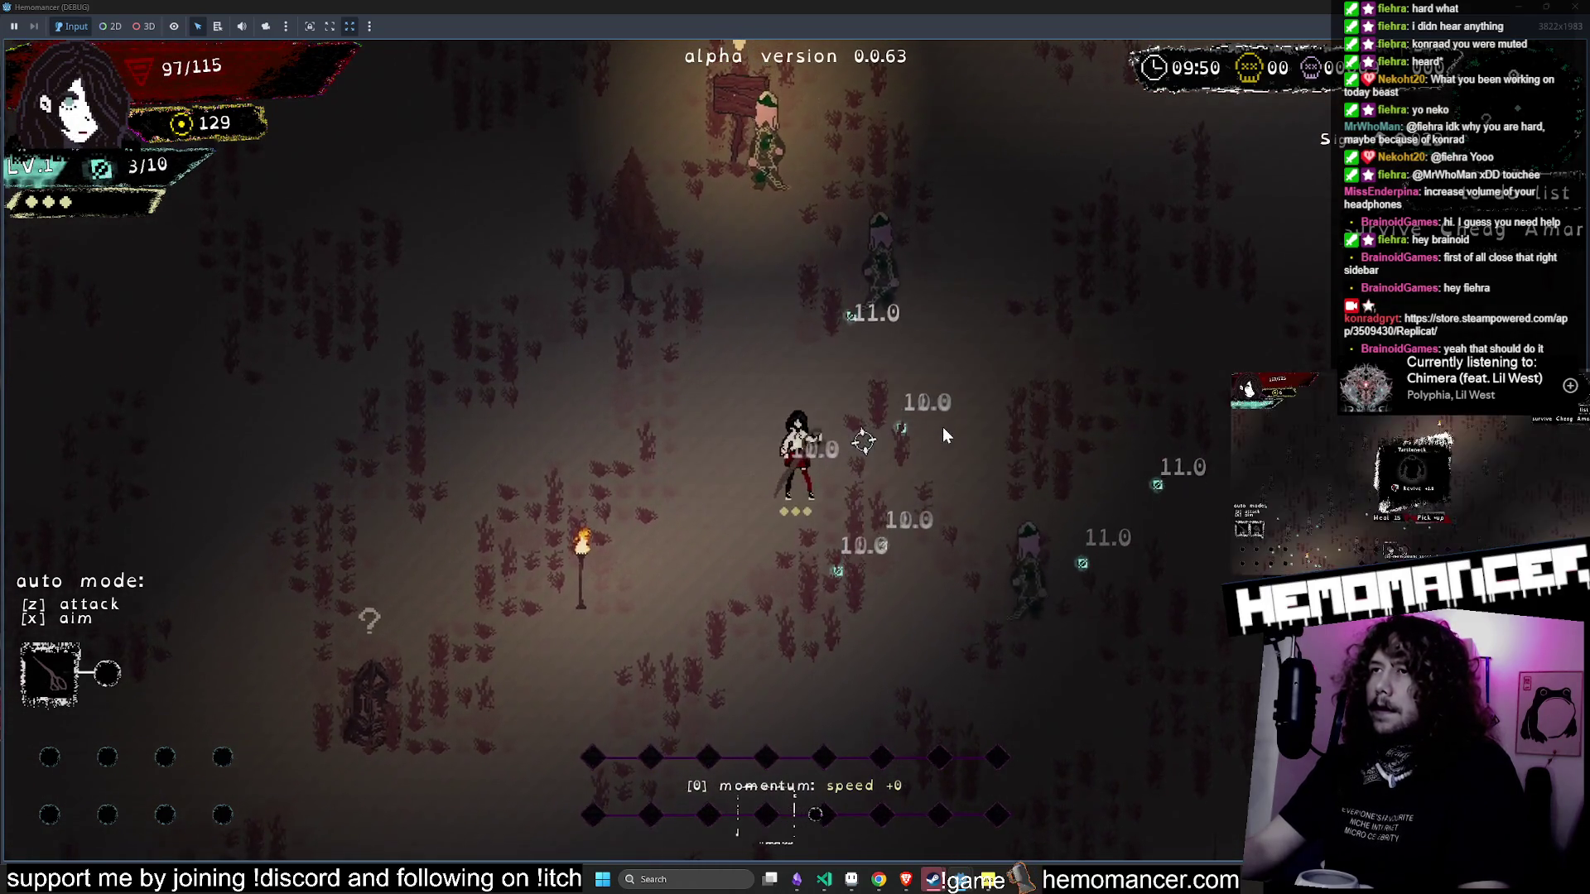
key(a)
key(d)
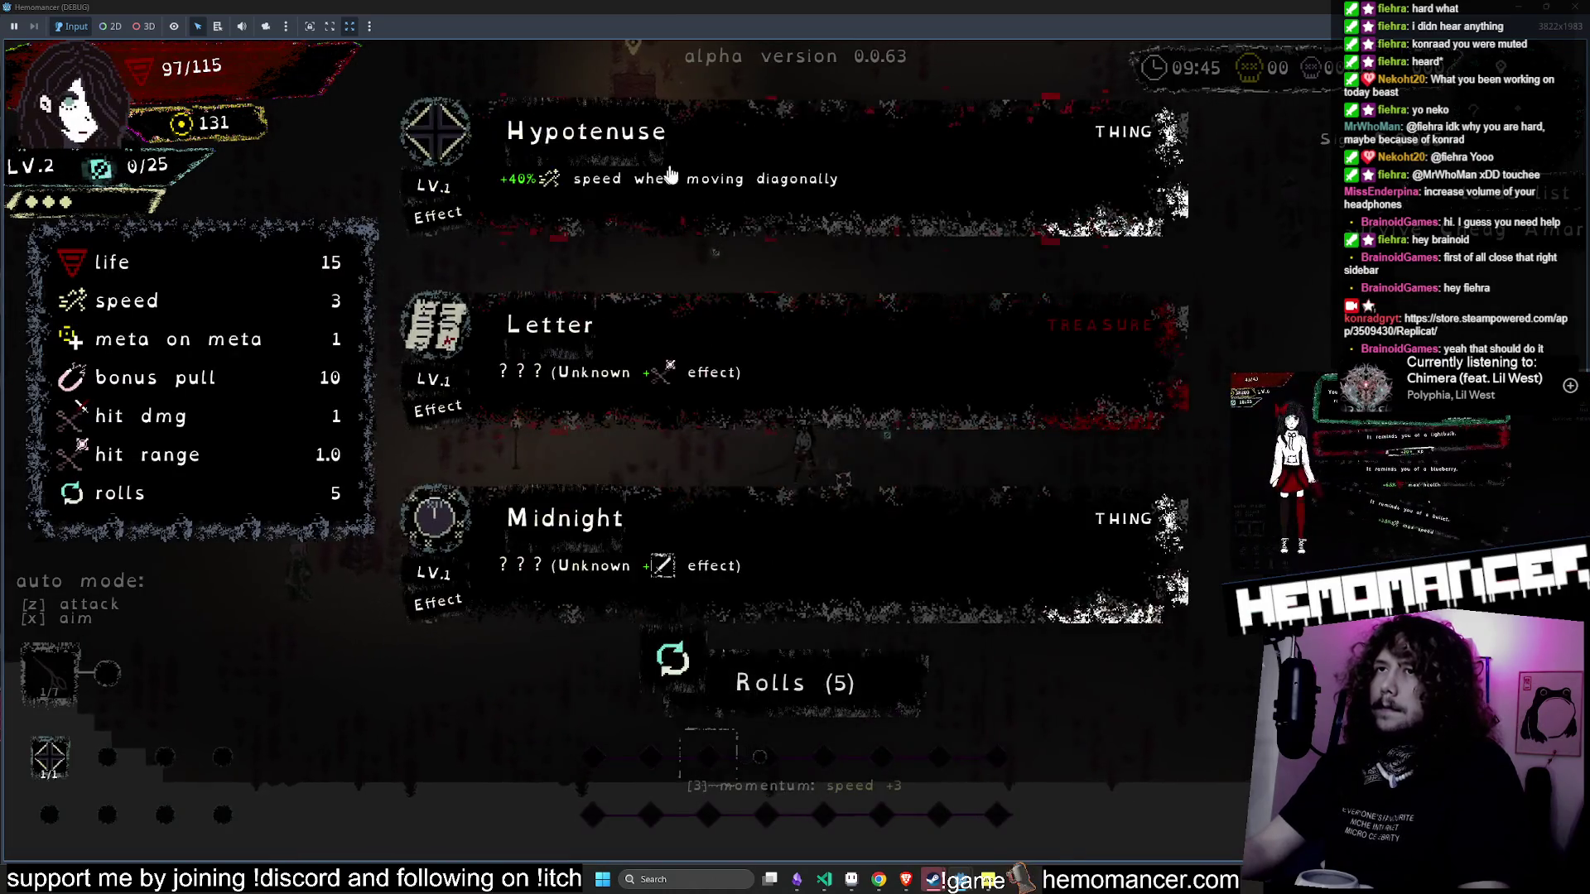
- Take the Hypotenuse upgrade and keep fighting north past the signpost
click(828, 178)
key(d)
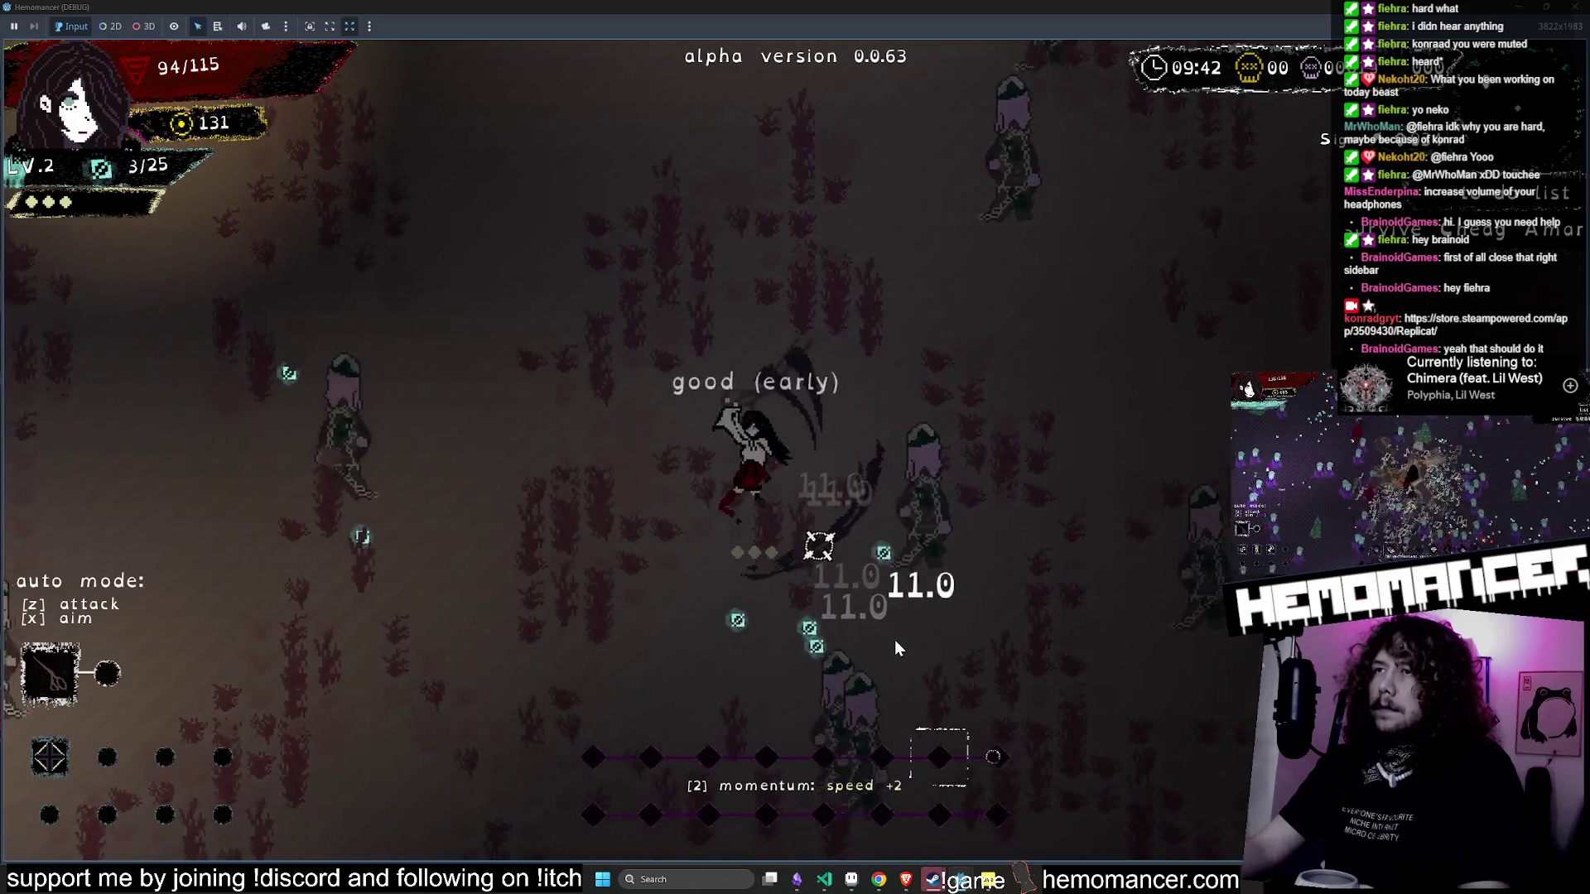
key(w)
key(a)
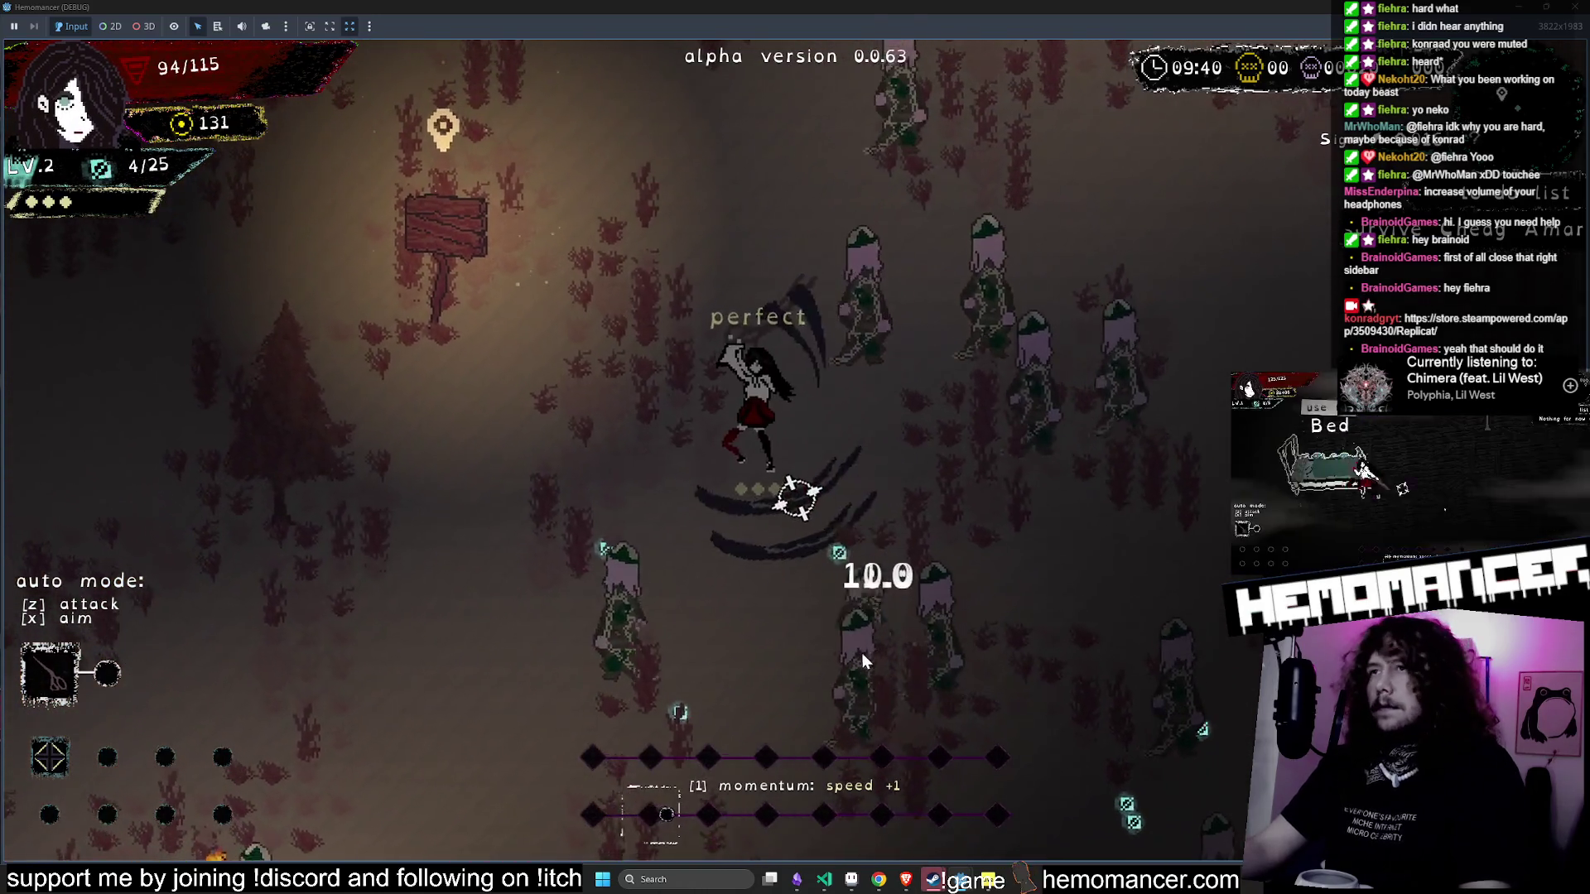
key(w)
key(a)
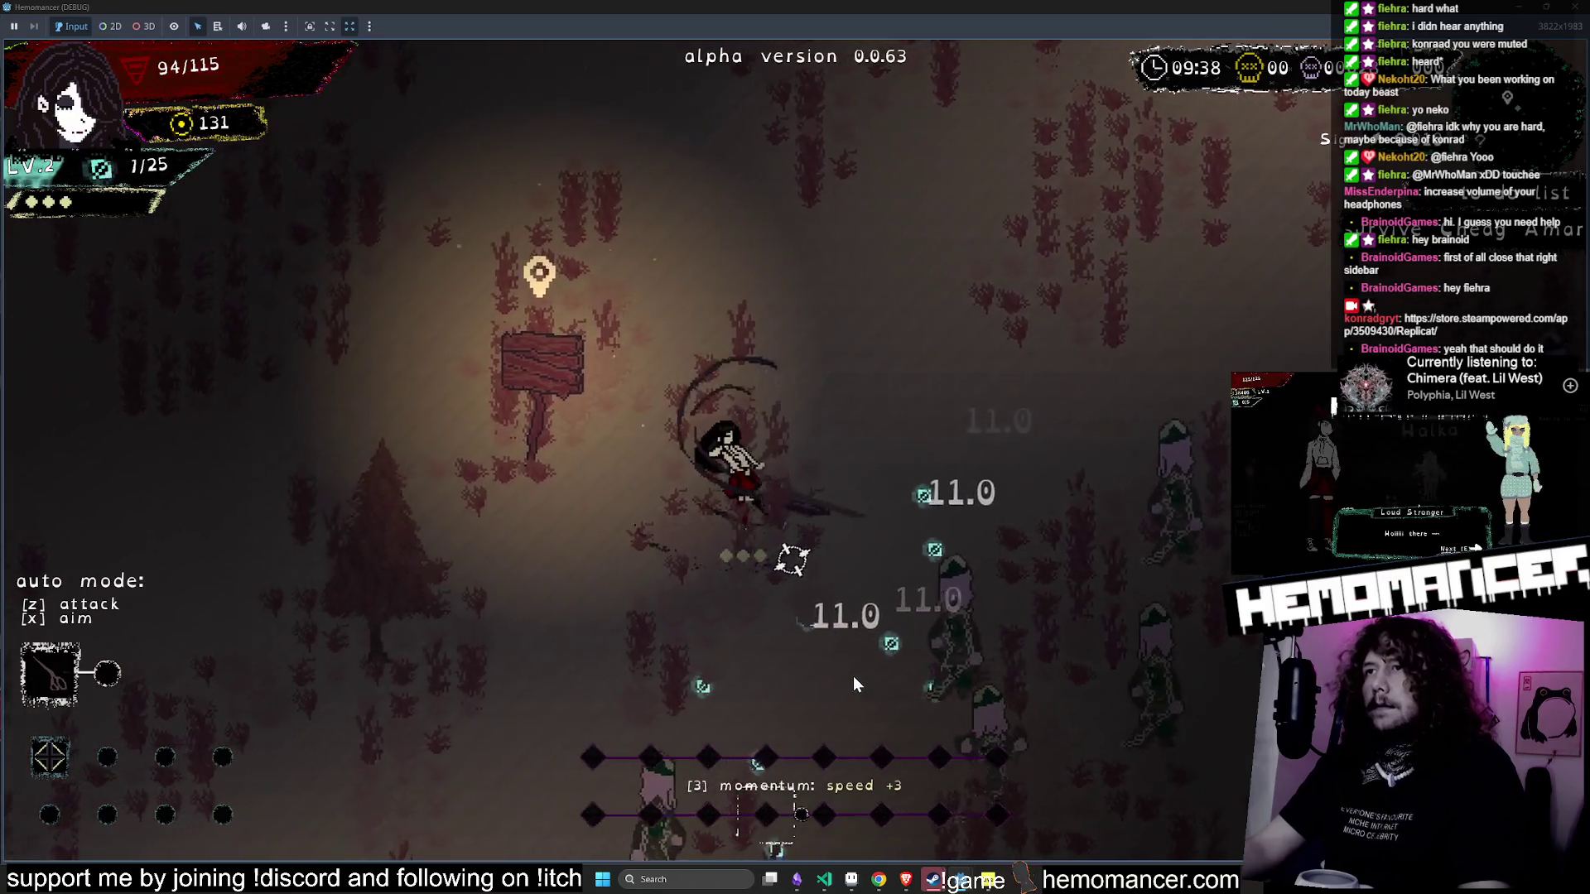
key(s)
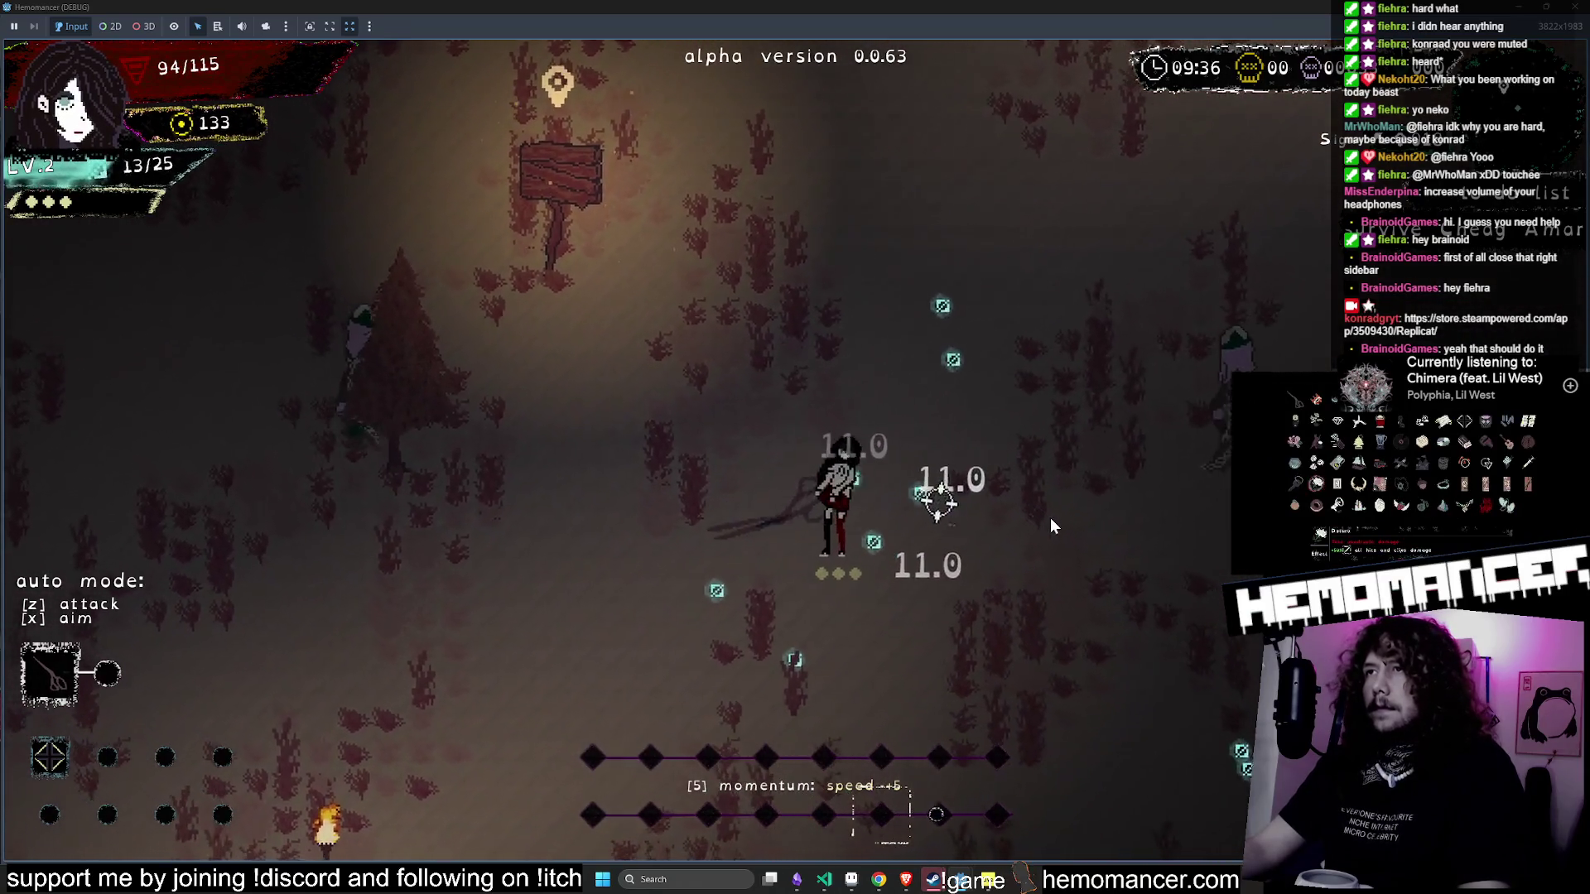
key(s)
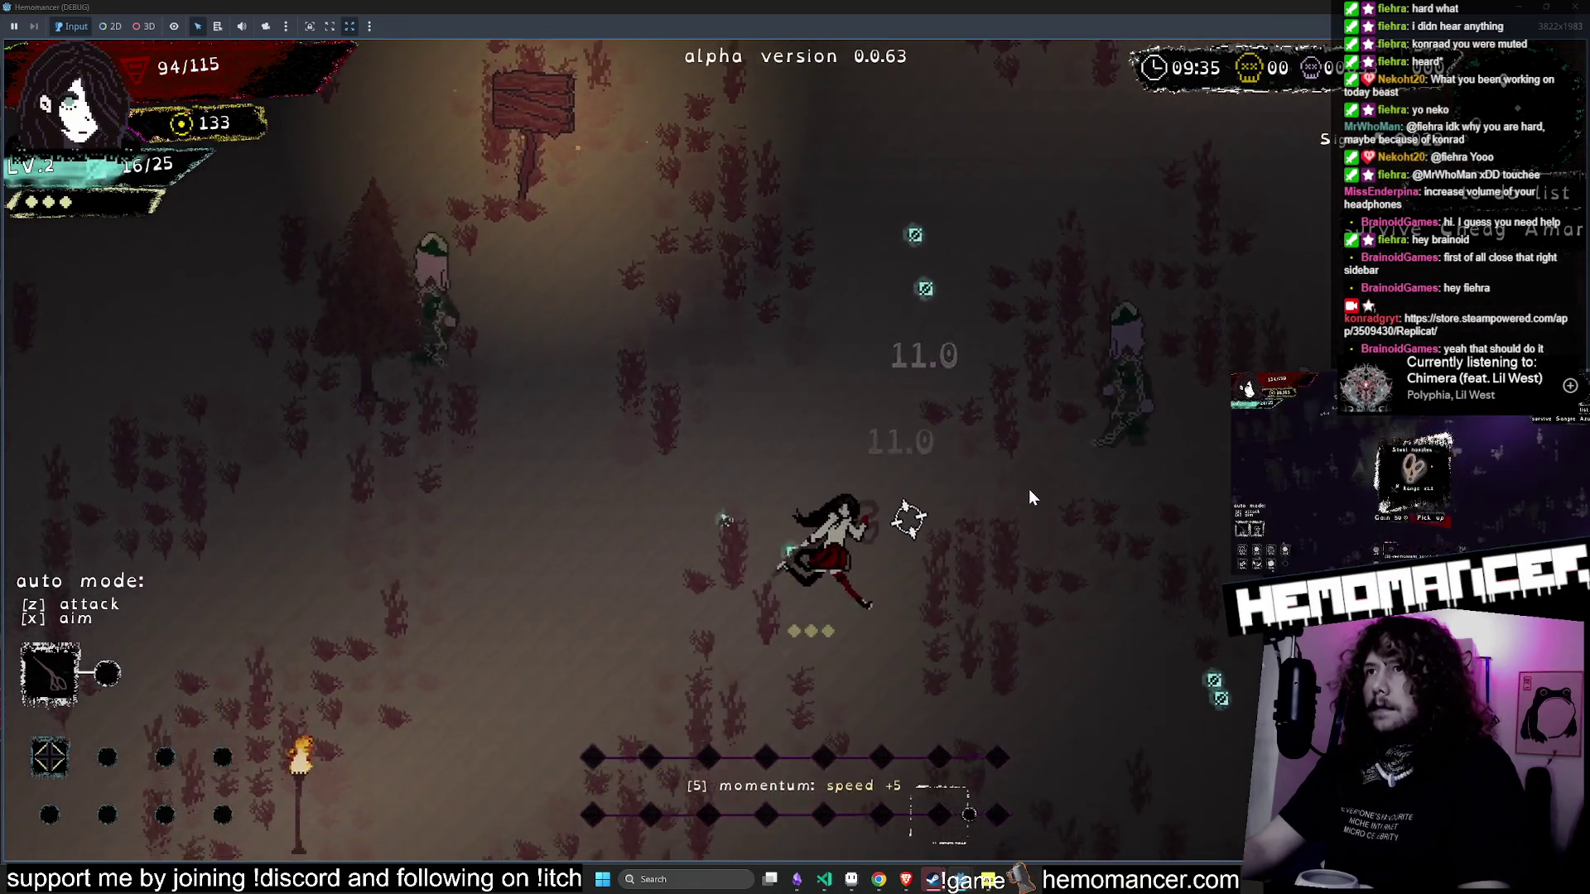
key(w)
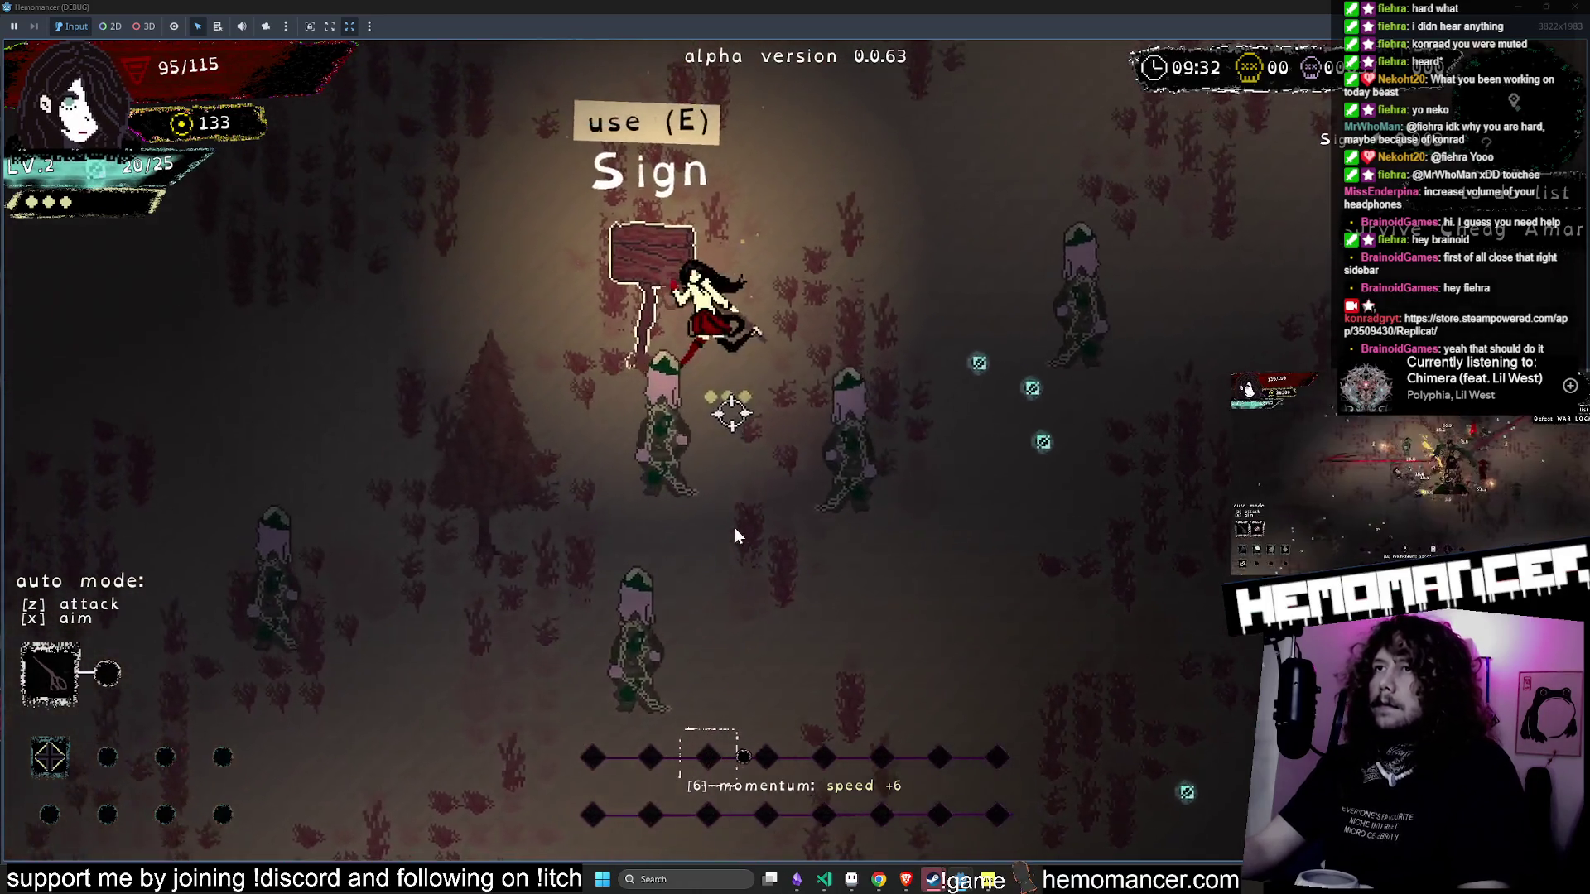
key(w)
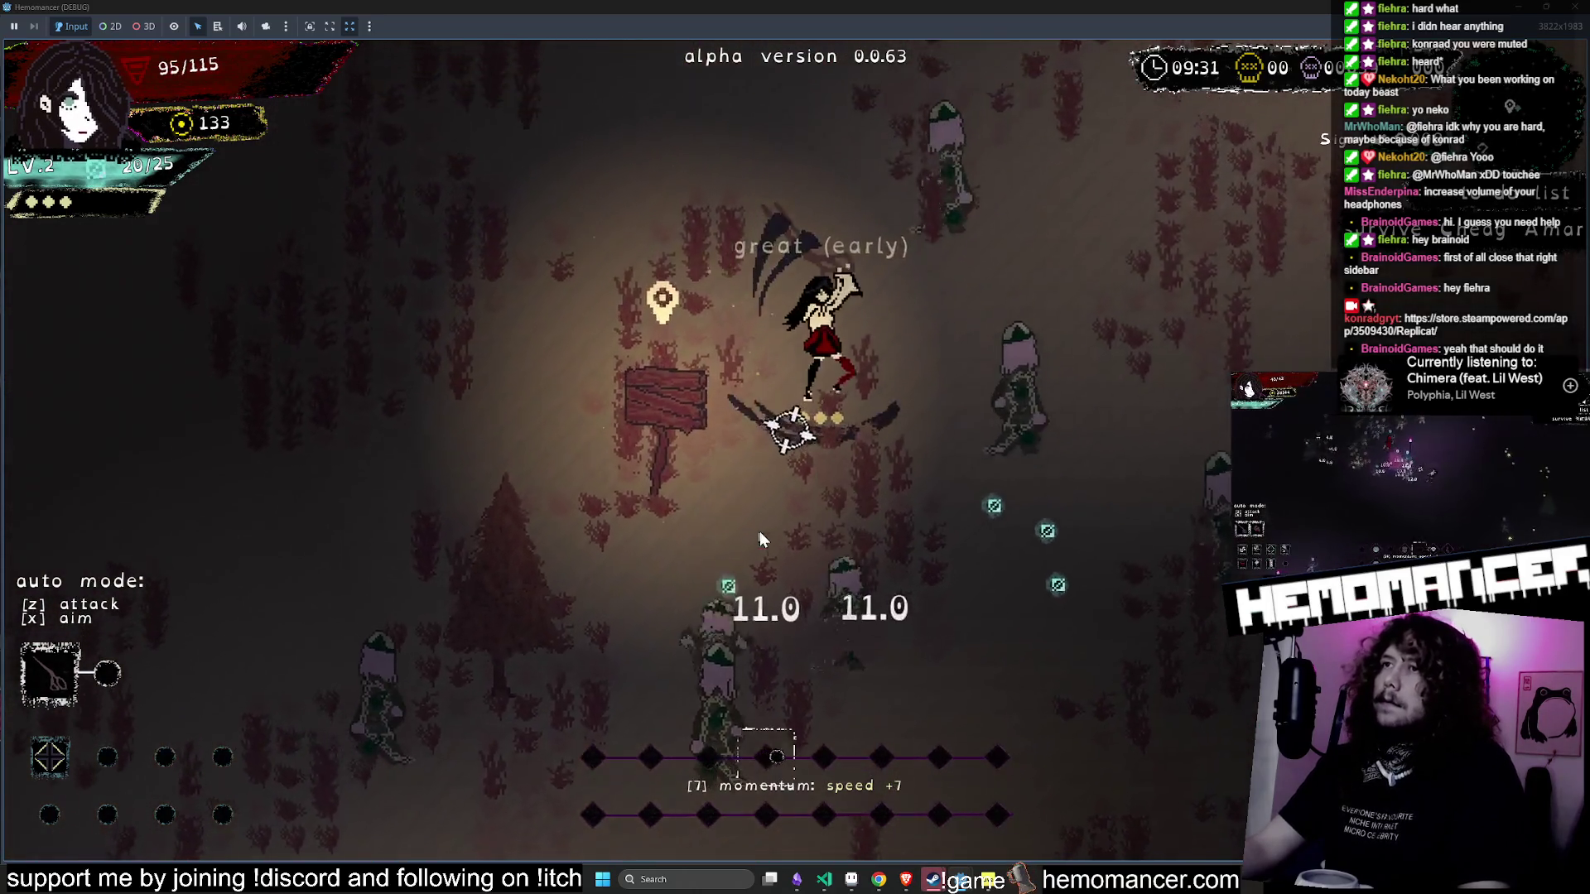
key(w)
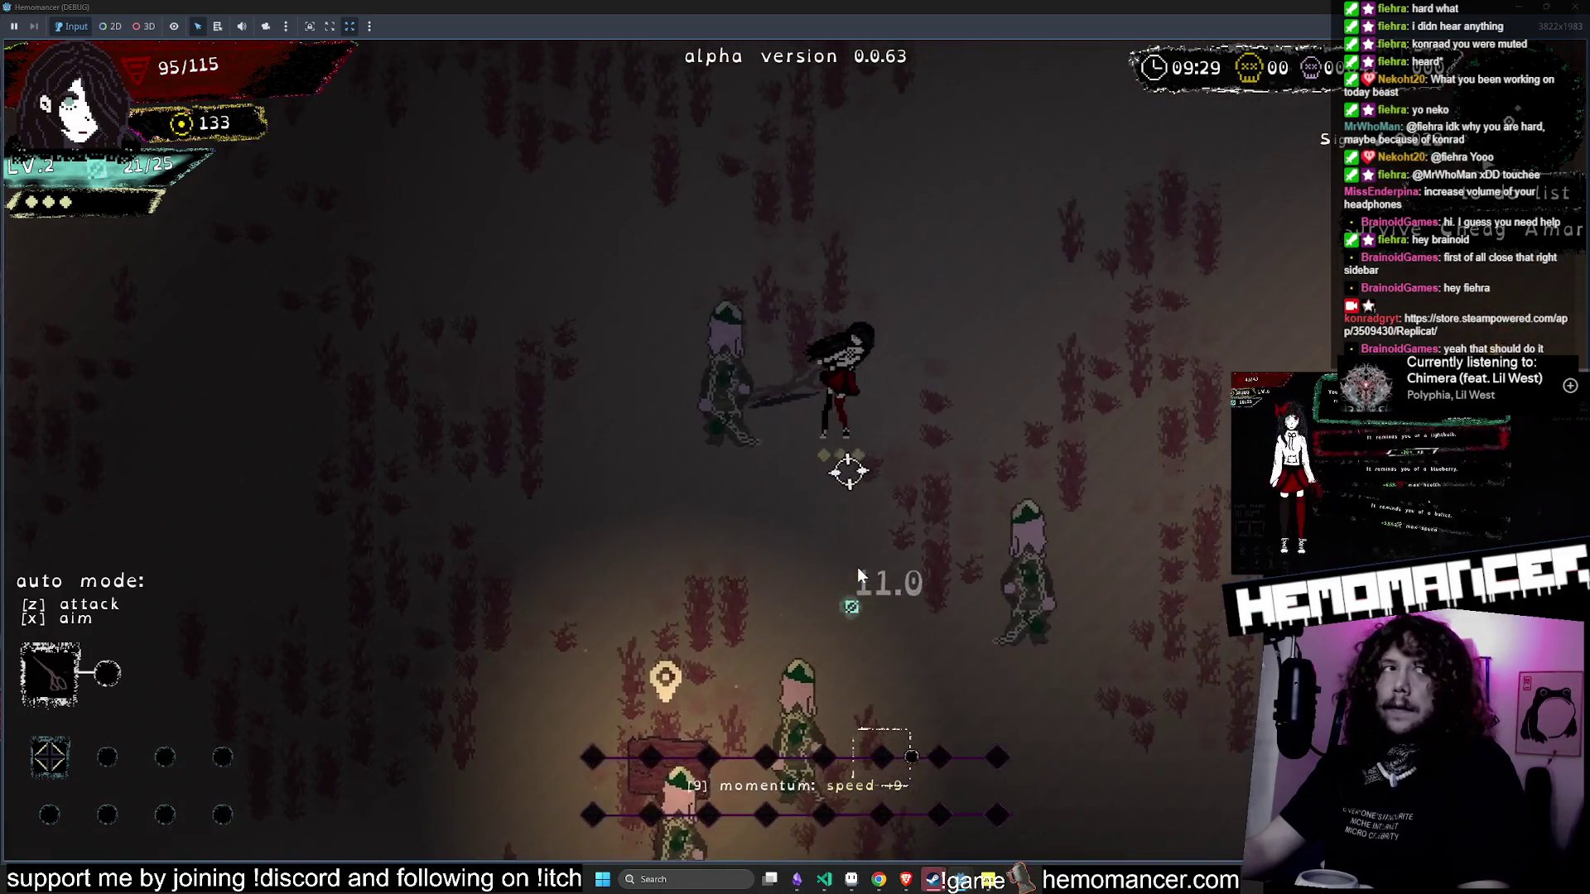
key(w)
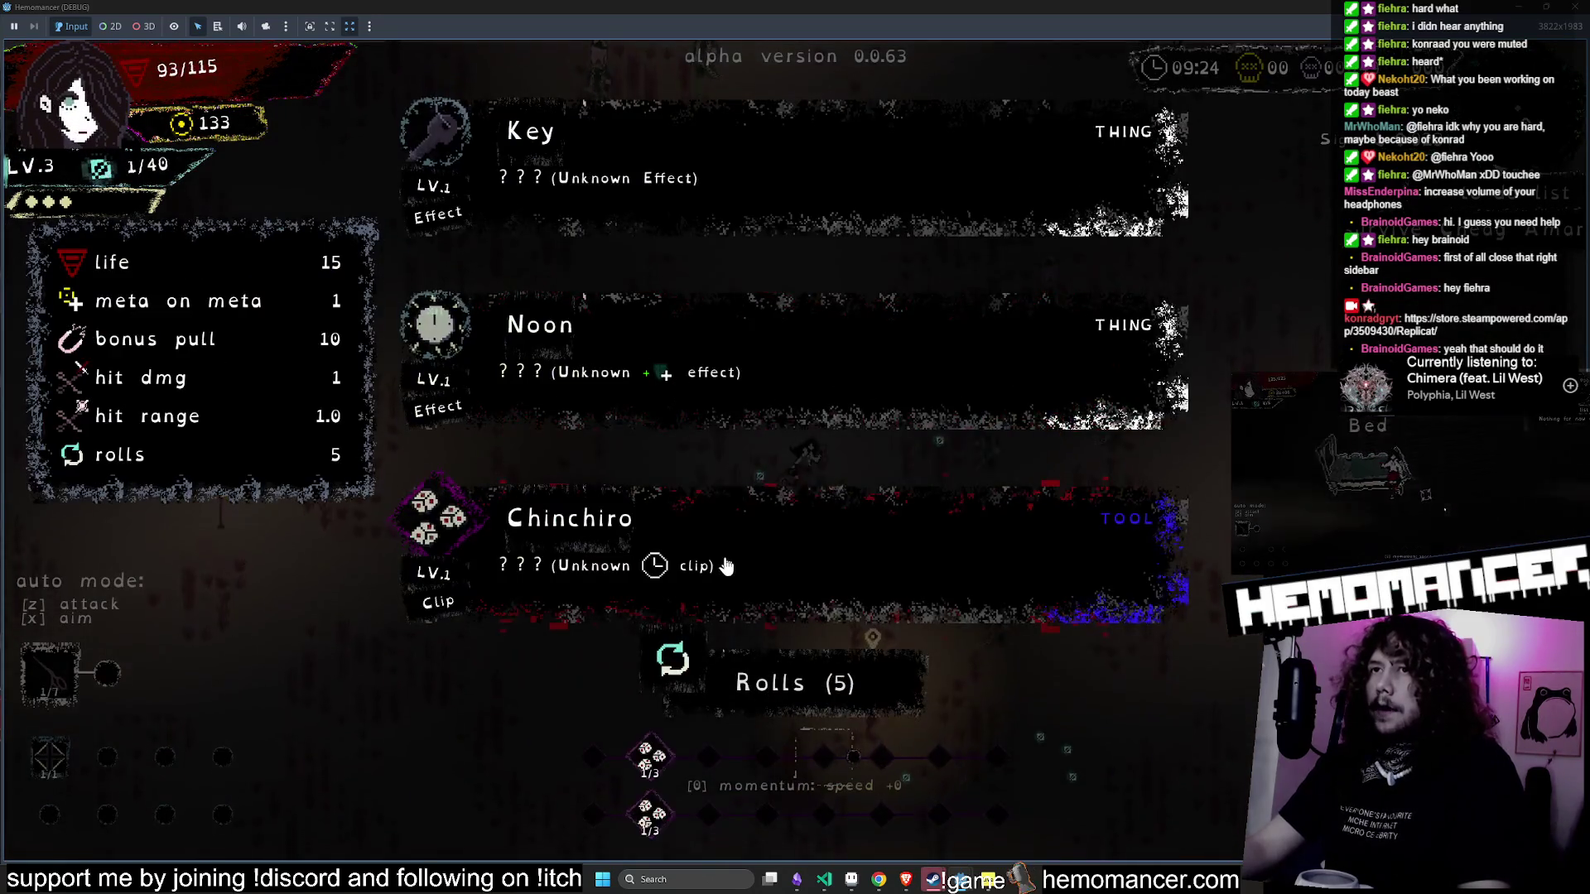
- Reroll the level-up choices twice, take Broken record clip, and fight on
click(717, 690)
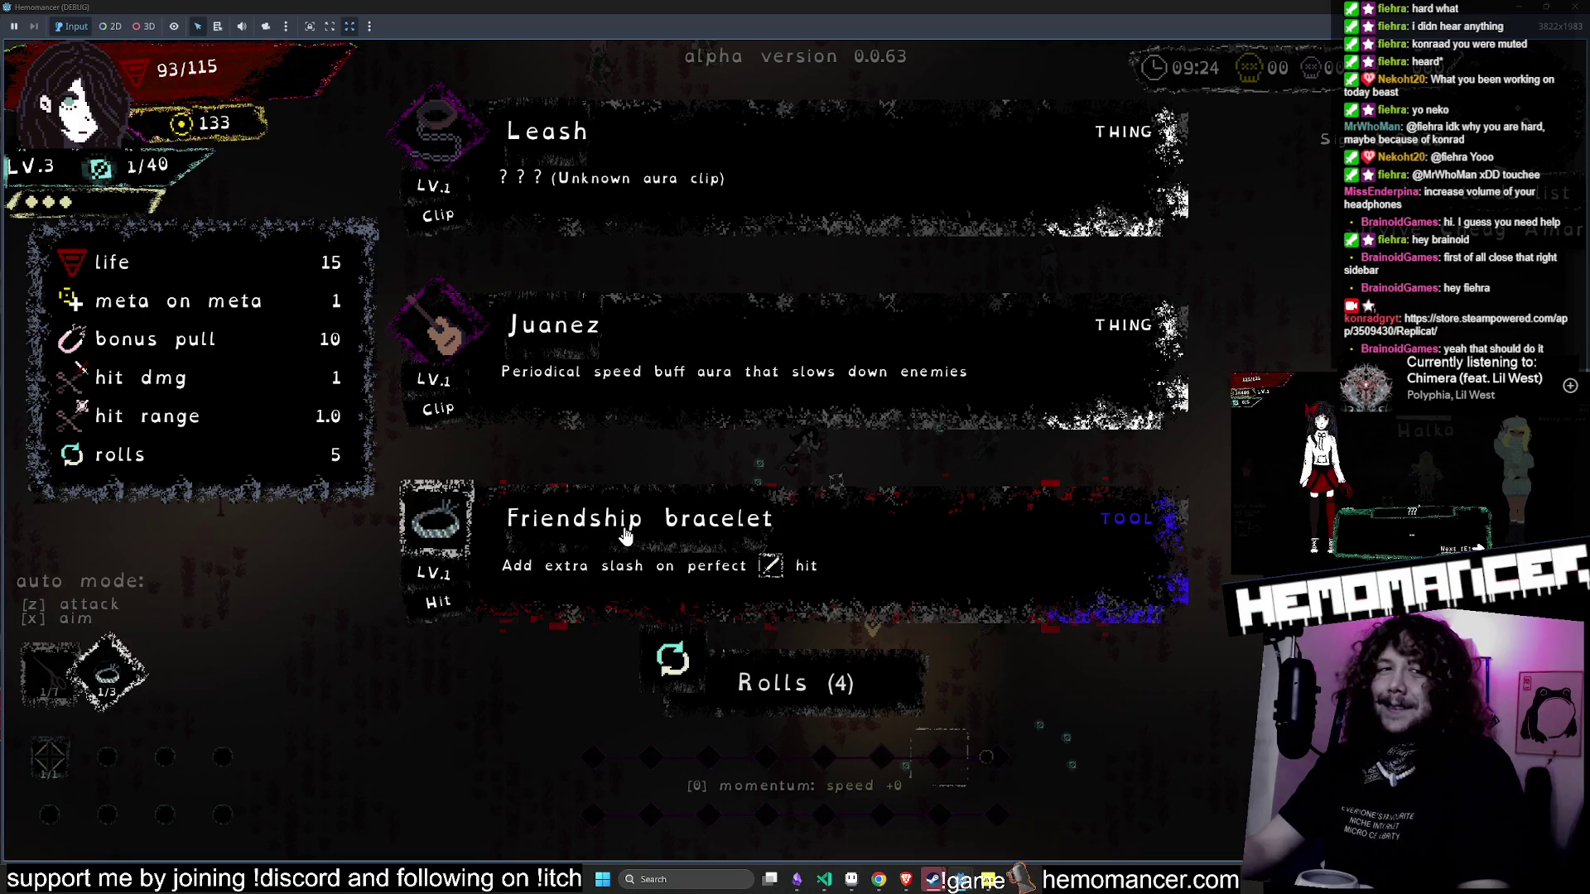
click(775, 646)
click(668, 335)
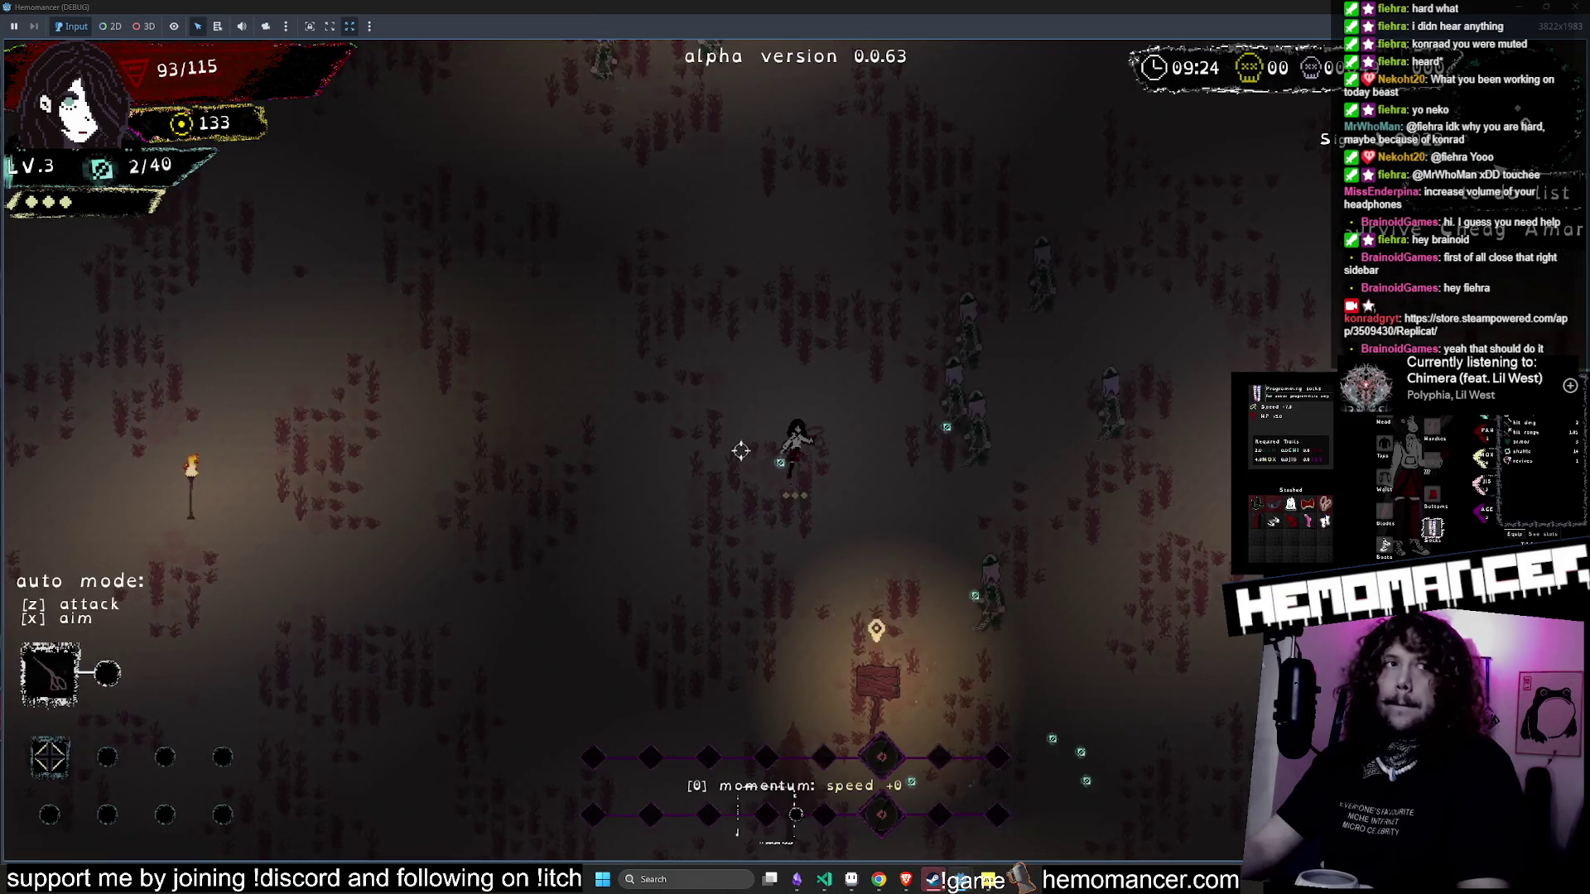
key(a)
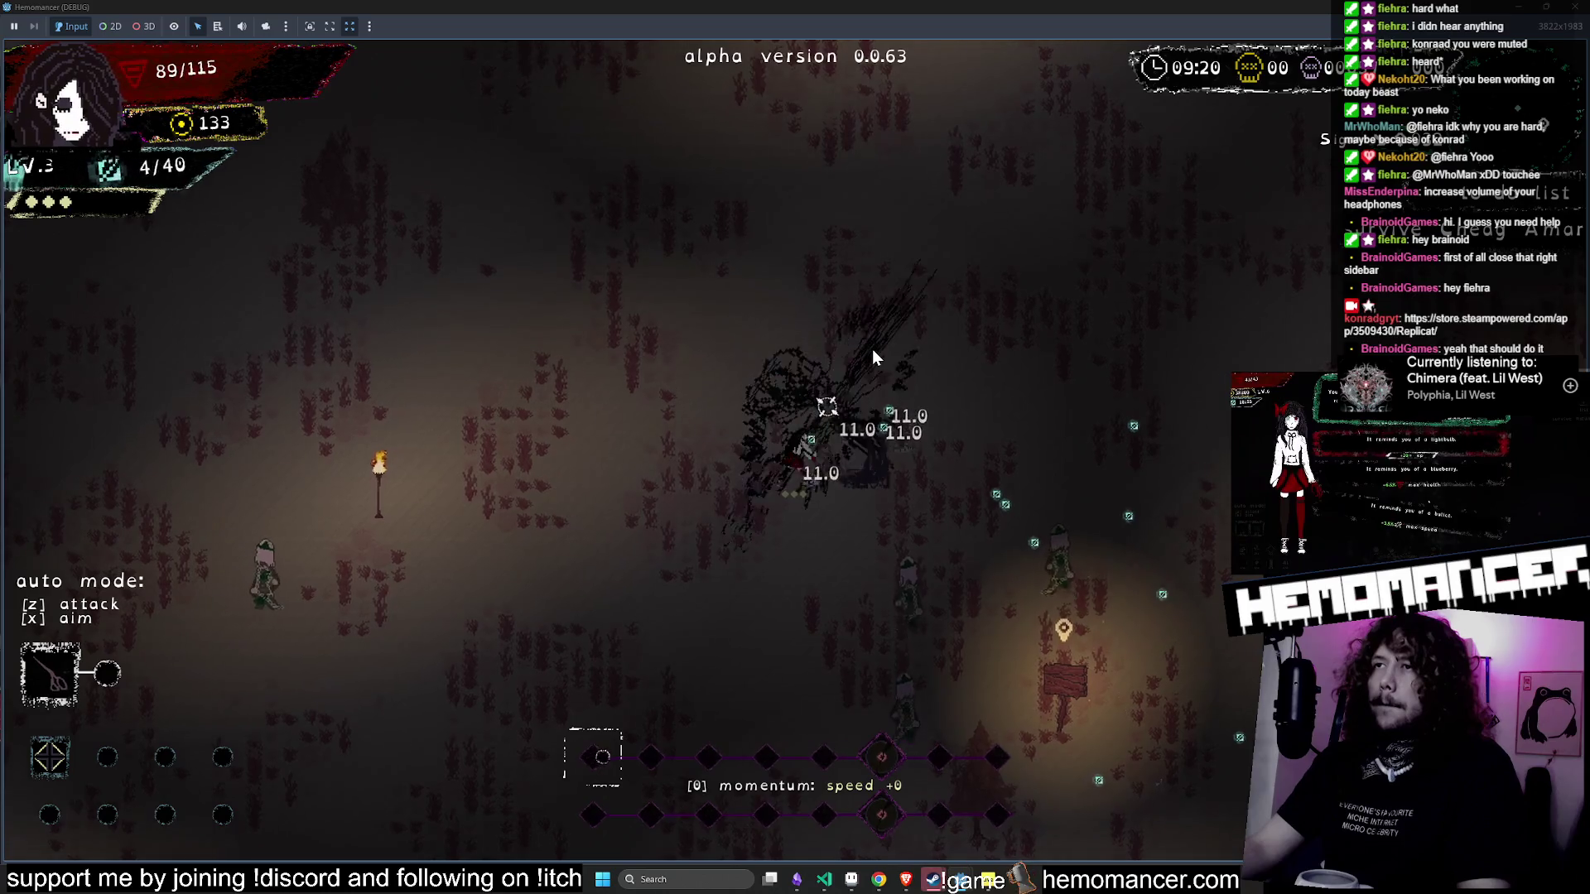
key(a)
key(s)
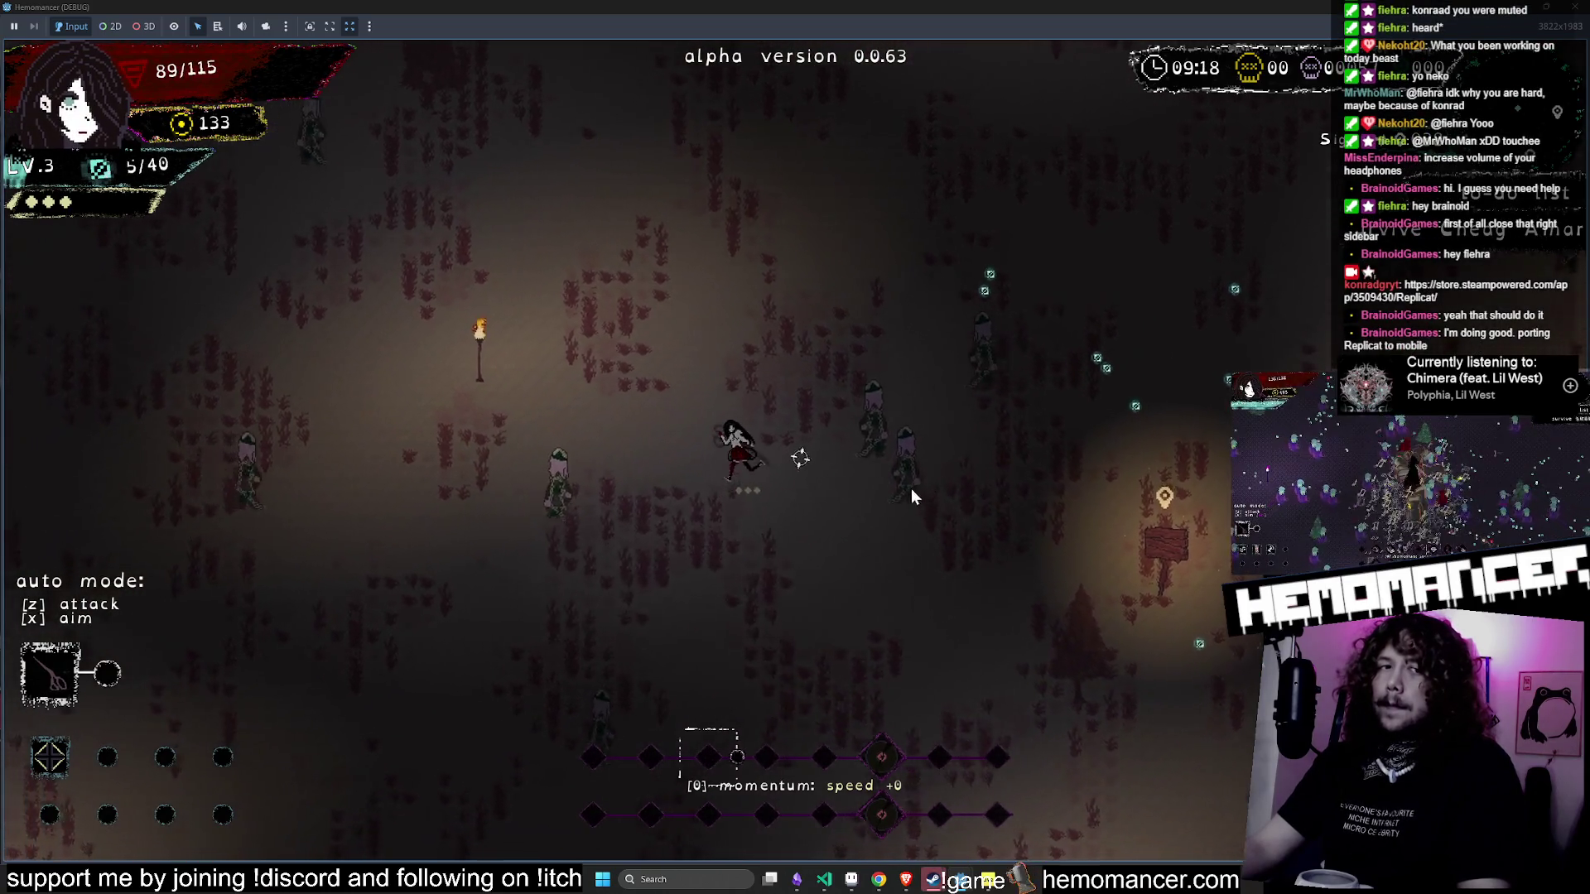
key(w)
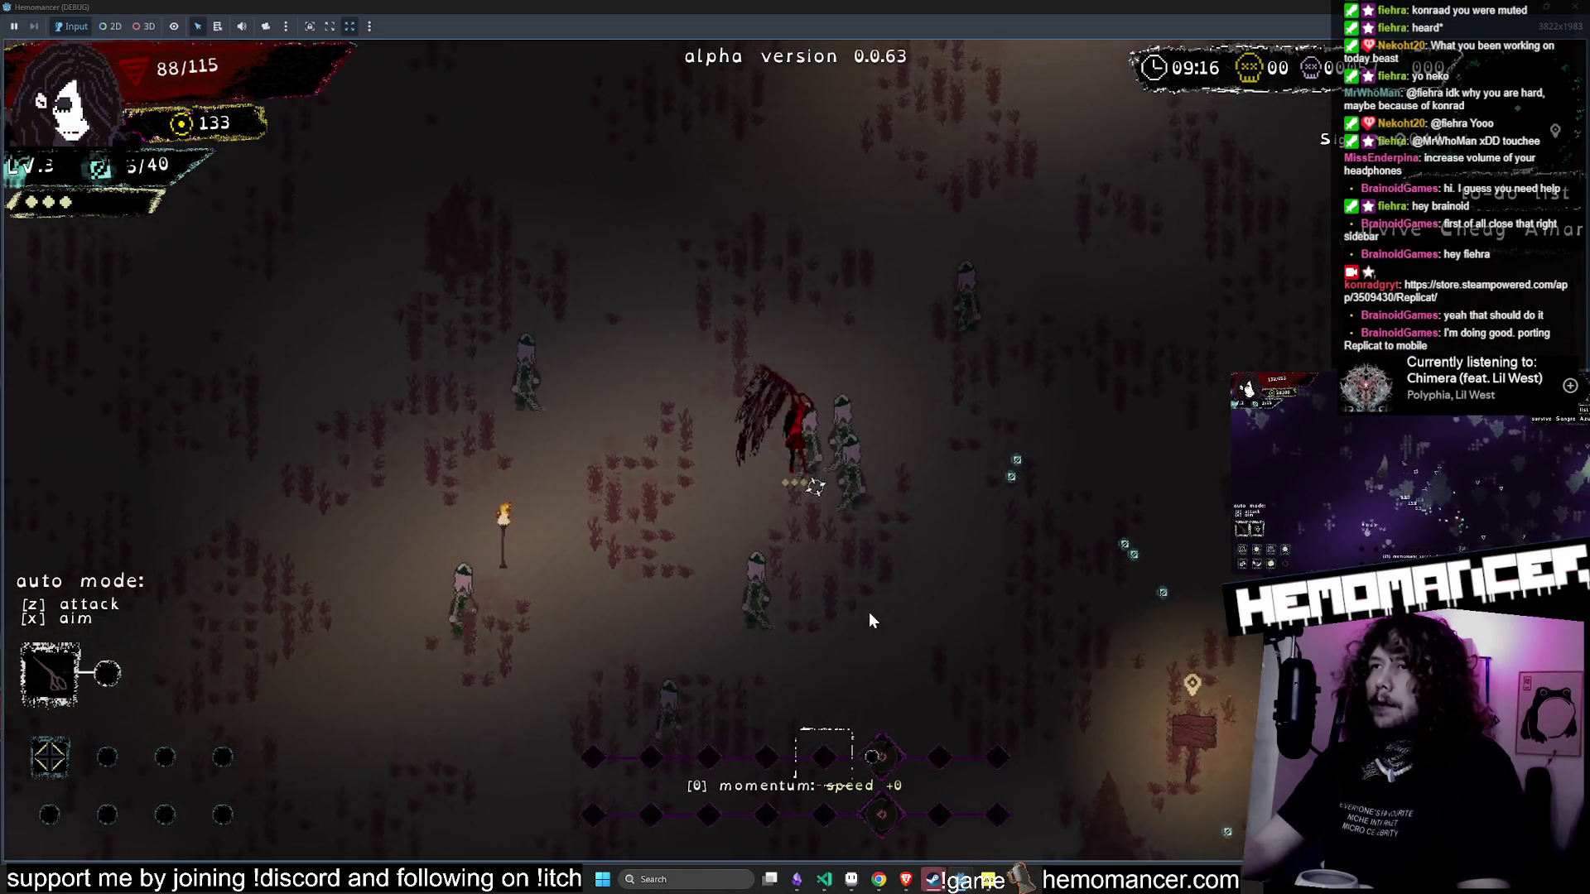
key(d)
- Move around the forest attacking enemies and collecting XP gems
key(w)
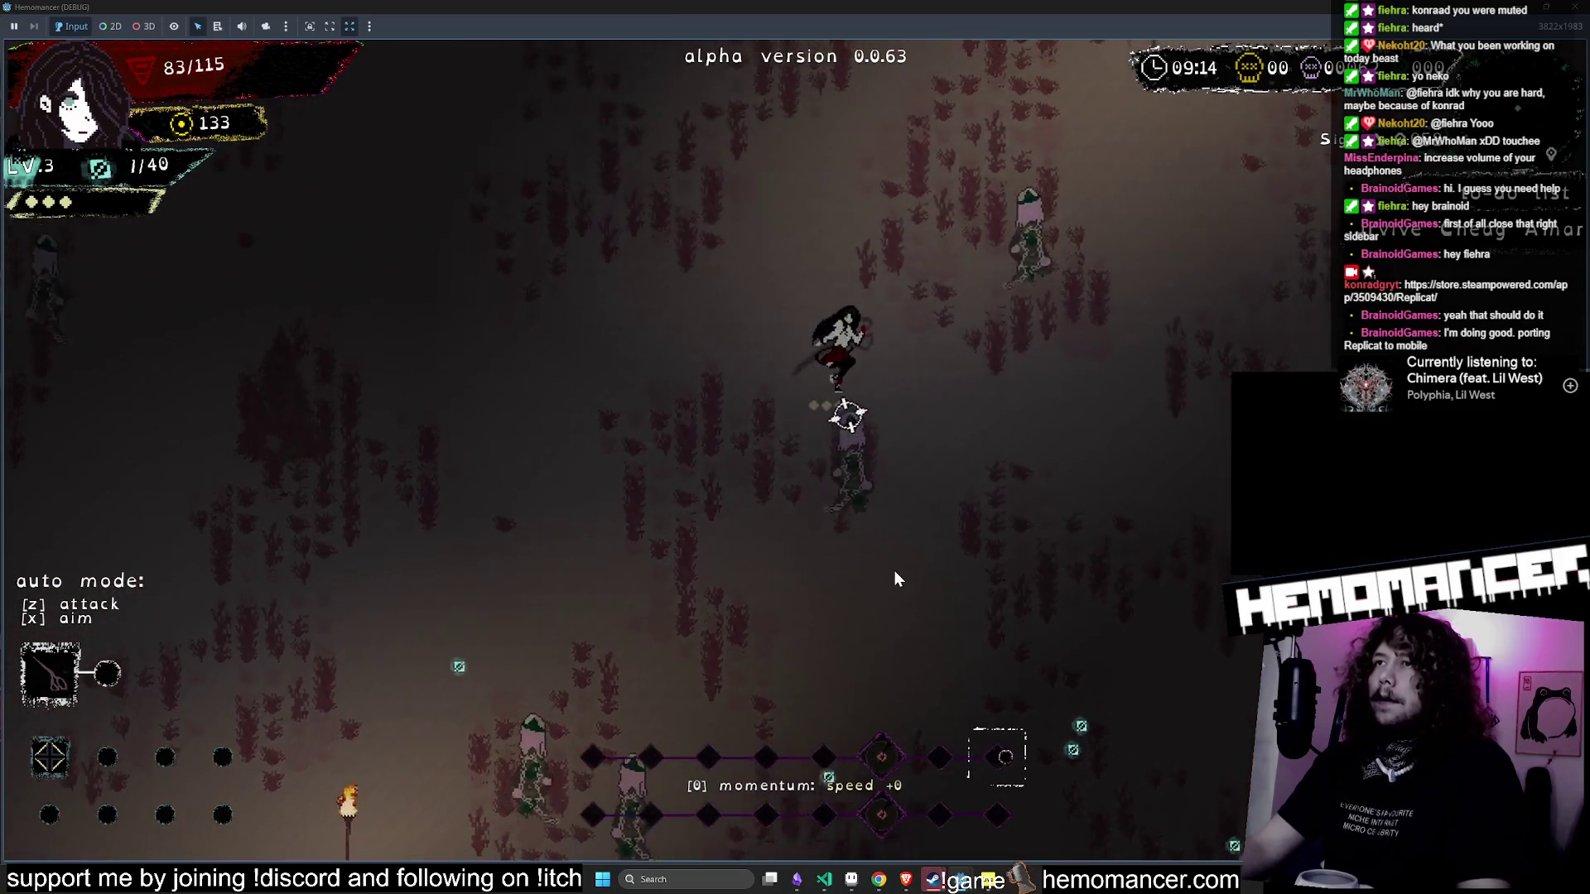
key(w)
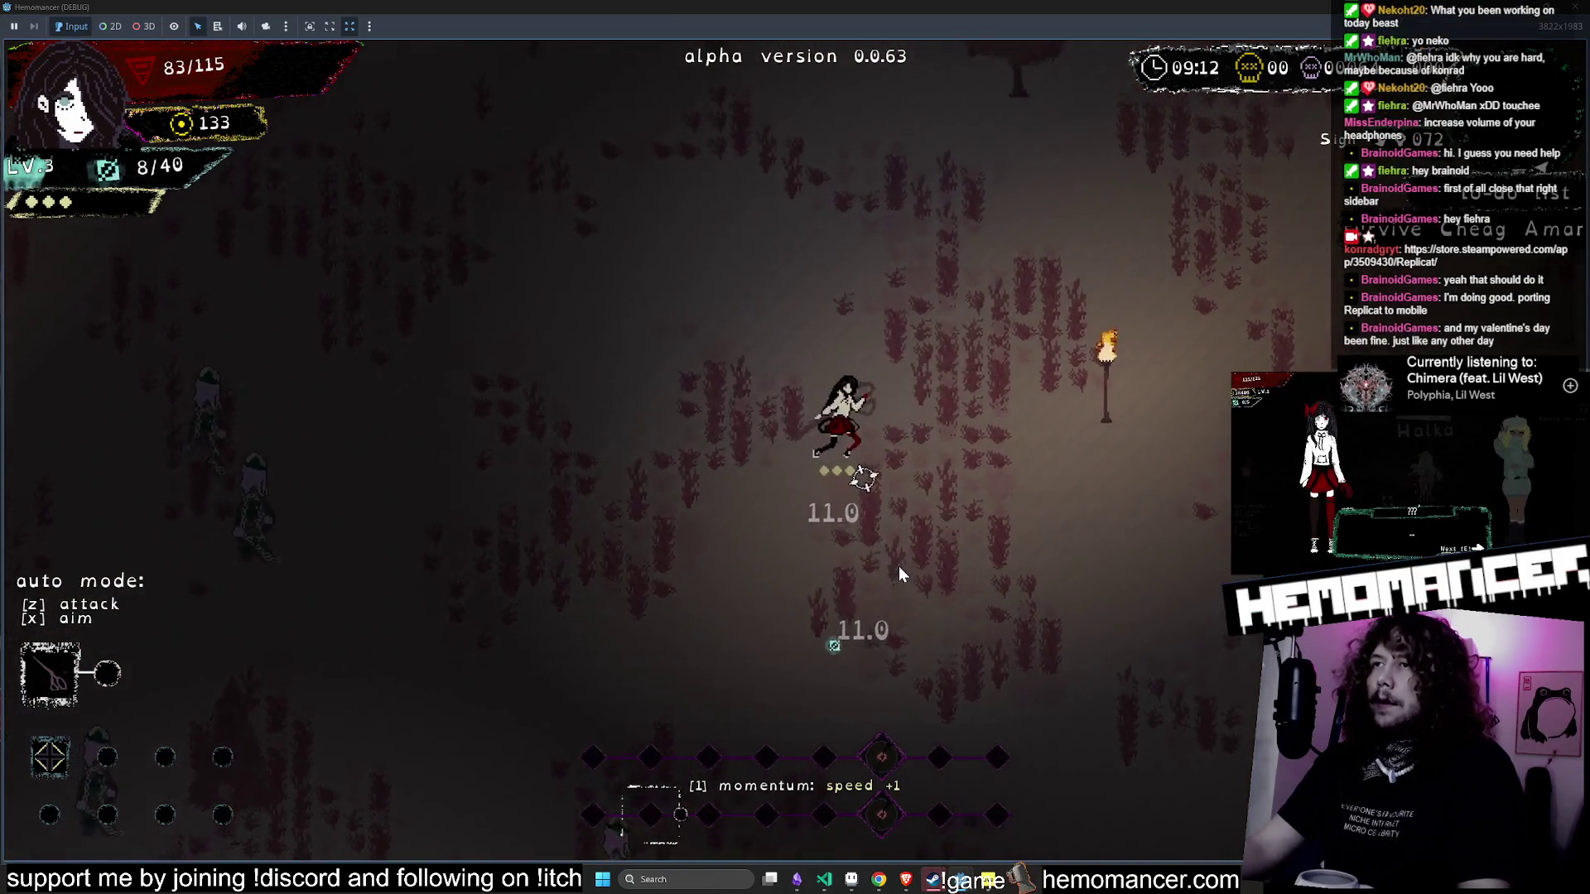
key(d)
key(d)
key(w)
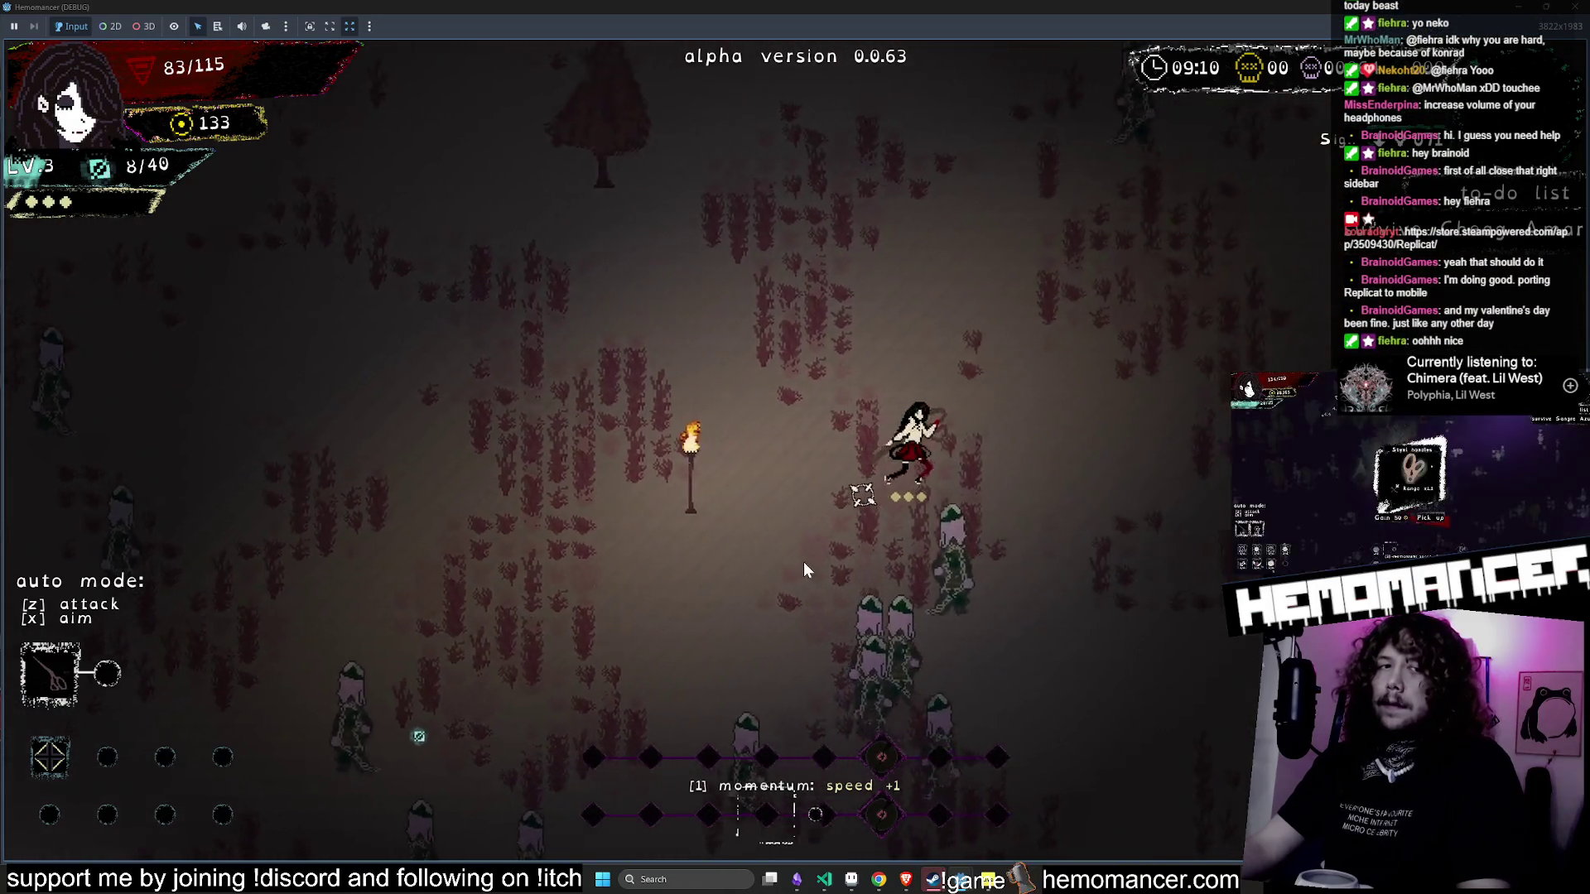
key(d)
key(s)
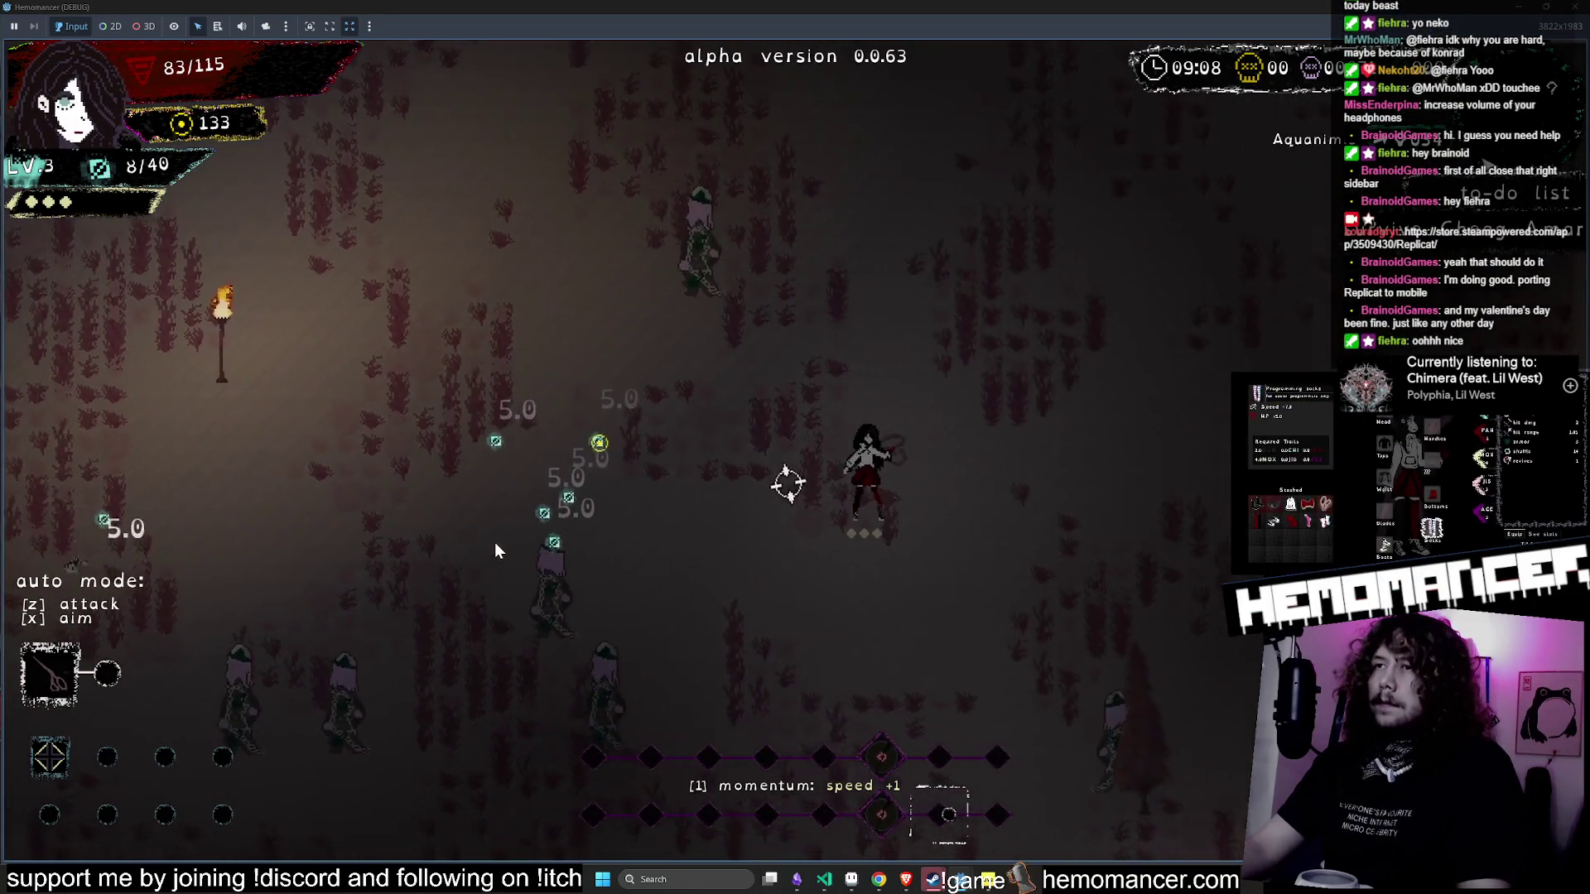
key(a)
key(w)
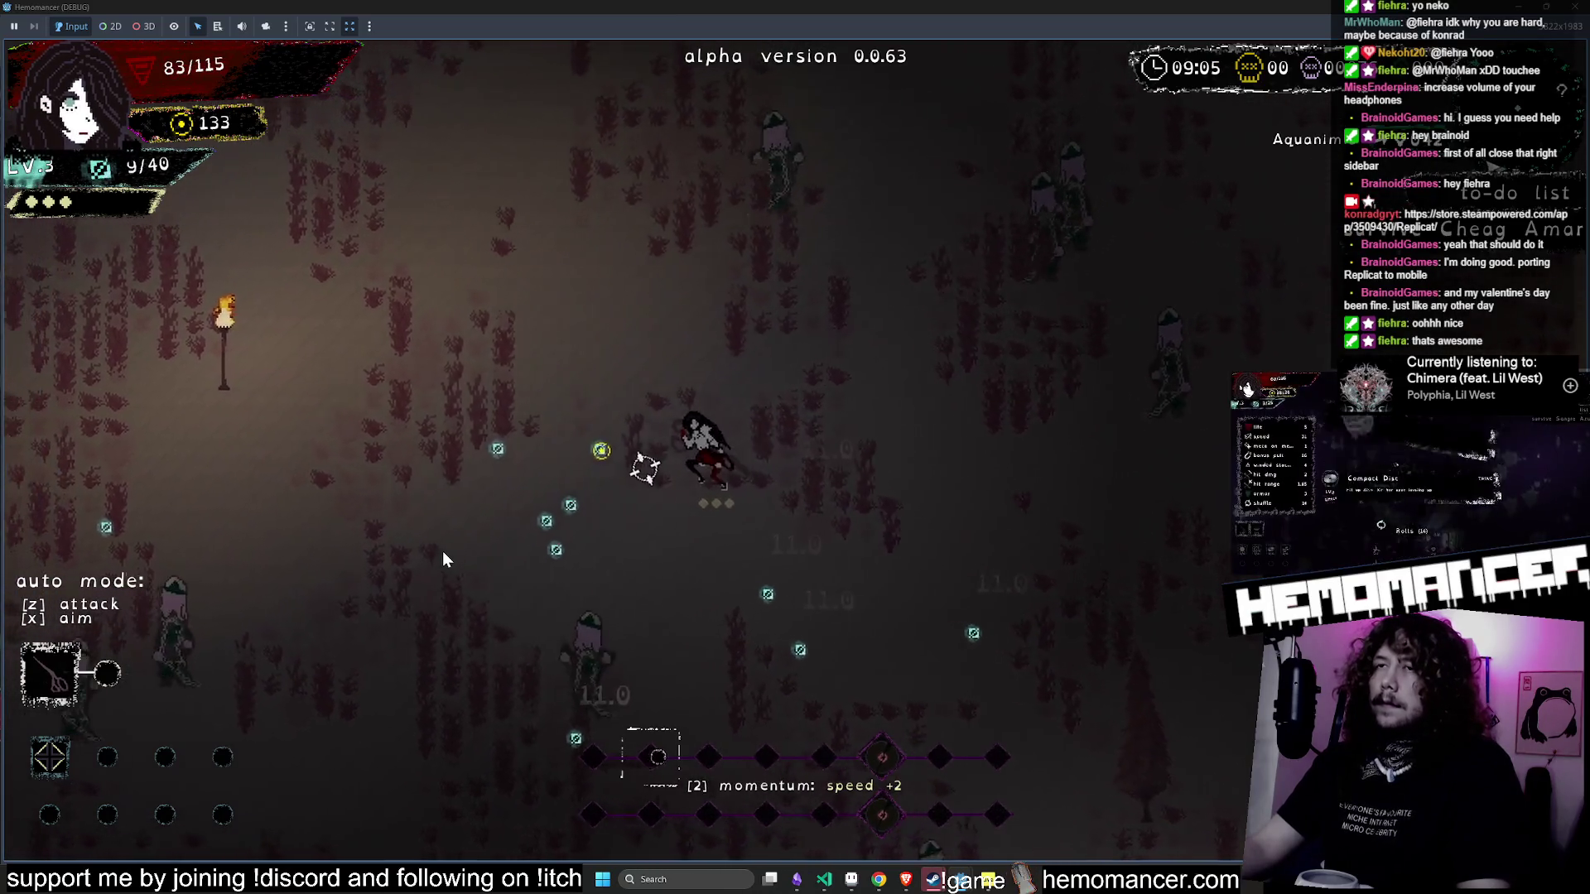
key(a)
key(w)
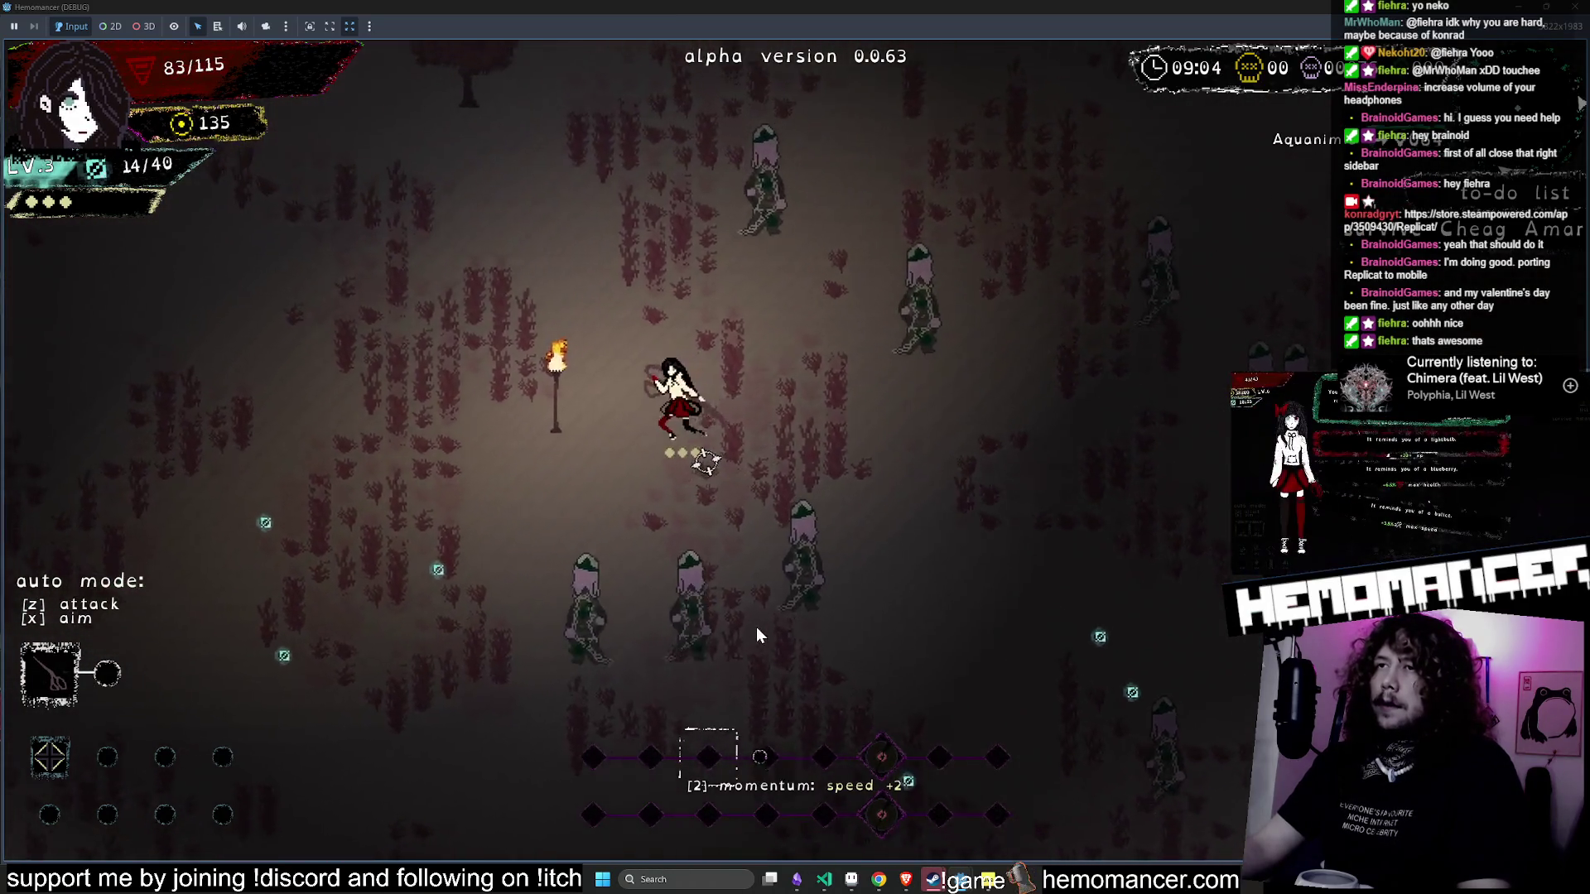
key(a)
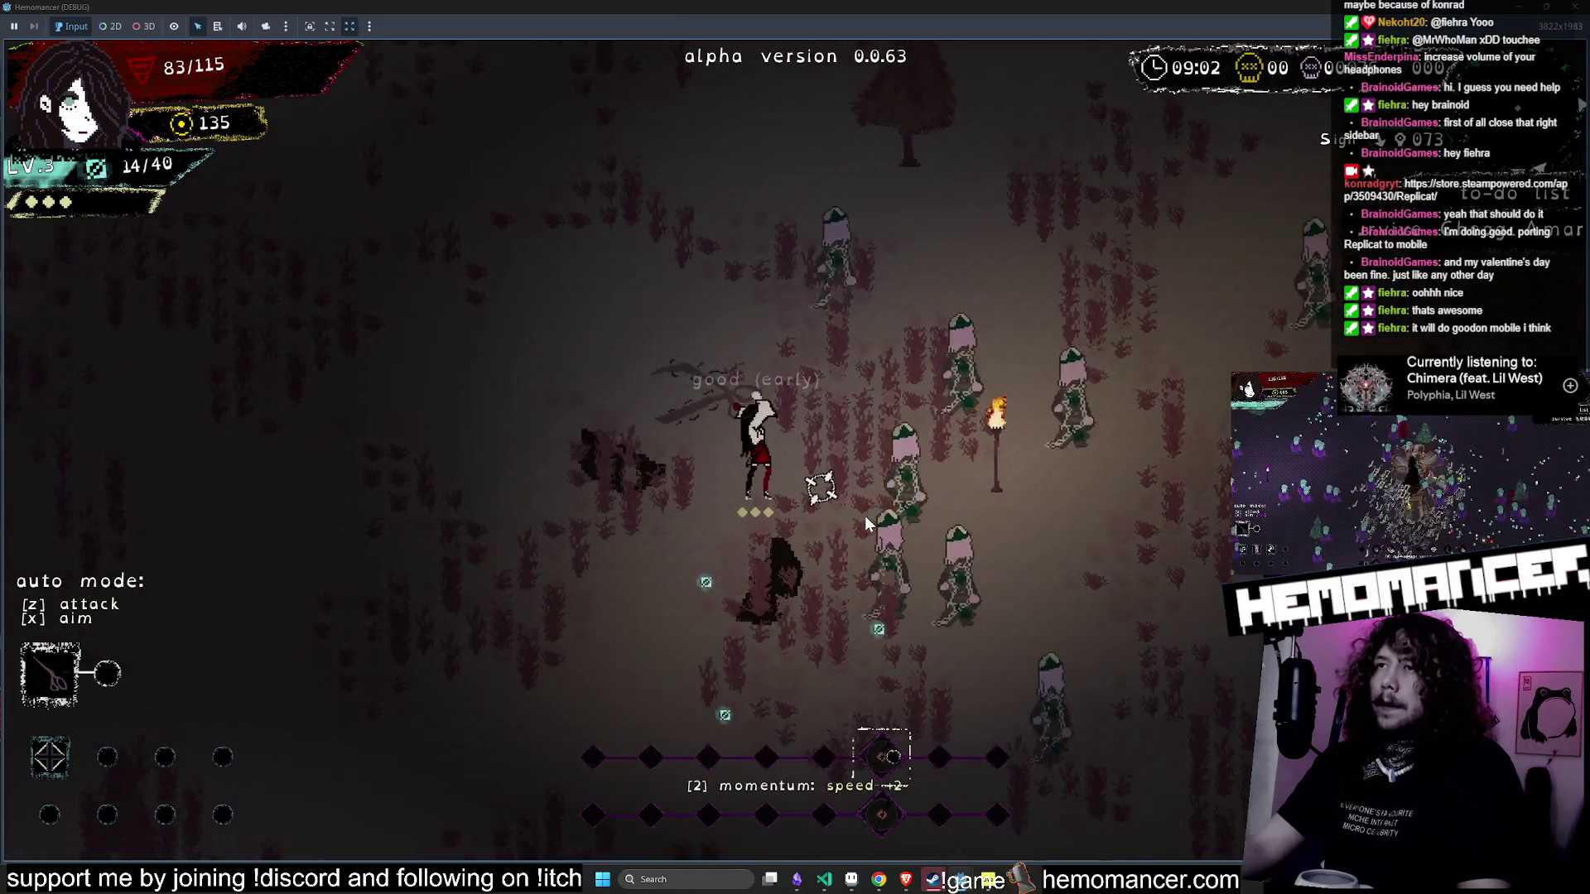
key(d)
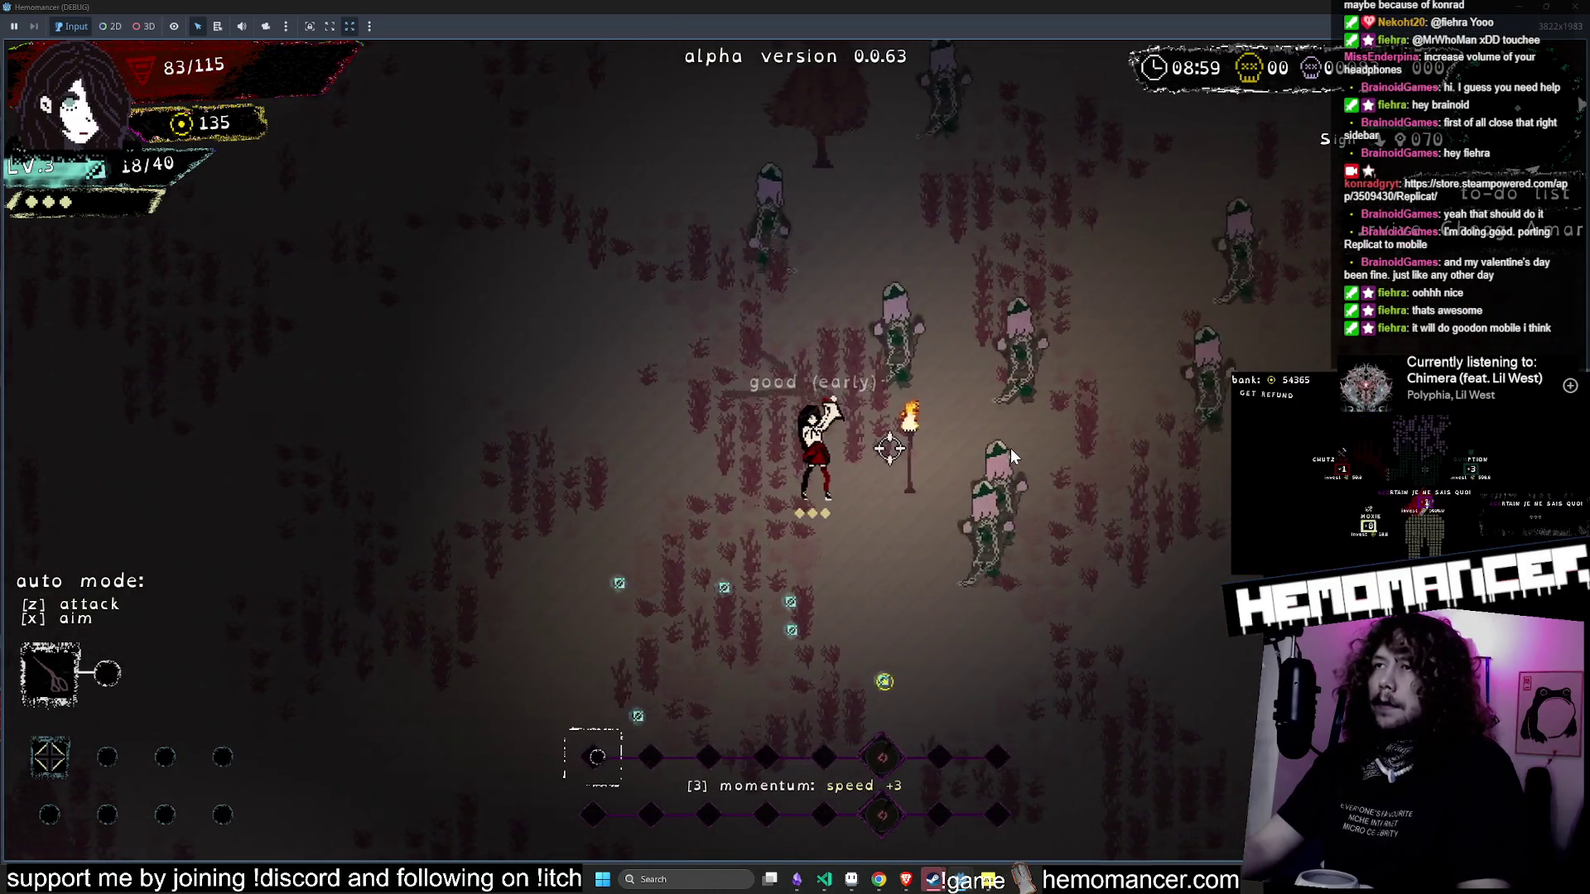
key(d)
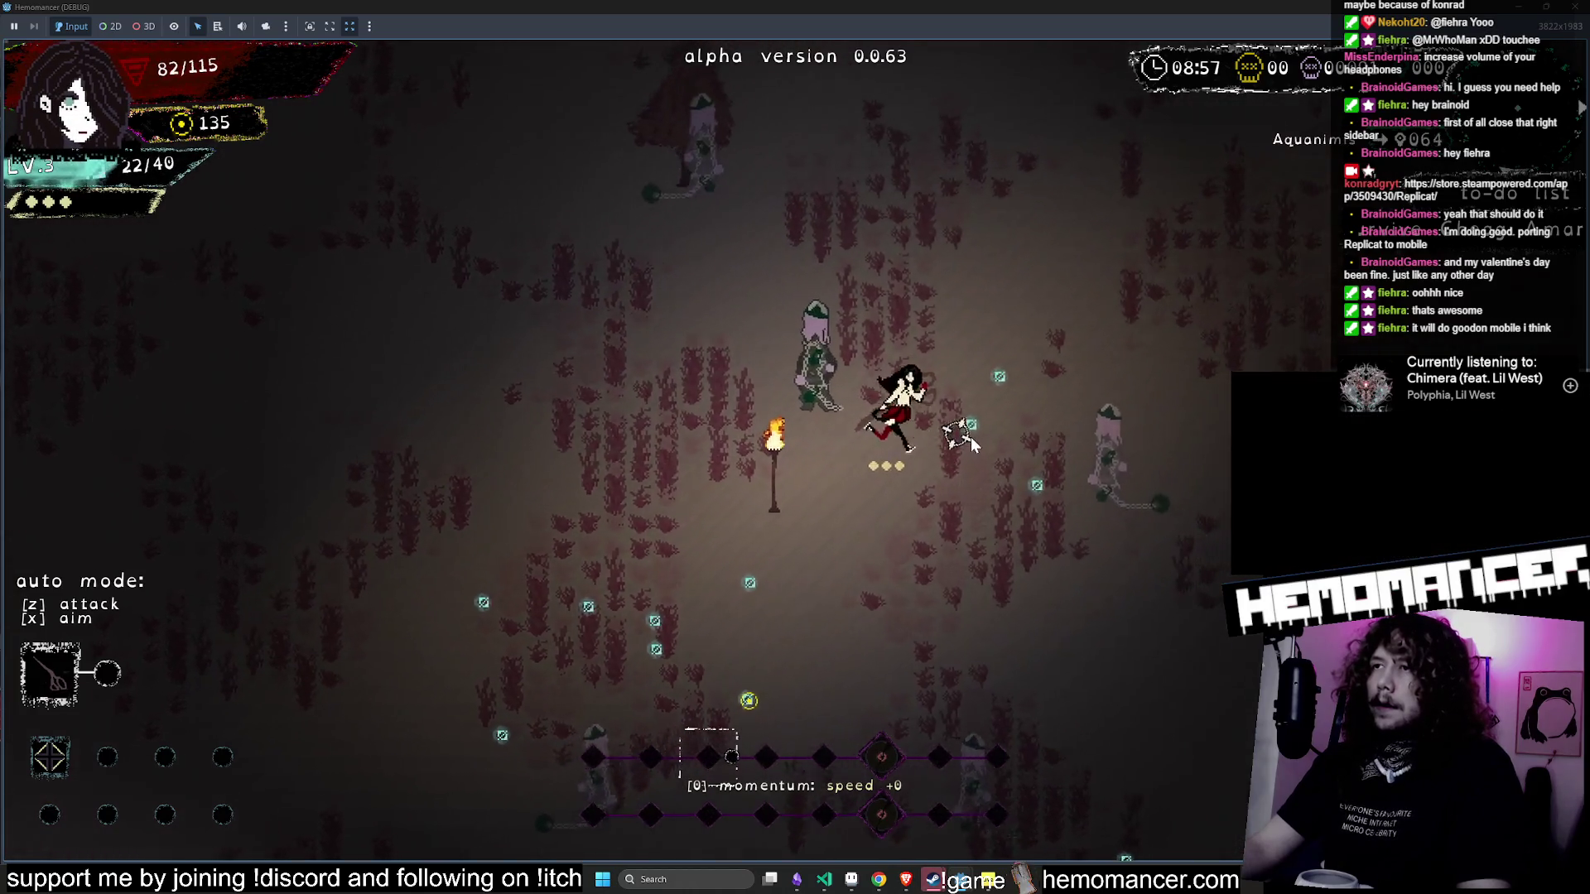
key(w)
key(d)
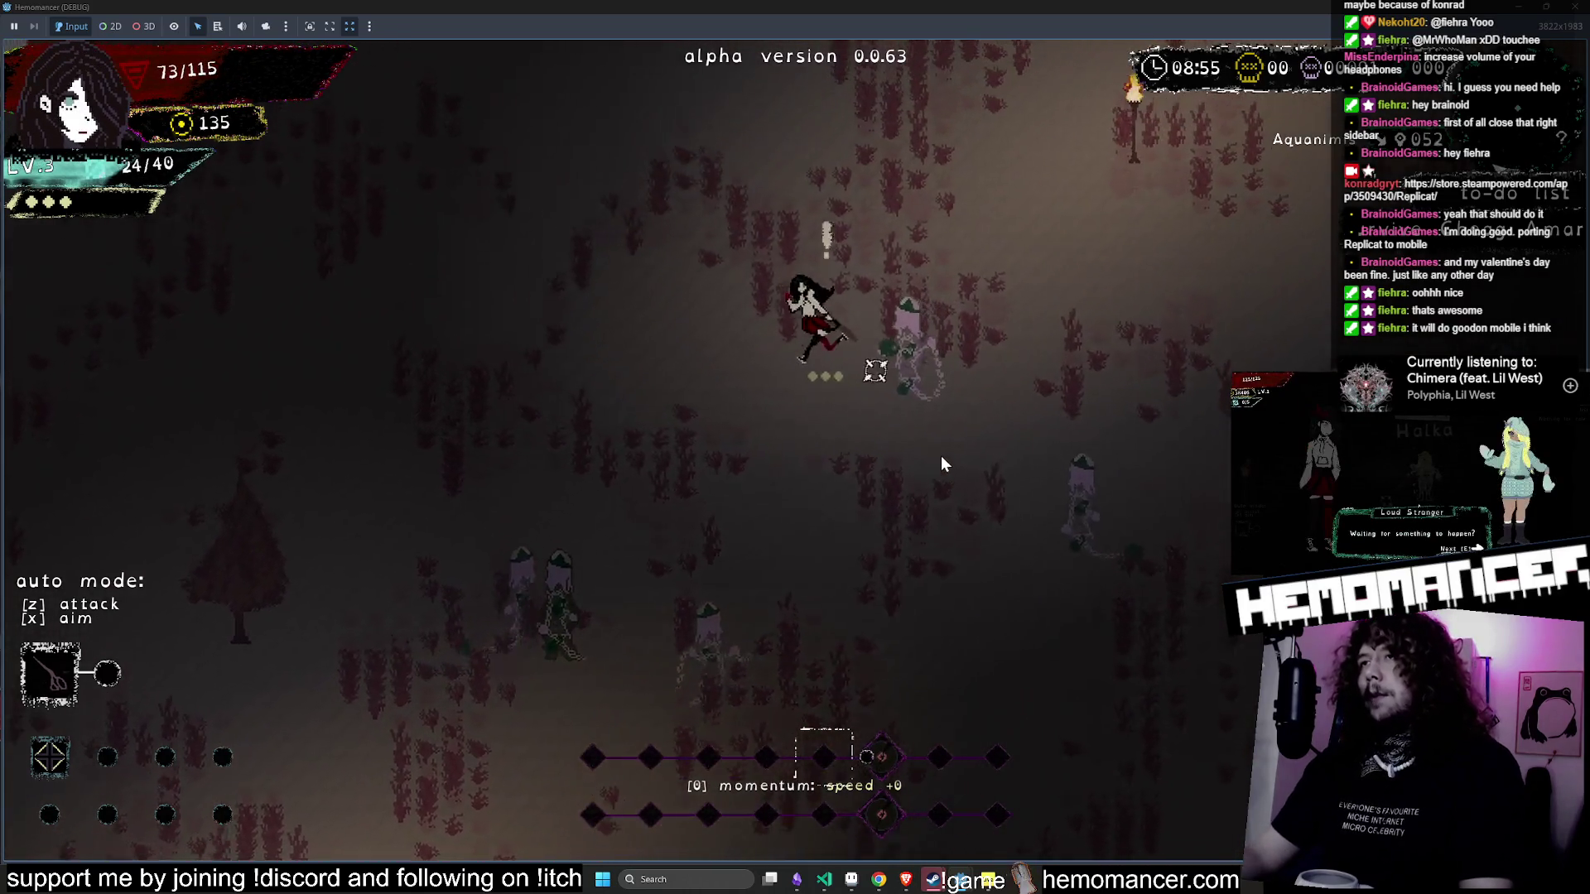
key(w)
key(a)
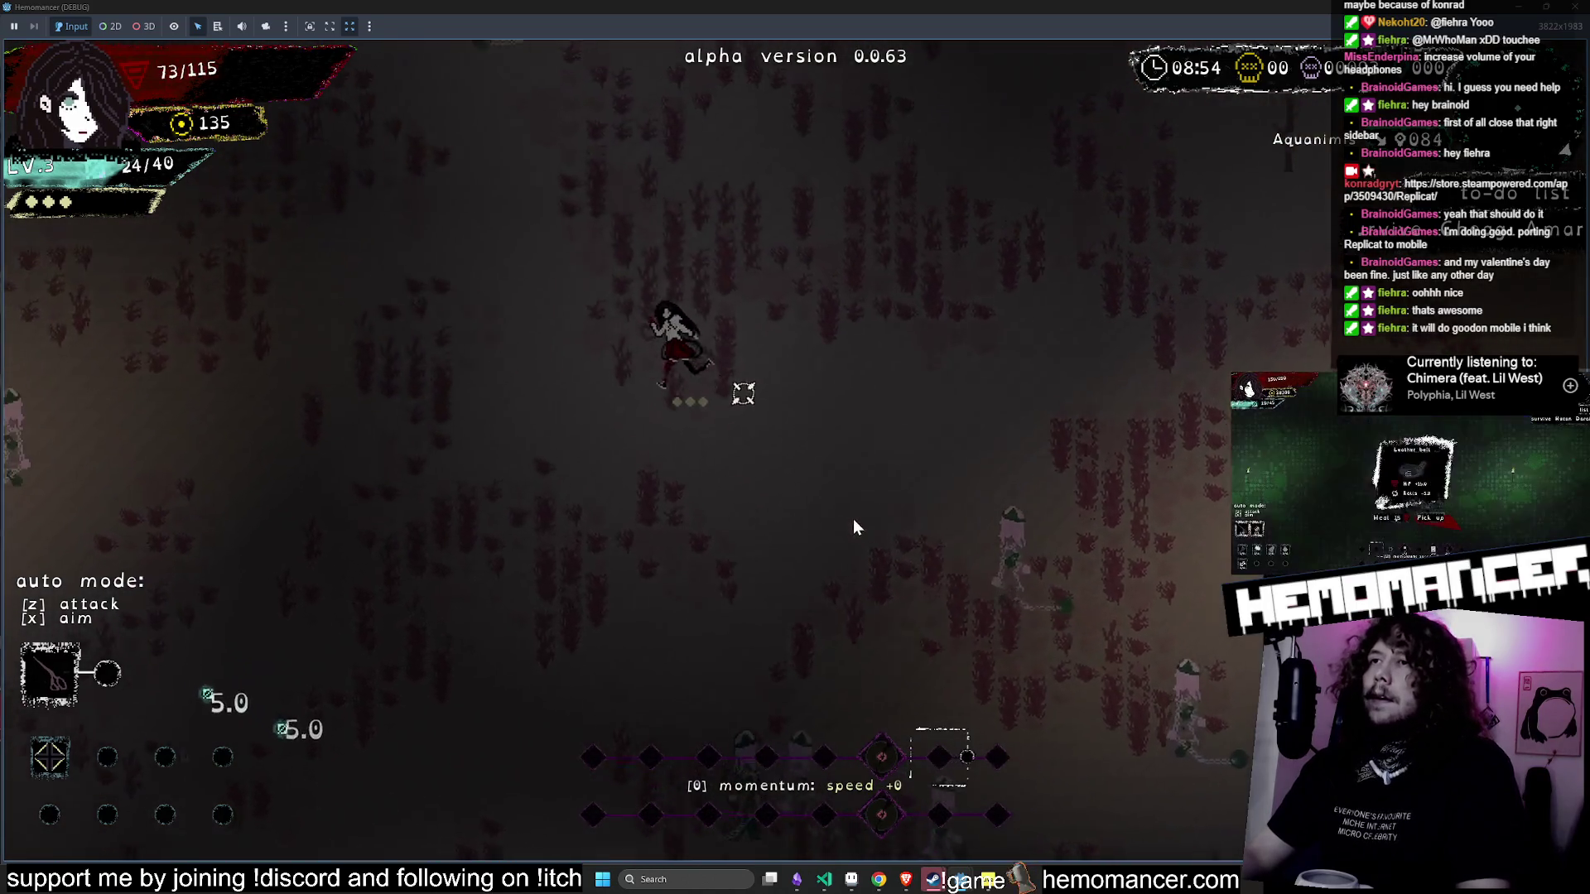
key(w)
key(d)
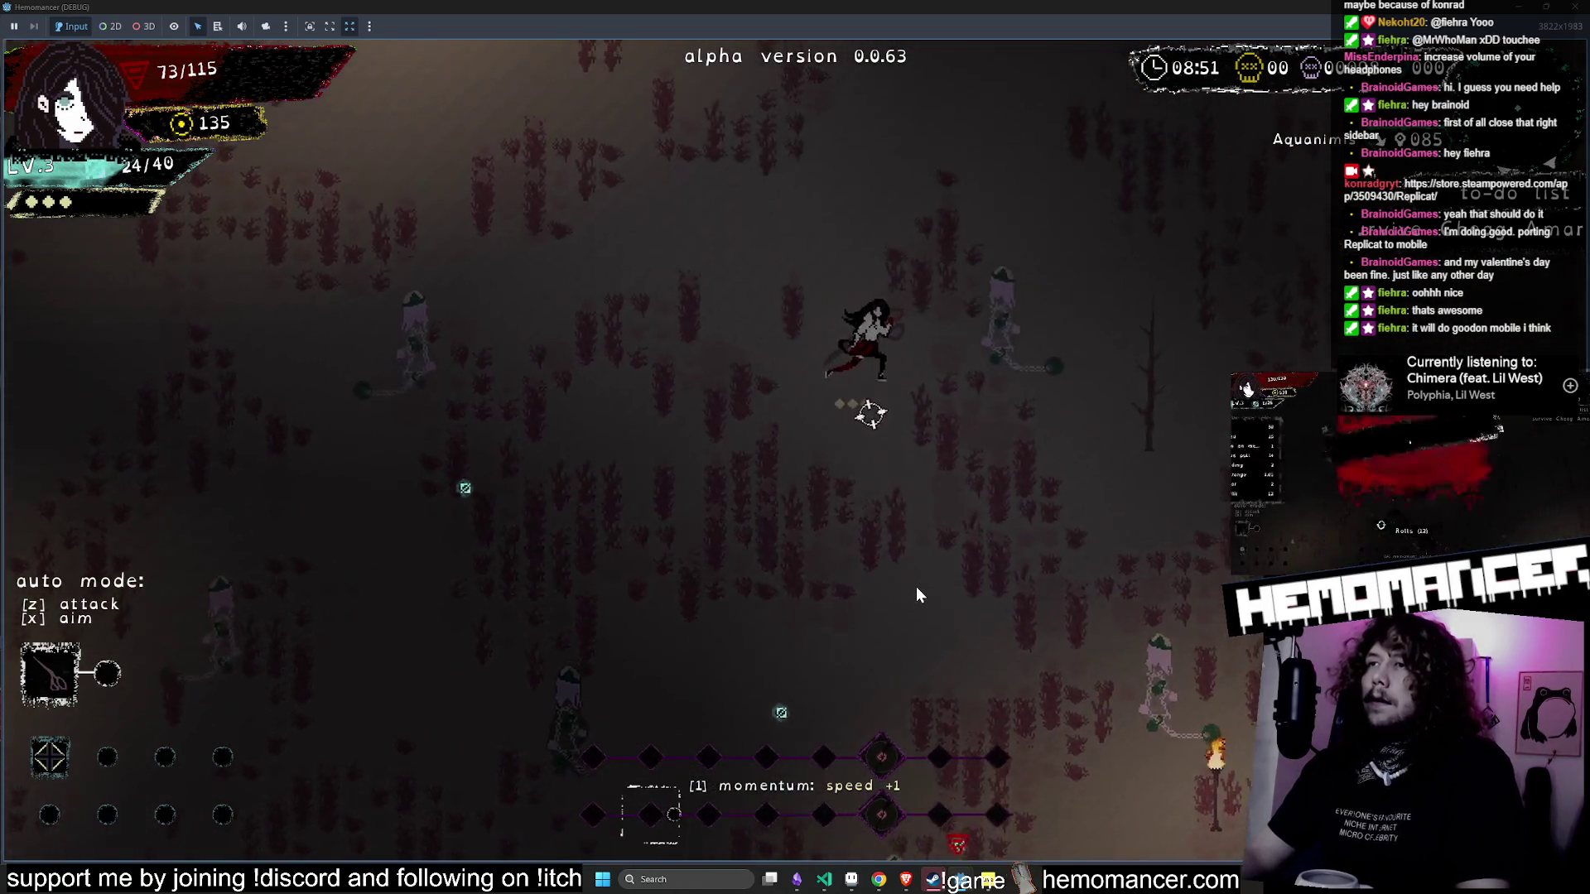
key(w)
key(a)
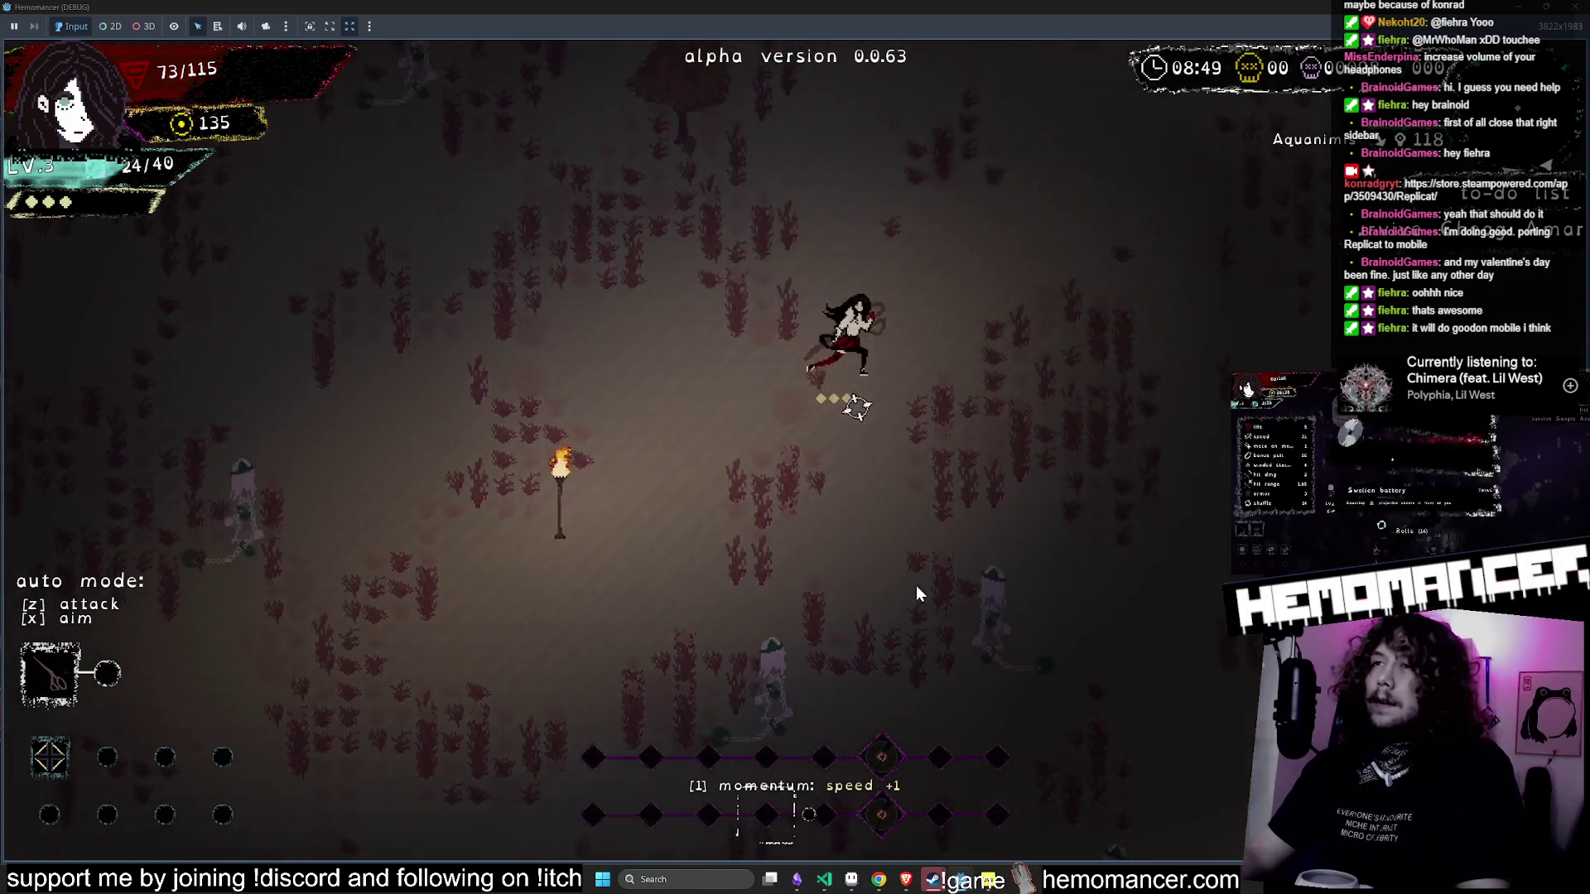
key(w)
key(d)
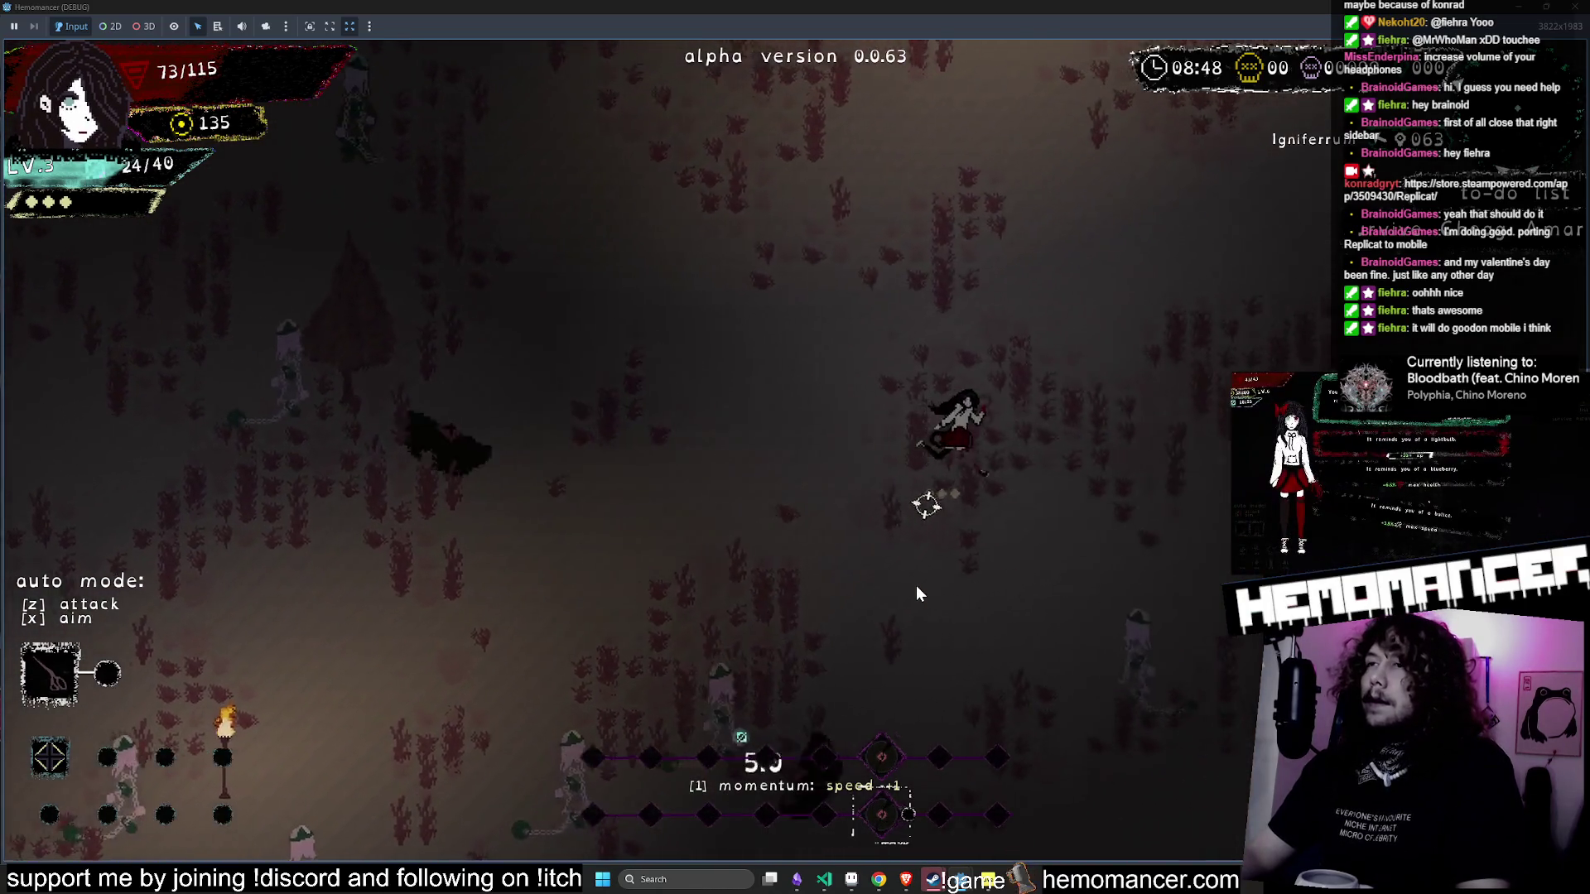
key(w)
key(a)
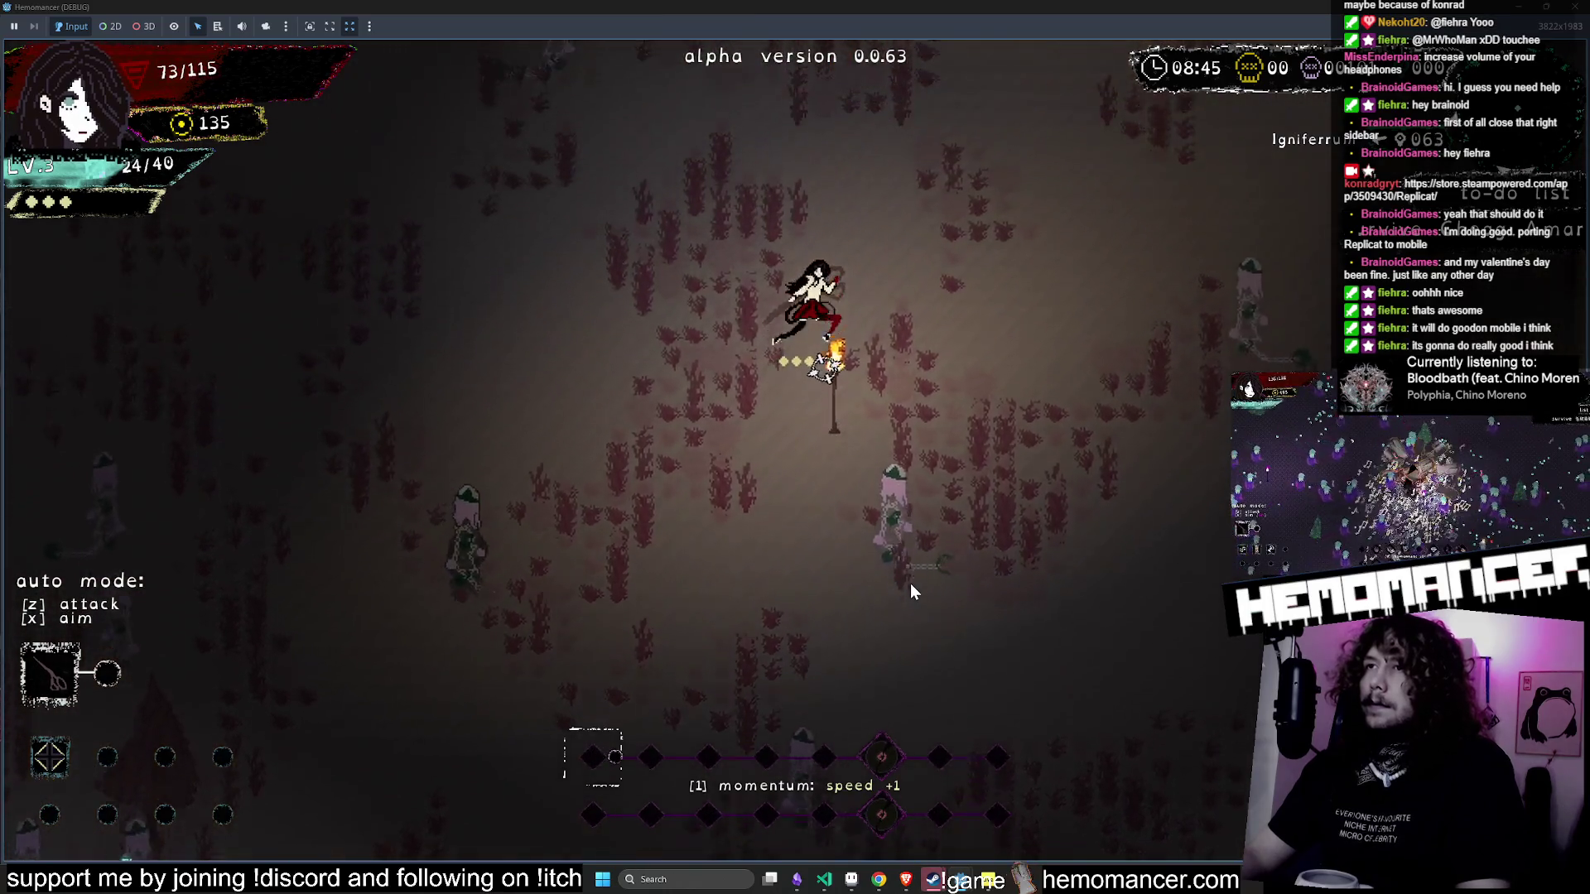
- Run up-left through the forest fighting enemies, then choose the Neodymium upgrade
key(w)
key(a)
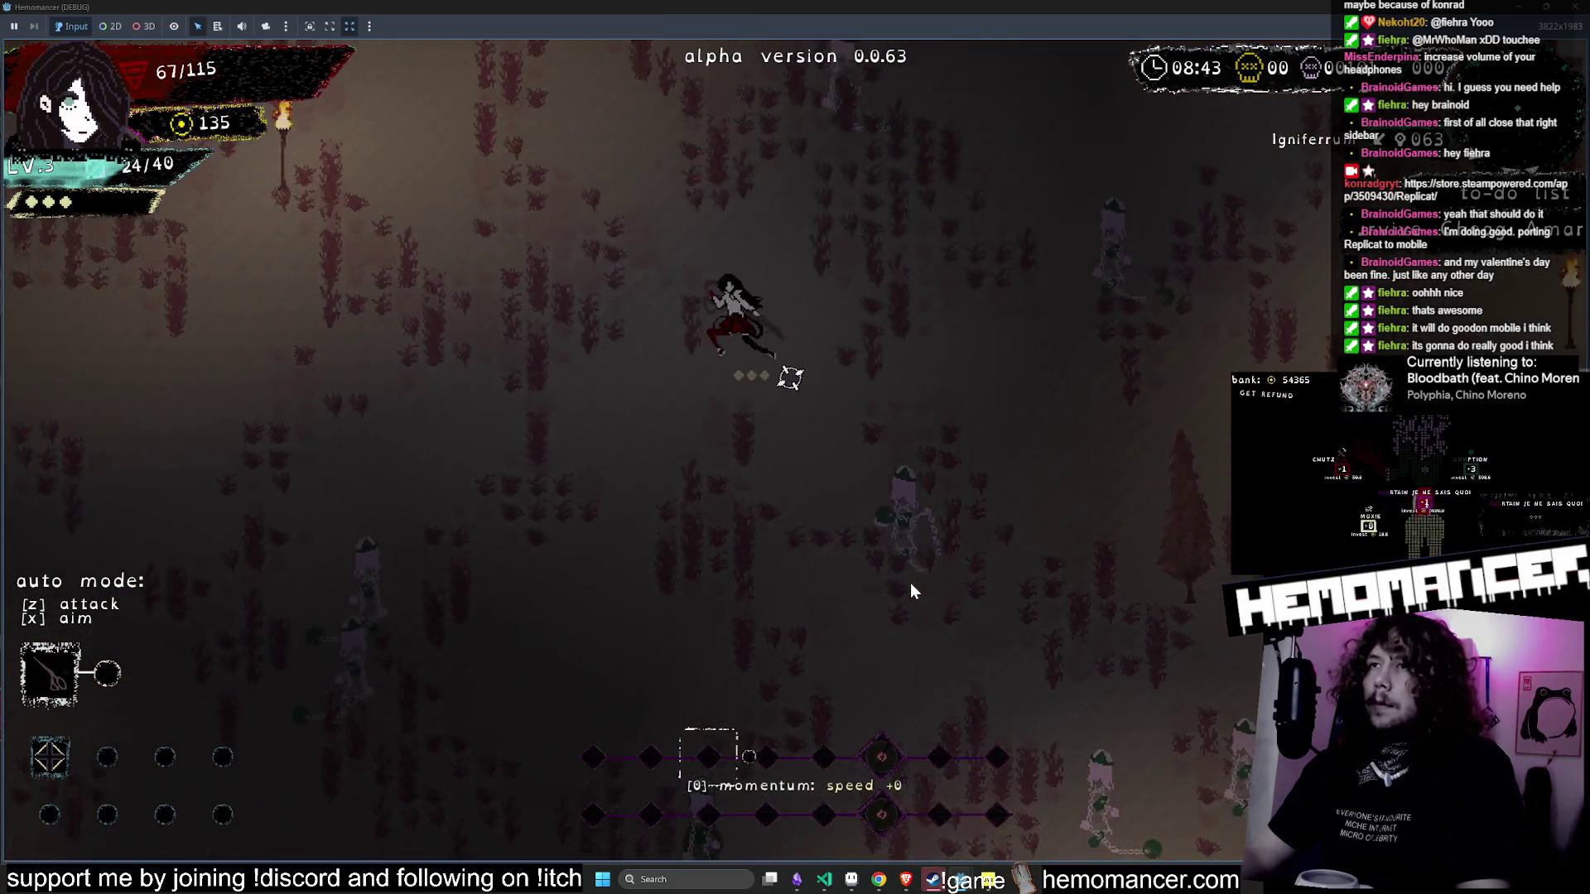
key(w)
key(a)
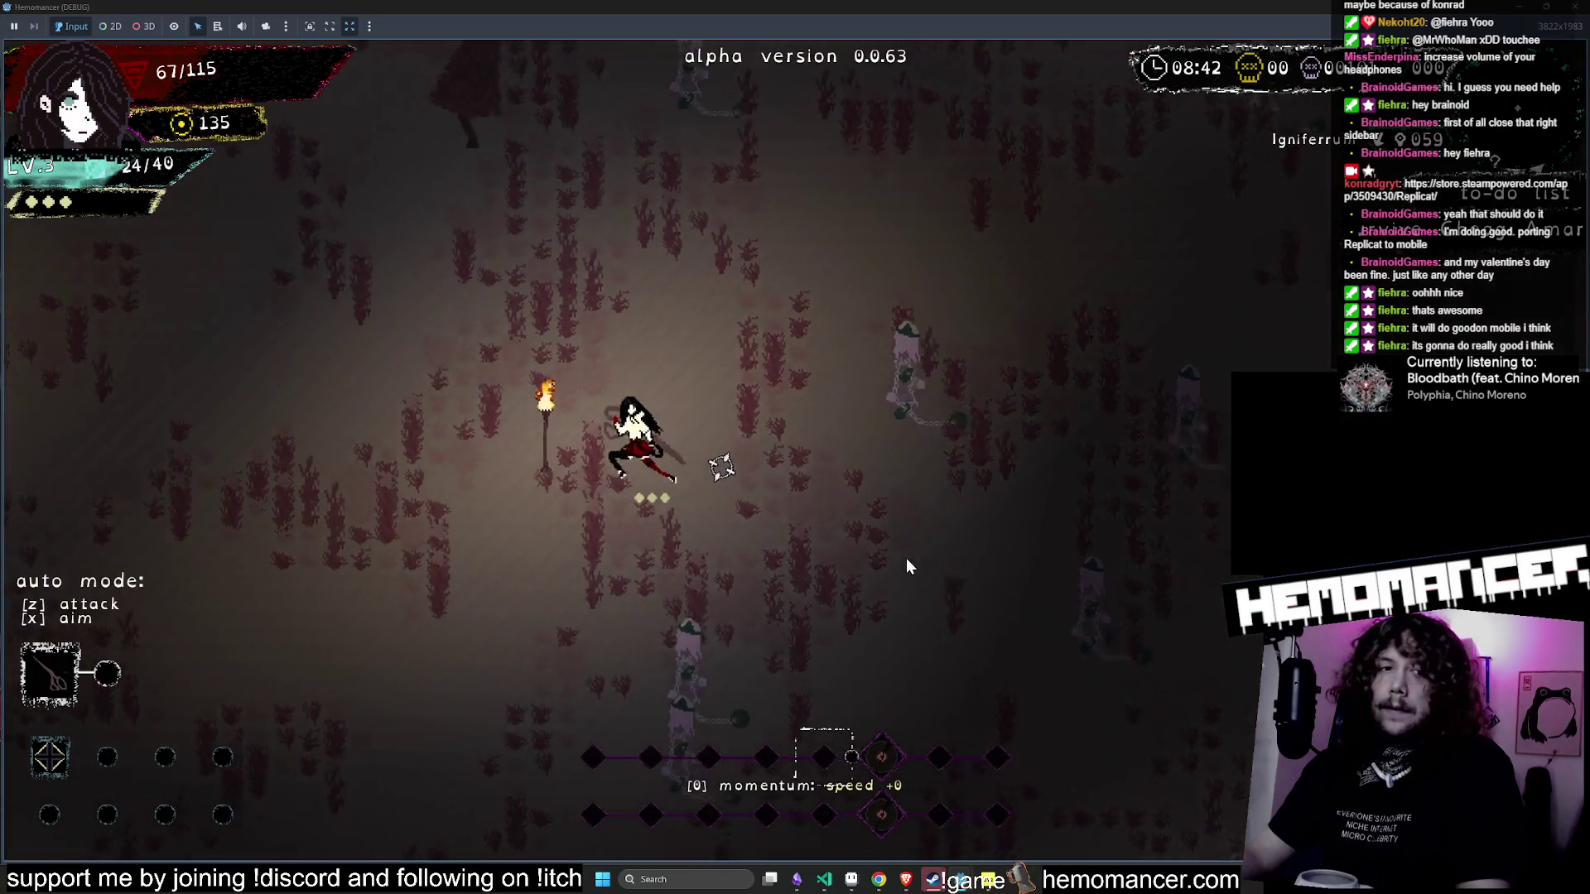
key(a)
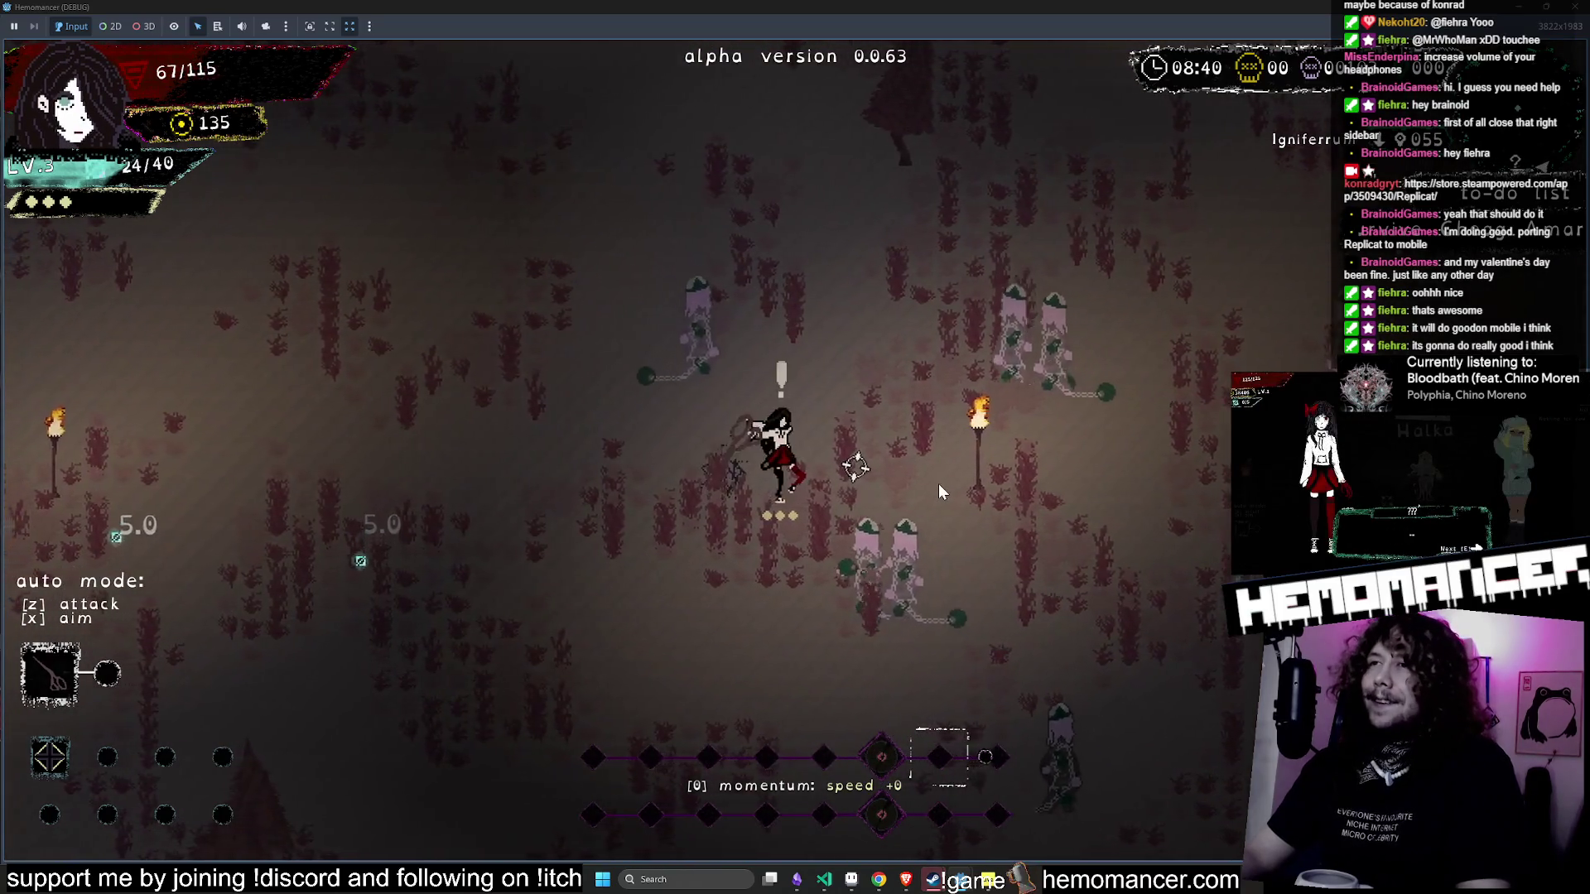
key(w)
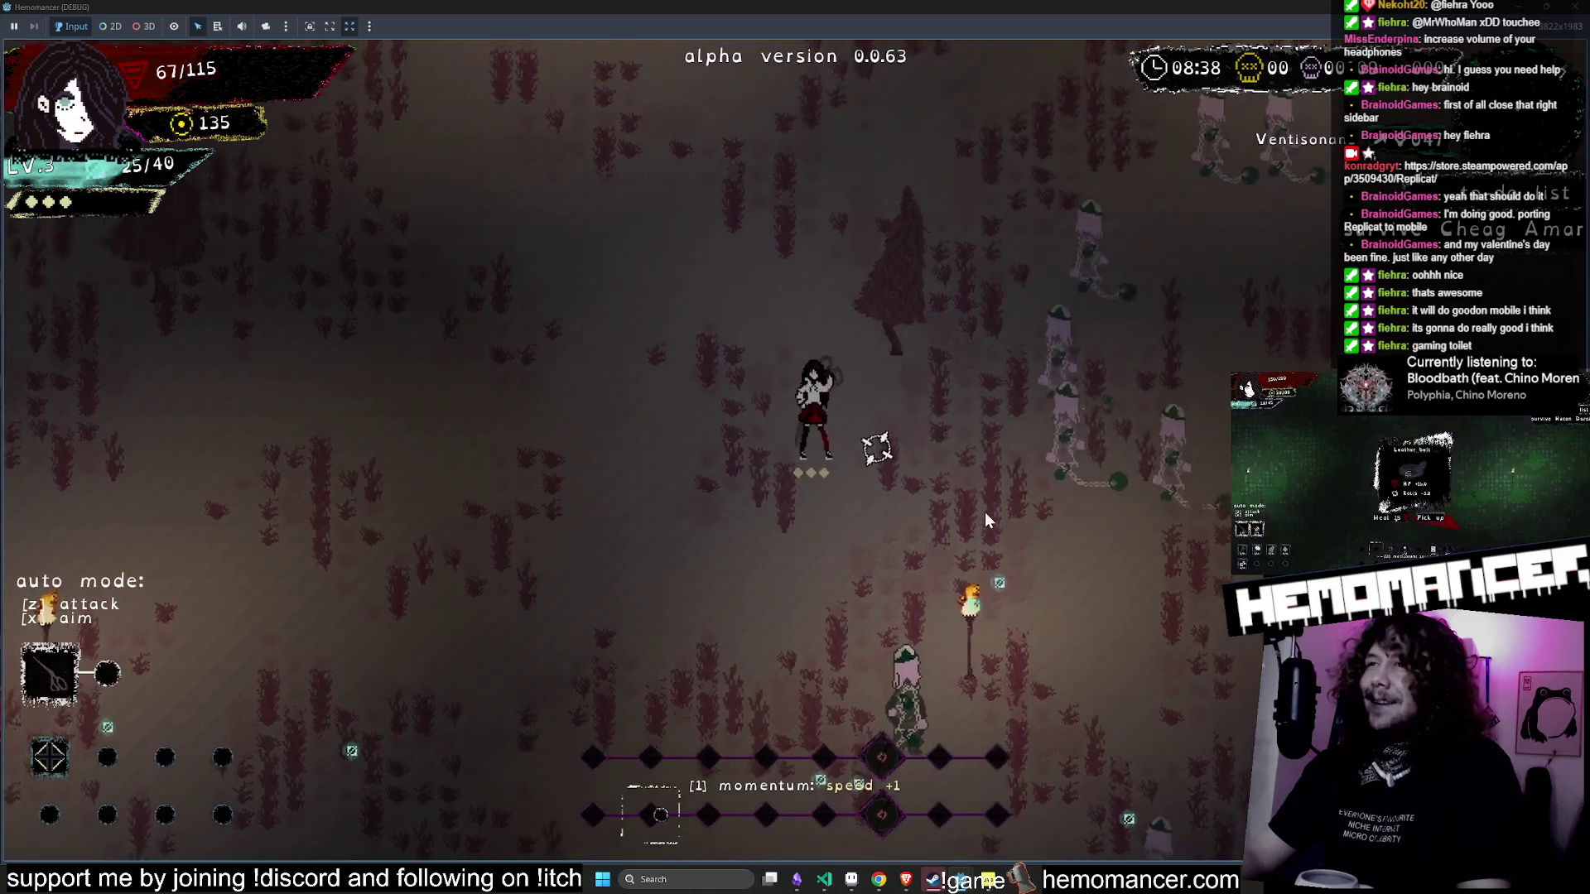
key(a)
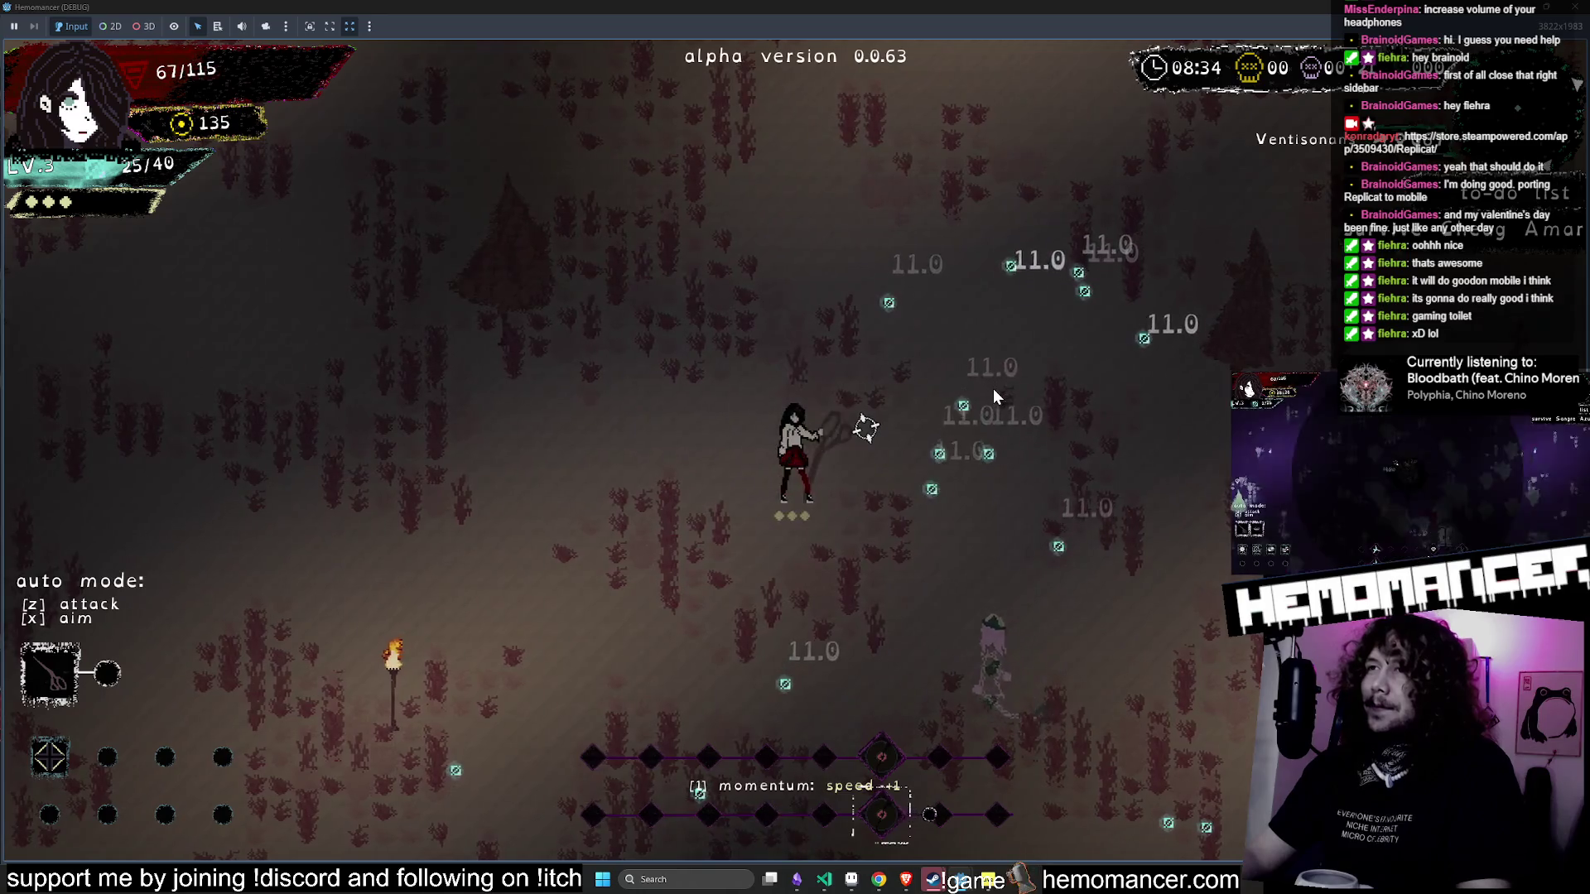
key(d)
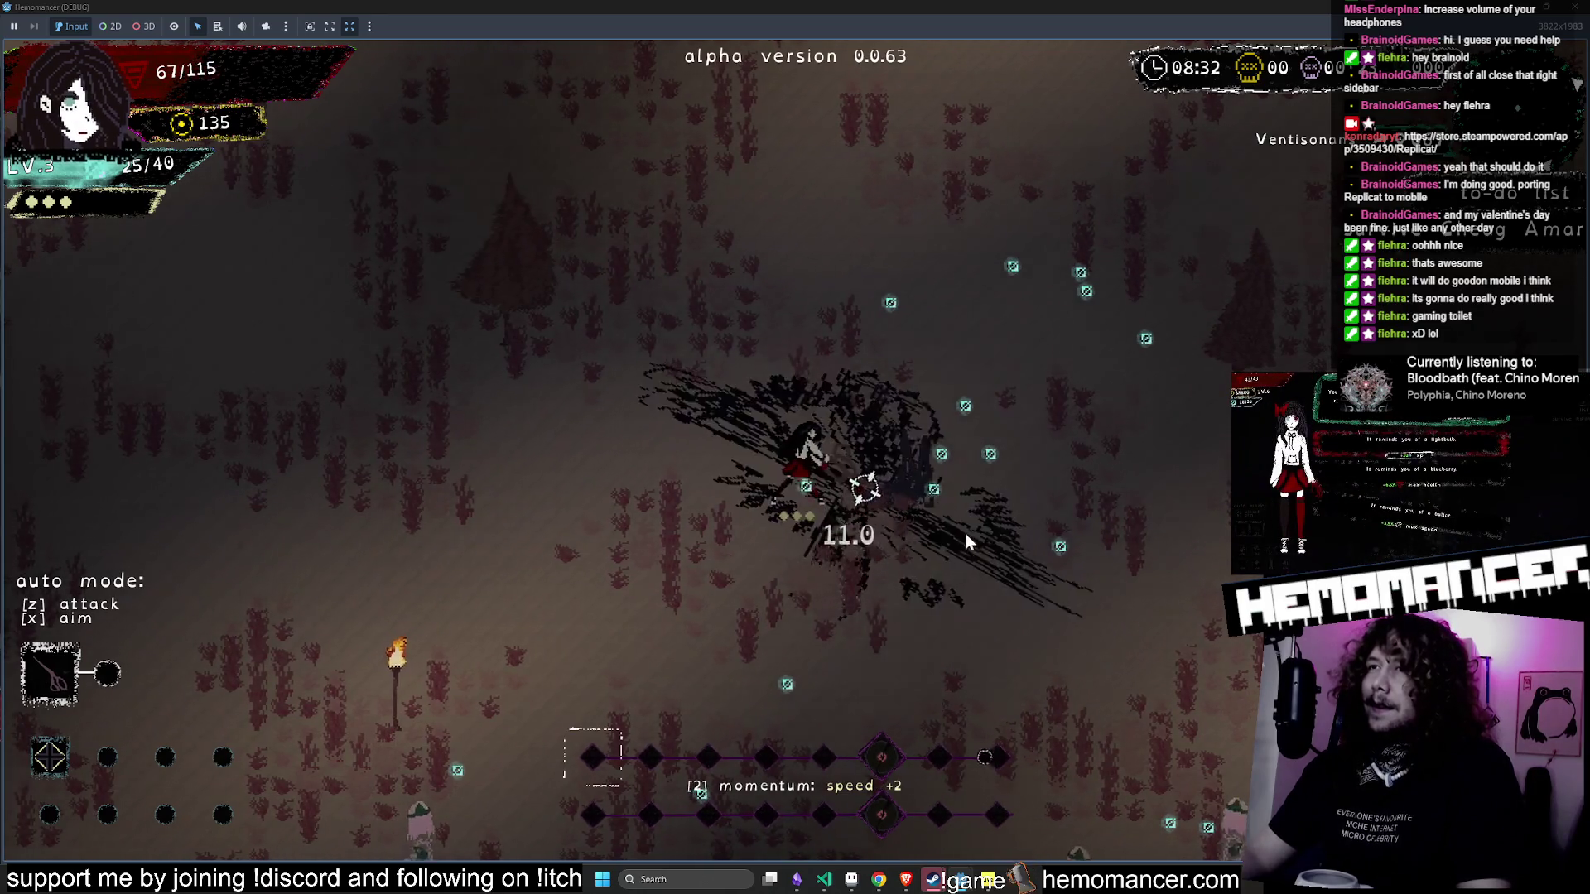
key(a)
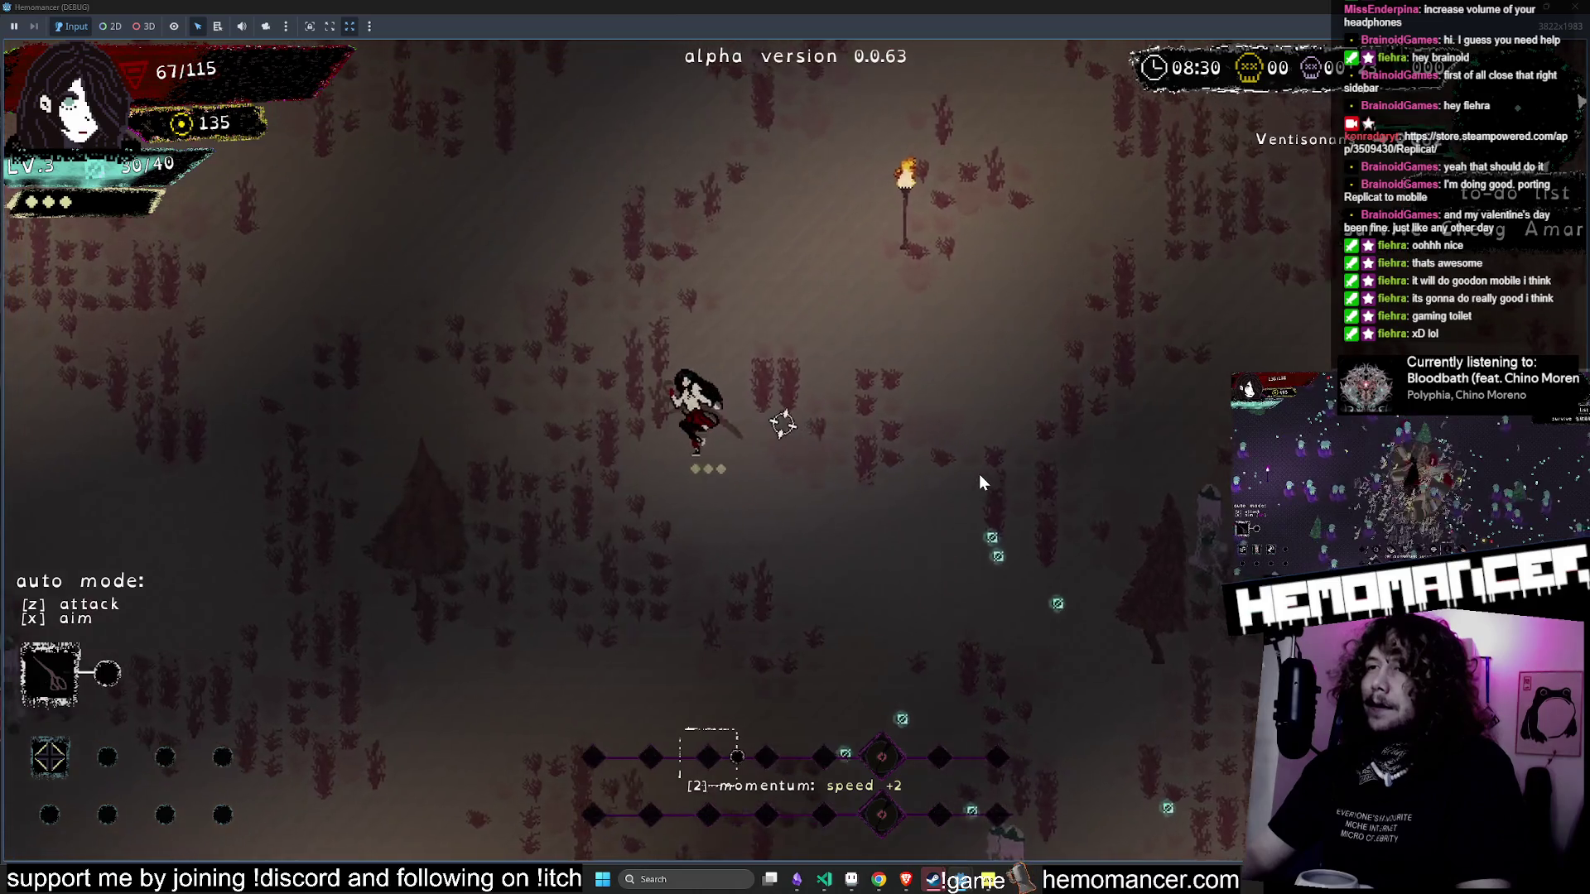
key(w)
key(a)
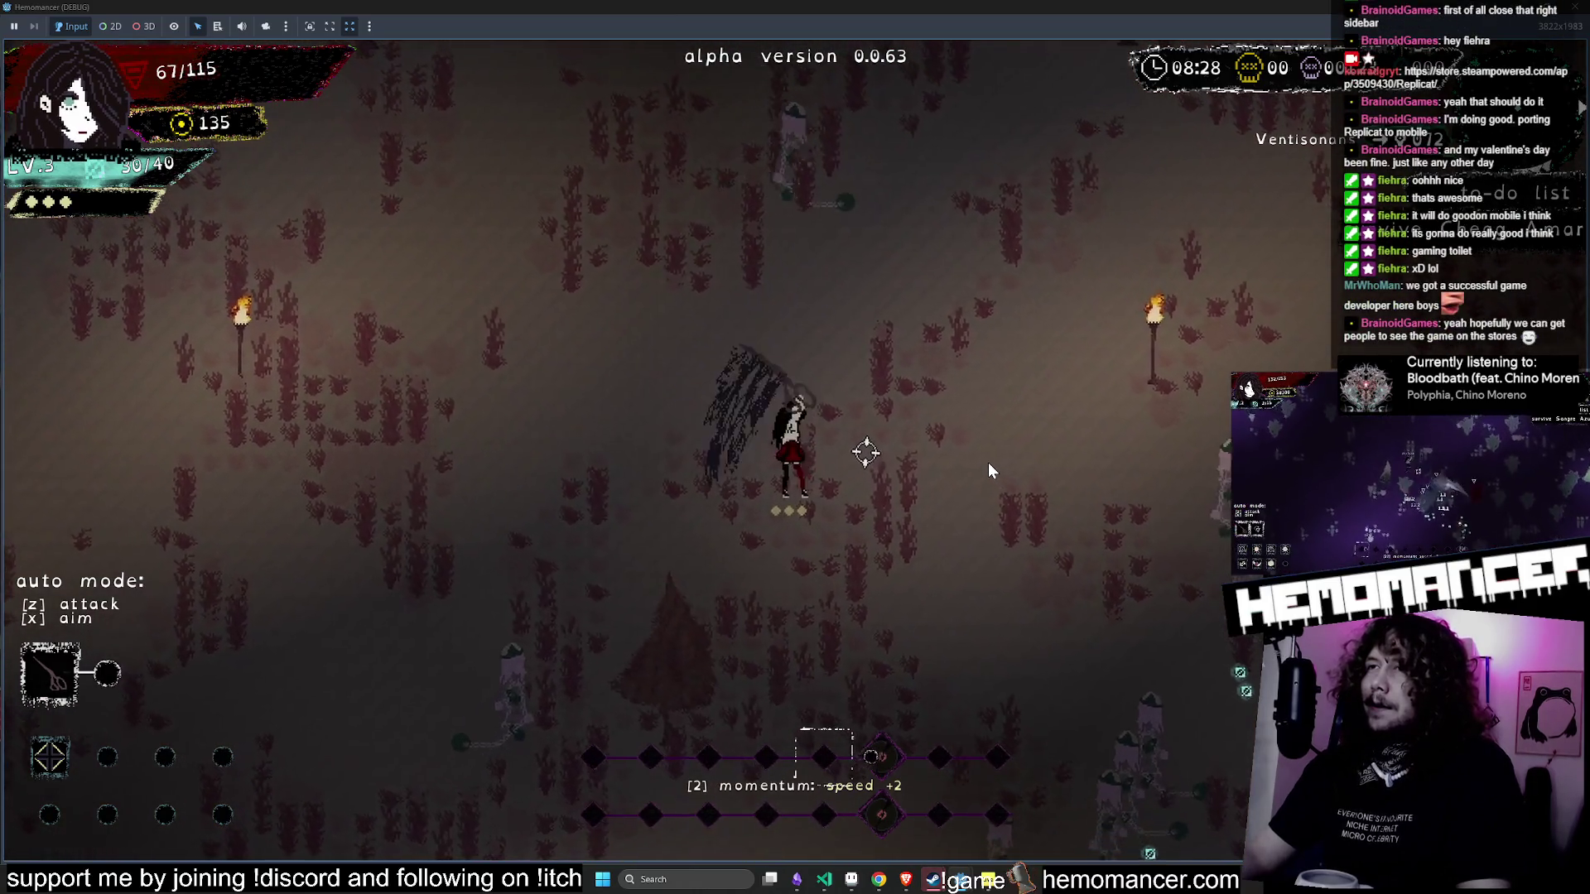
key(w)
key(a)
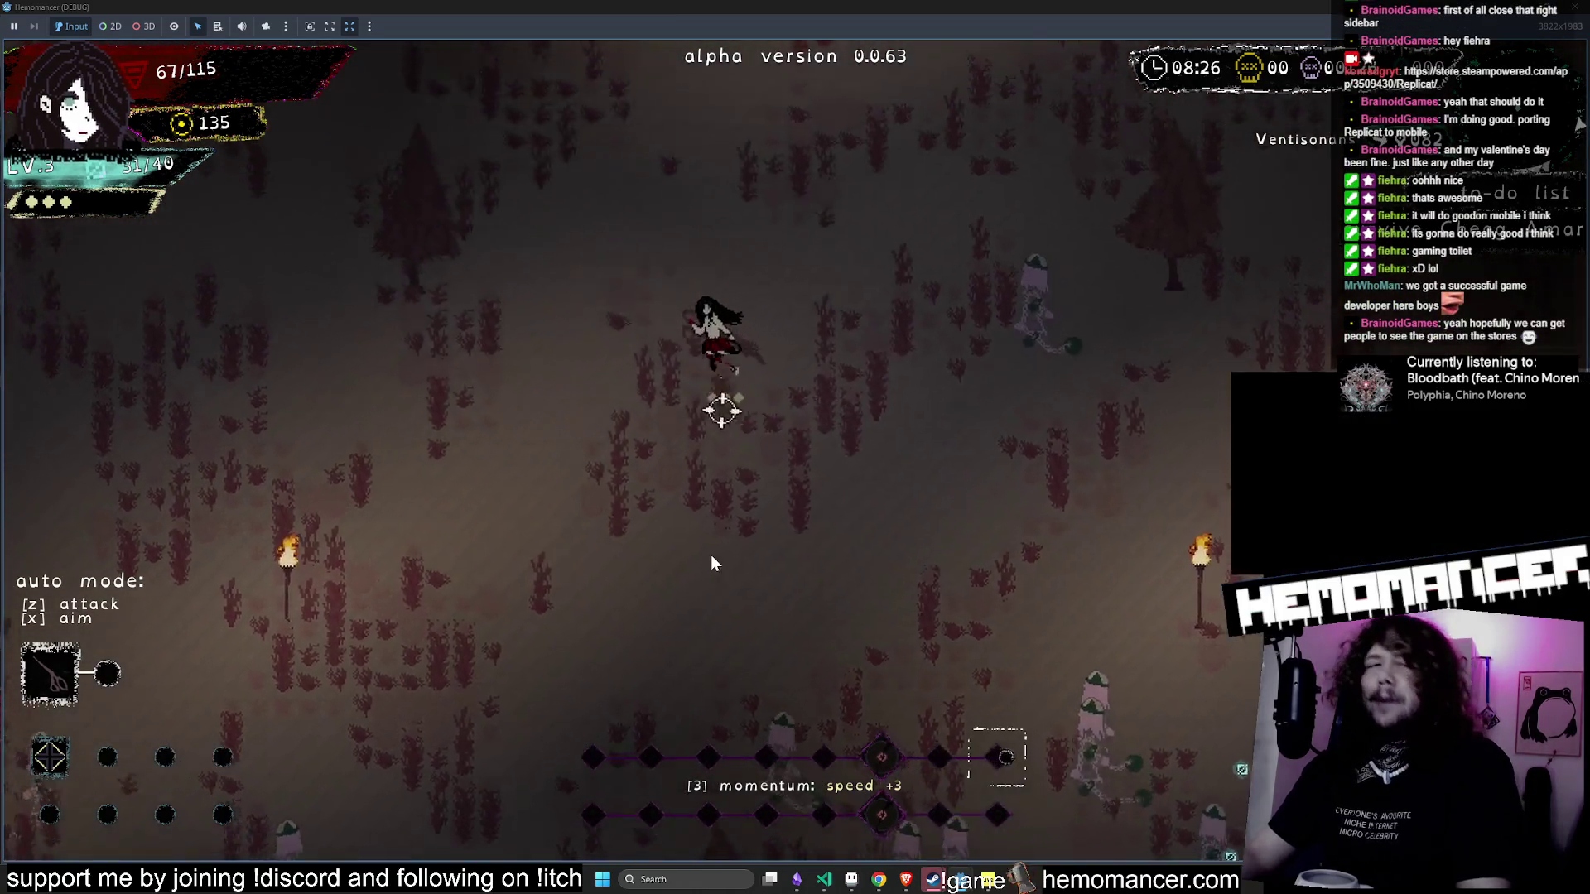
key(a)
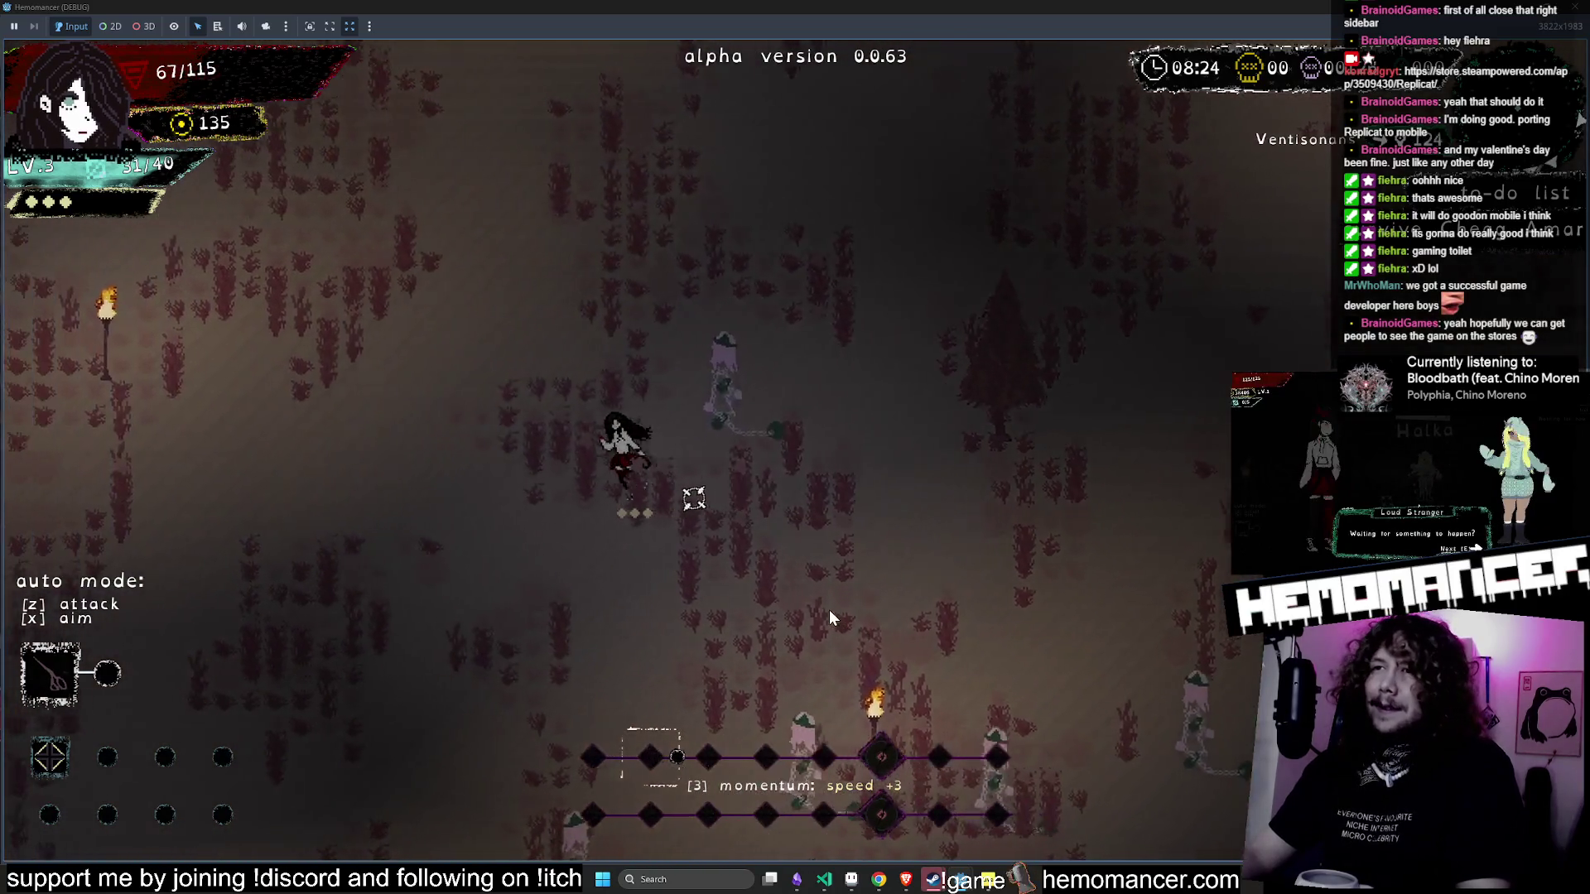
key(w)
key(a)
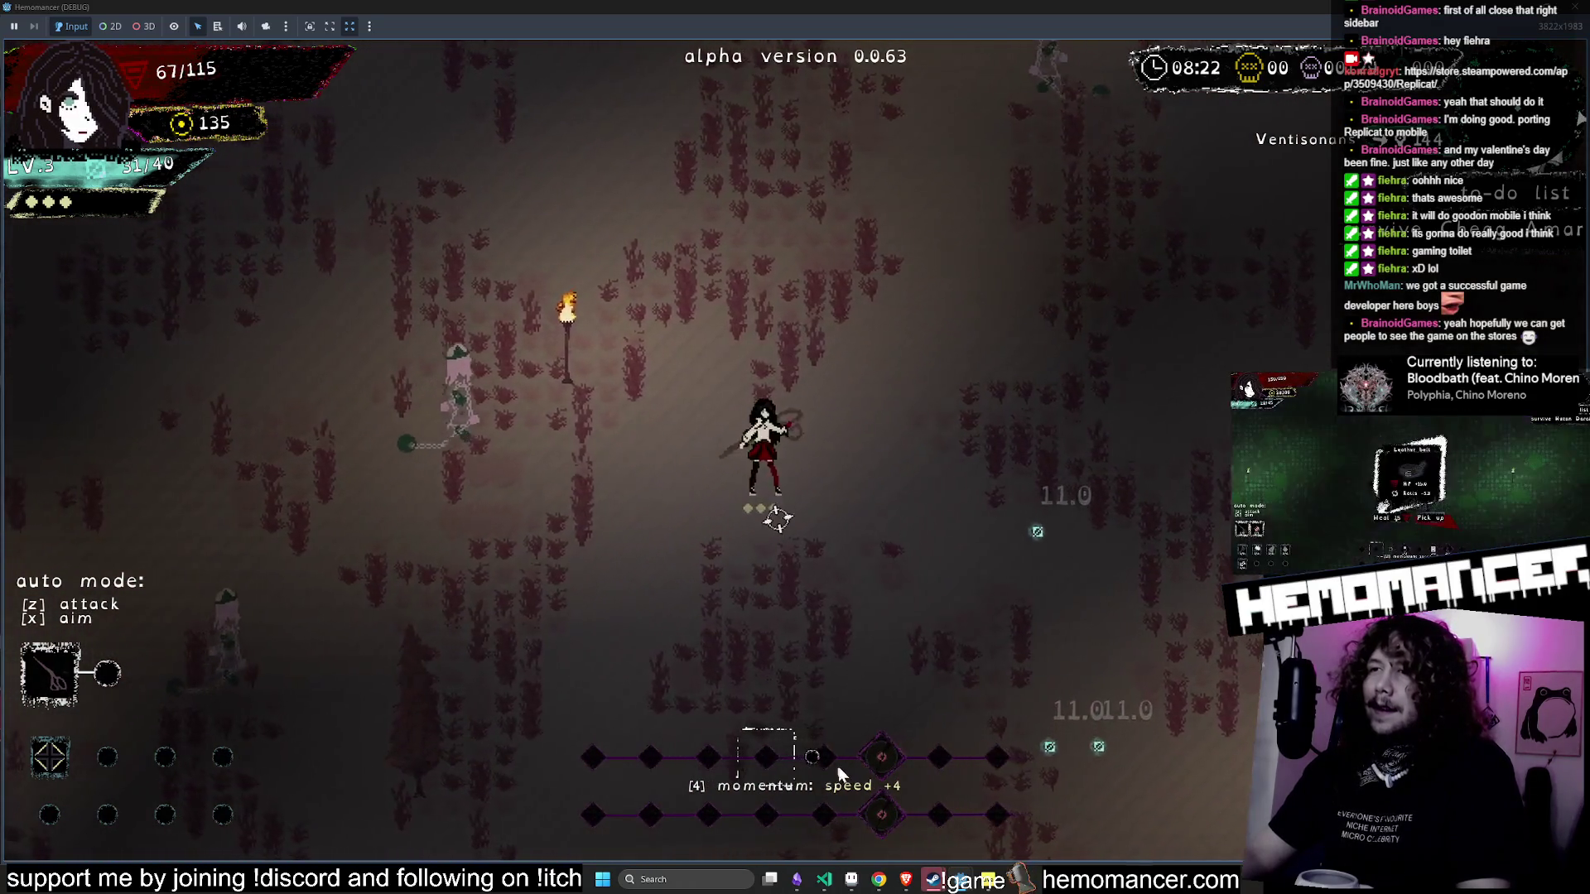
key(w)
key(a)
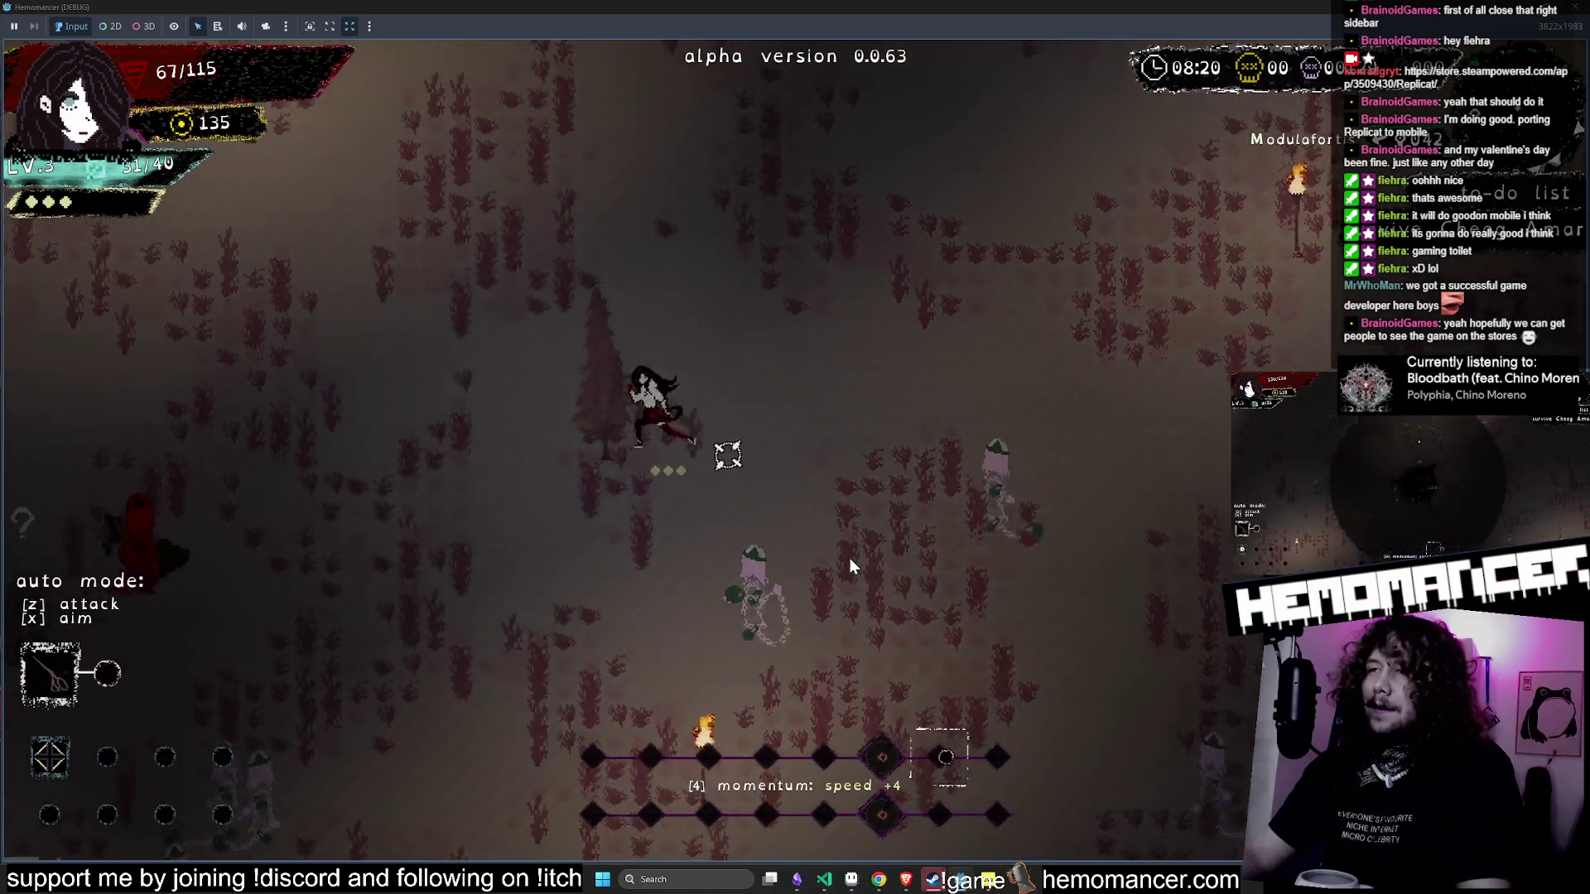
key(w)
key(d)
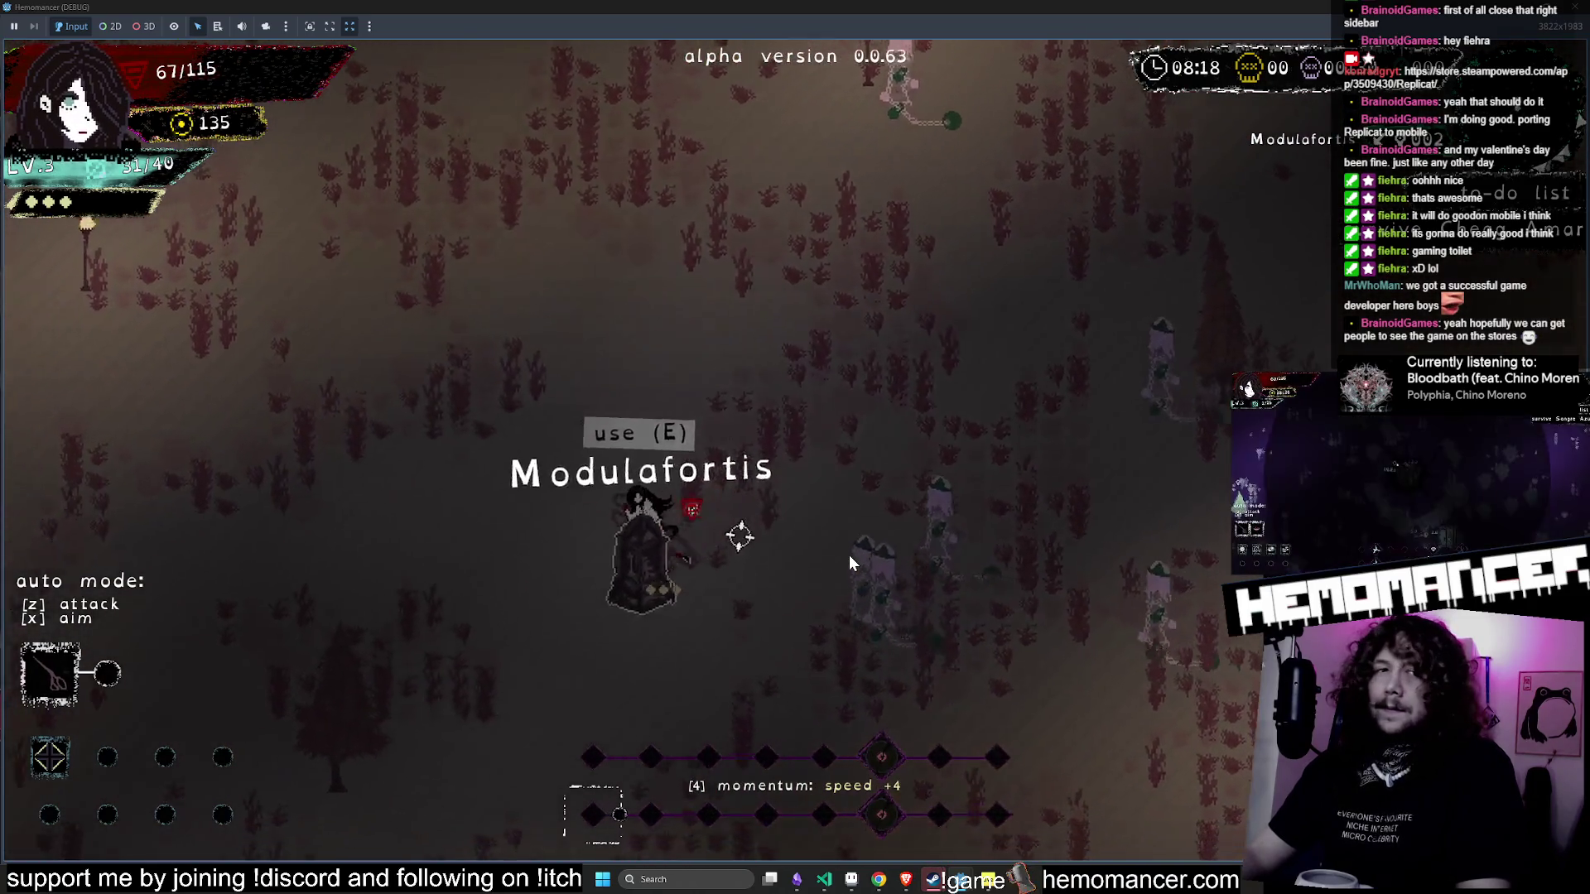
key(w)
key(a)
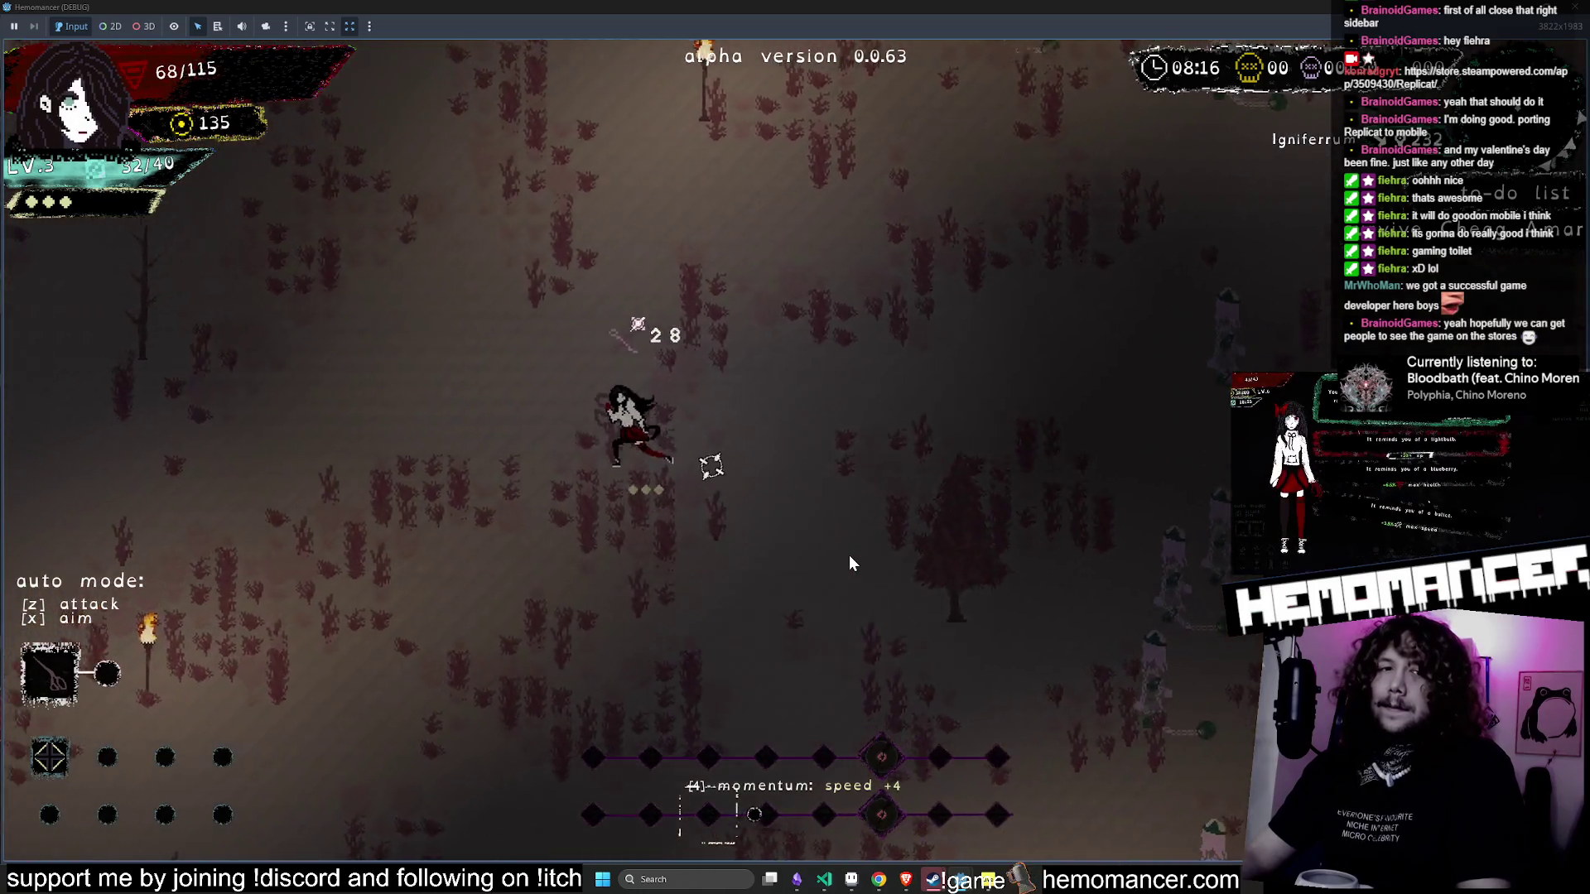
key(d)
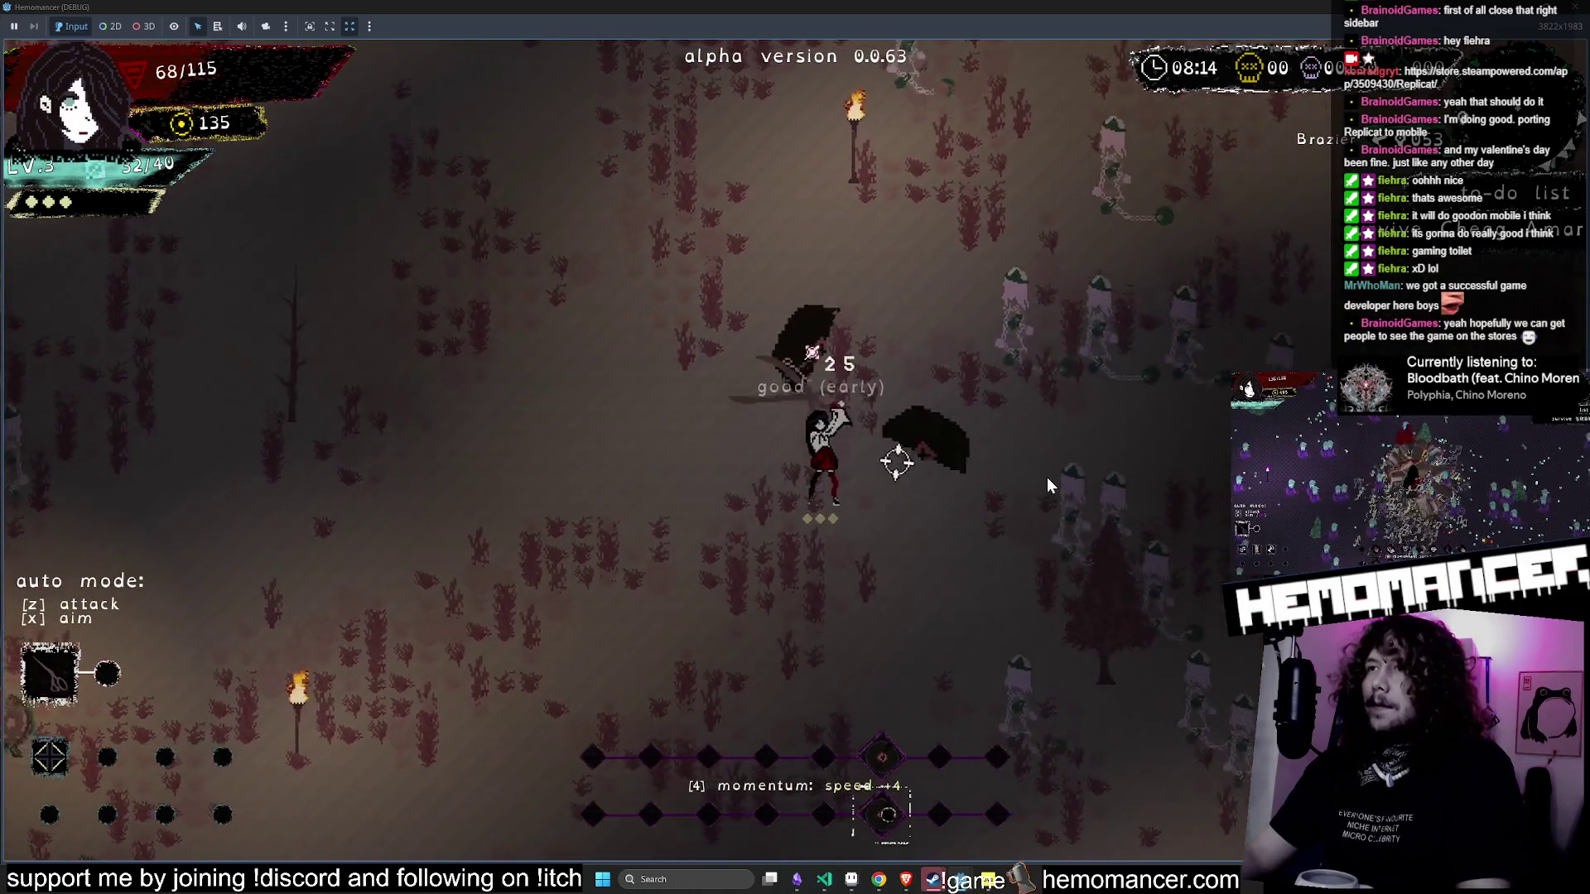
key(d)
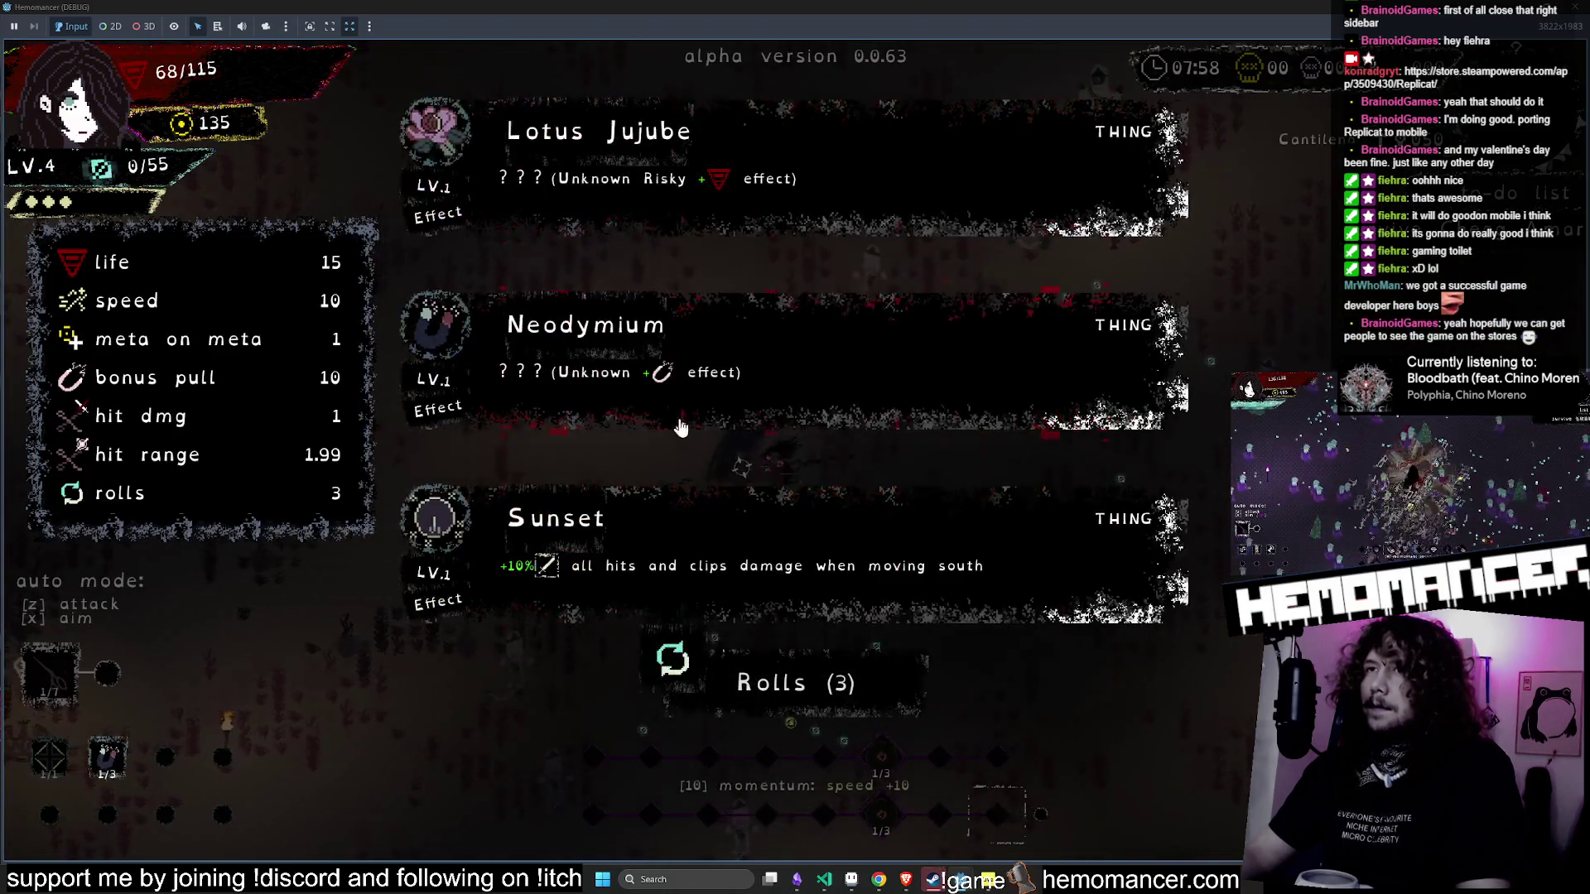
click(719, 525)
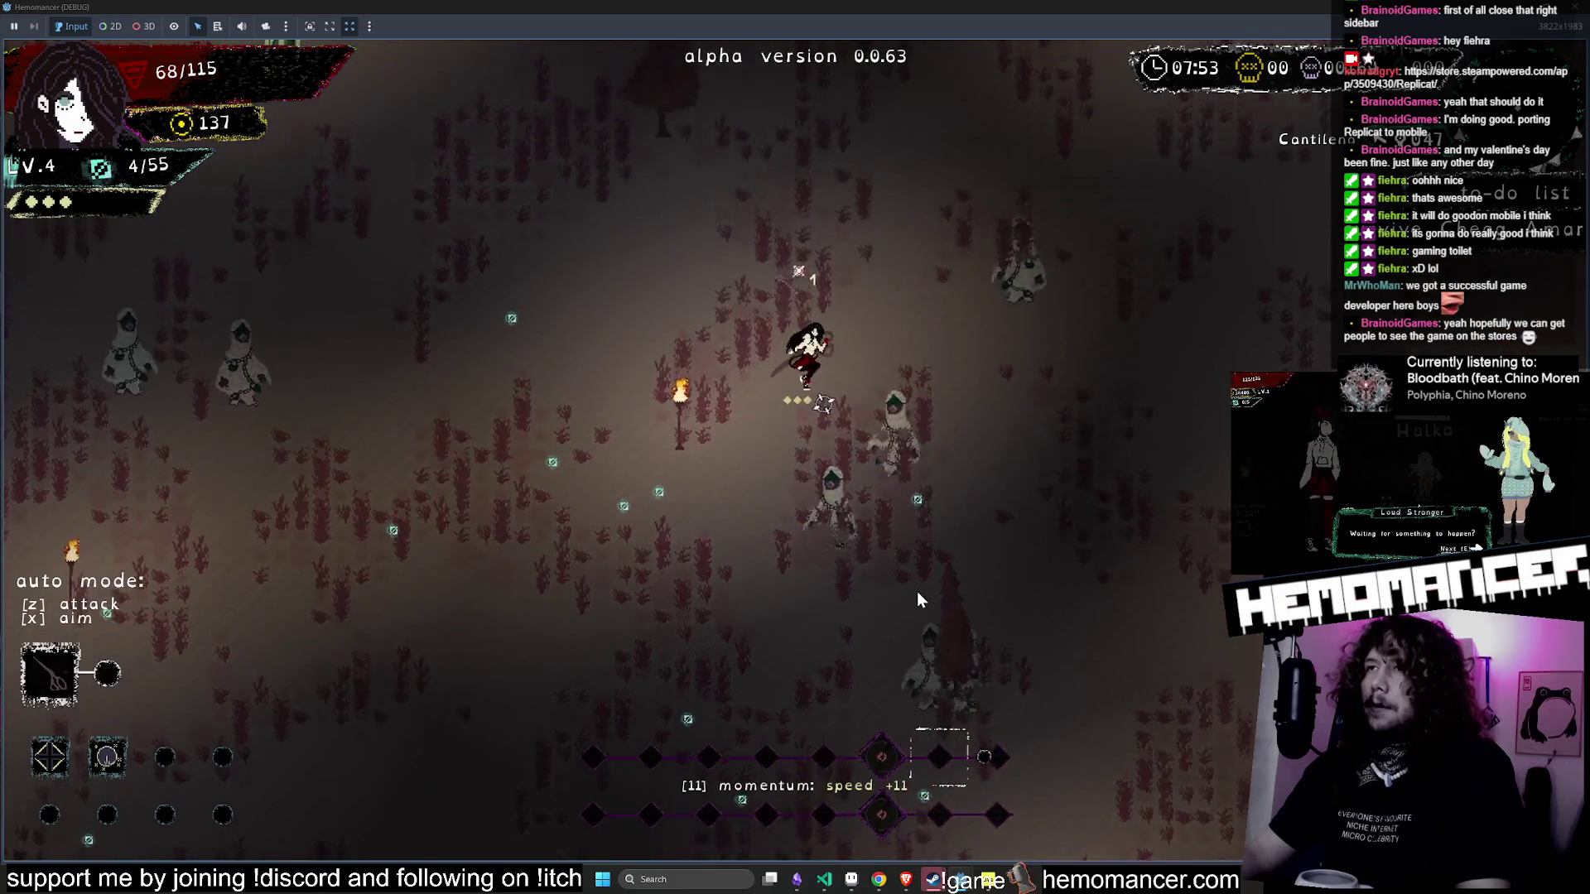
- Quit the game run and paste a duplicate of the dash.wav pitch branch below it in audio.gd
key(F5)
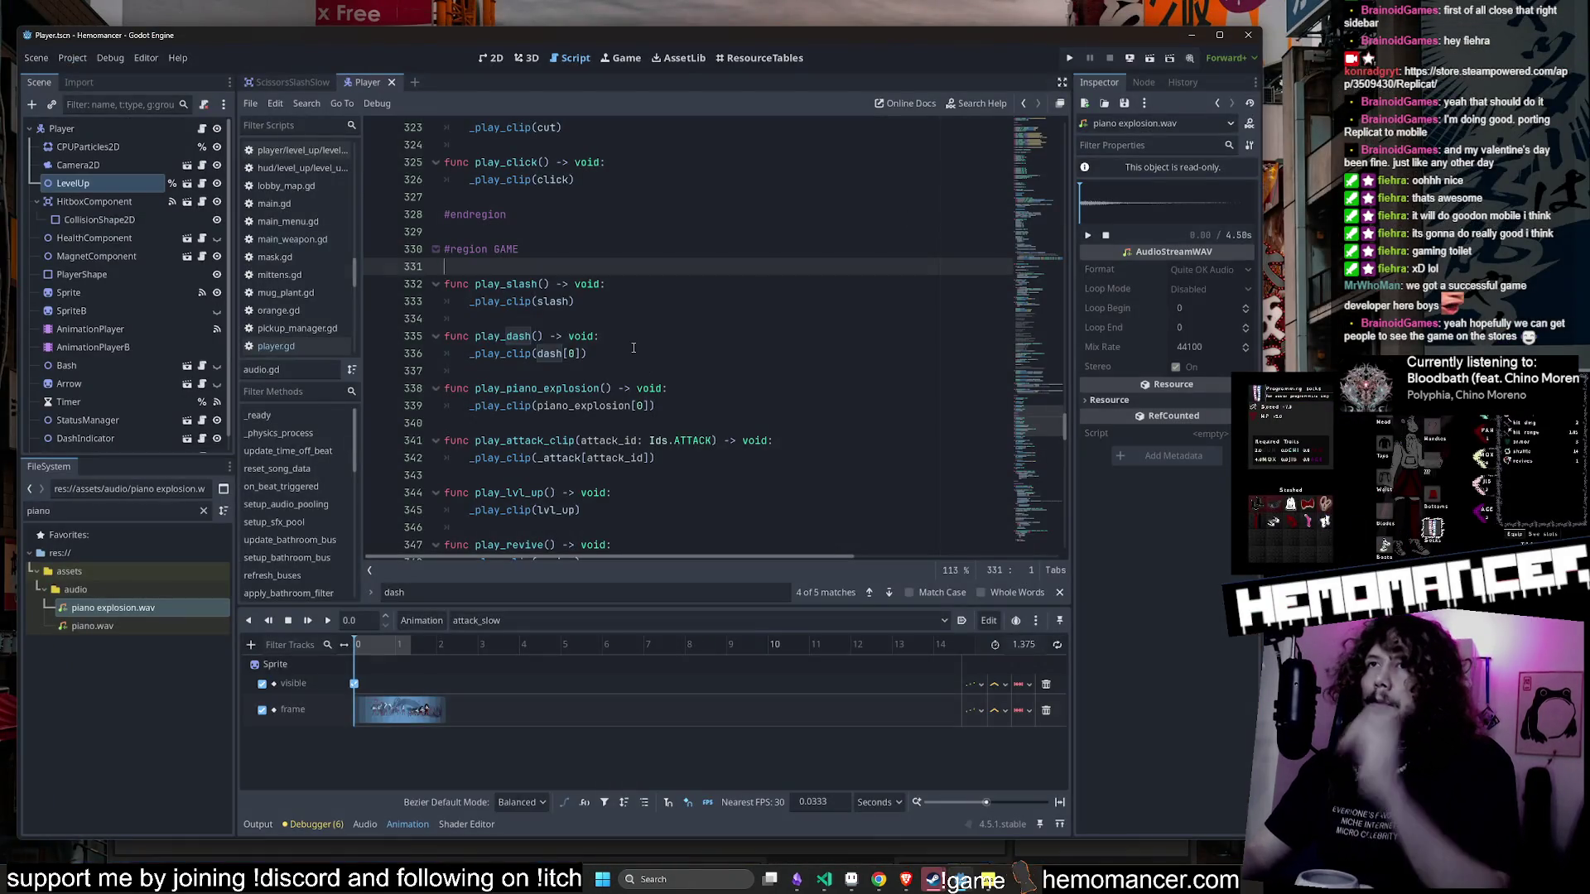
click(618, 334)
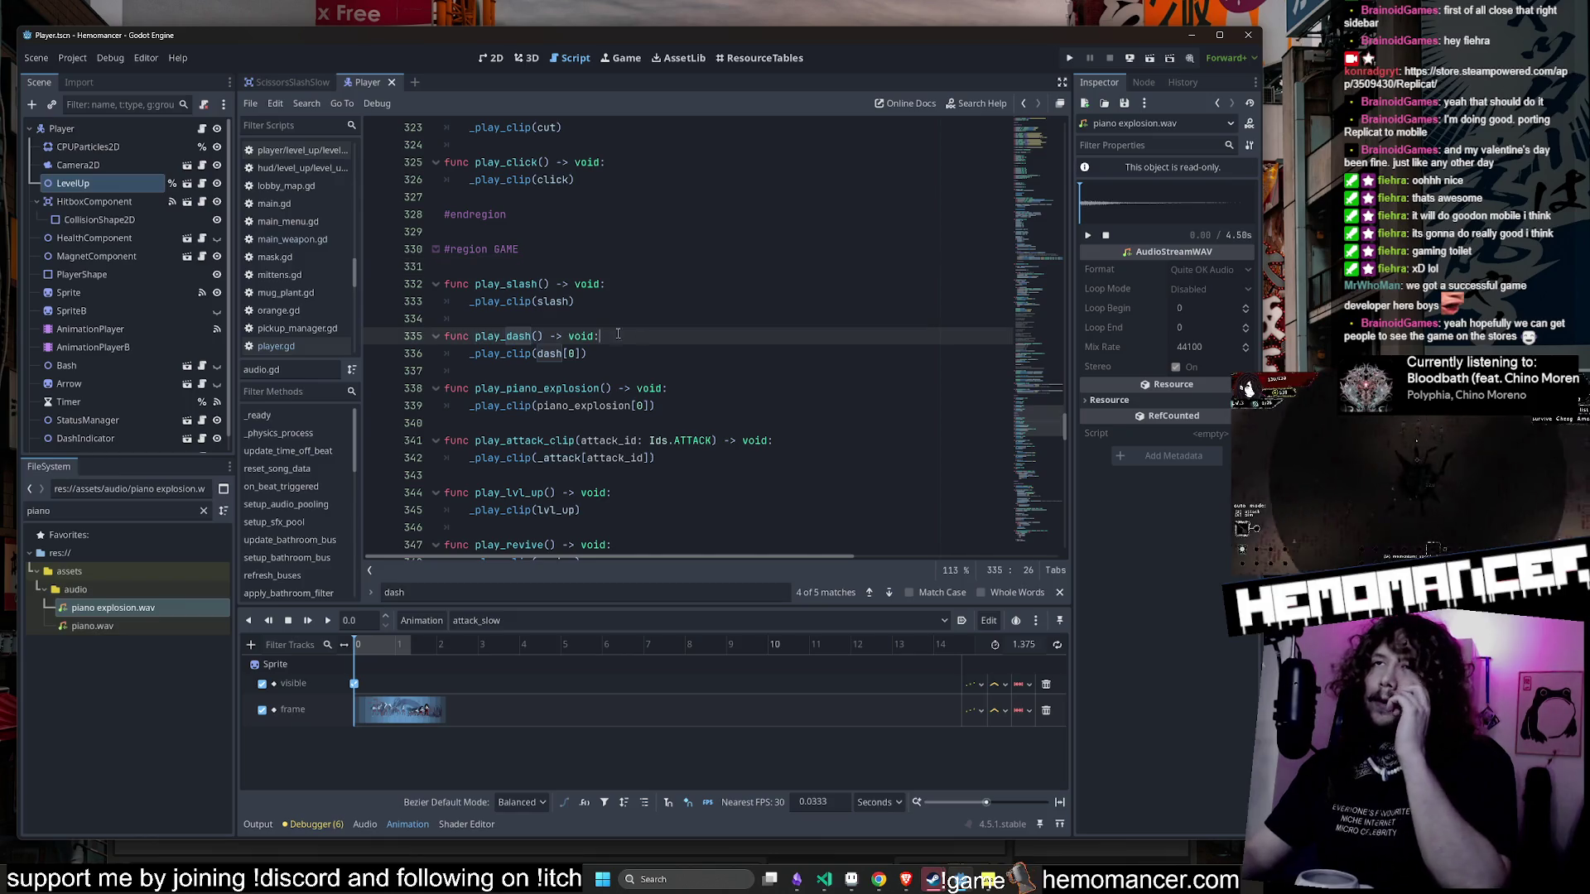
scroll(512, 352, down, 2)
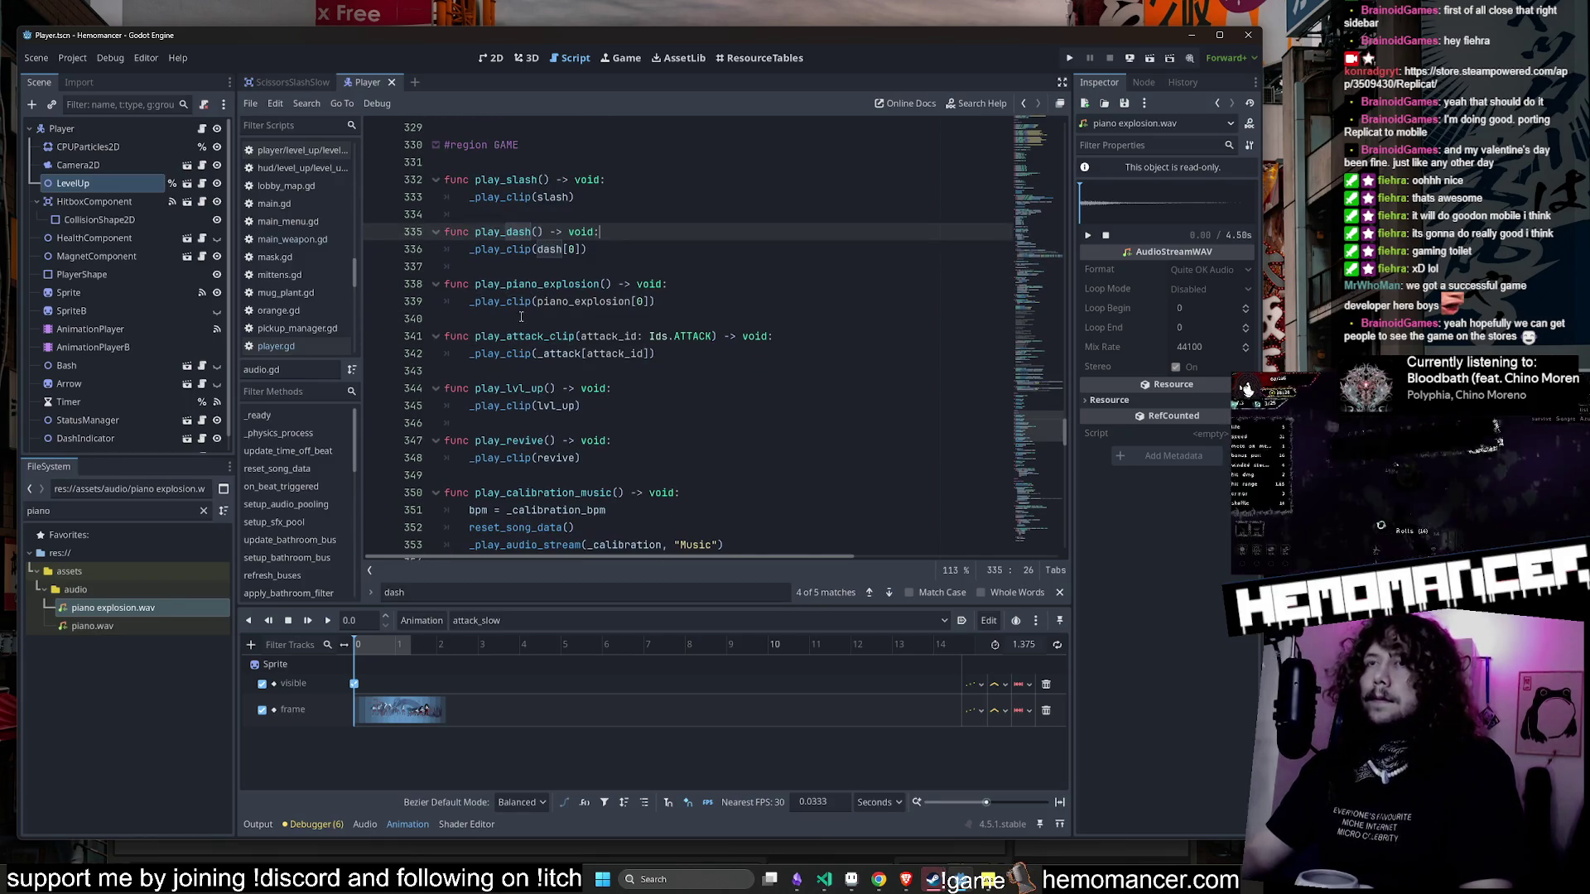
scroll(1023, 409, down, 20)
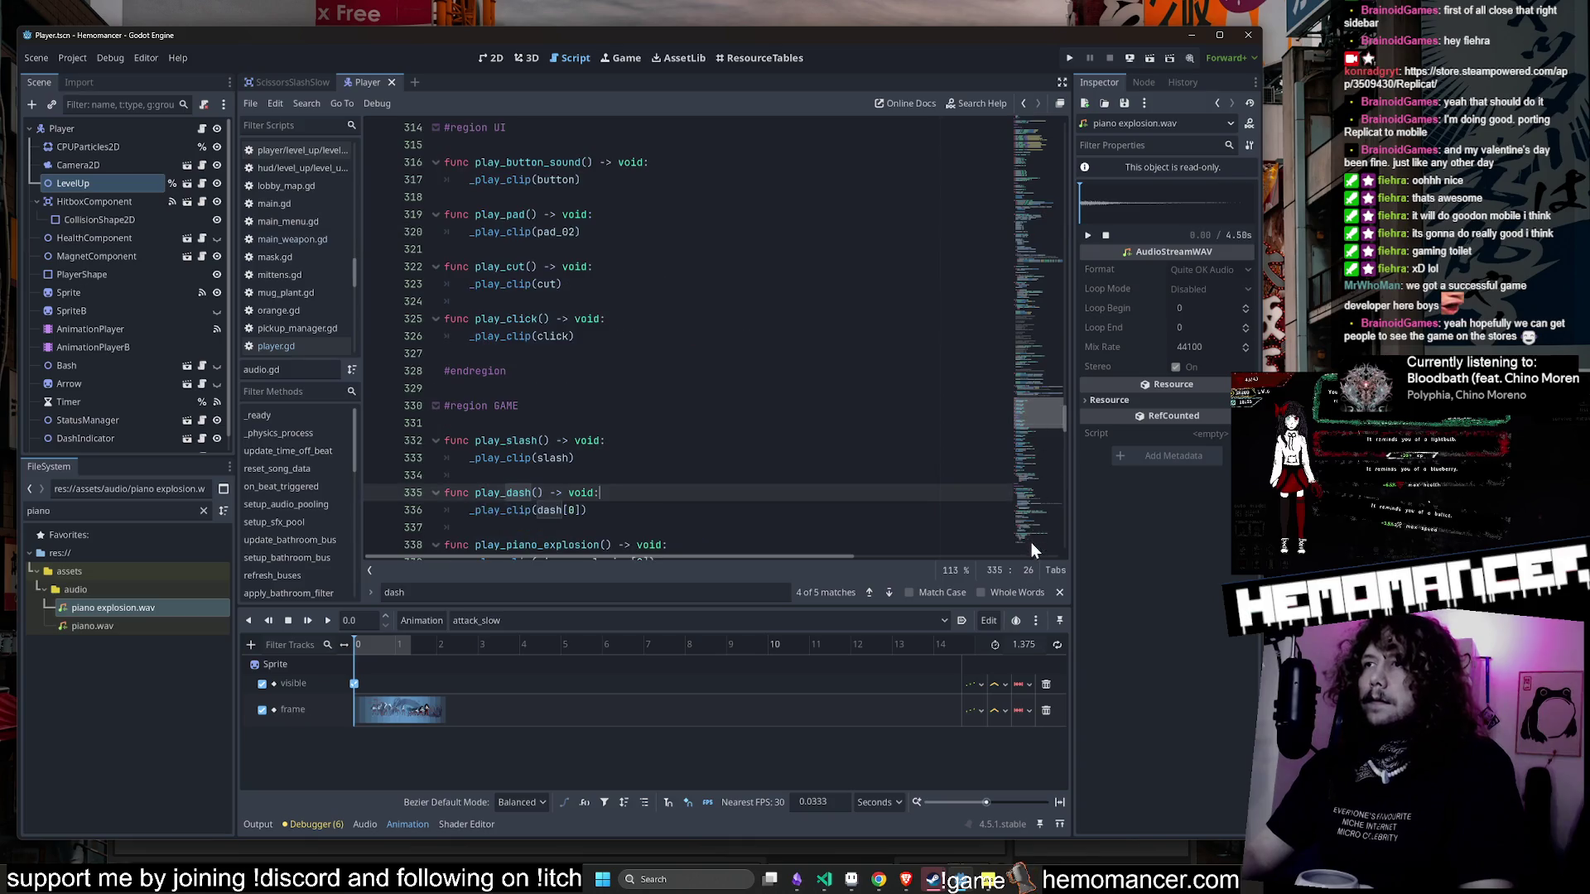
scroll(514, 282, up, 1)
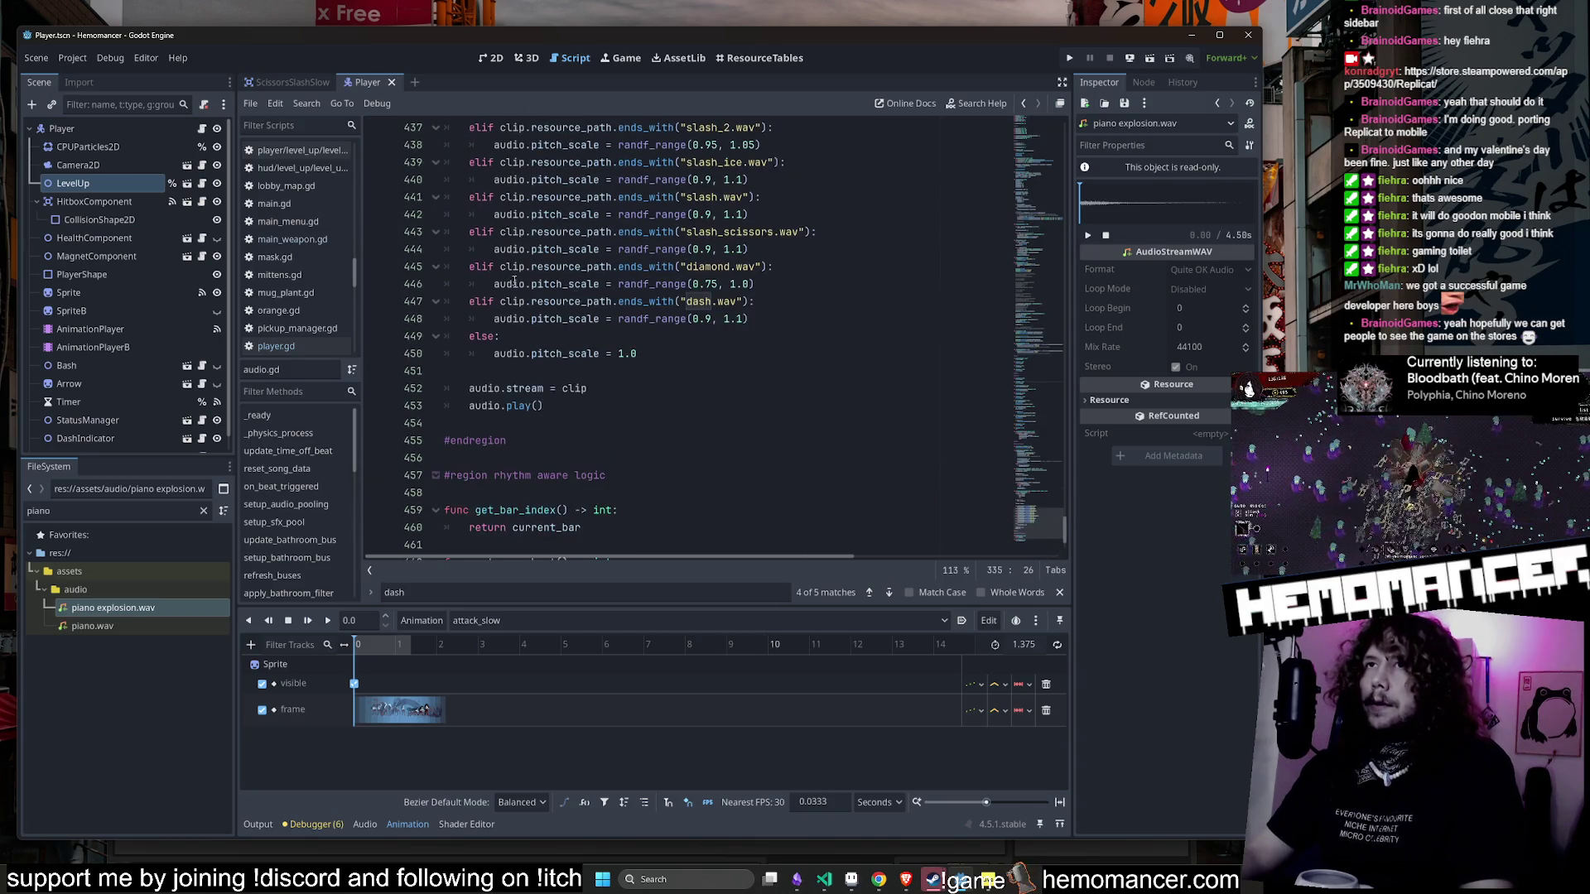
scroll(485, 411, up, 2)
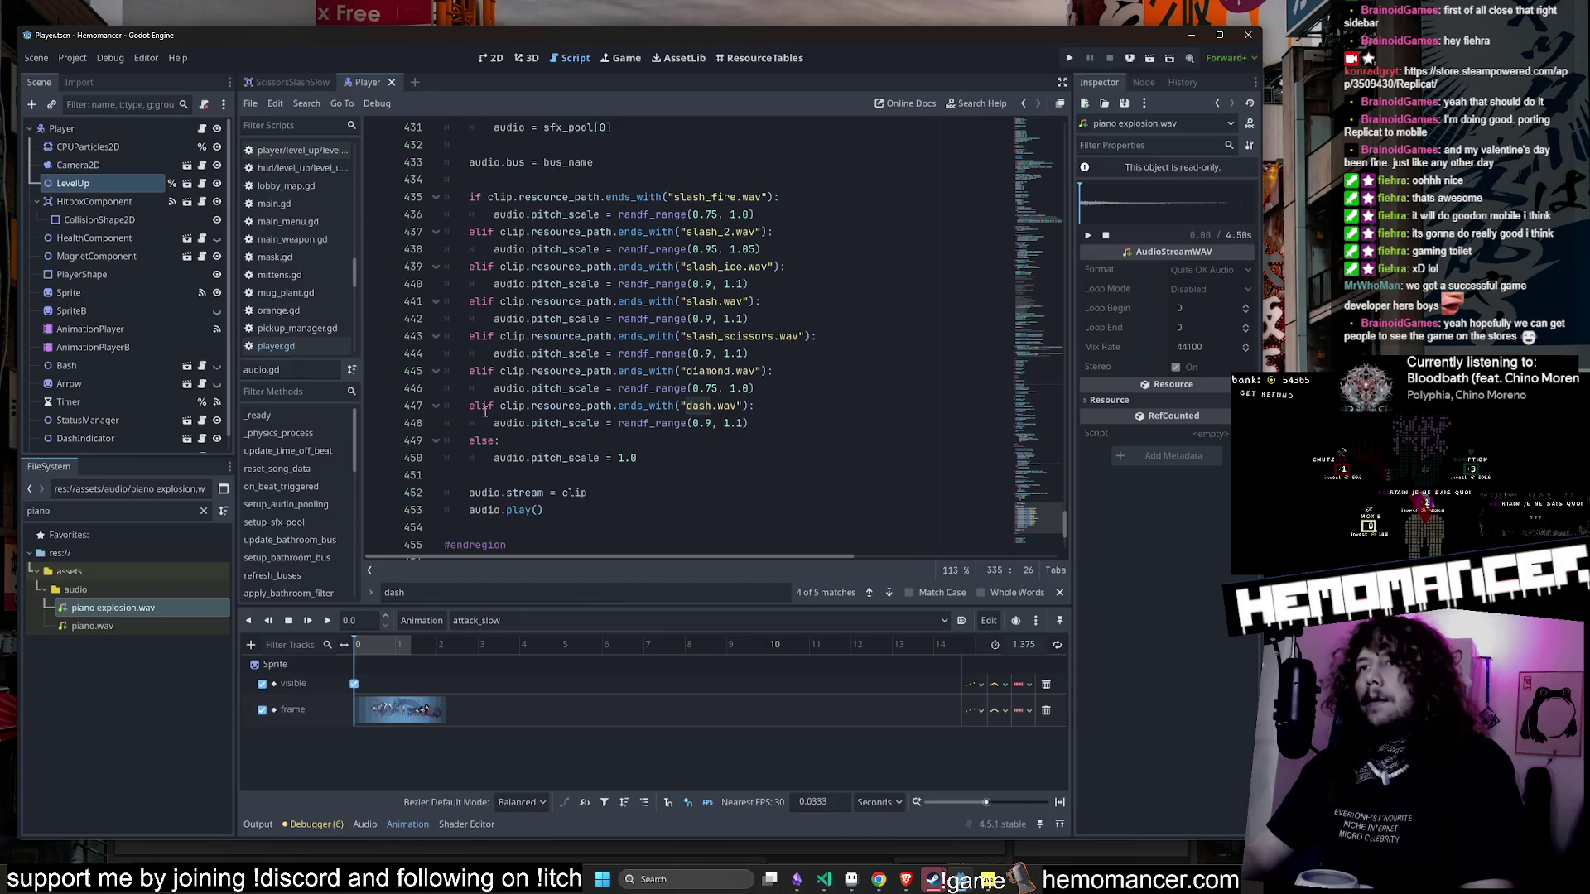
shift+click(847, 423)
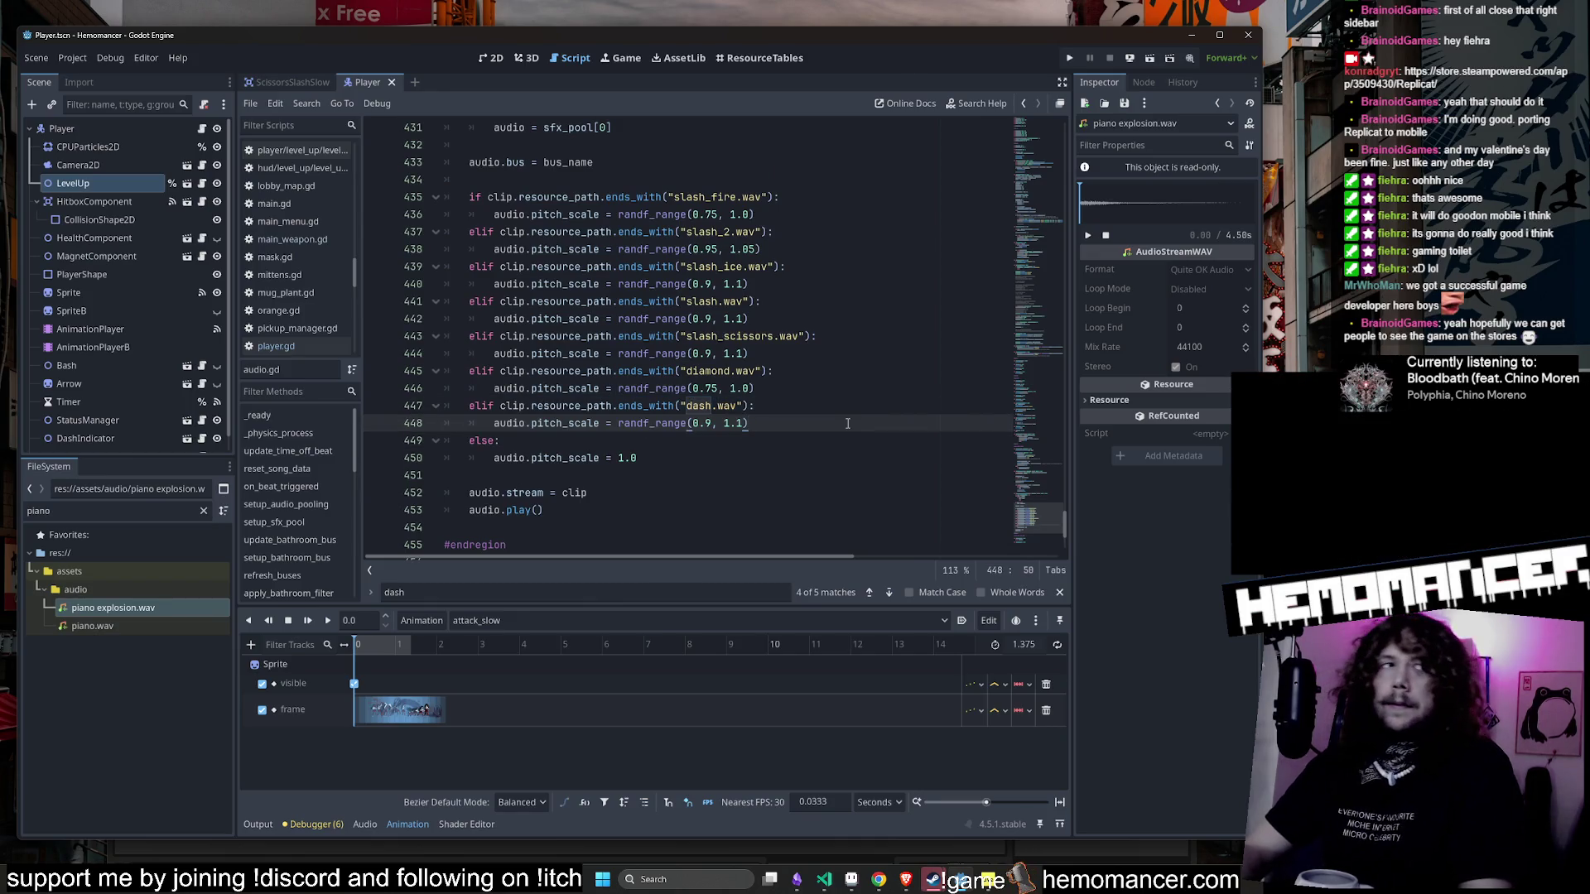
key(Return)
key(BackSpace)
text(elif clip.resource_path.ends_with("dash.wav"): 		audio.pitch_scale = randf_range(0.9, 1.1))
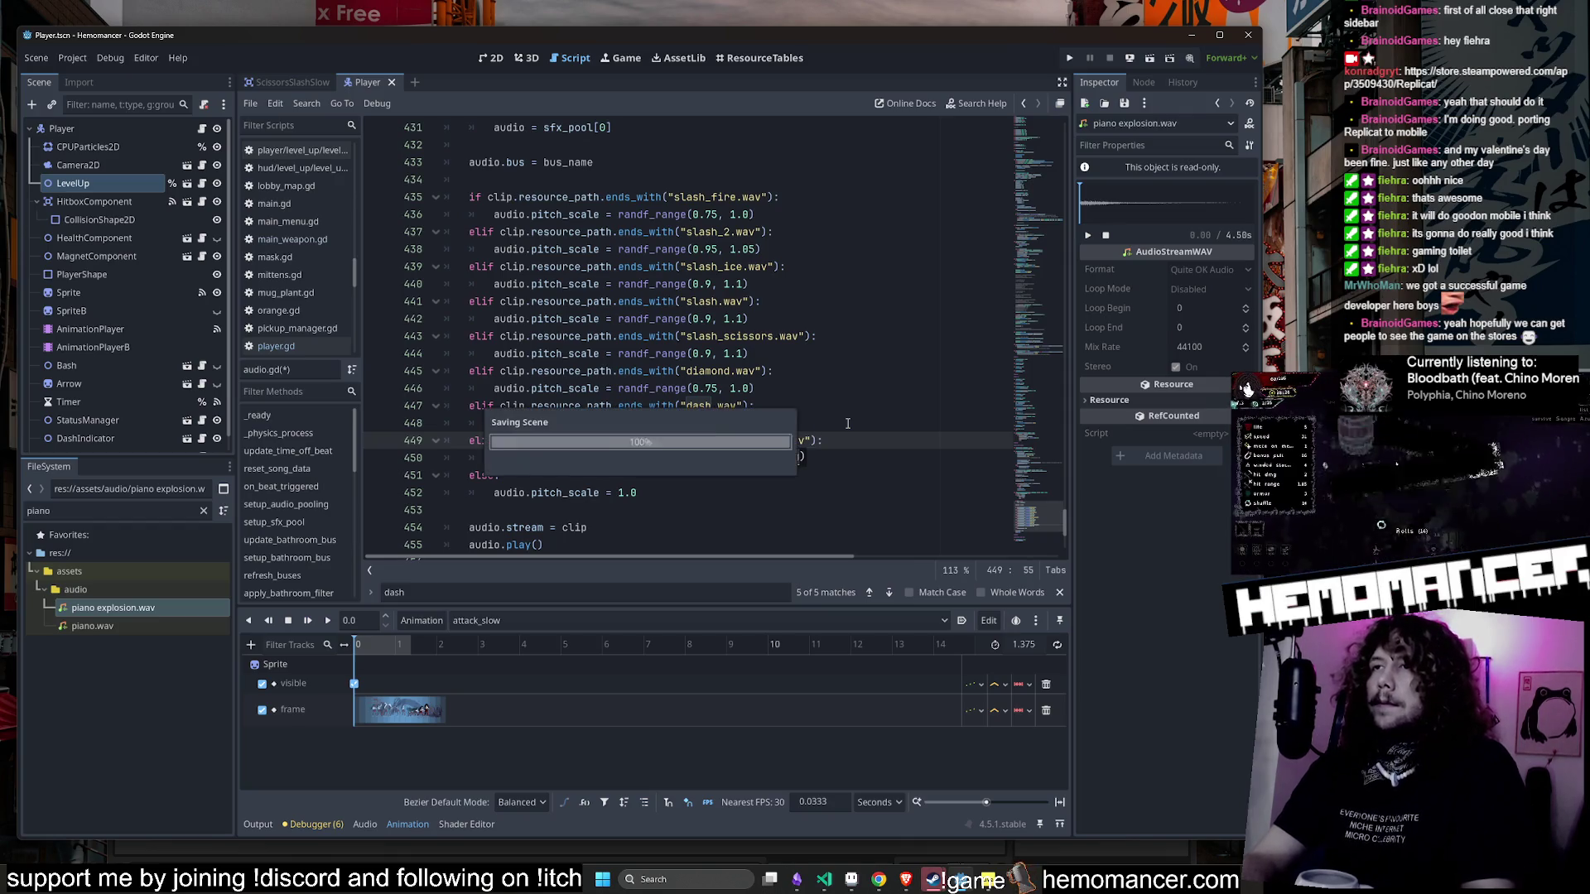
- Change the copied branch's lower pitch bound to 0.9 and run the game
click(696, 458)
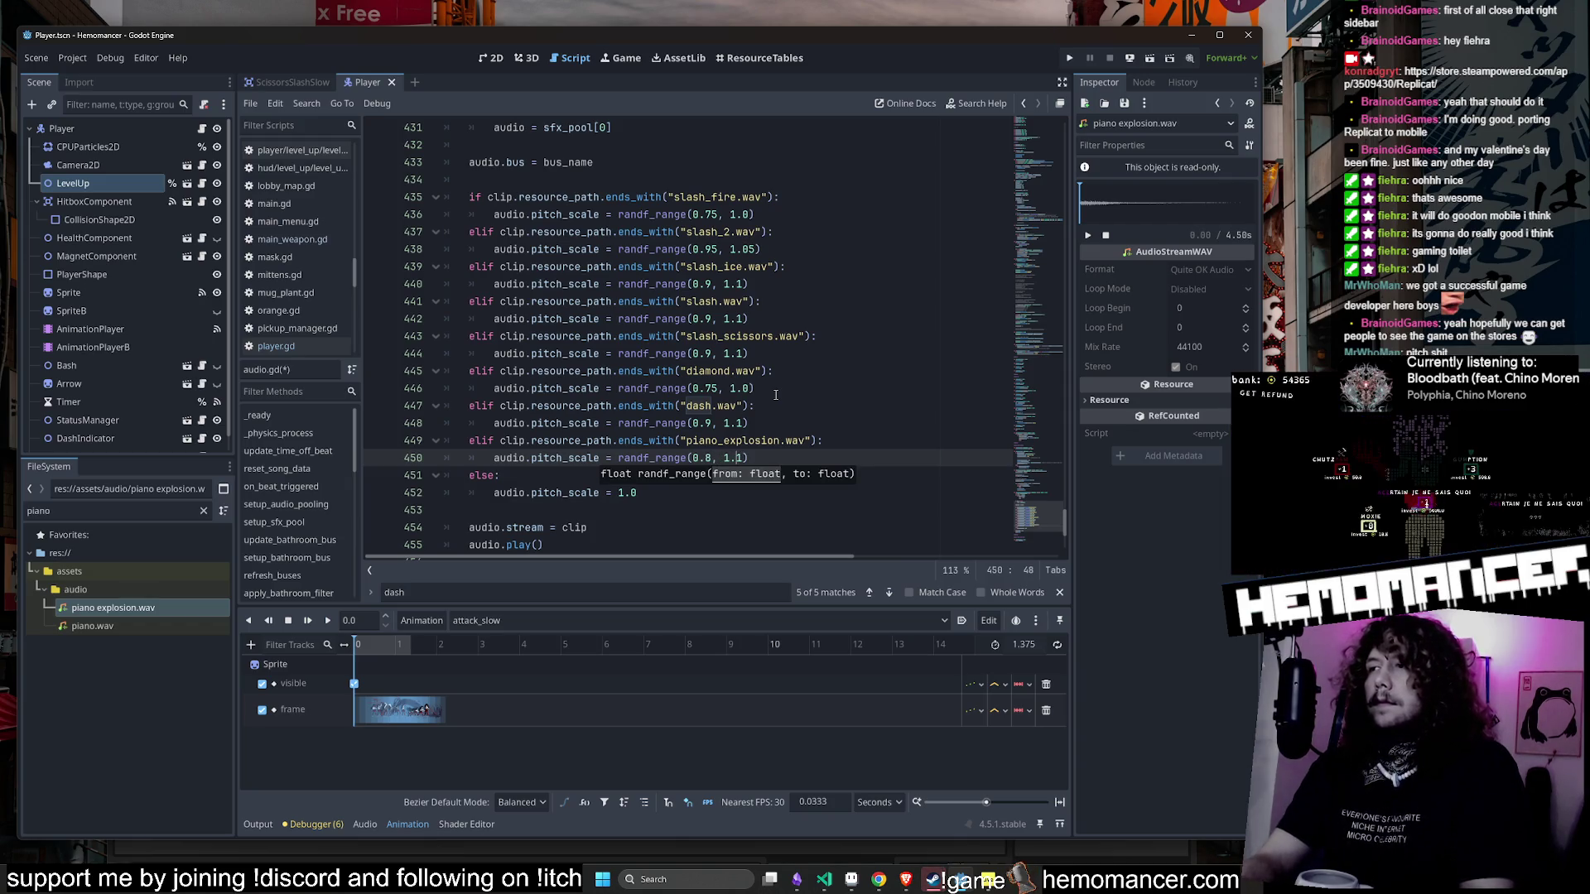
key(Left)
key(Left)
key(BackSpace)
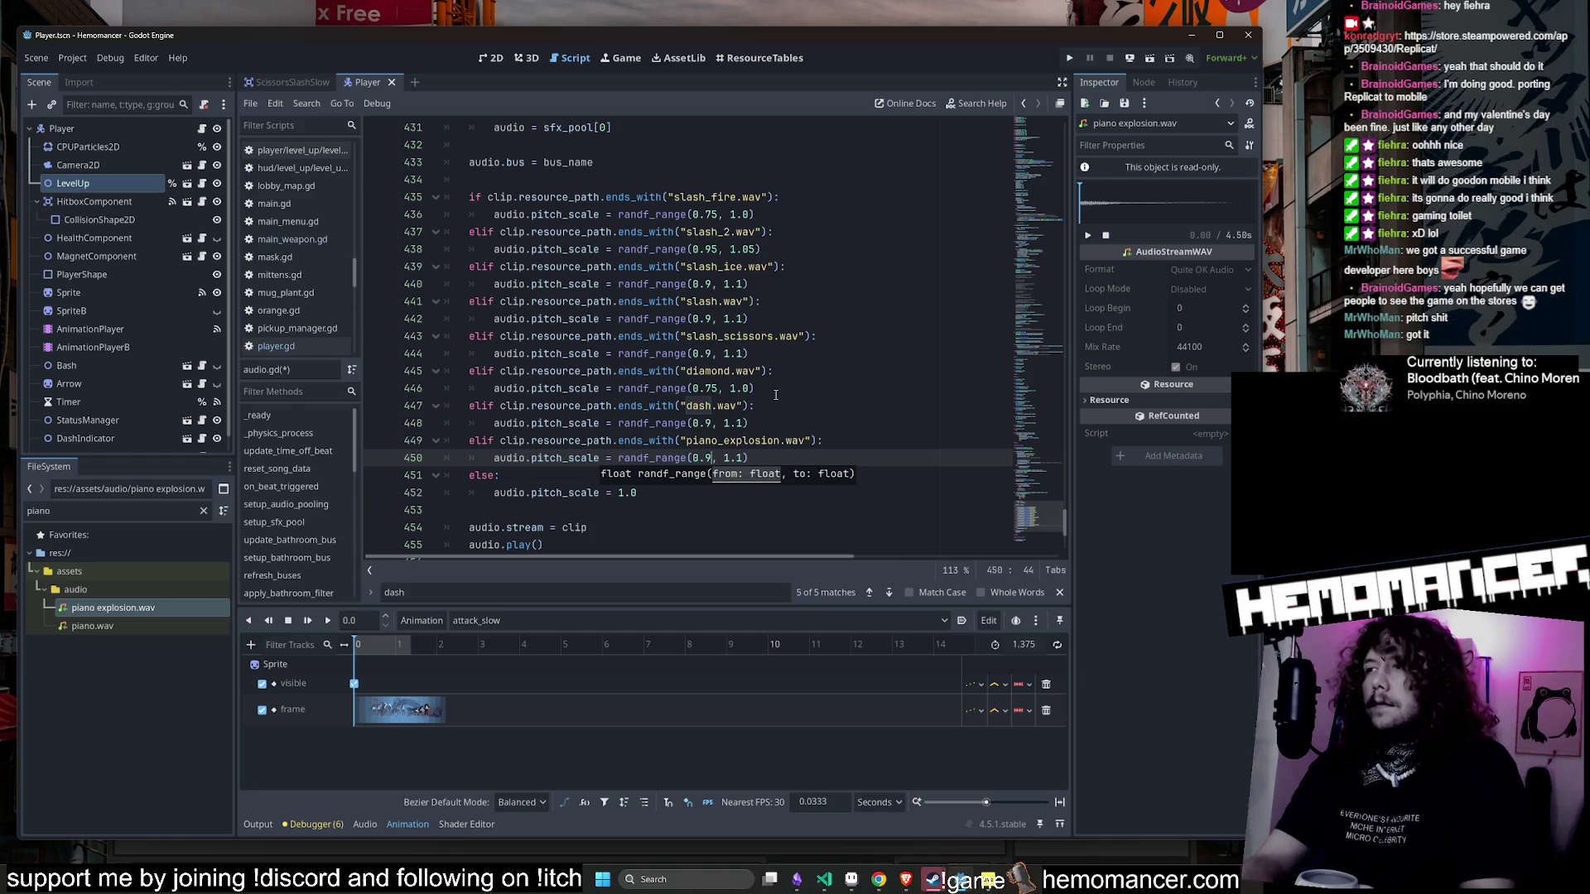
key(F5)
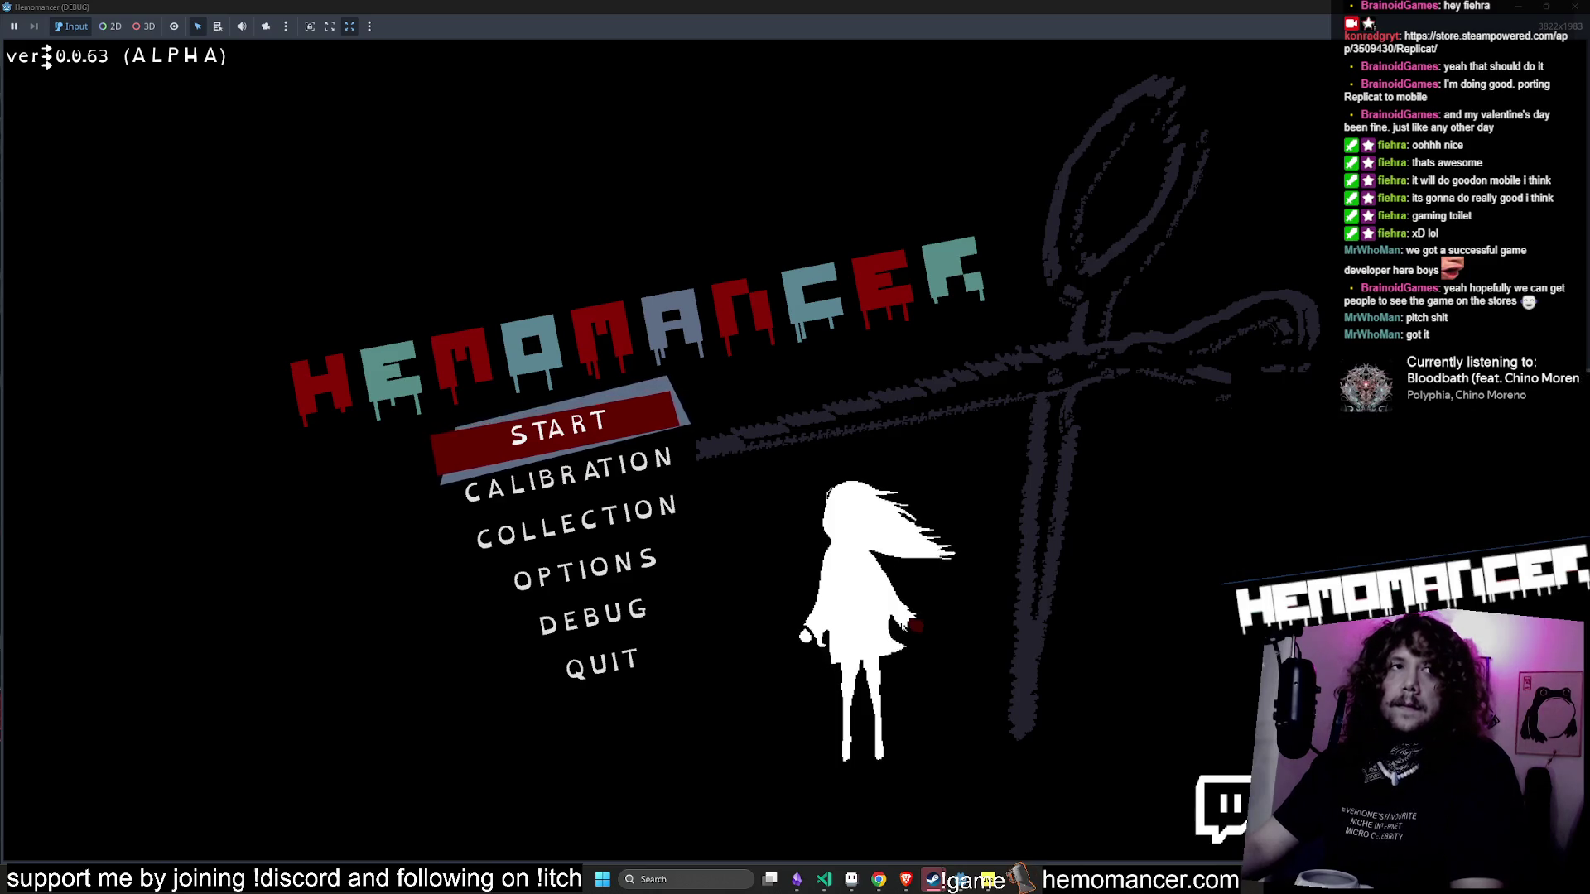
- Start a game, attack the training dummies, then close the running game
click(538, 458)
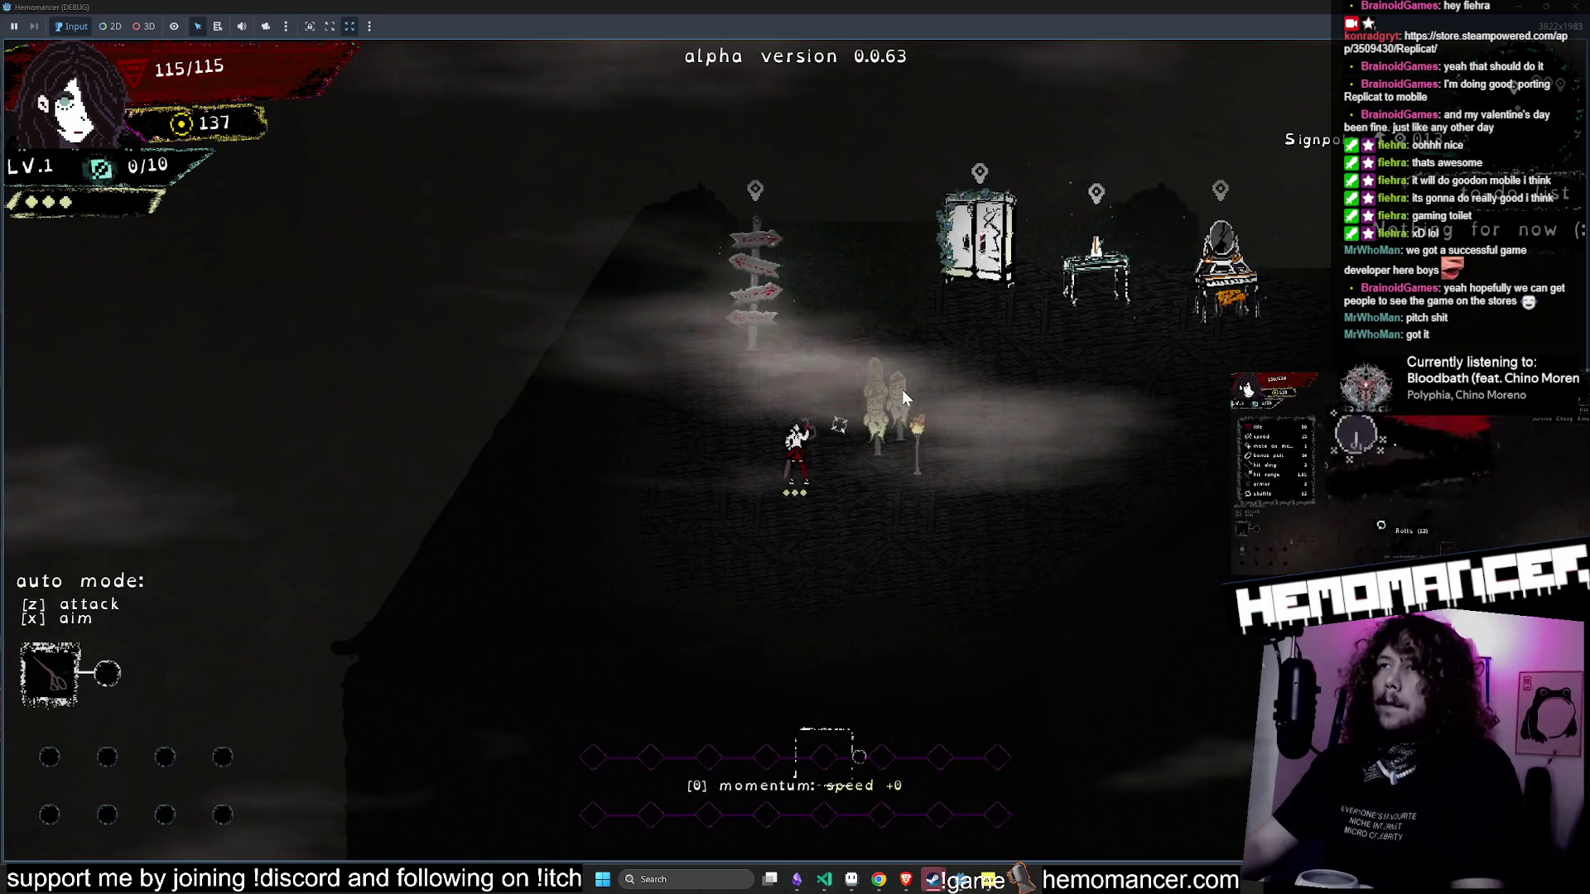
key(z)
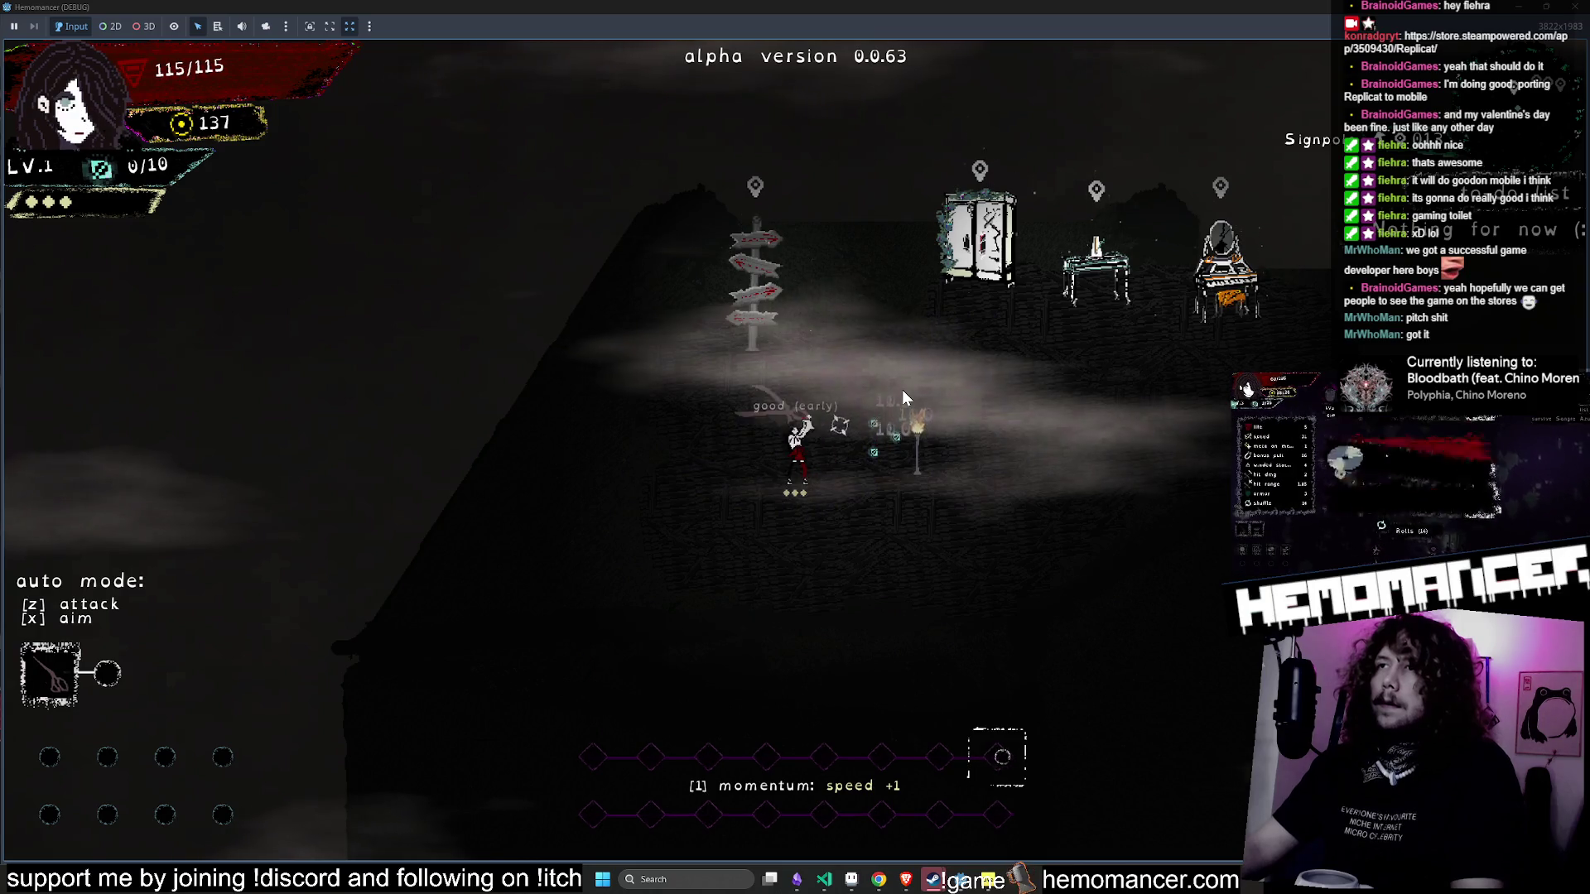
key(Escape)
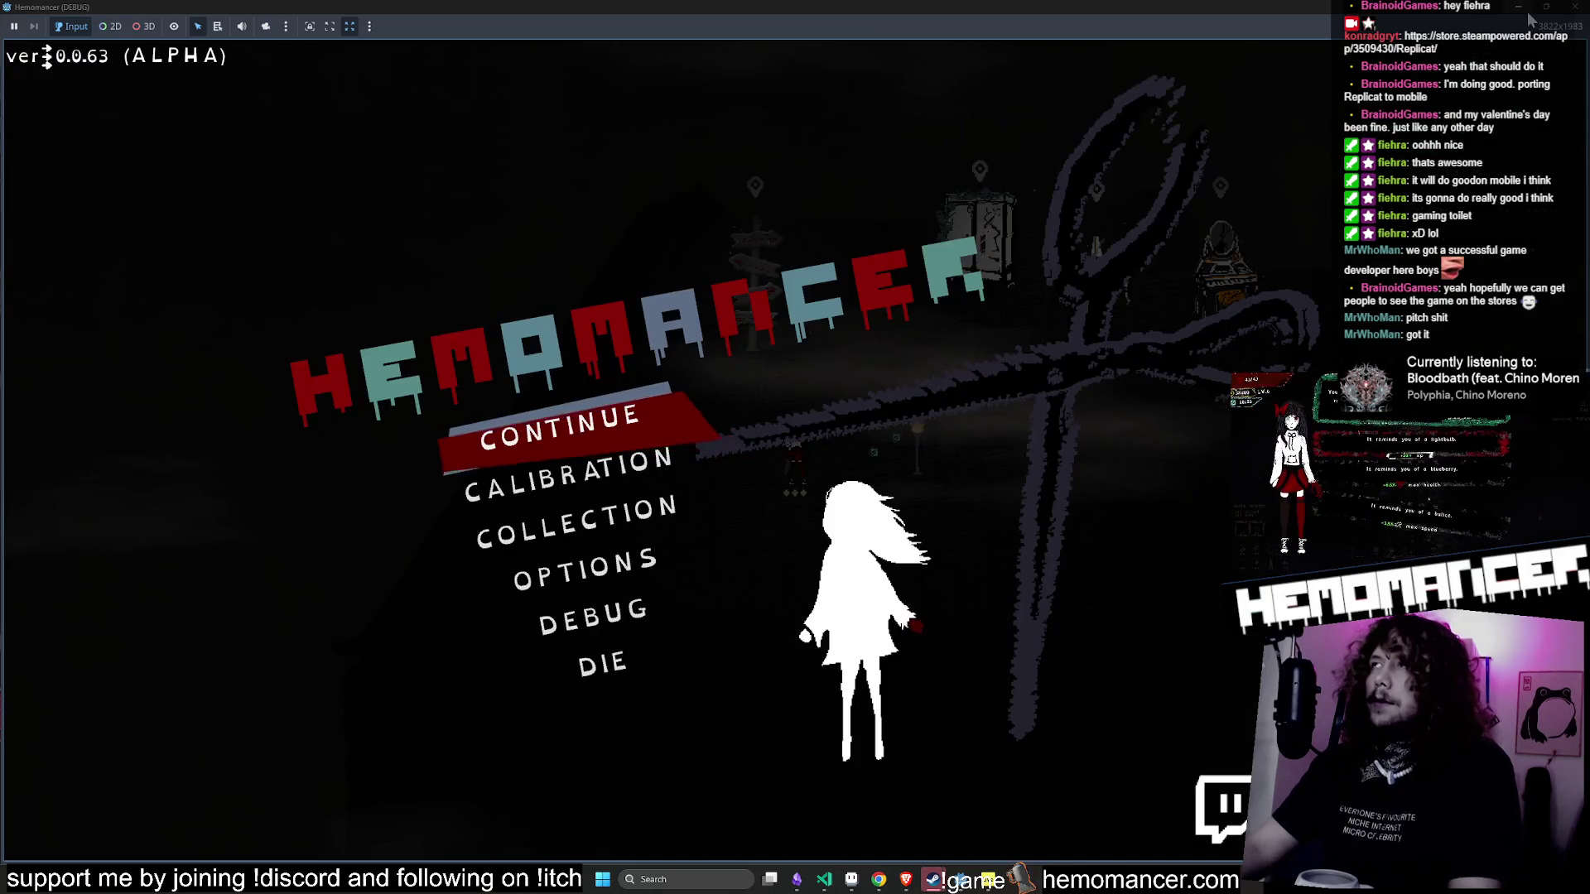
click(1520, 9)
- Relaunch the game fullscreen and attack the training dummies again
double_click(767, 442)
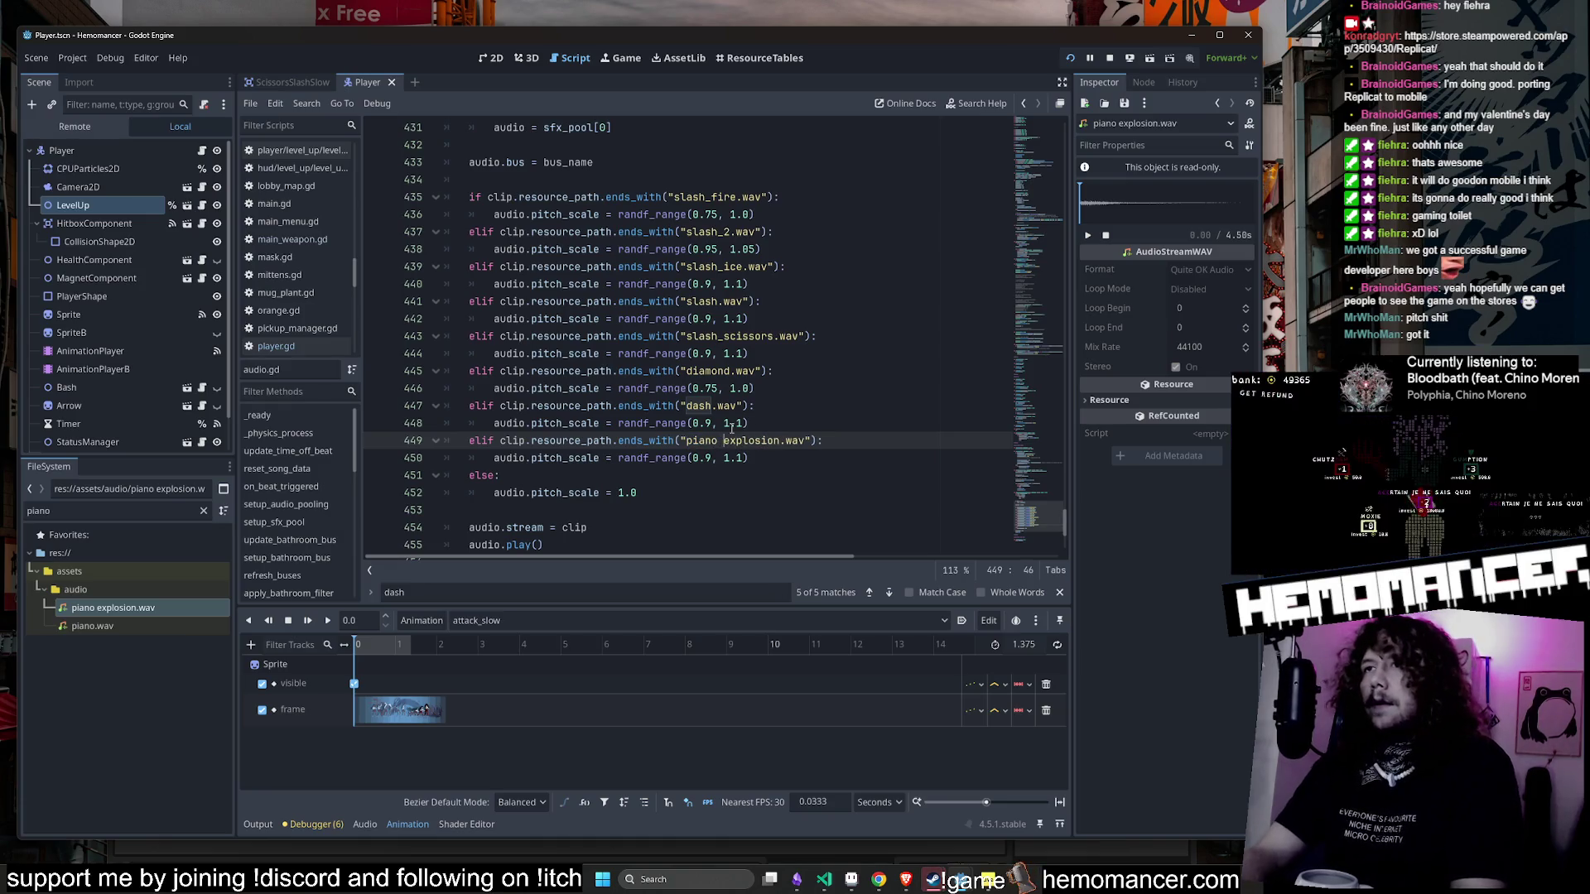
key(F5)
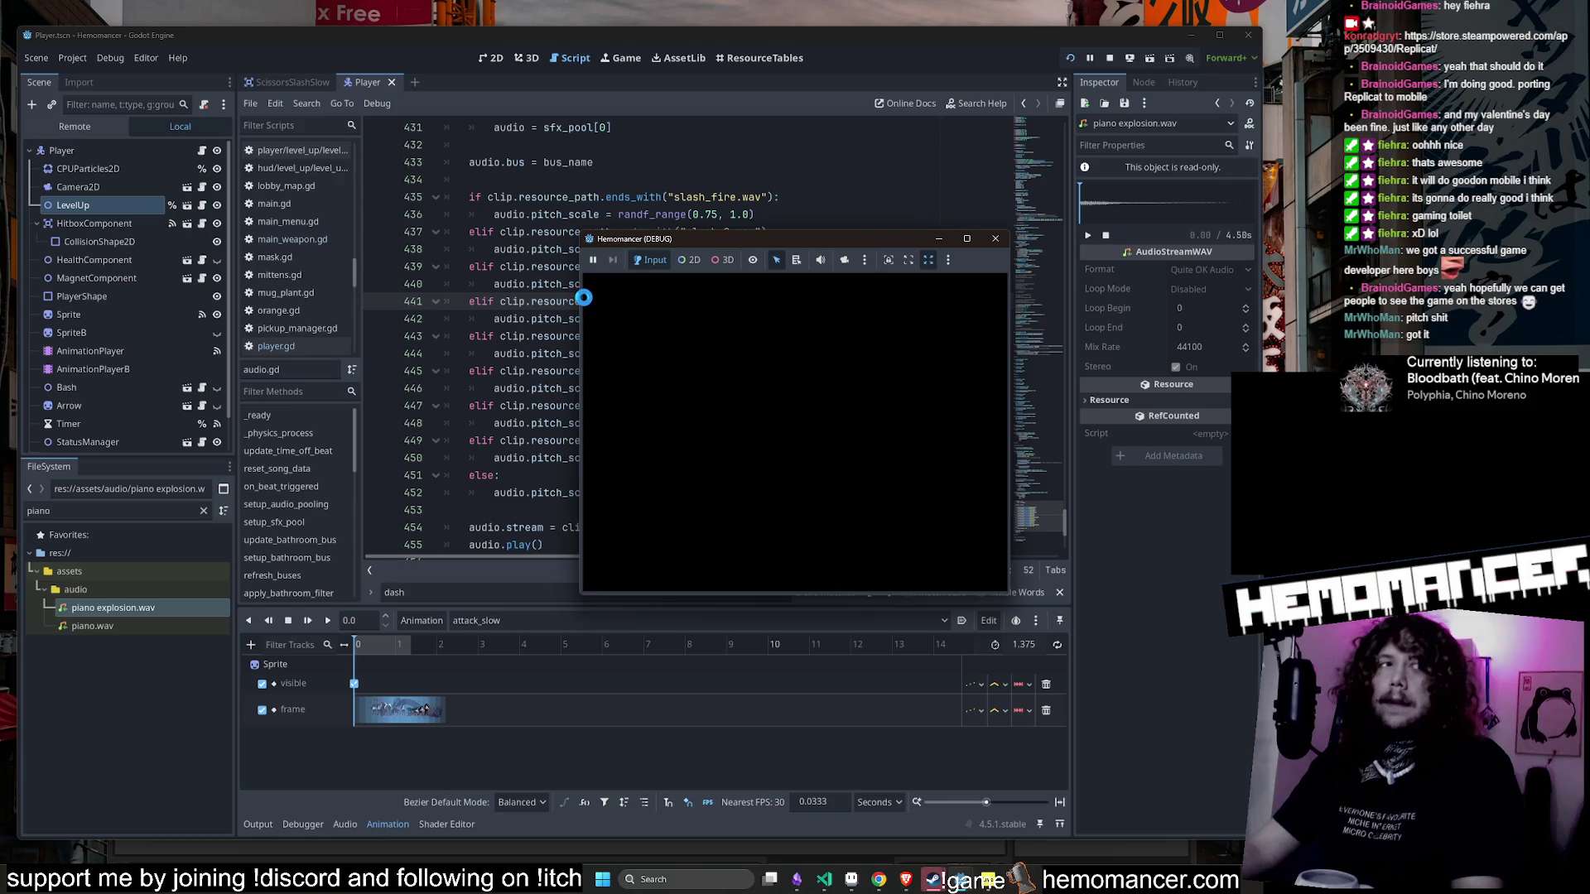
click(966, 238)
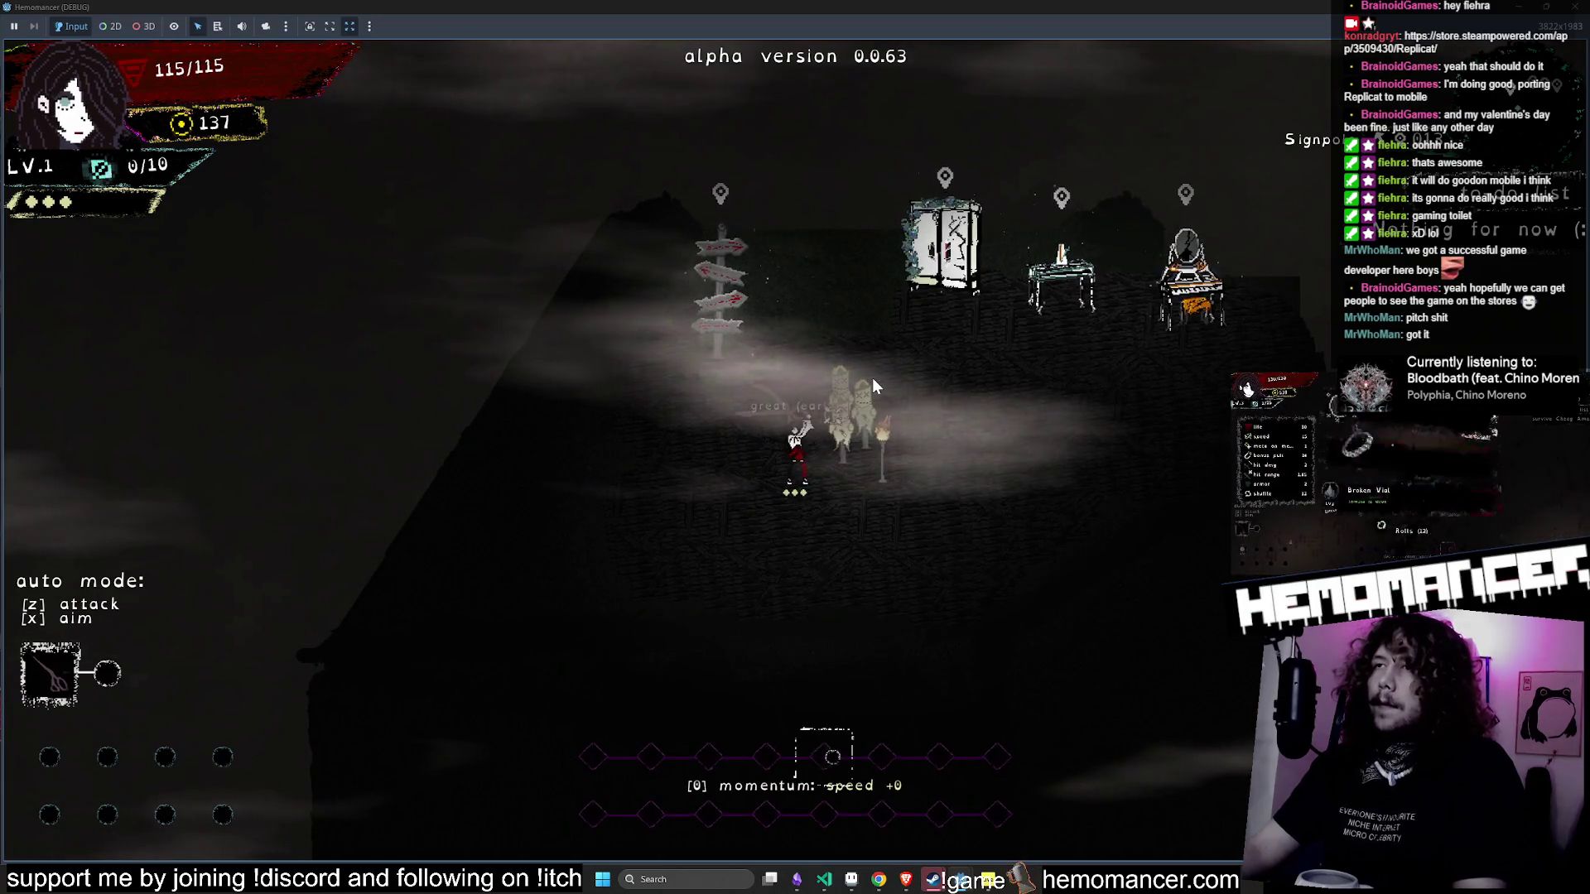
key(w)
click(881, 386)
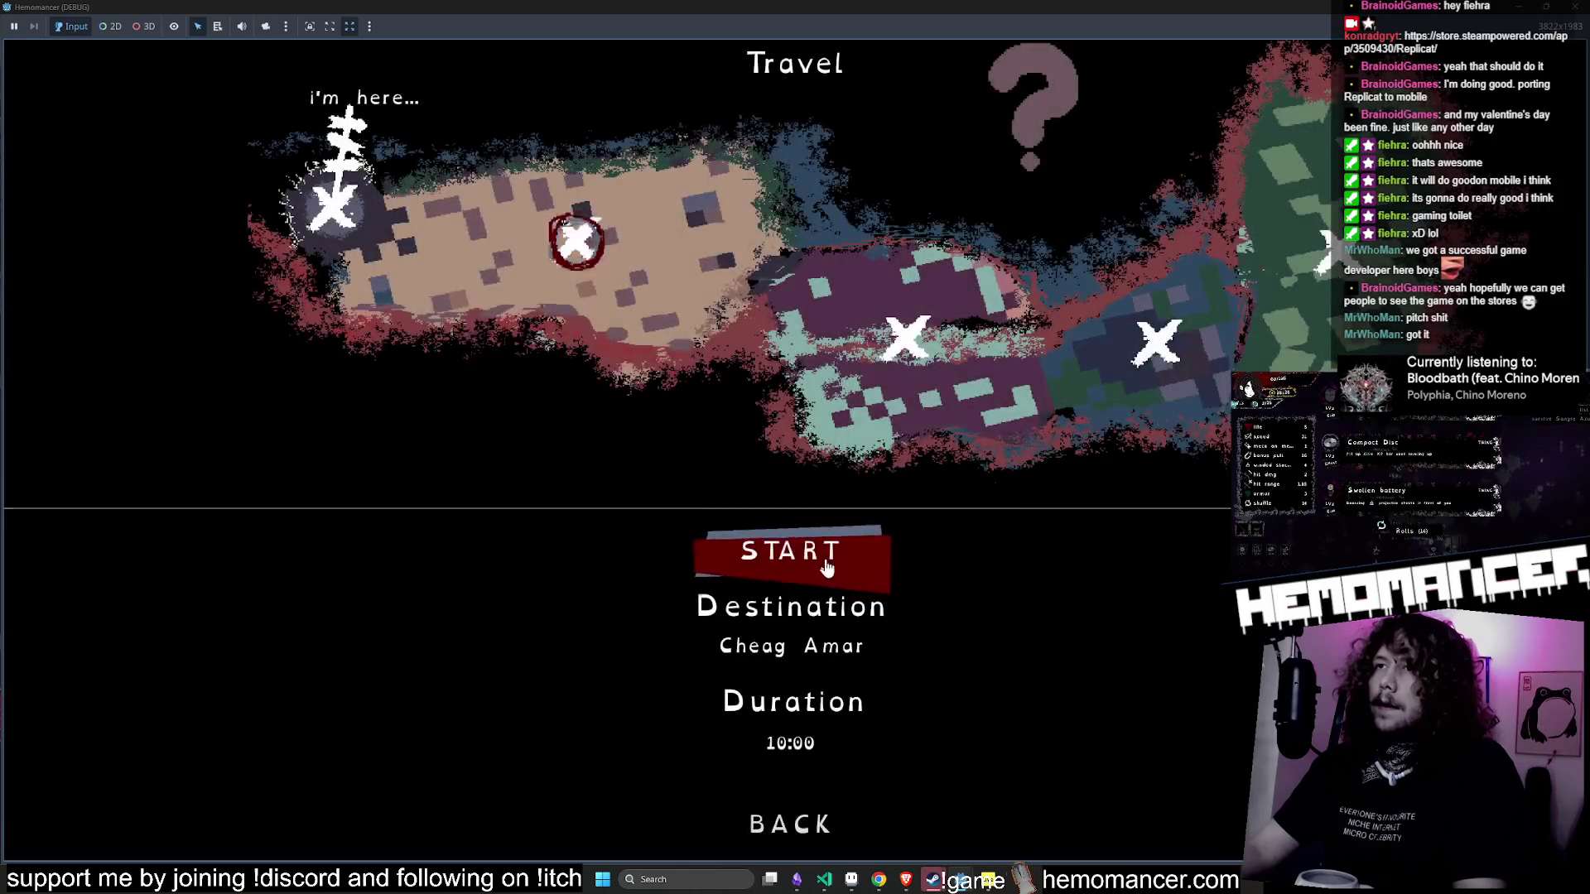
- Travel to the forest level via the signpost and fire the scissors attack at enemies
click(765, 556)
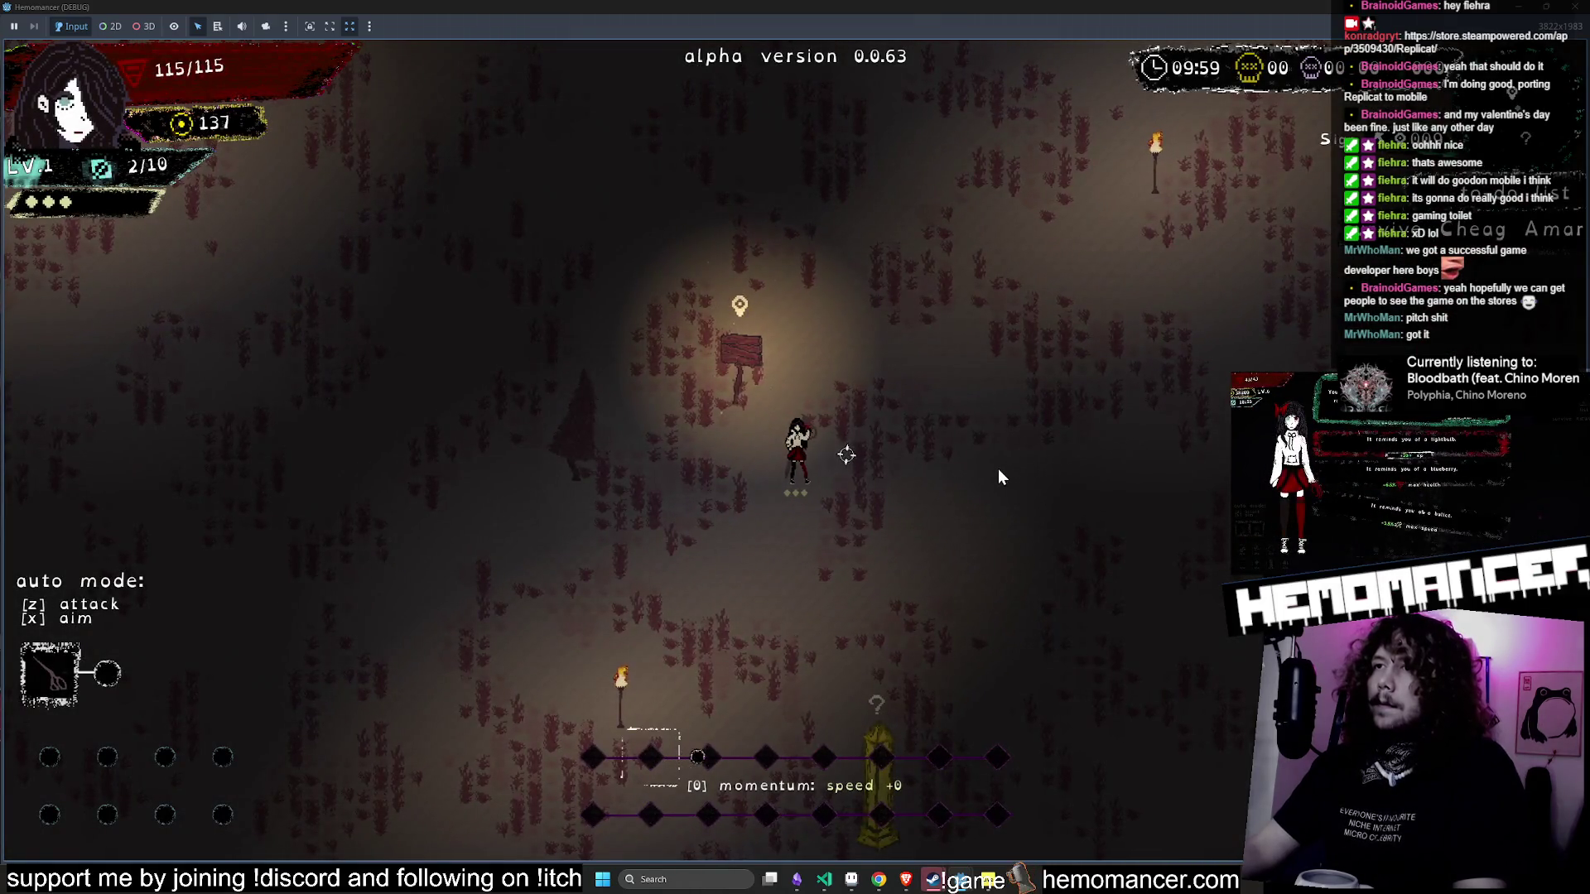
click(1000, 469)
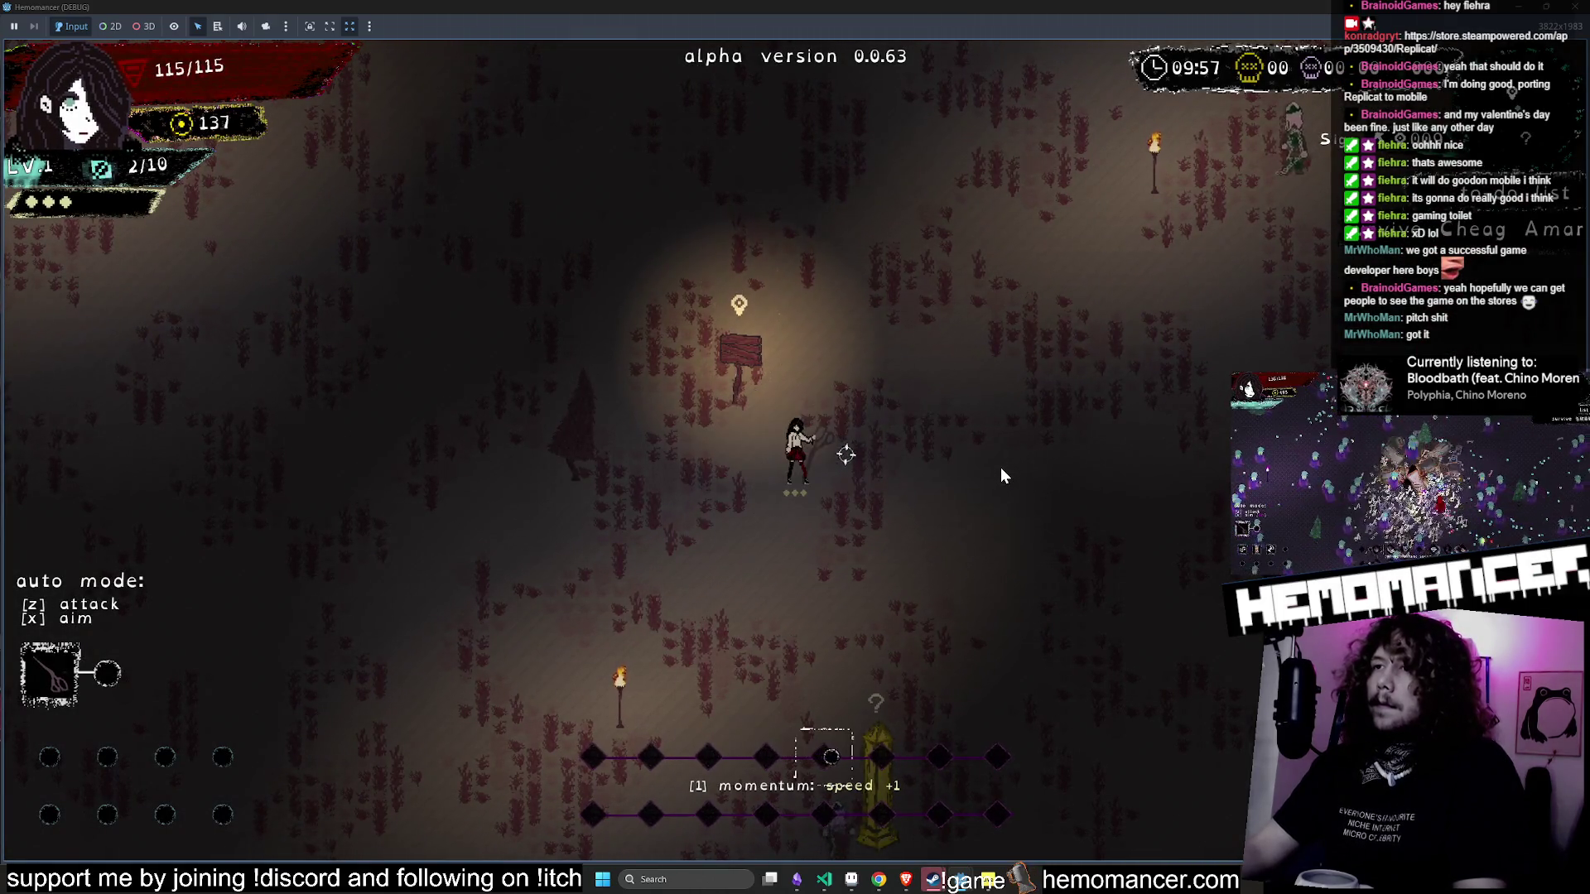
click(968, 553)
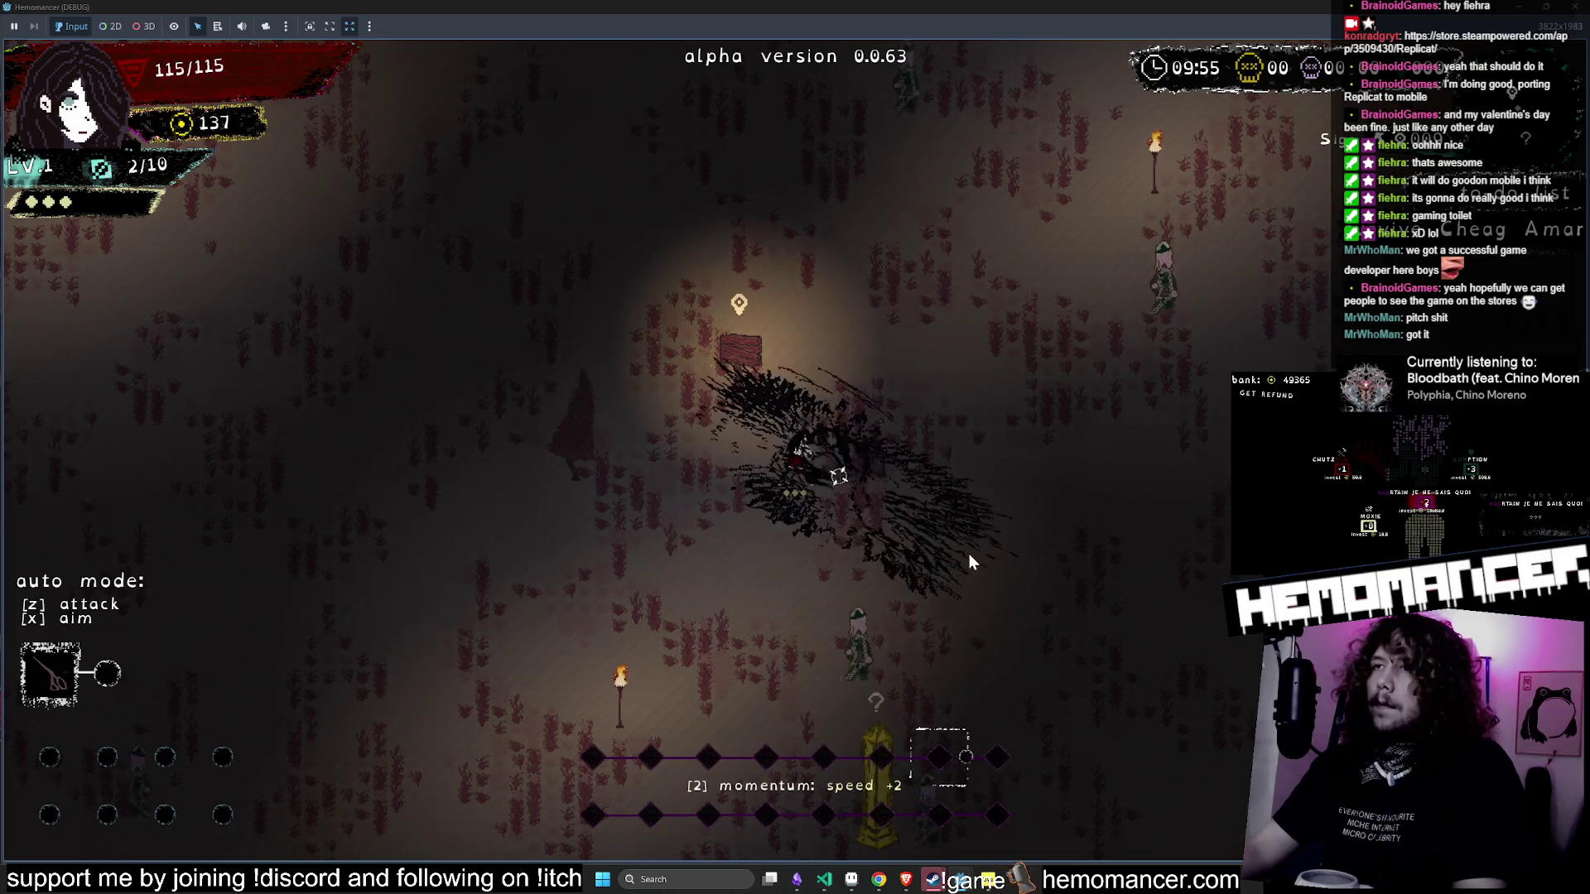
click(968, 407)
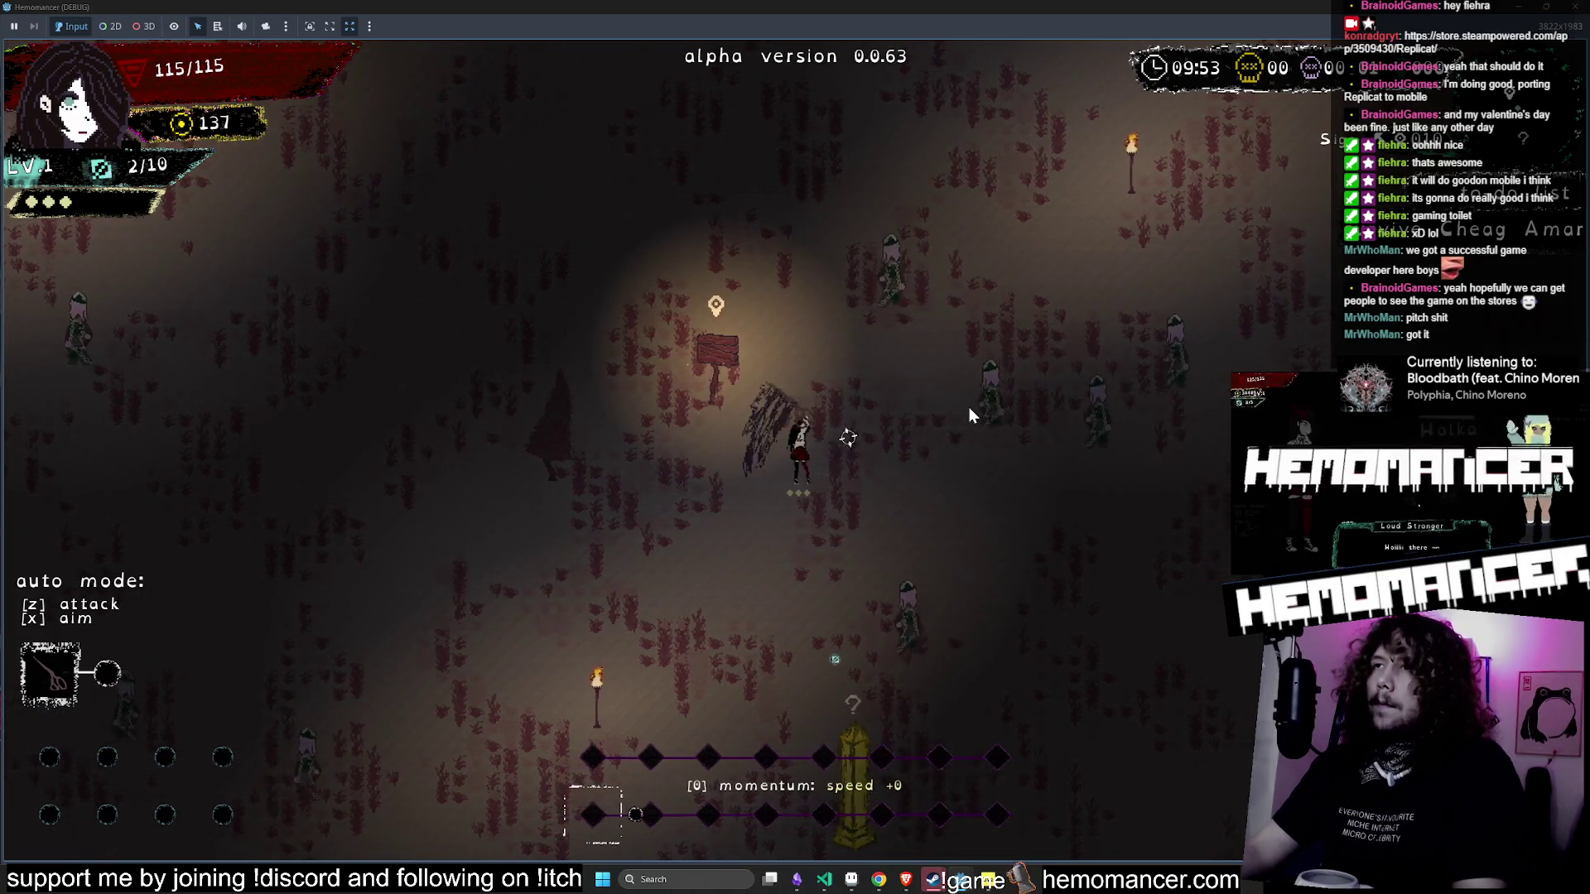
click(968, 407)
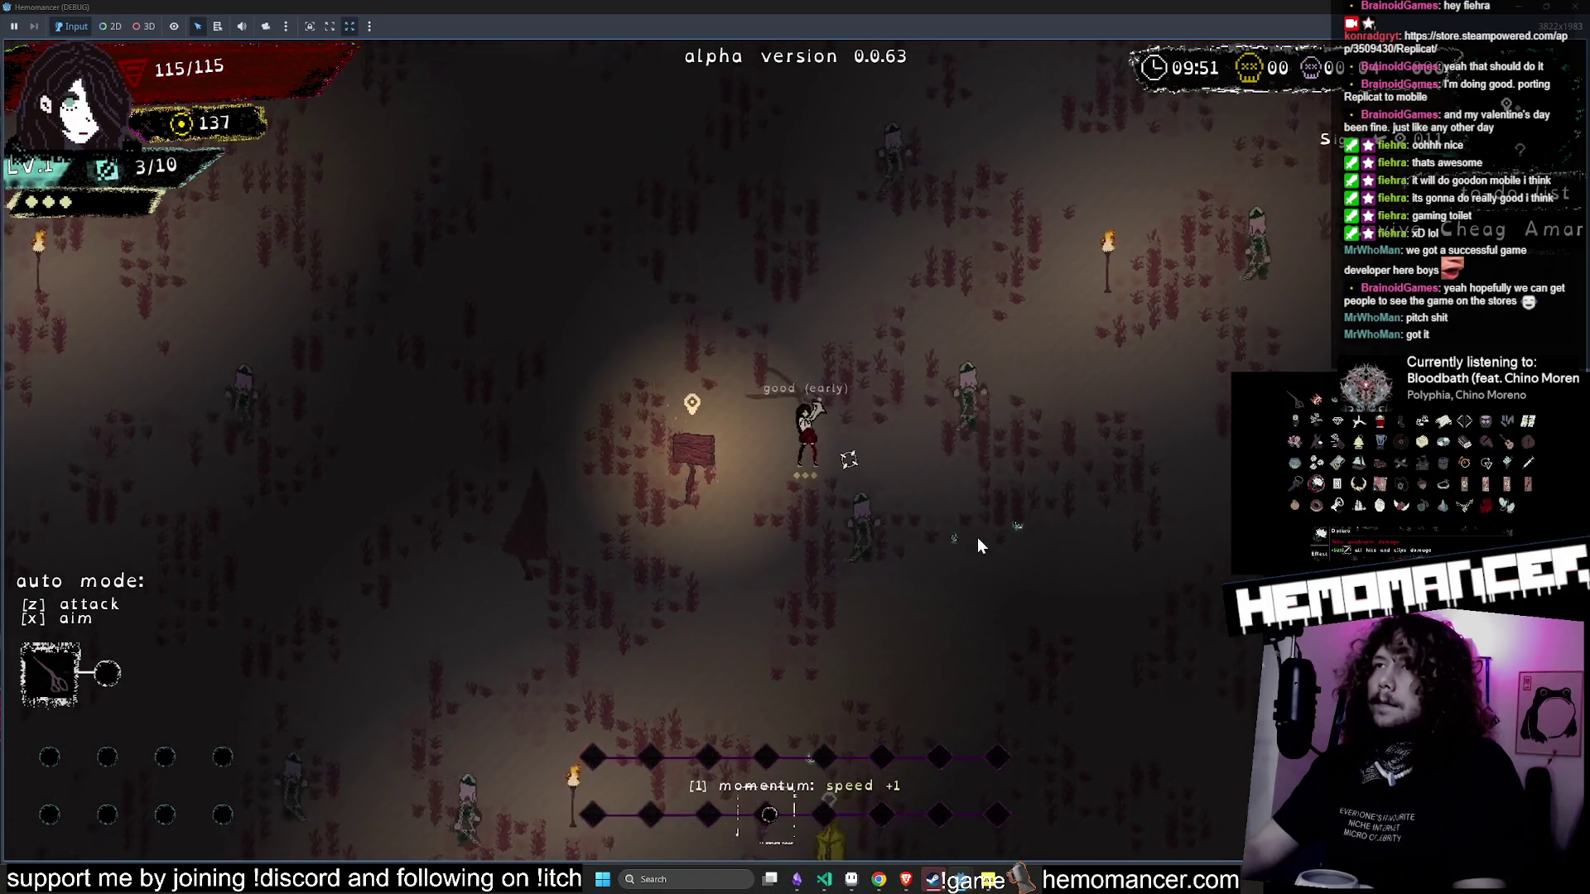
click(975, 472)
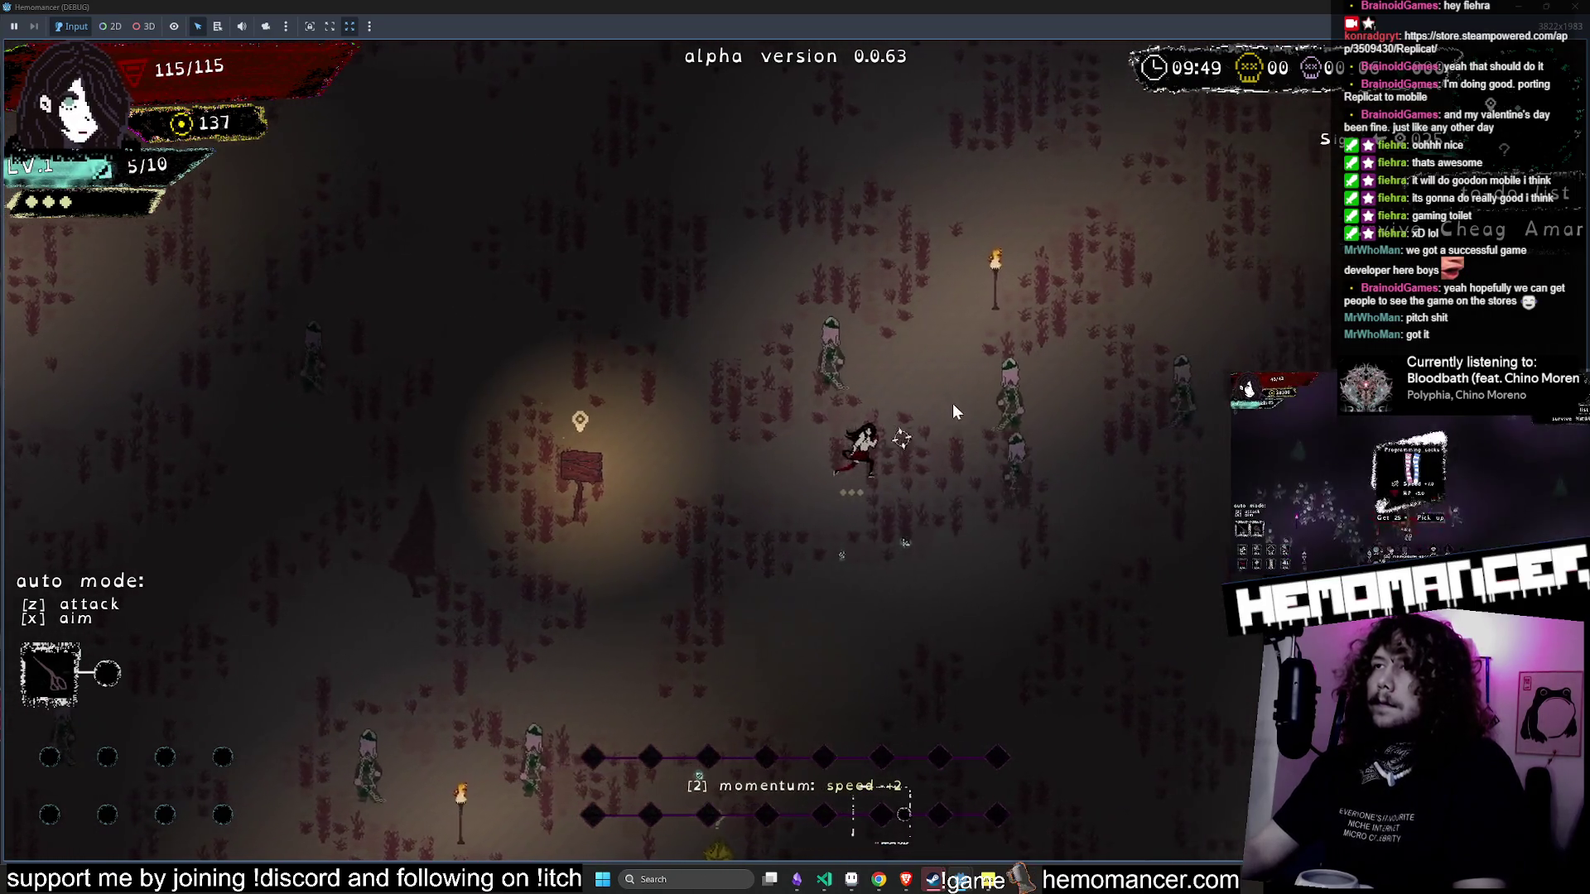
click(917, 392)
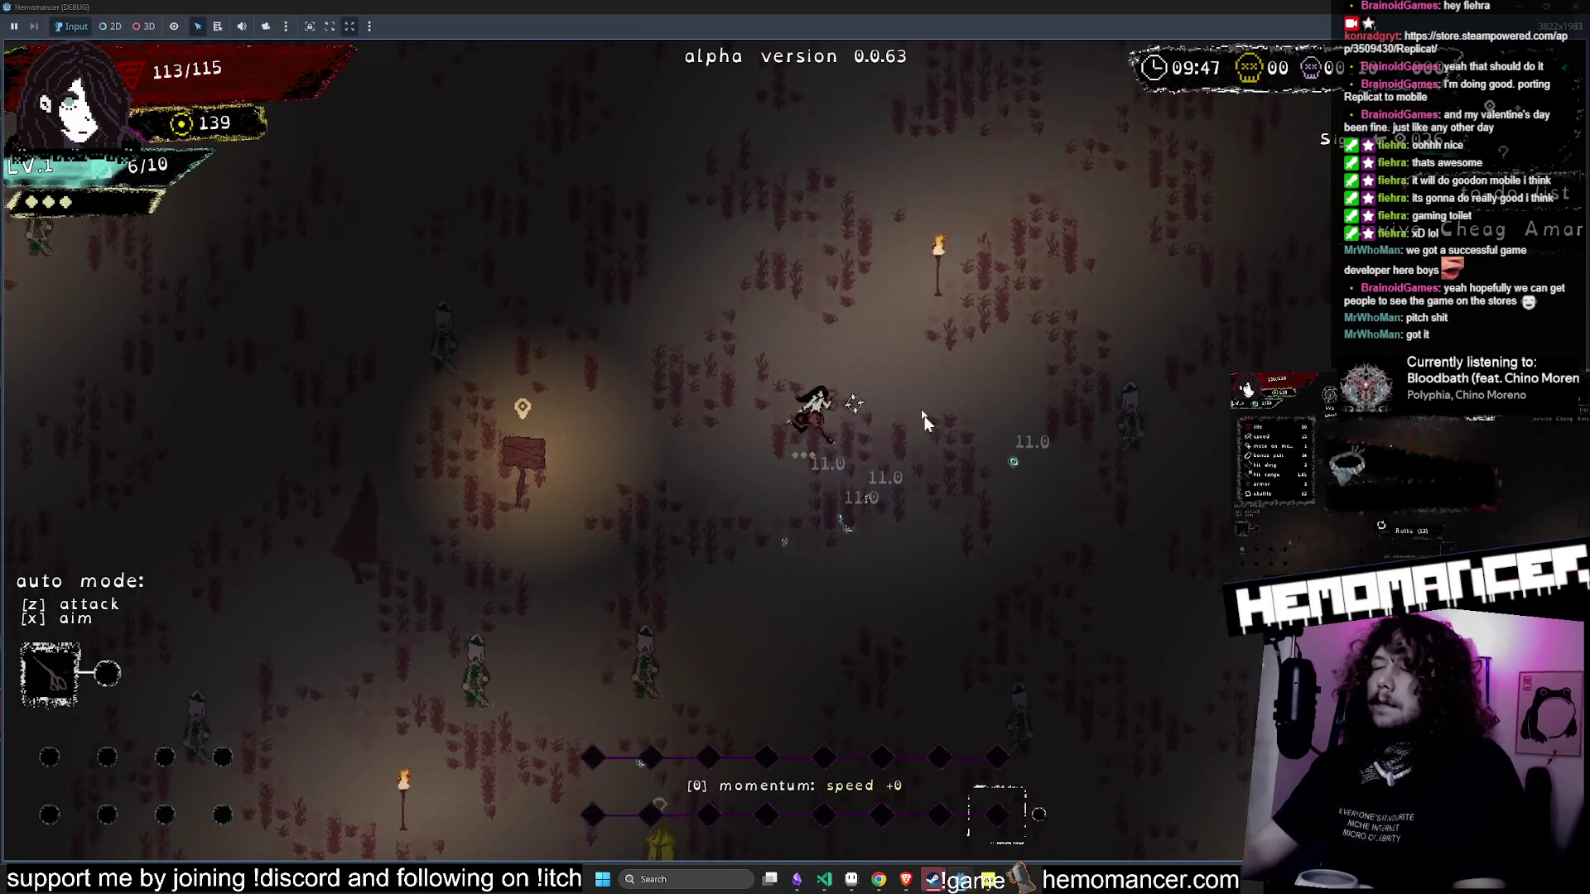
click(922, 604)
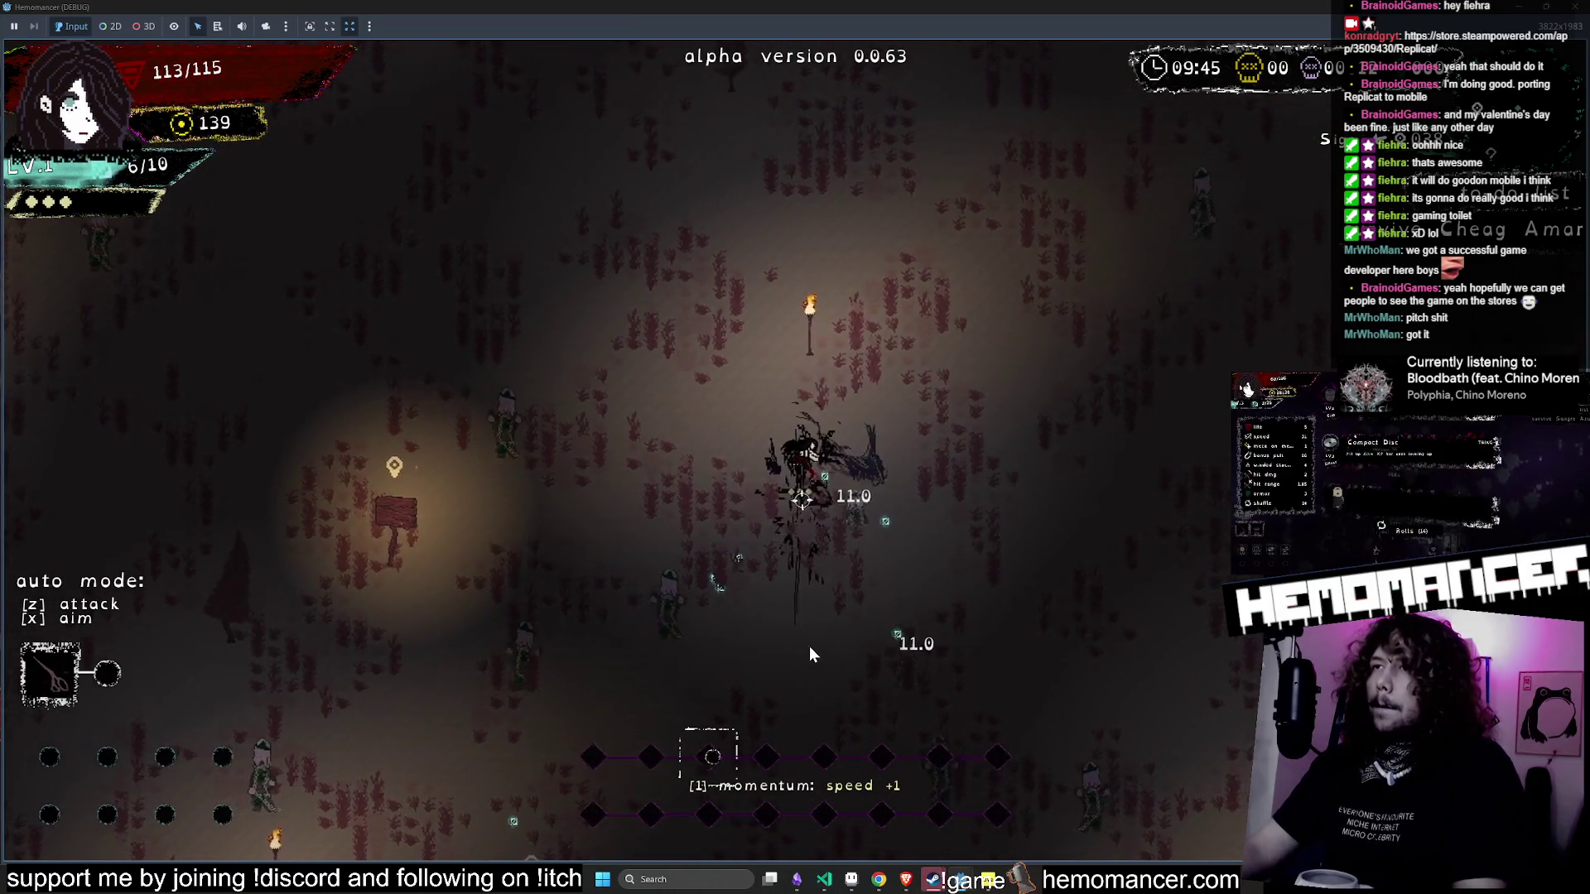
- Move the character up through the enemies and choose the Megaphone upgrade
key(w)
key(w)
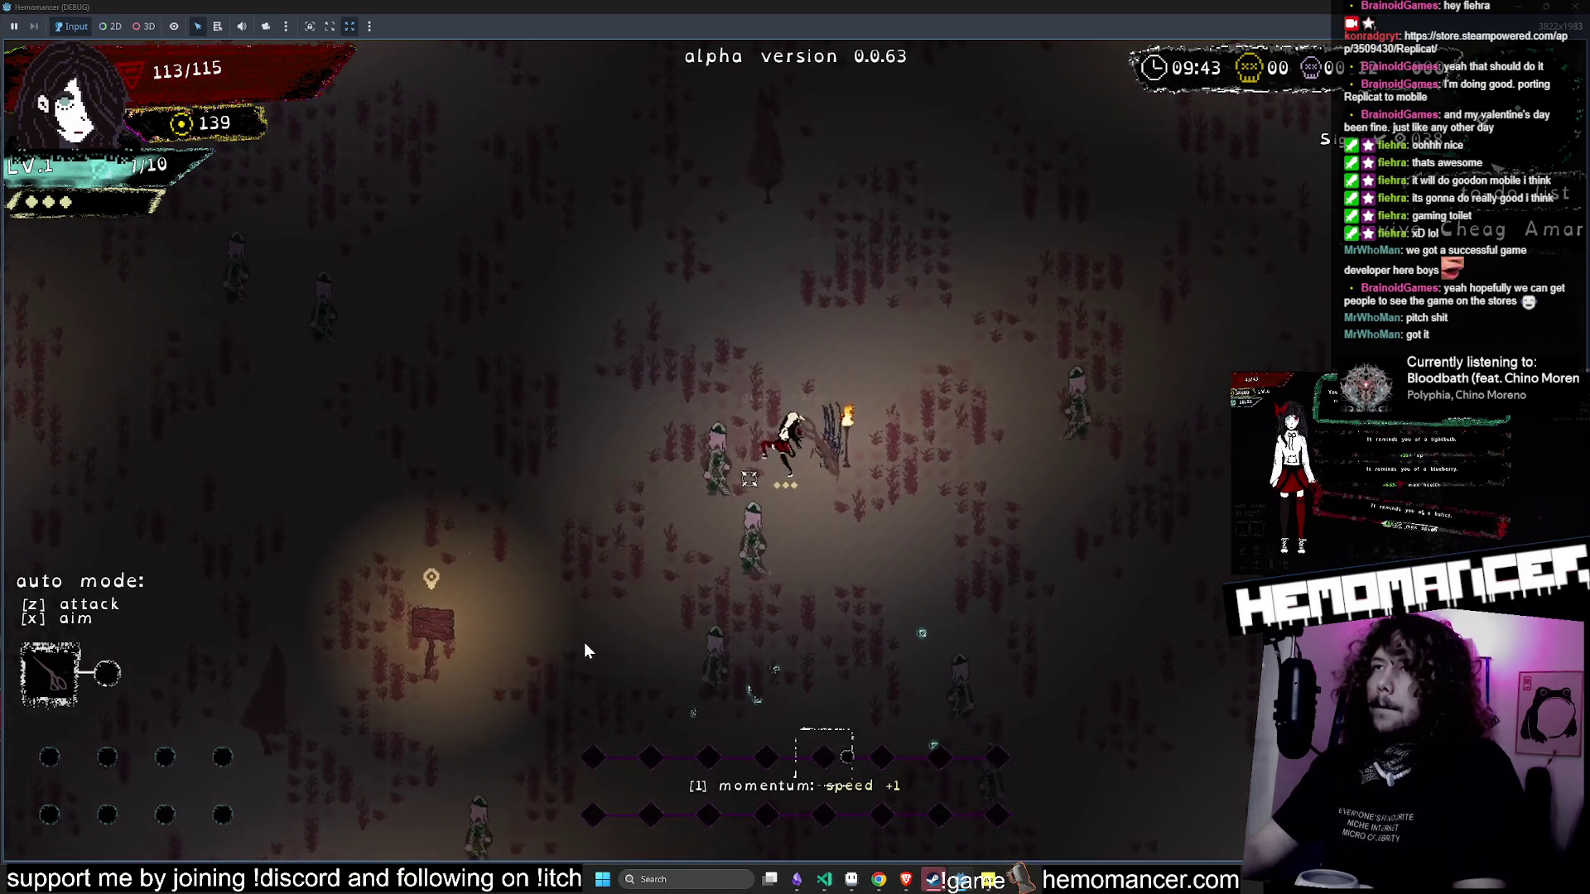
key(w)
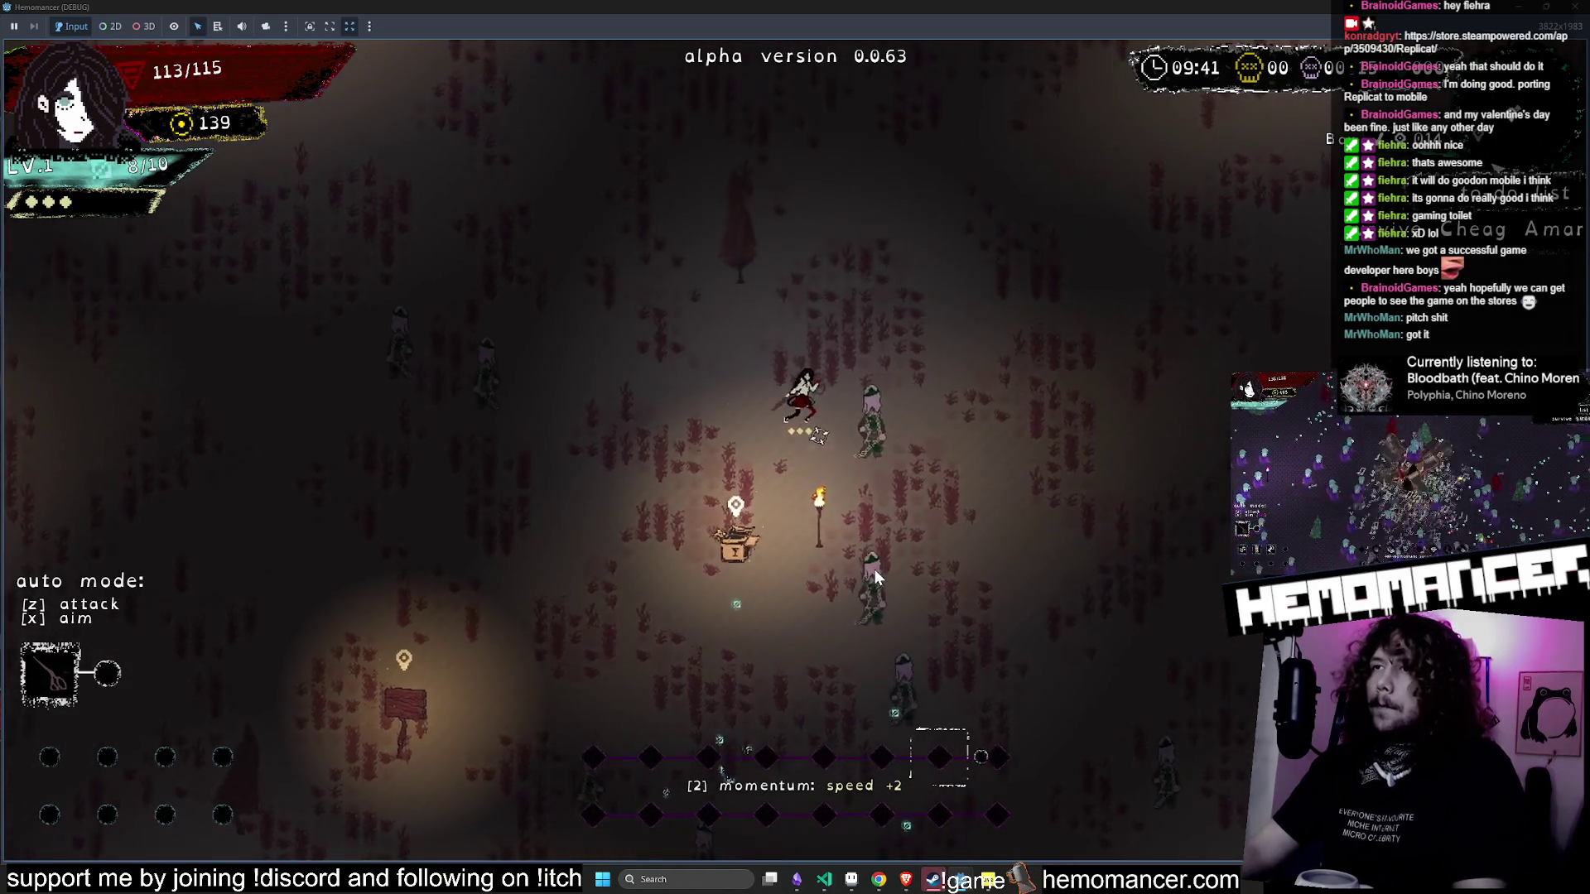
key(w)
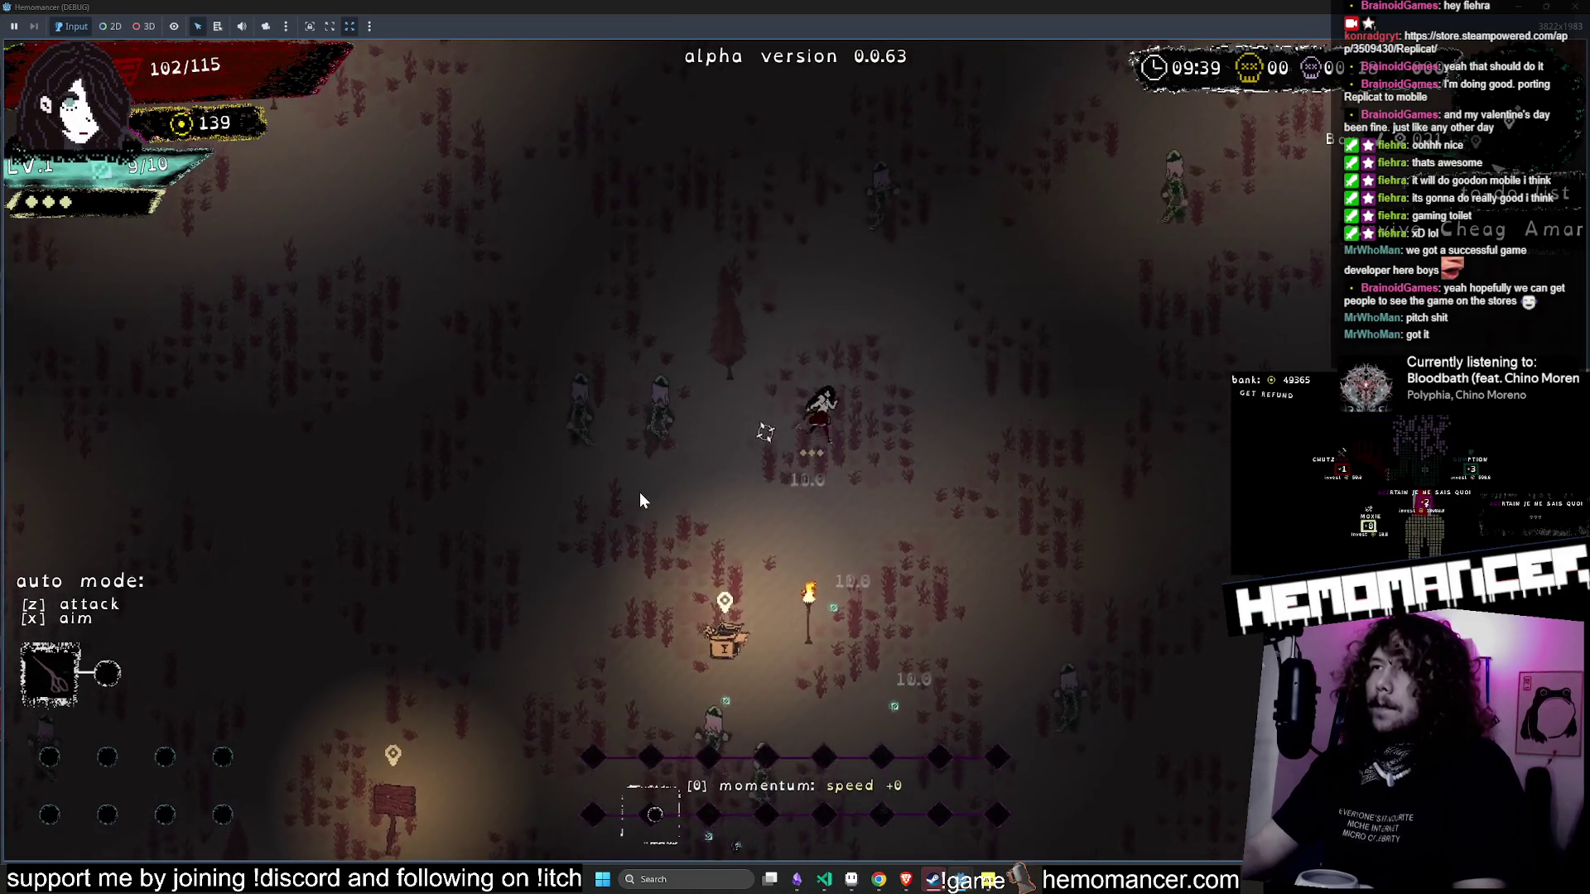
key(w)
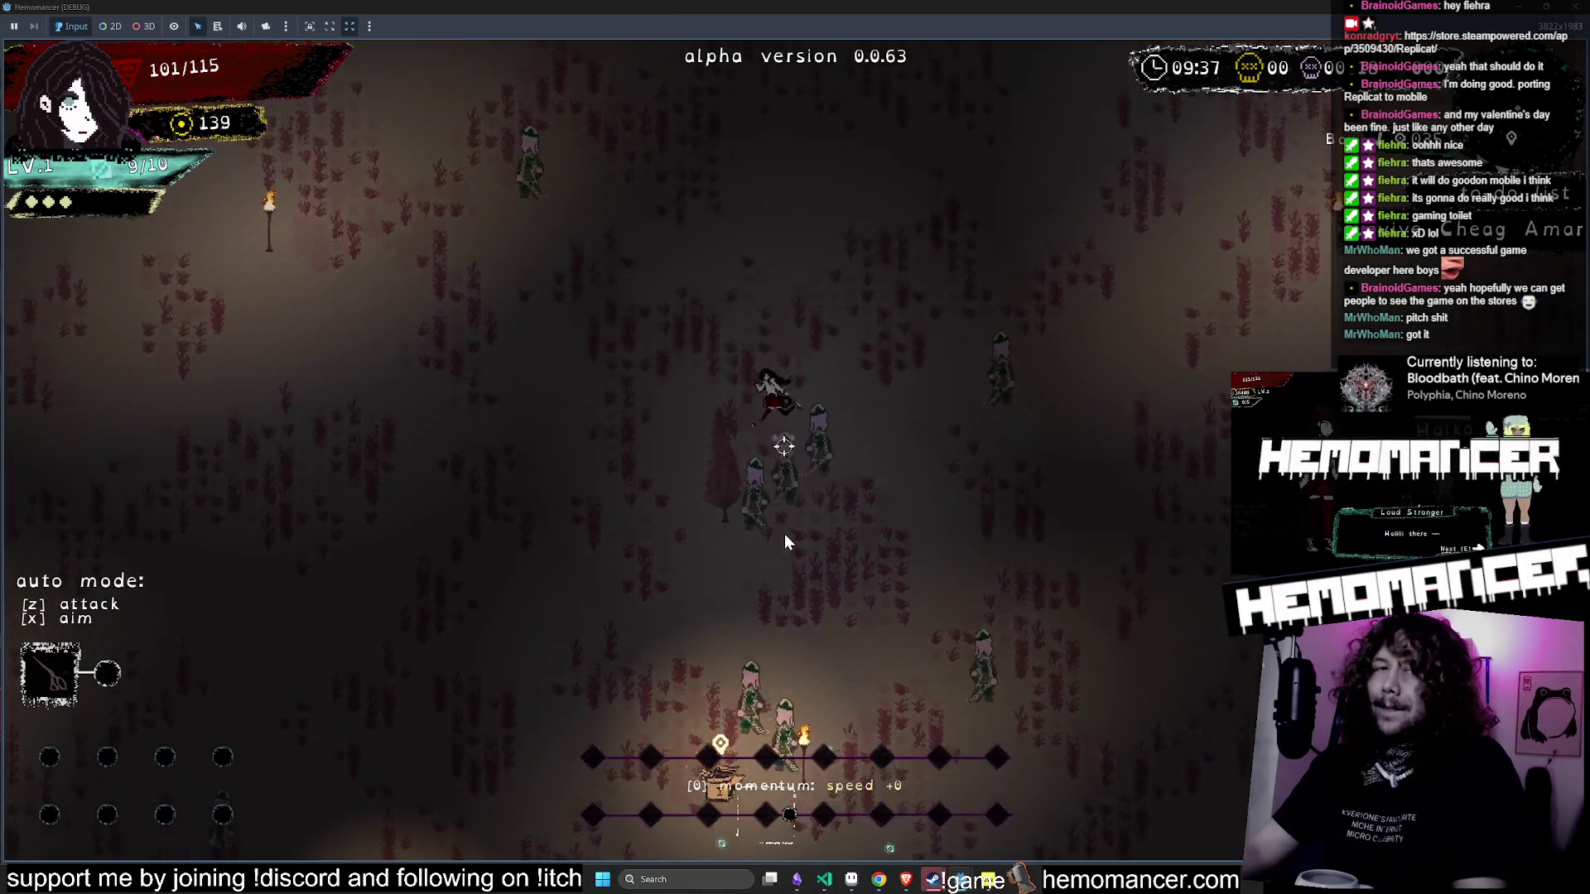
key(w)
key(a)
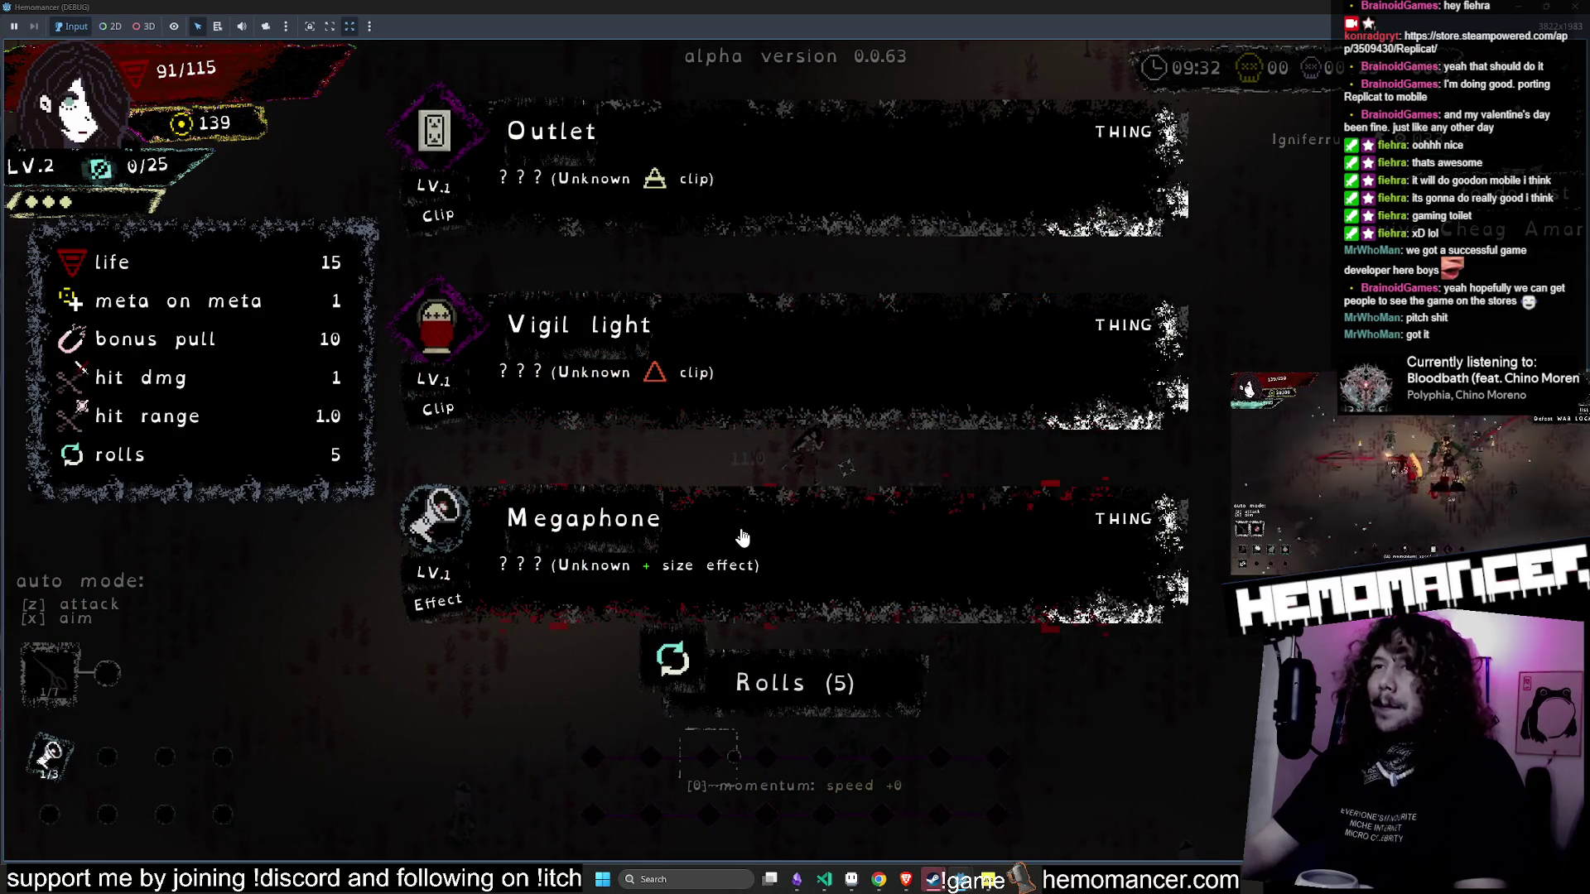
click(991, 535)
- Move right through the enemies, then leave the run and return to the code editor
key(d)
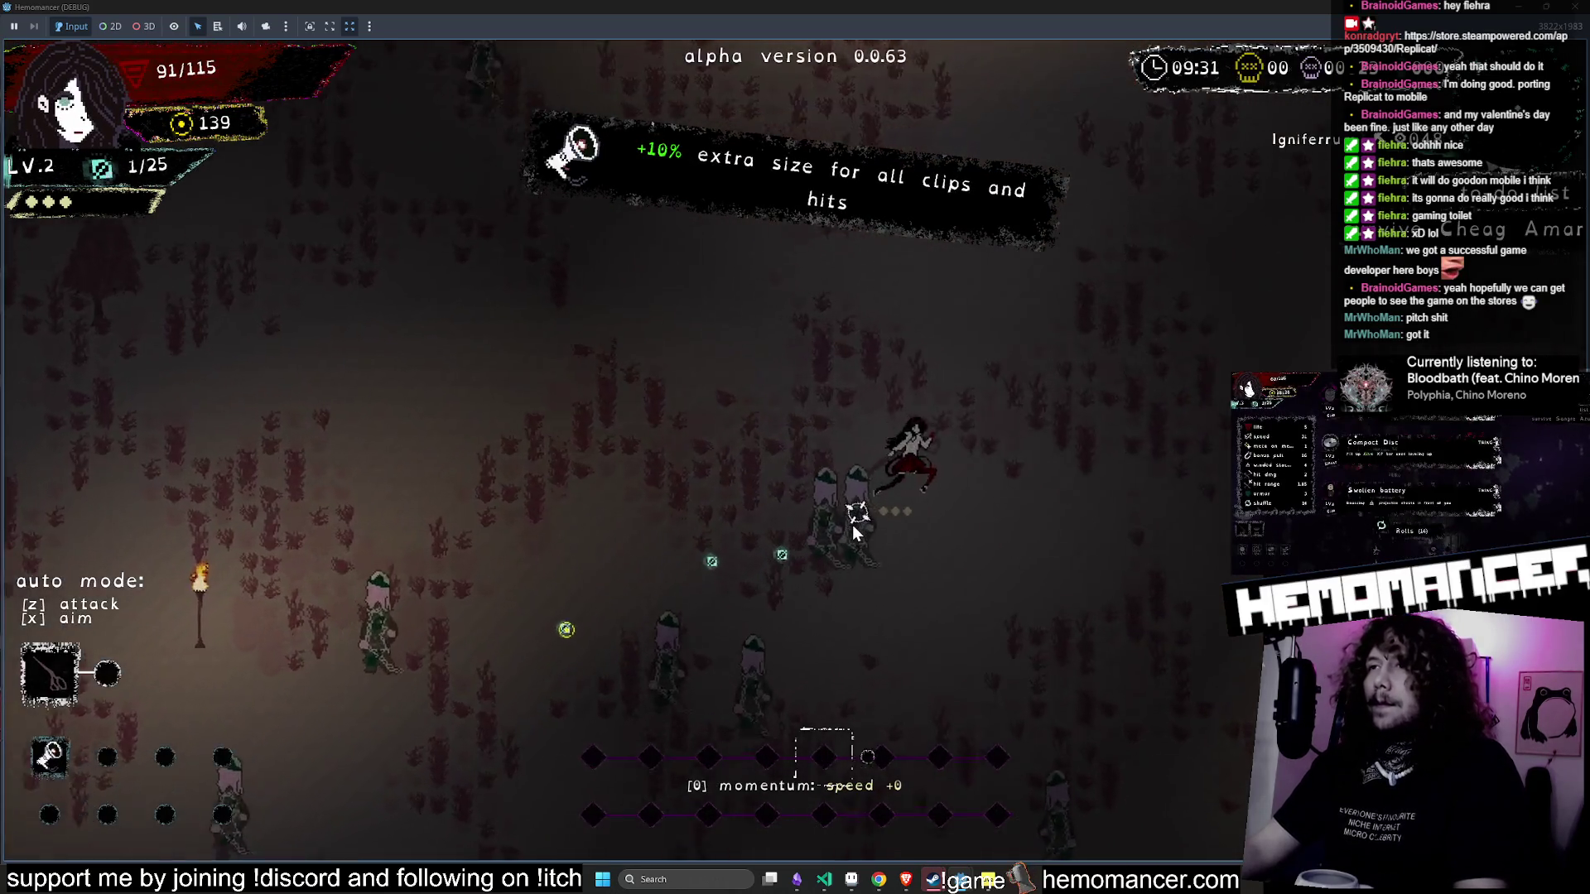
key(d)
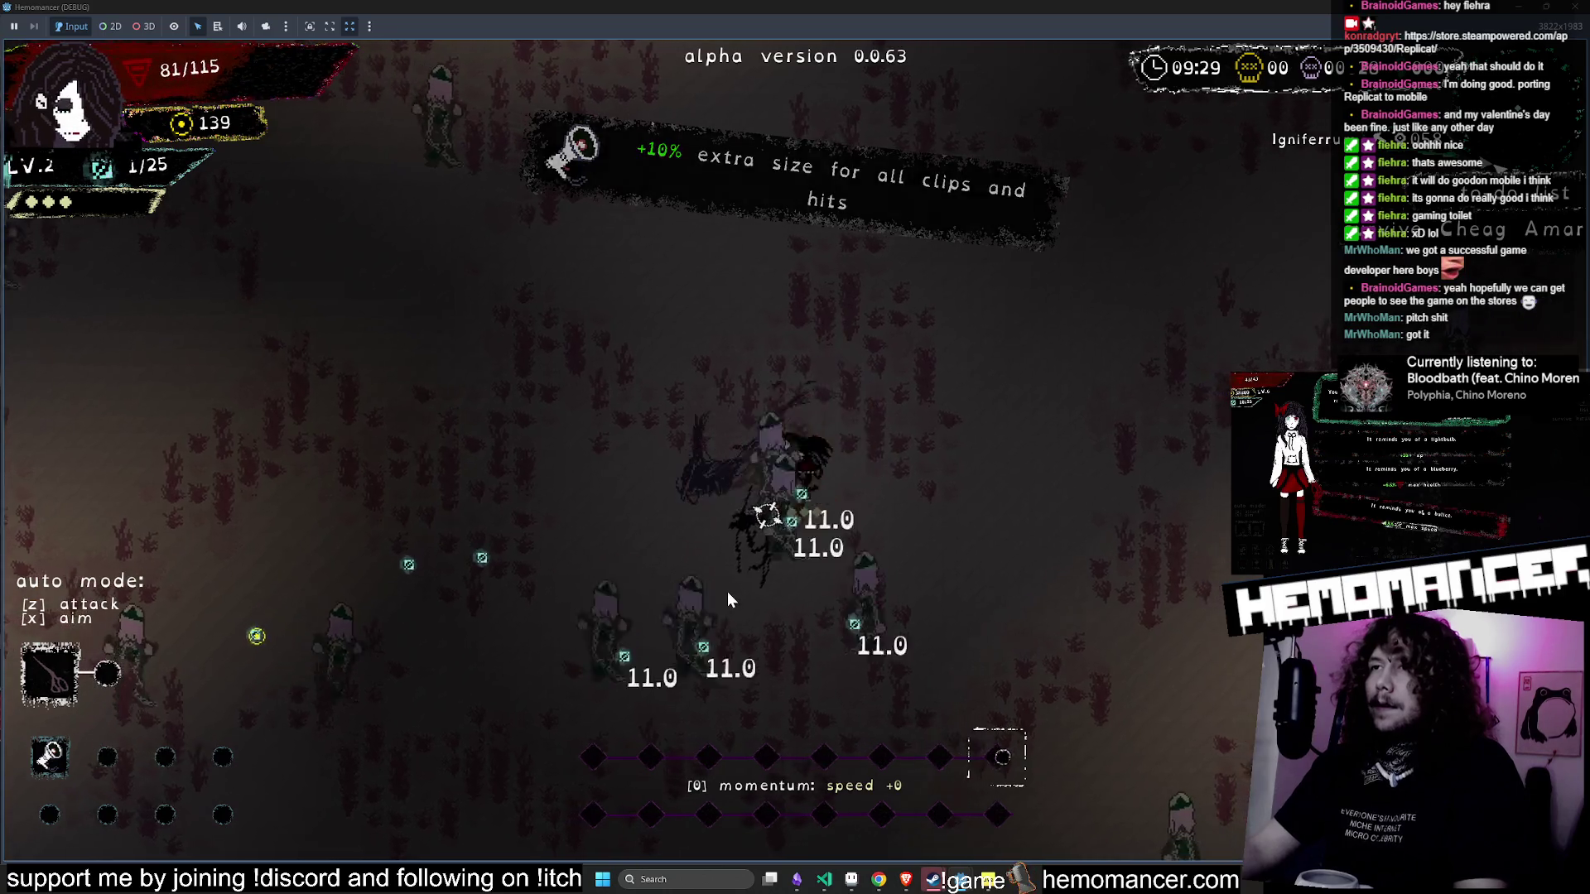
key(d)
key(w)
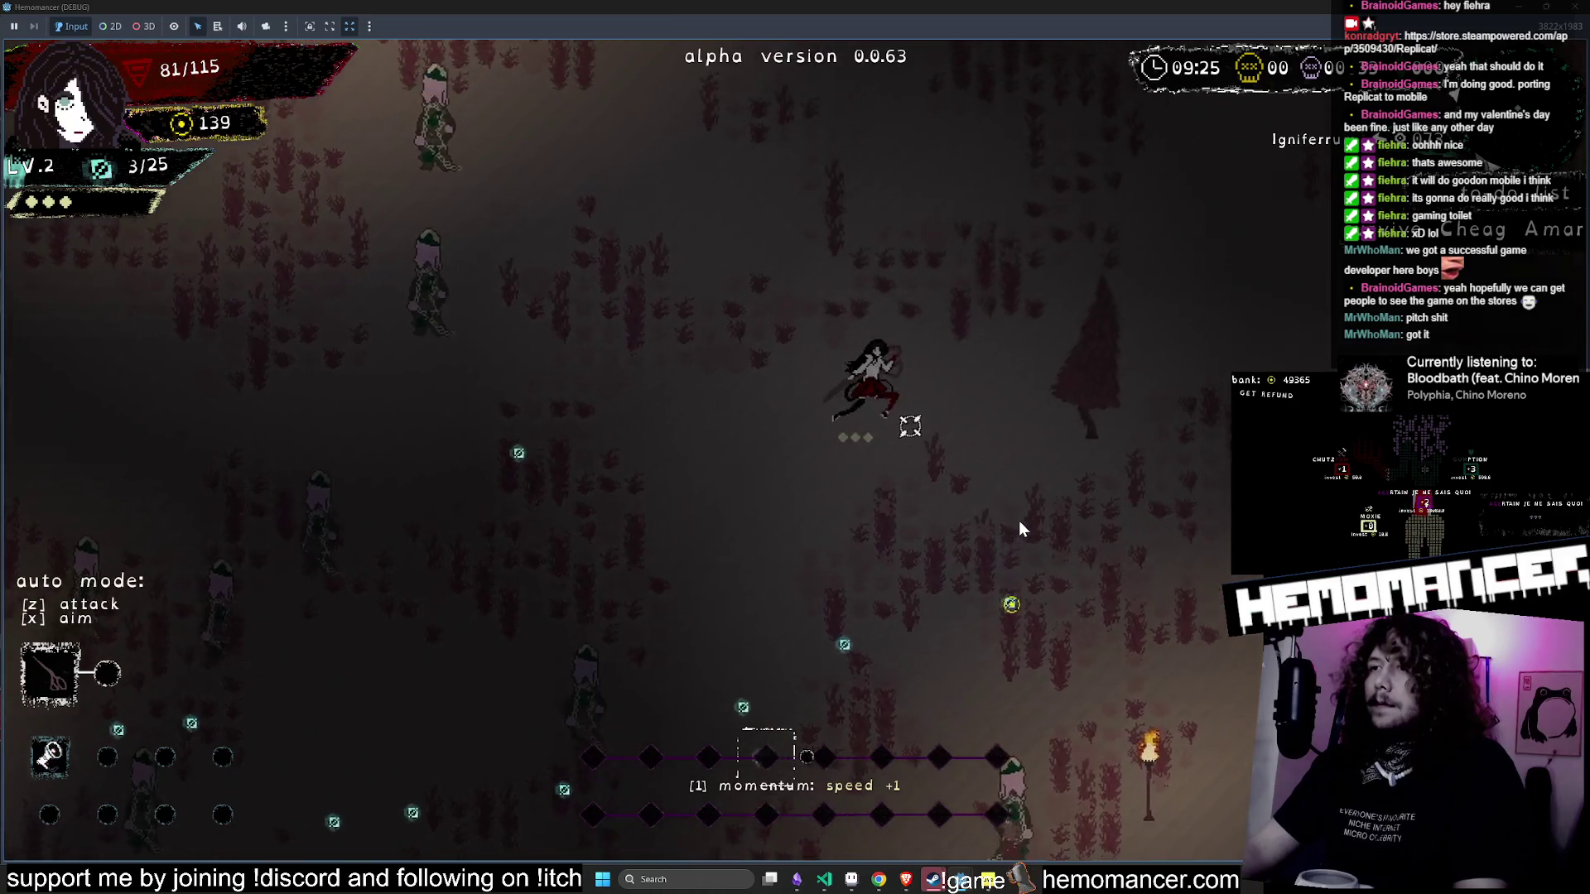
key(Escape)
key(alt+Tab)
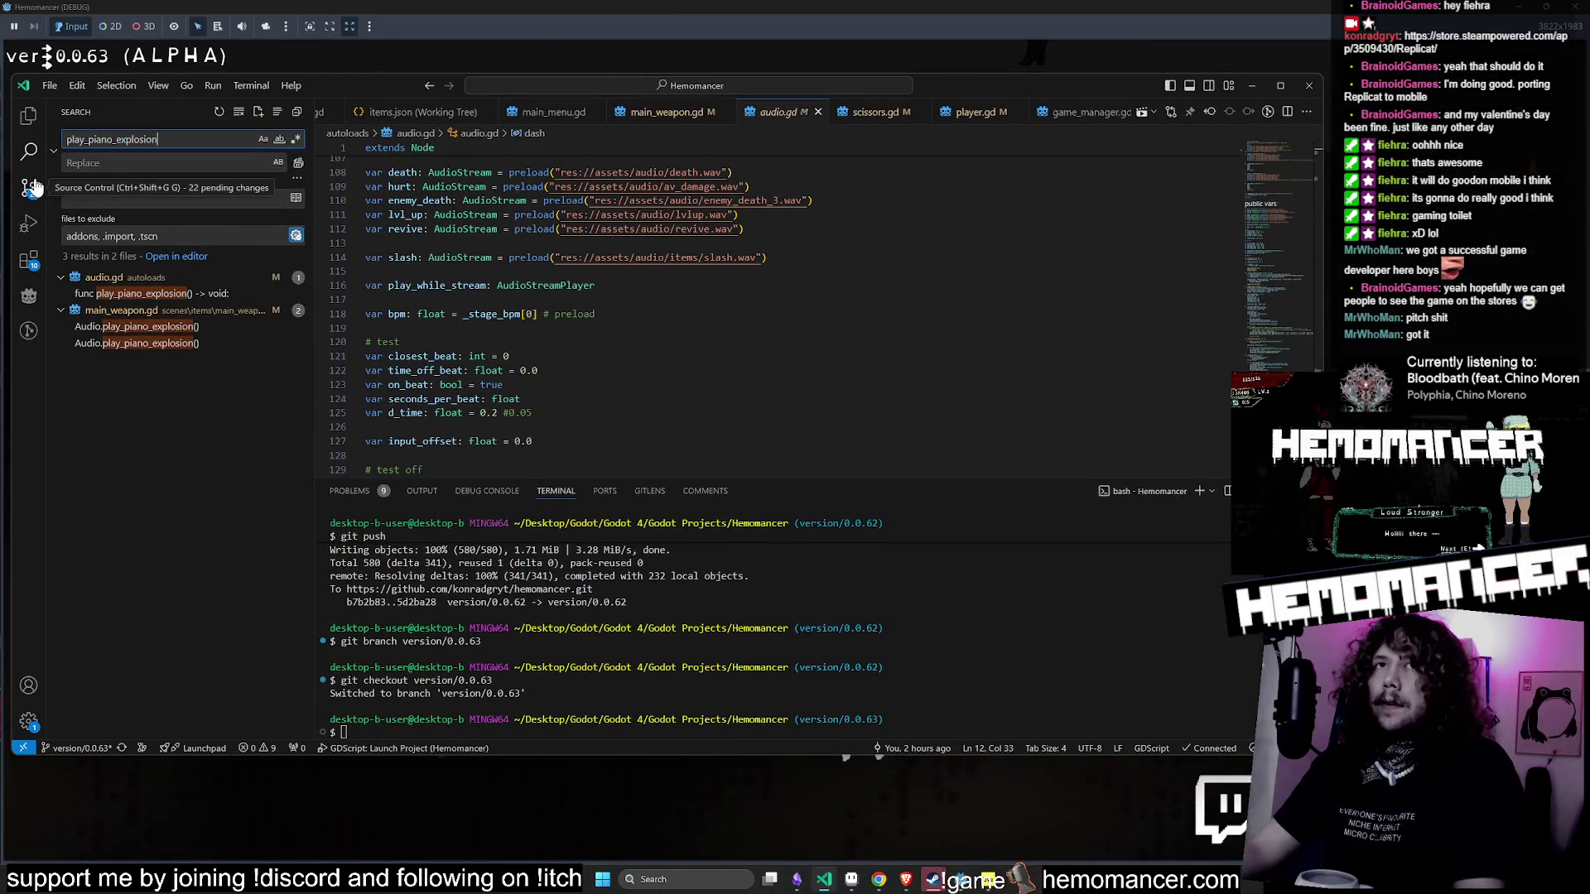
- View the diffs for scissors.gd, mittens.gd, blood_bonds.gd and player.gd, then start a test run
click(33, 188)
click(146, 532)
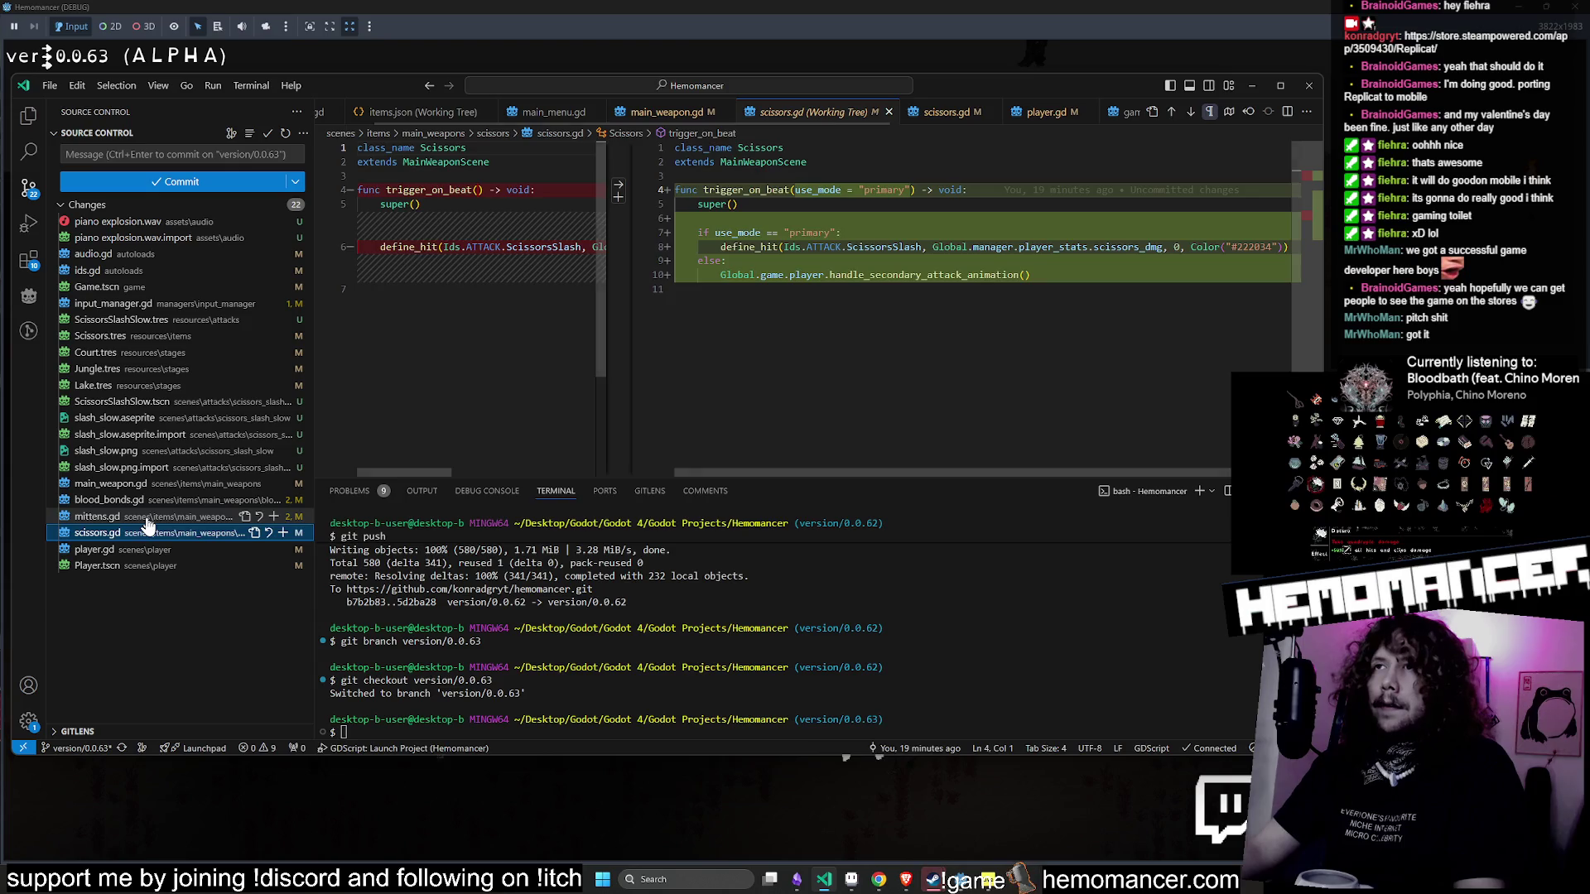
click(147, 516)
click(151, 500)
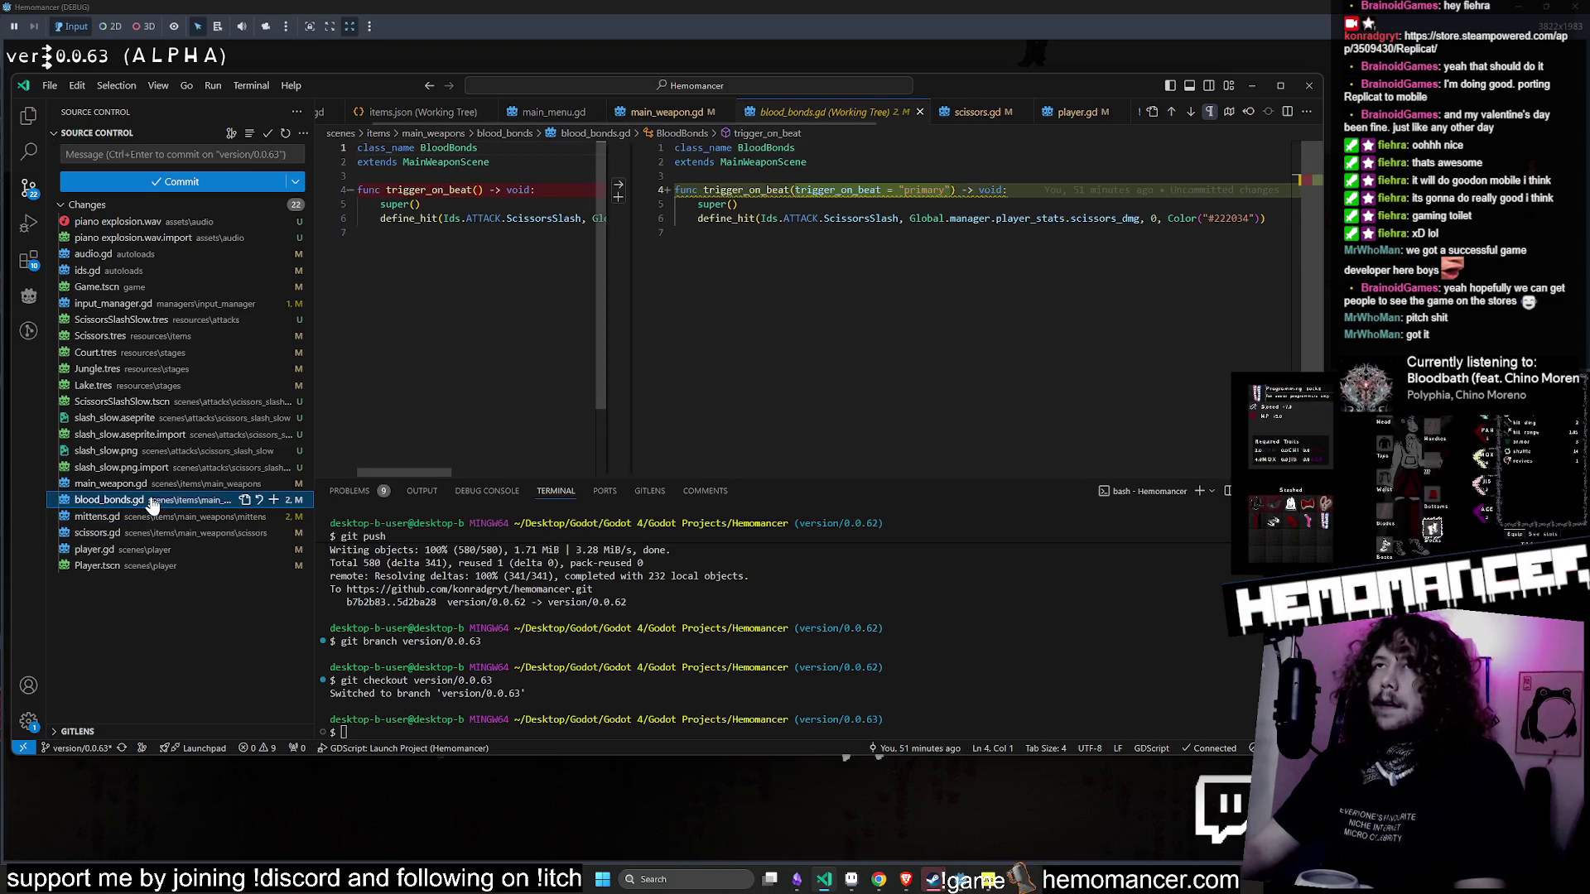
click(124, 549)
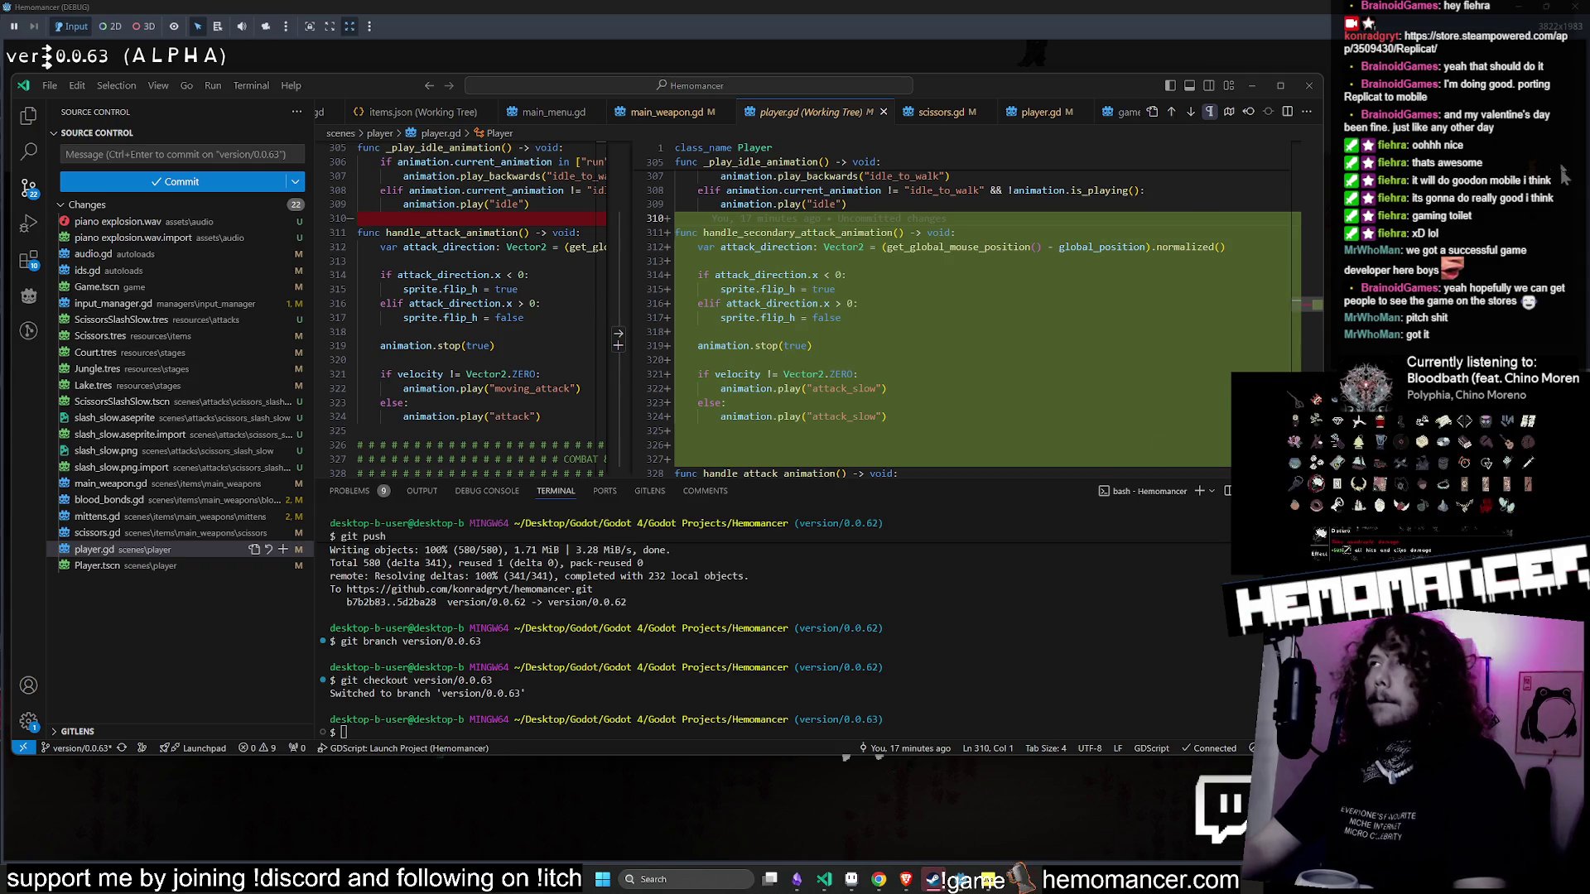
key(alt+Tab)
key(Return)
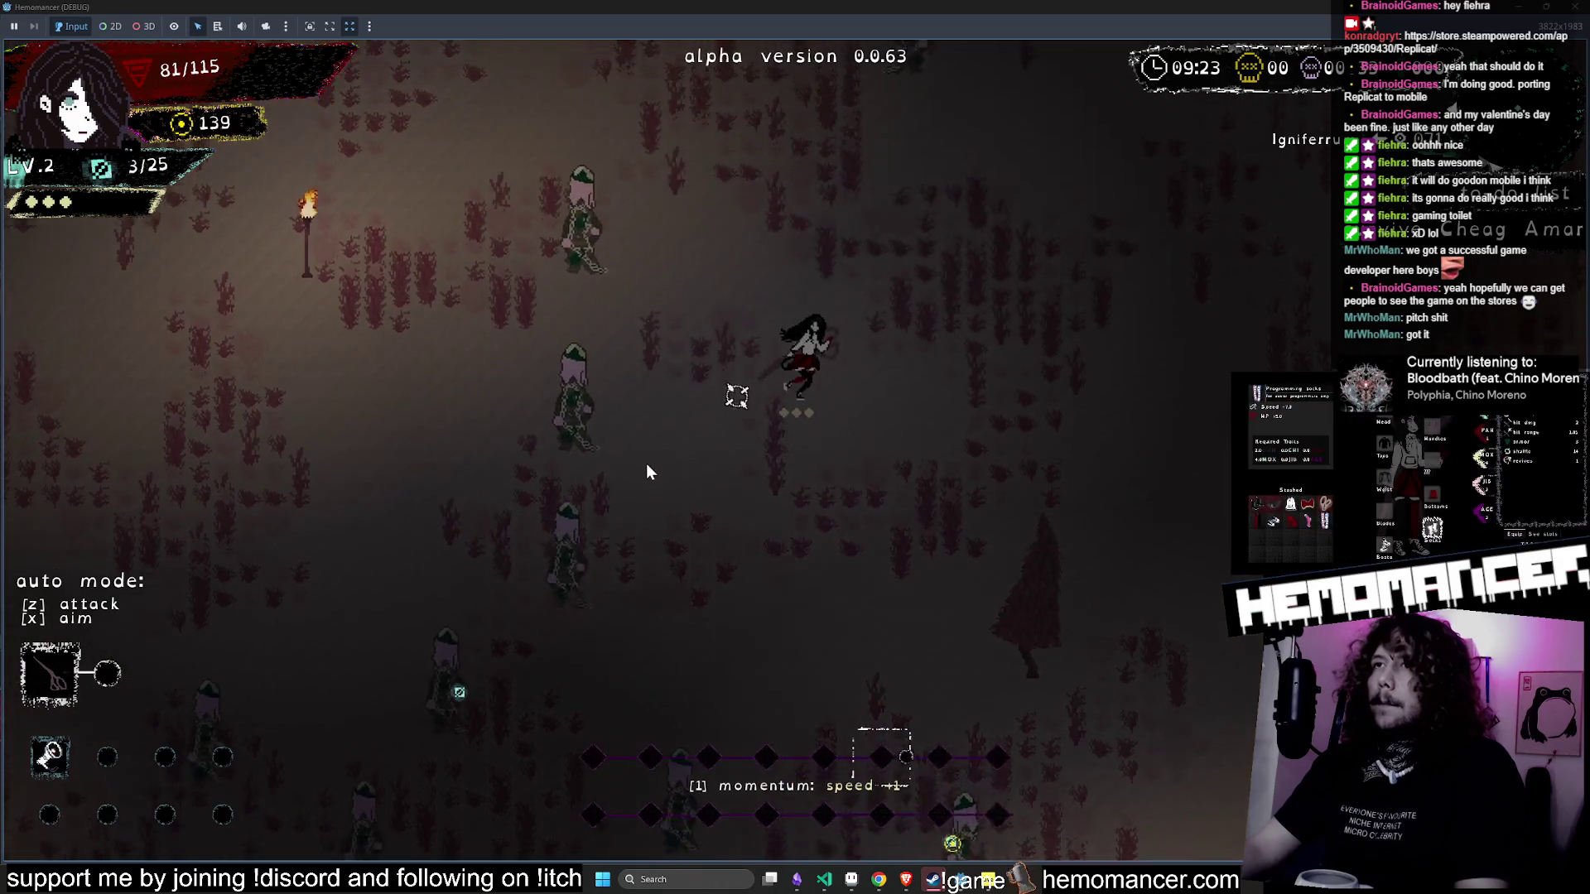
- Move the heroine back and forth through the enemy groups, then pause the game
key(w)
key(a)
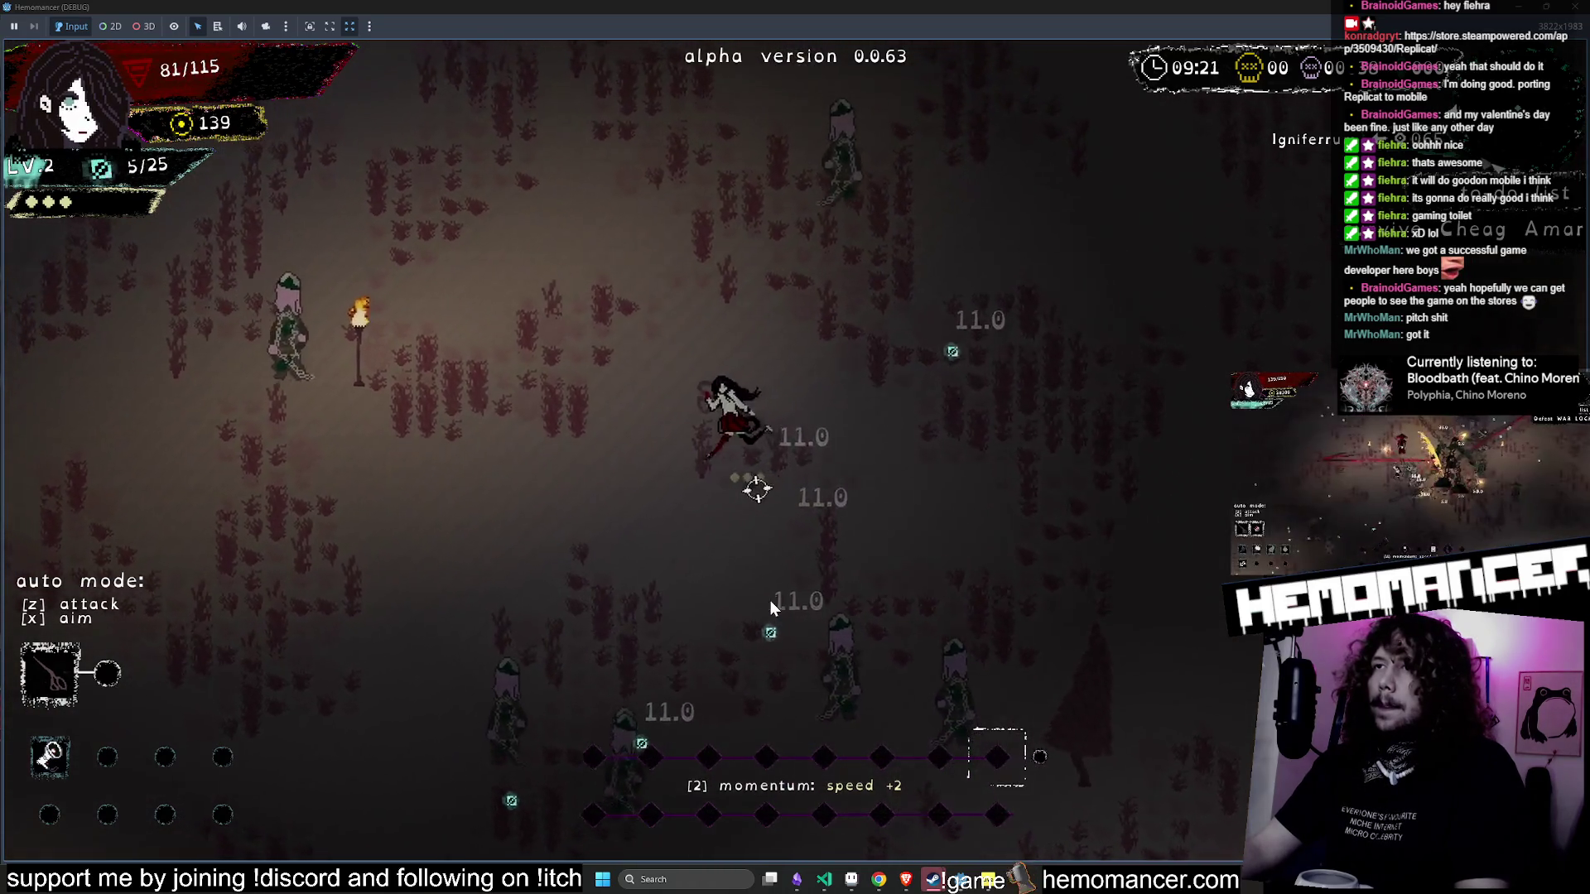
key(a)
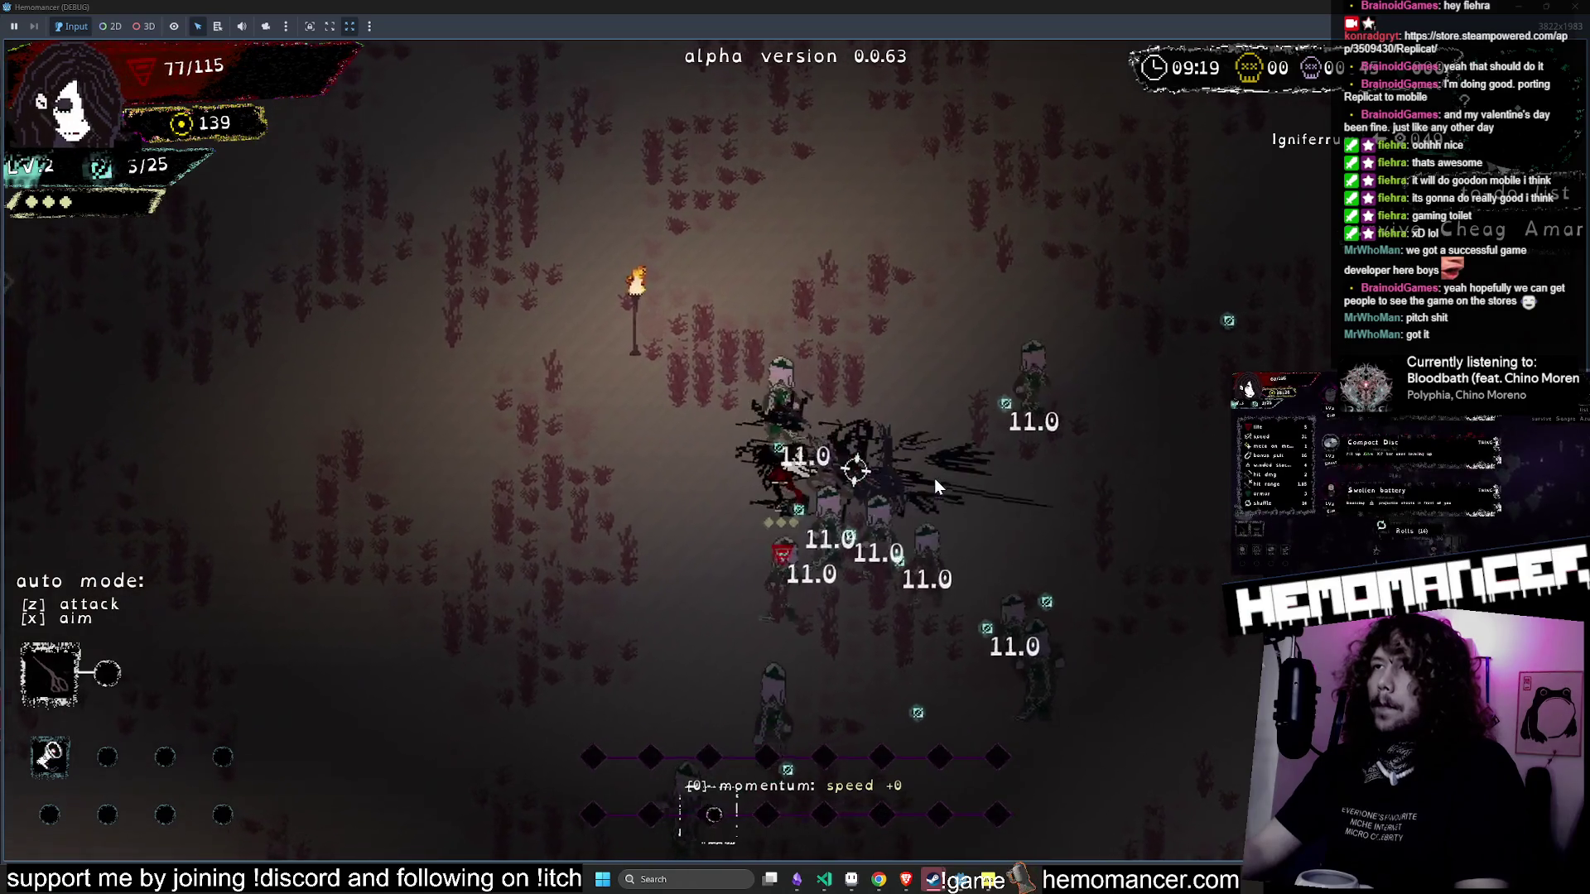
key(d)
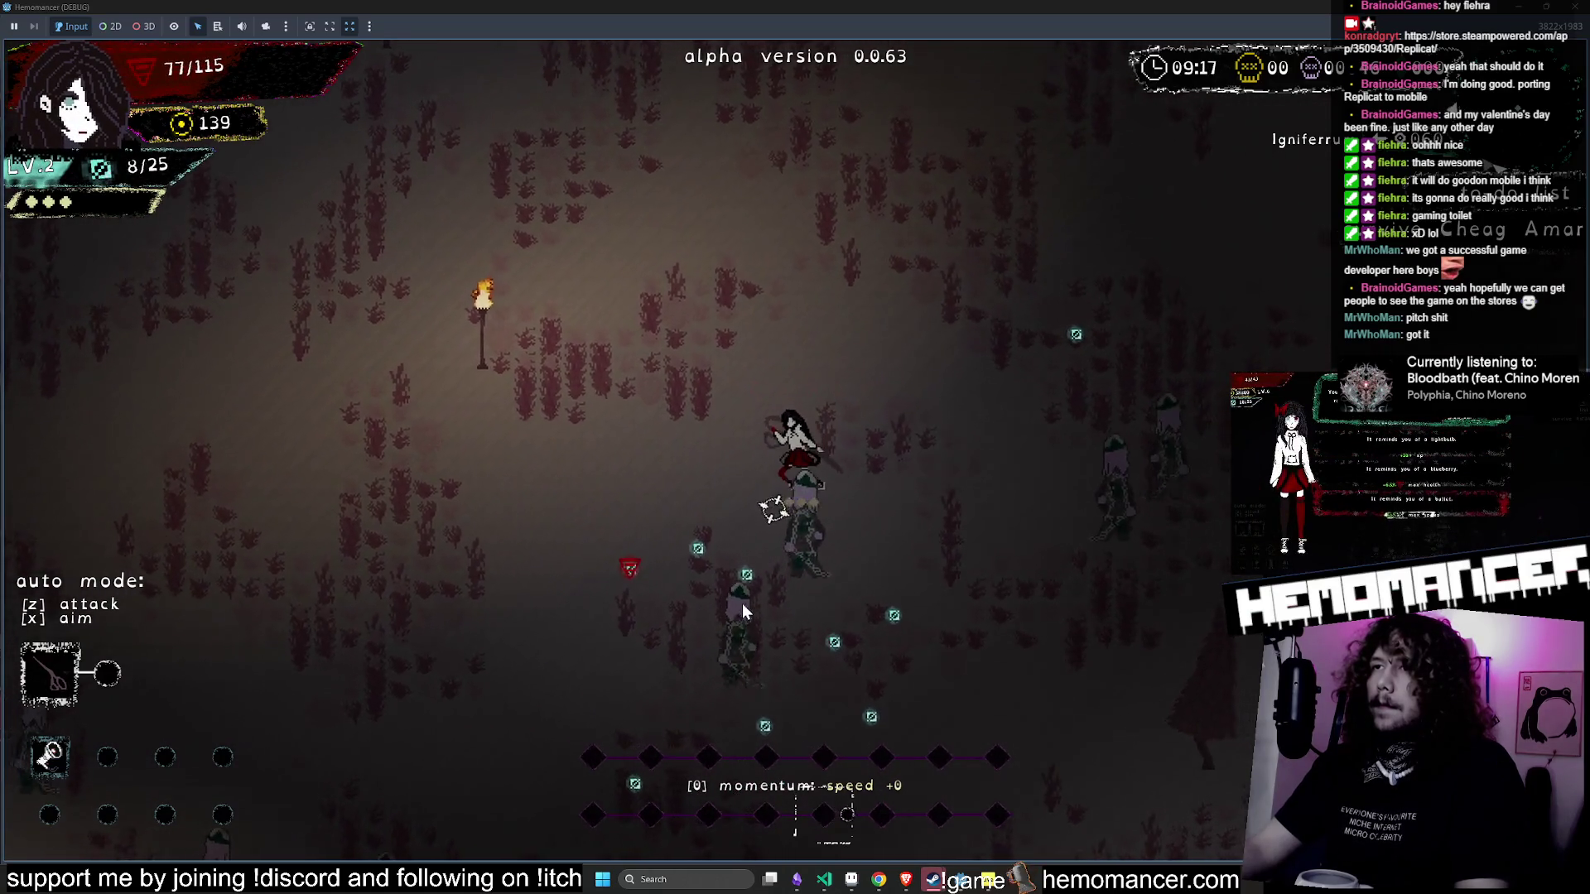
key(a)
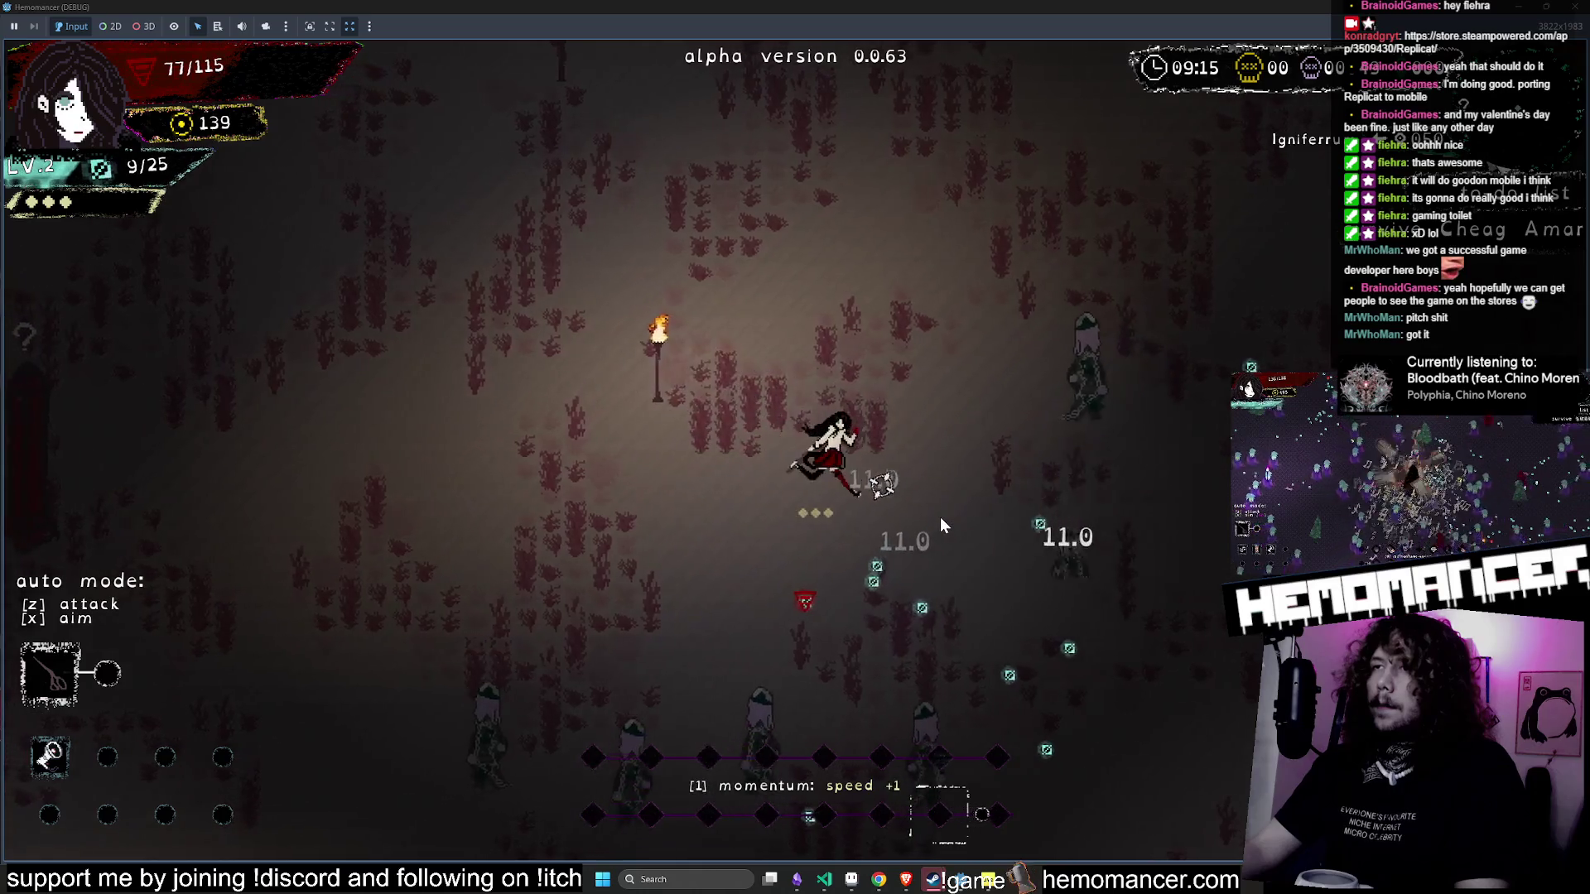
key(w)
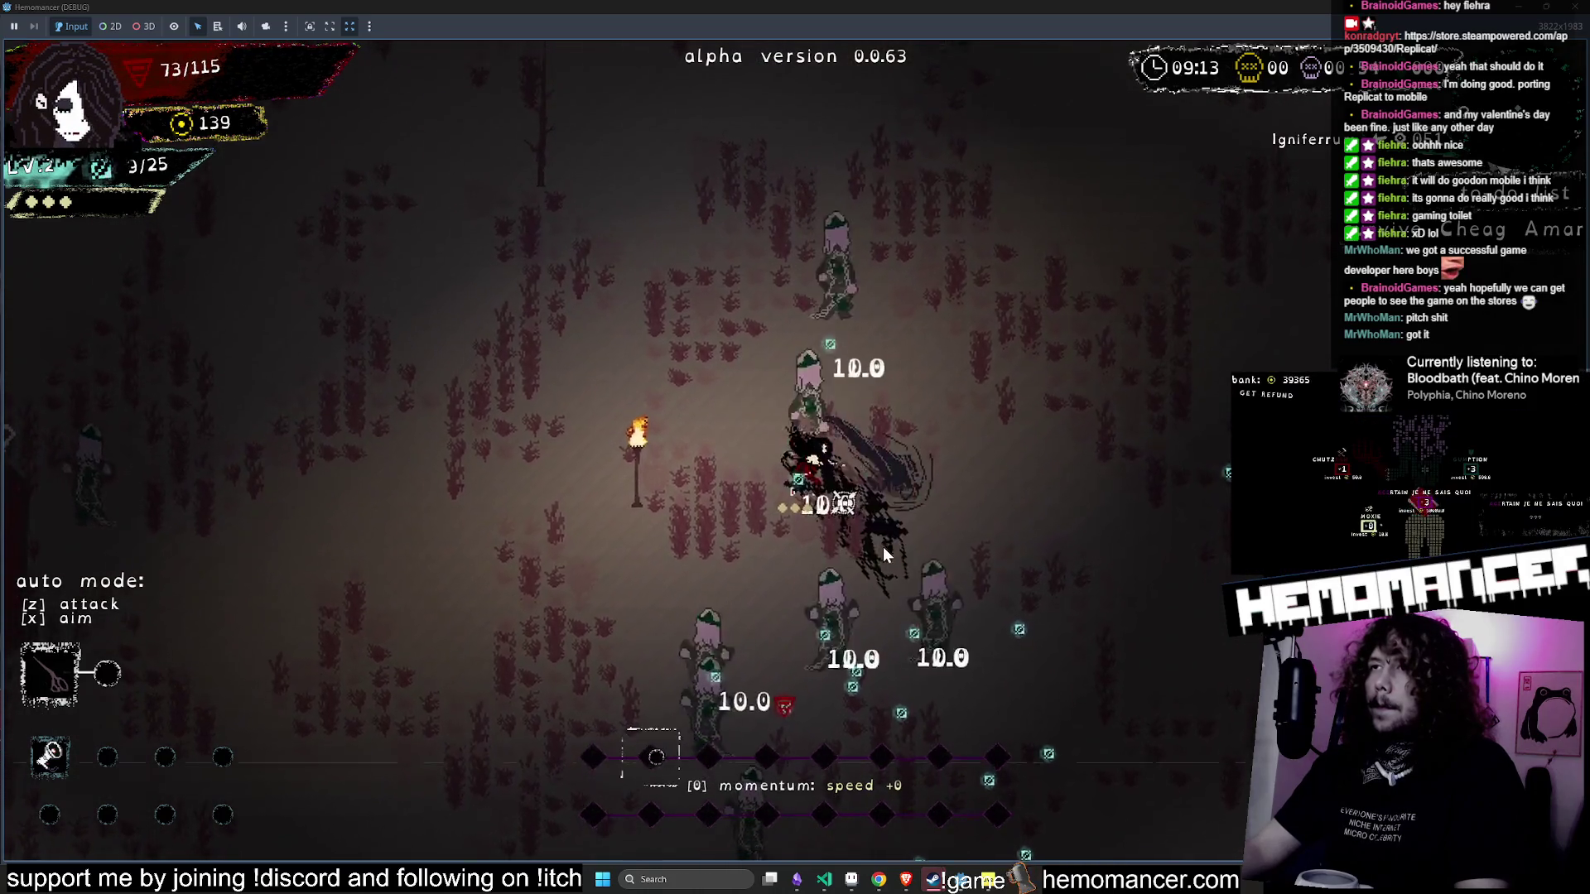
key(Escape)
- Open slash_slow in Aseprite and step through its frames to settle on frame 5
click(855, 881)
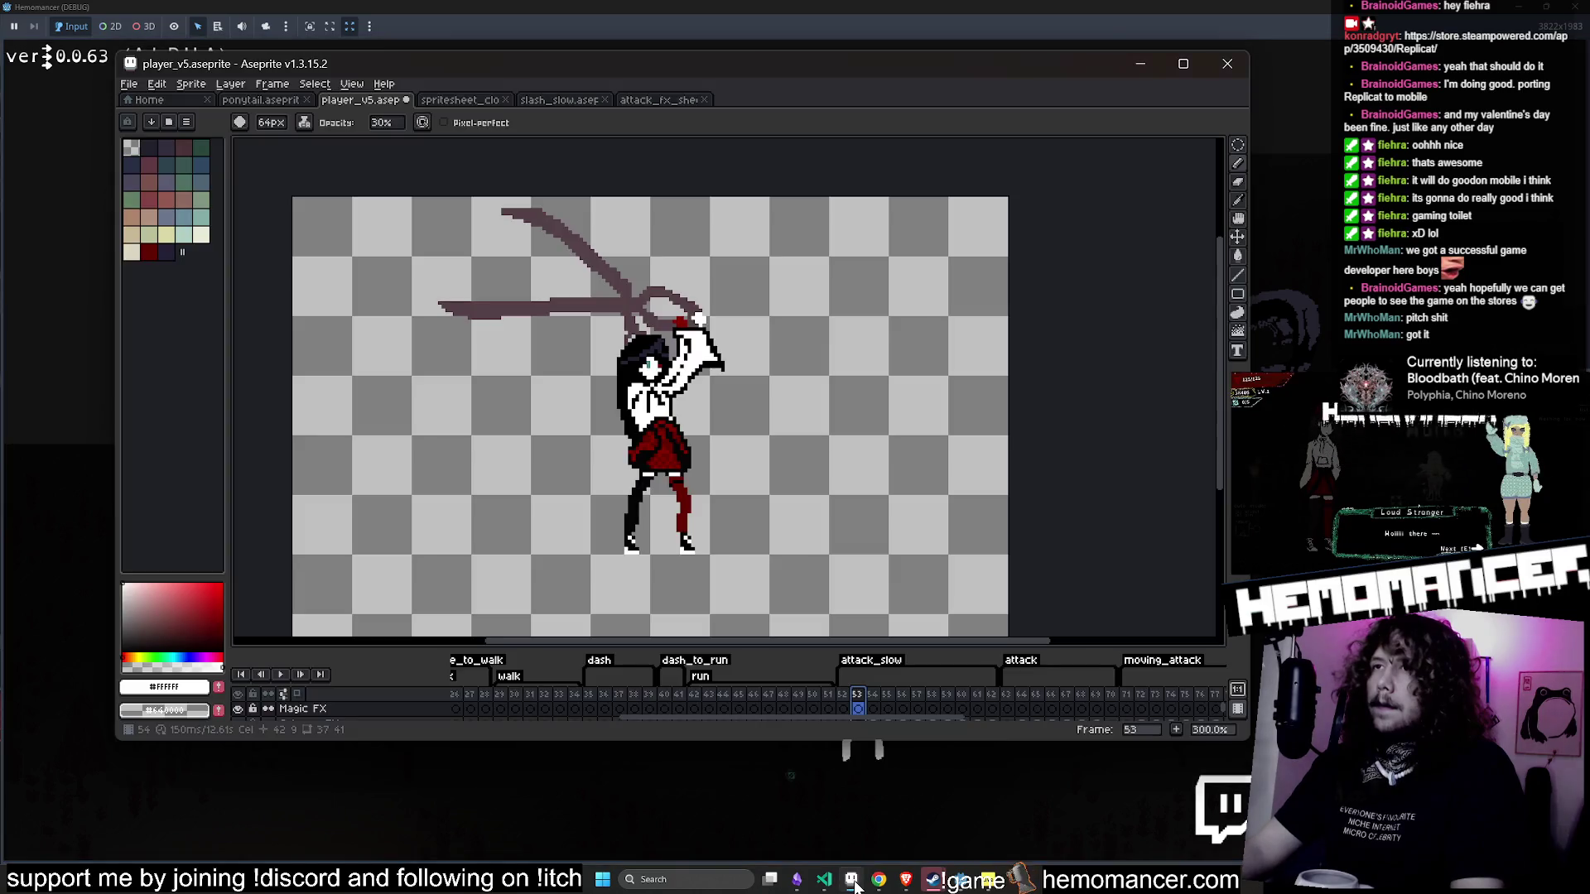
click(660, 100)
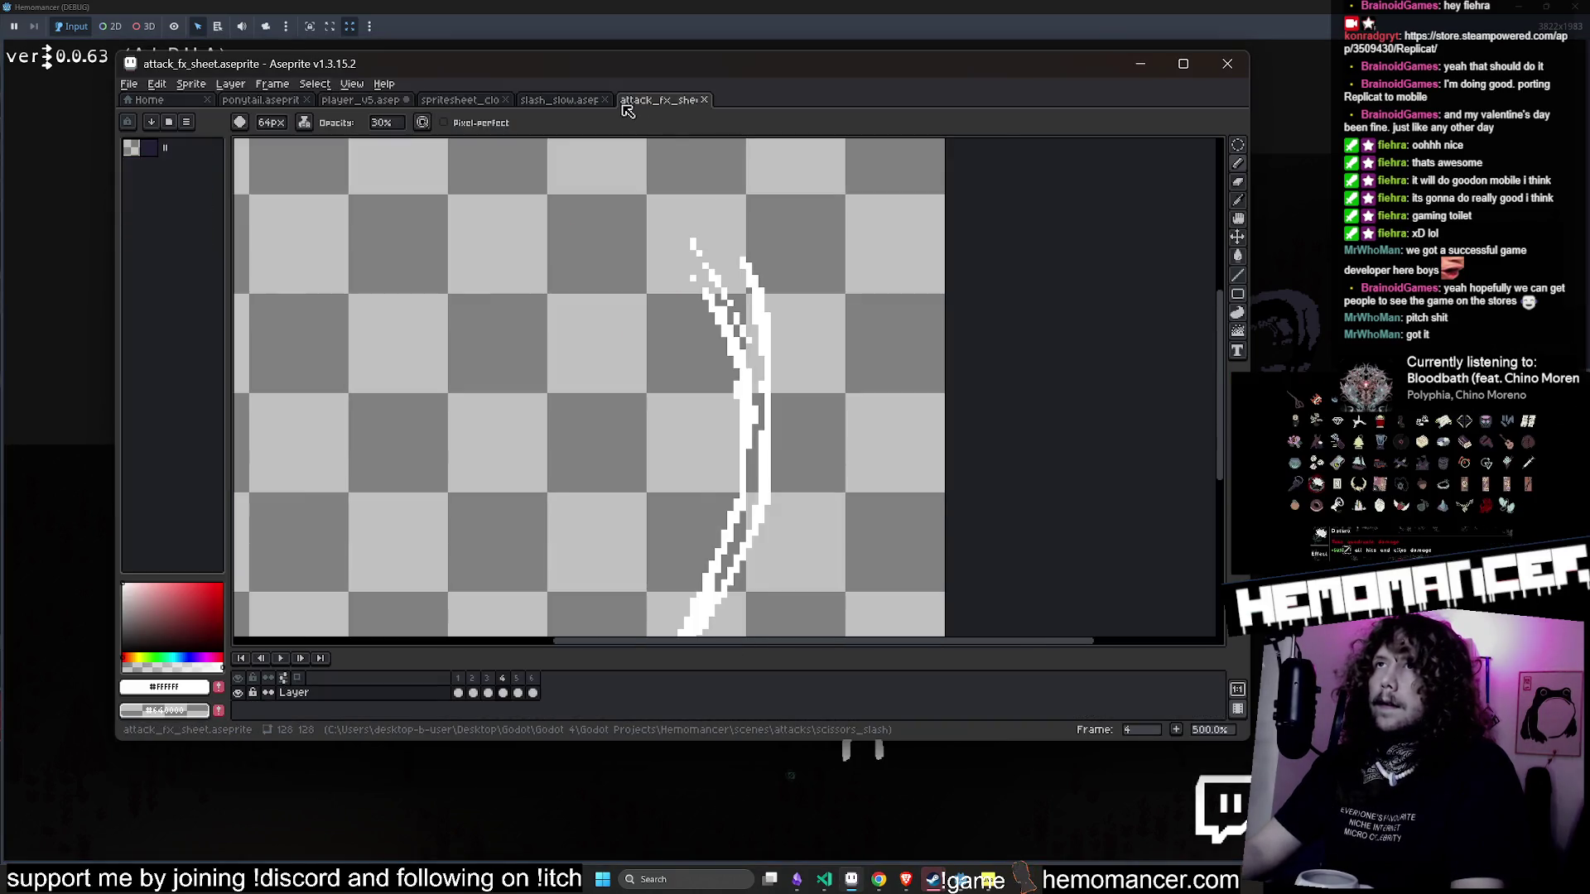
click(571, 100)
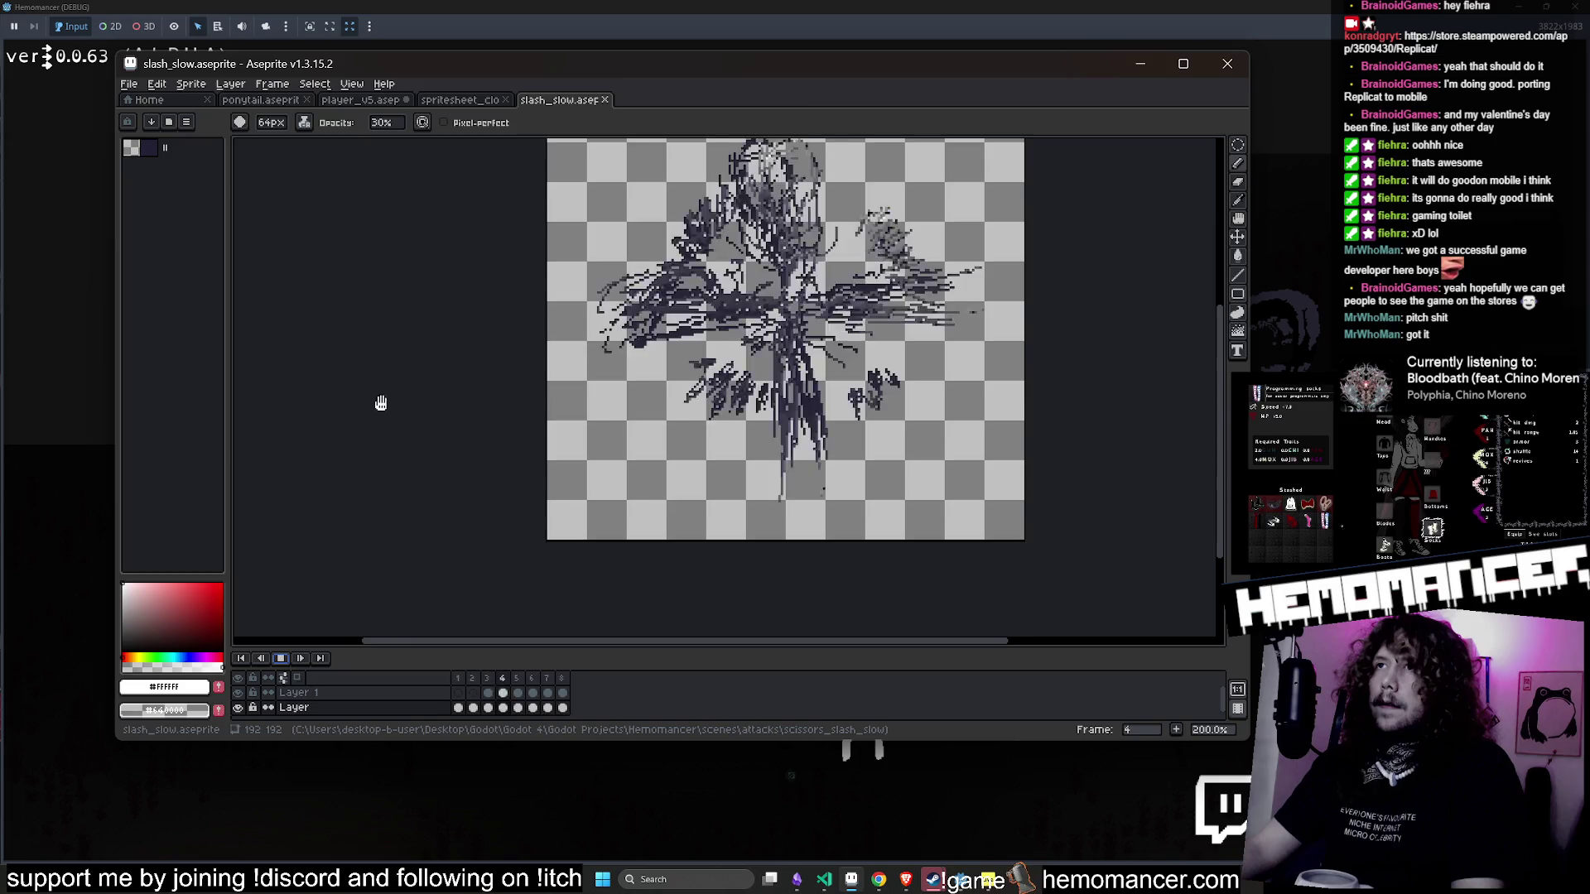
drag(380, 403, 309, 489)
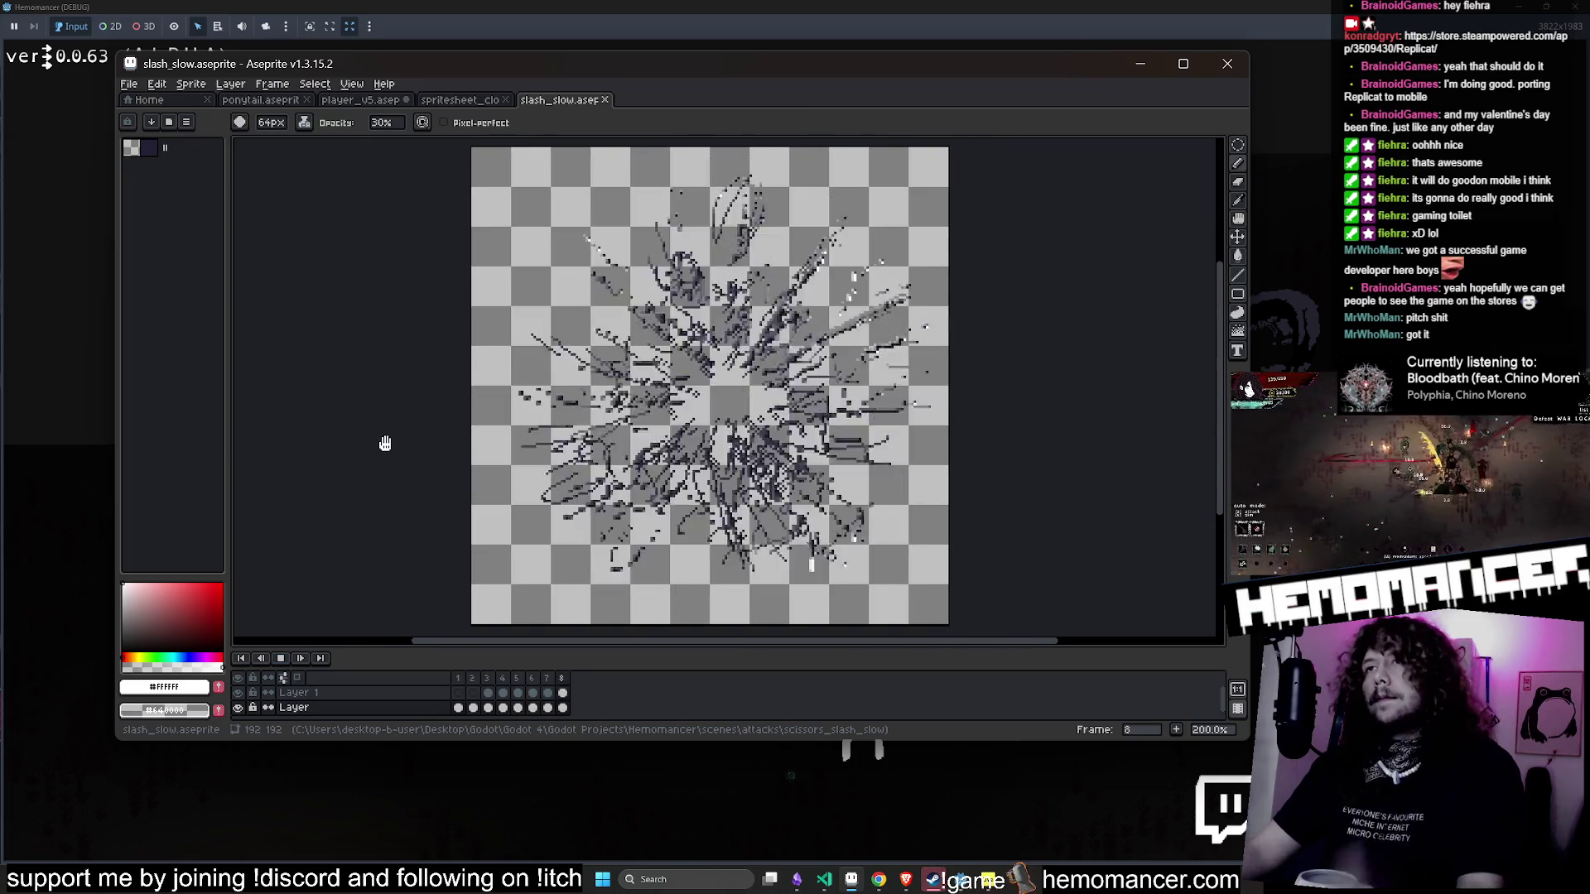
click(460, 679)
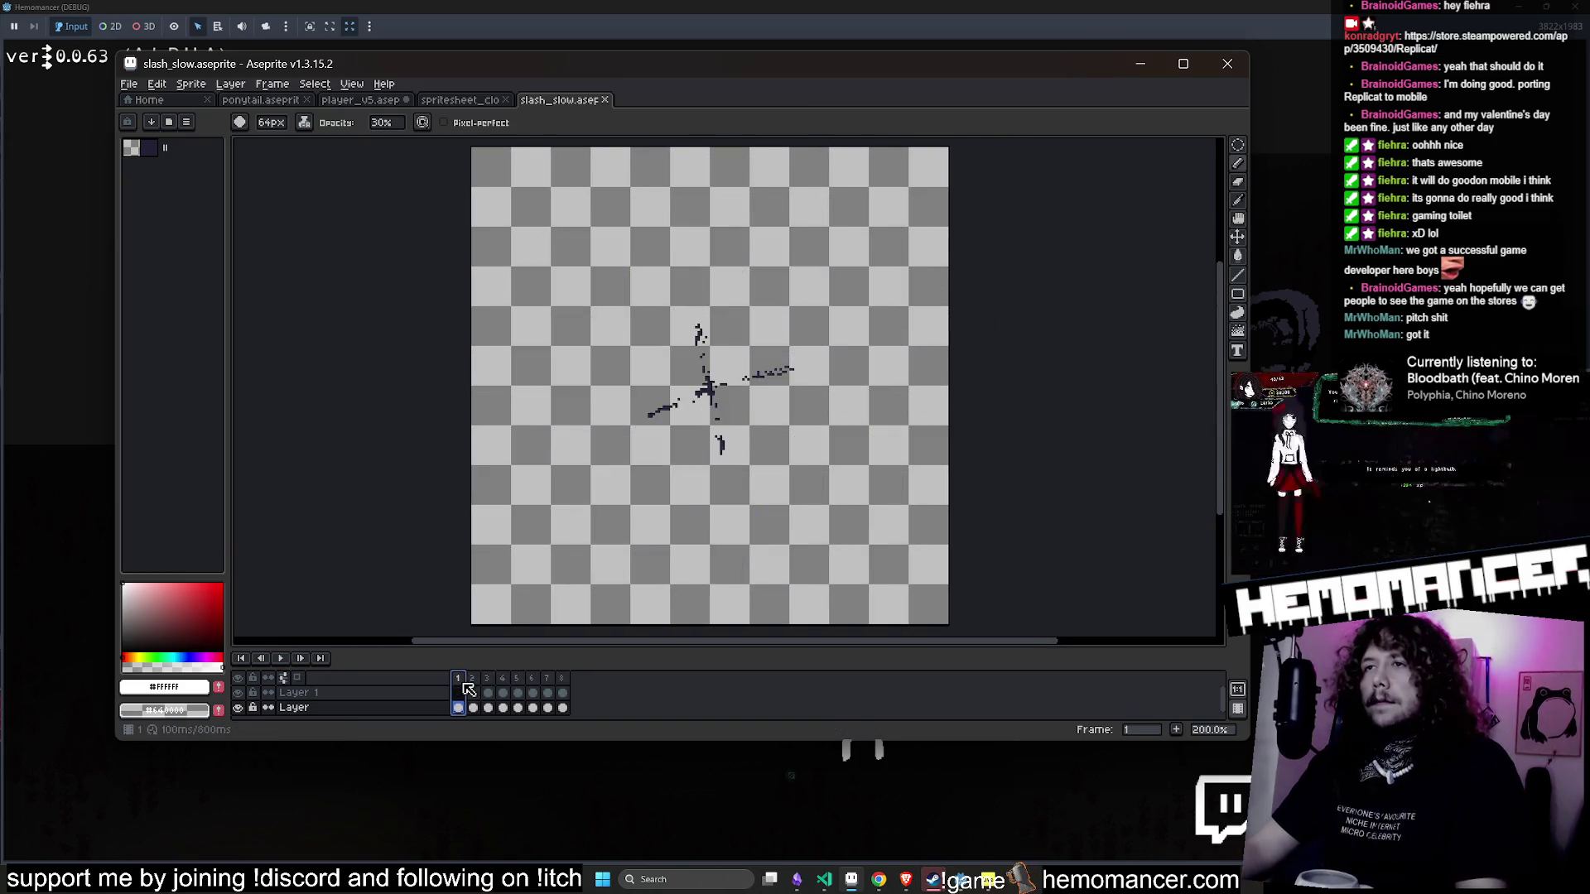
click(472, 679)
click(503, 679)
click(517, 679)
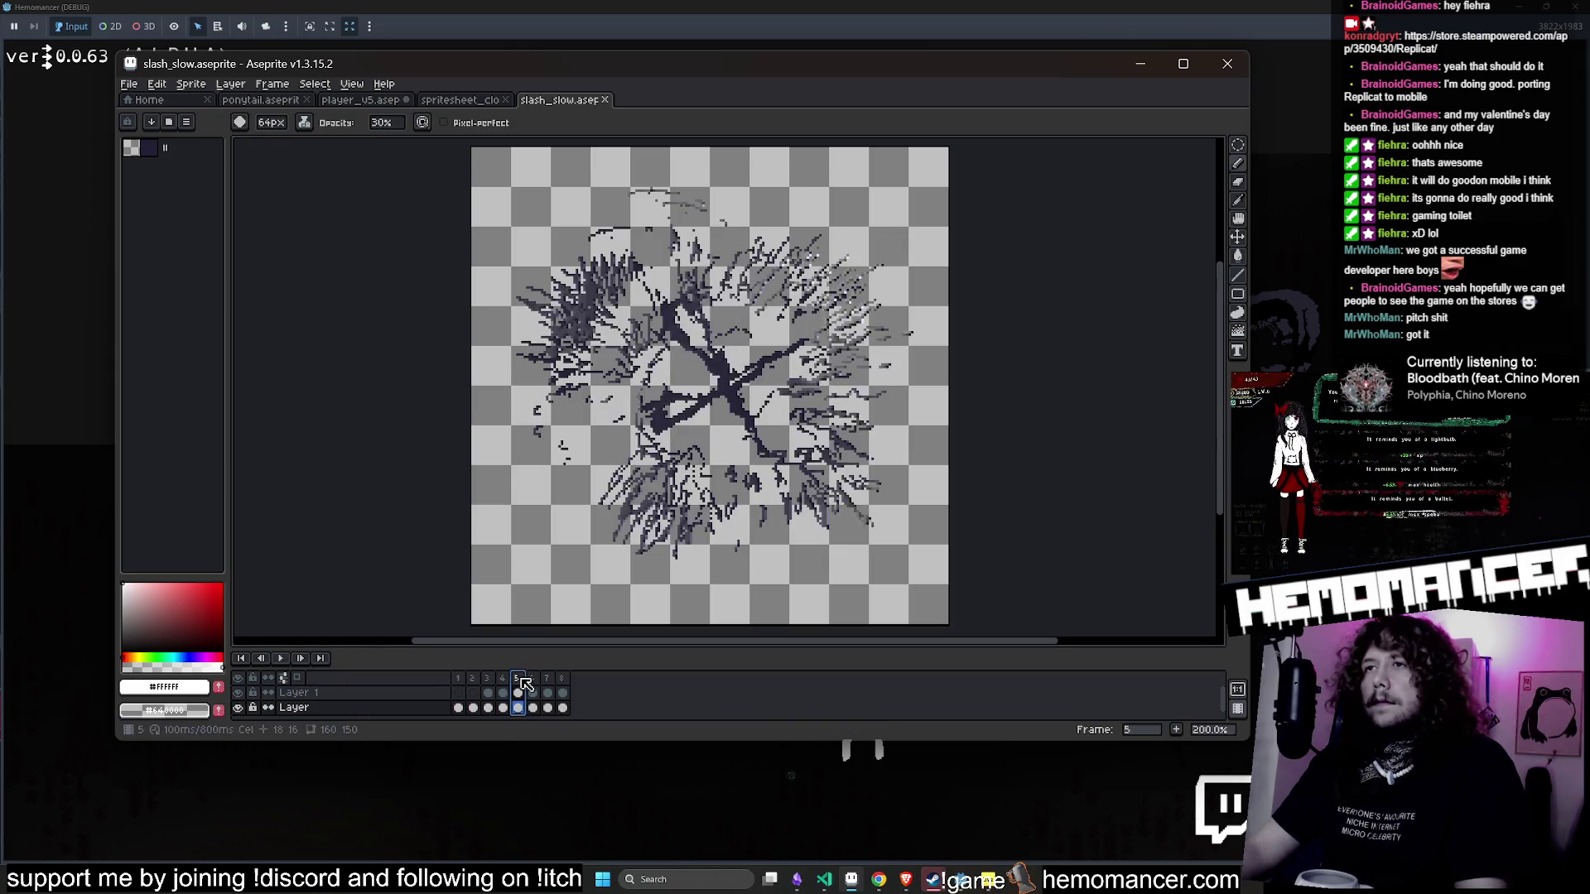
click(532, 679)
click(503, 679)
click(518, 678)
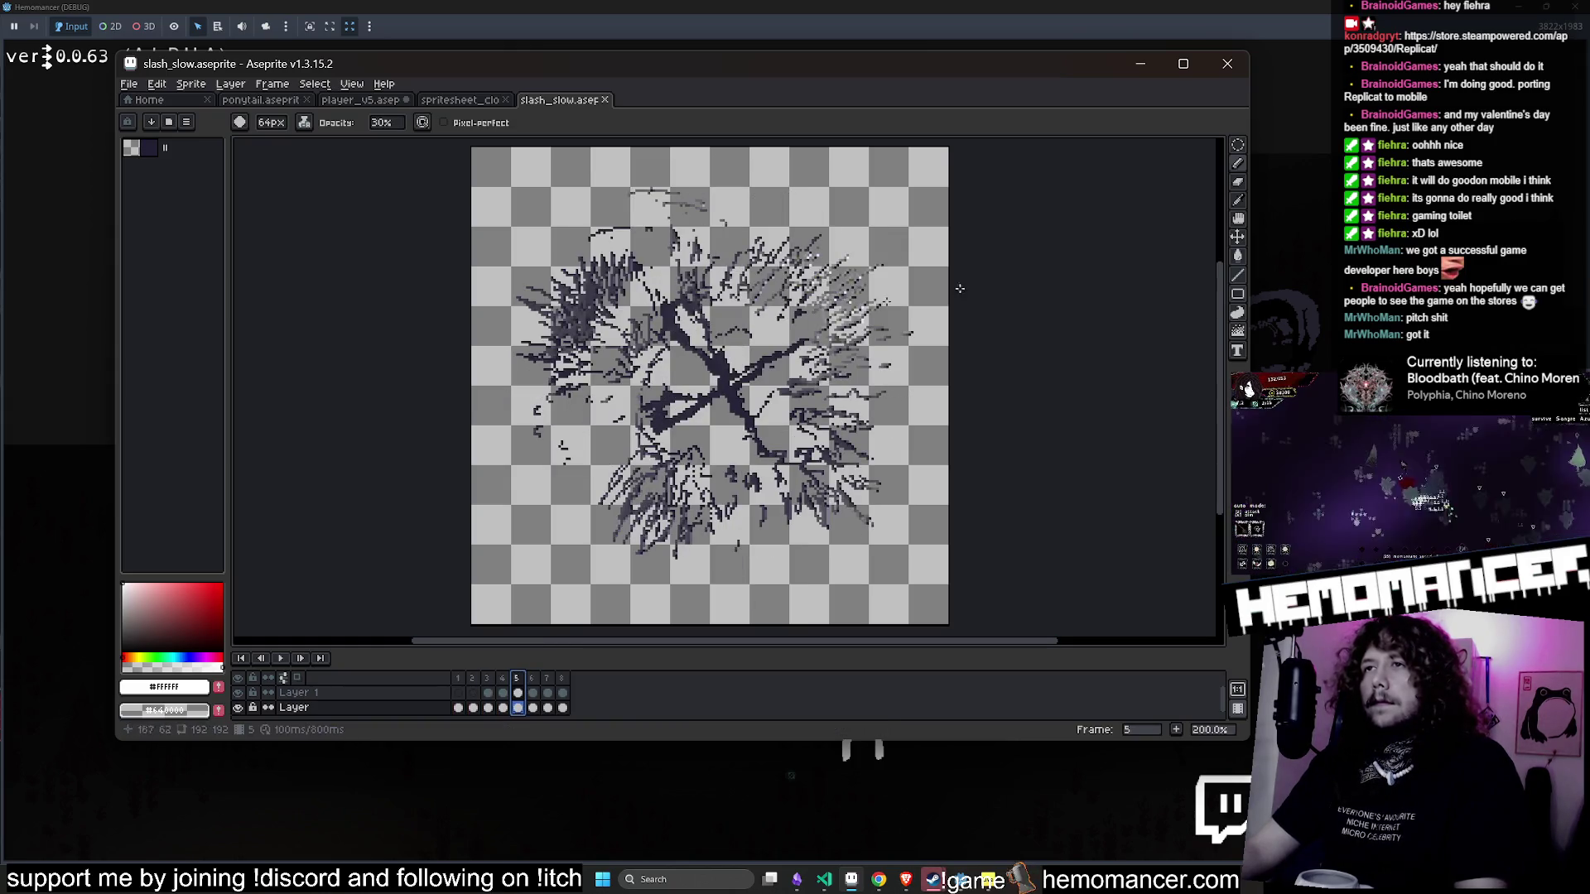
- Select an elliptical area around the slash centre and rotate it
key(b)
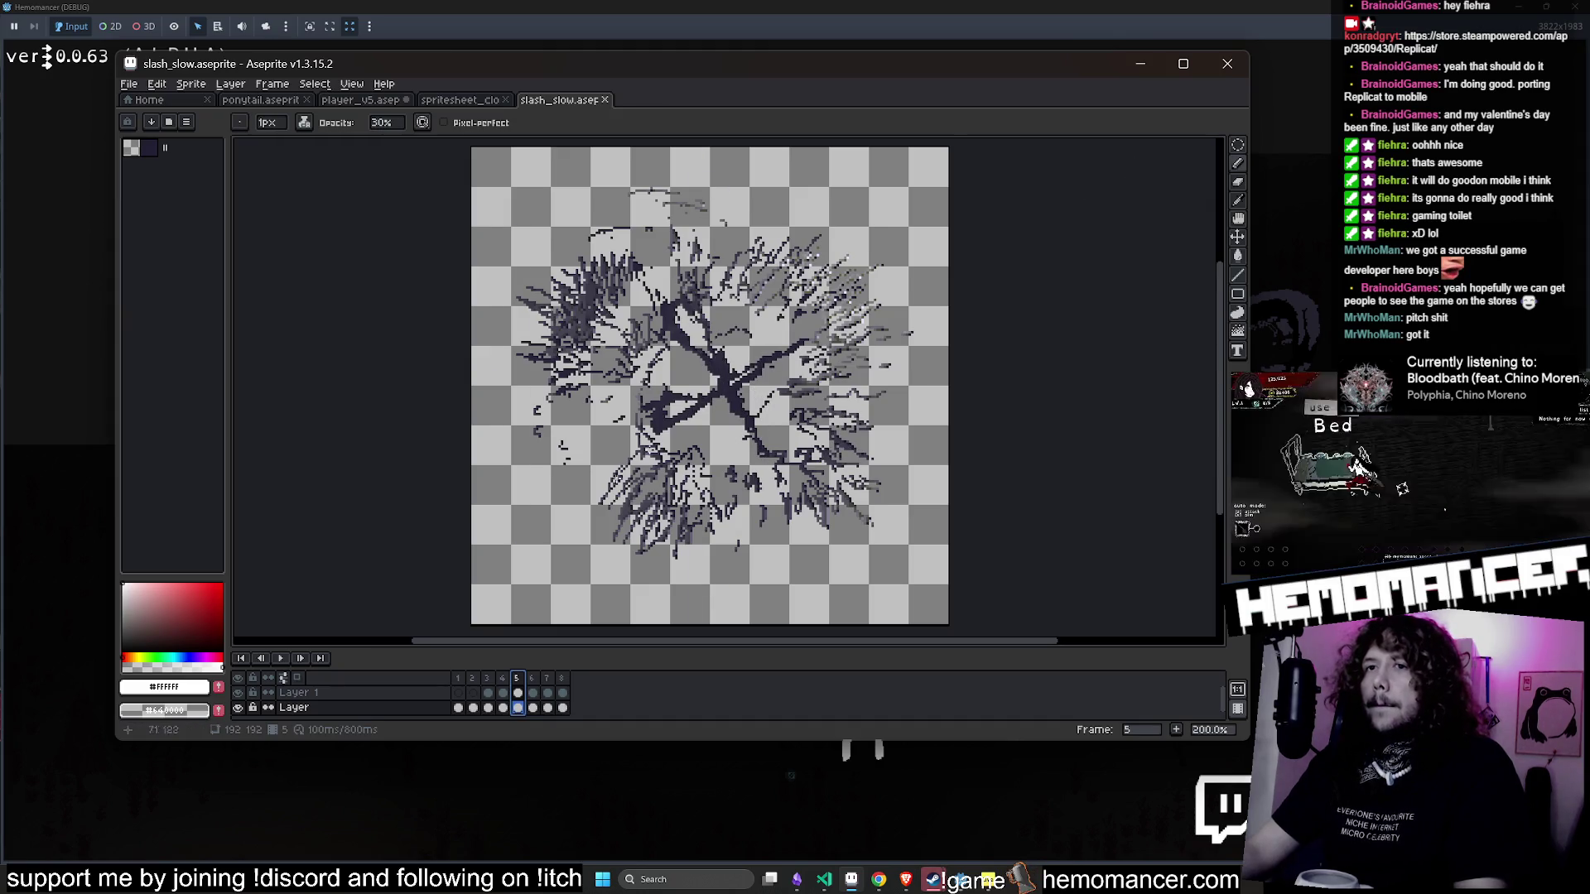
click(1237, 147)
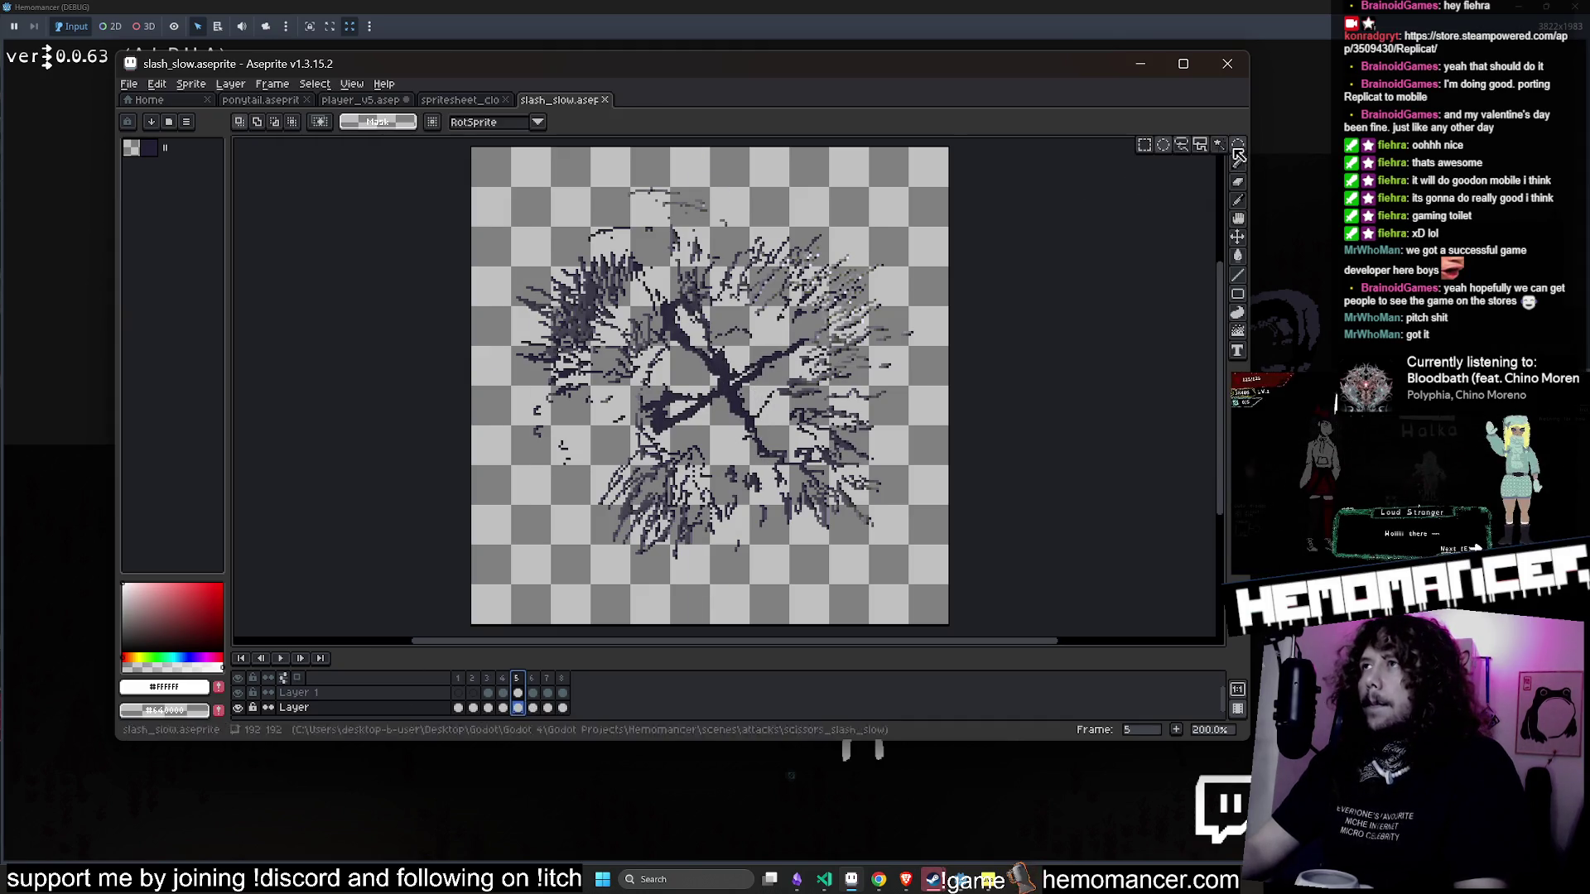
drag(828, 472, 897, 533)
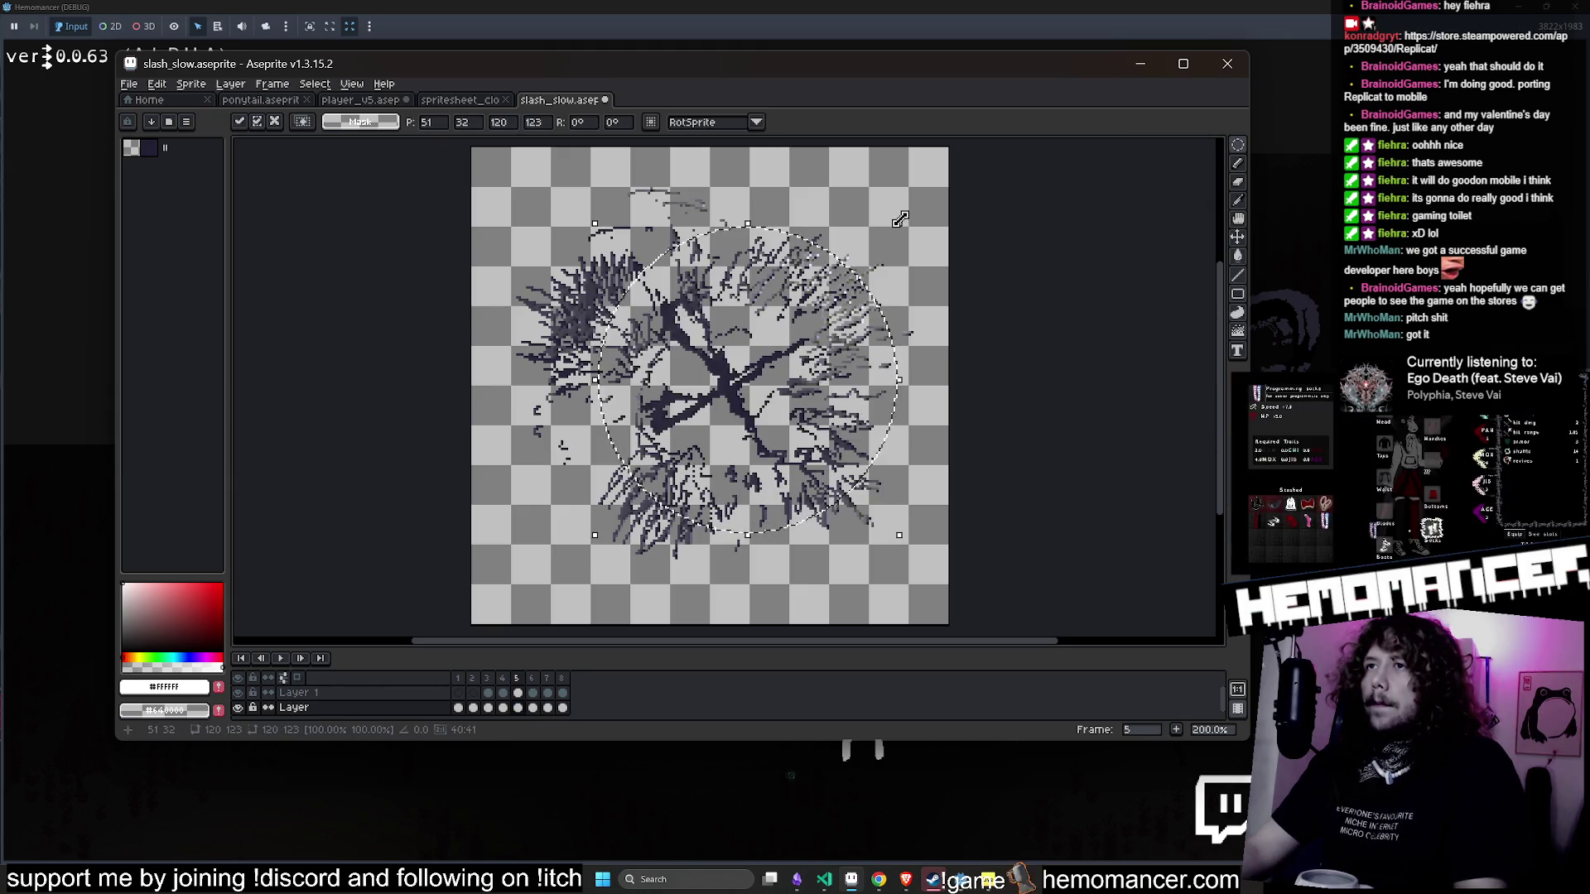
drag(909, 226, 938, 198)
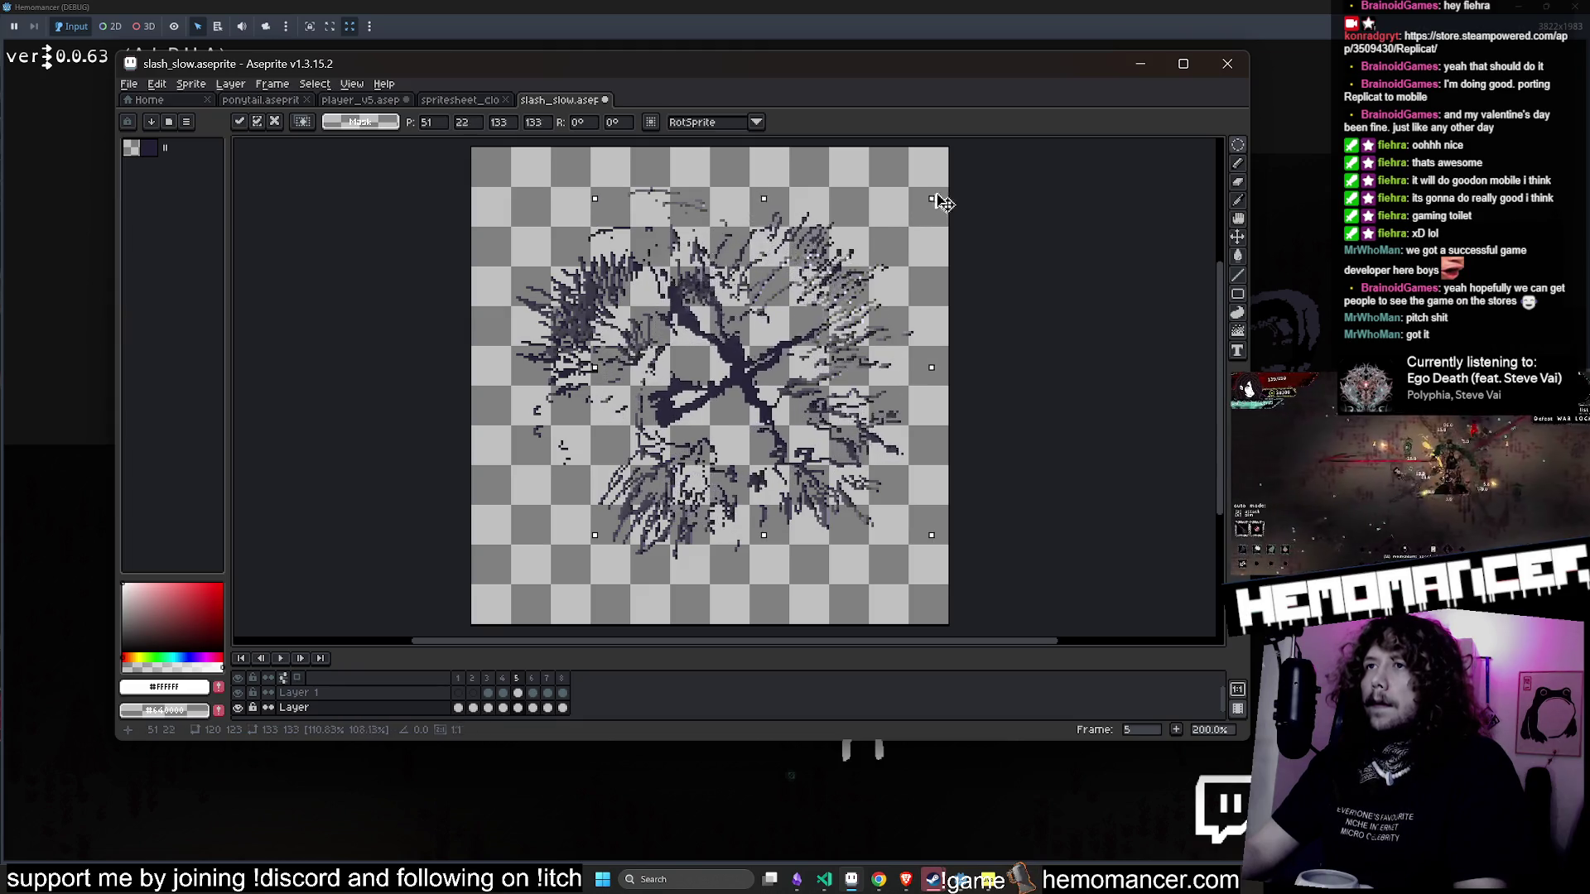
key(Escape)
- Scramble the central dark strokes with the Jumble tool using a bigger brush
click(1237, 332)
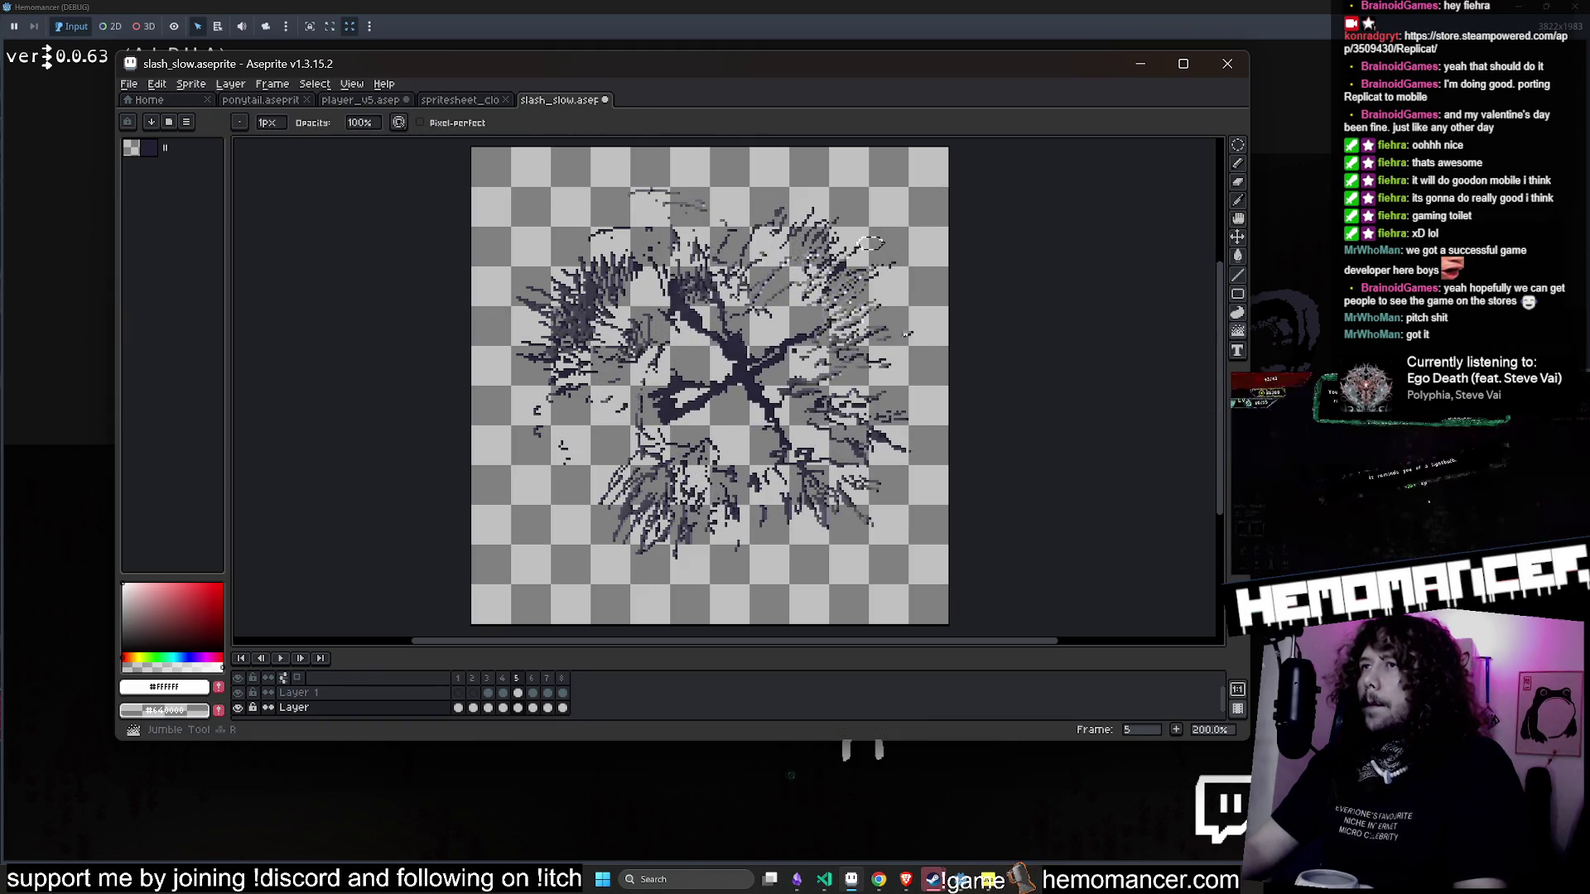
click(735, 365)
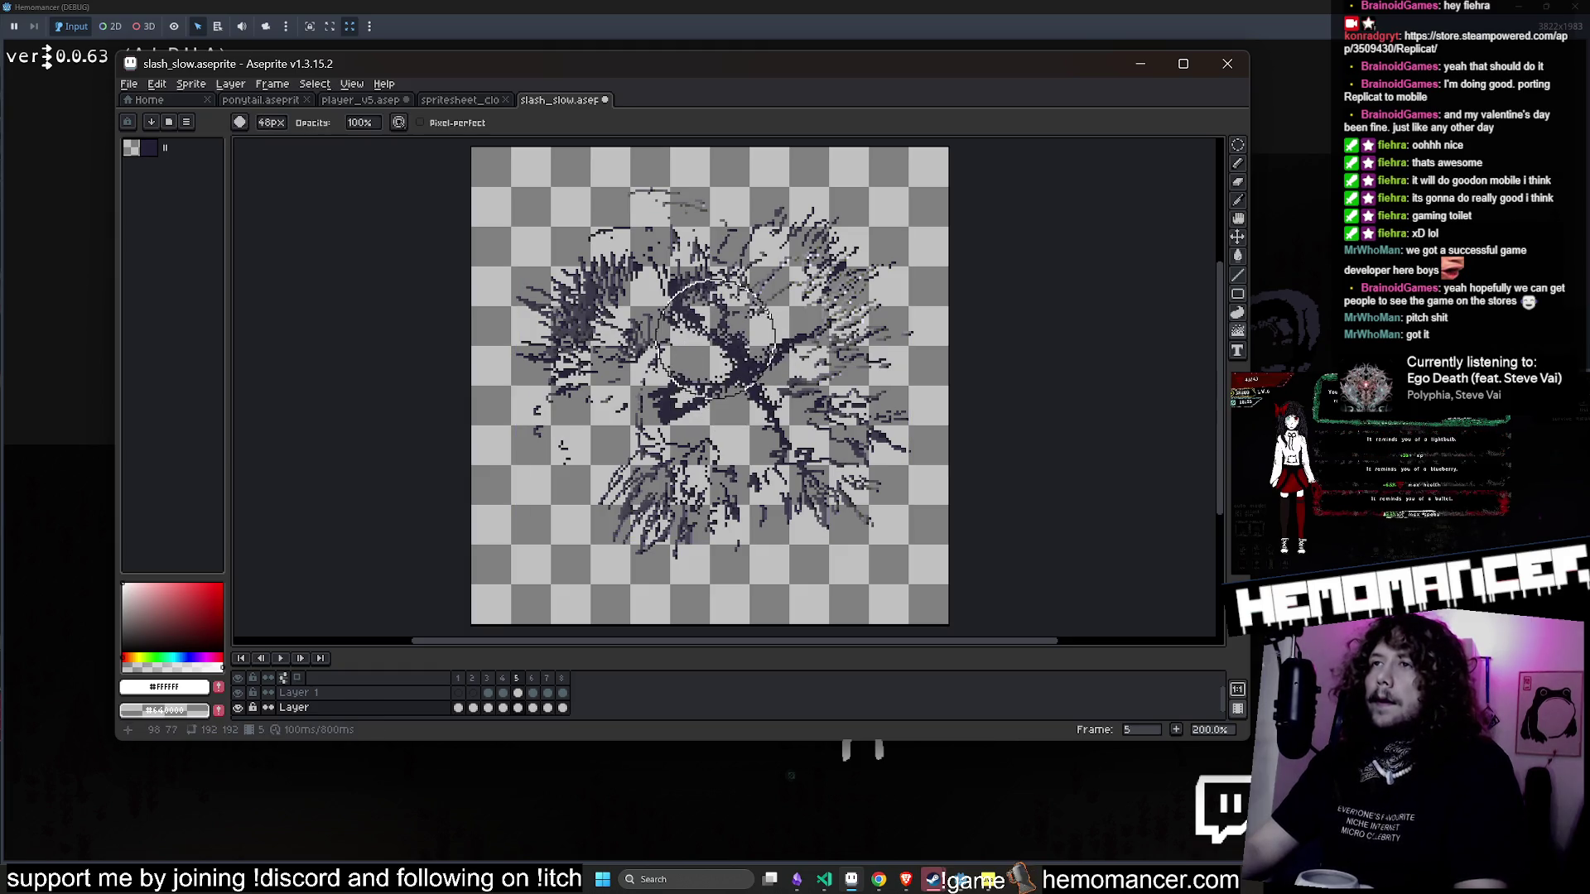
key(ctrl+z)
scroll(726, 374, up, 1)
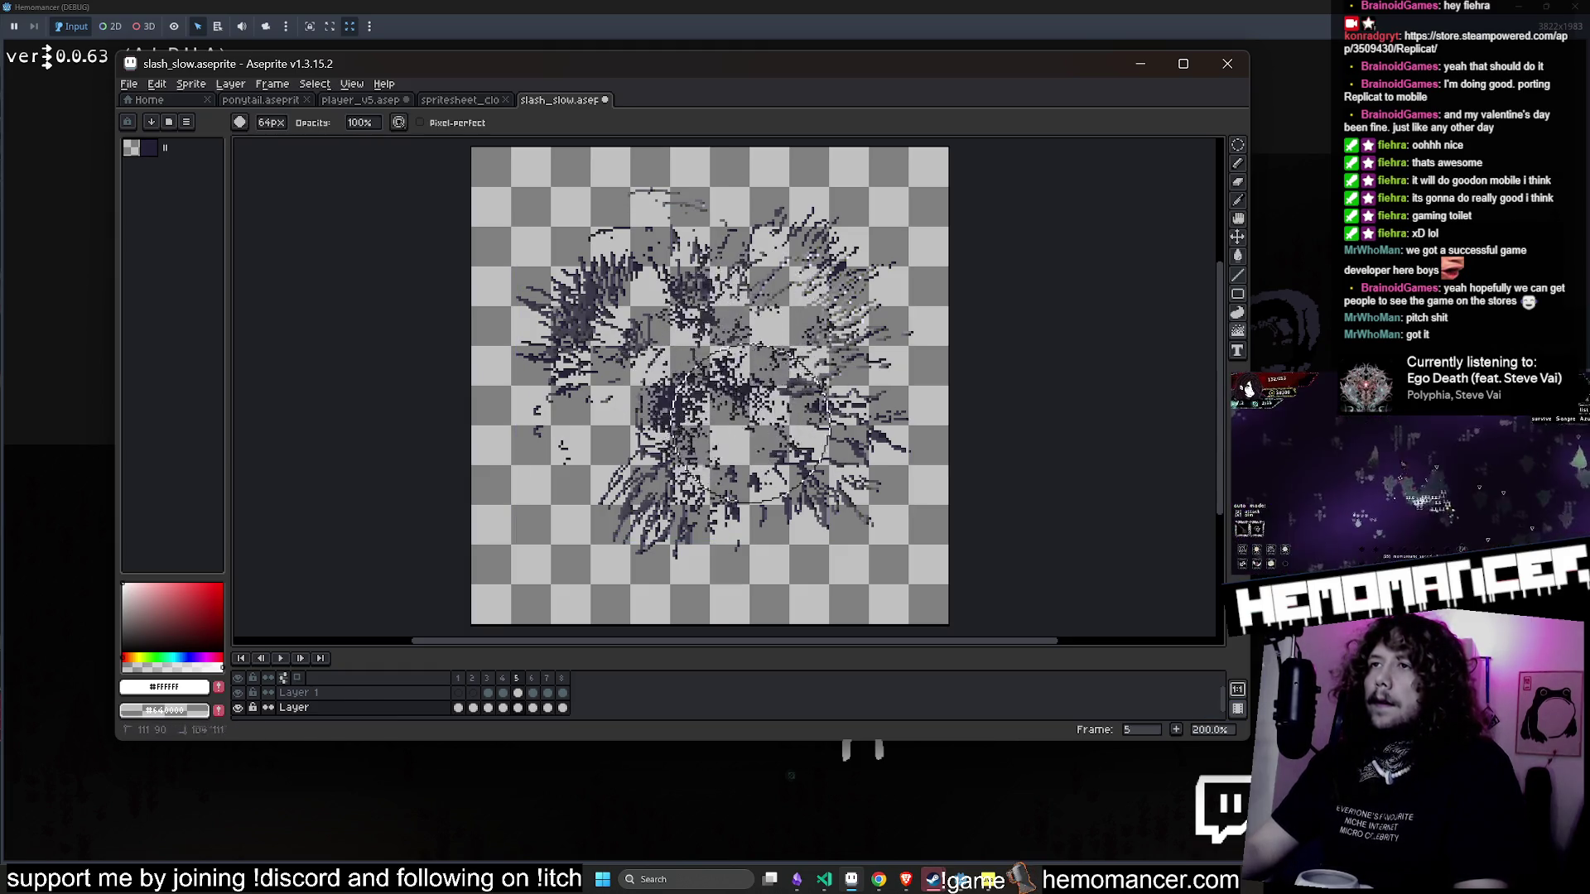
mouse_move(742, 349)
mouse_down()
mouse_move(712, 389)
mouse_move(741, 373)
mouse_up()
- Preview the slash animation, then resume the game
click(280, 658)
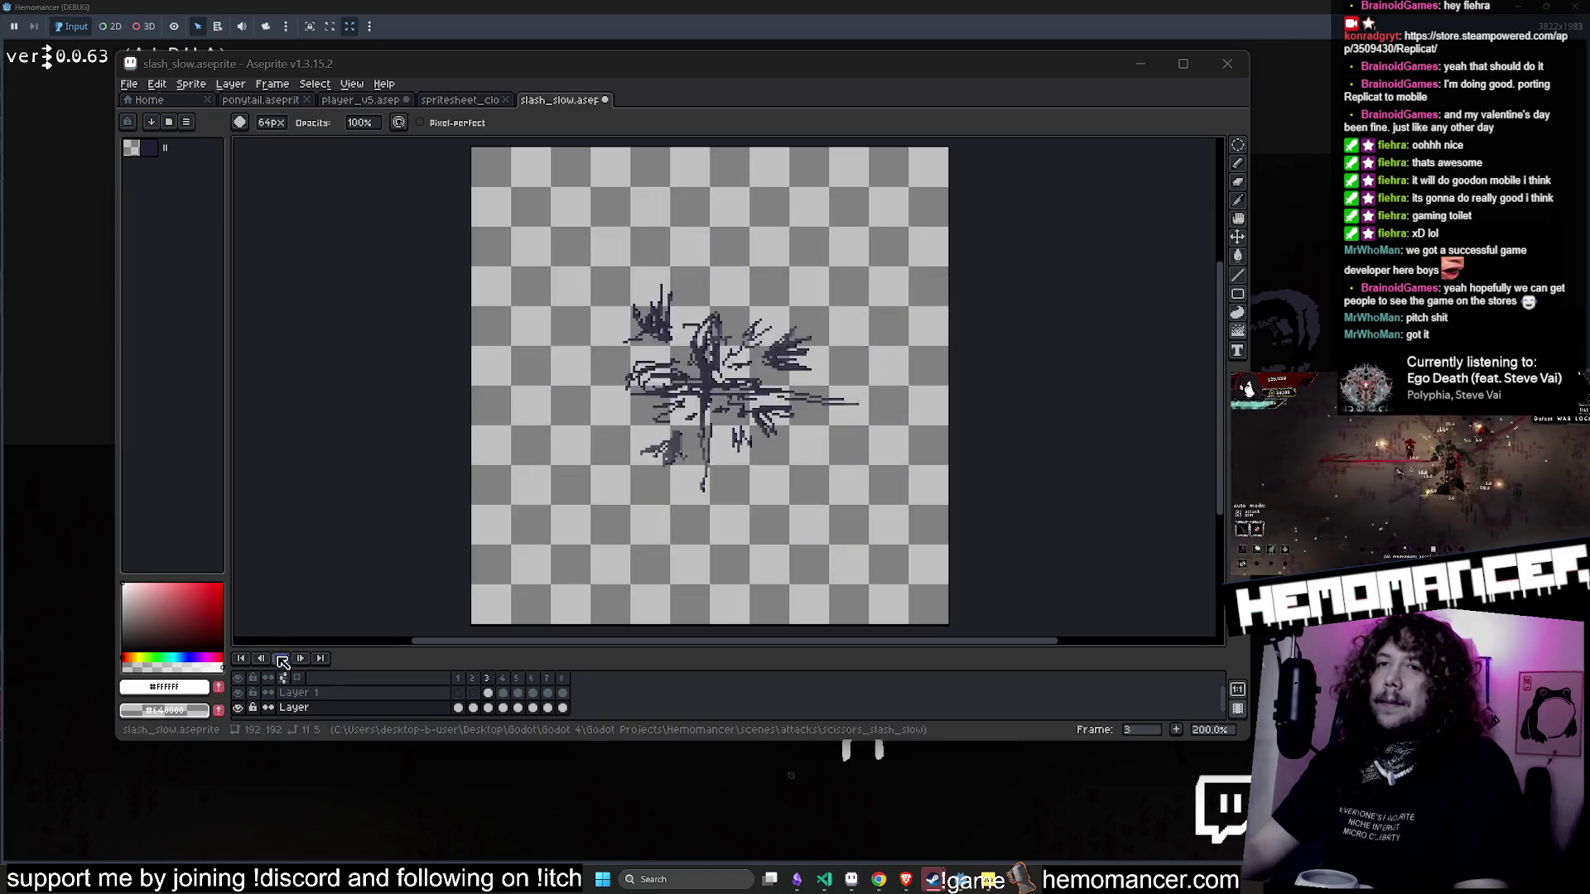
key(alt+Tab)
click(609, 426)
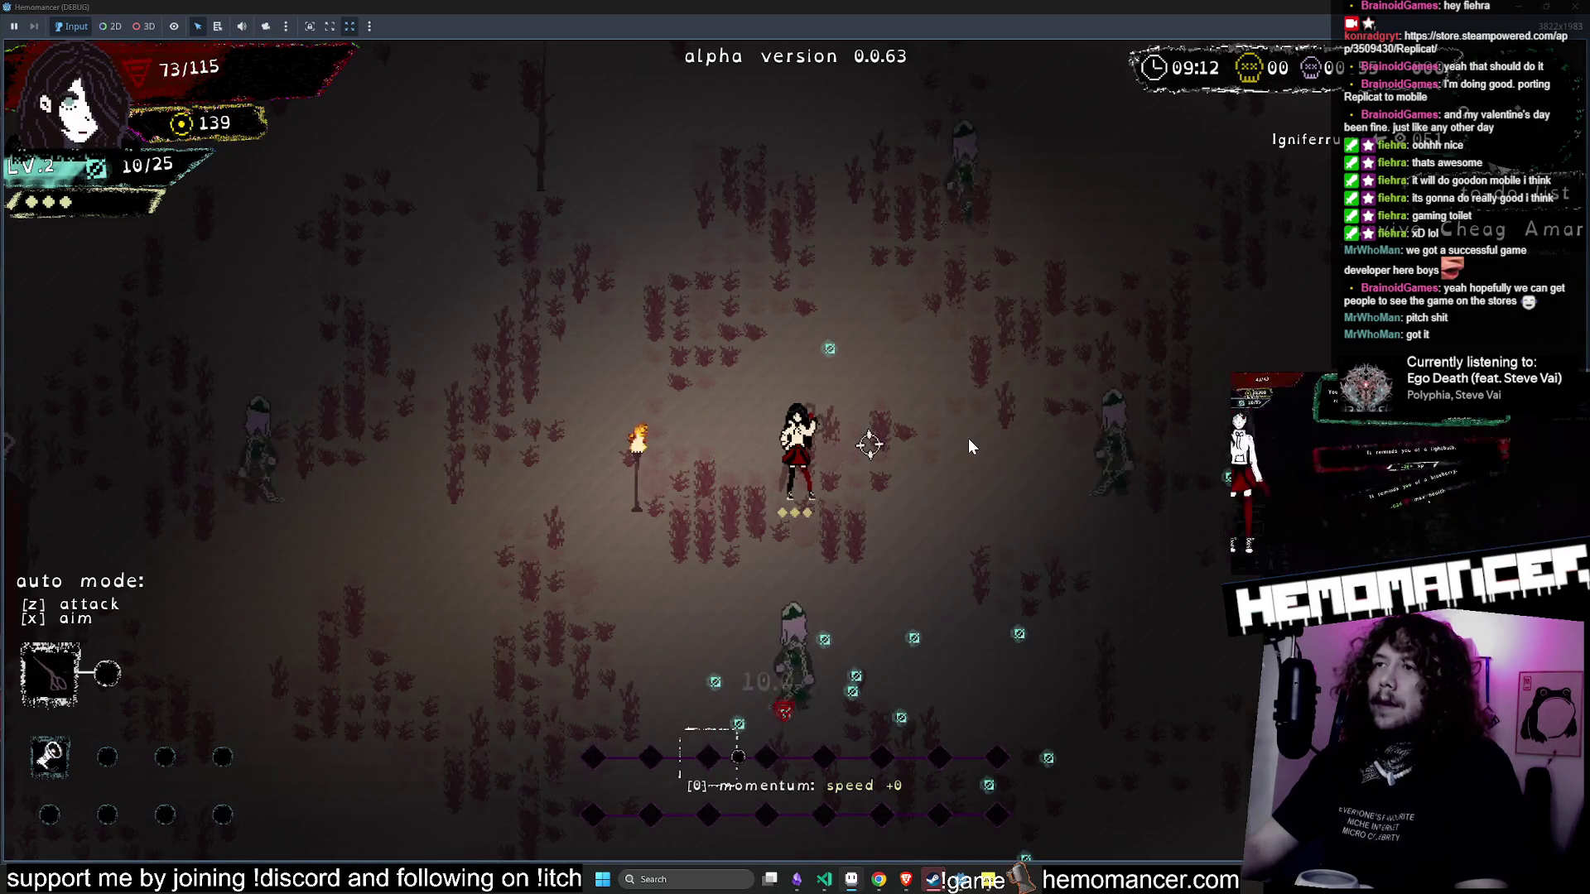
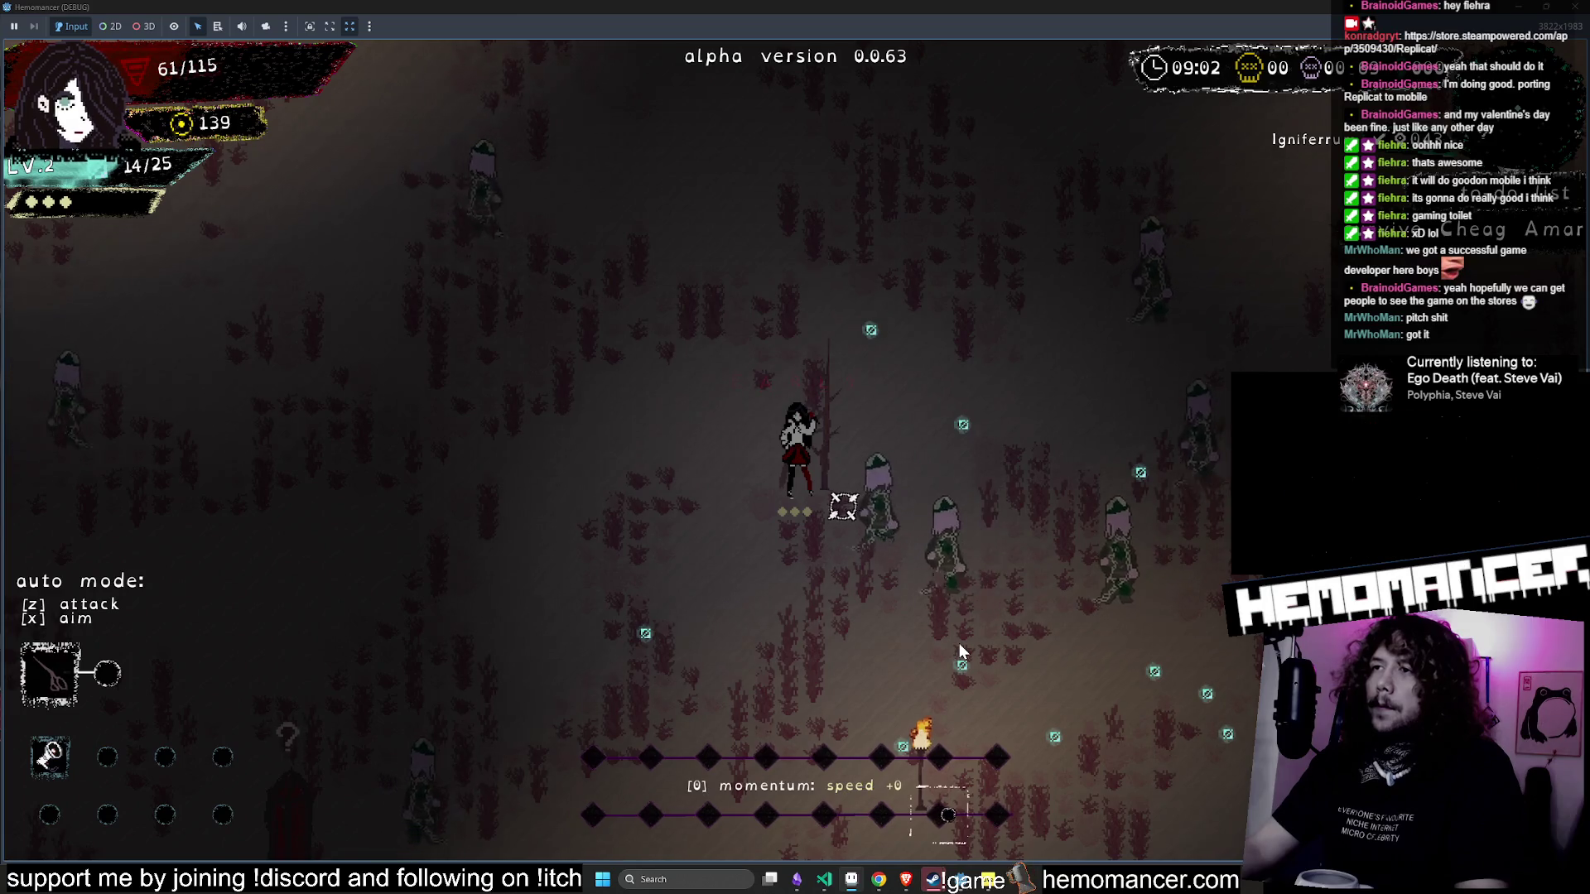
- Pause the Hemomancer test run of the slash attack
key(Escape)
- Back in Aseprite, undo the last Jumble edit while reviewing playback, stopping on frame 5
click(1519, 8)
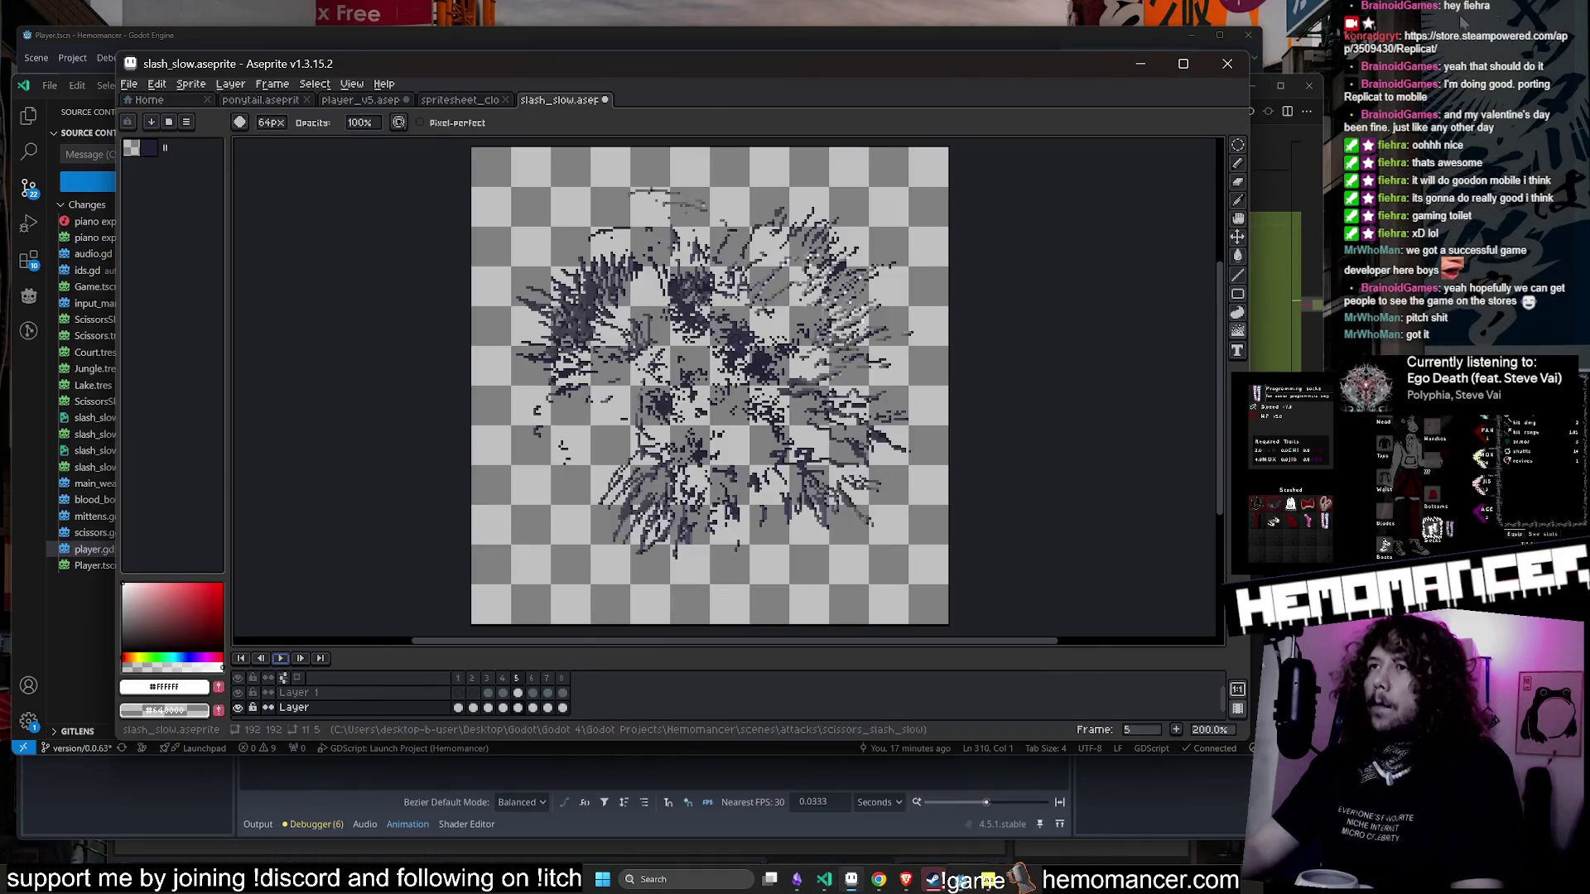
click(281, 658)
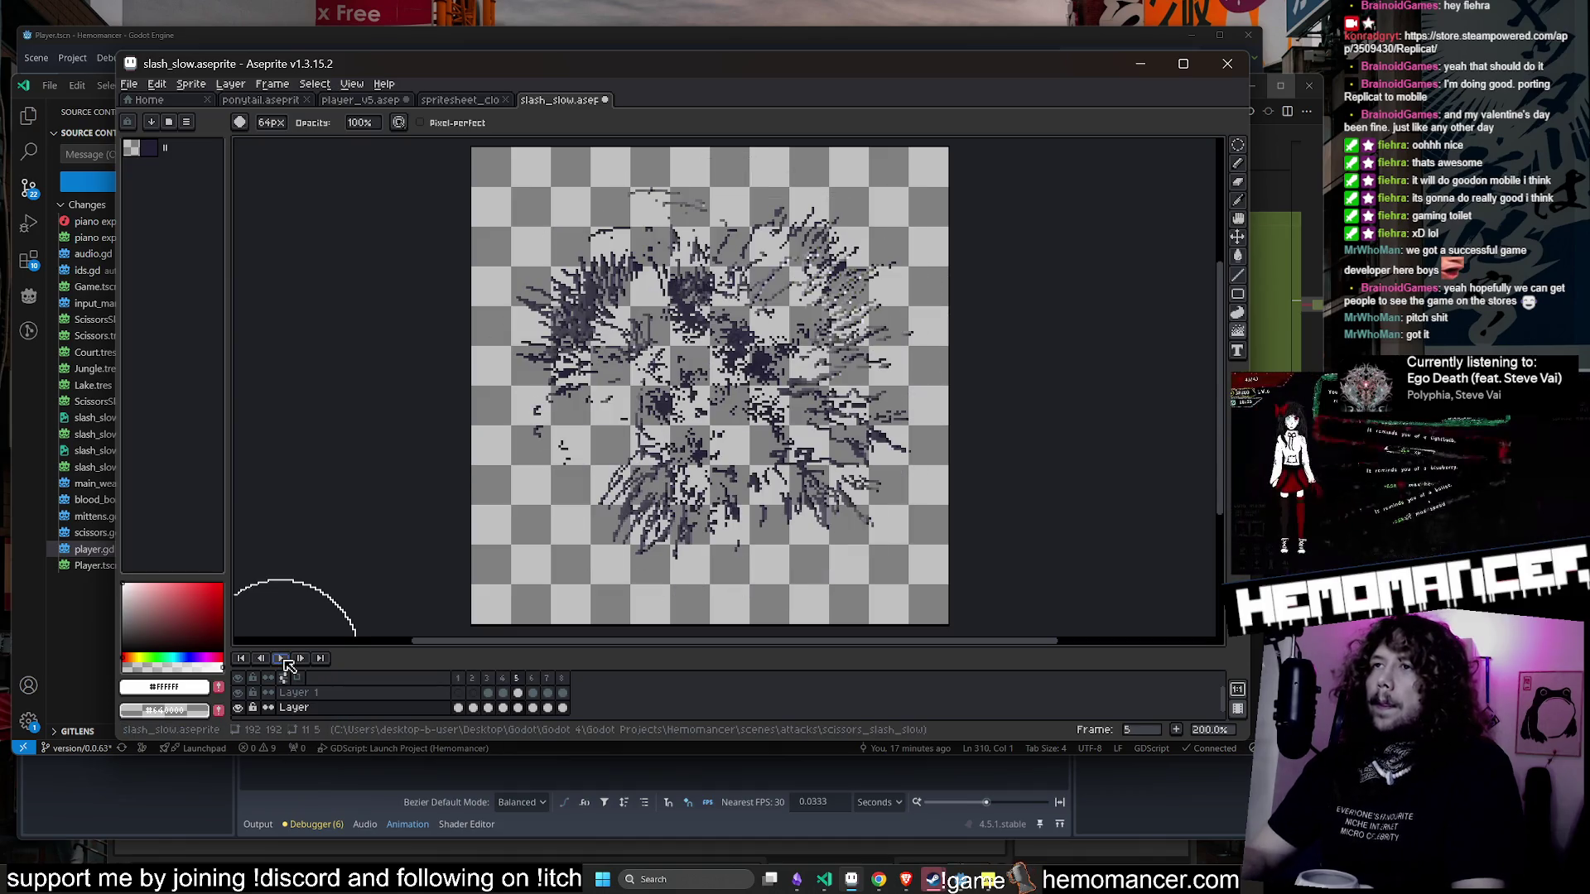
key(ctrl+z)
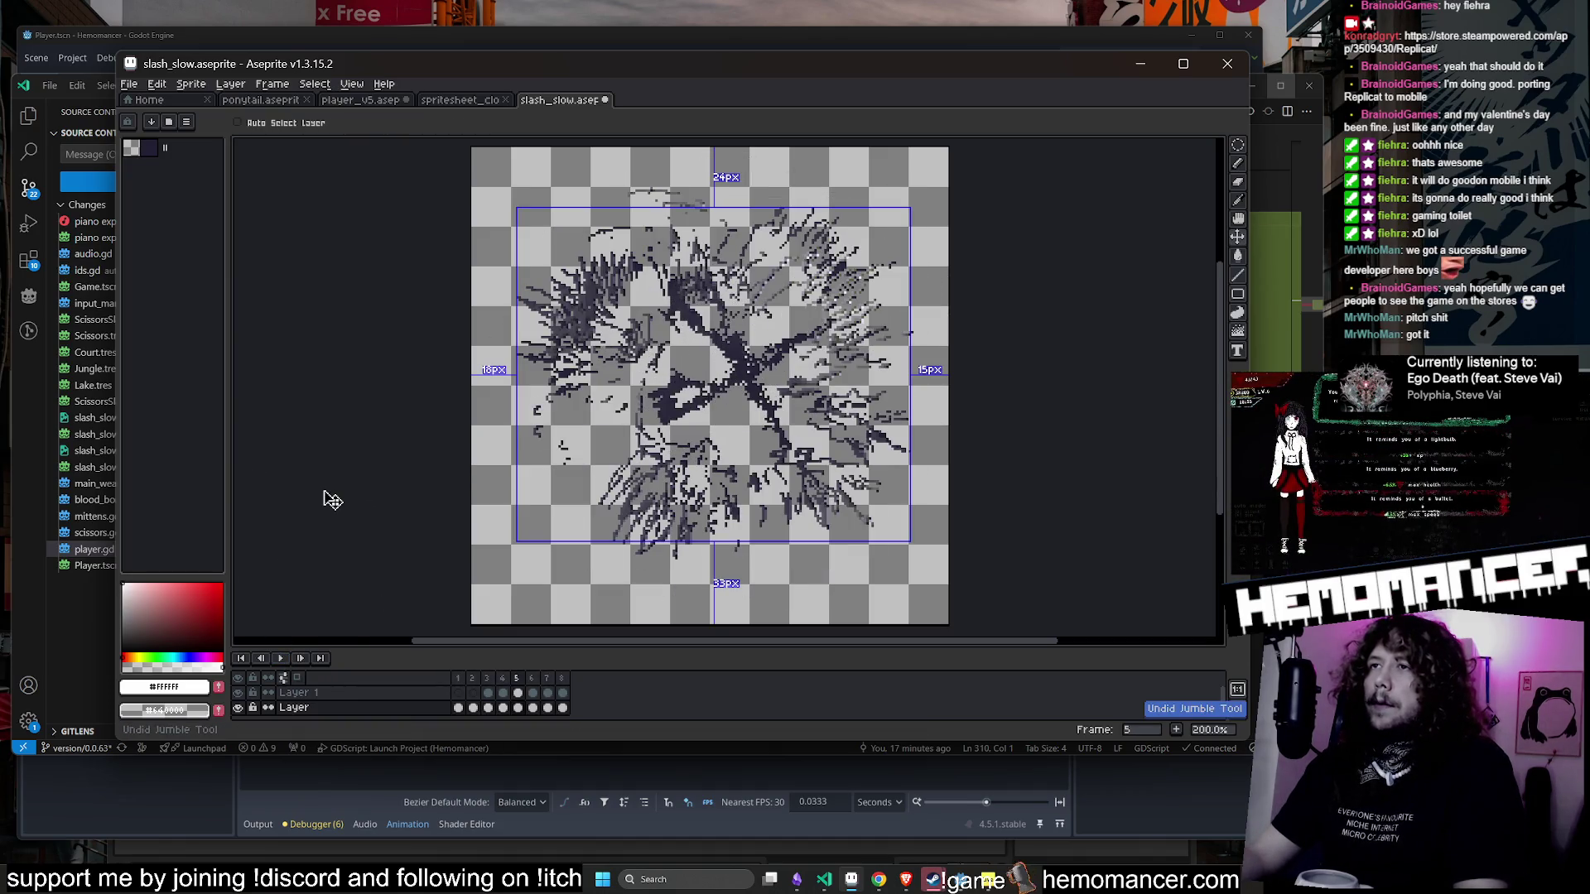
click(279, 659)
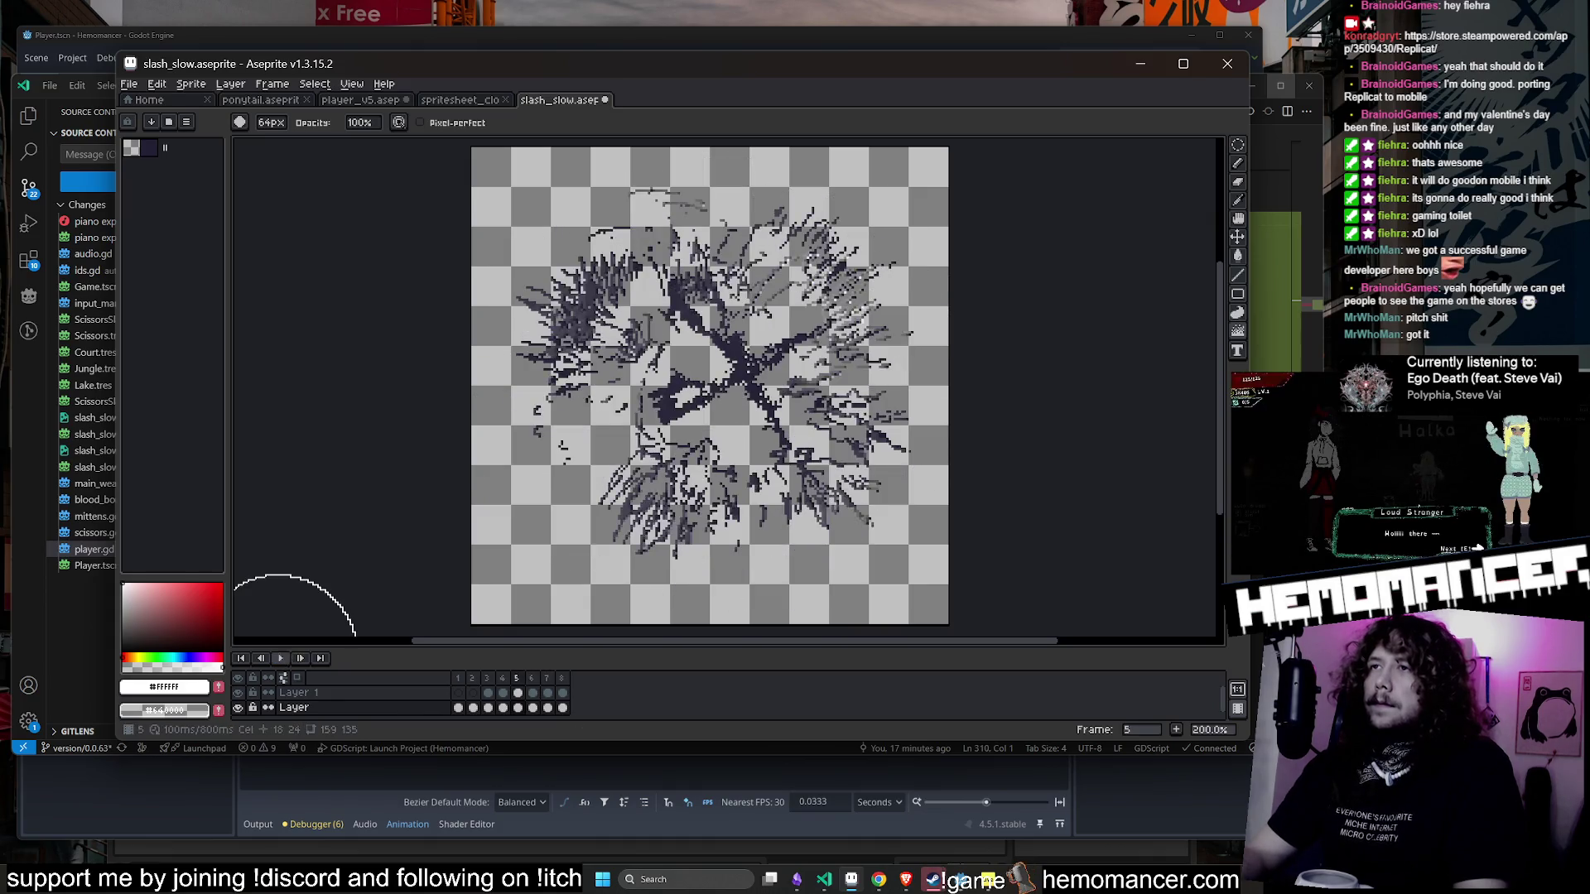
click(288, 658)
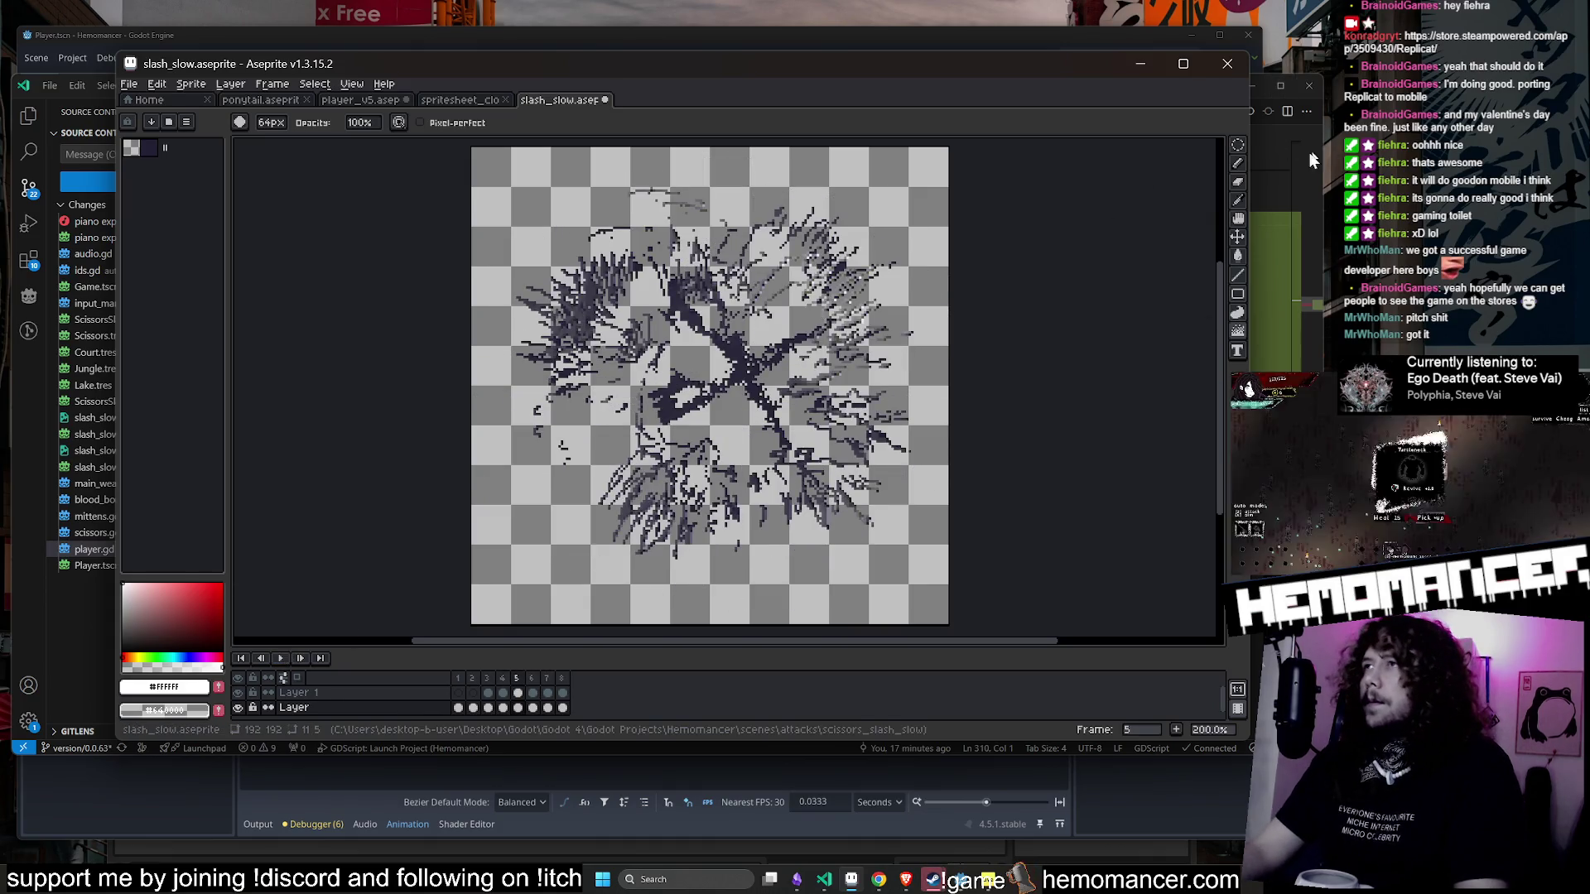
- Rotate an elliptical patch of the frame 5 slash by about -4.4°
click(1236, 144)
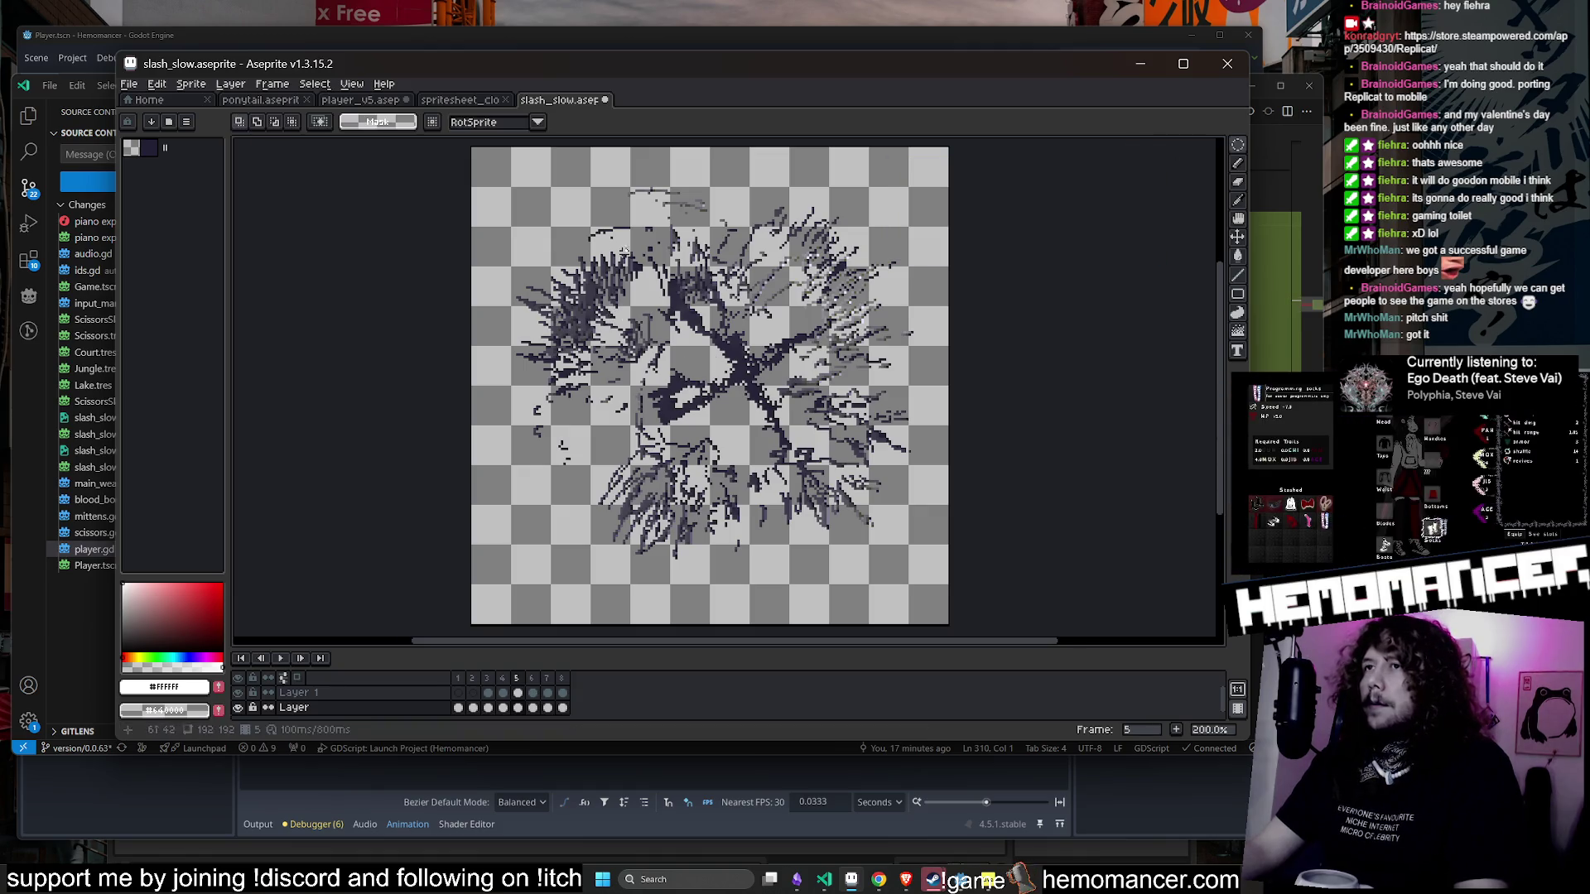
drag(903, 226, 924, 247)
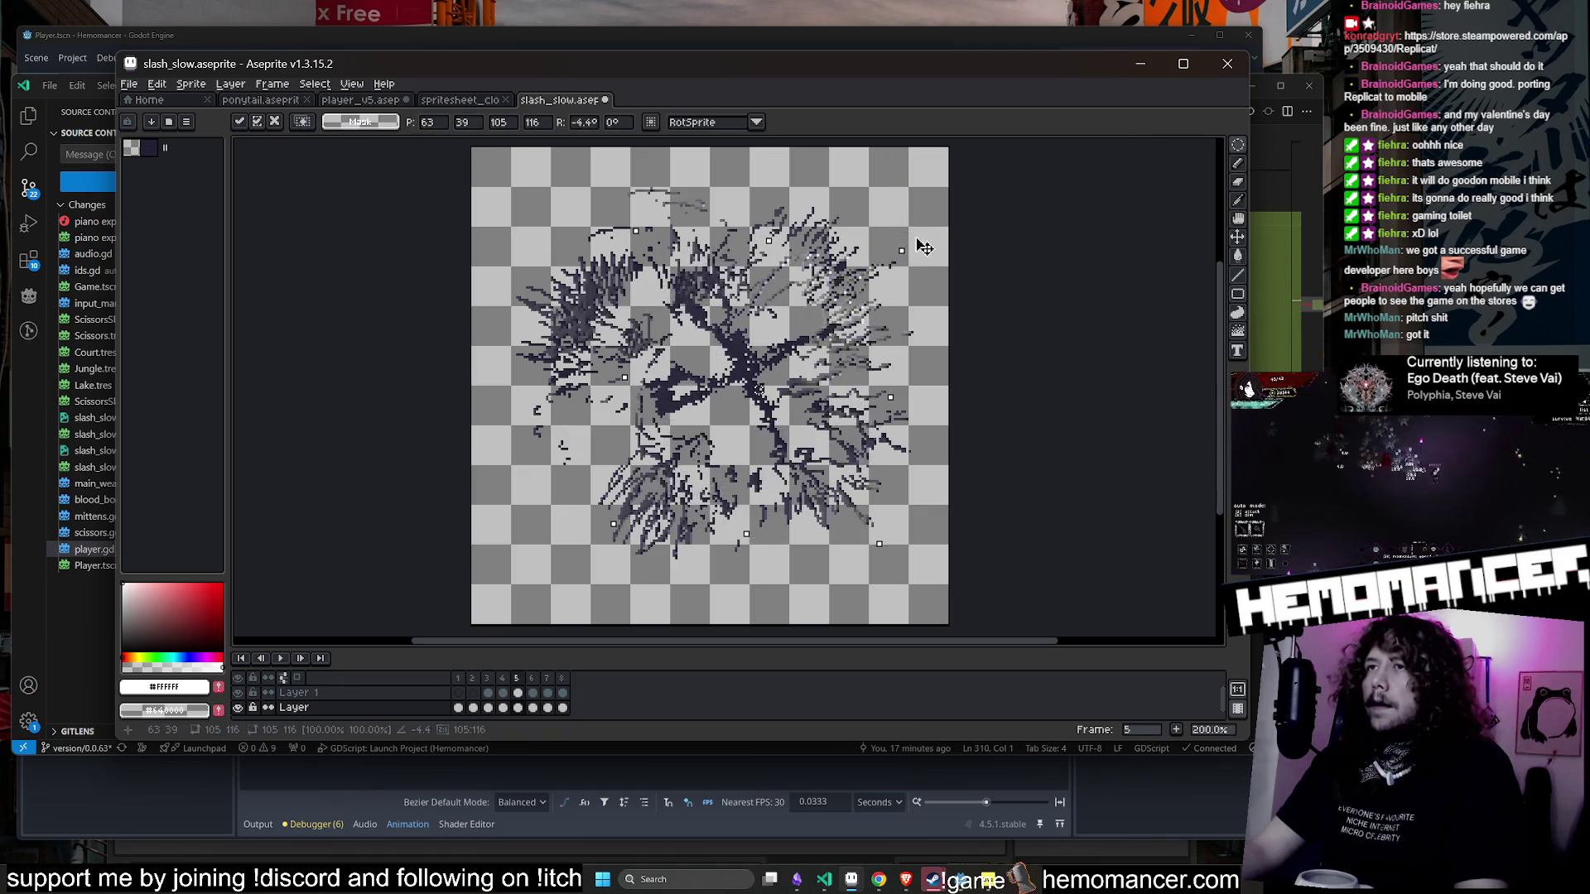
click(1237, 334)
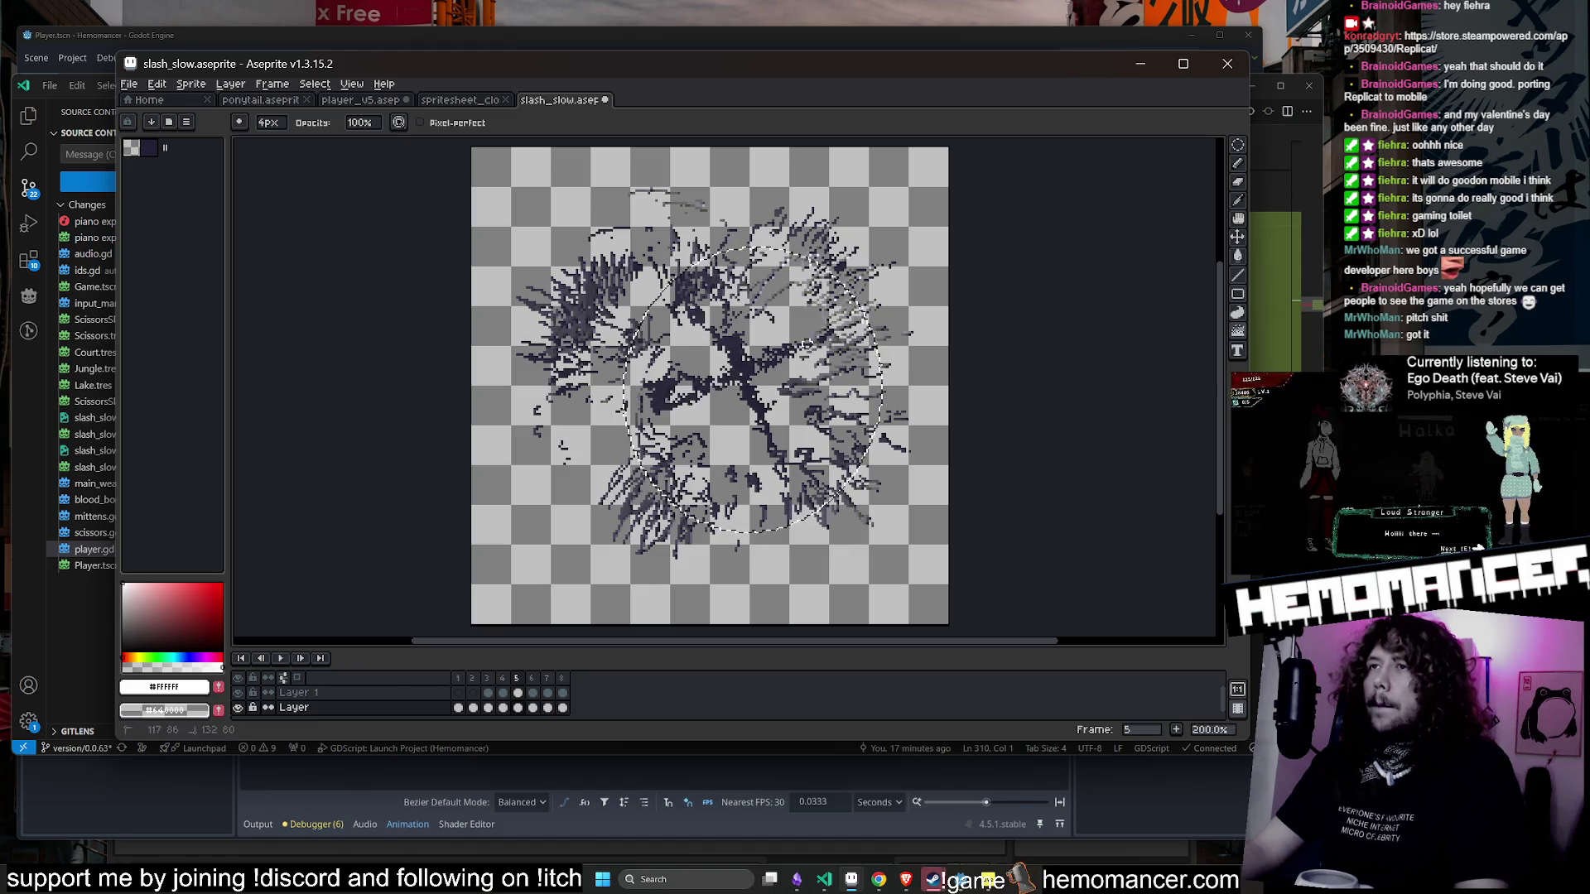
scroll(794, 374, up, 7)
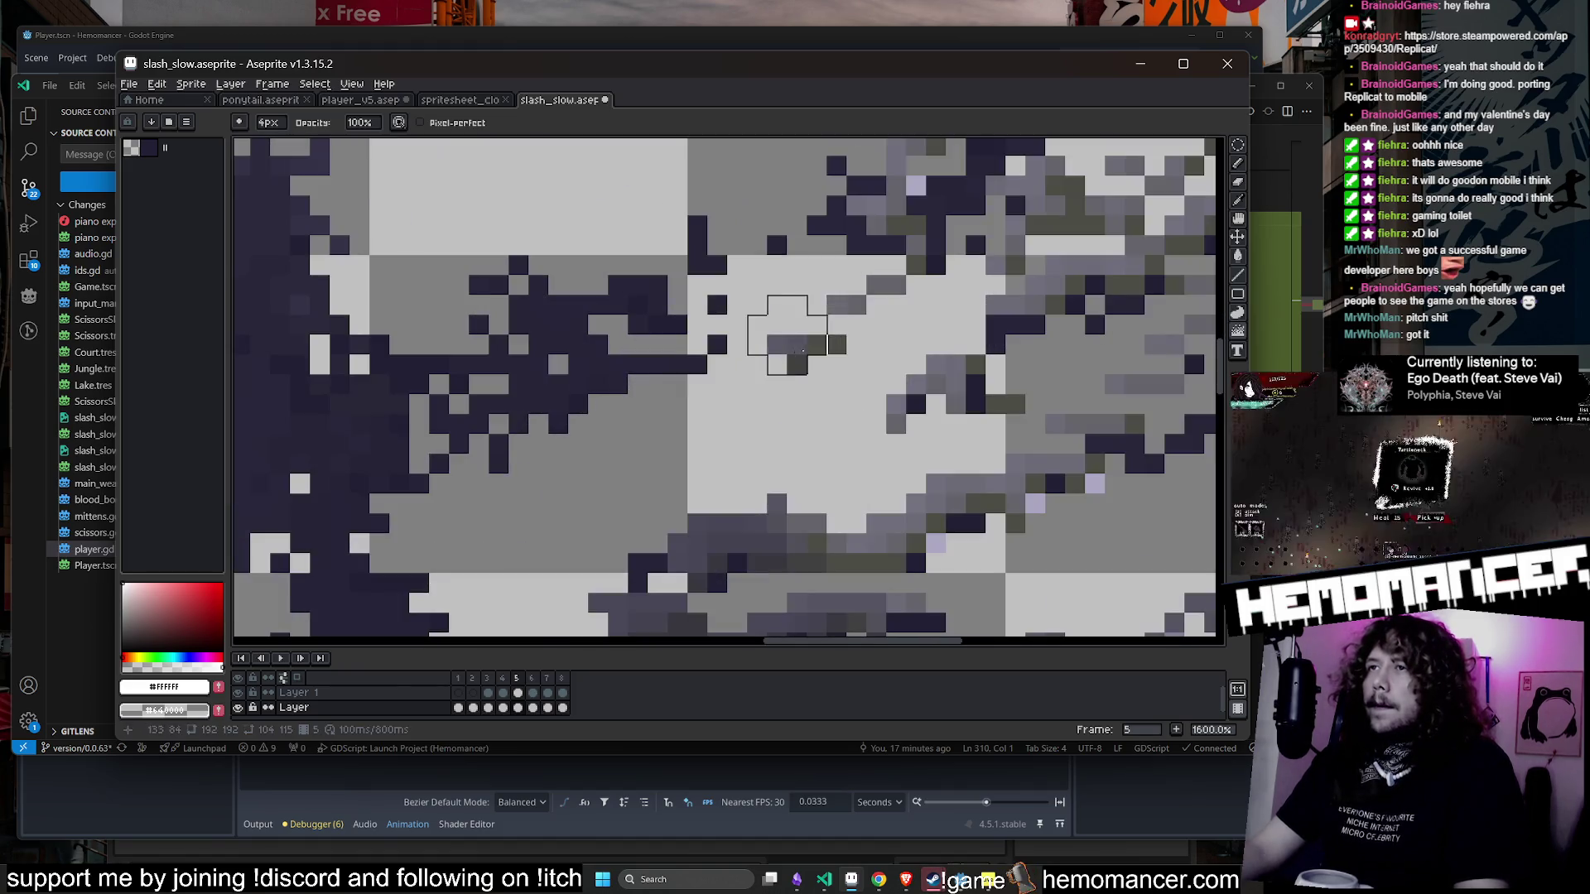
scroll(801, 374, down, 3)
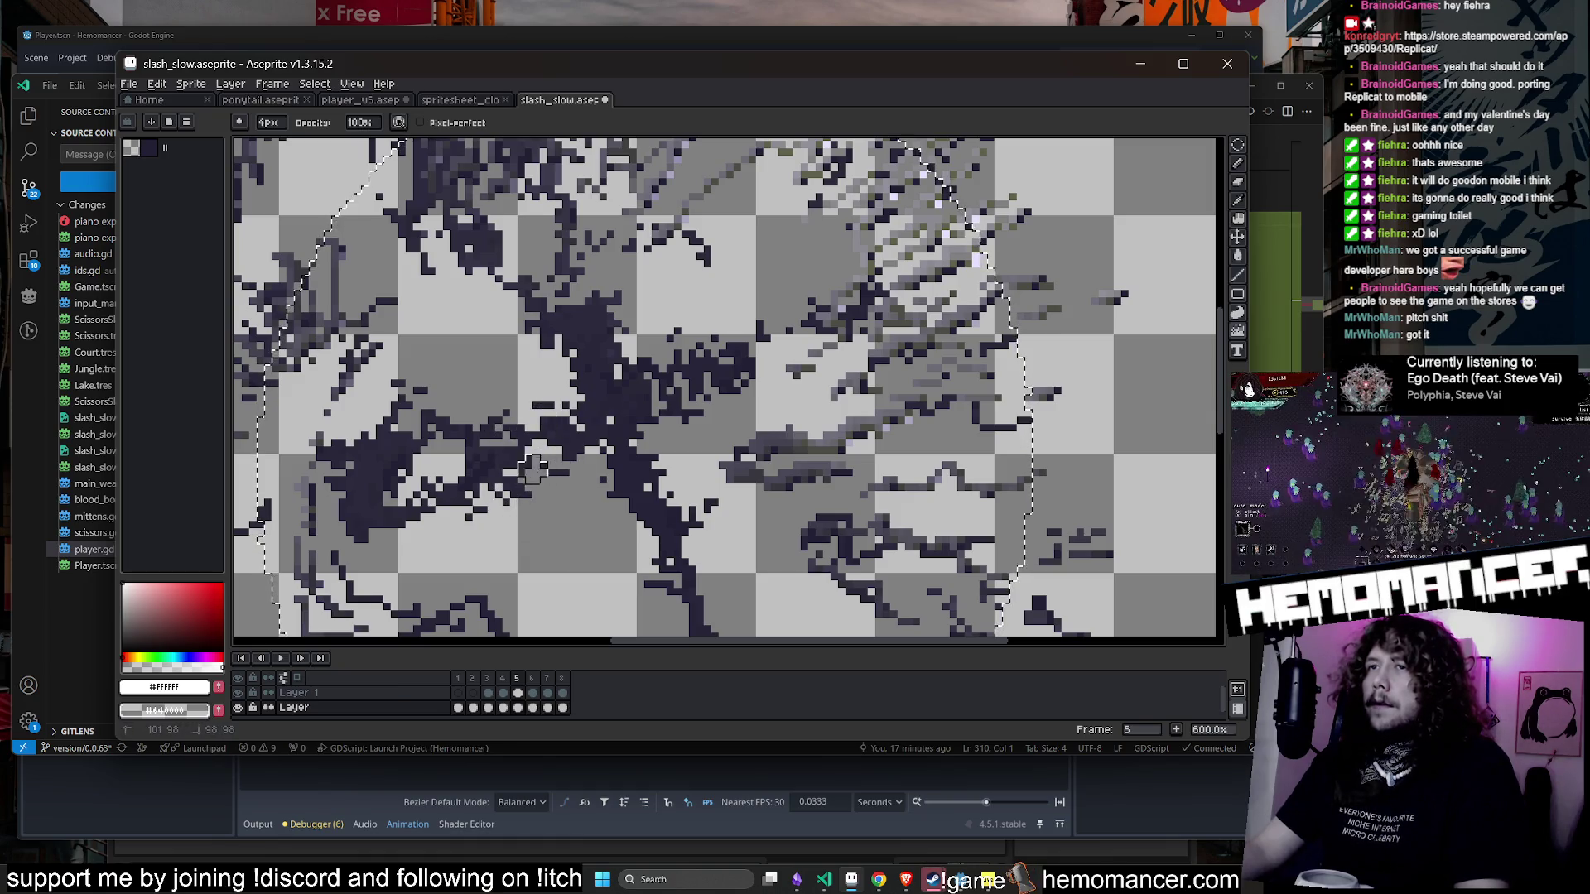
scroll(660, 500, down, 3)
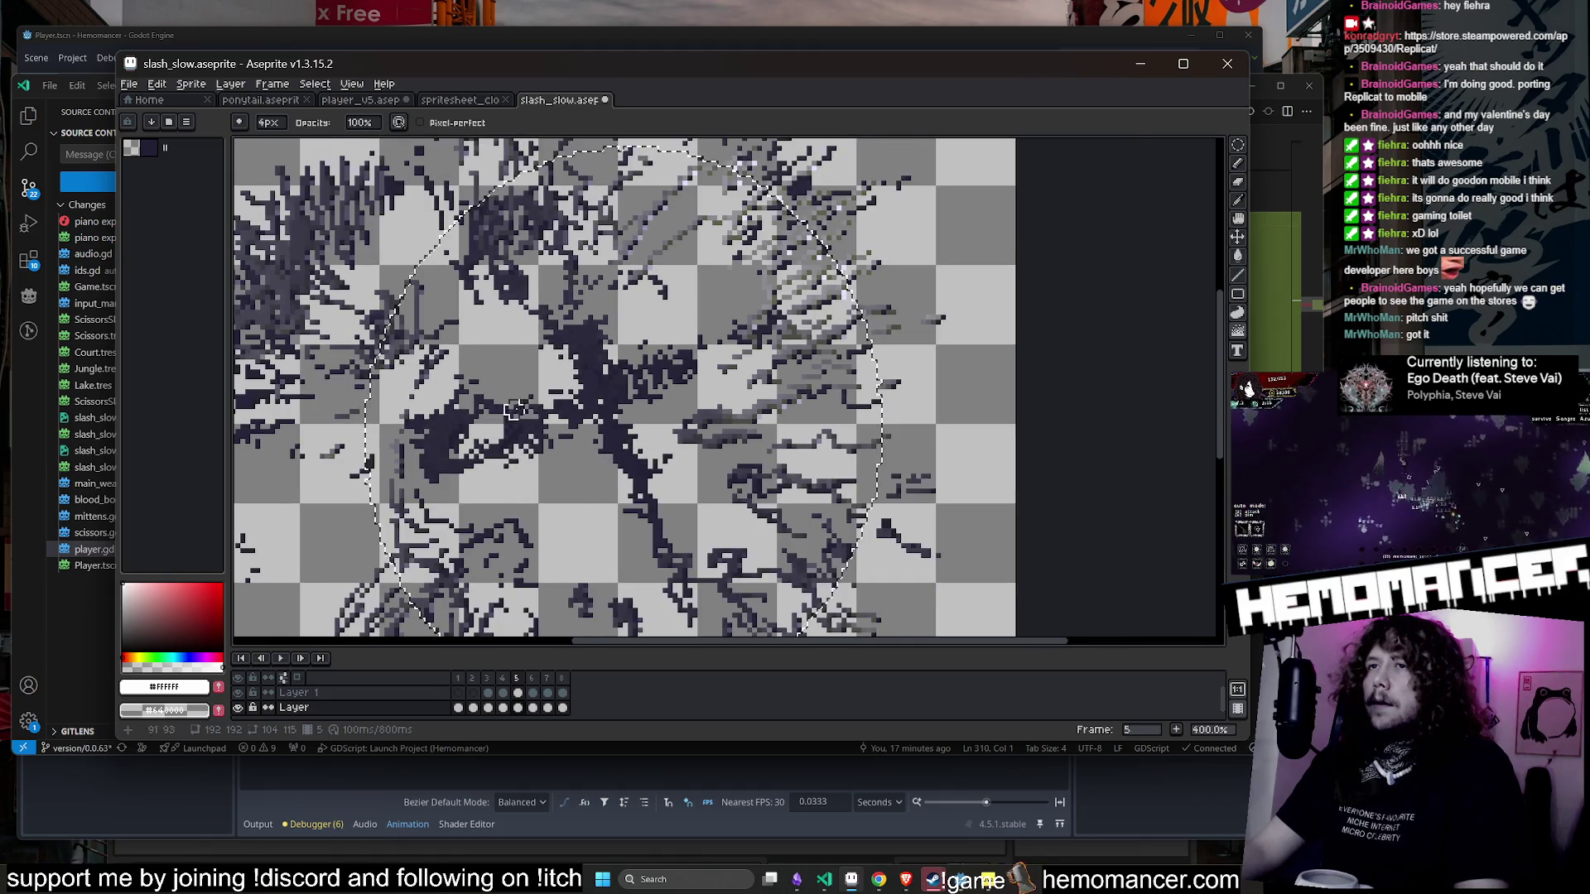
scroll(660, 500, up, 3)
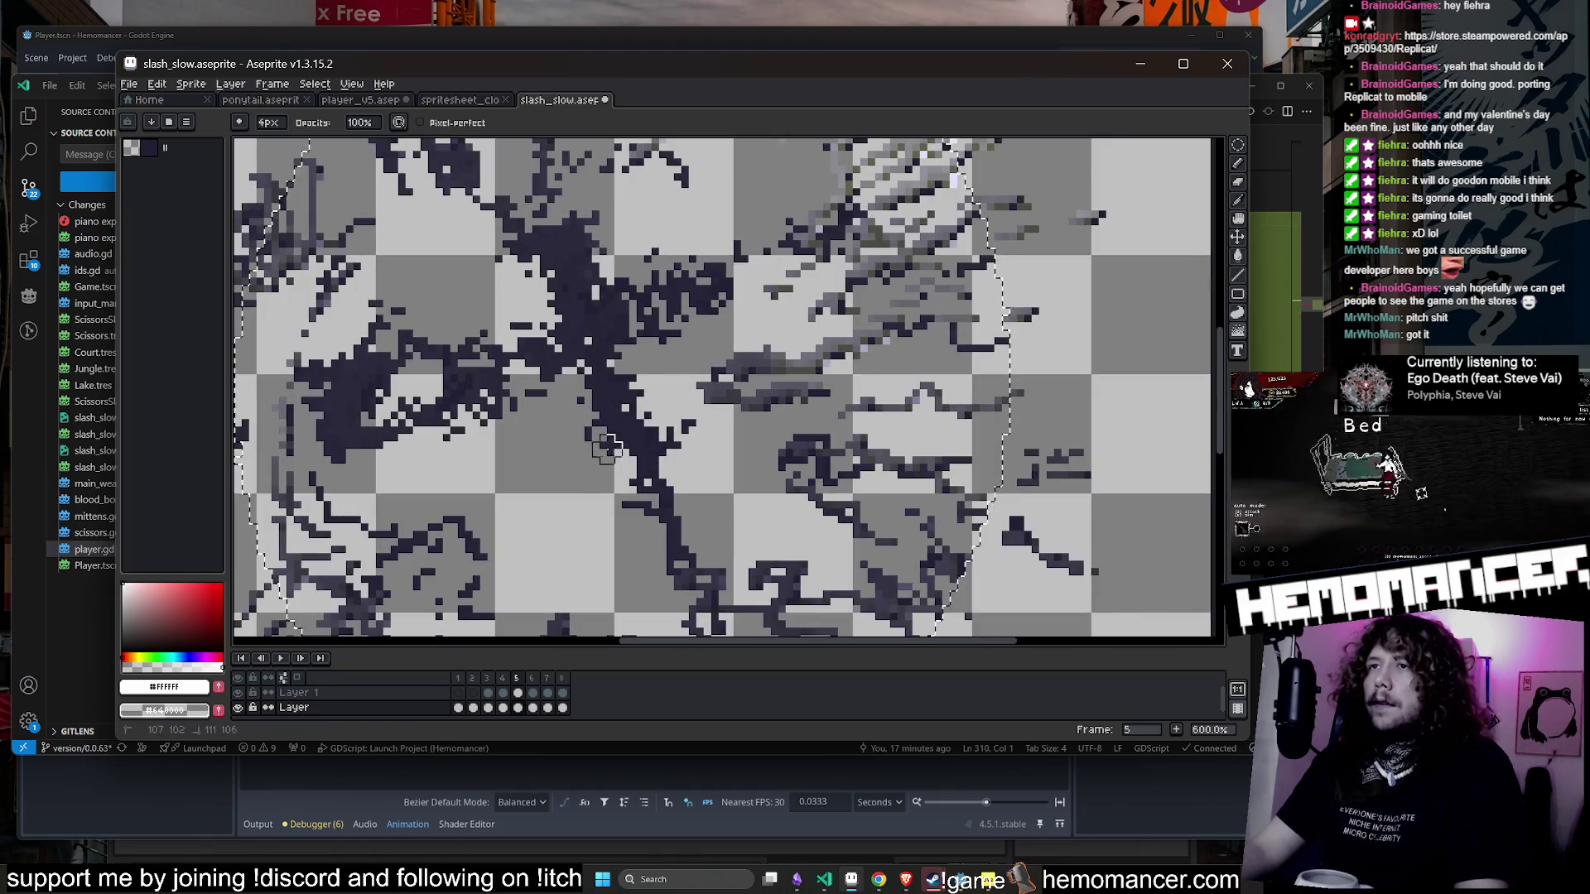
scroll(634, 505, down, 5)
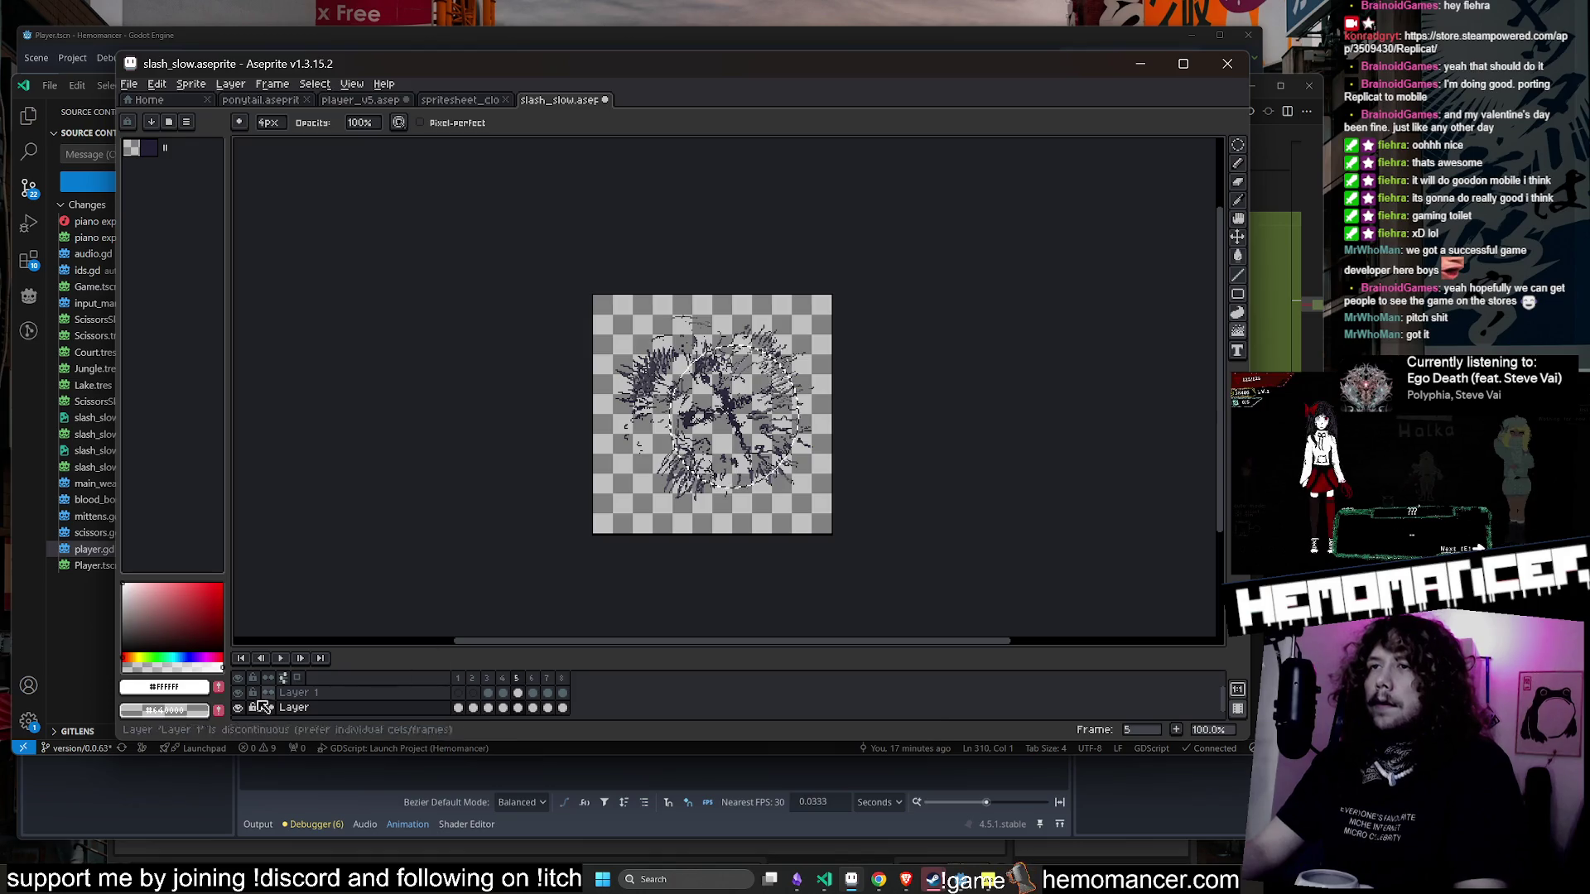
- Review the animation playback, then move to frame 2
click(280, 658)
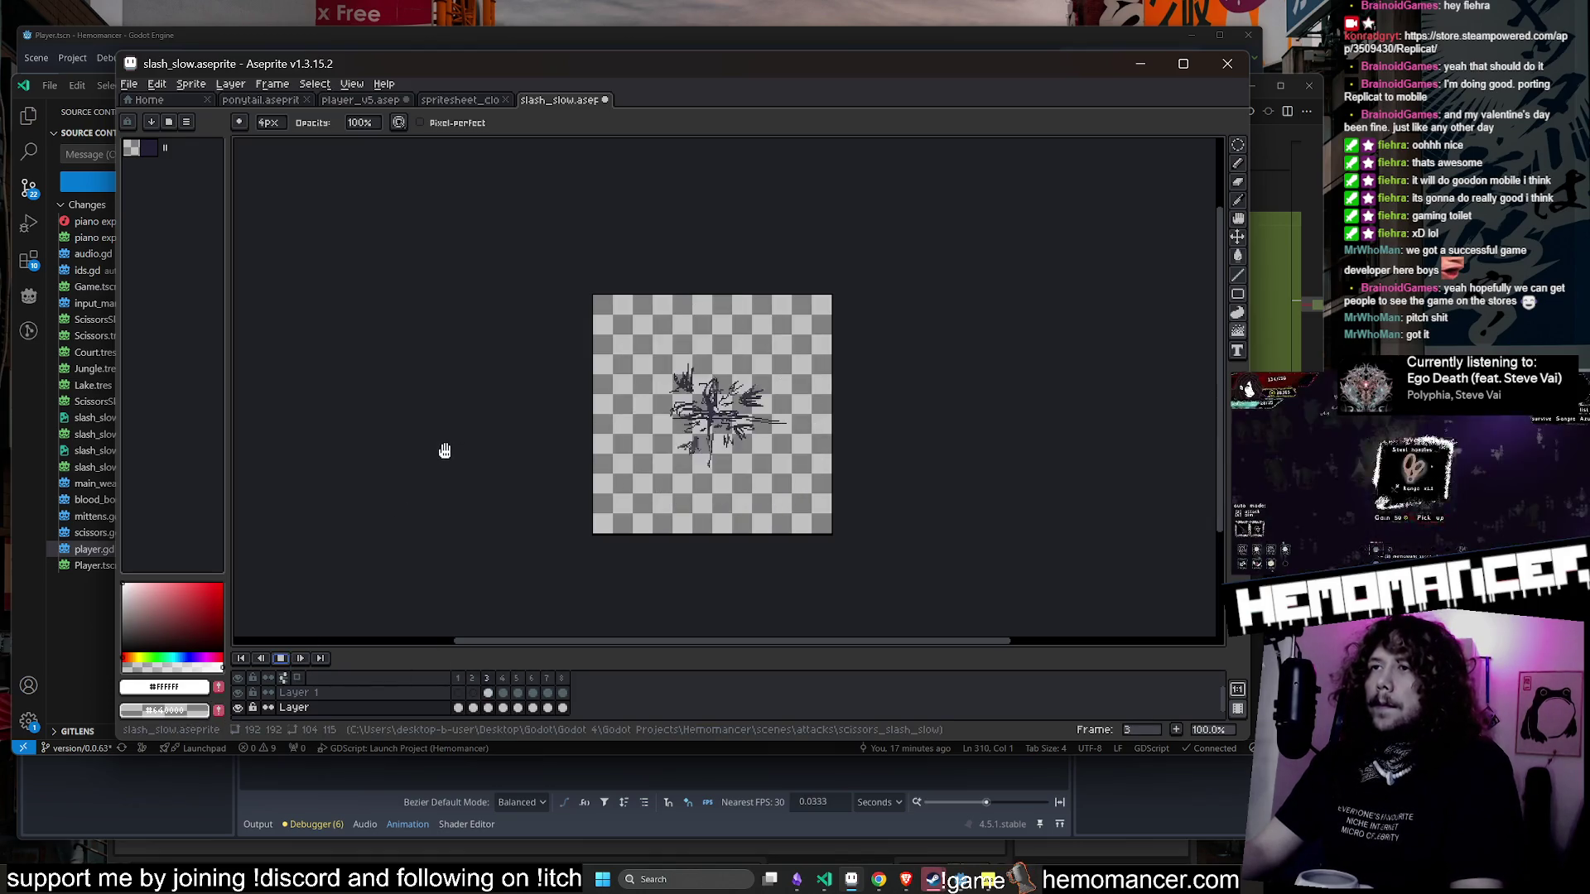
scroll(836, 424, up, 1)
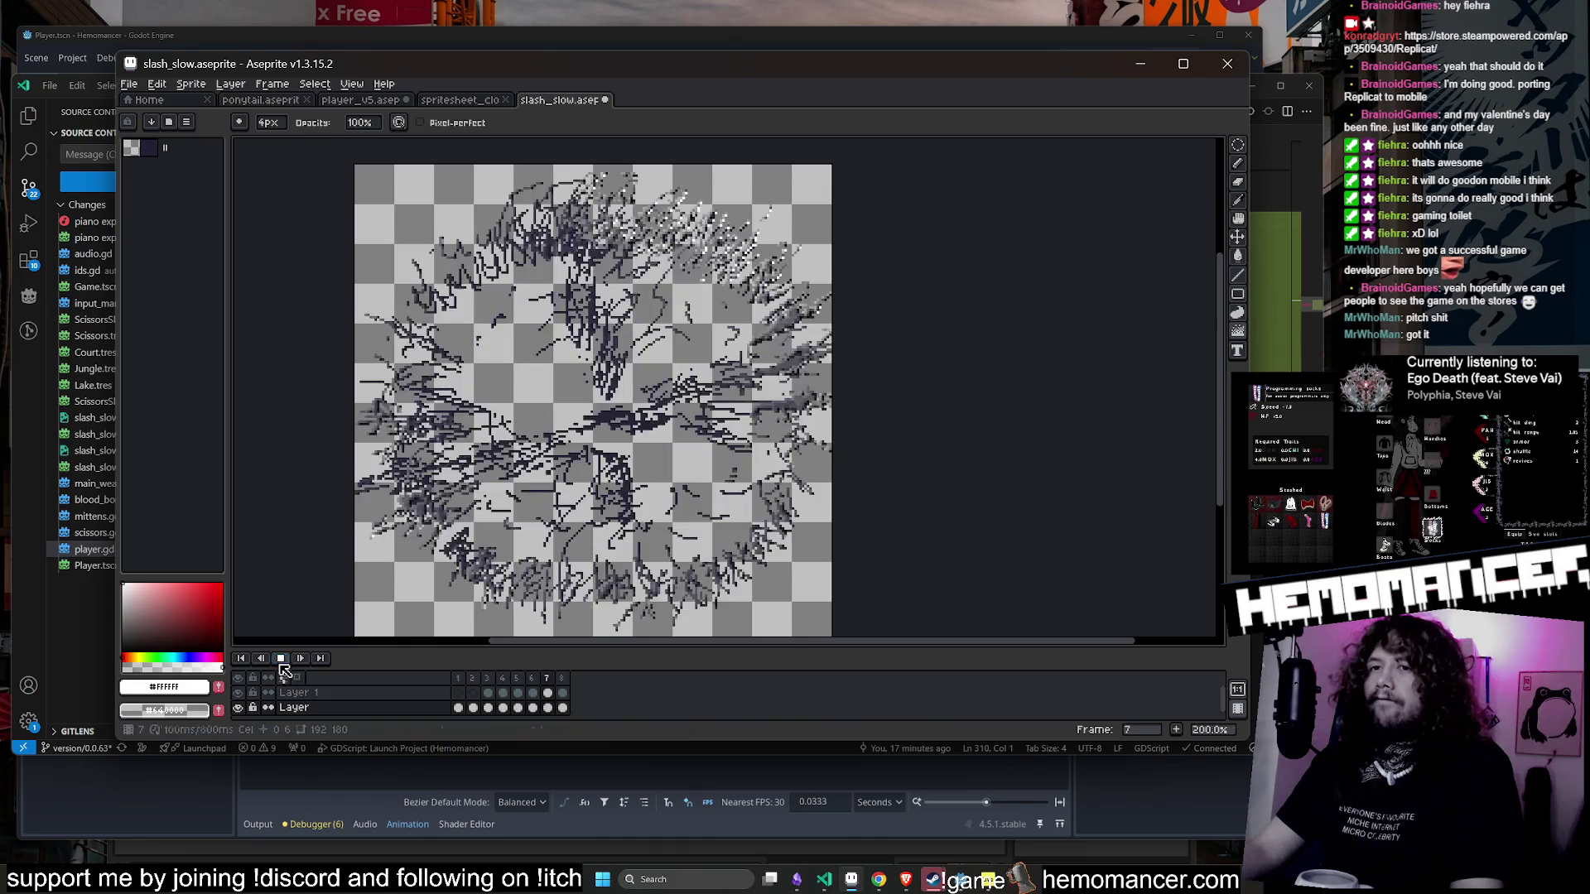
click(281, 659)
key(1)
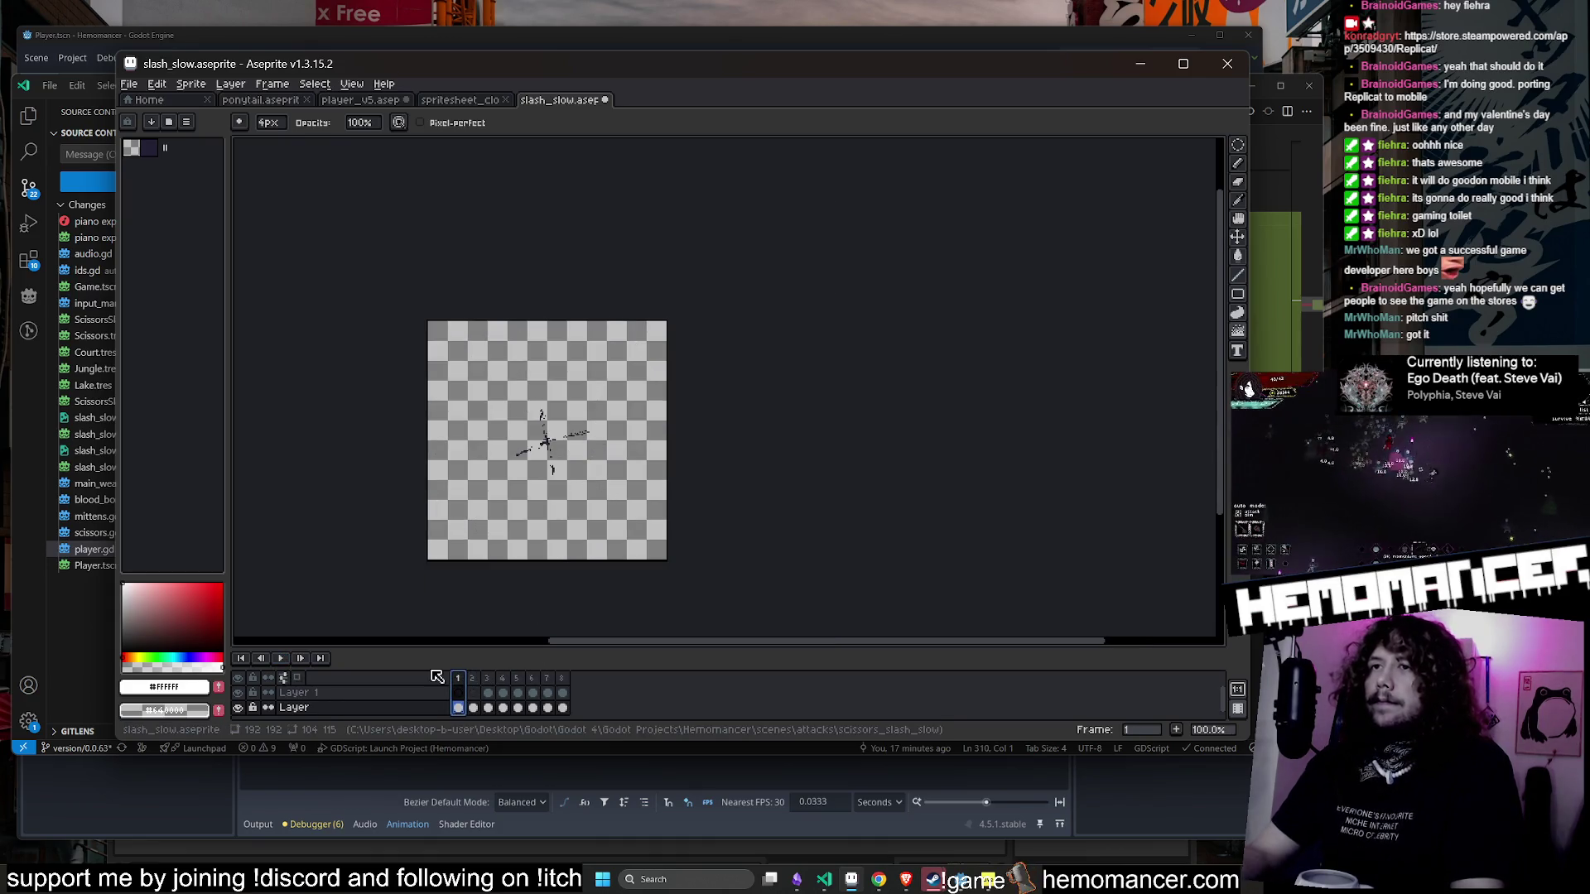
key(Return)
key(Return)
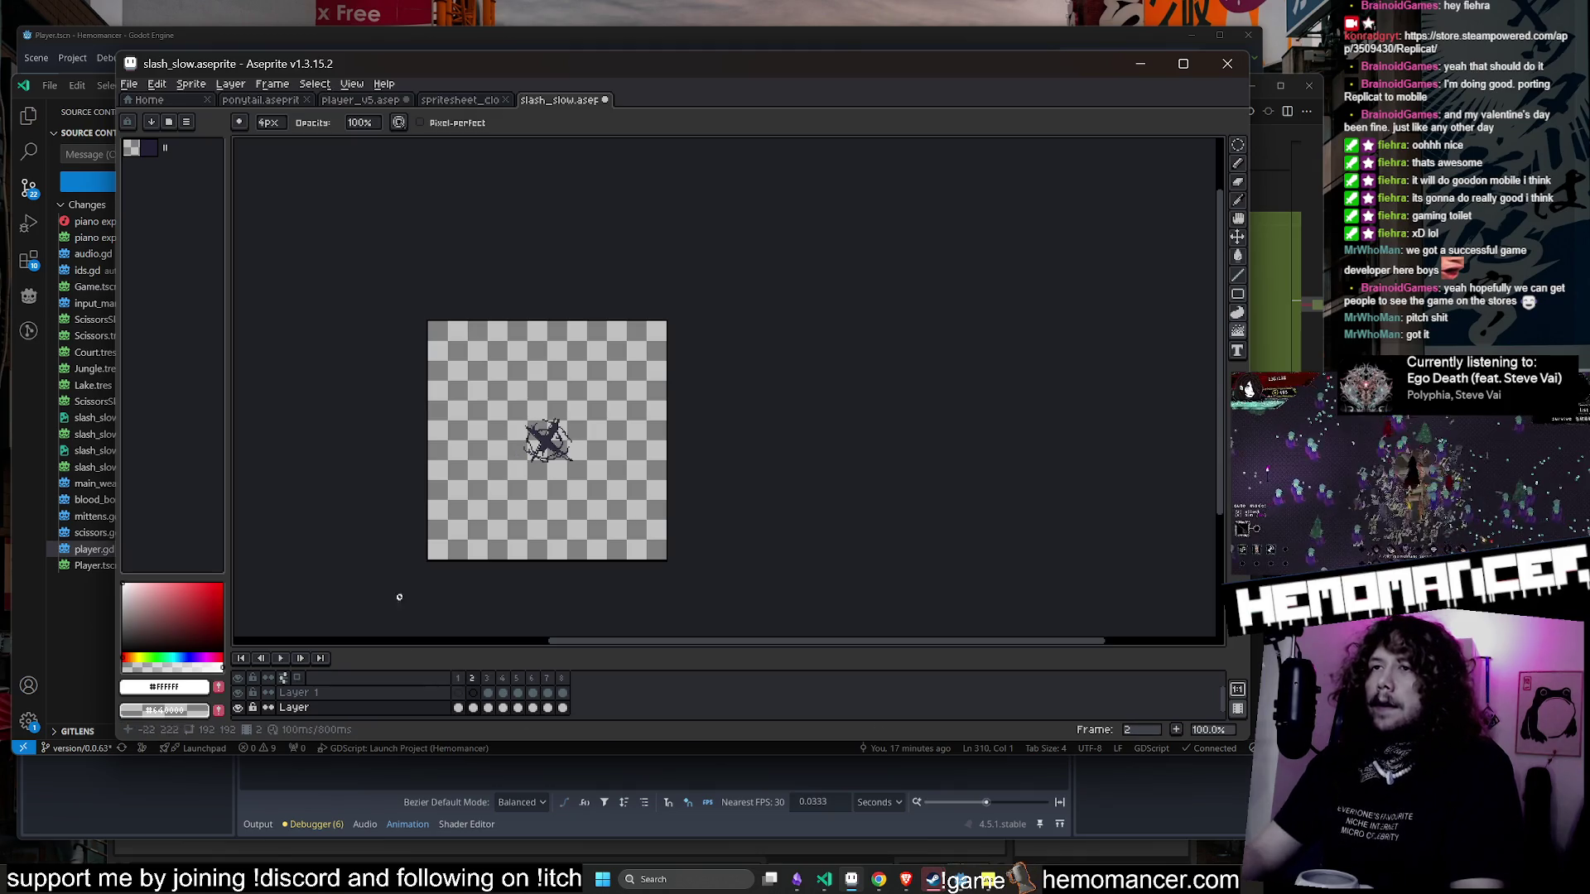
- Pick the dark #2e2c3e from the canvas and set the Pencil to Simple ink
scroll(557, 423, up, 1)
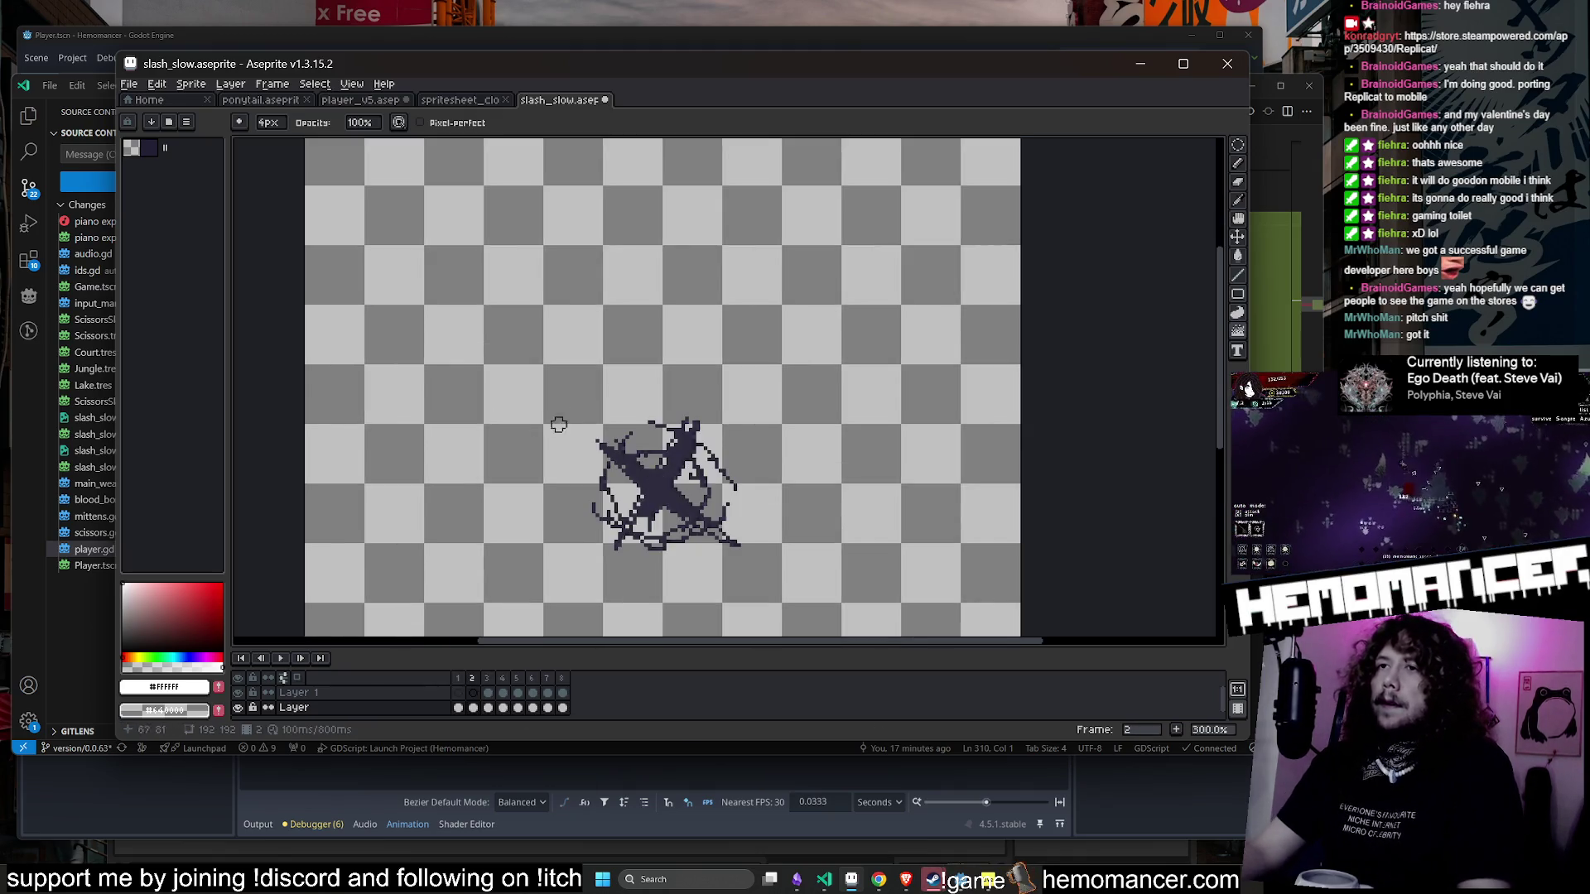
key(i)
click(667, 463)
scroll(671, 460, down, 2)
key(b)
scroll(671, 460, up, 3)
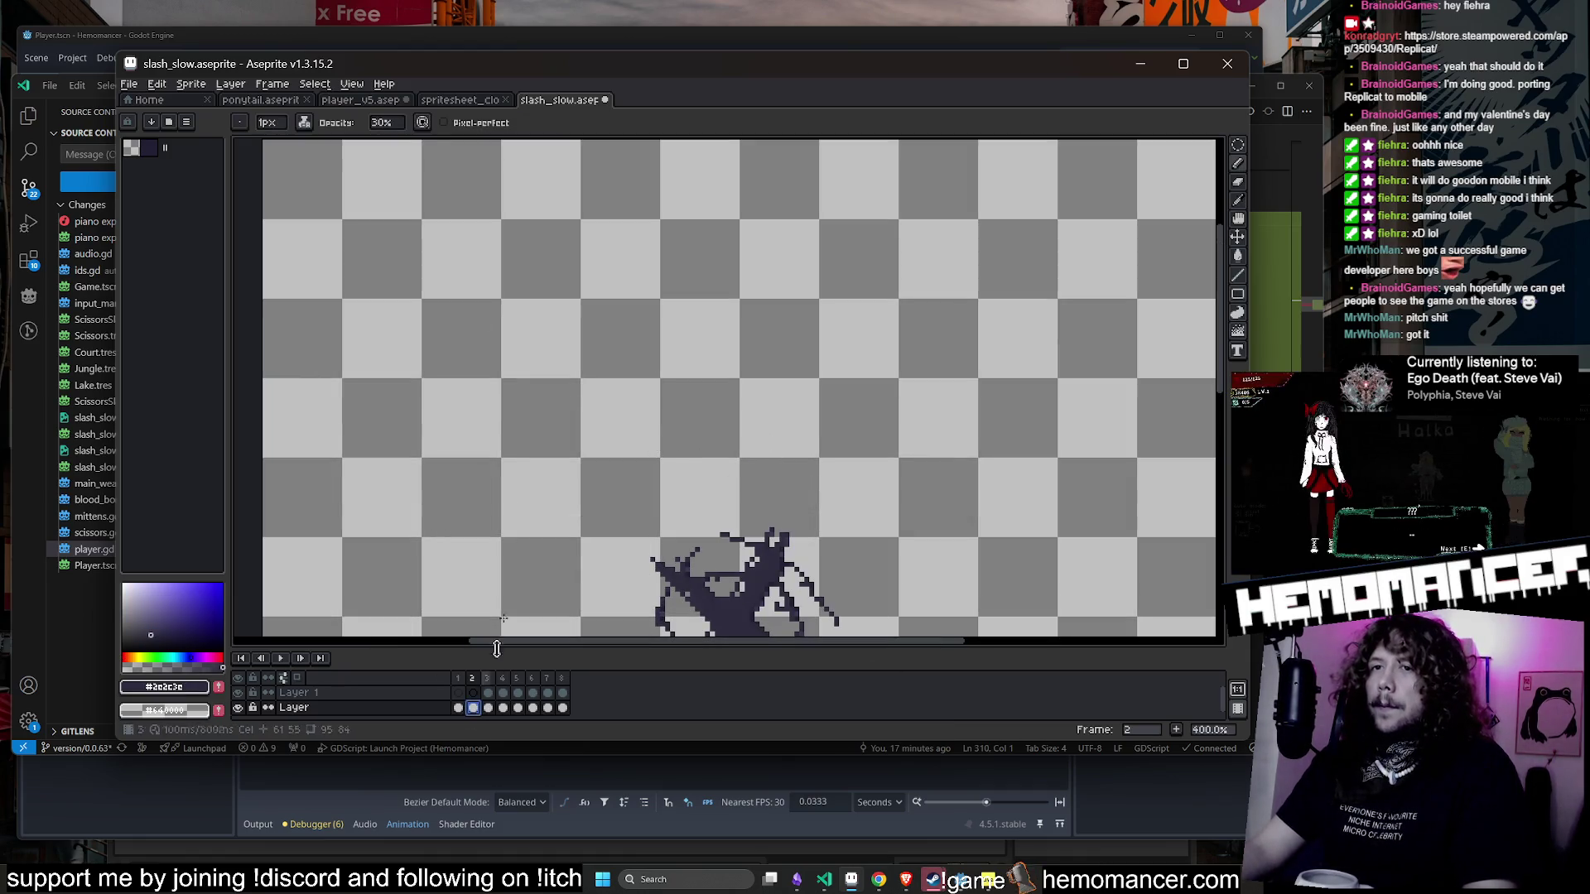
click(303, 122)
click(348, 170)
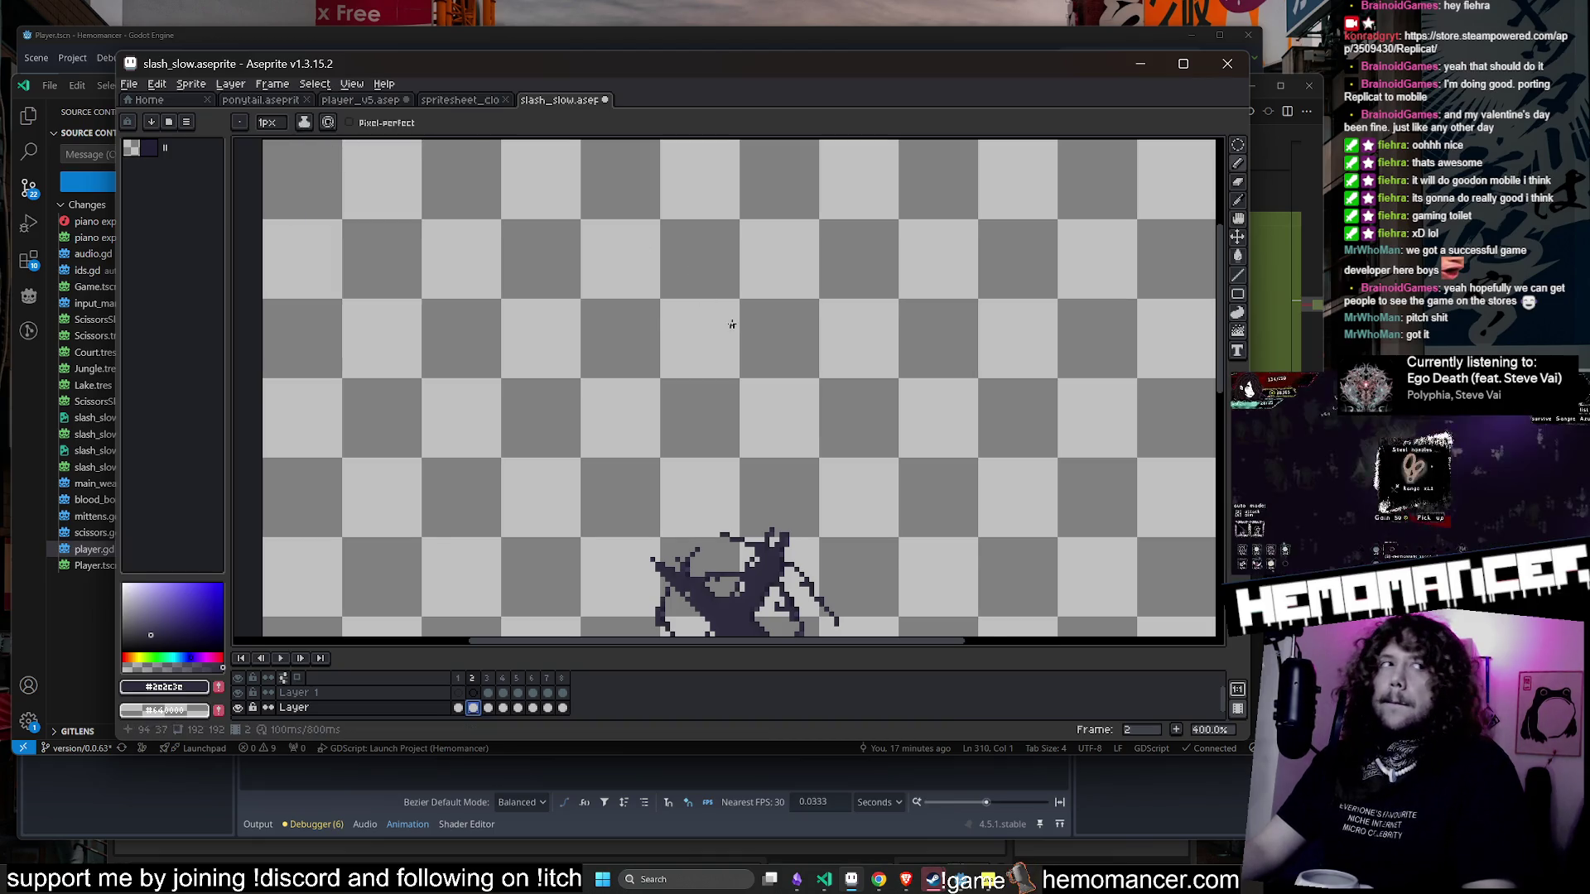
scroll(805, 414, down, 1)
- Draw a new diagonal #2e2c3e slash stroke beside the X on frame 2
drag(675, 280, 770, 404)
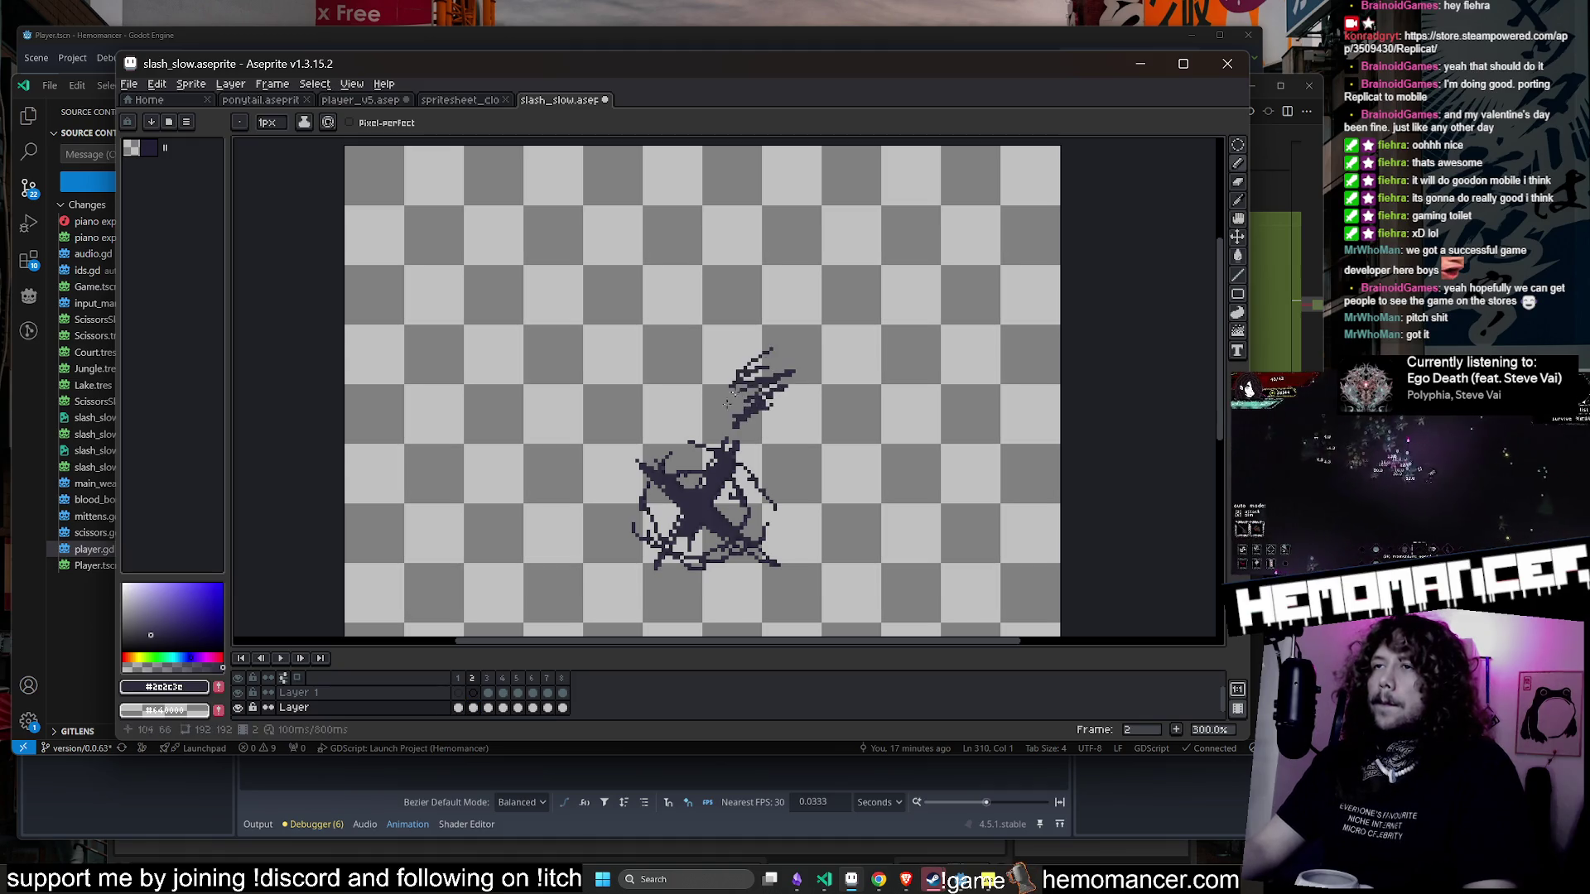
drag(591, 441, 540, 479)
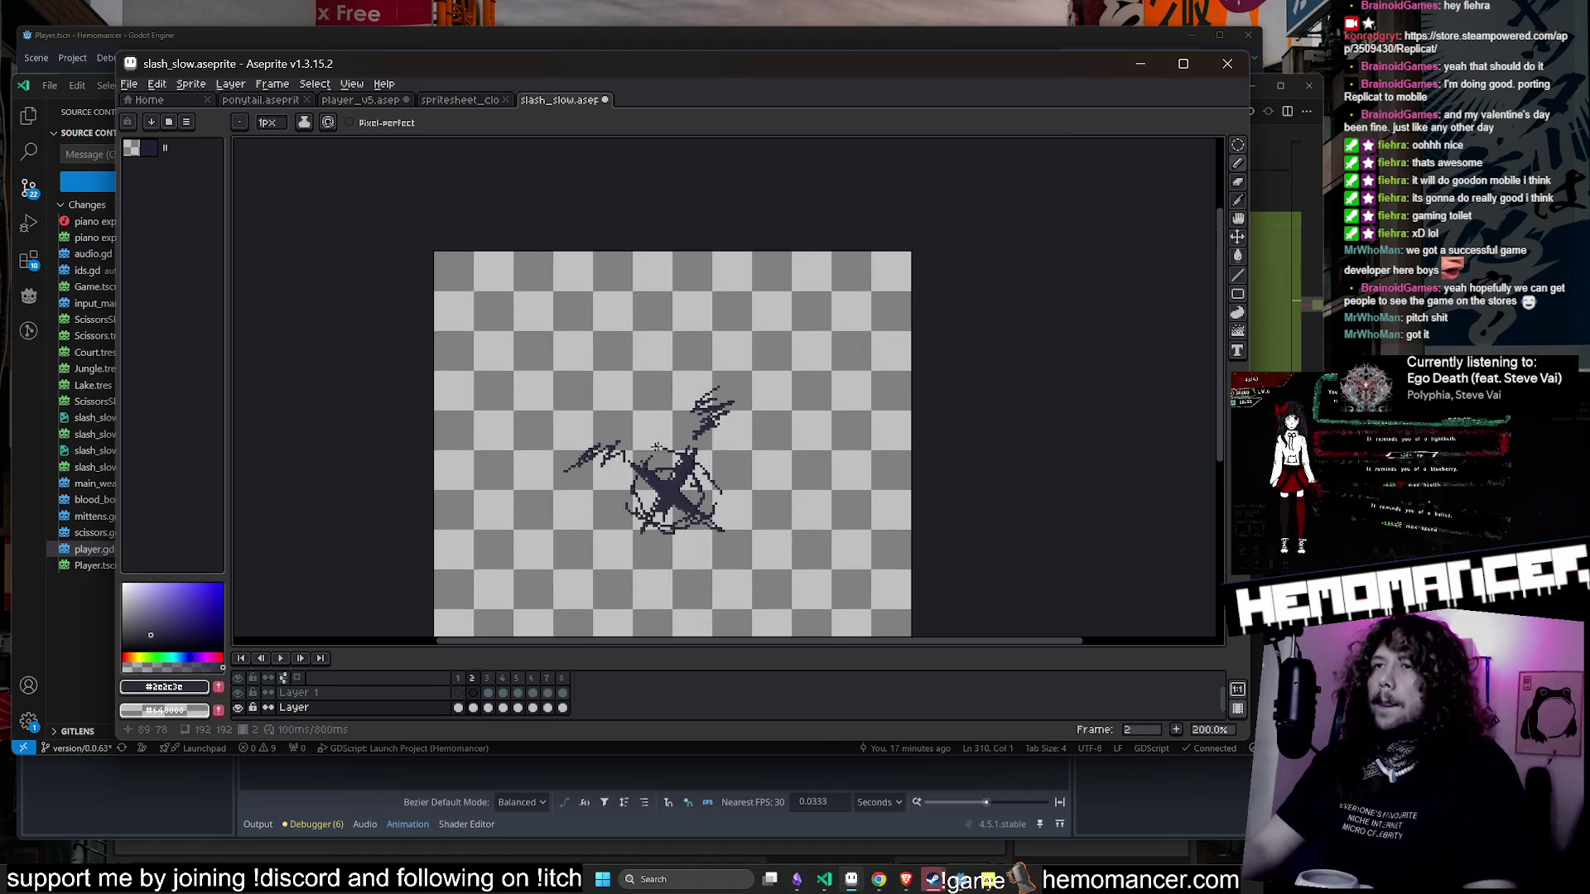
scroll(610, 567, up, 1)
scroll(556, 575, down, 2)
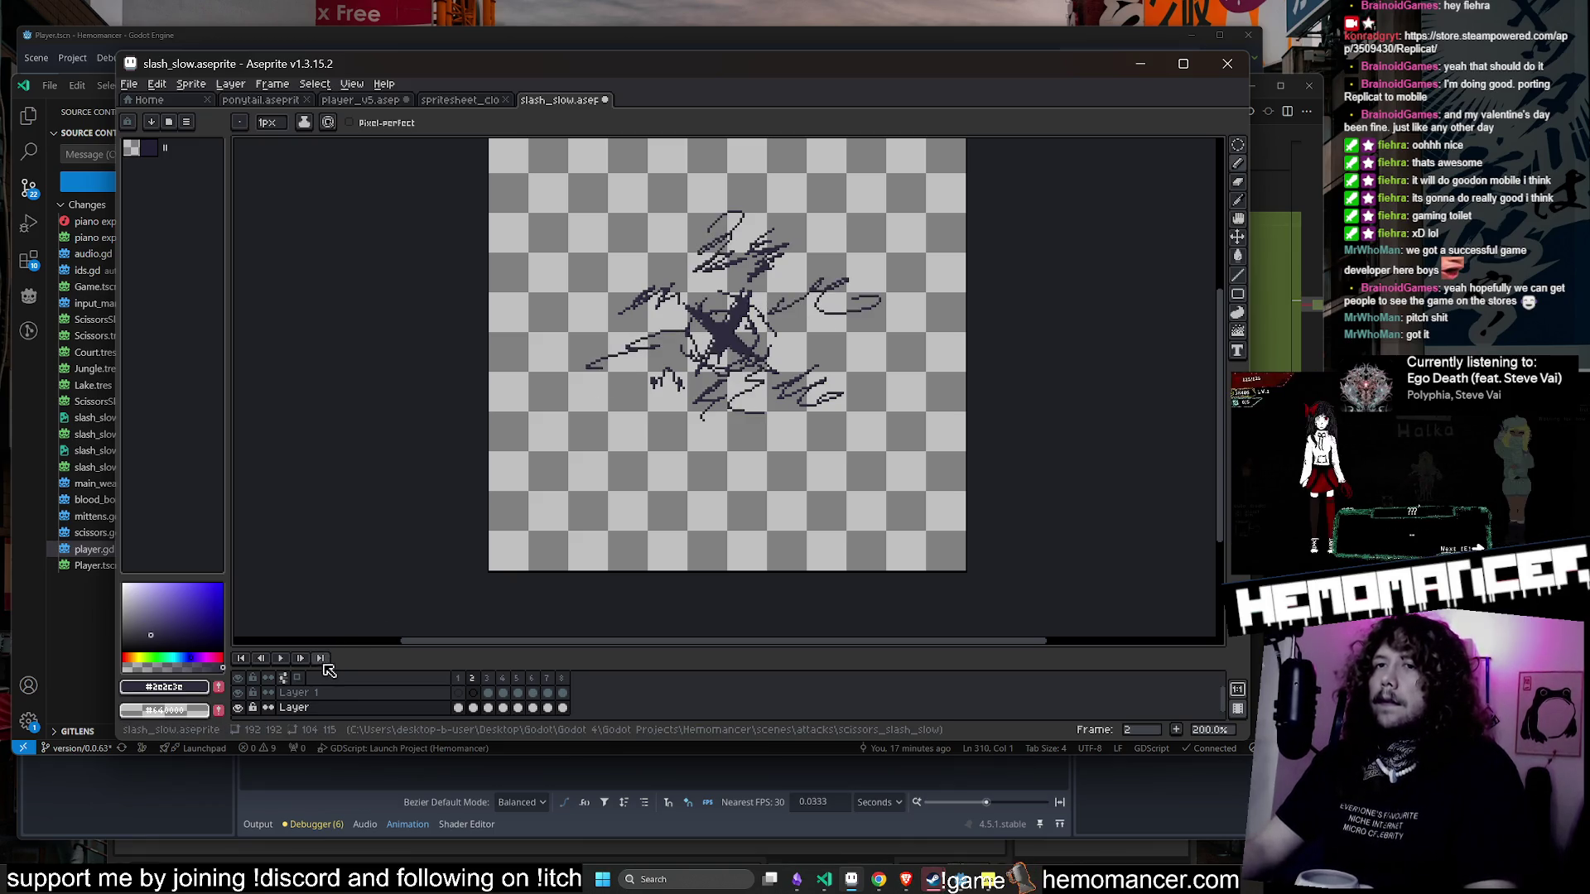
- Open a floating animation preview out of the canvas's way and select frame 1 of Layer 1
key(F7)
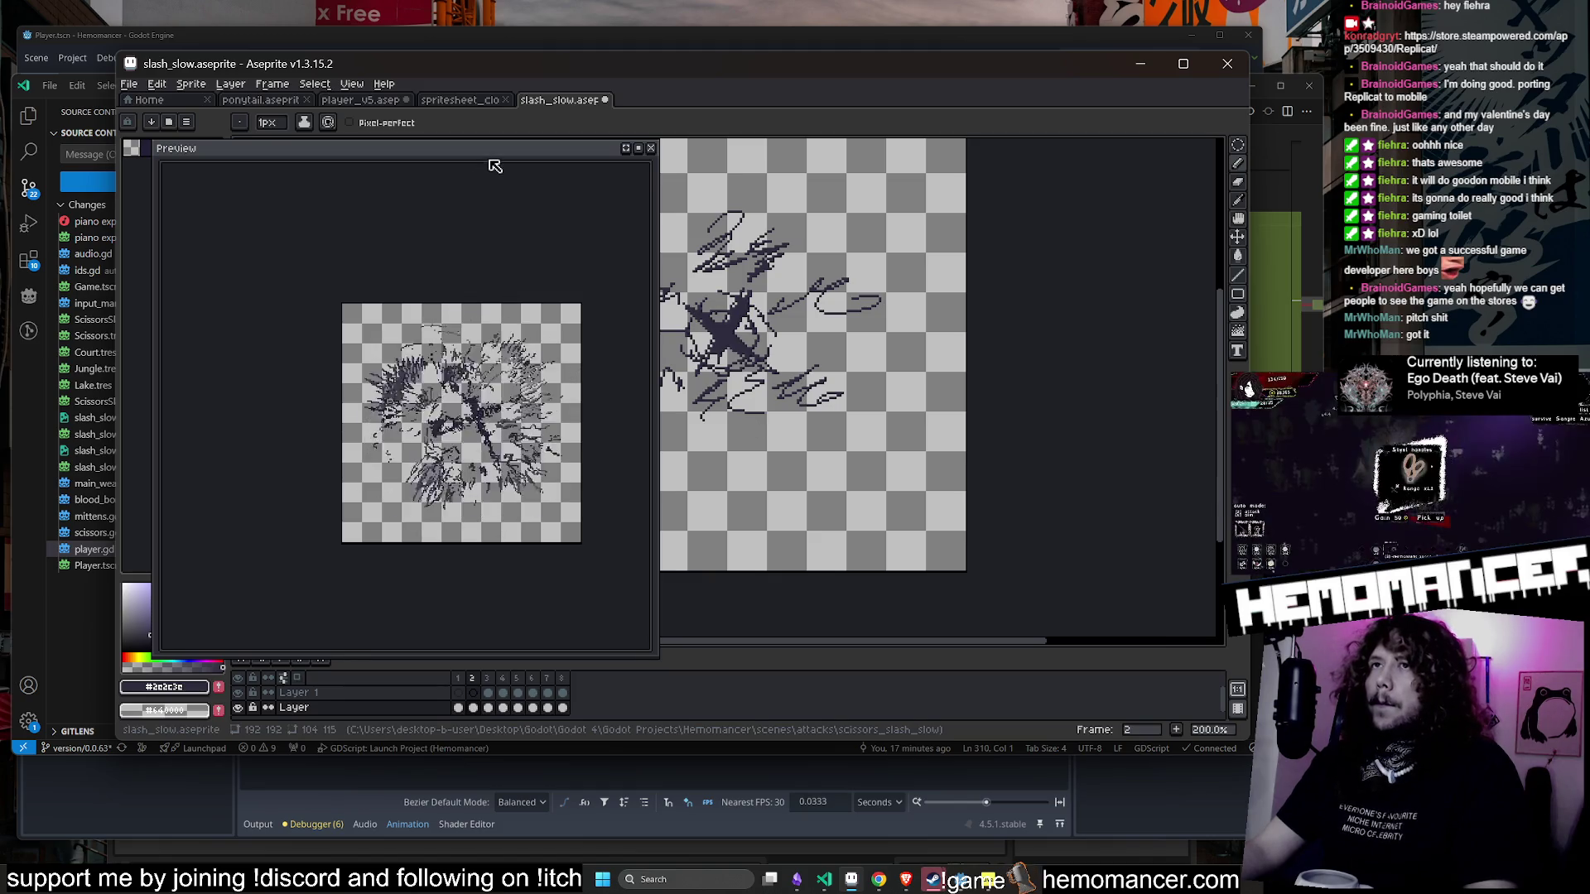
mouse_move(497, 163)
mouse_down()
mouse_move(360, 110)
mouse_move(283, 111)
mouse_up()
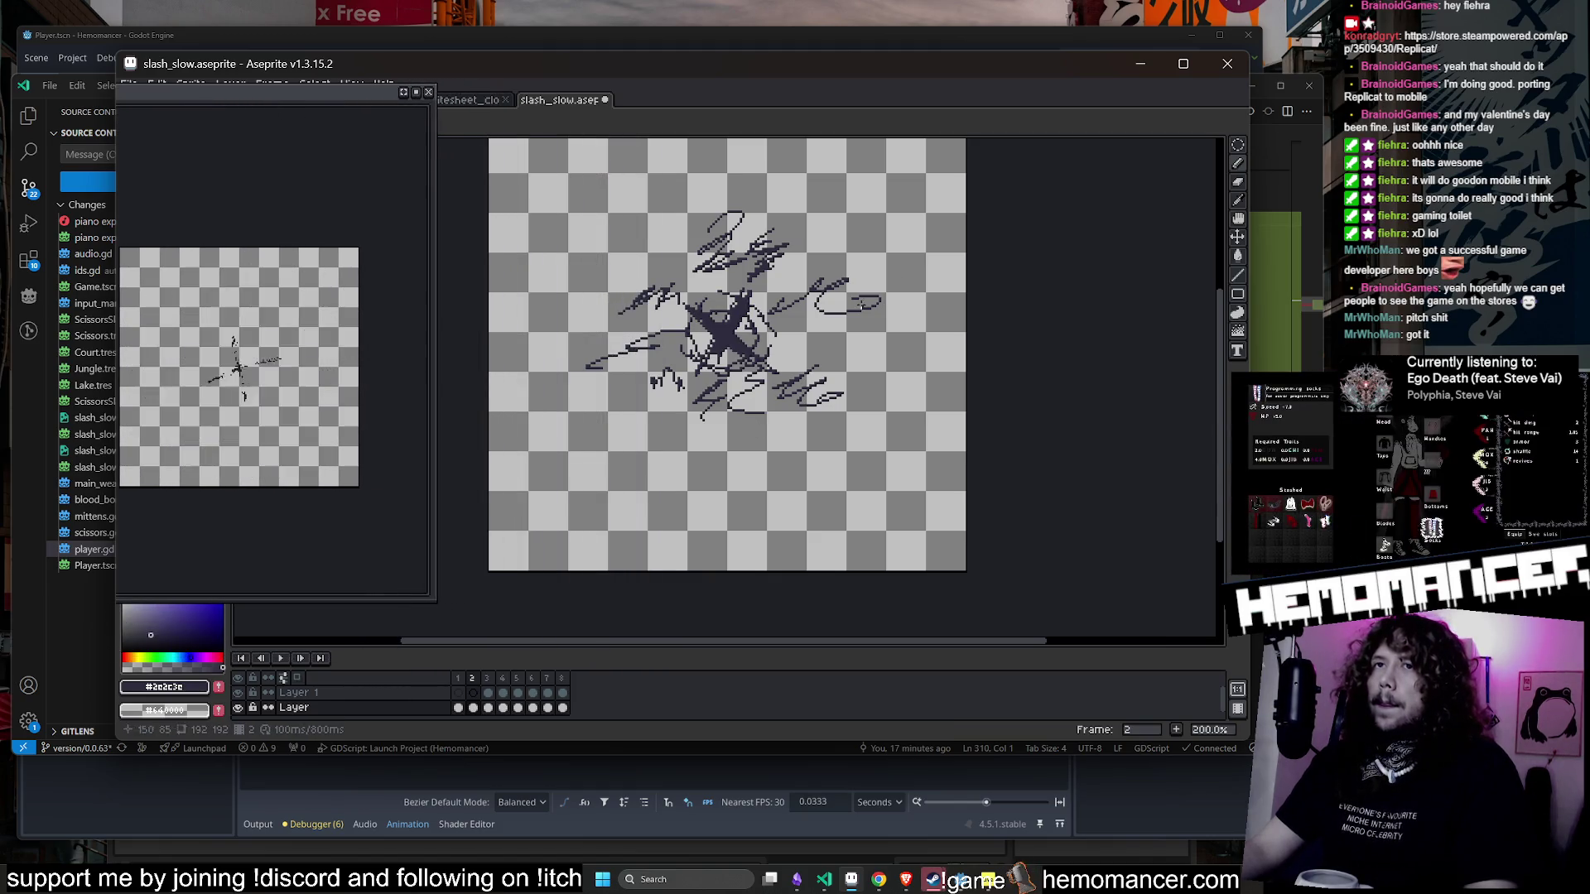
scroll(1036, 313, down, 1)
scroll(1052, 330, up, 1)
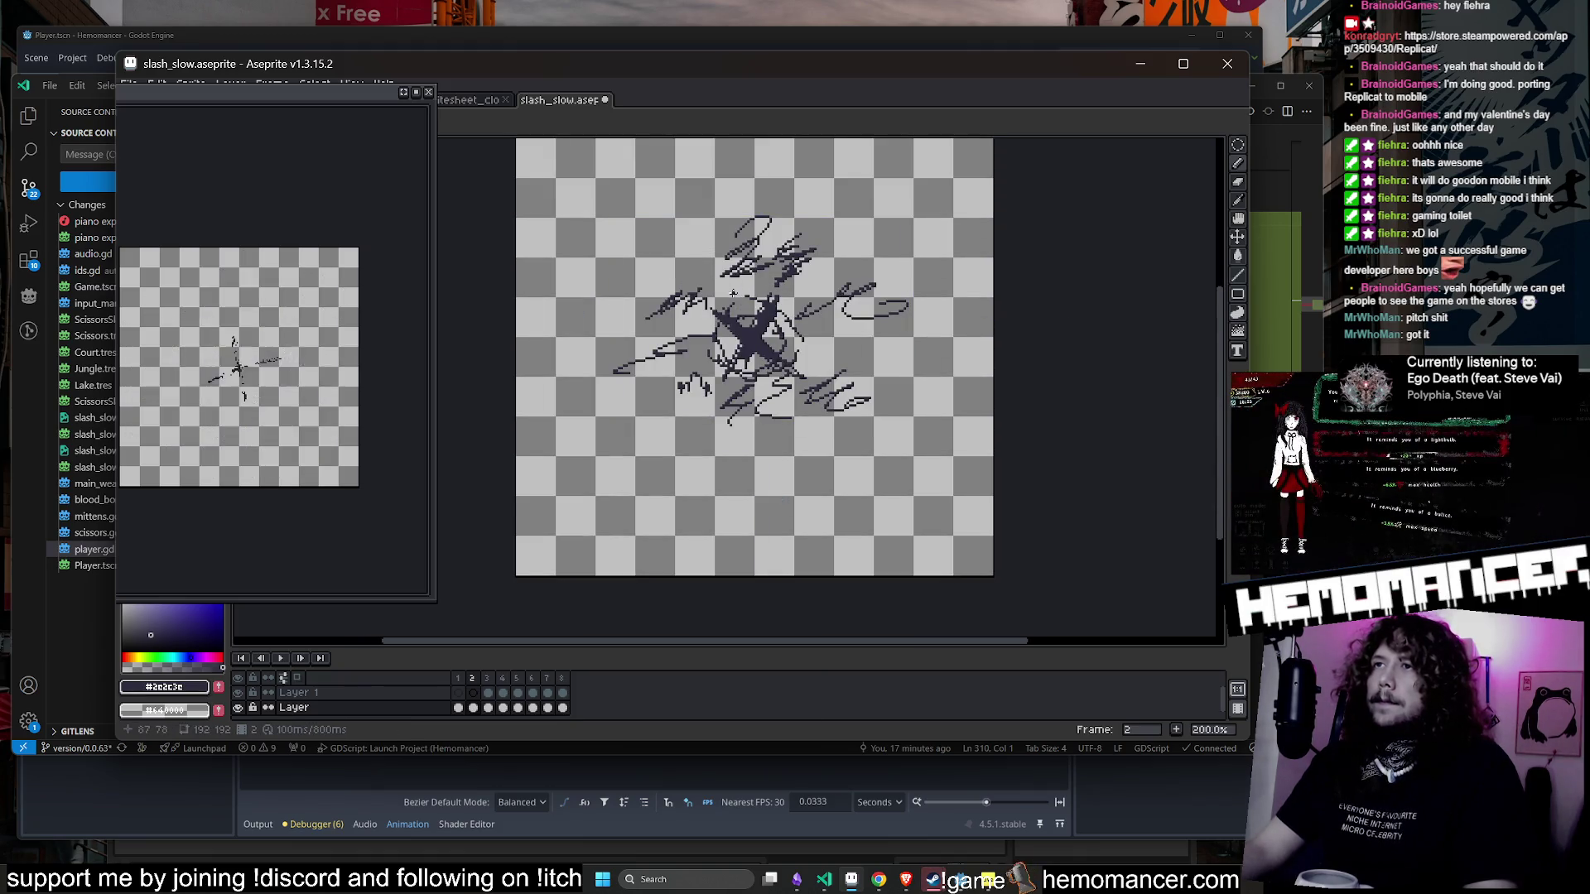
click(457, 707)
click(458, 693)
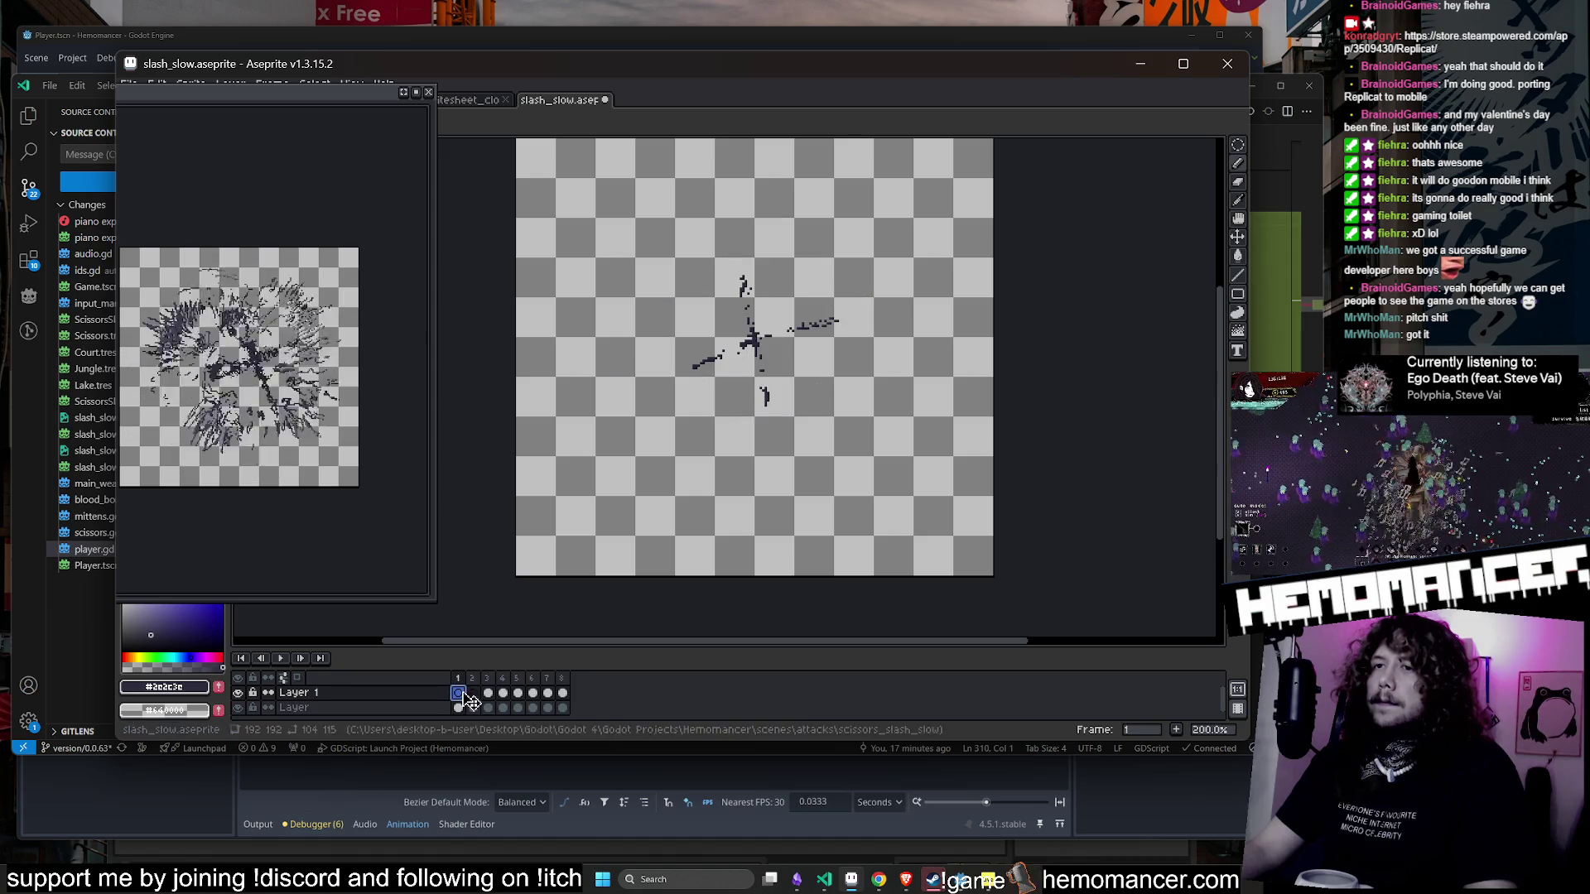
- Add Layer 2 above Layer 1 and draw an ellipse ring around the slash centre on frame 1
right_click(424, 696)
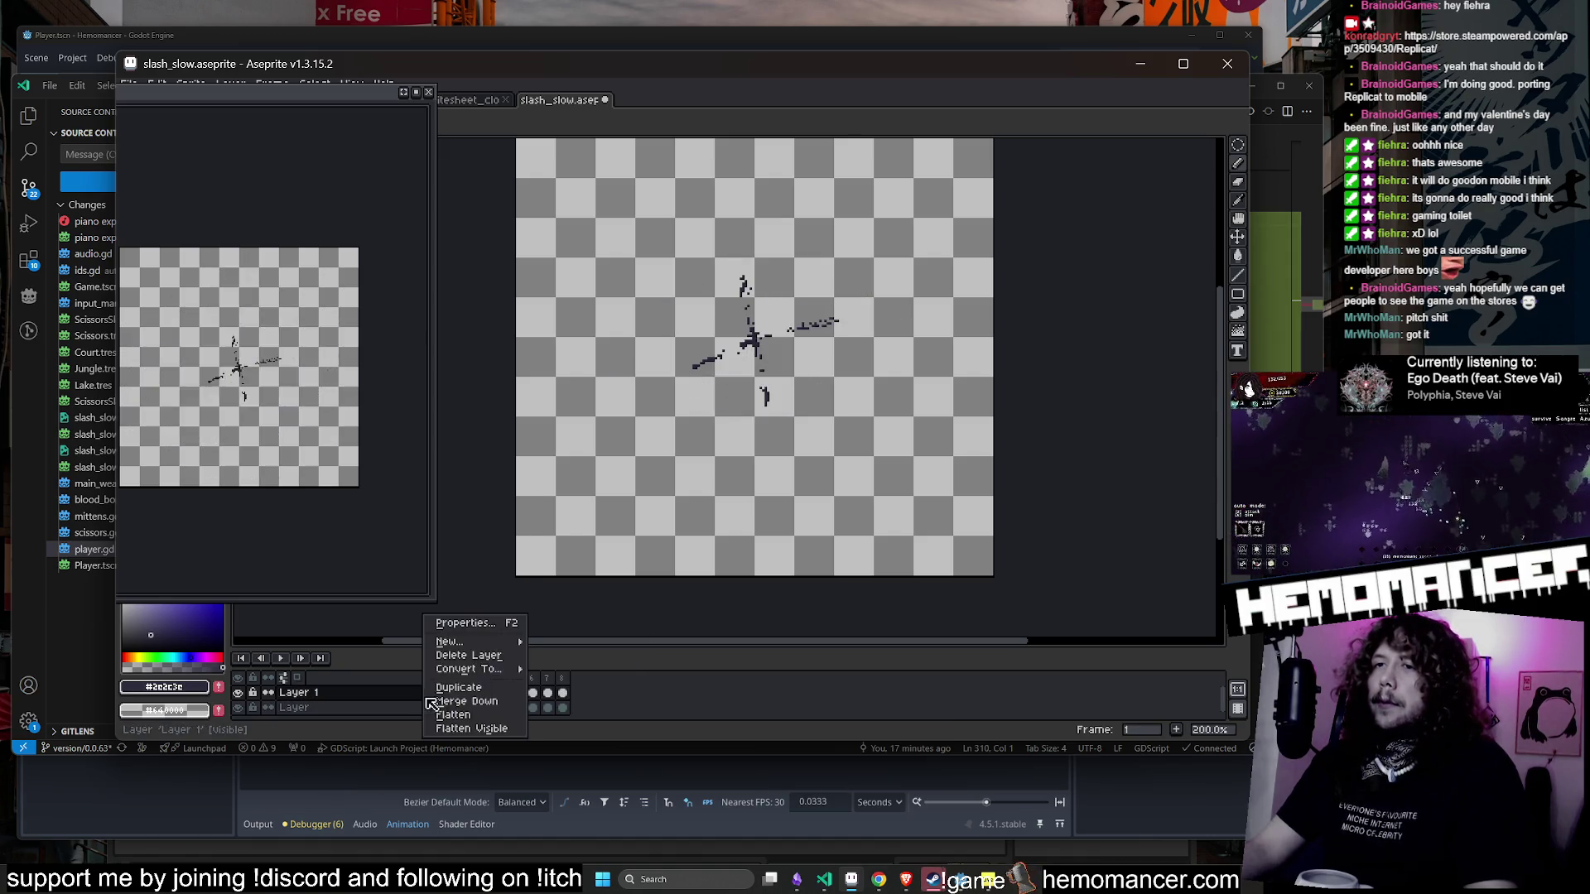
mouse_move(494, 643)
click(571, 643)
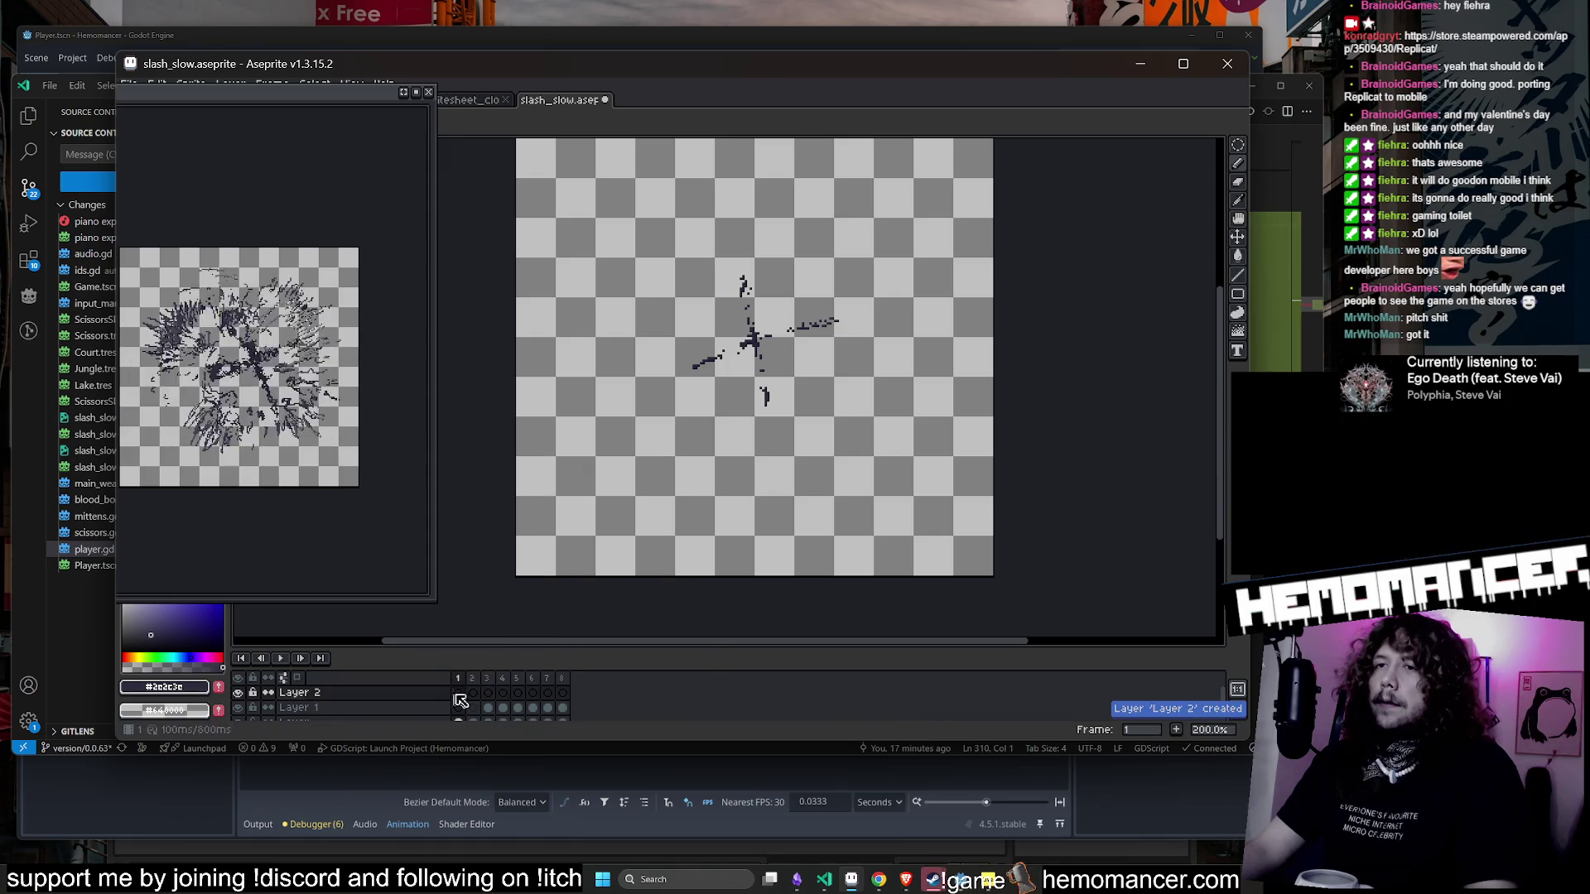
drag(1237, 294, 1220, 304)
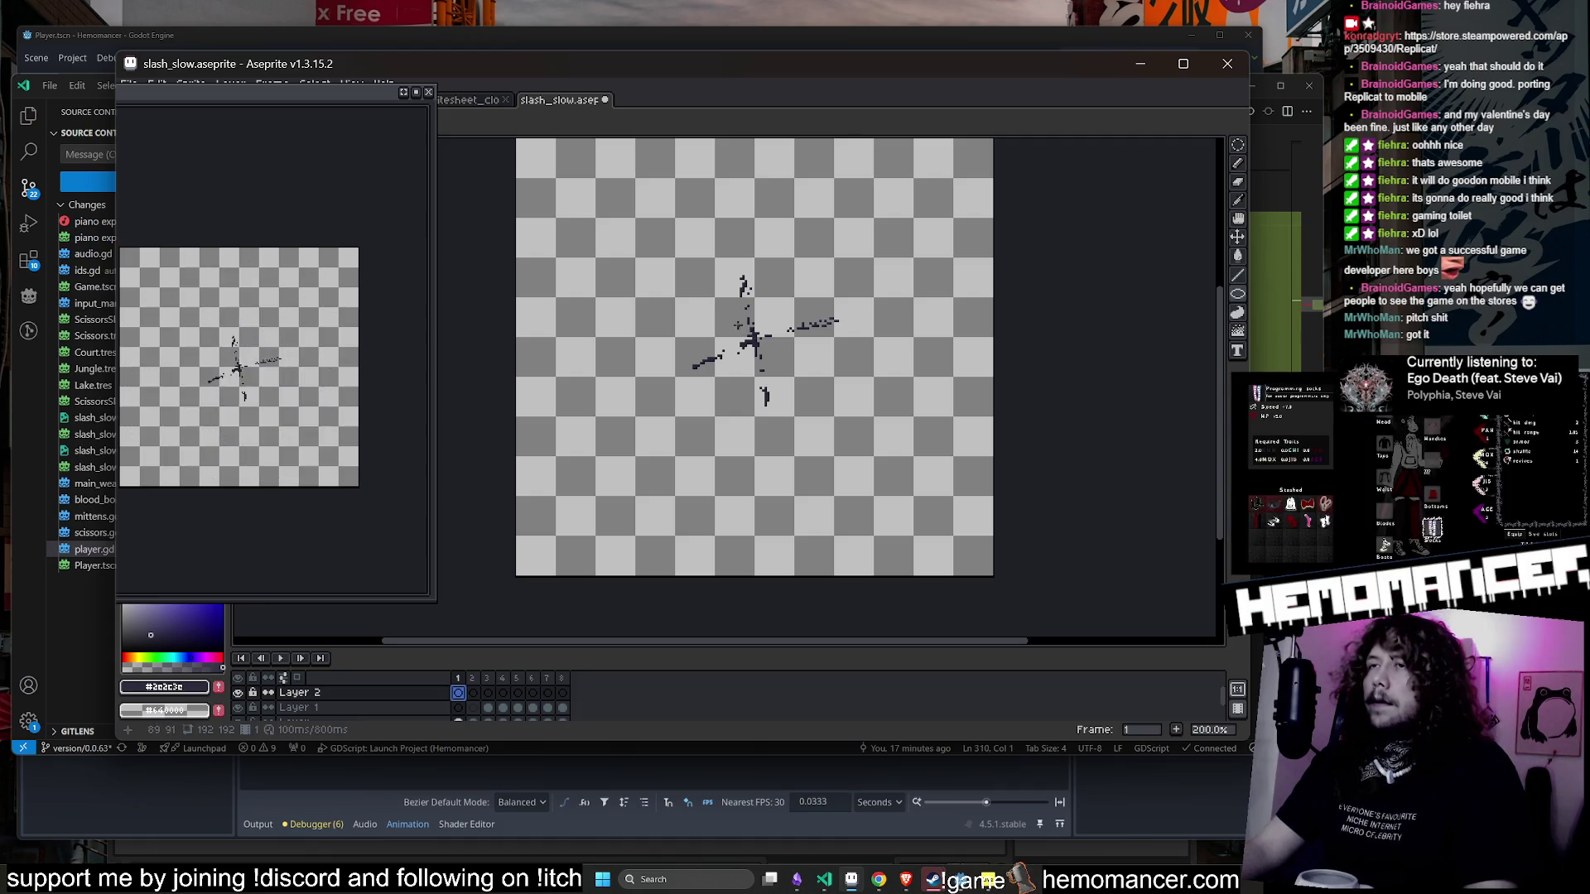
key(ctrl+z)
mouse_move(774, 362)
mouse_down()
mouse_move(655, 253)
mouse_move(613, 144)
mouse_move(563, 313)
mouse_move(559, 292)
mouse_move(534, 285)
mouse_move(549, 284)
mouse_up()
scroll(793, 375, up, 4)
scroll(847, 374, down, 2)
- Enlarge the ring slightly on frame 2
key(ctrl+a)
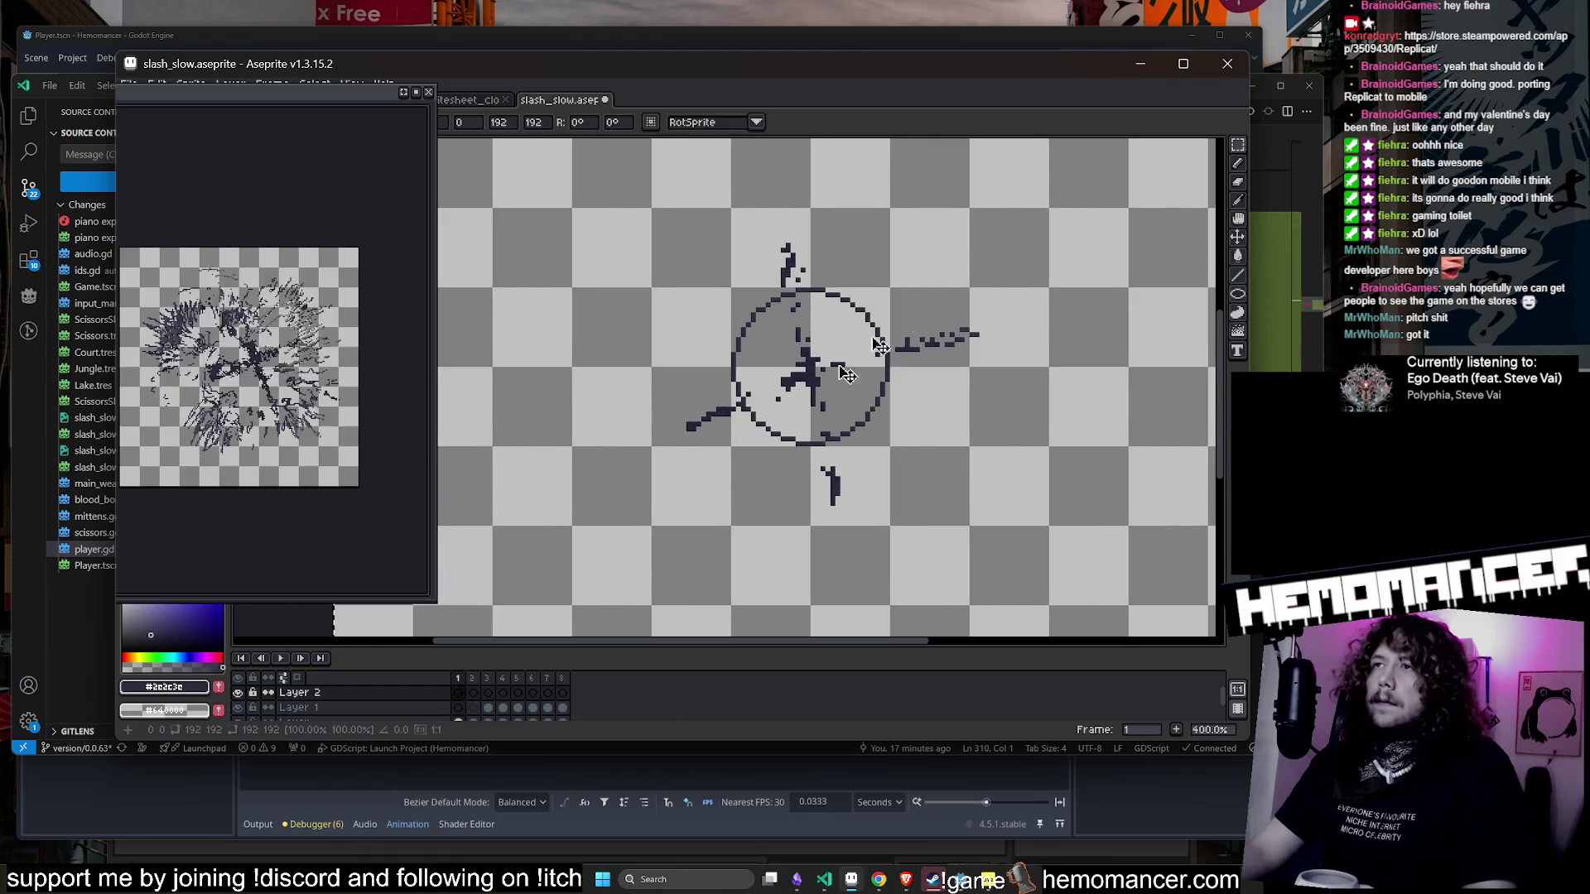
key(period)
scroll(886, 381, down, 3)
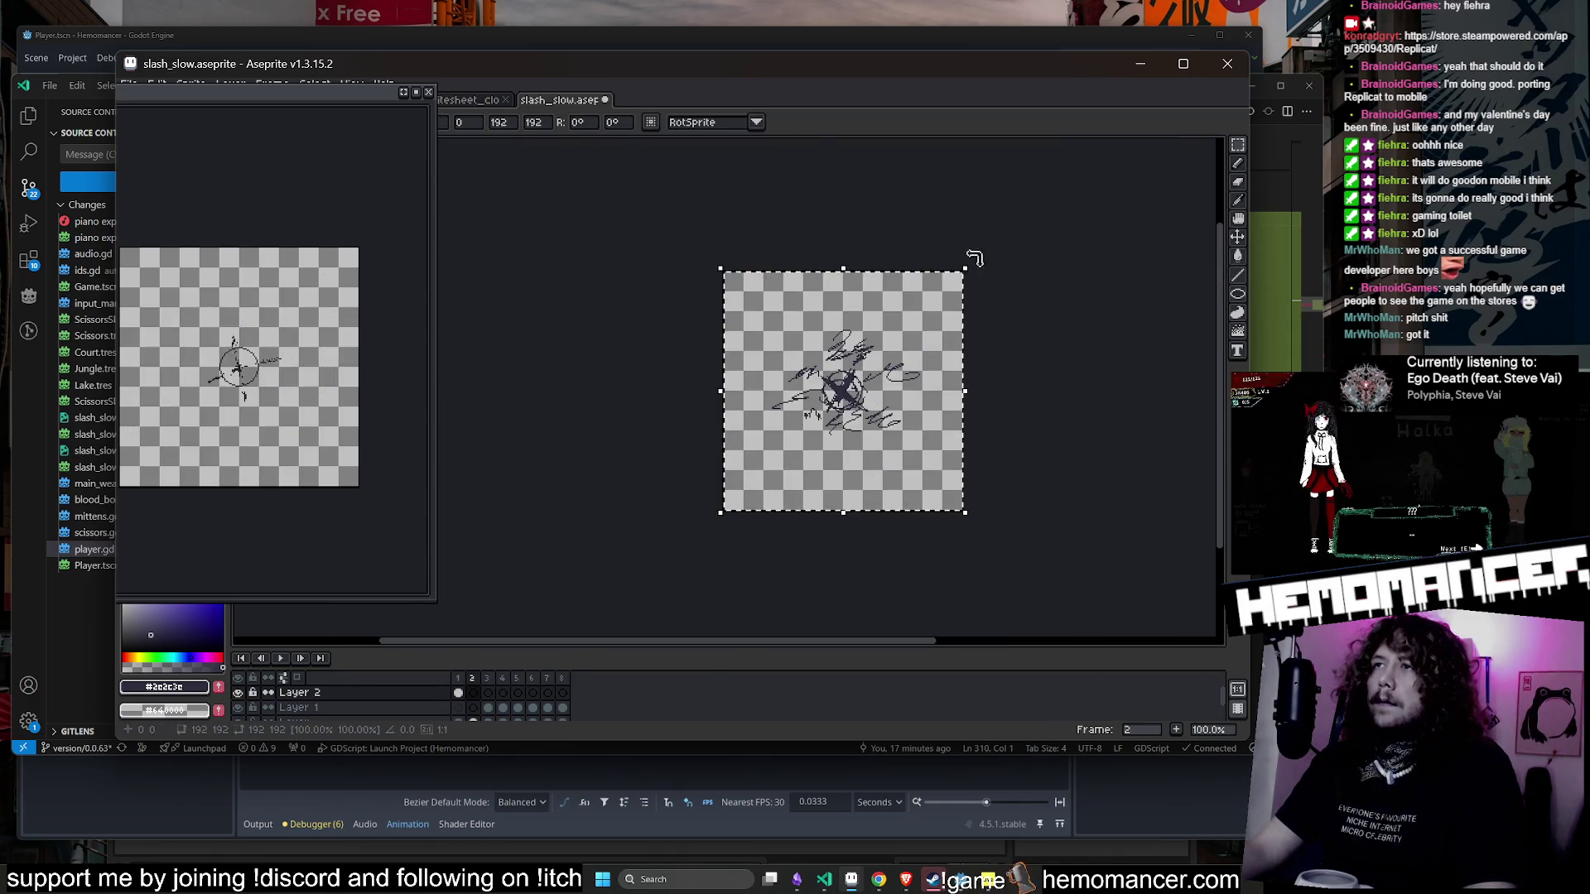
scroll(974, 259, up, 1)
mouse_move(967, 267)
mouse_down()
mouse_move(1010, 250)
mouse_move(1100, 145)
mouse_move(1174, 149)
mouse_move(1022, 354)
mouse_move(861, 522)
mouse_up()
key(Return)
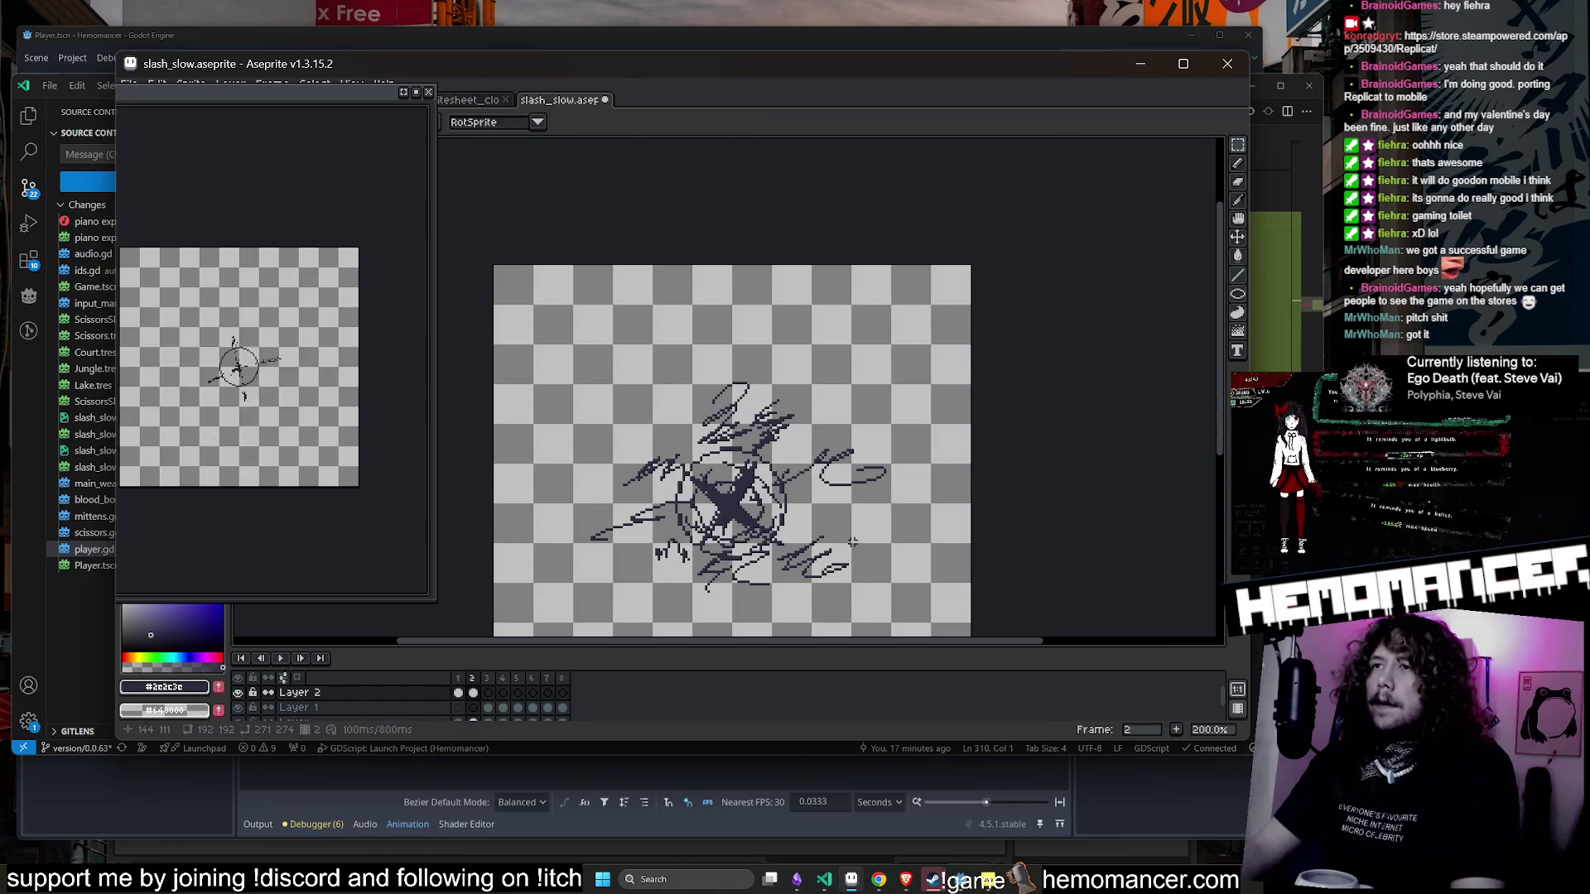
- On frame 3, paste the copied ring, move it into place and enlarge it to nearly double size
key(Right)
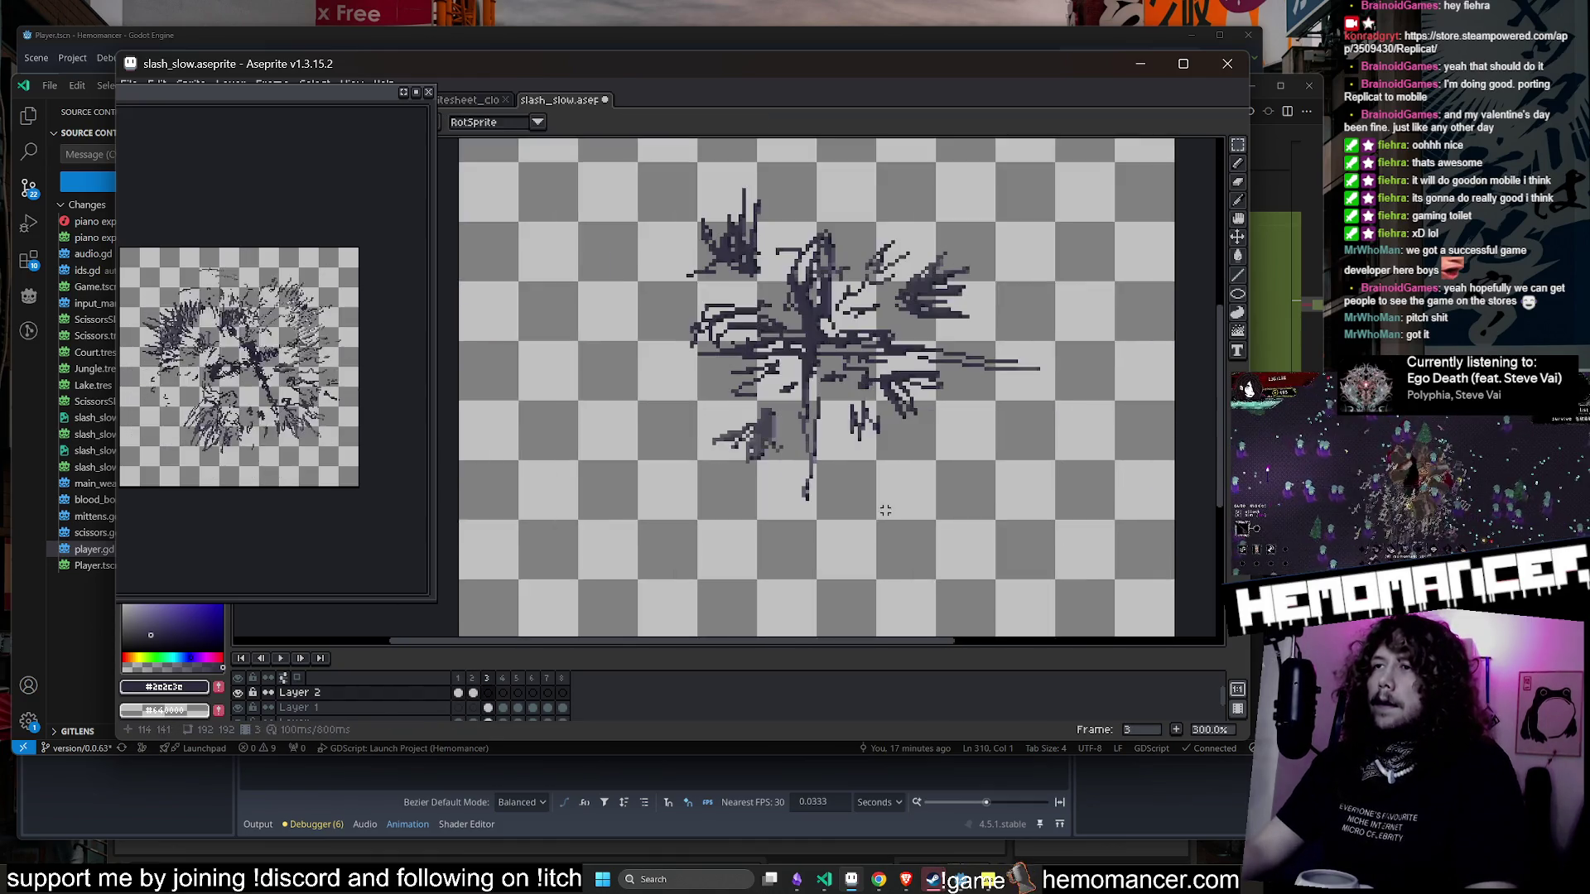
key(ctrl+a)
scroll(878, 521, down, 2)
scroll(799, 555, up, 2)
key(ctrl+d)
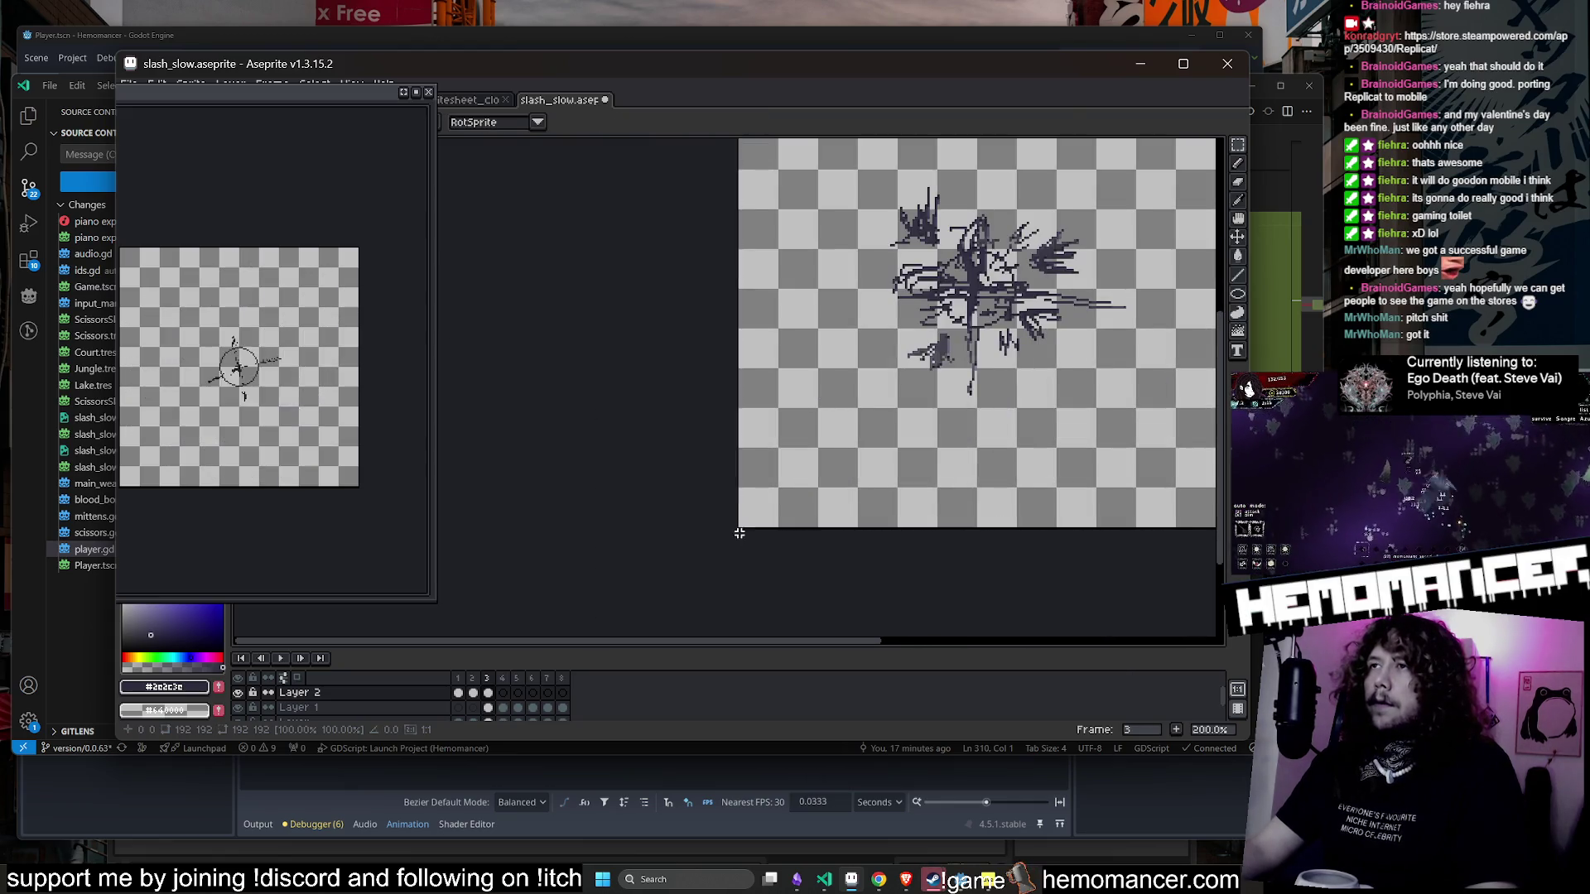
key(ctrl+v)
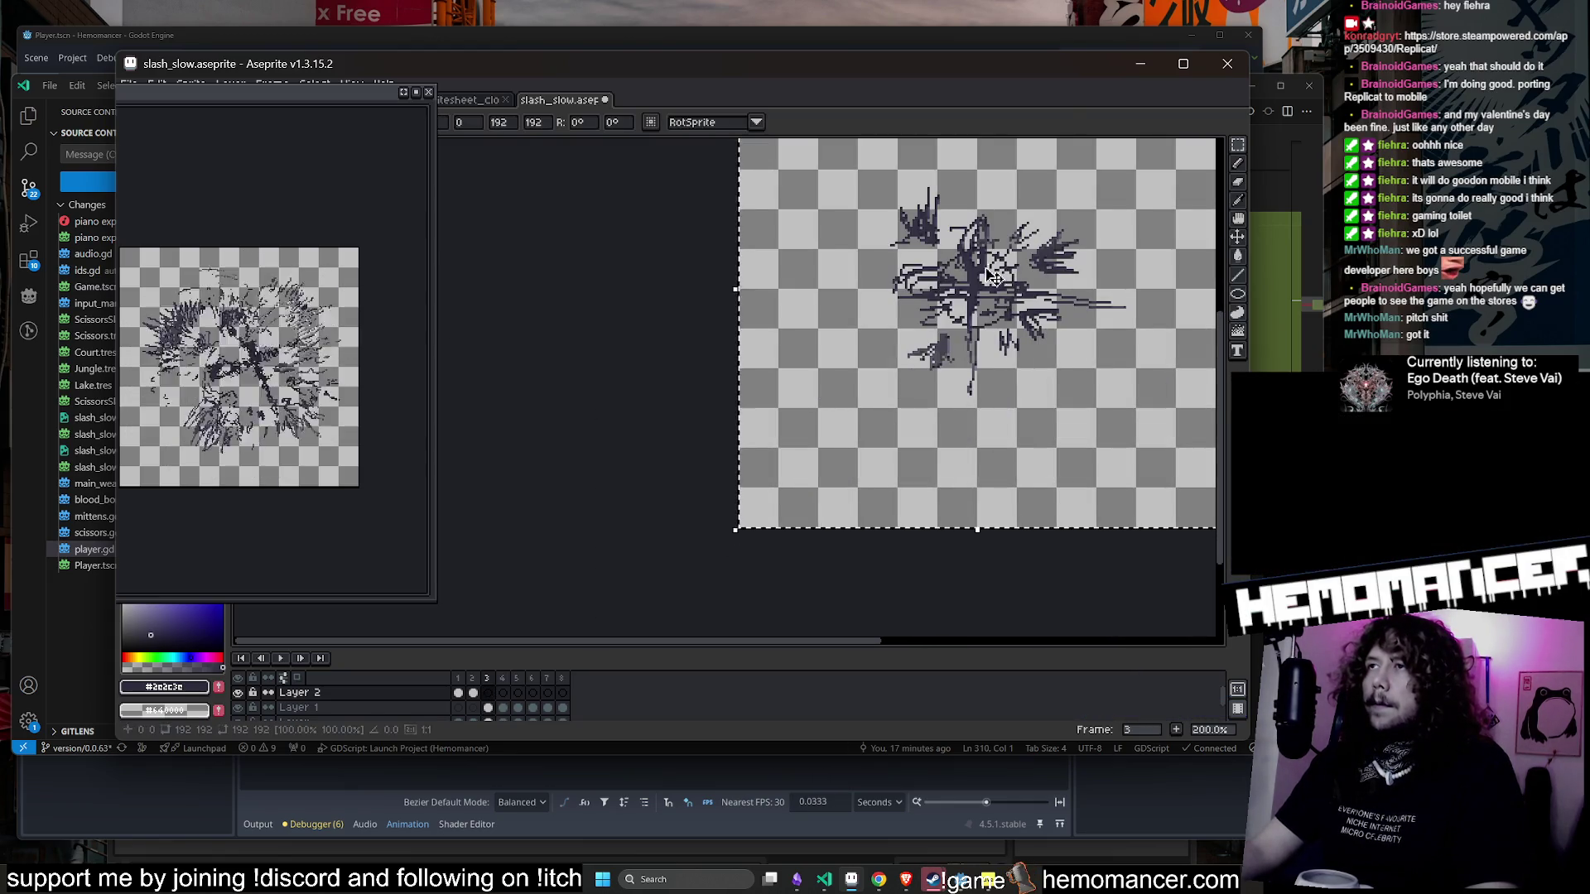
drag(822, 472, 836, 475)
scroll(832, 479, down, 1)
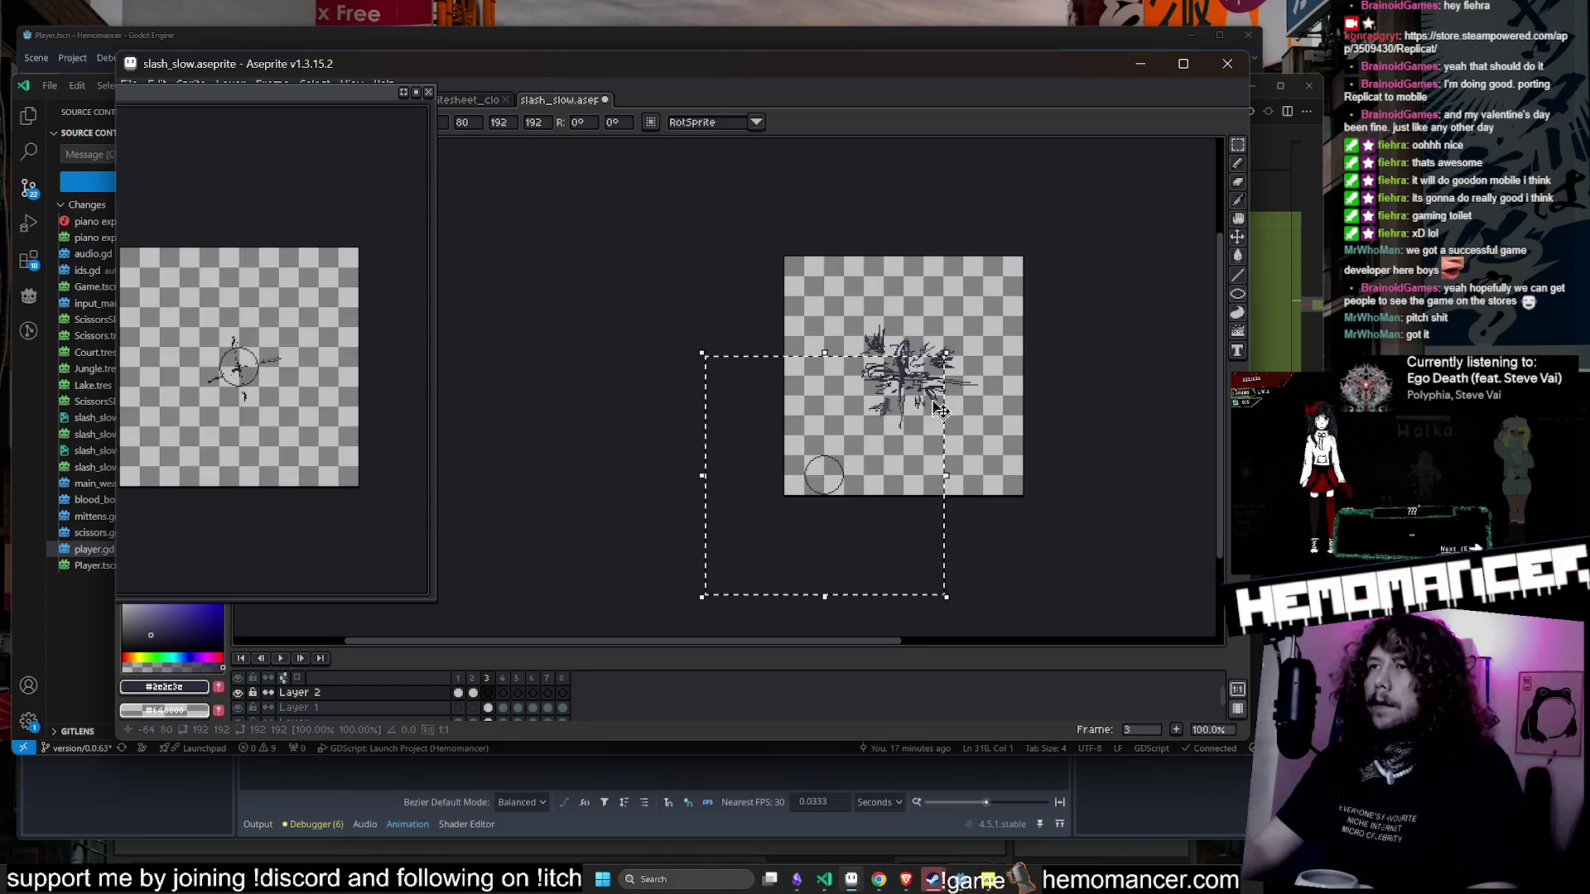
scroll(932, 392, up, 1)
mouse_move(973, 333)
mouse_down()
mouse_move(1015, 270)
mouse_move(1225, 149)
mouse_move(1033, 253)
mouse_up()
scroll(957, 265, down, 2)
scroll(728, 472, up, 2)
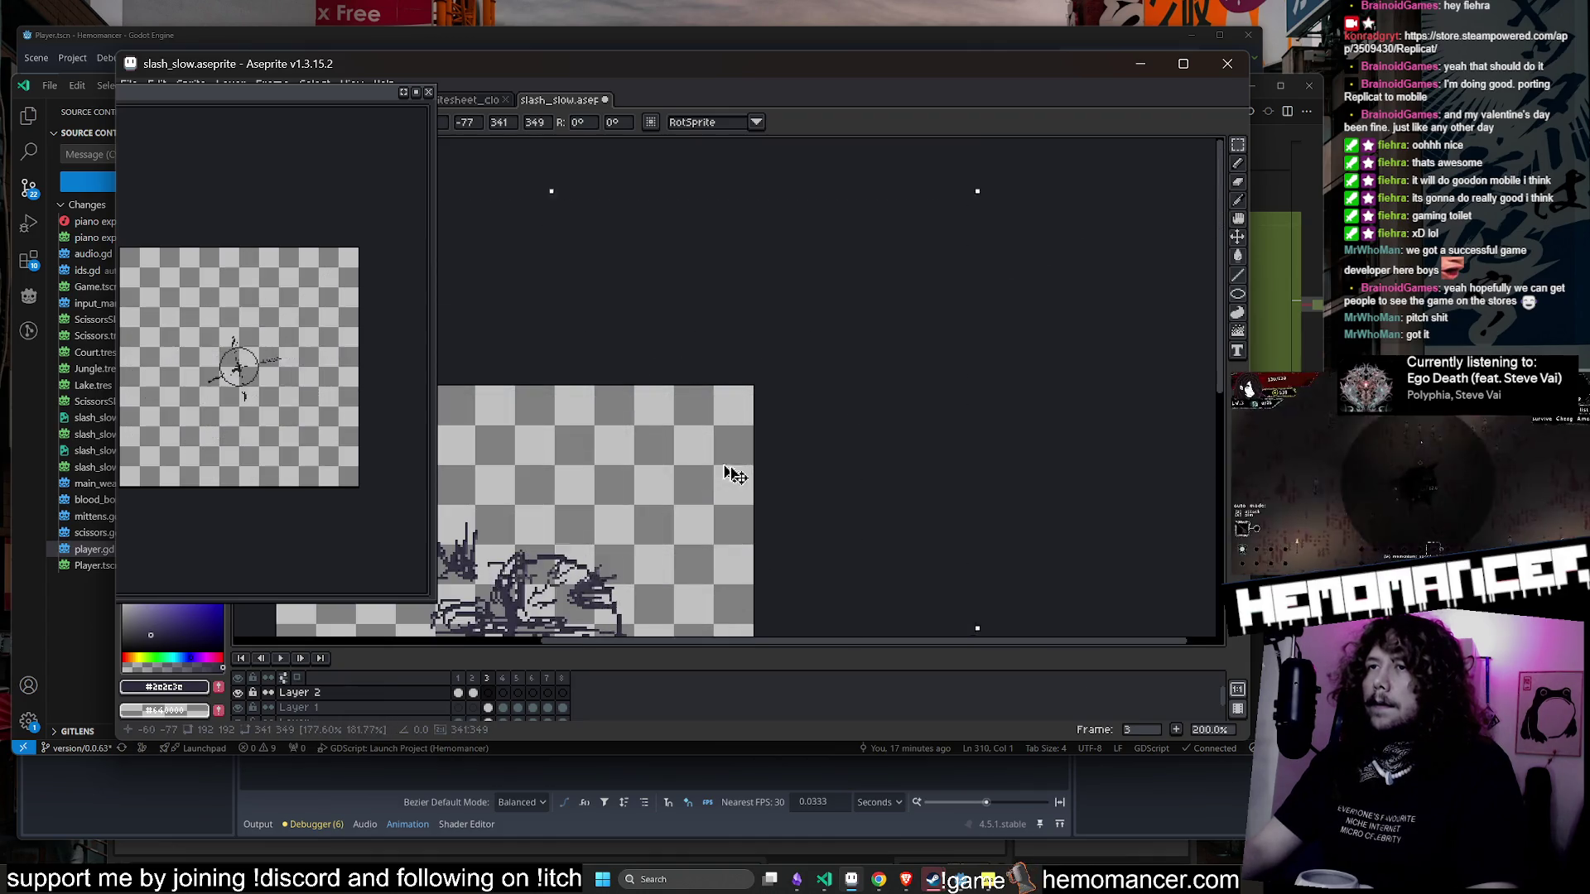
key(Return)
- Draw a large ring on frame 3, then rotate the burst and ring about 61.6° over the slash
scroll(774, 494, up, 1)
scroll(656, 317, left, 2)
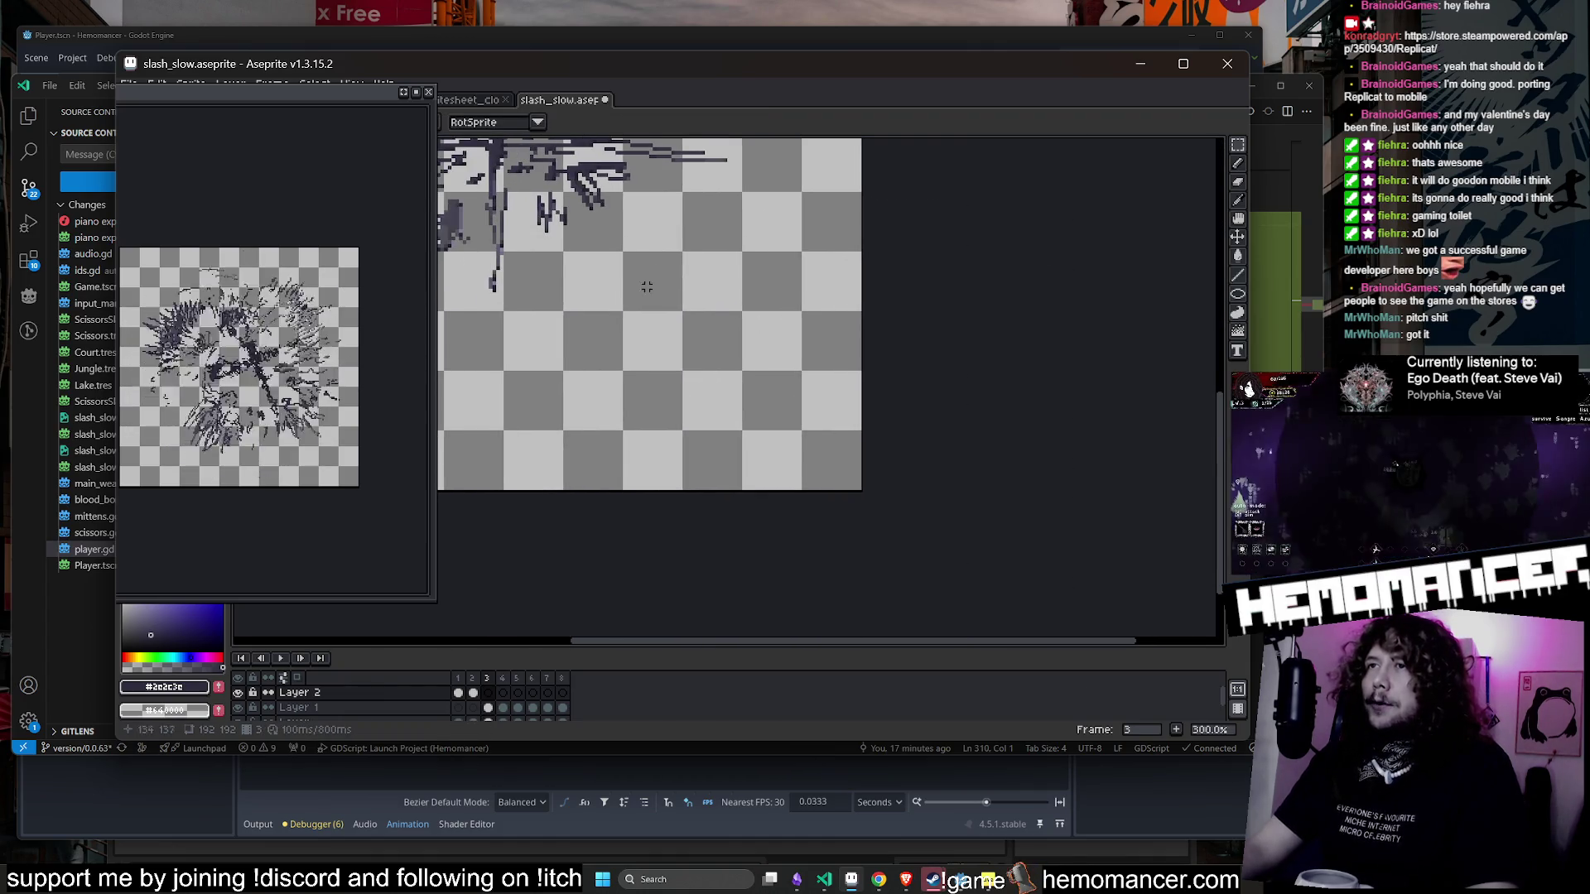
drag(623, 249, 749, 417)
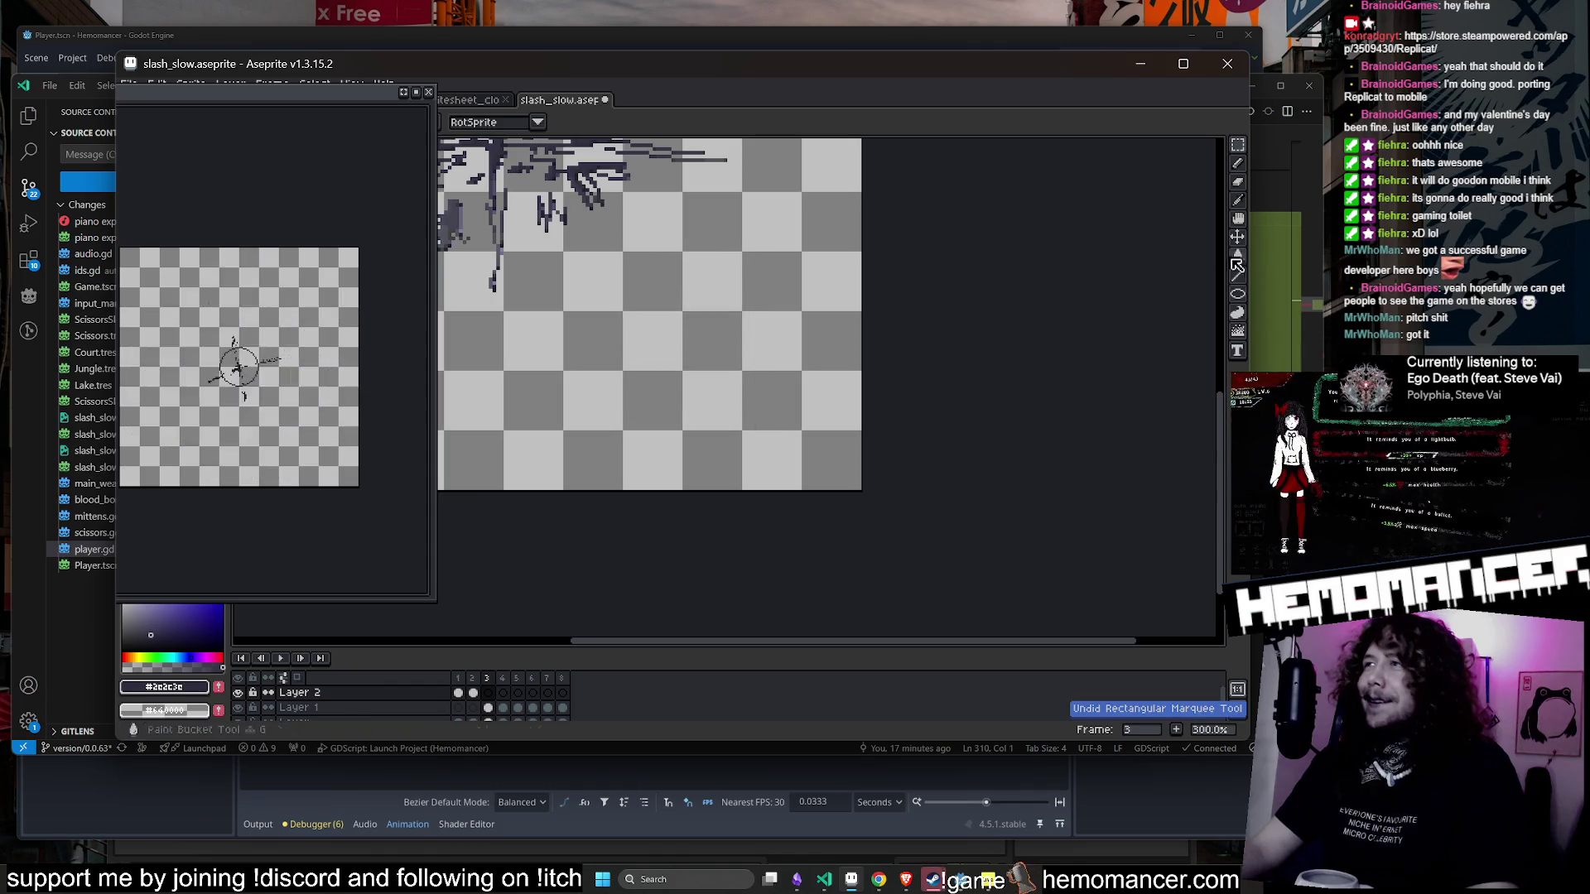
click(1239, 293)
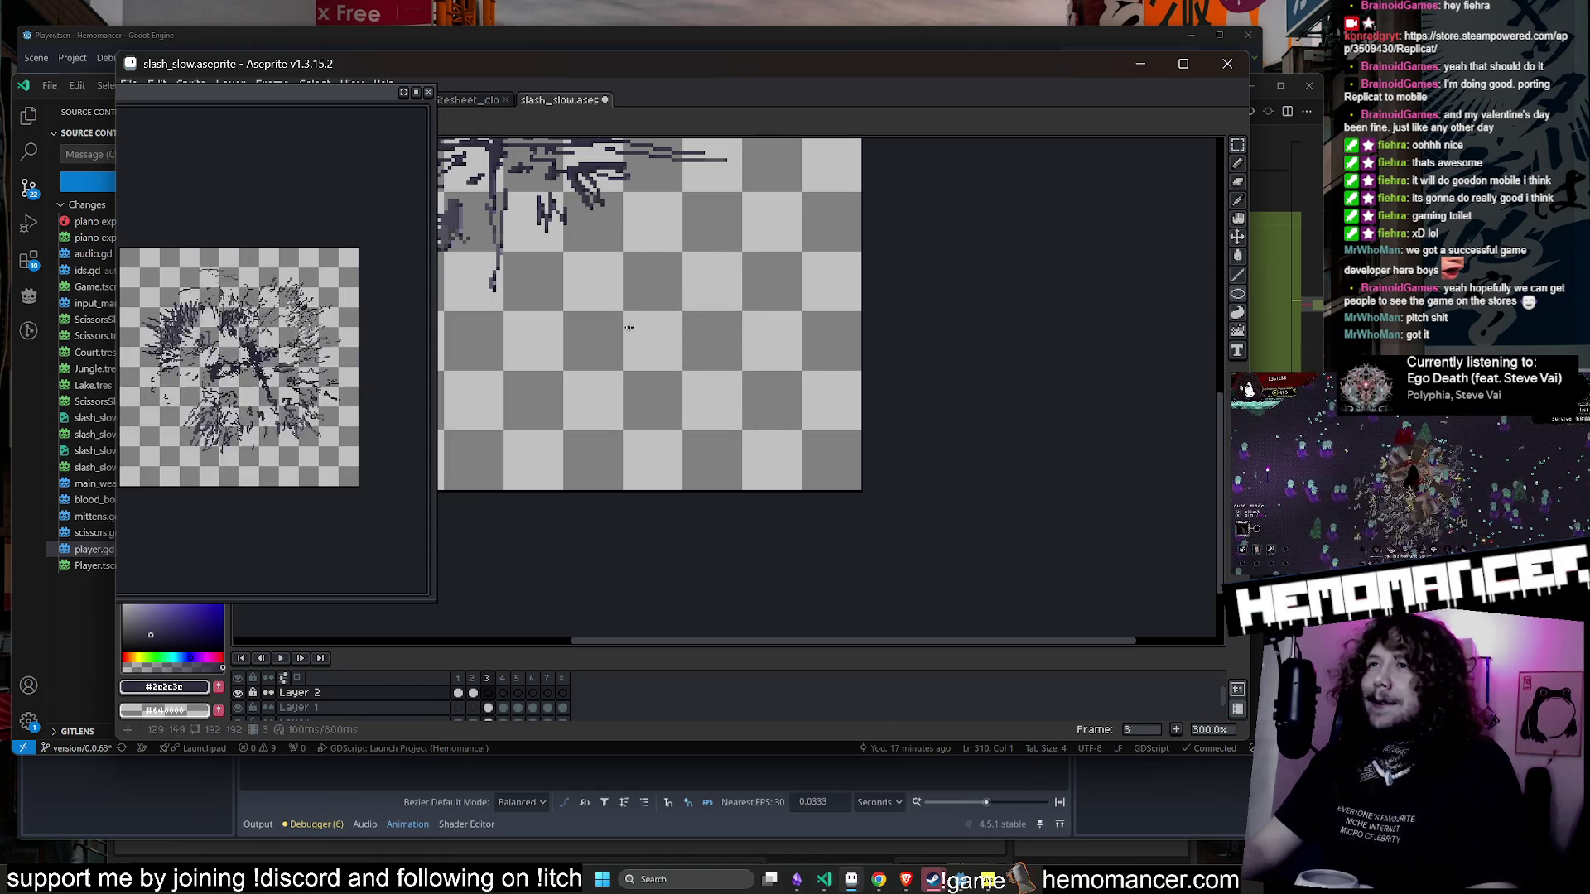
drag(628, 328, 736, 387)
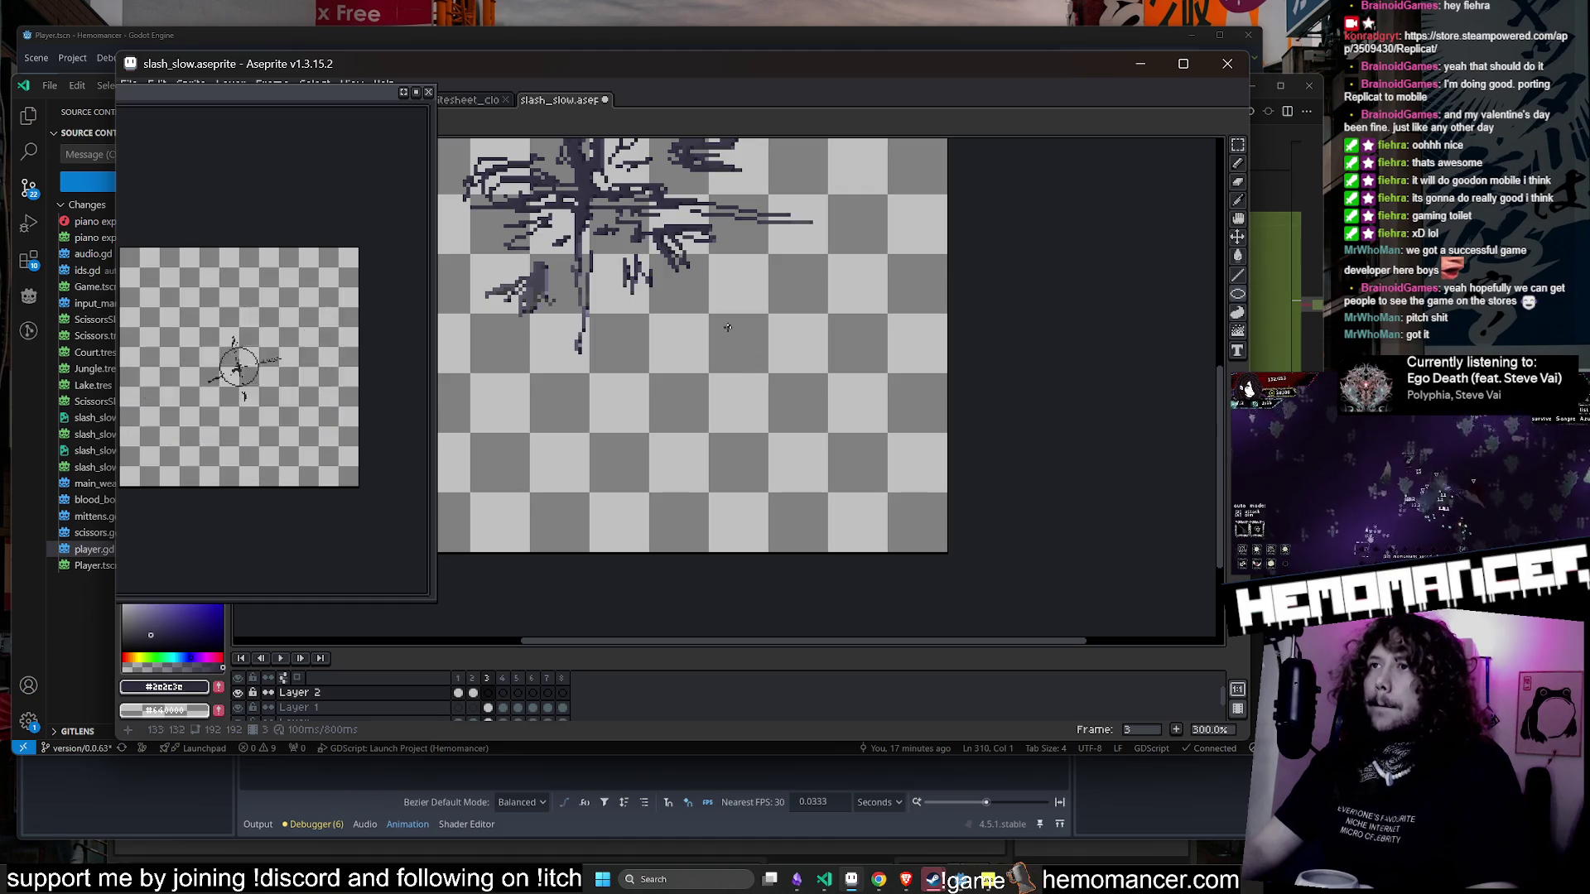
drag(883, 519, 945, 548)
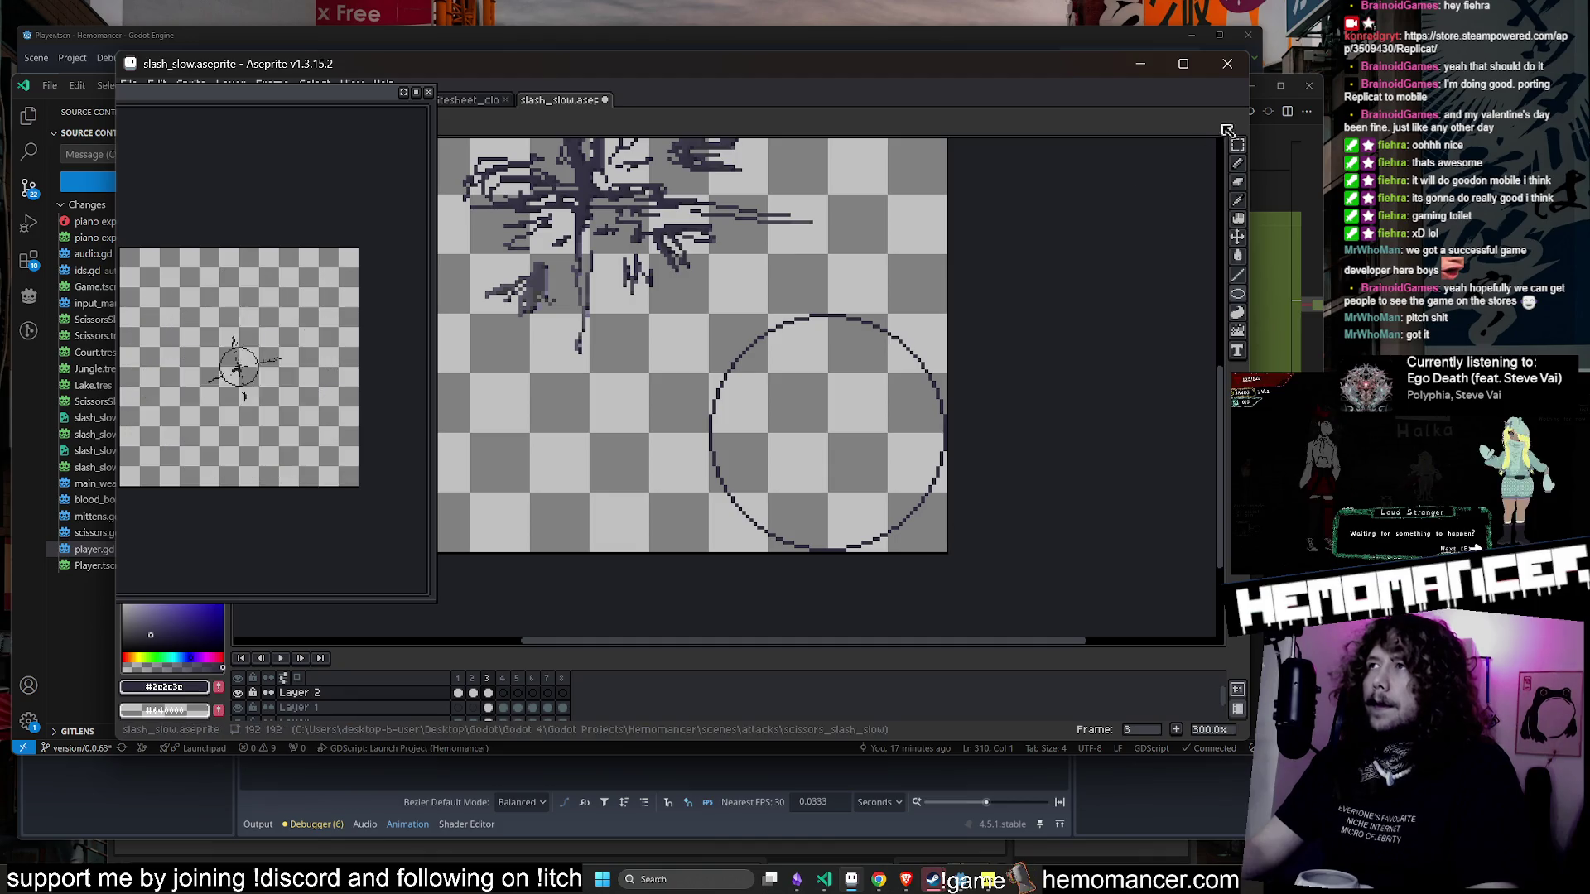
drag(568, 271, 949, 541)
mouse_move(961, 265)
mouse_down()
mouse_move(862, 183)
mouse_move(731, 161)
mouse_up()
scroll(758, 272, down, 2)
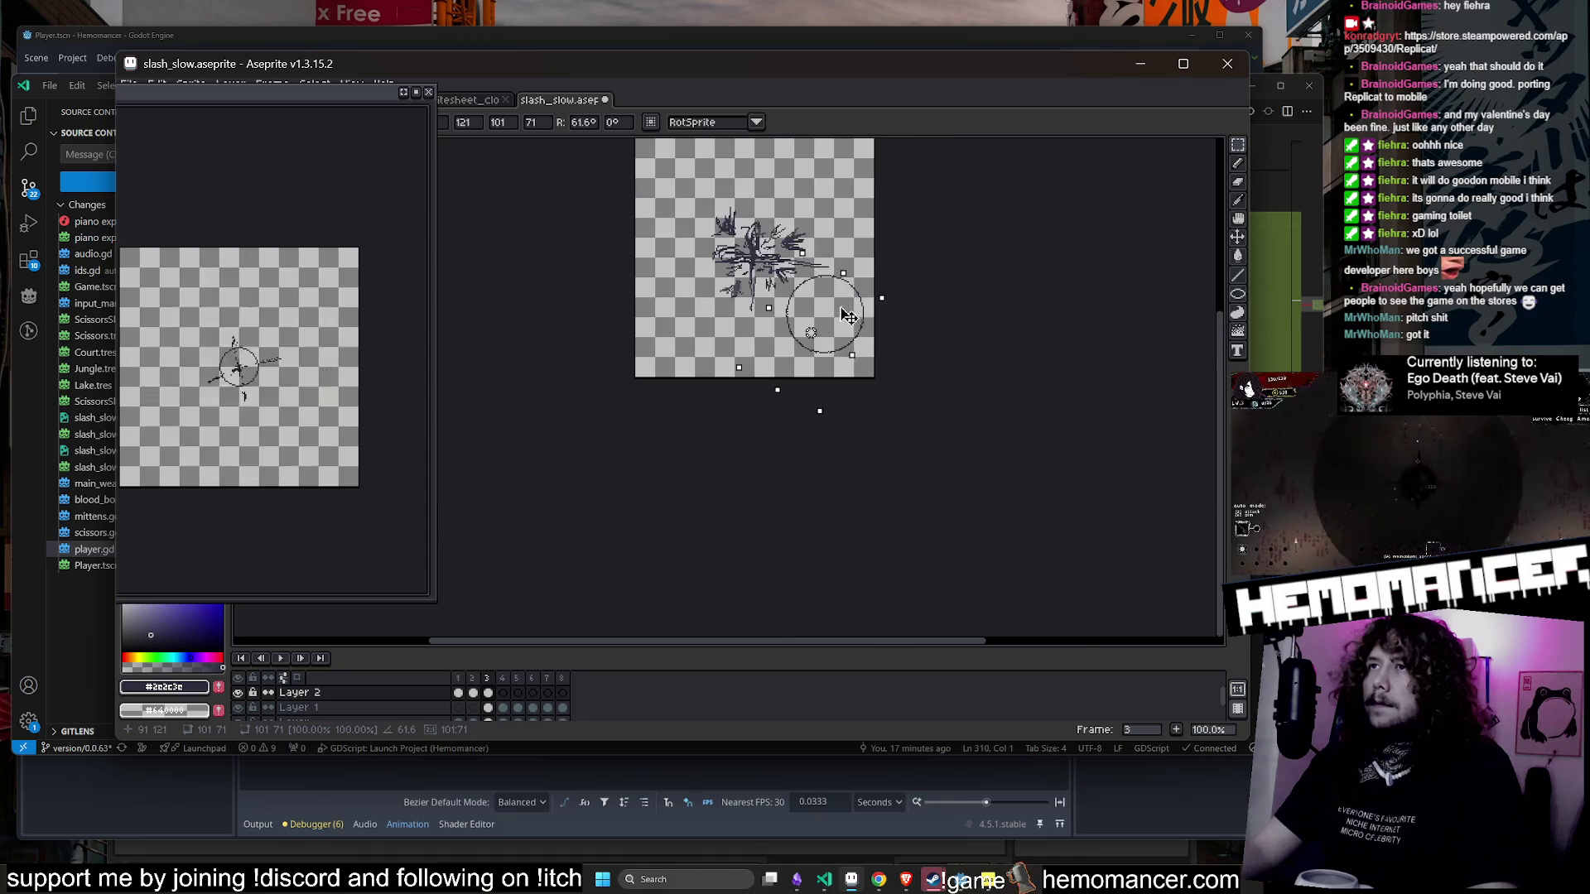
scroll(758, 271, up, 3)
scroll(758, 272, down, 2)
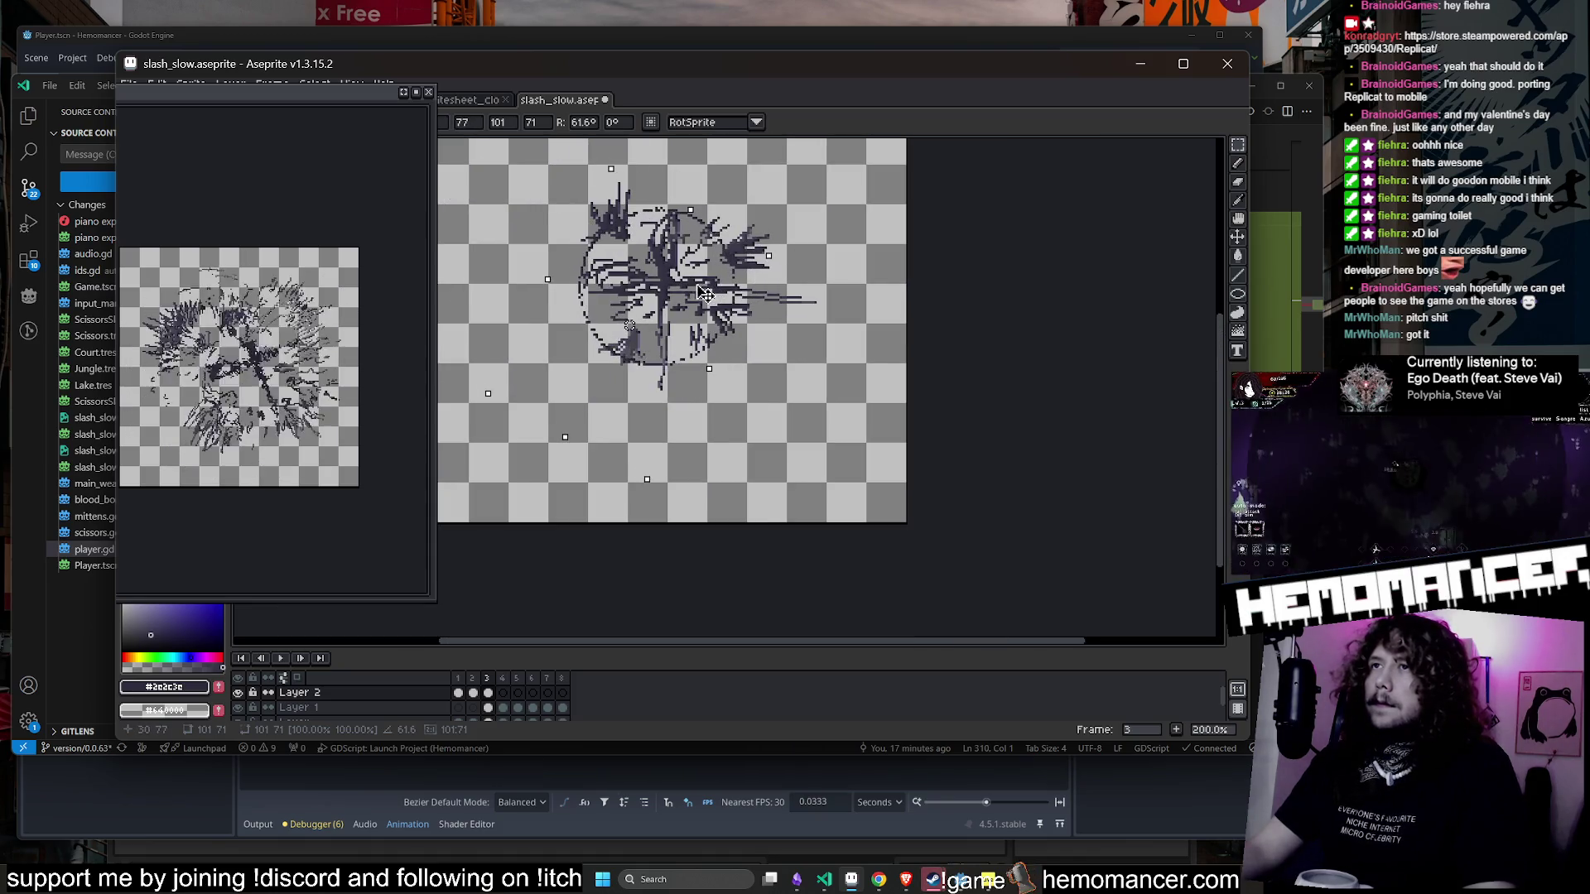
key(Return)
key(Return)
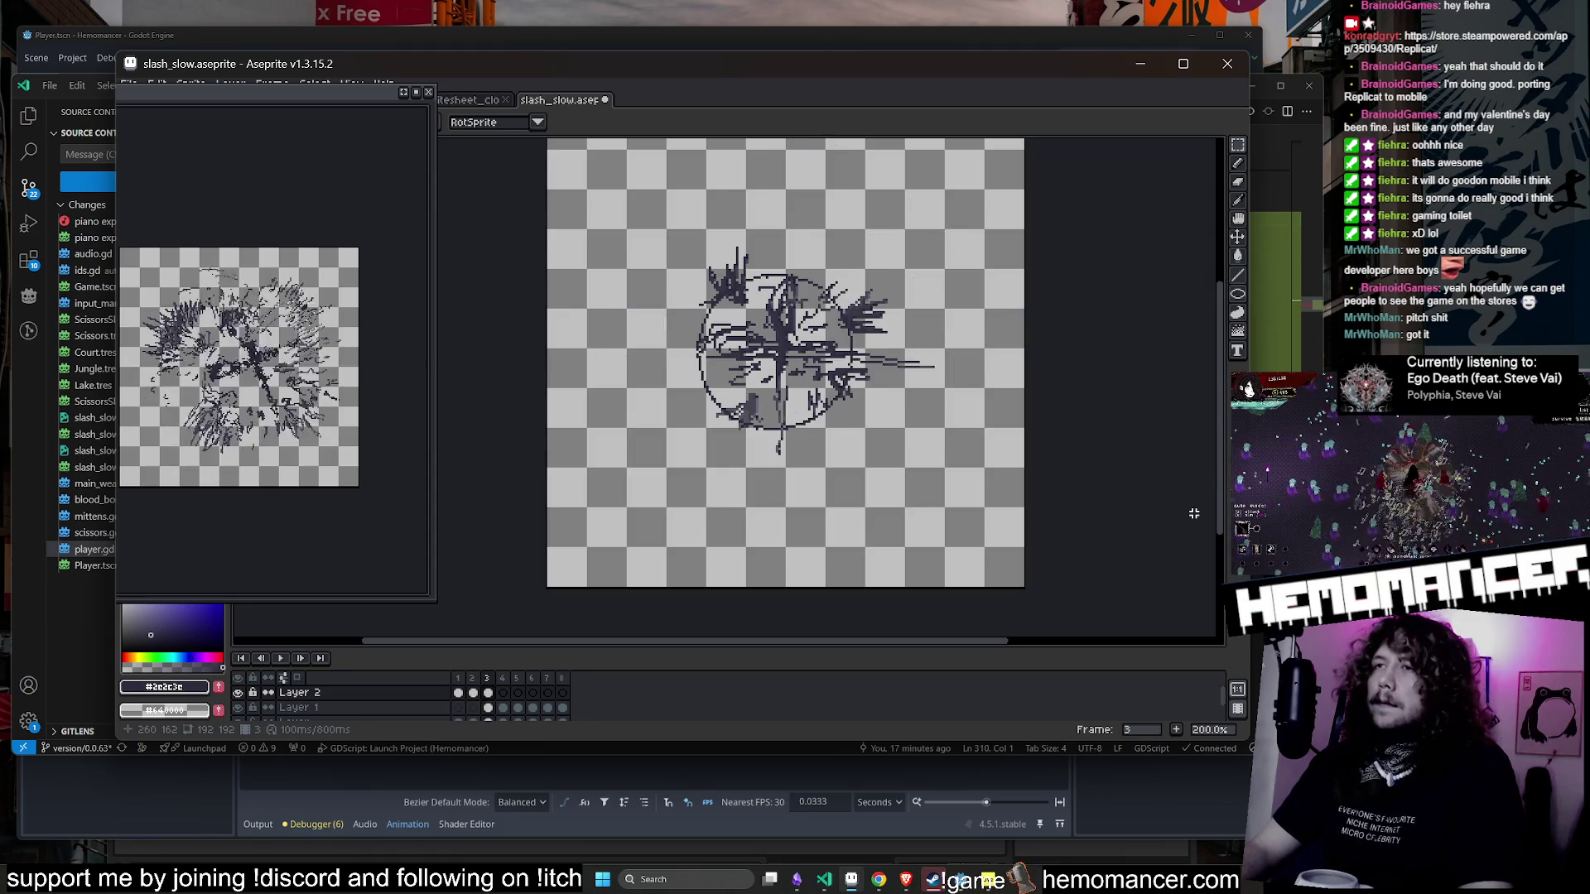
key(Right)
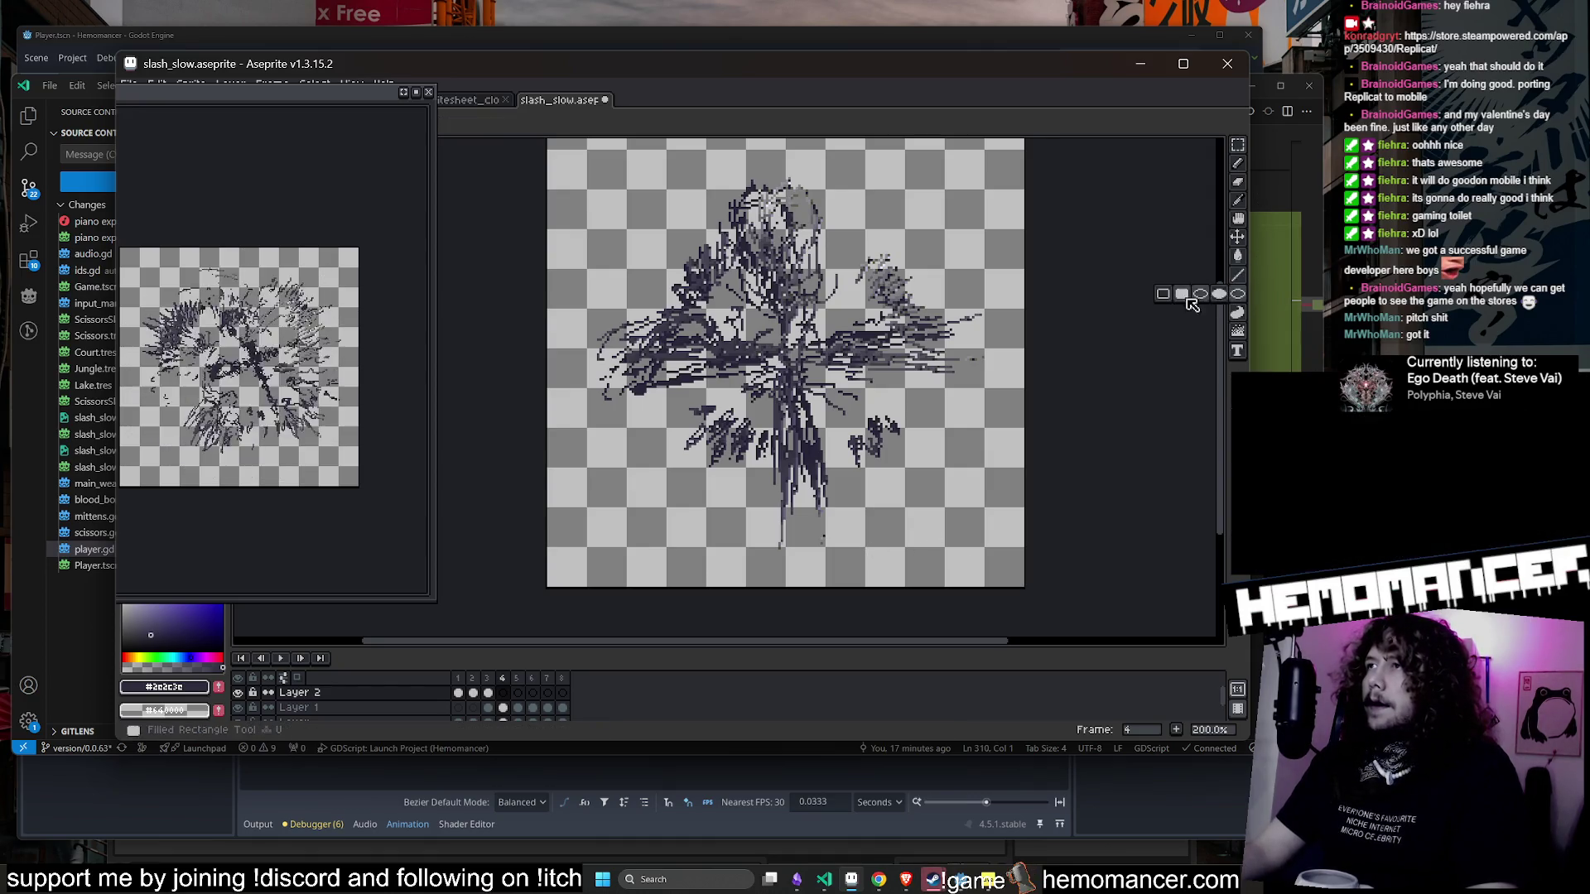
- Draw a large circle ring on frame 4 and rotate it onto the slash
mouse_move(960, 526)
mouse_down()
mouse_move(880, 427)
mouse_move(820, 387)
mouse_up()
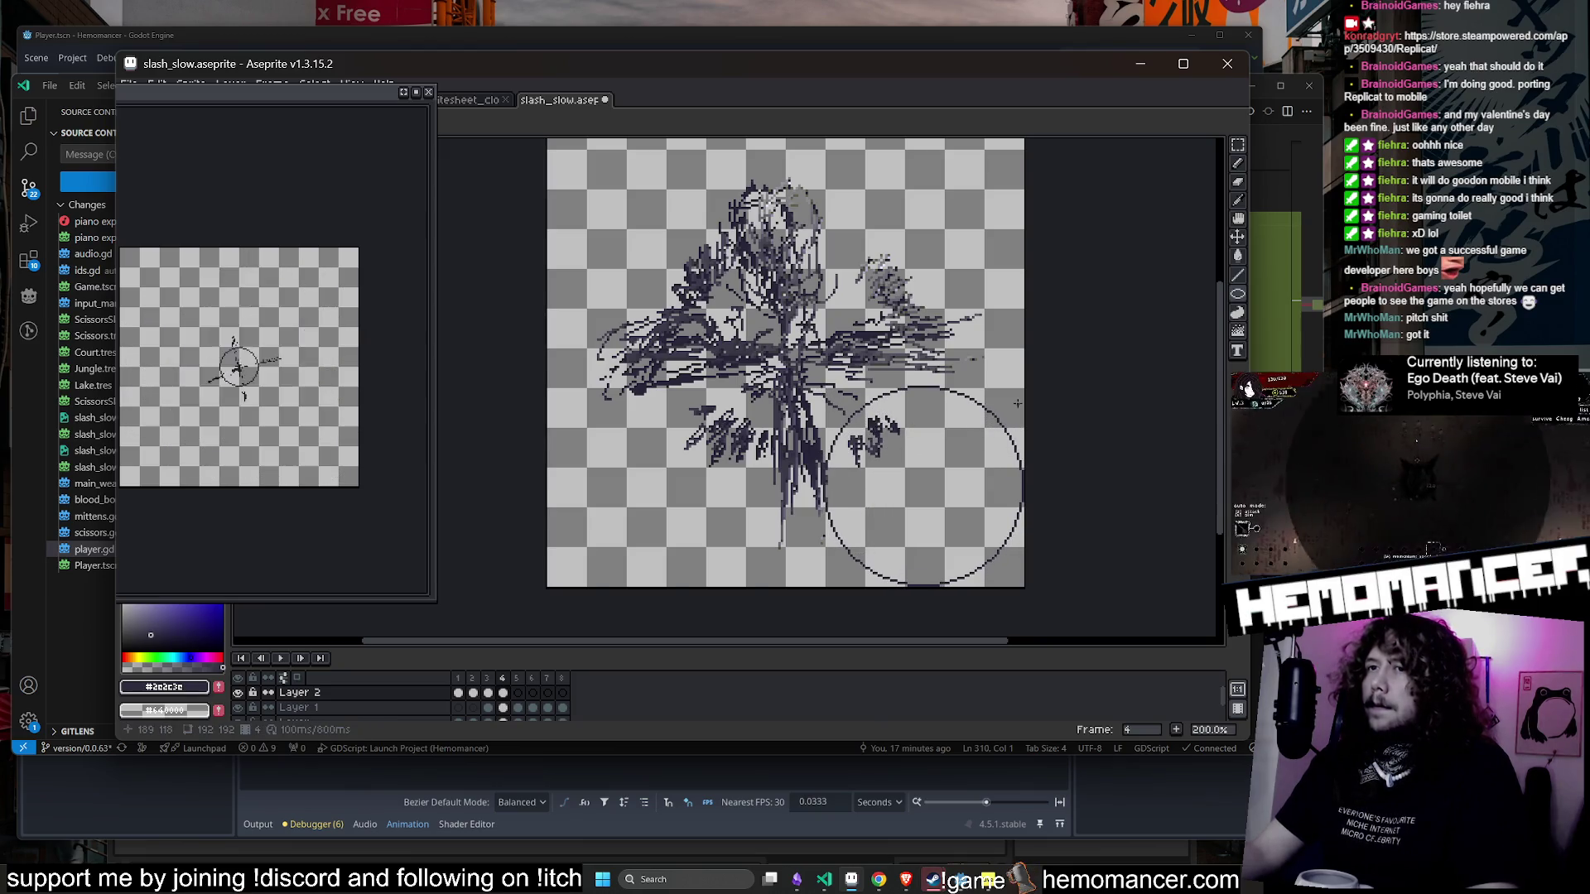
drag(928, 447, 841, 361)
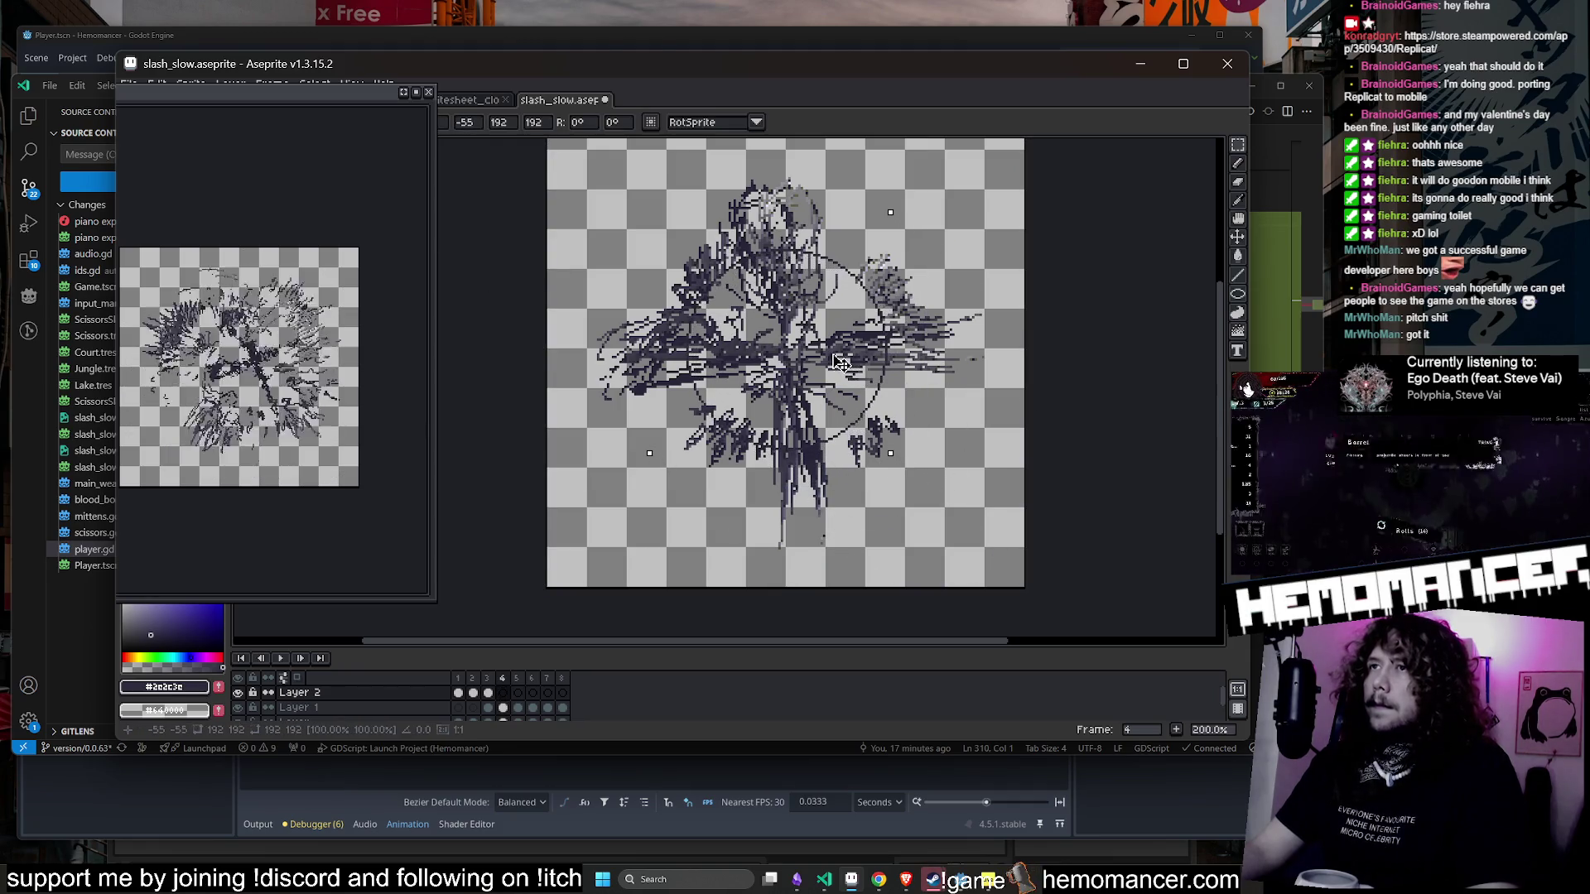
key(ctrl+z)
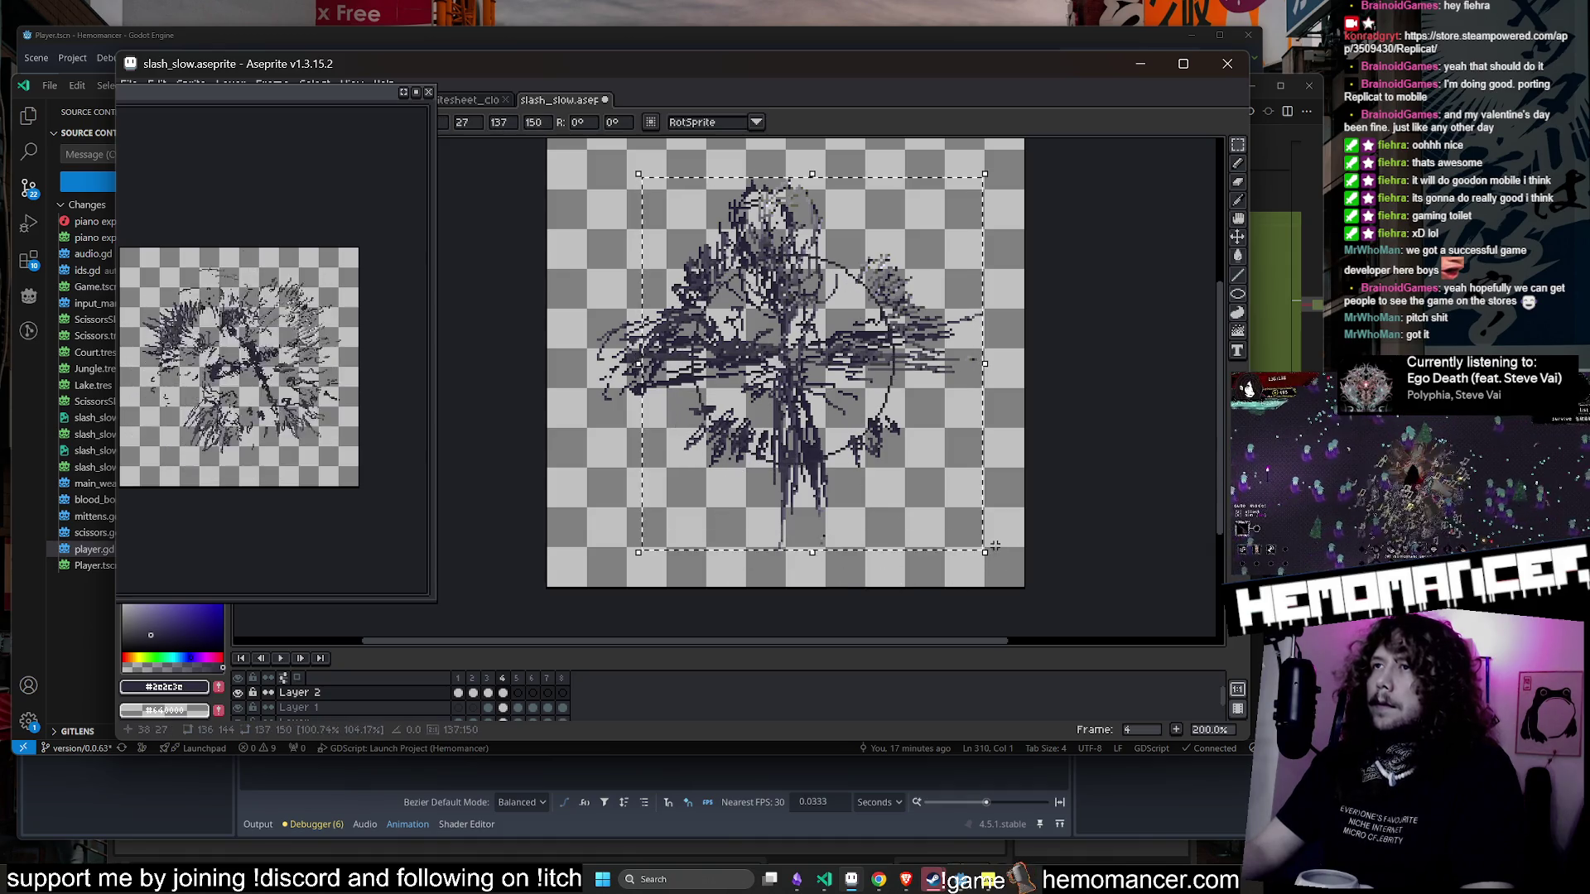
mouse_move(993, 549)
mouse_down()
mouse_move(827, 600)
mouse_move(865, 470)
mouse_up()
key(Return)
key(Return)
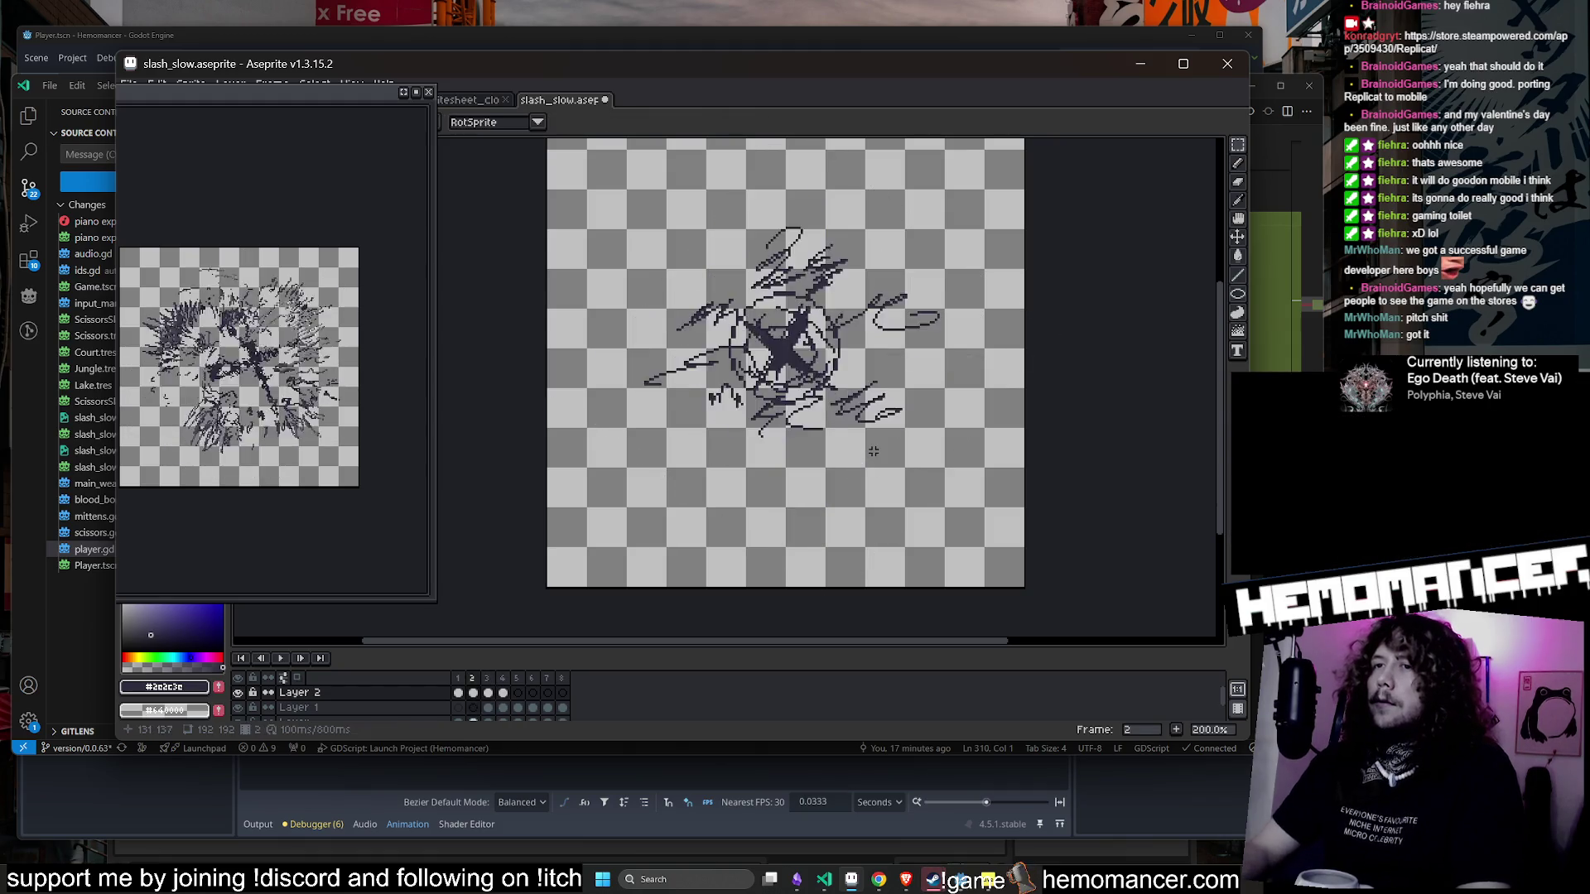
- Select all of frame 5 and shift its slash and ring artwork slightly upward
key(Right)
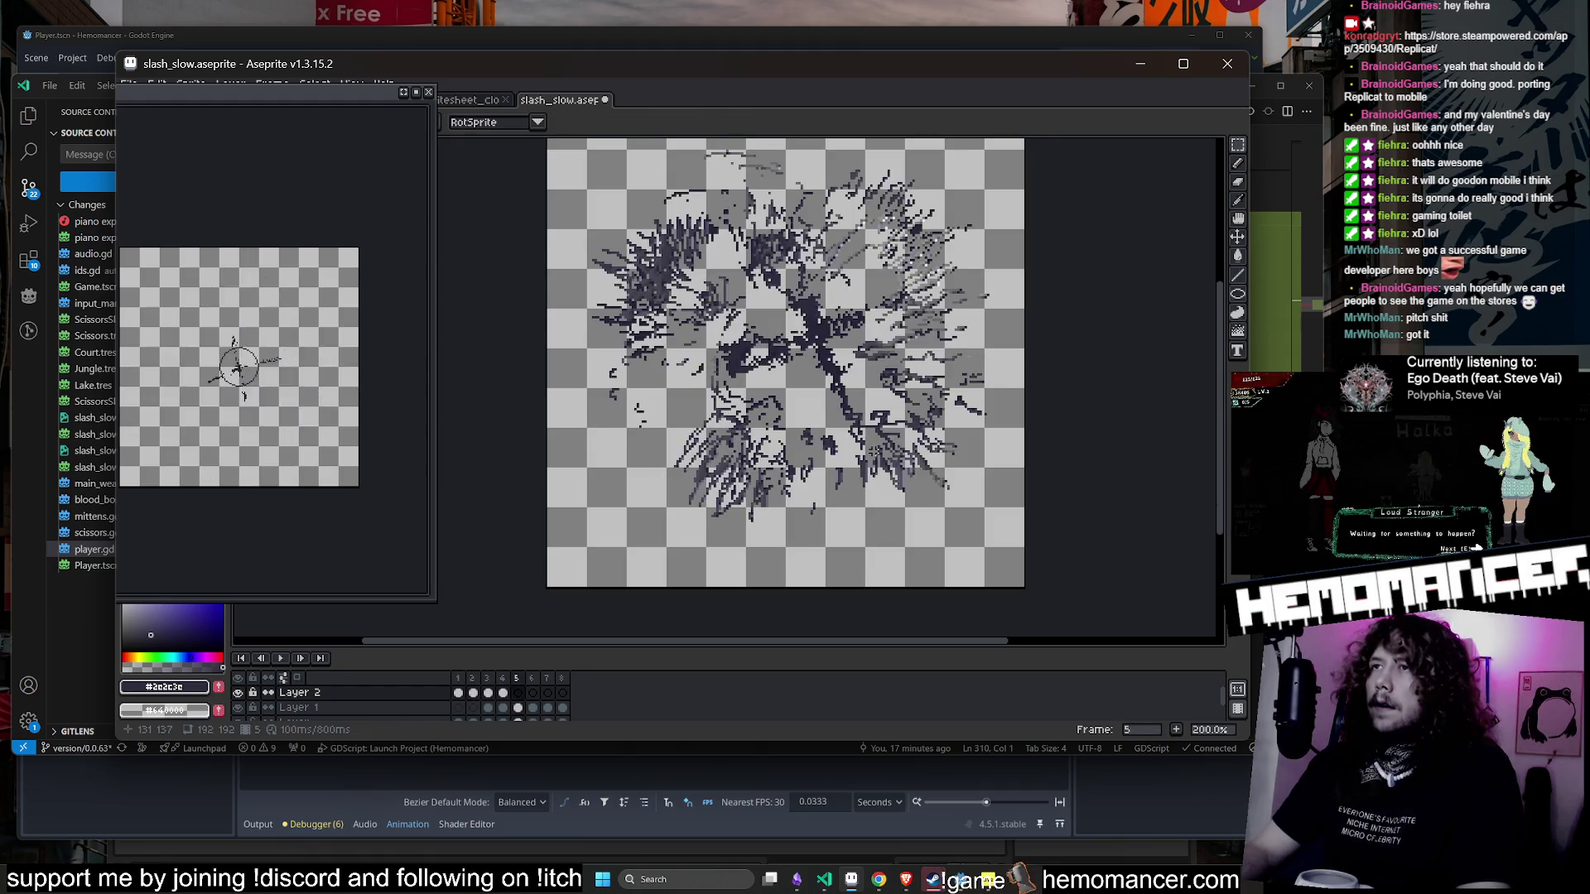
scroll(960, 441, down, 2)
key(ctrl+a)
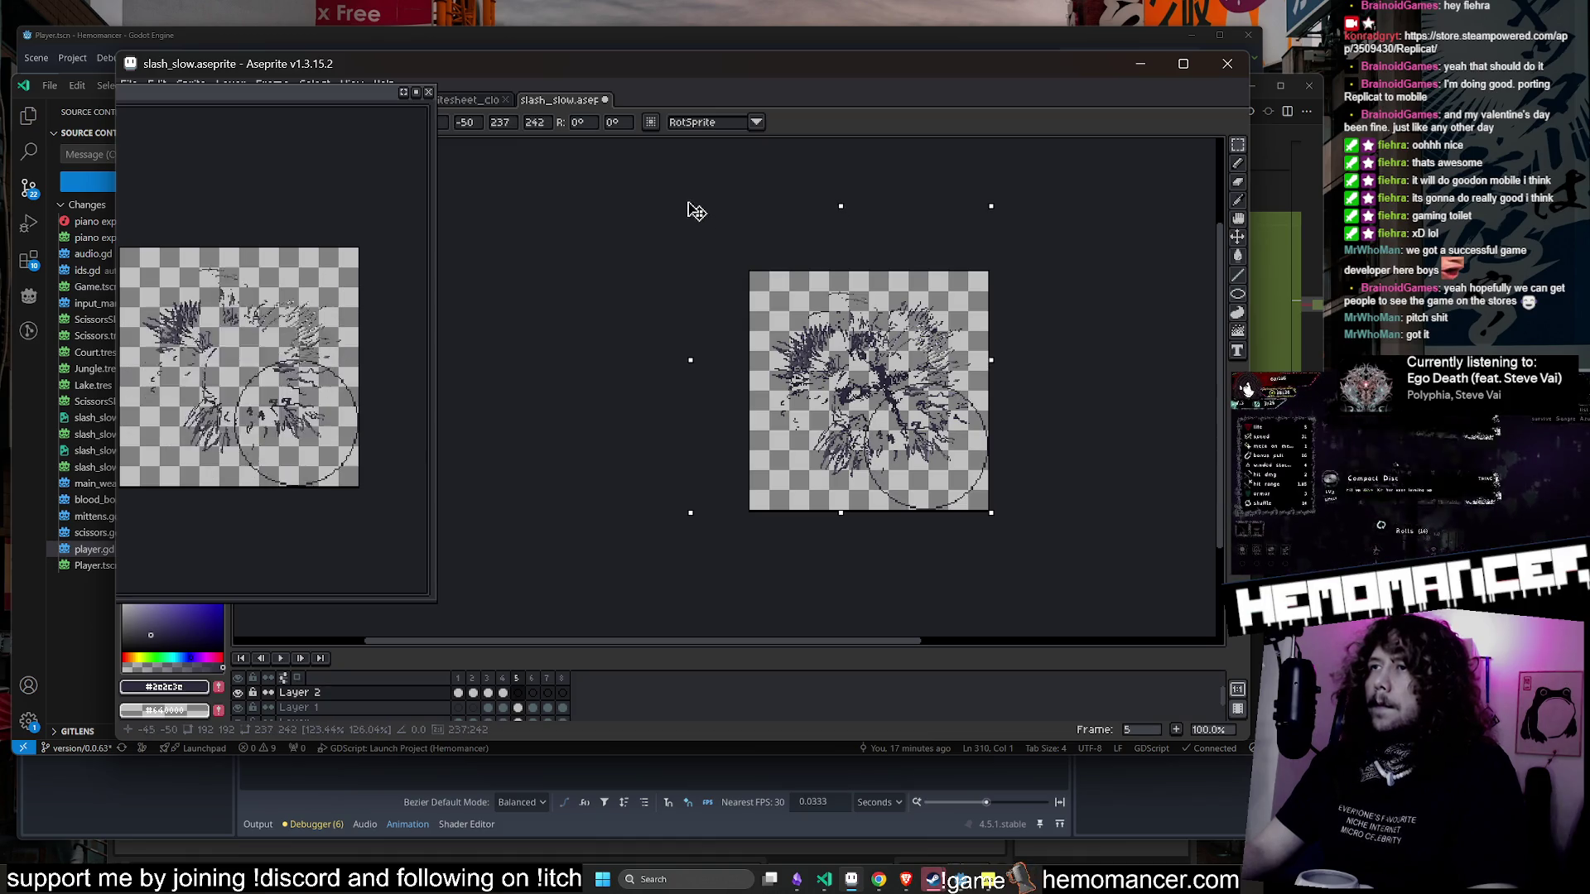
drag(894, 405, 894, 394)
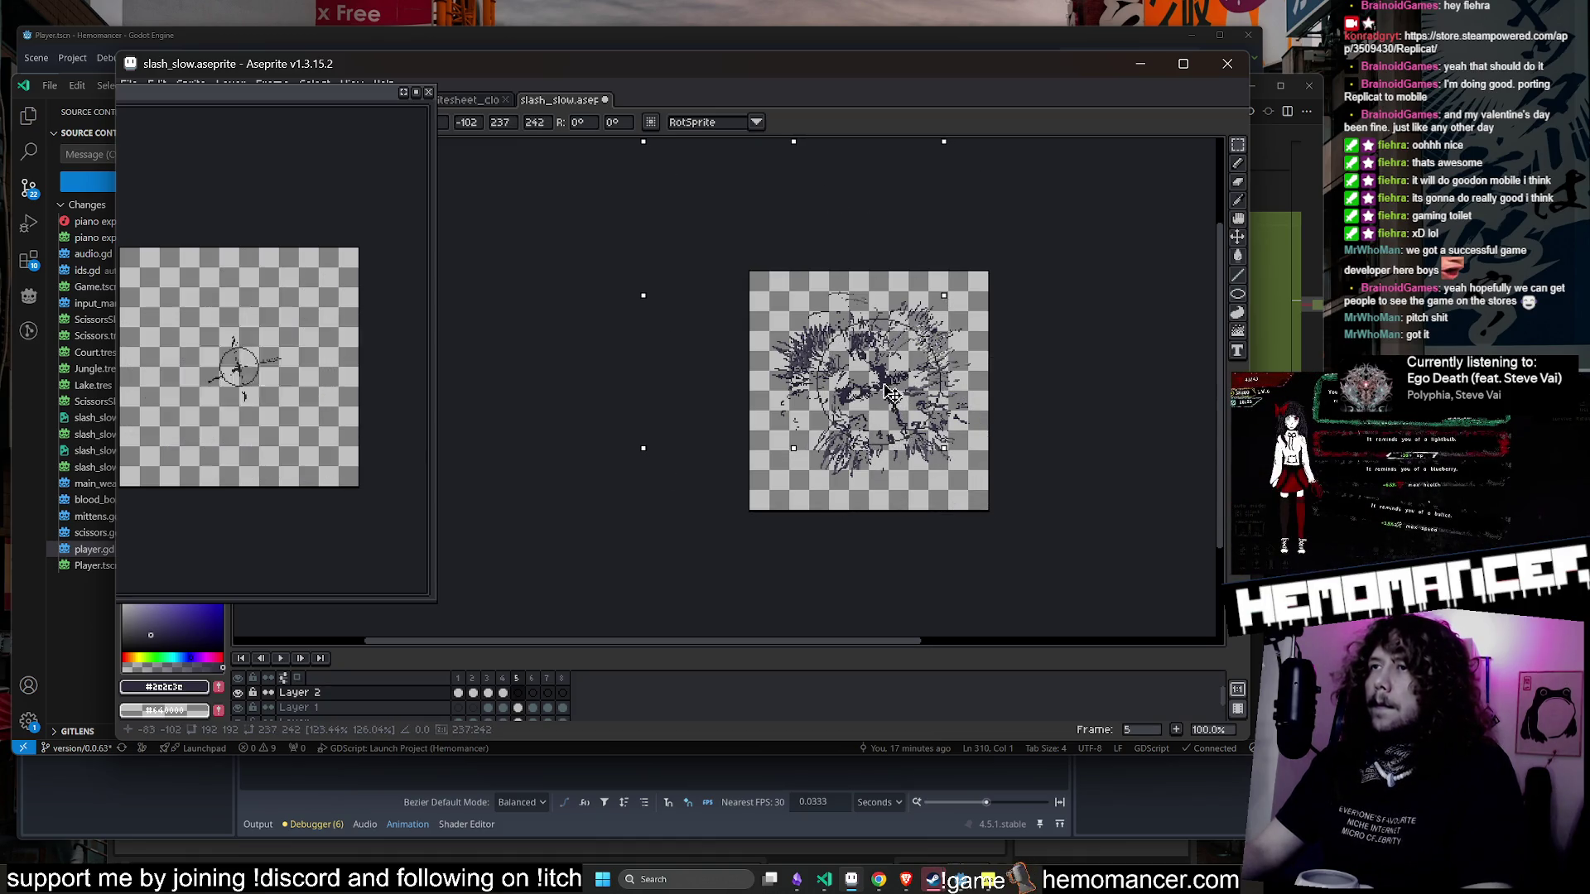
key(Return)
- Scale up all of frame 6's artwork toward the upper left
key(Right)
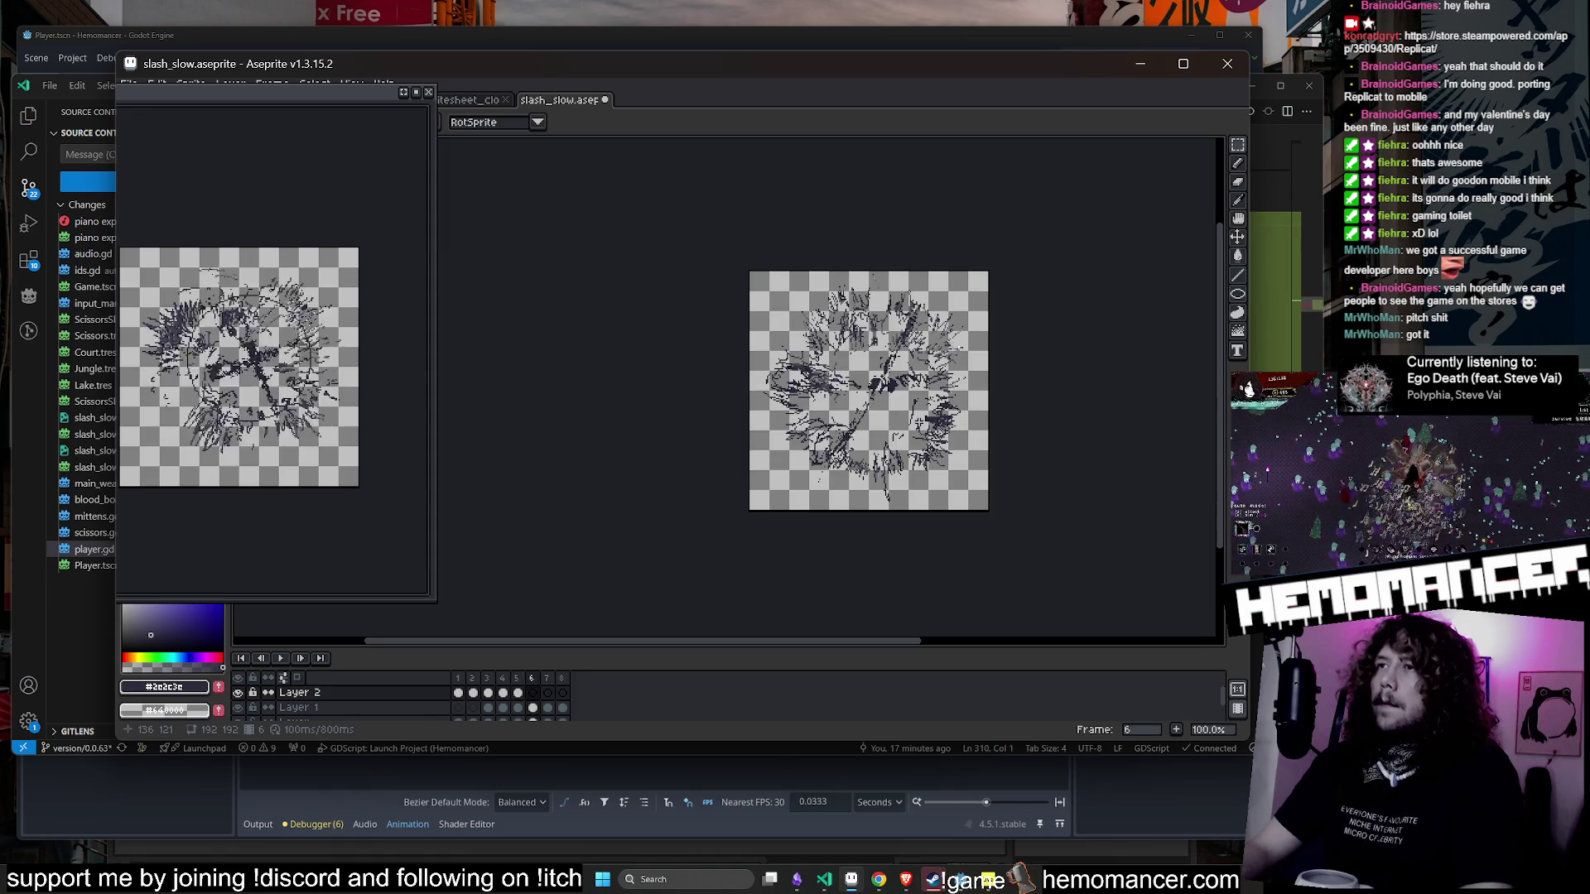
key(ctrl+a)
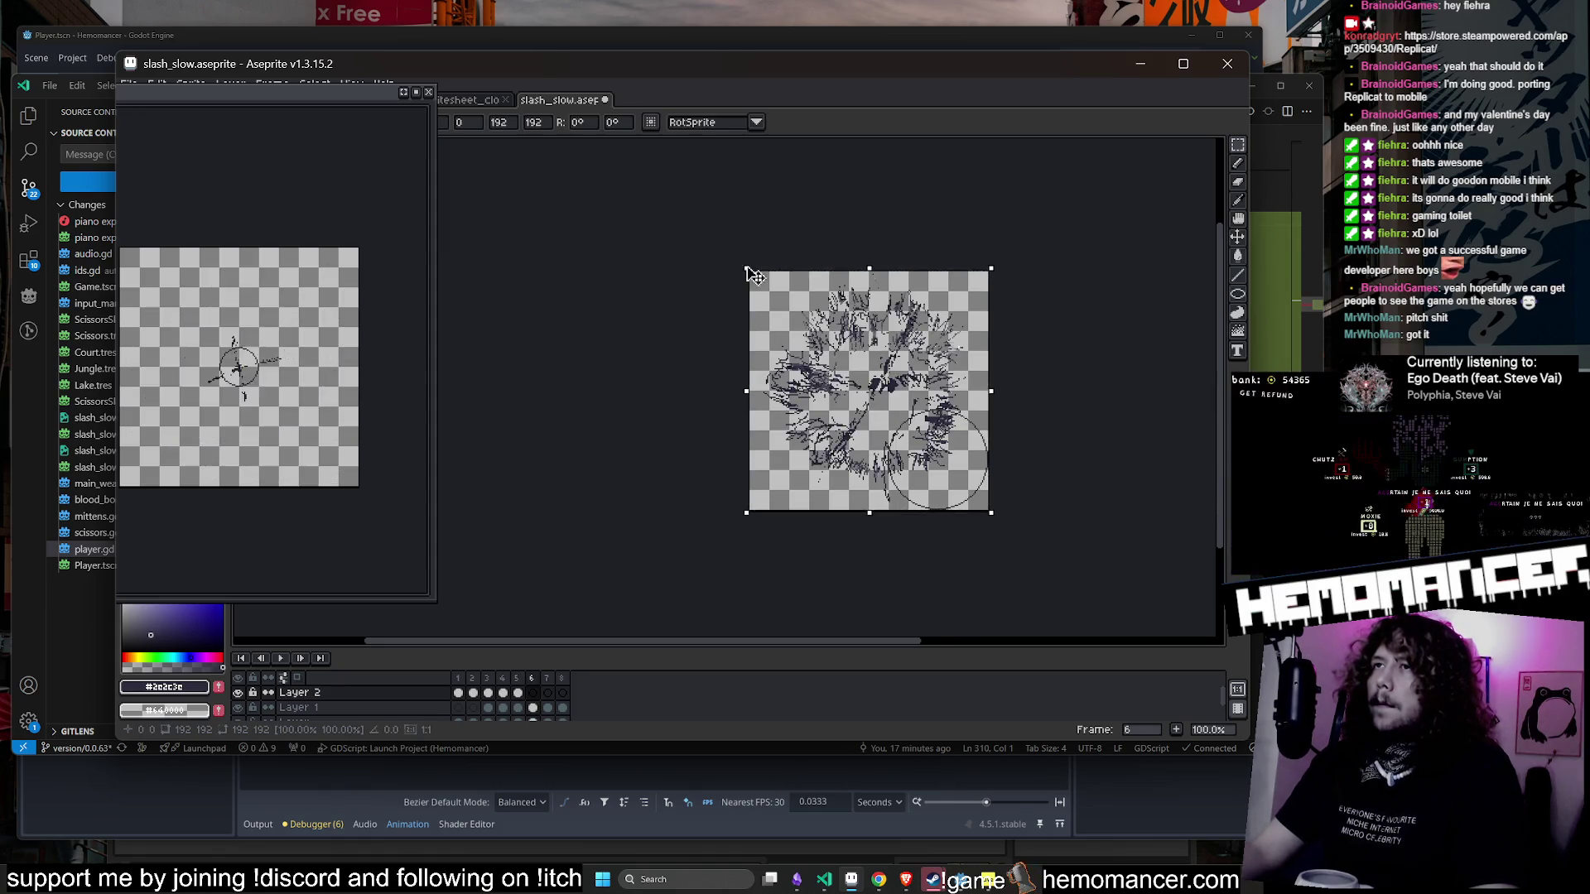
mouse_move(765, 268)
mouse_down()
mouse_move(522, 145)
mouse_move(643, 296)
mouse_up()
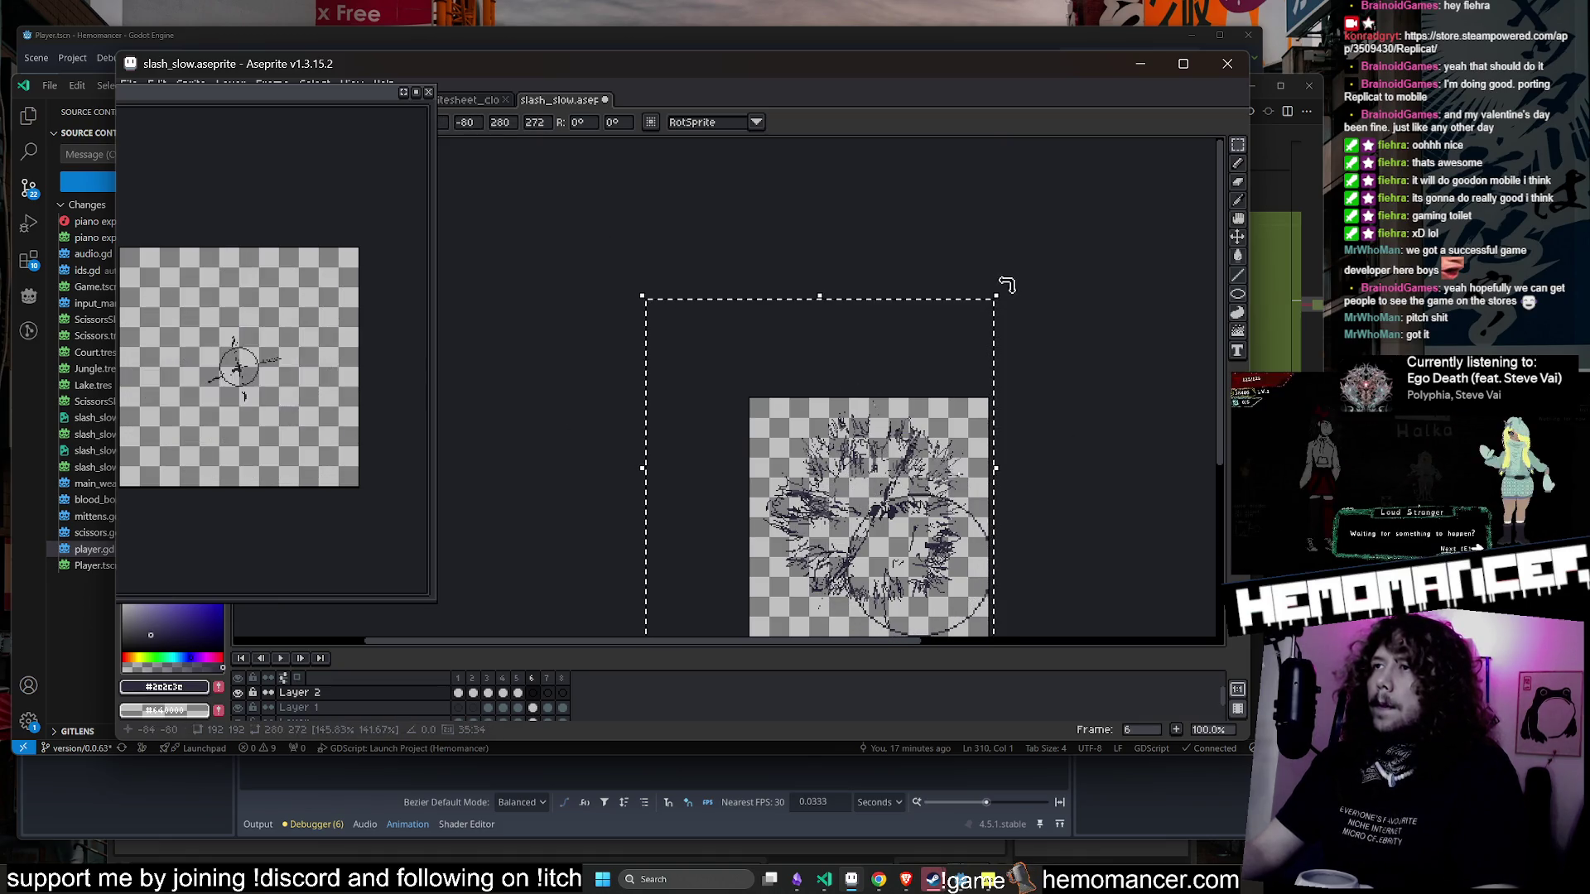
key(ctrl+d)
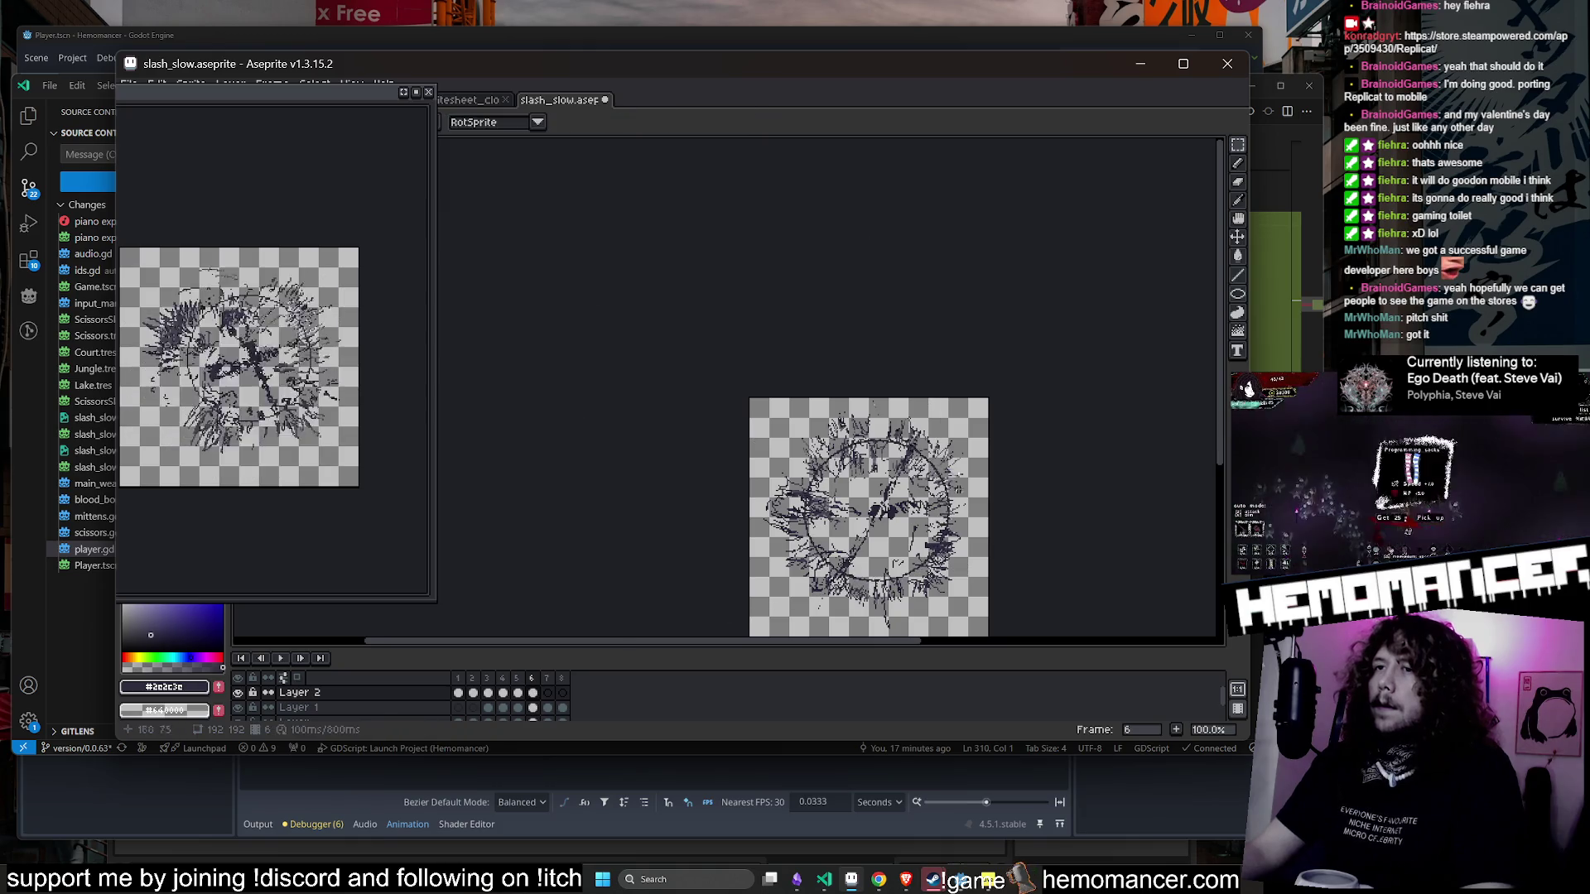
scroll(977, 511, up, 2)
scroll(977, 511, down, 2)
- Enlarge frame 7's artwork to about 387×388 px, then play the animation
key(Right)
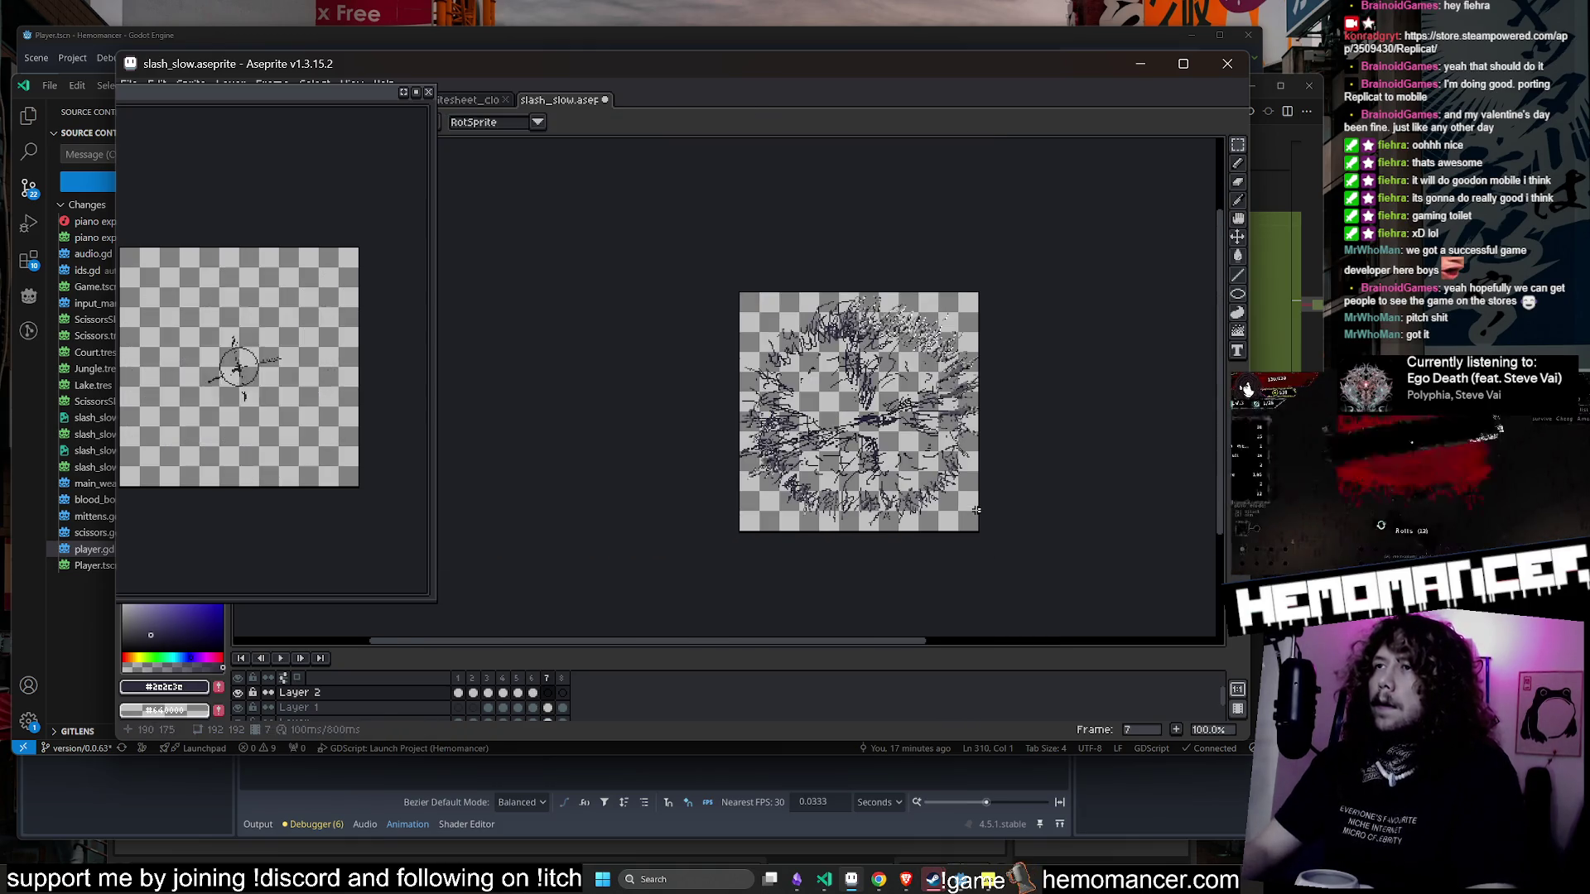
key(ctrl+a)
mouse_move(729, 289)
mouse_down()
mouse_move(525, 149)
mouse_move(458, 147)
mouse_move(493, 156)
mouse_move(486, 142)
mouse_up()
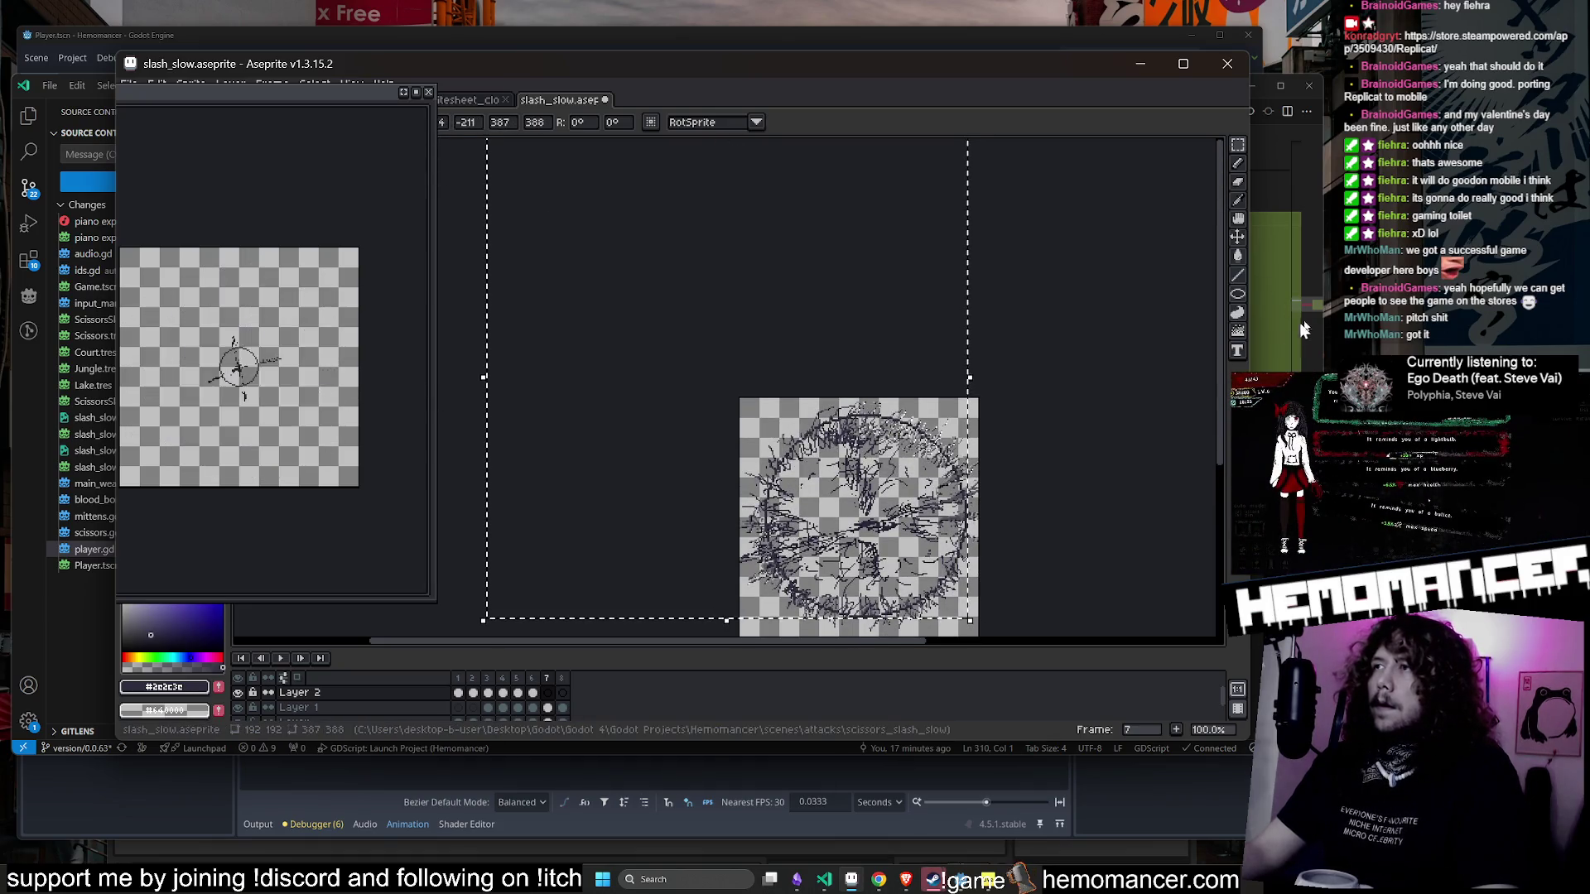
key(Return)
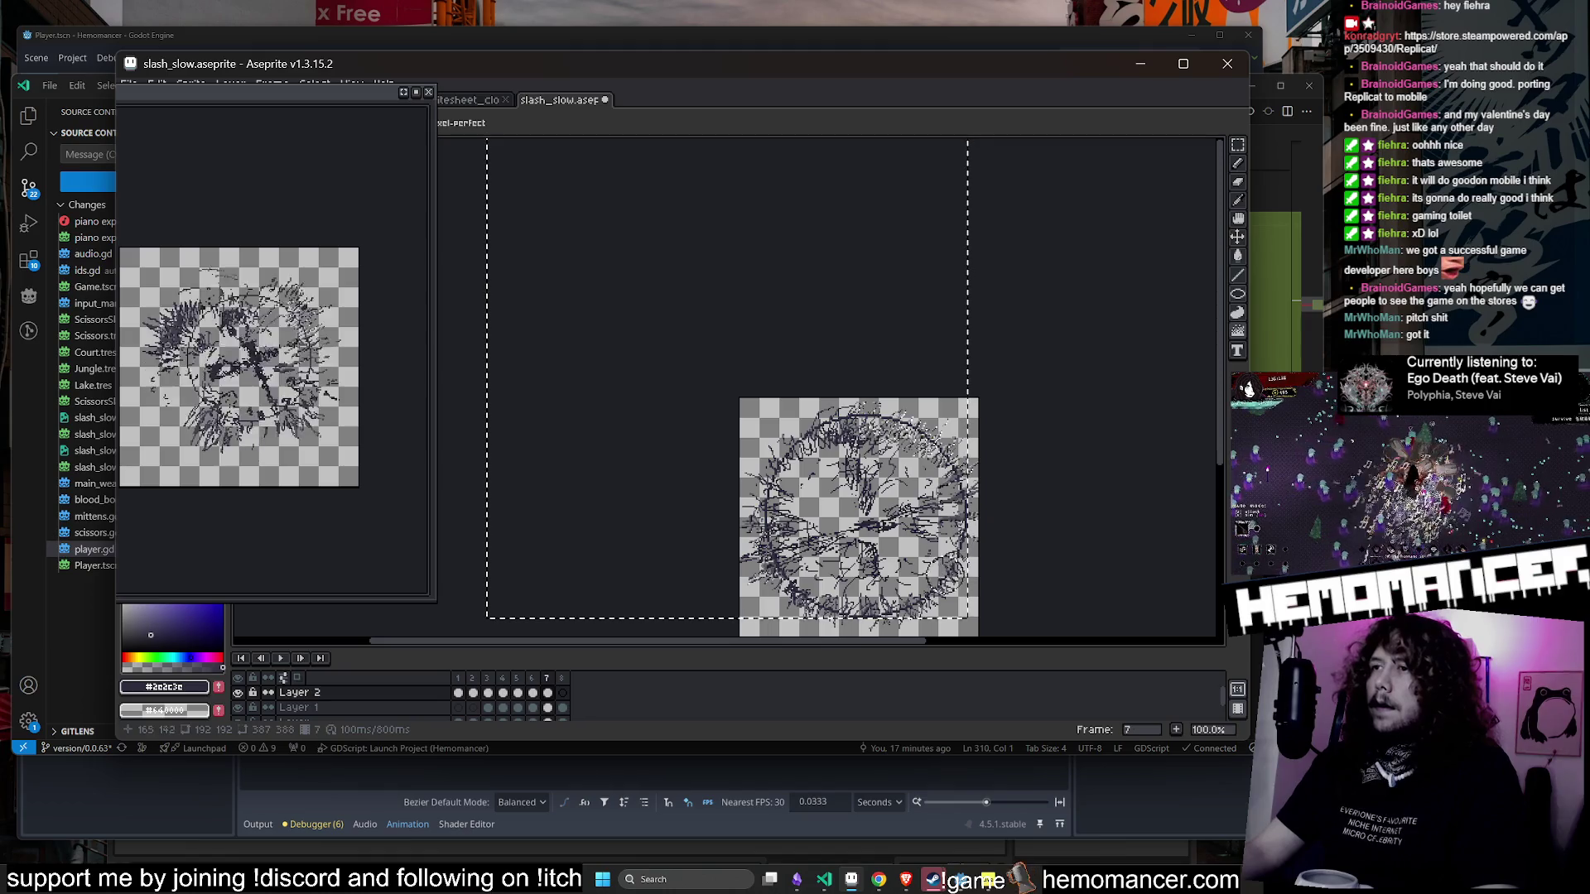
scroll(859, 509, down, 1)
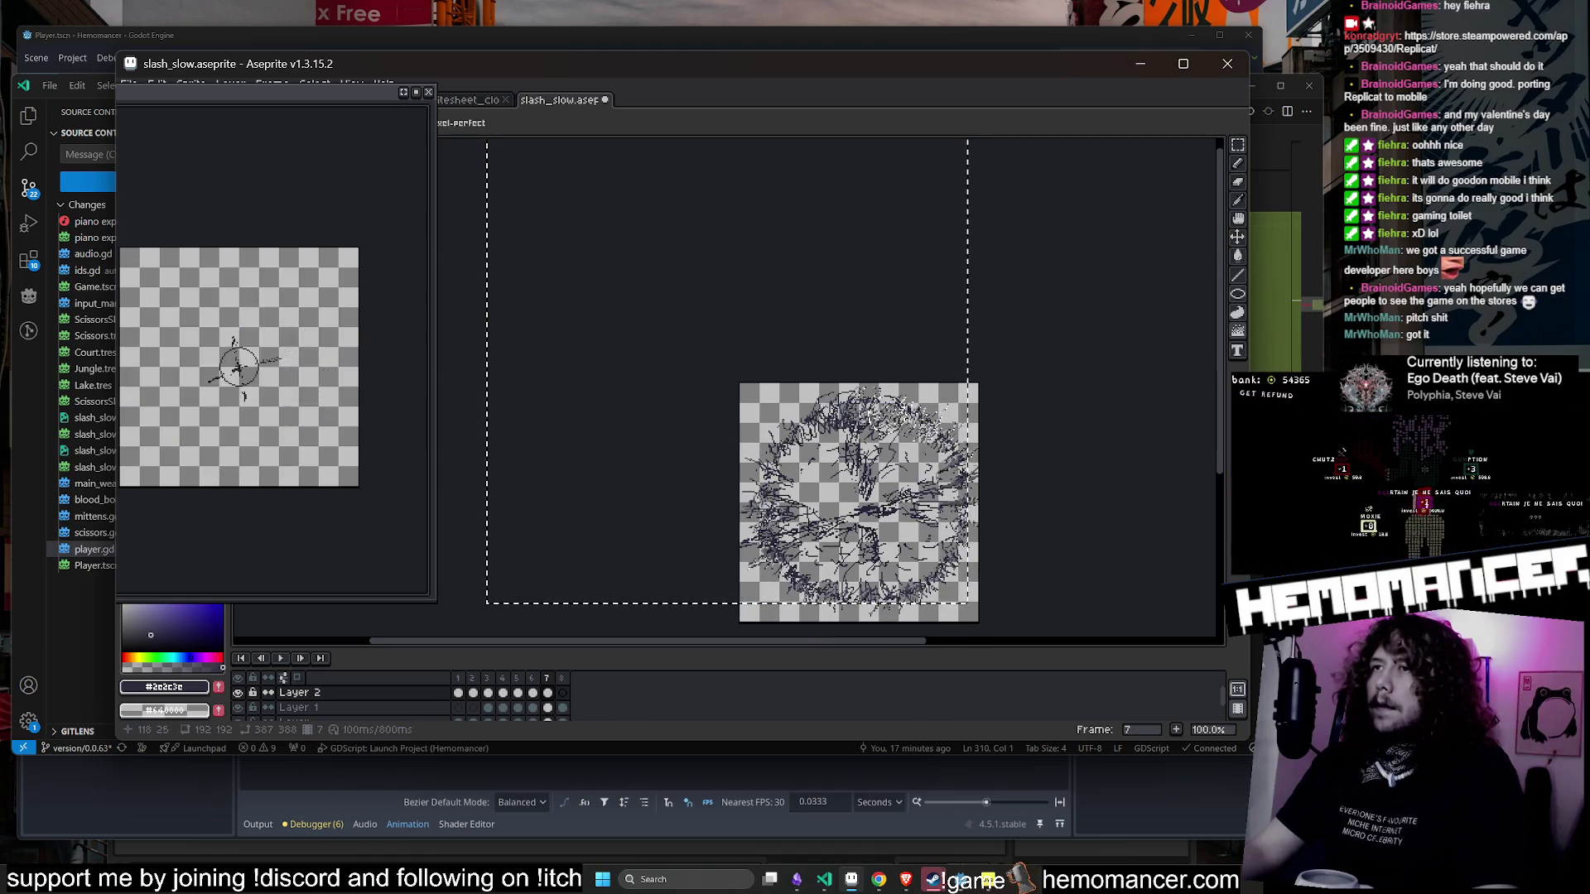
click(280, 659)
mouse_move(1019, 532)
mouse_down()
mouse_move(955, 423)
mouse_move(1066, 422)
mouse_up()
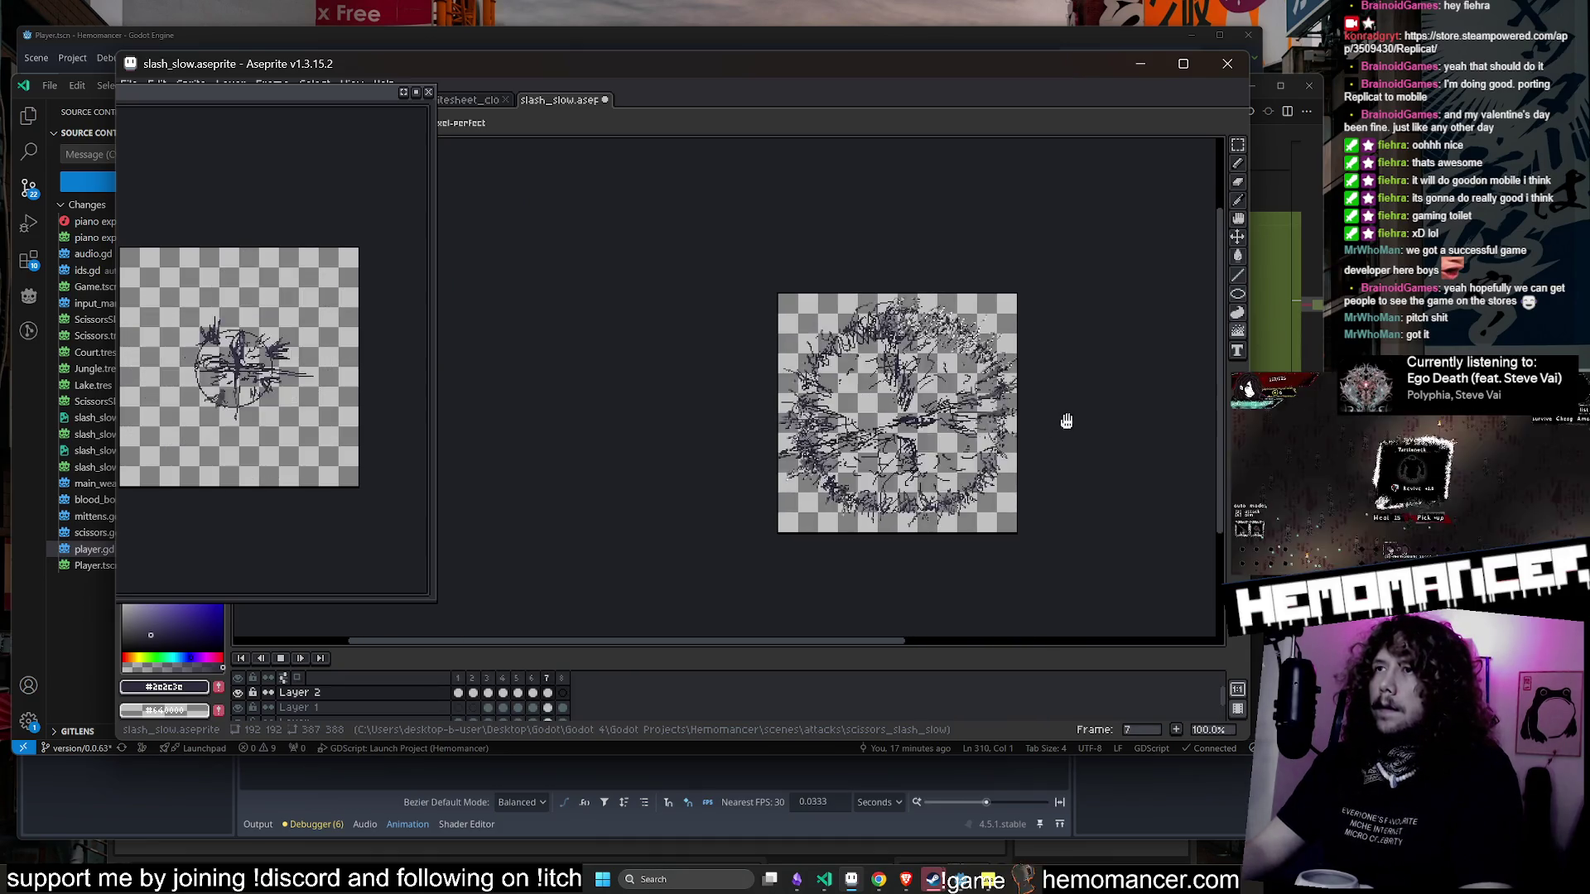
- Stop playback on frame 1 and undo a trial Jumble stroke on its artwork
click(279, 659)
scroll(901, 447, up, 3)
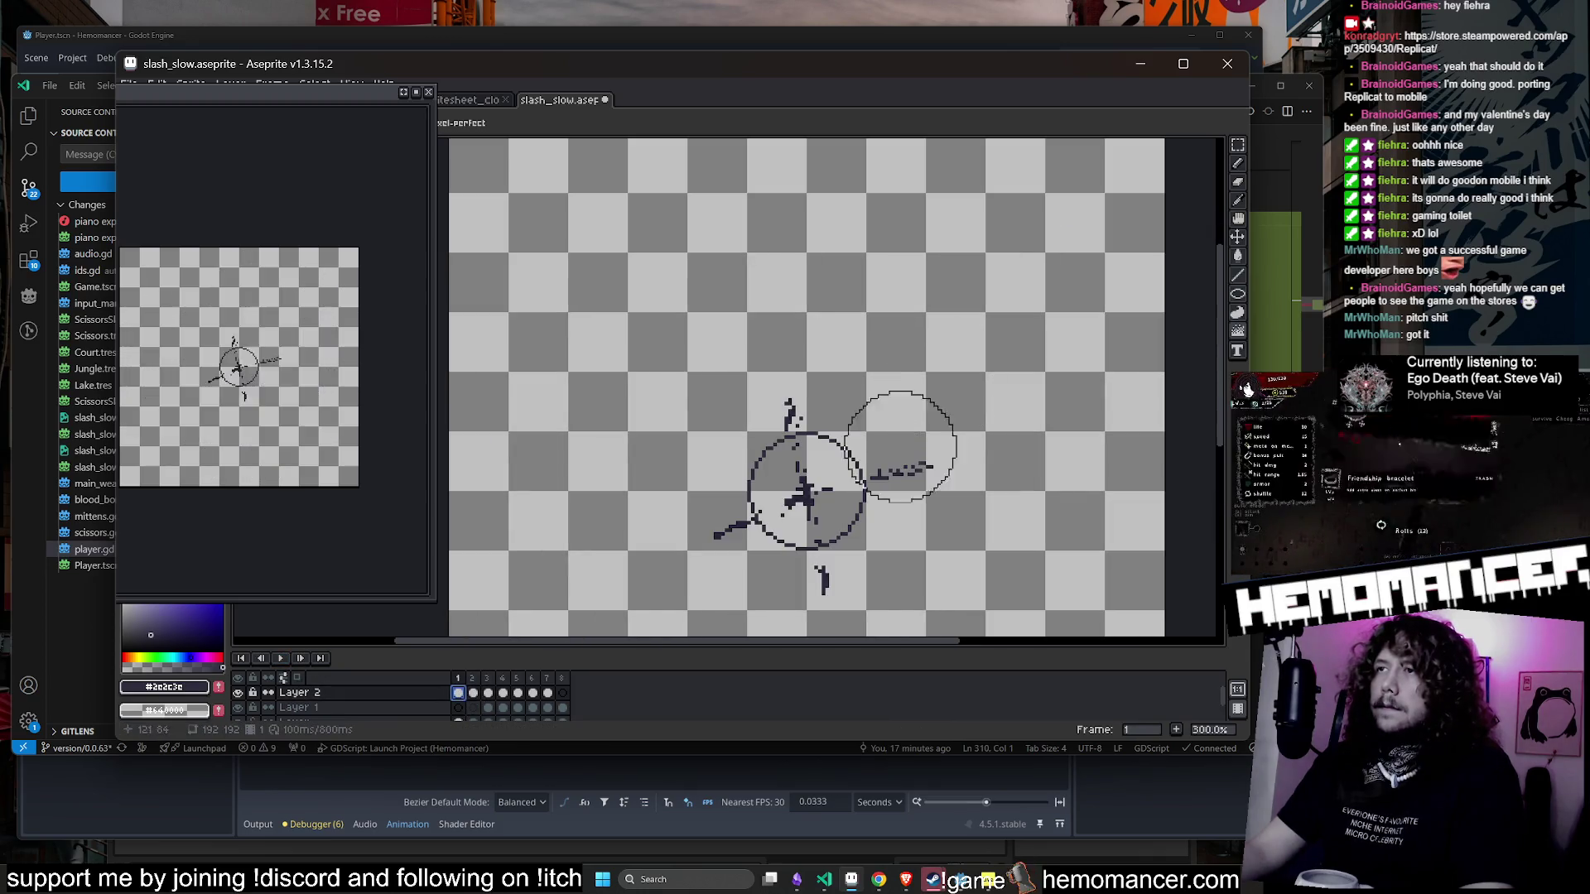
mouse_move(900, 447)
mouse_down()
mouse_move(775, 426)
mouse_move(852, 534)
mouse_up()
key(ctrl+z)
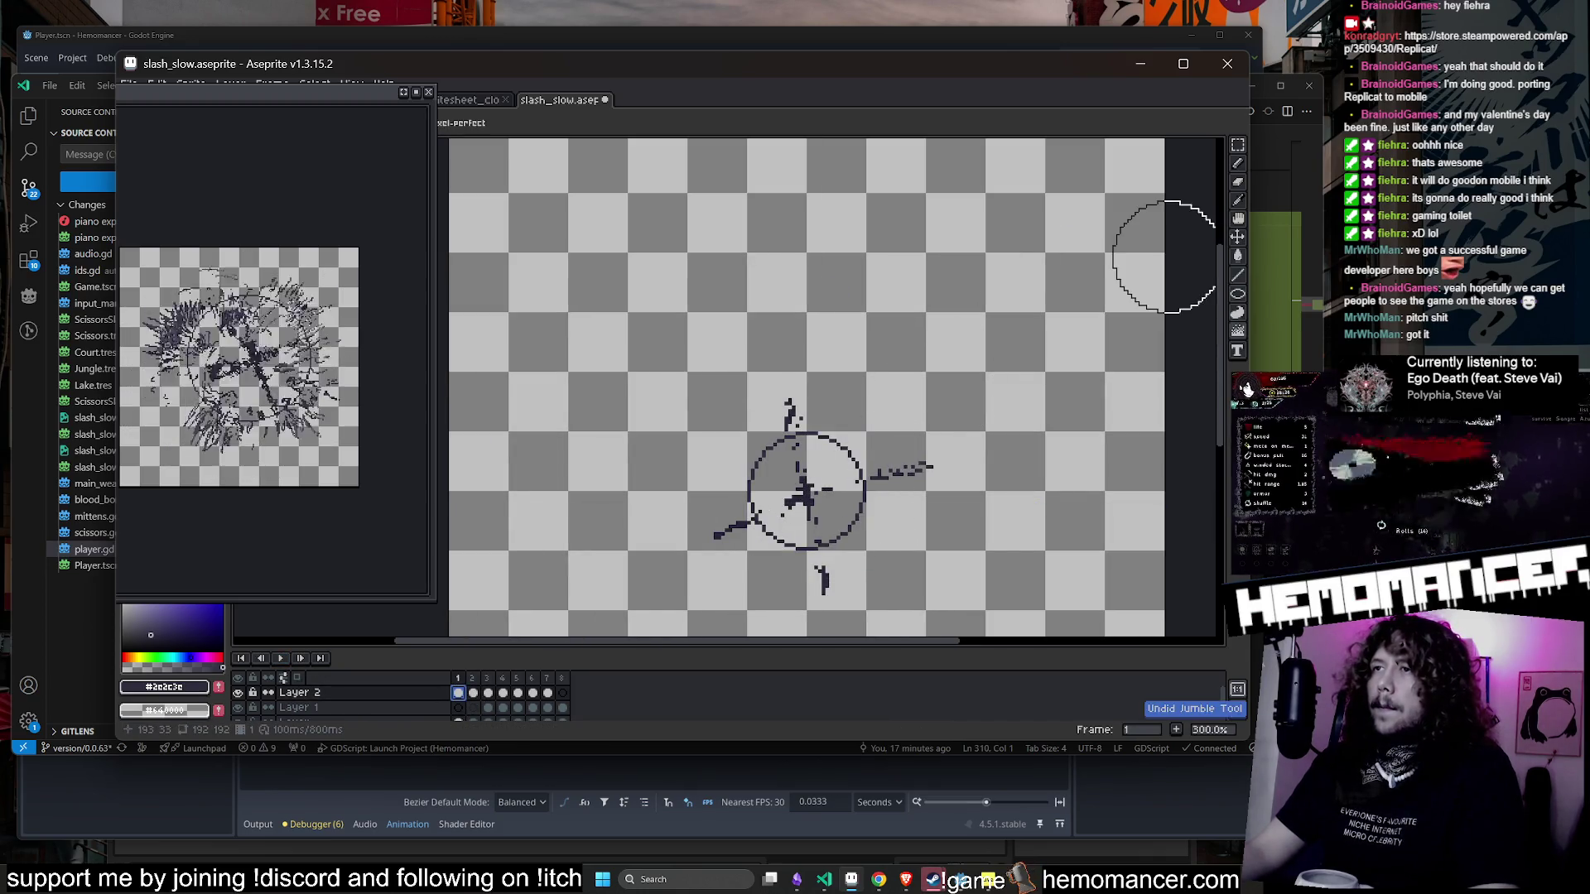
- Rotate all of frame 1's slash and ring artwork about 22 degrees
key(ctrl+a)
scroll(1124, 231, down, 2)
scroll(1124, 227, up, 1)
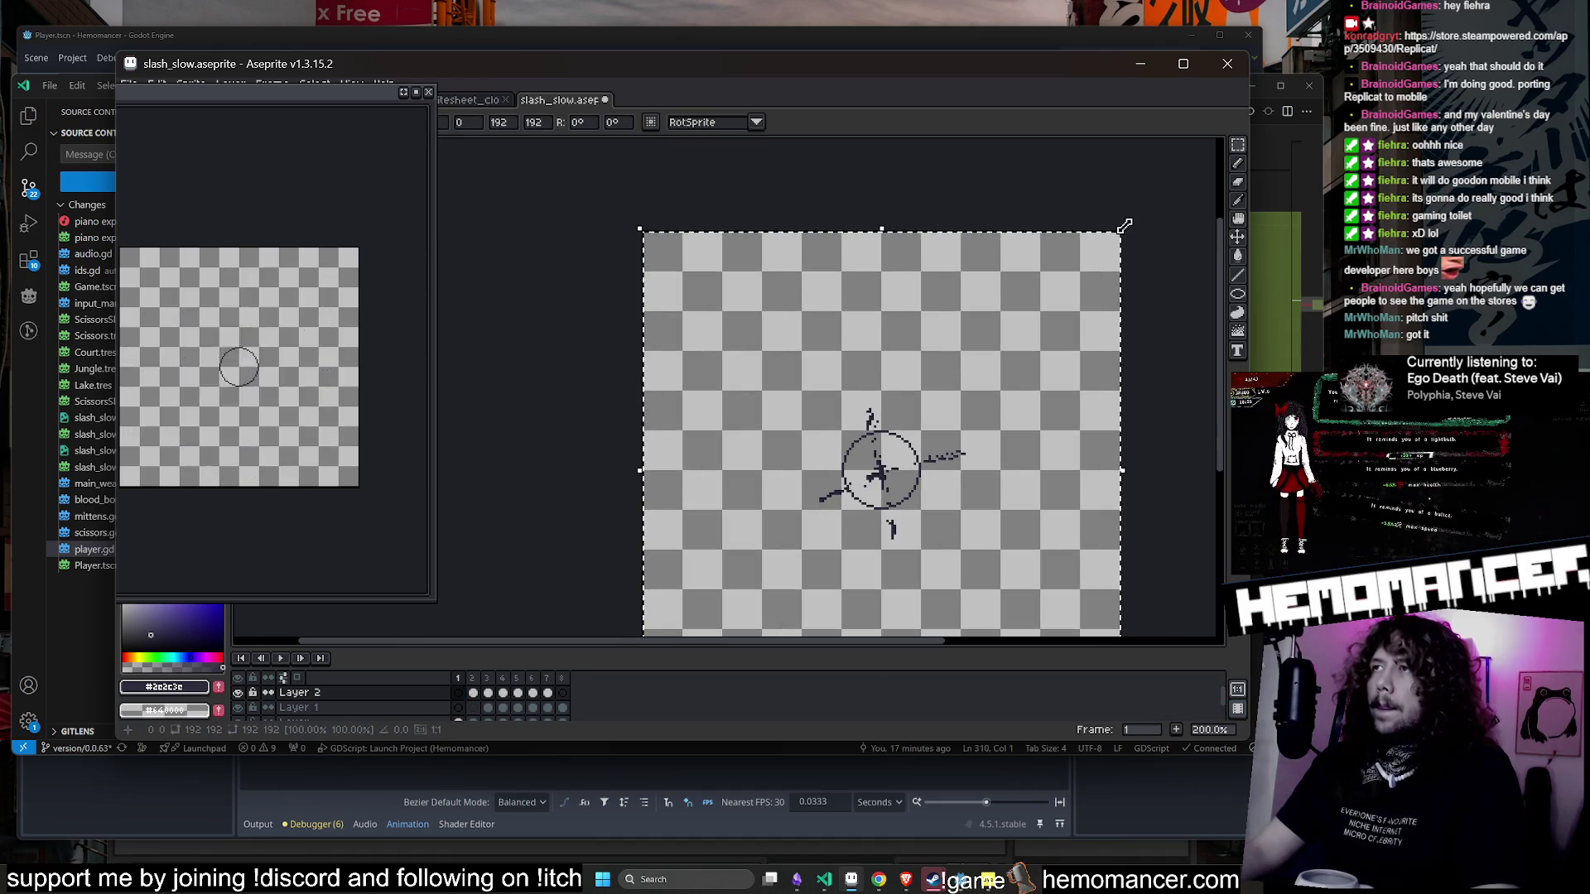
drag(1125, 226, 1087, 214)
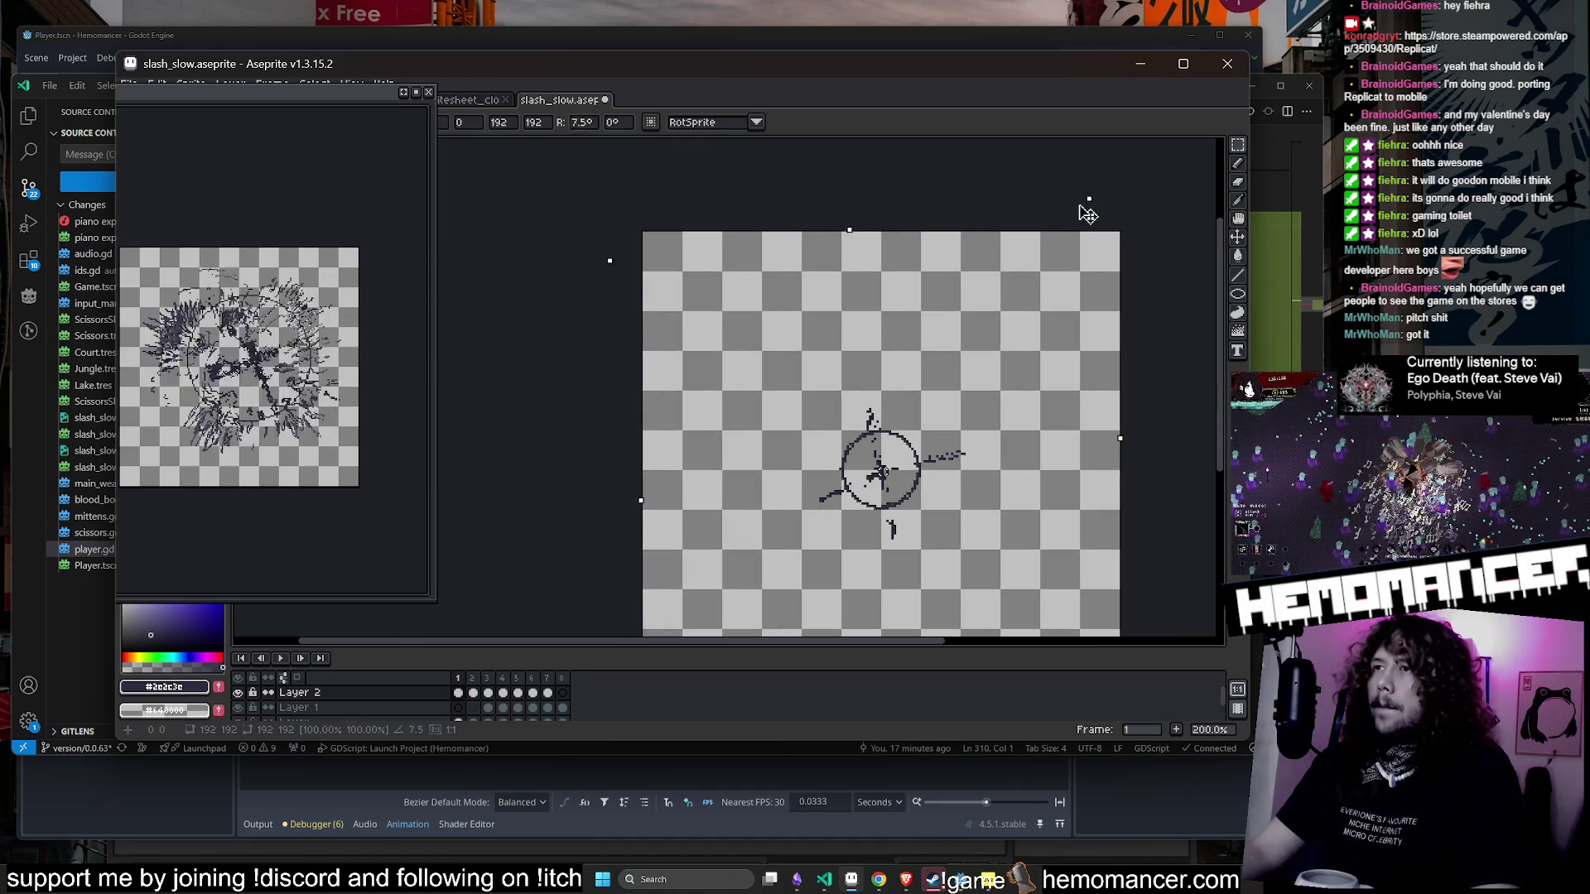
mouse_move(1033, 343)
mouse_down()
mouse_move(950, 306)
mouse_move(1035, 379)
mouse_move(937, 328)
mouse_up()
key(Return)
key(Return)
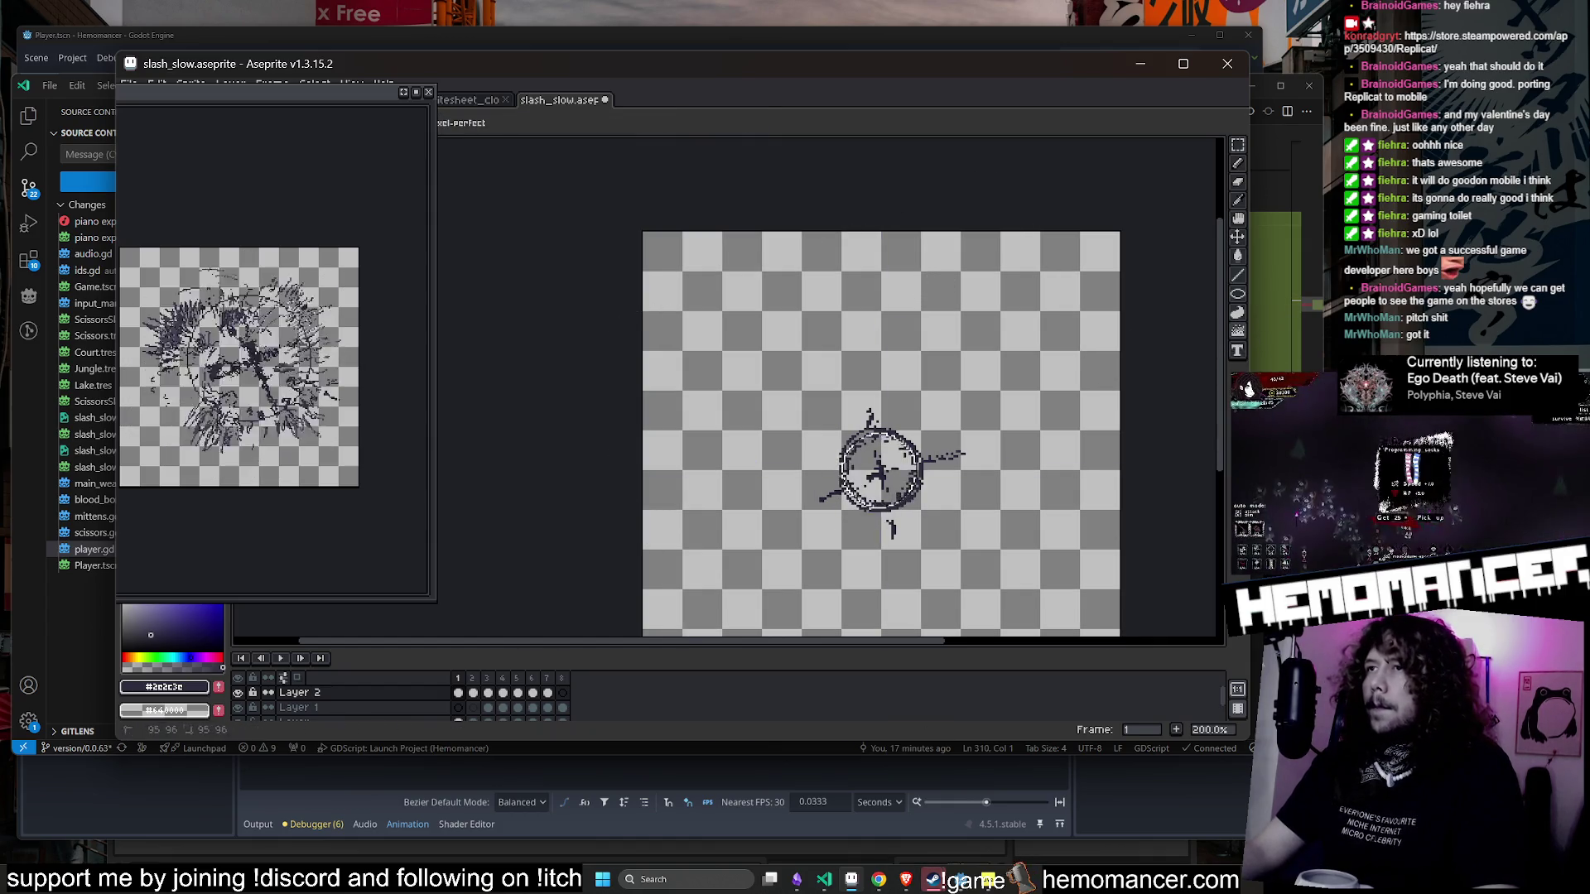
key(Right)
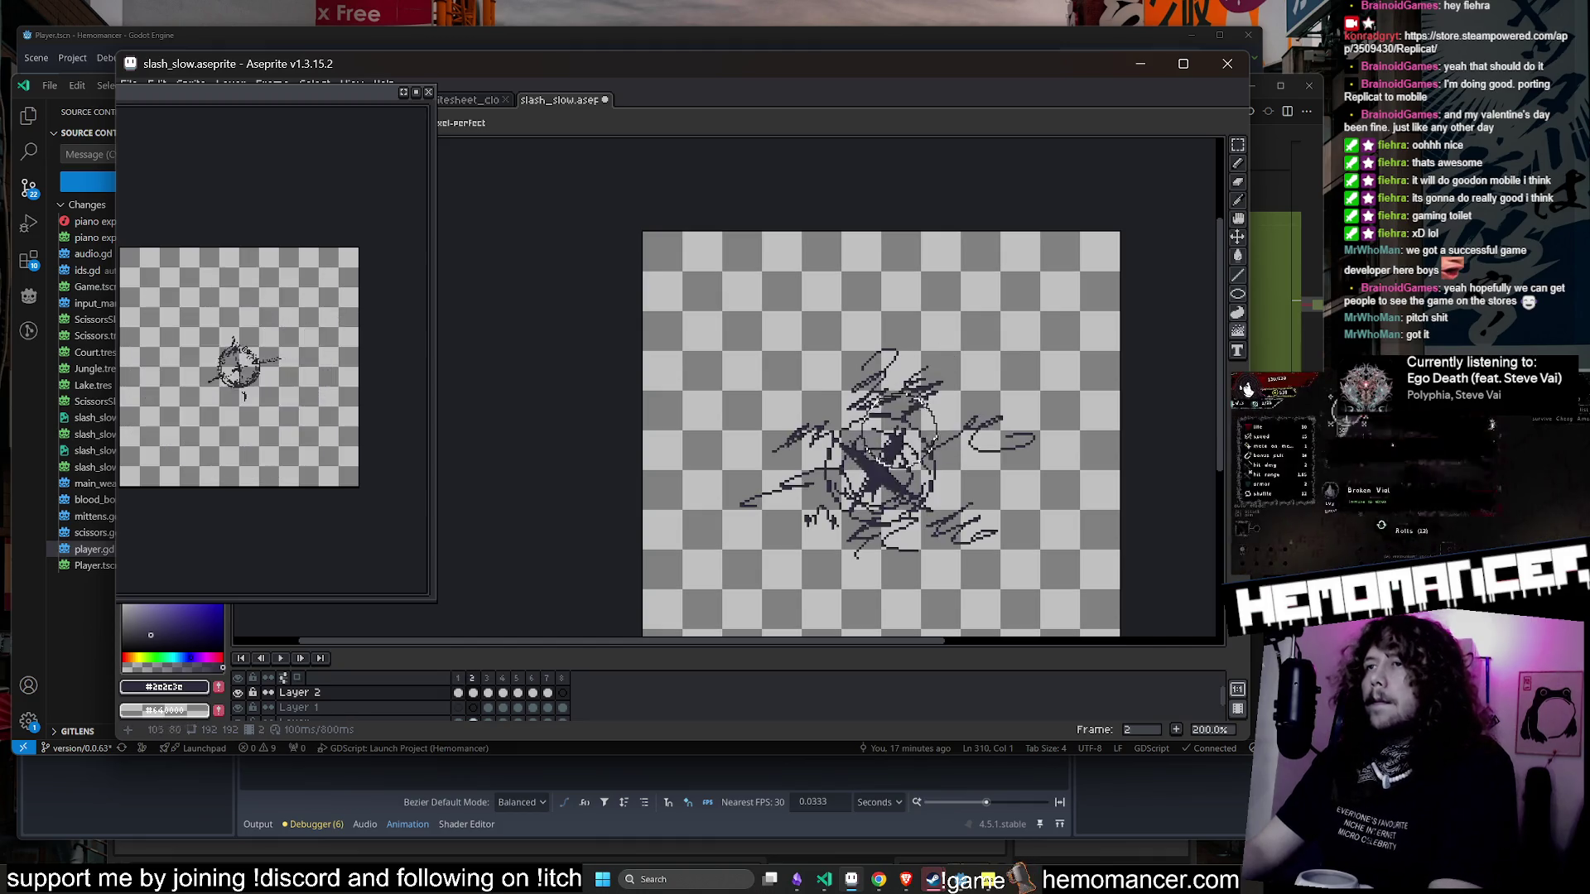
- Try rotating frame 2's artwork, then undo the rotation
key(ctrl+a)
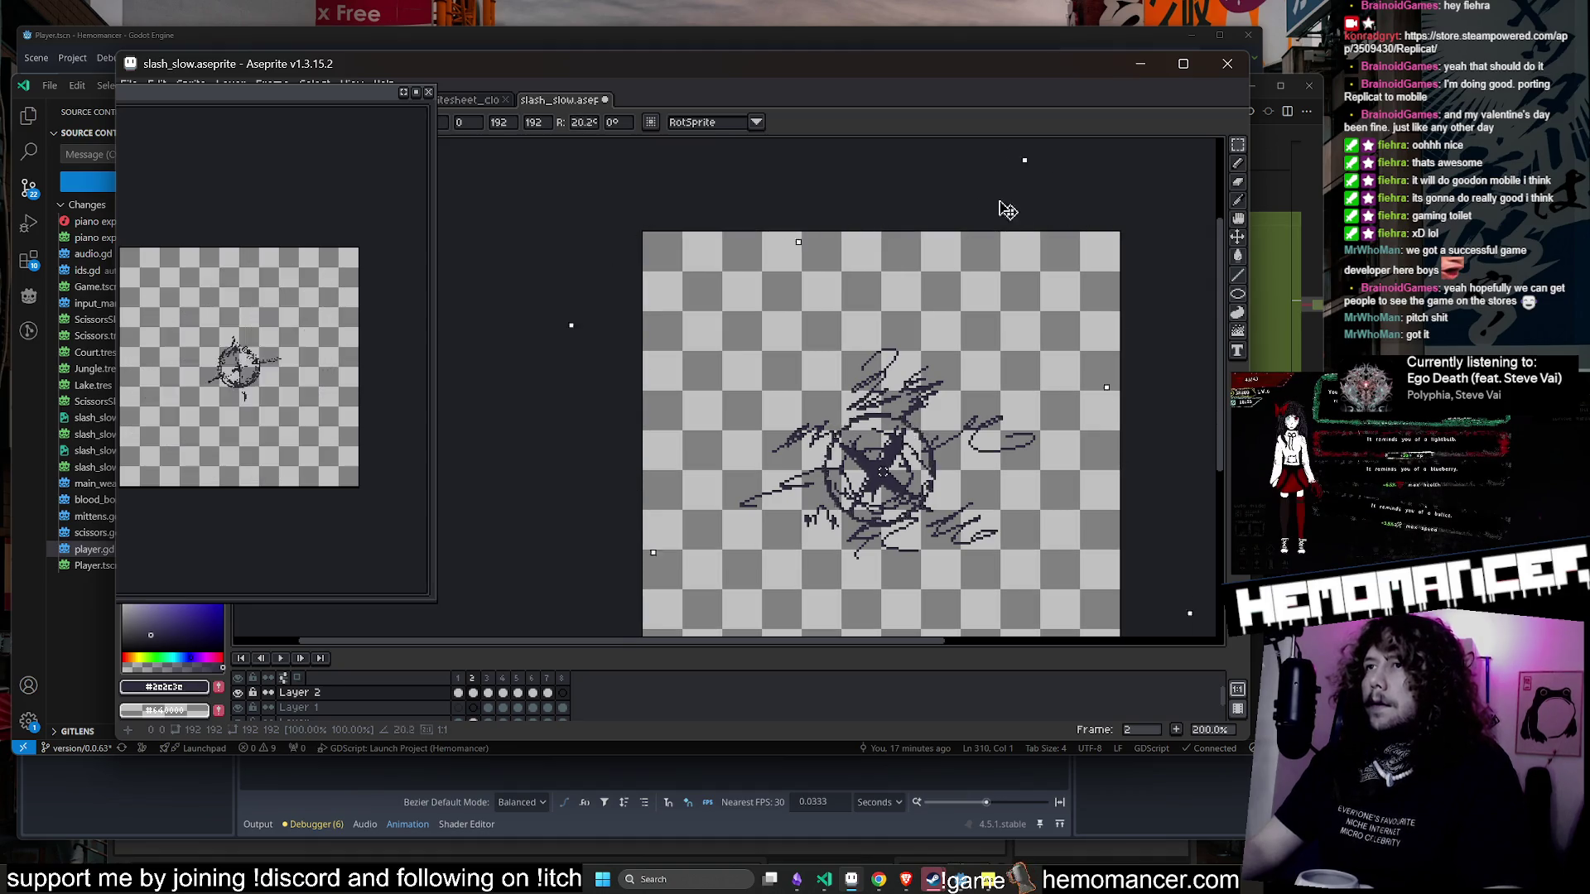
drag(1006, 209, 1005, 344)
key(Return)
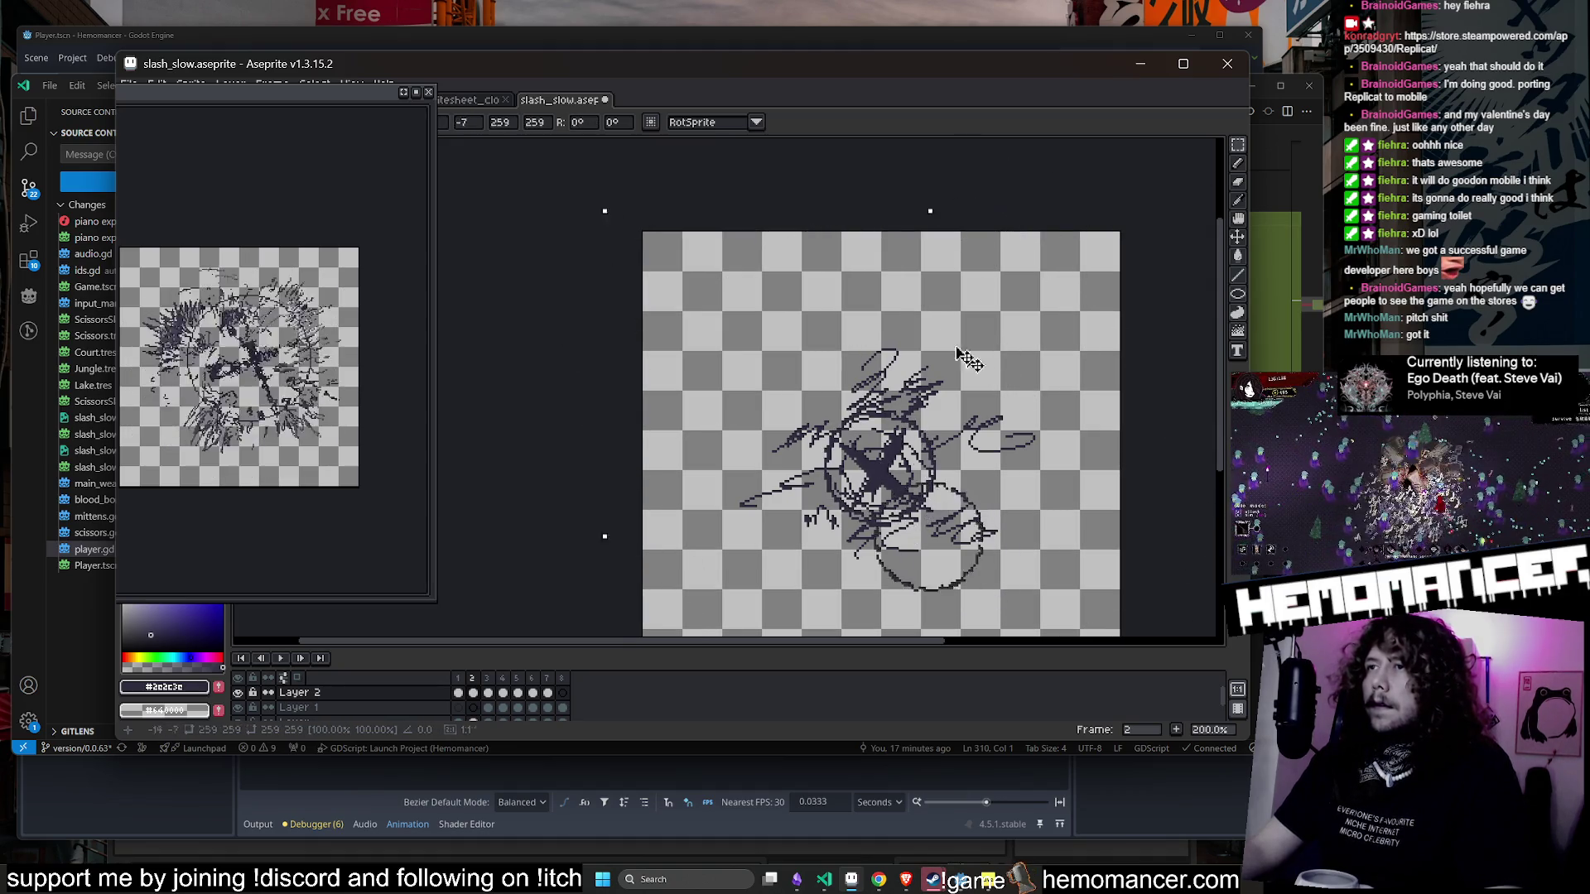
key(ctrl+z)
key(ctrl+z)
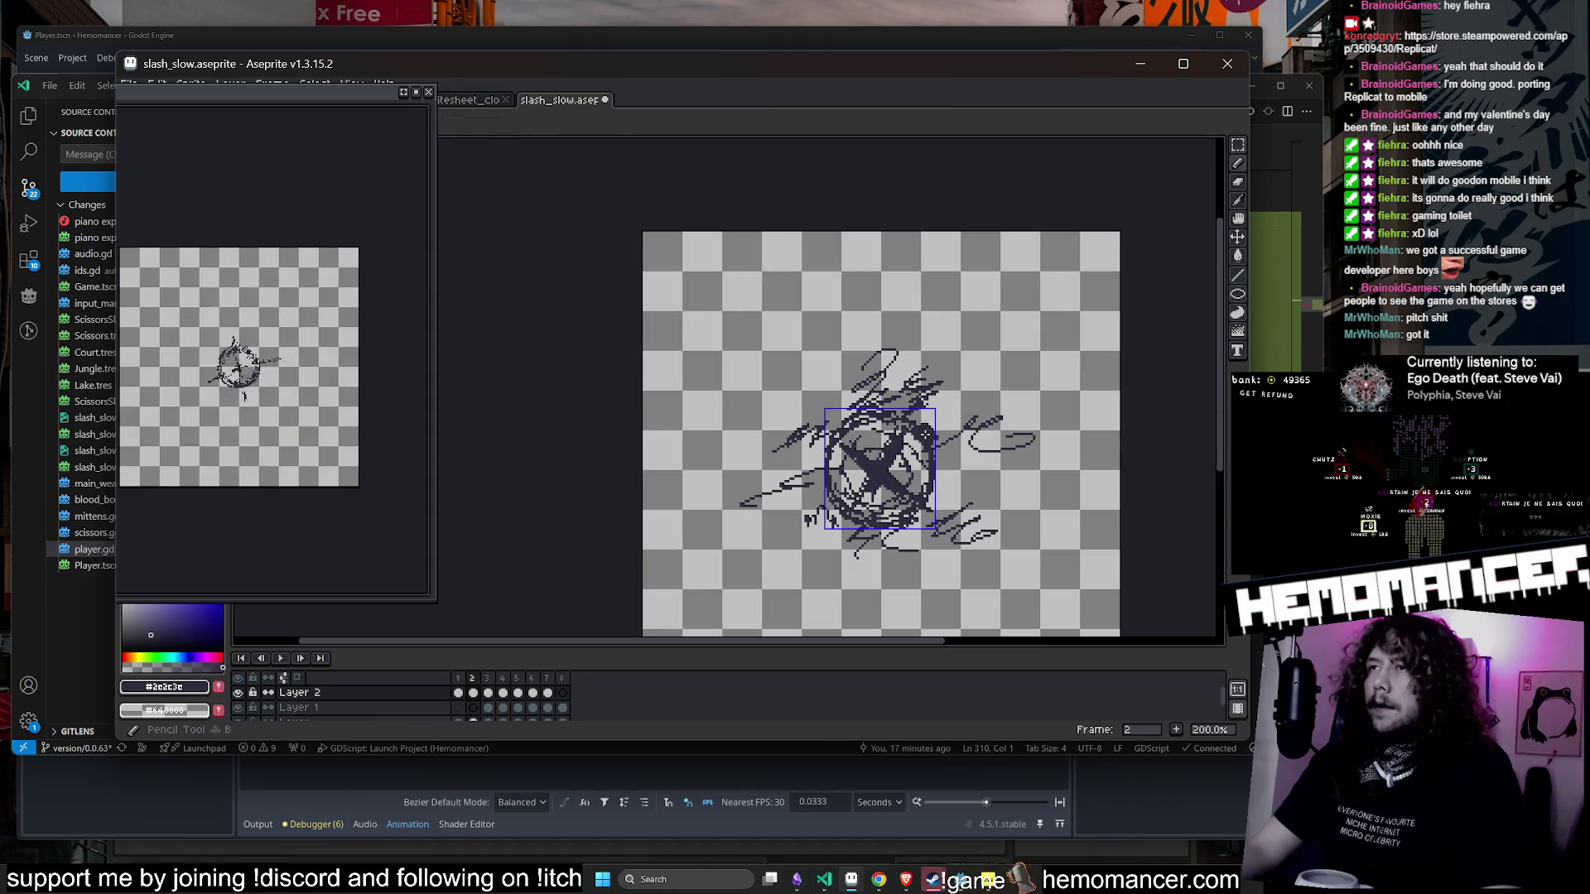
click(1237, 332)
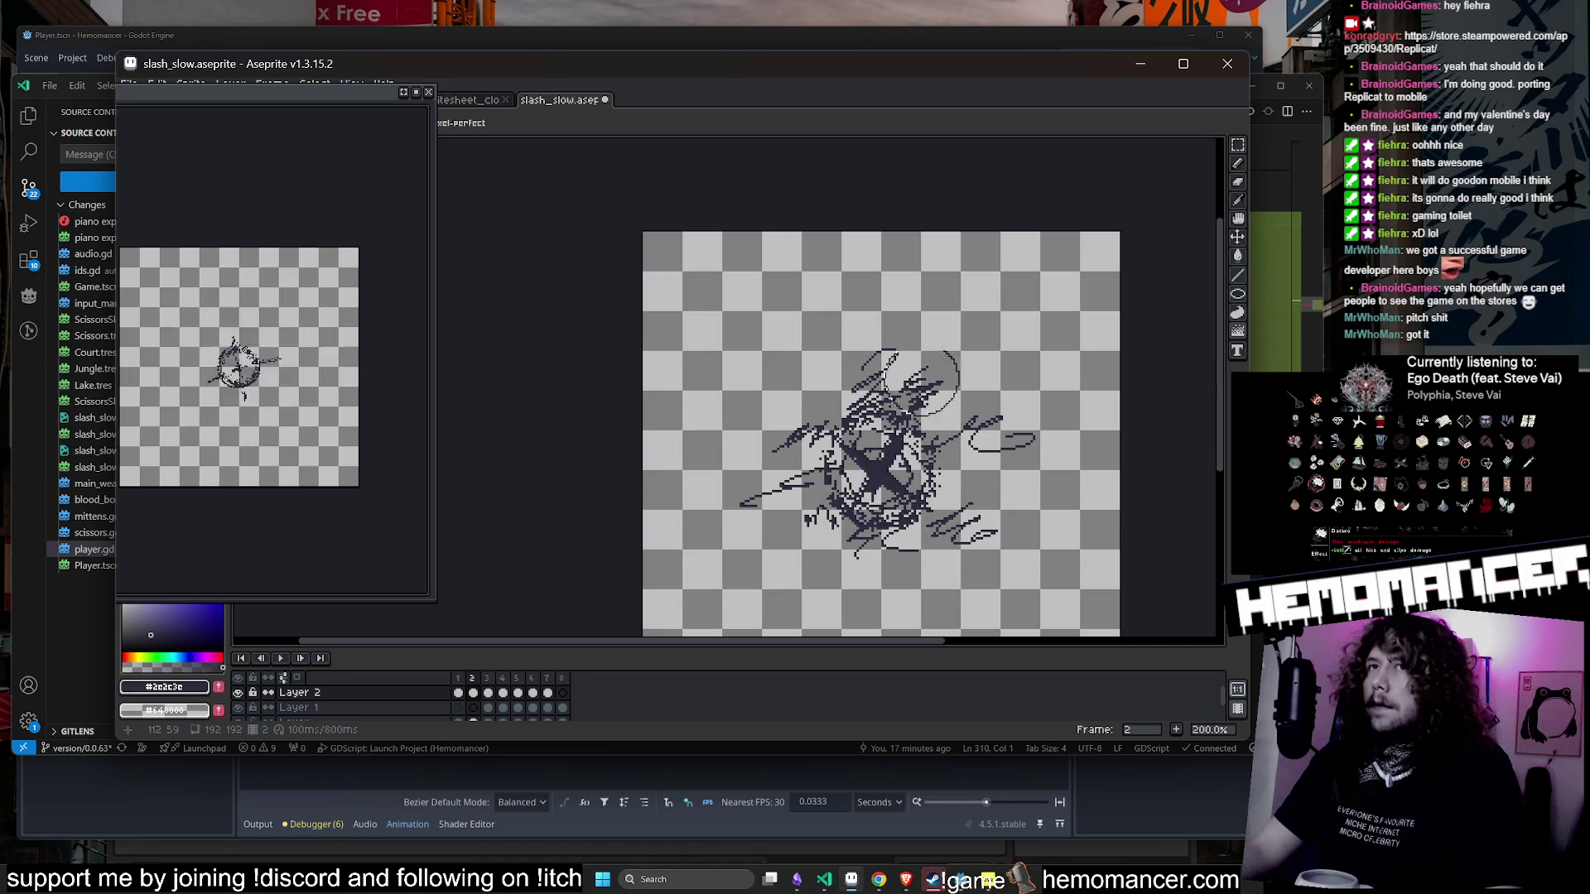
- Transform frame 3's slash and ring, rotating about 16° to roughly 237×237 px
key(Right)
key(ctrl+a)
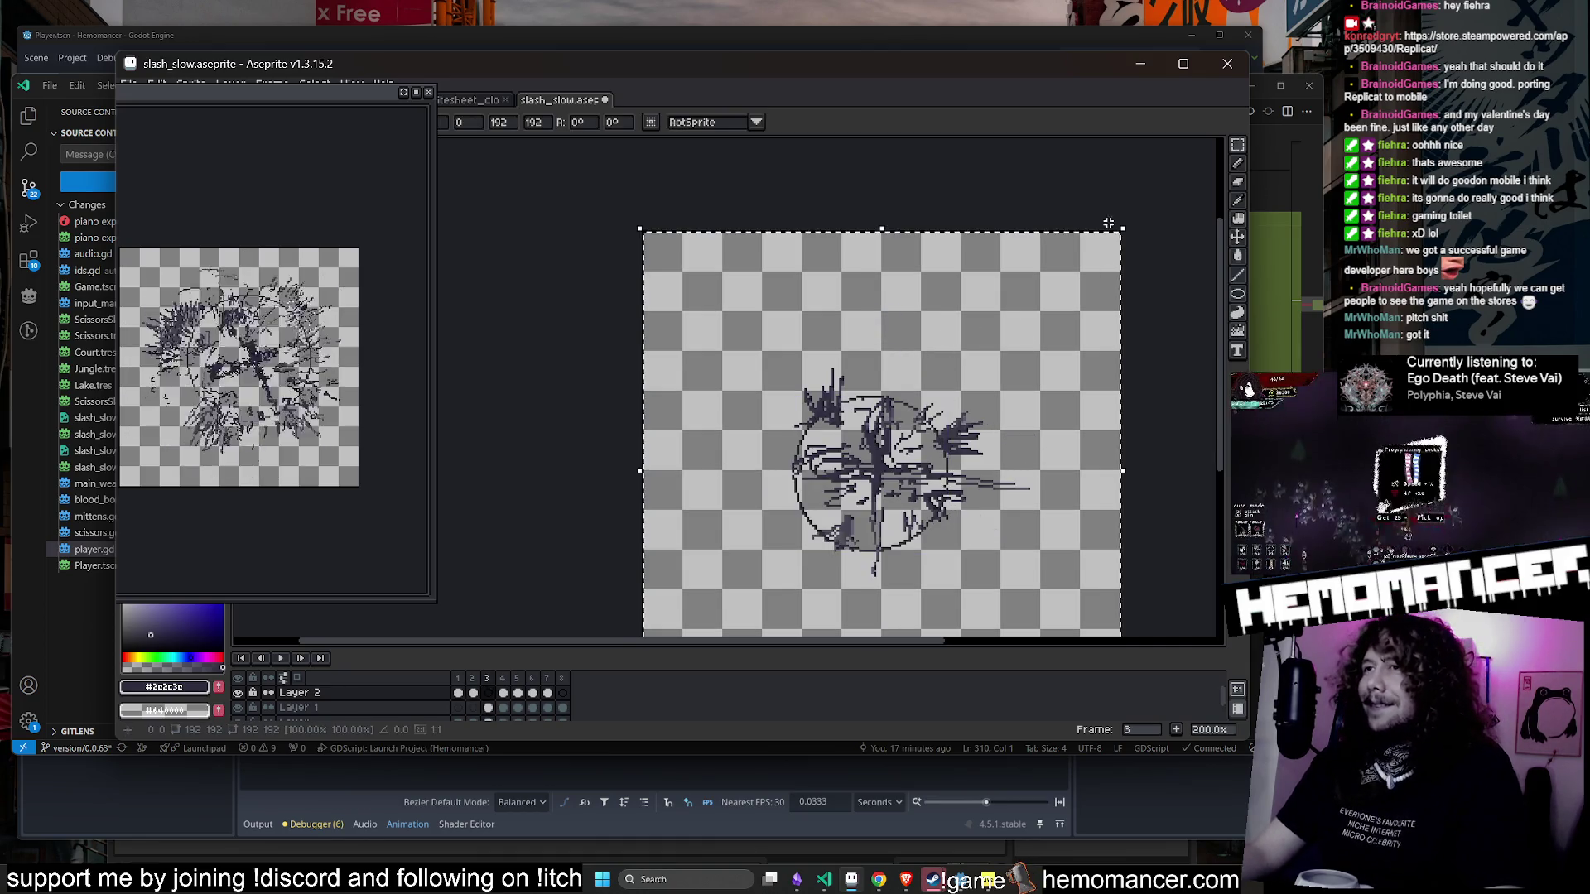
drag(1130, 218, 1029, 213)
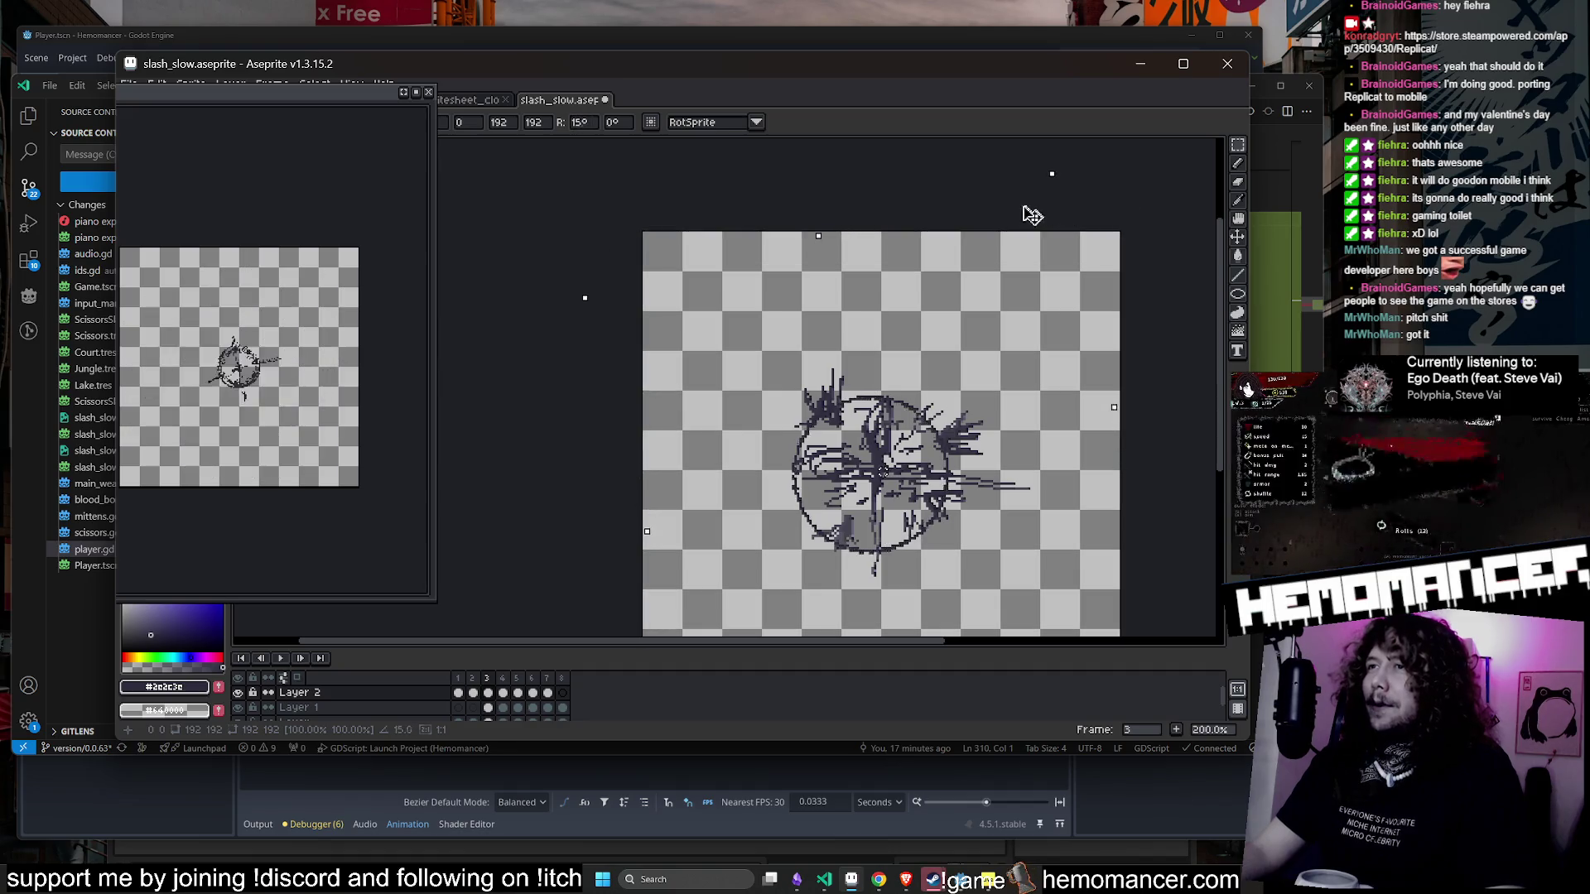
mouse_move(1034, 323)
mouse_down()
mouse_move(1047, 380)
mouse_move(961, 295)
mouse_move(978, 292)
mouse_up()
key(Return)
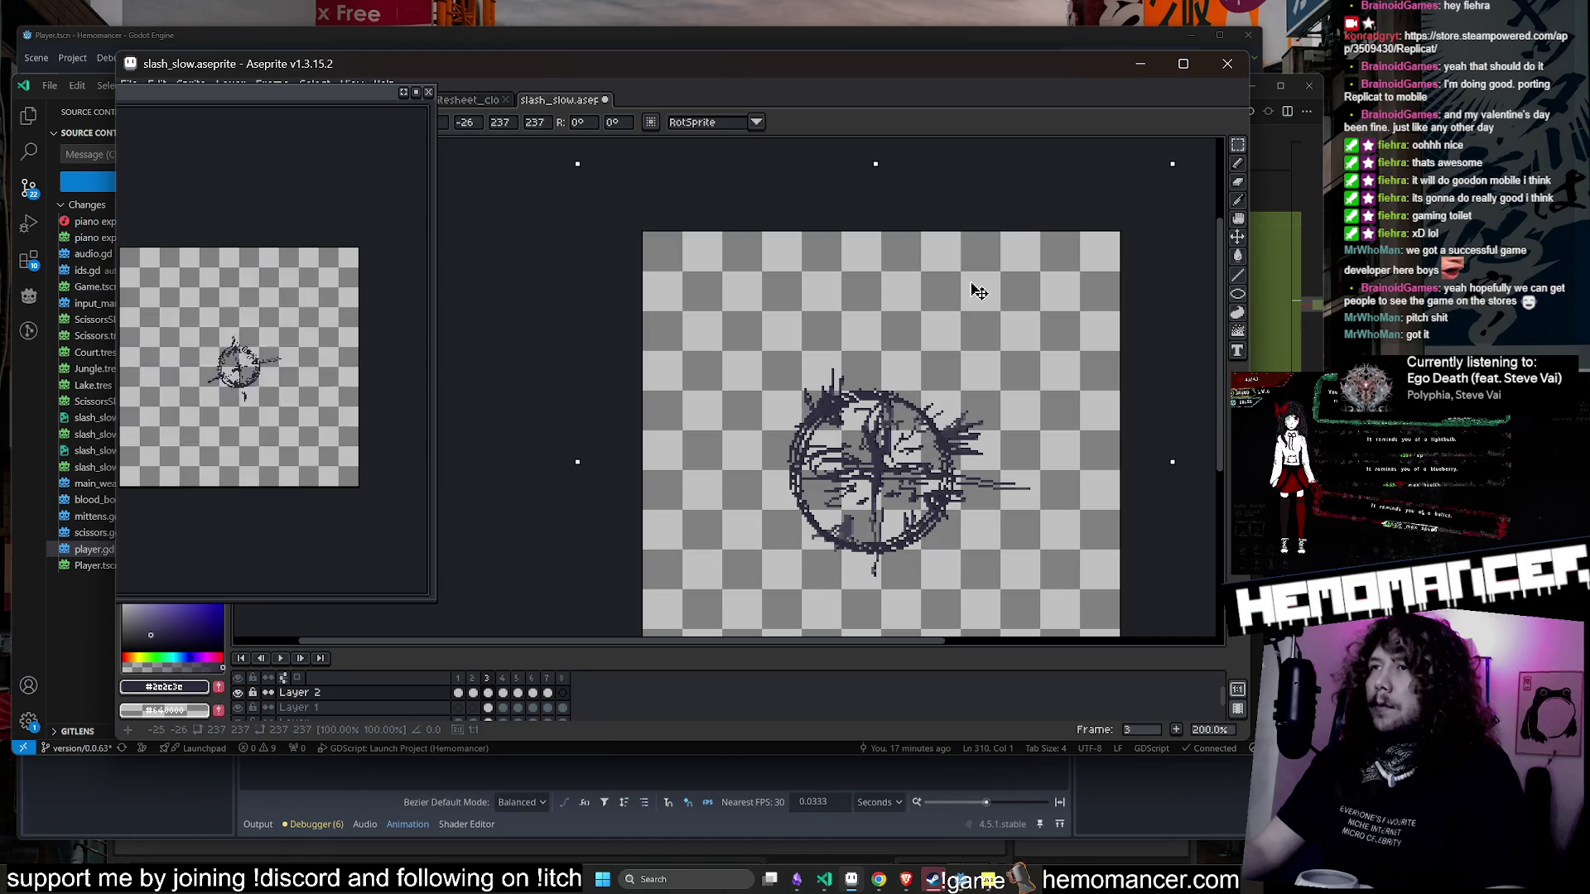
key(Return)
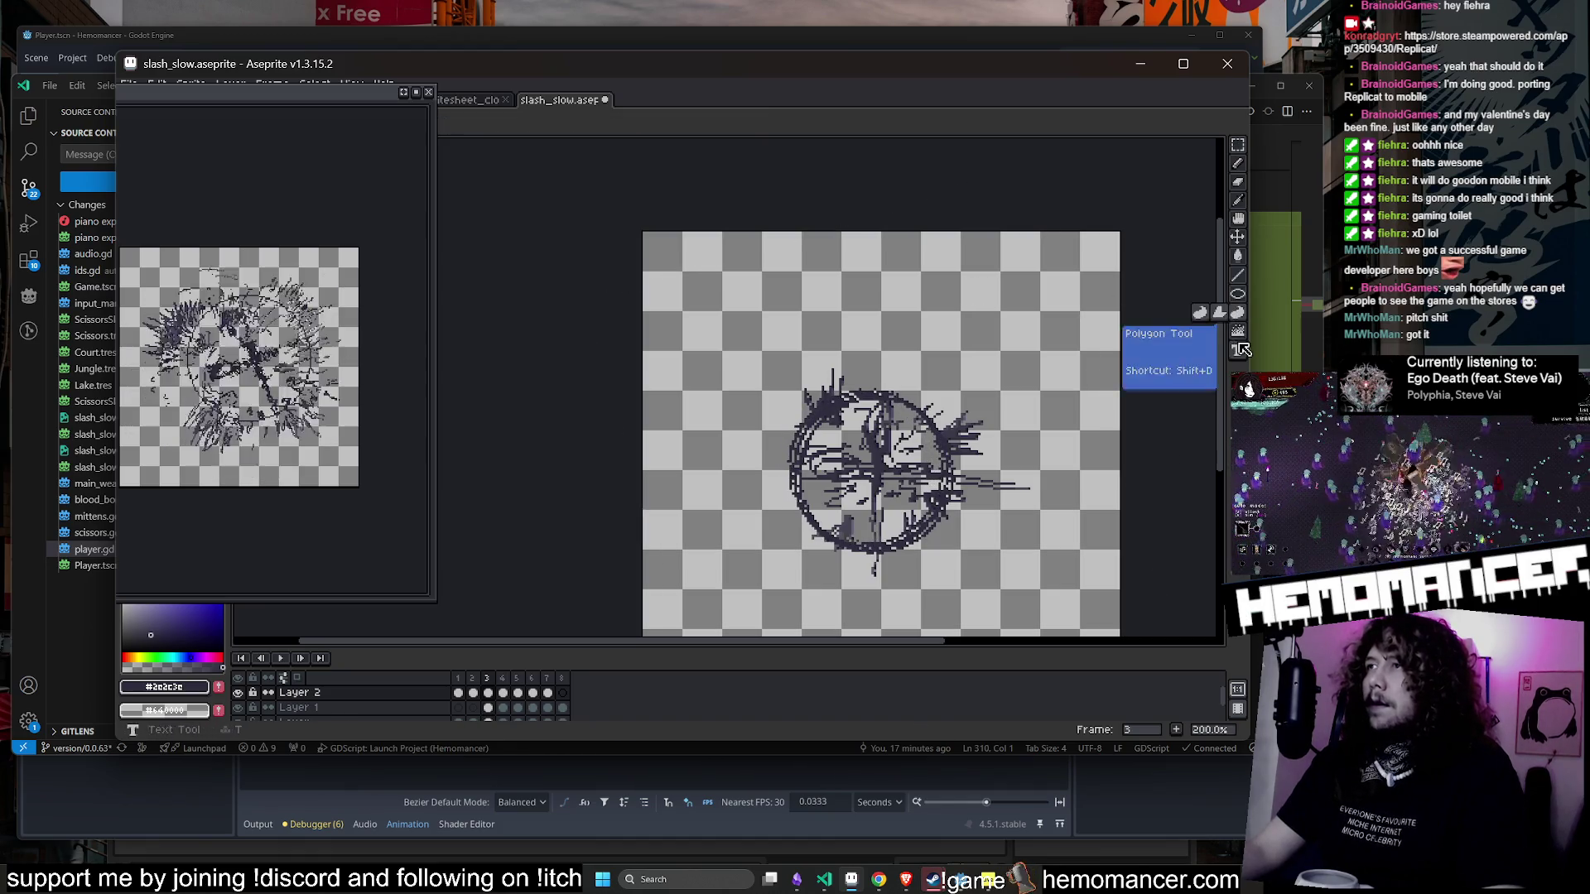
- Go to frame 4 and select its entire canvas
click(1237, 333)
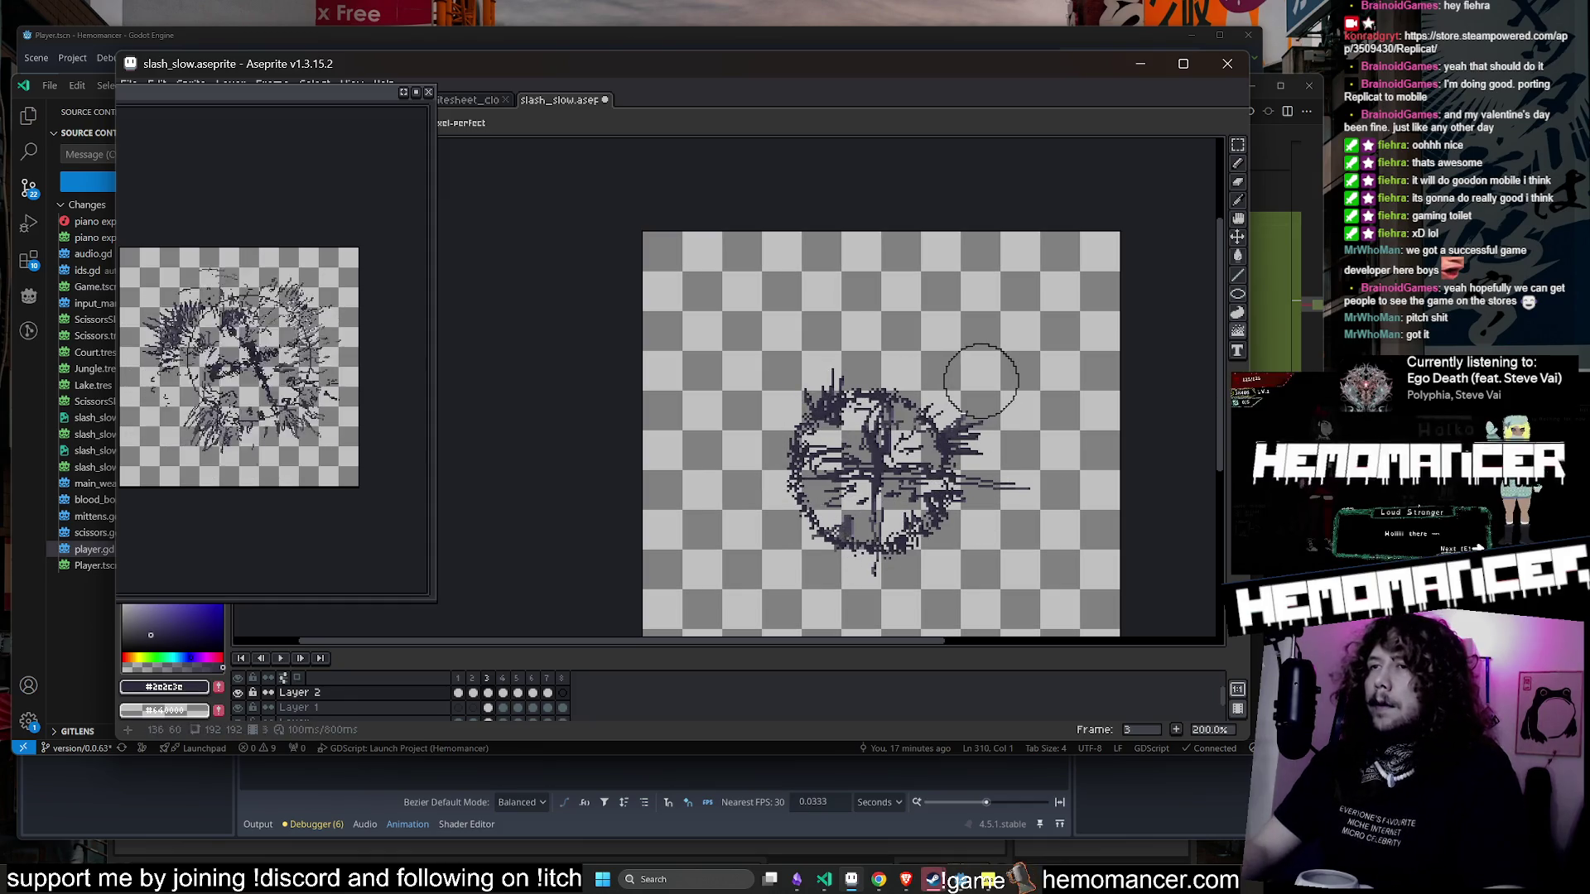
key(Right)
key(ctrl+a)
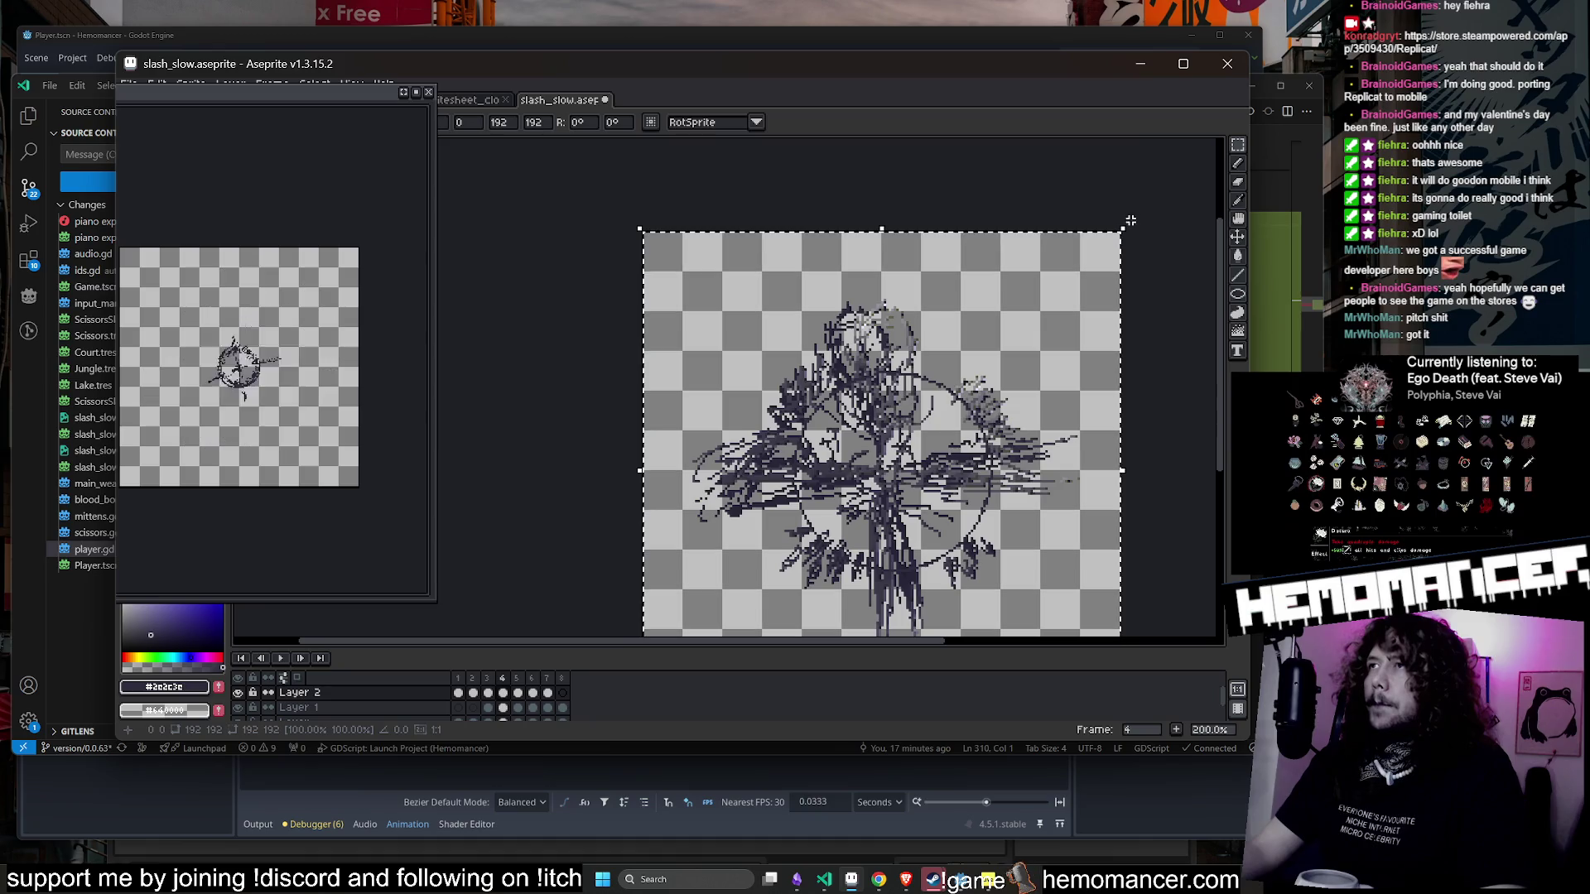
- Rotate frame 4's slash about 29° counter-clockwise and jumble its upper-right and lower-right strokes
mouse_move(1130, 217)
mouse_down()
mouse_move(965, 195)
mouse_move(986, 207)
mouse_up()
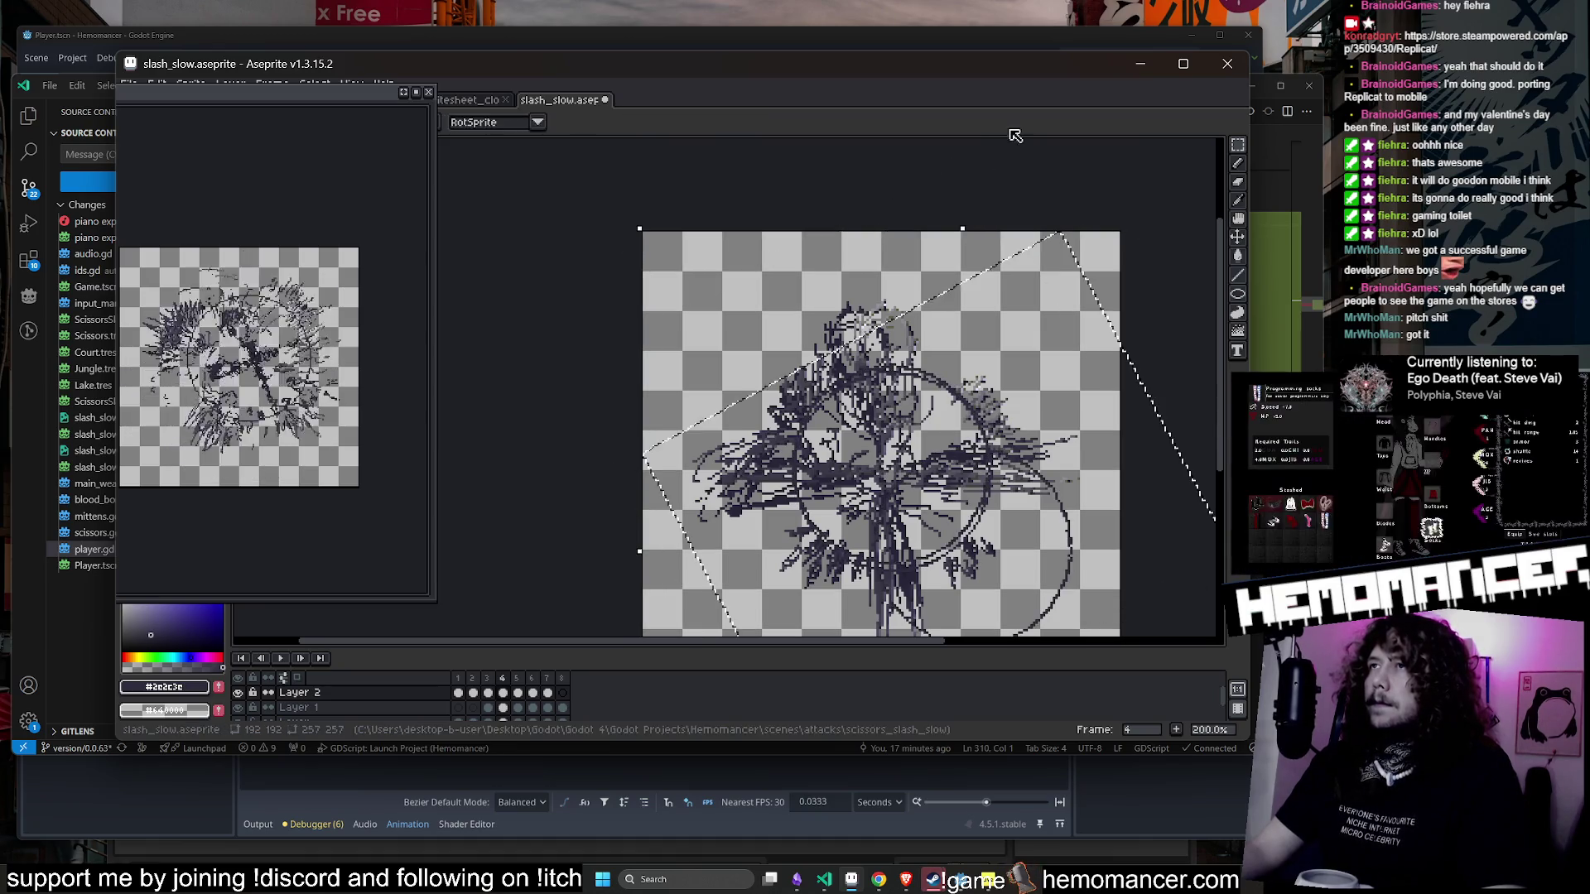
scroll(1111, 219, down, 1)
scroll(1059, 324, up, 1)
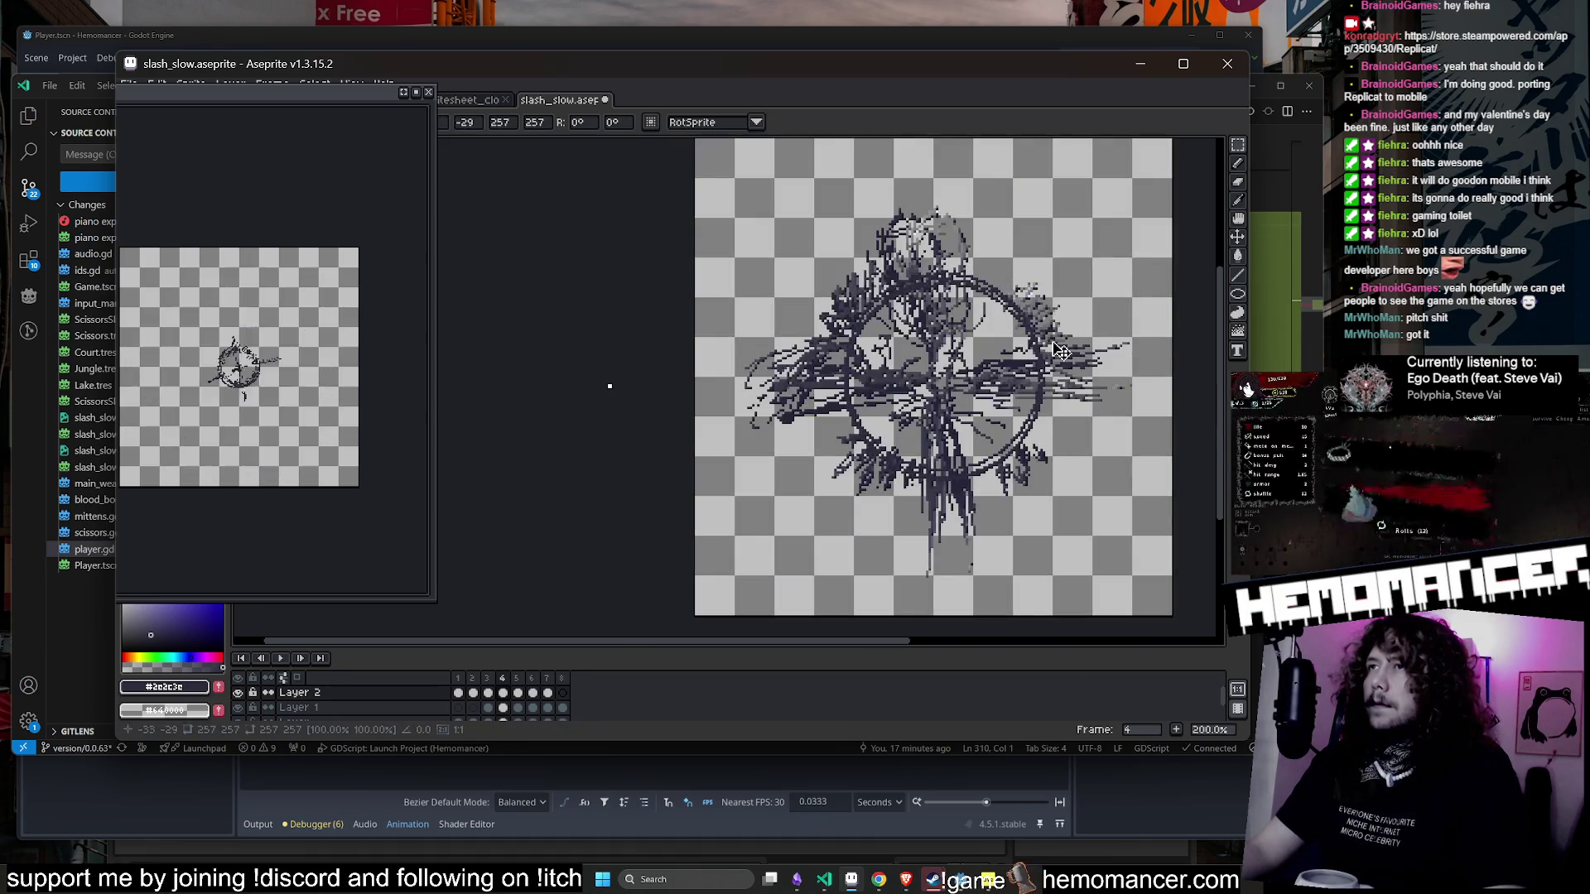
click(1237, 333)
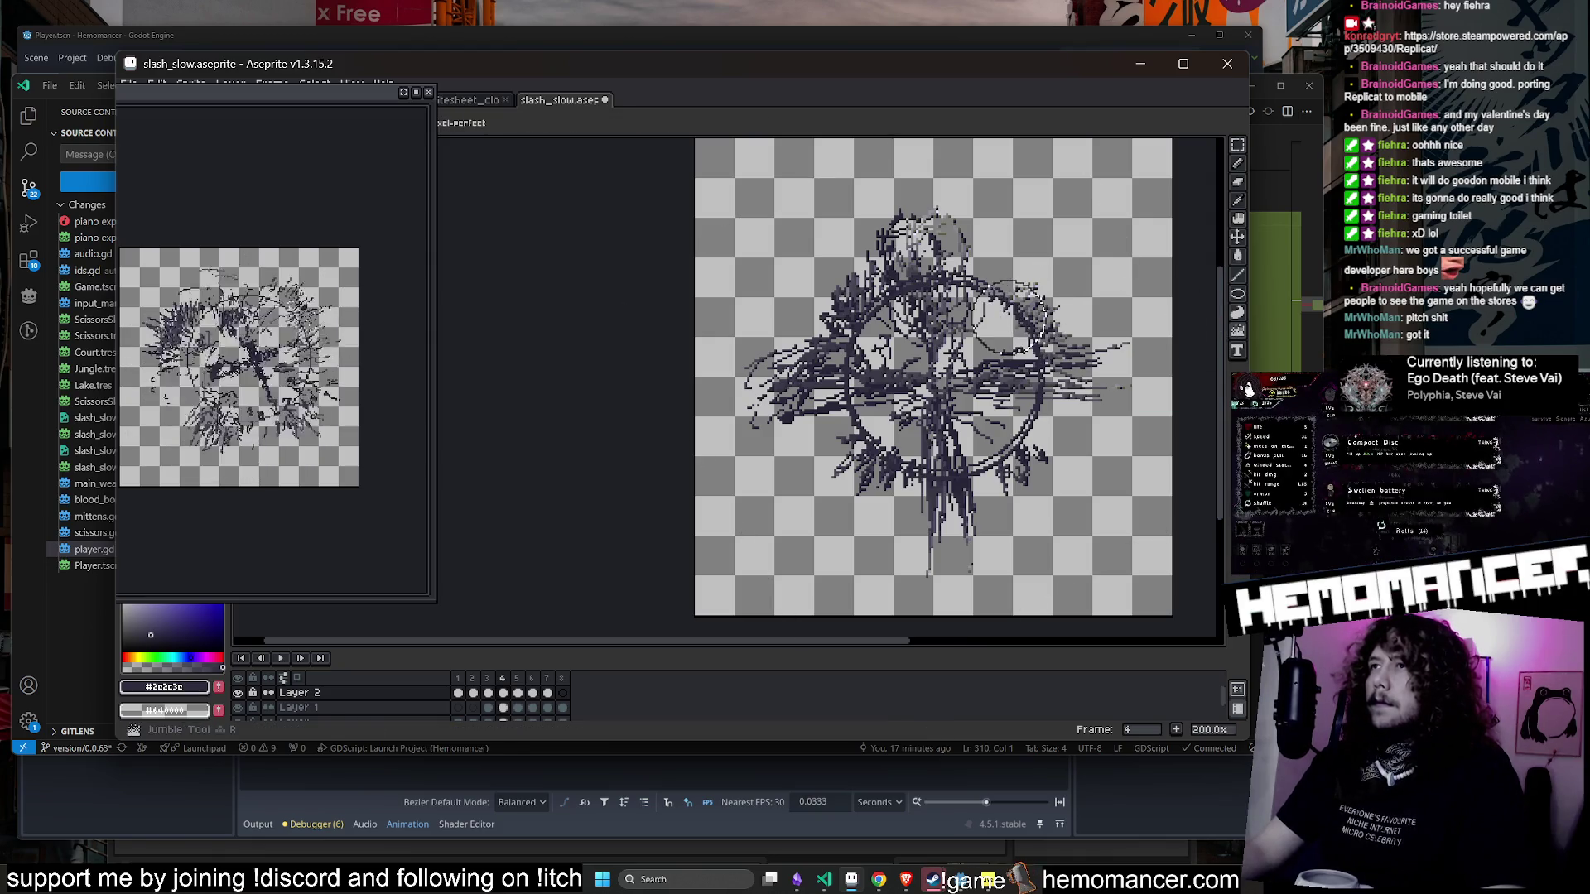
mouse_move(1014, 315)
mouse_down()
mouse_move(936, 294)
mouse_move(857, 373)
mouse_move(936, 460)
mouse_up()
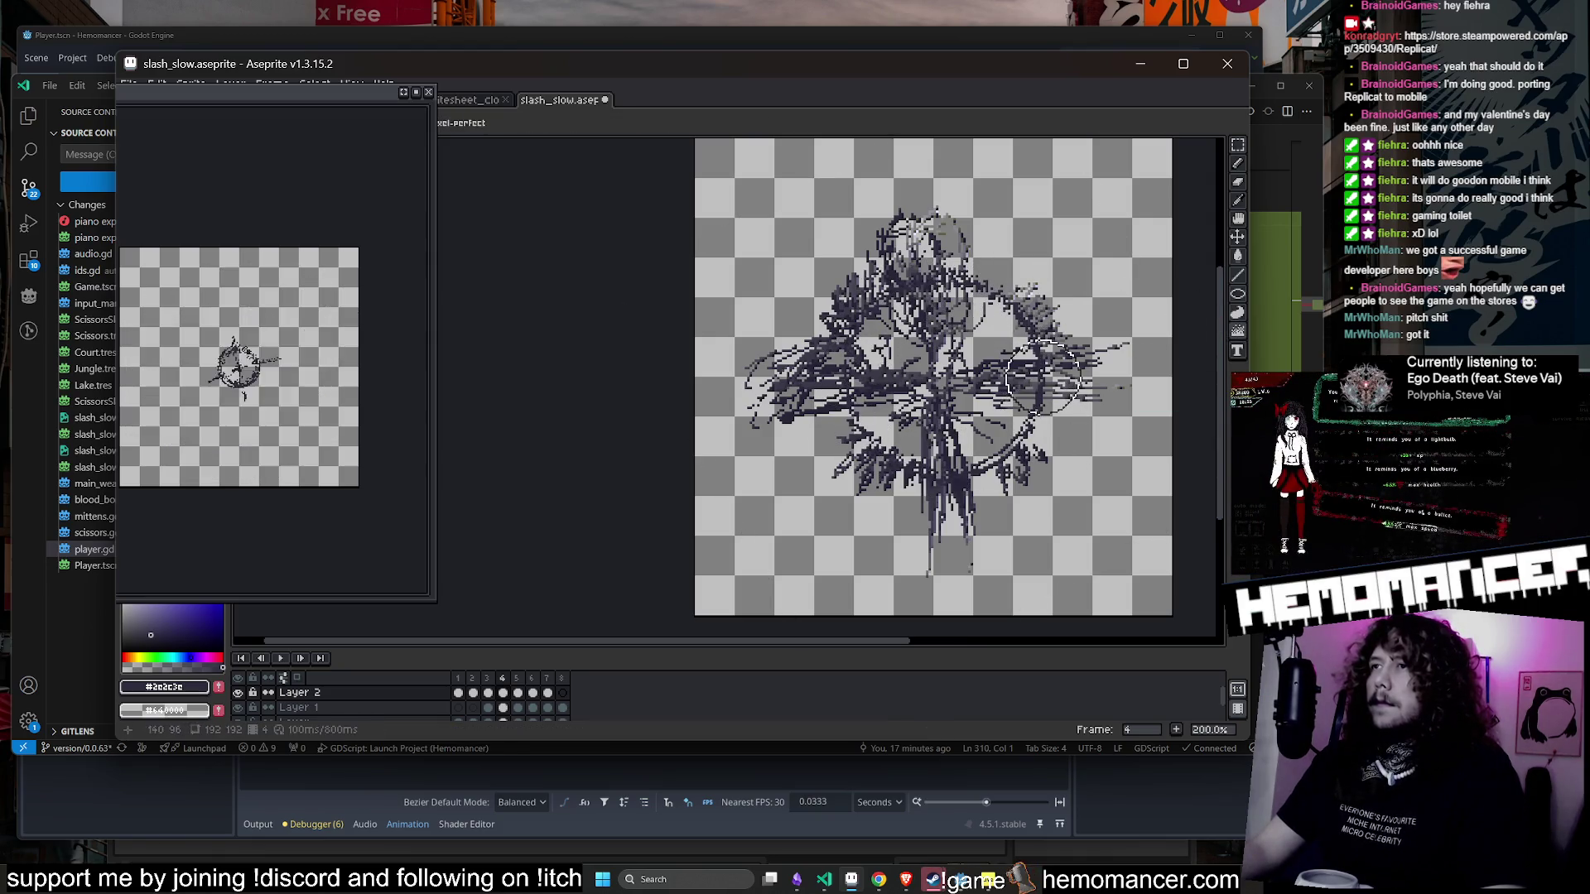
drag(1042, 377, 1010, 449)
- On frame 5, select all, rotate the artwork a few degrees, shift it up-left, and apply
key(period)
scroll(1076, 376, down, 1)
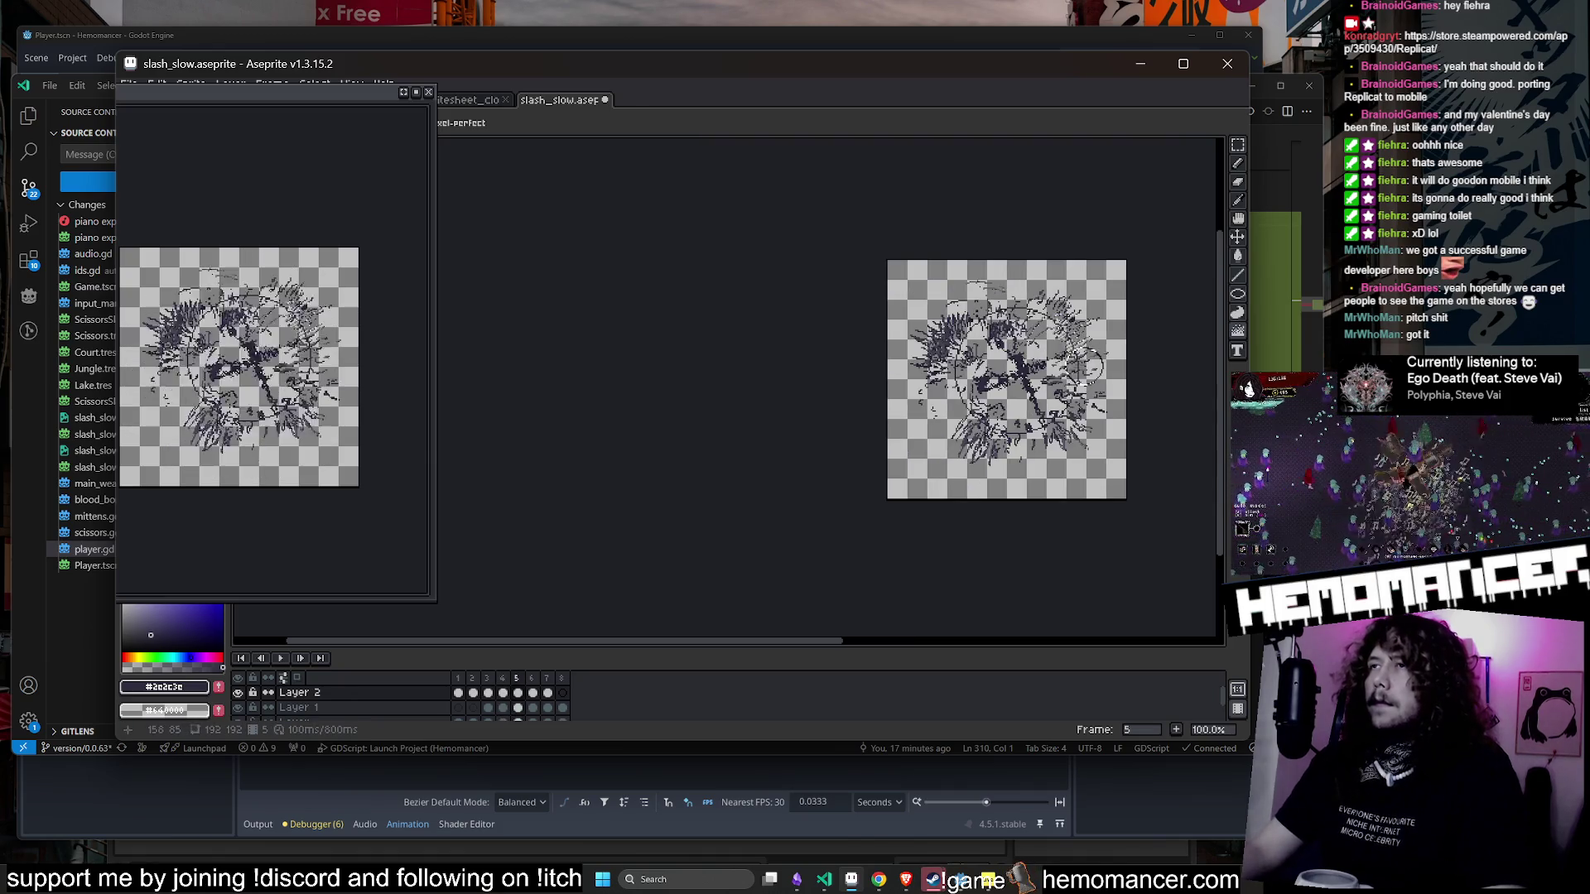
scroll(1108, 344, up, 2)
scroll(1006, 345, down, 2)
key(ctrl+a)
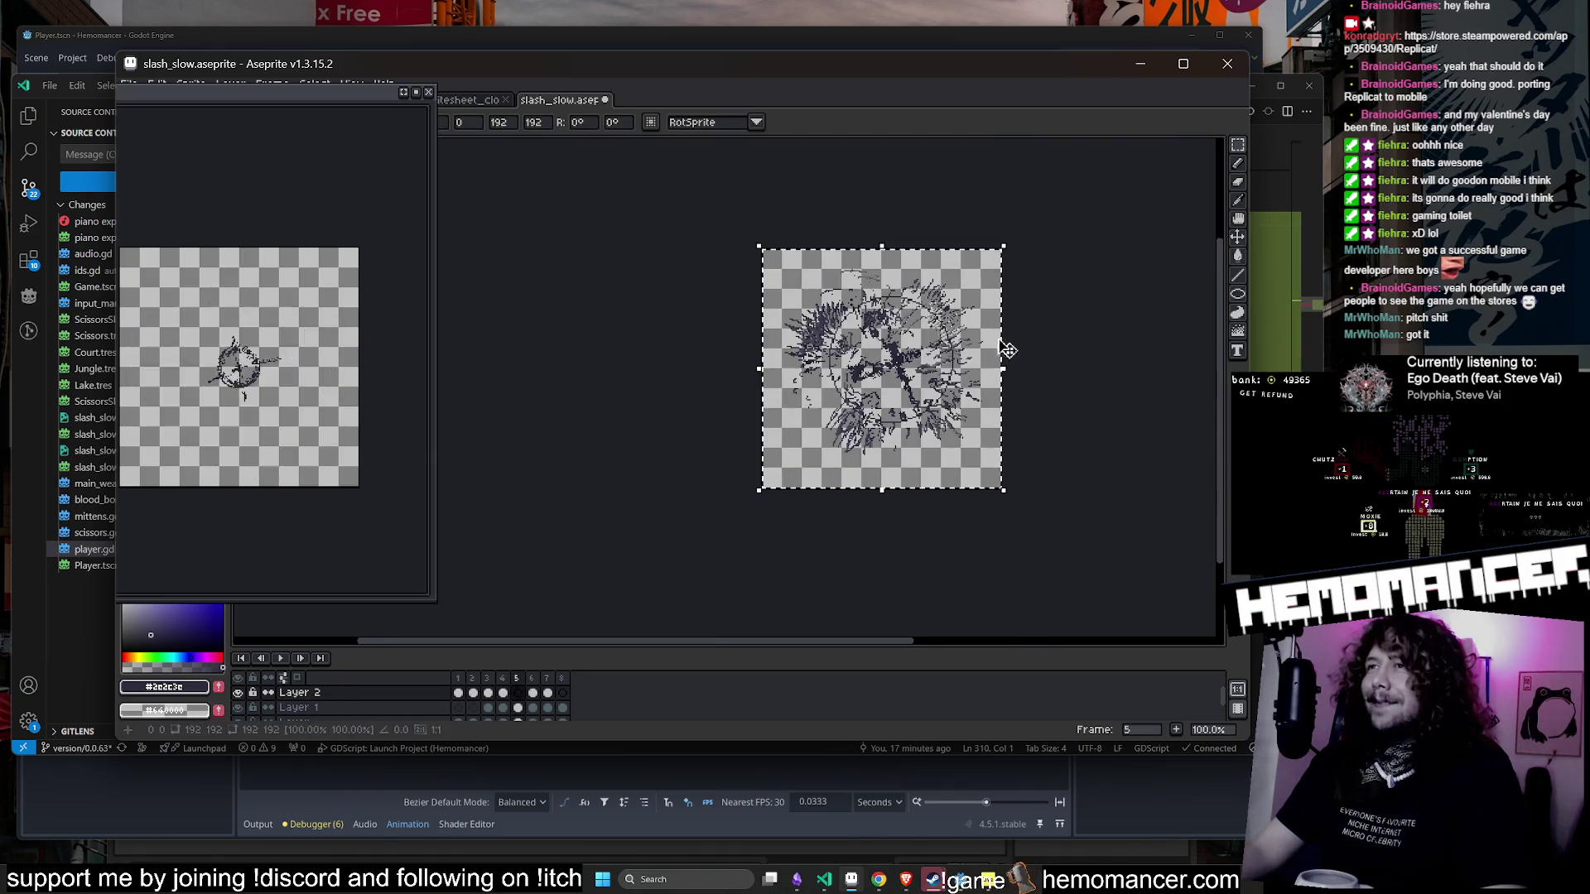
mouse_move(1031, 263)
mouse_down()
mouse_move(1010, 307)
mouse_move(1024, 275)
mouse_up()
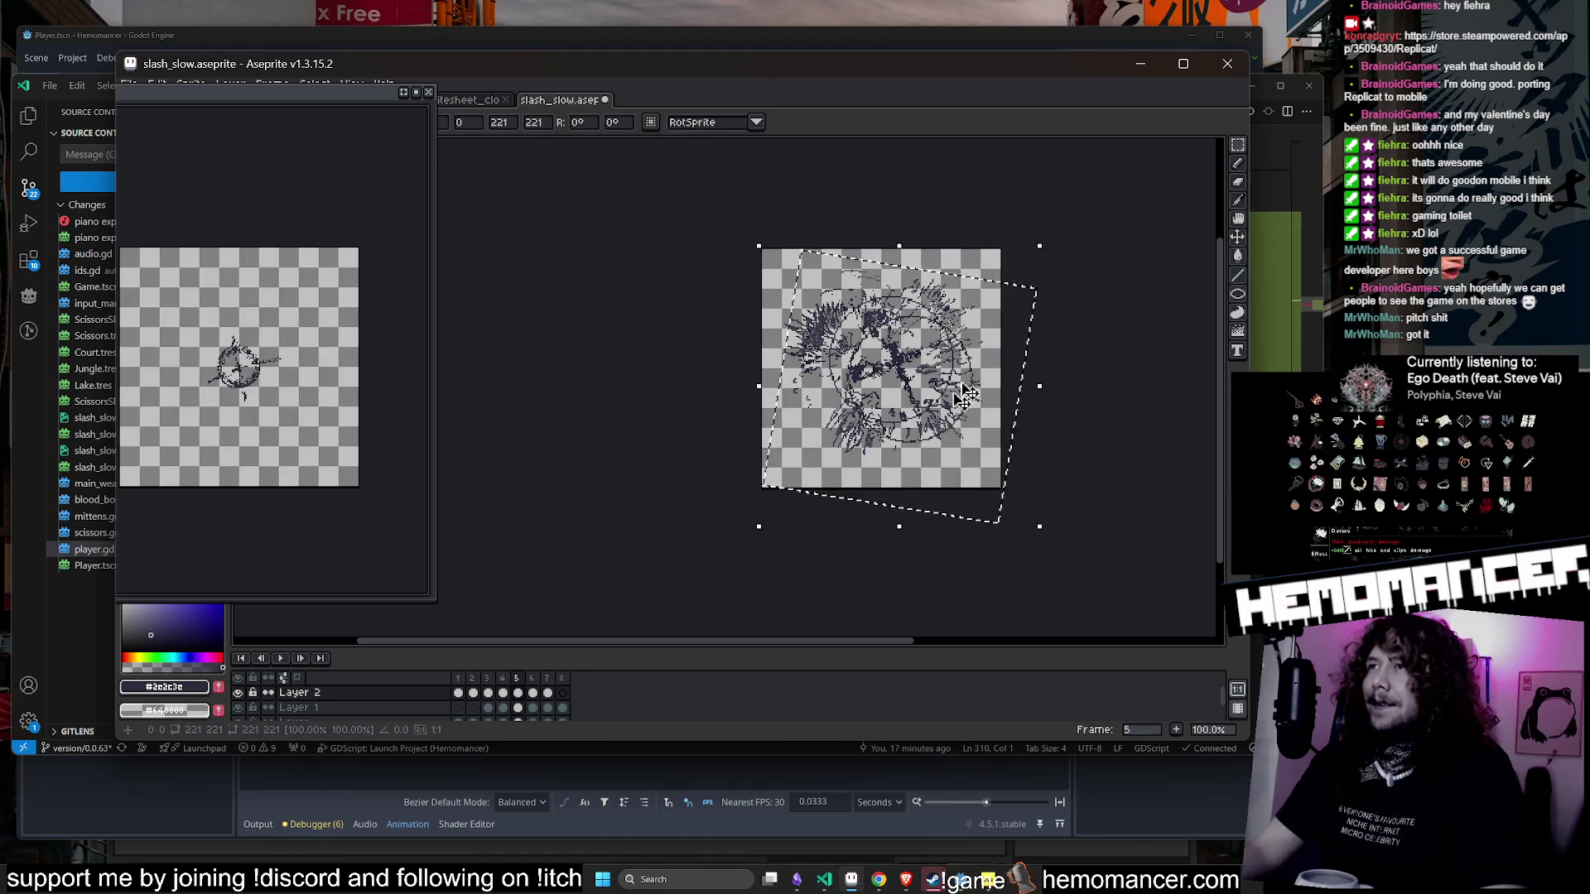
mouse_move(963, 394)
mouse_down()
mouse_move(942, 383)
mouse_move(1140, 207)
mouse_up()
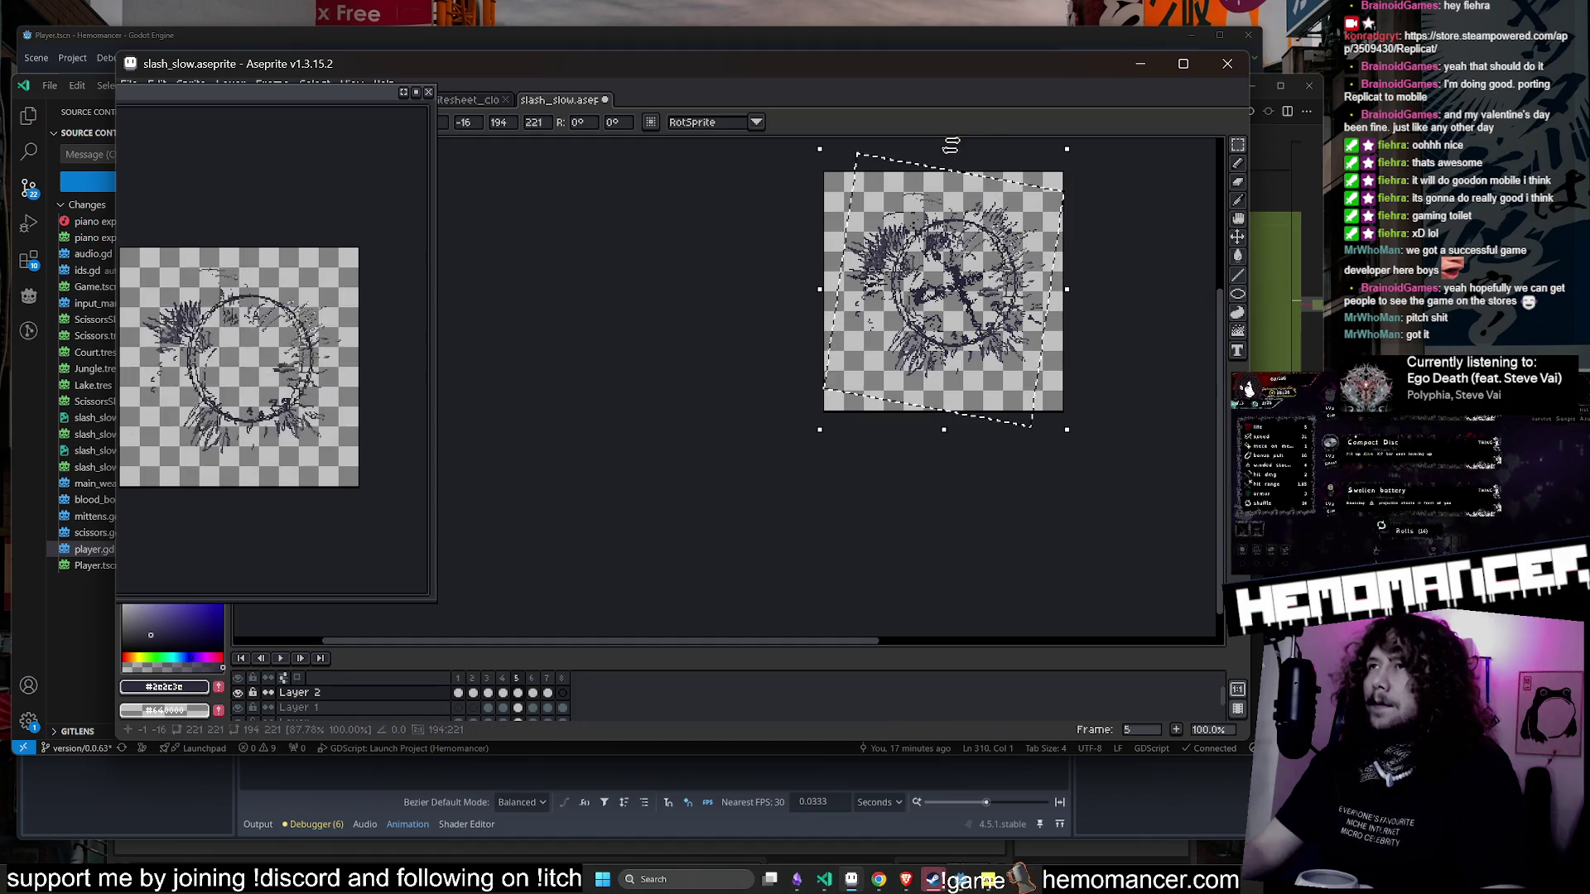
key(Return)
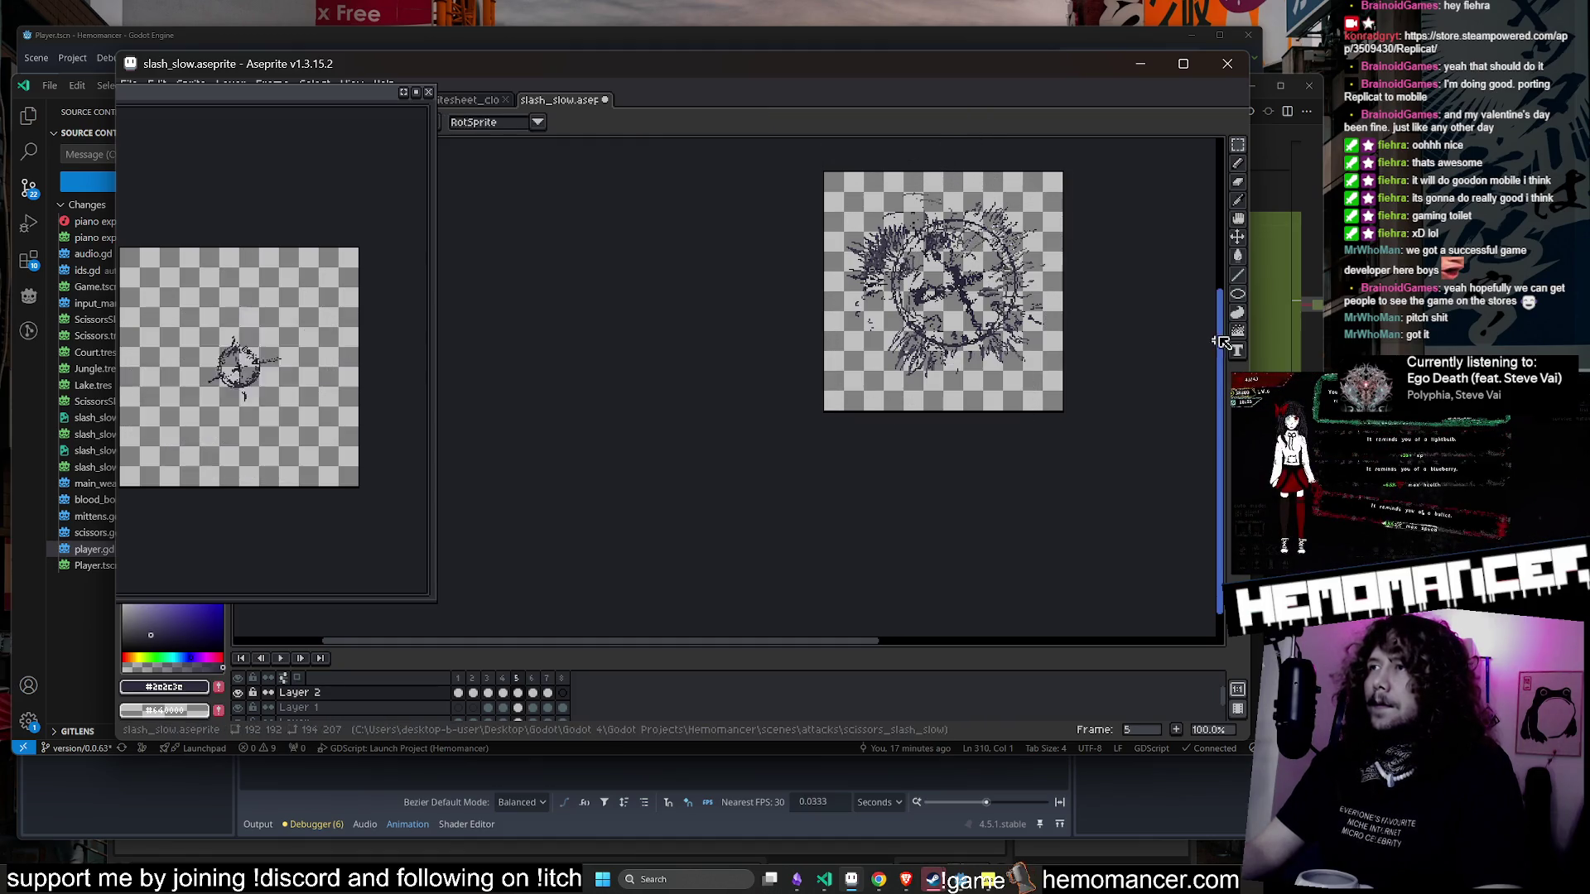
scroll(952, 273, up, 2)
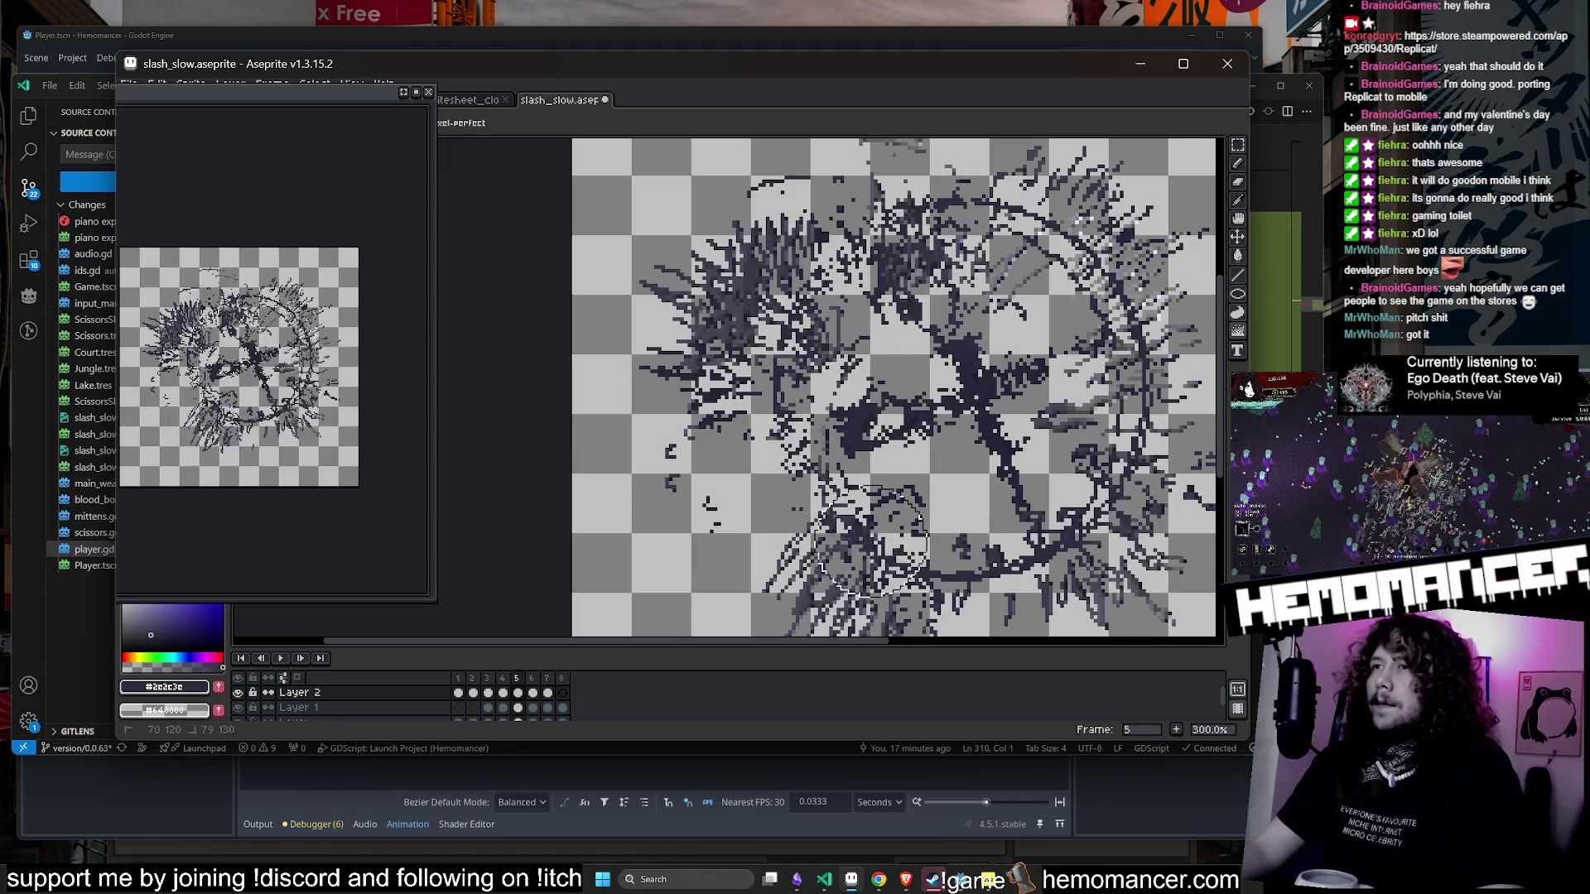
scroll(1045, 292, down, 1)
scroll(1045, 292, down, 1)
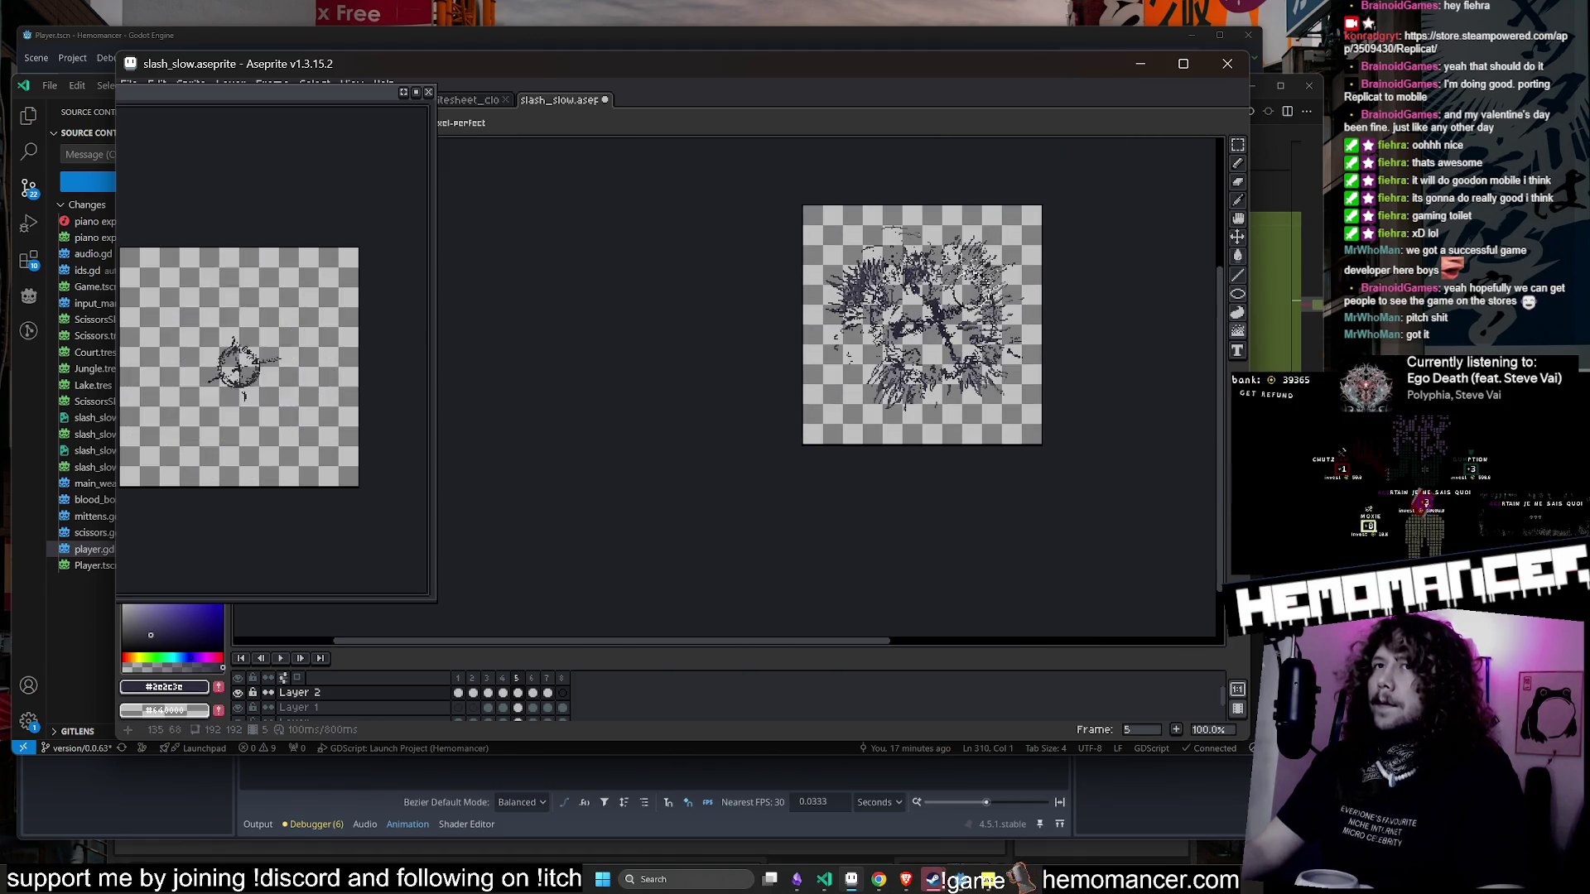
- Step back through the frames and advance to frame 6
key(Left)
key(Left)
key(Left)
key(Right)
key(Right)
key(Right)
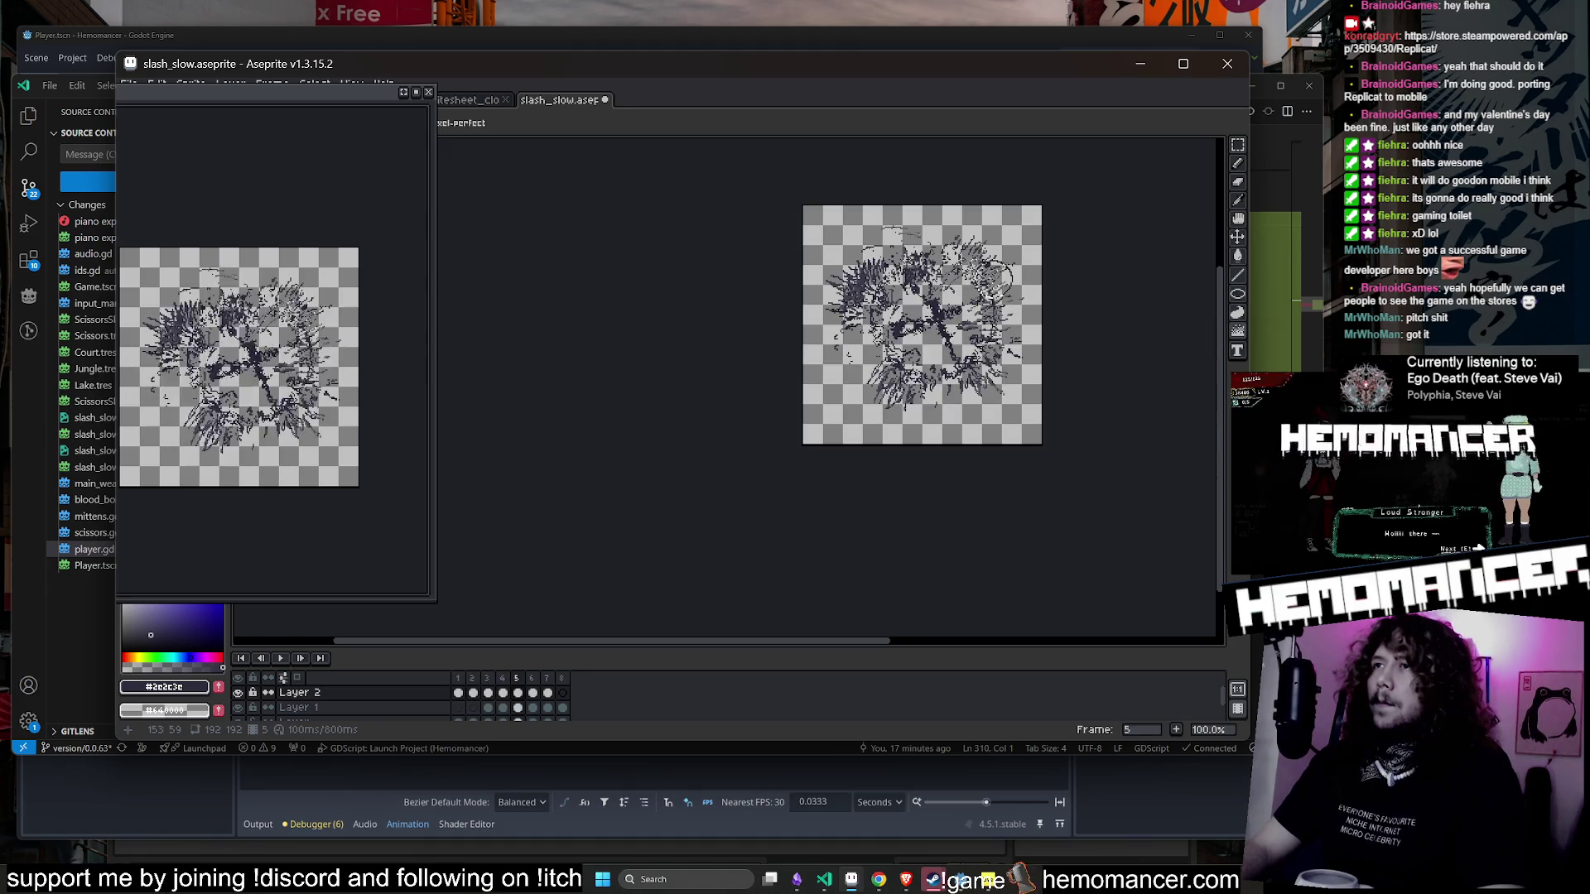
key(Right)
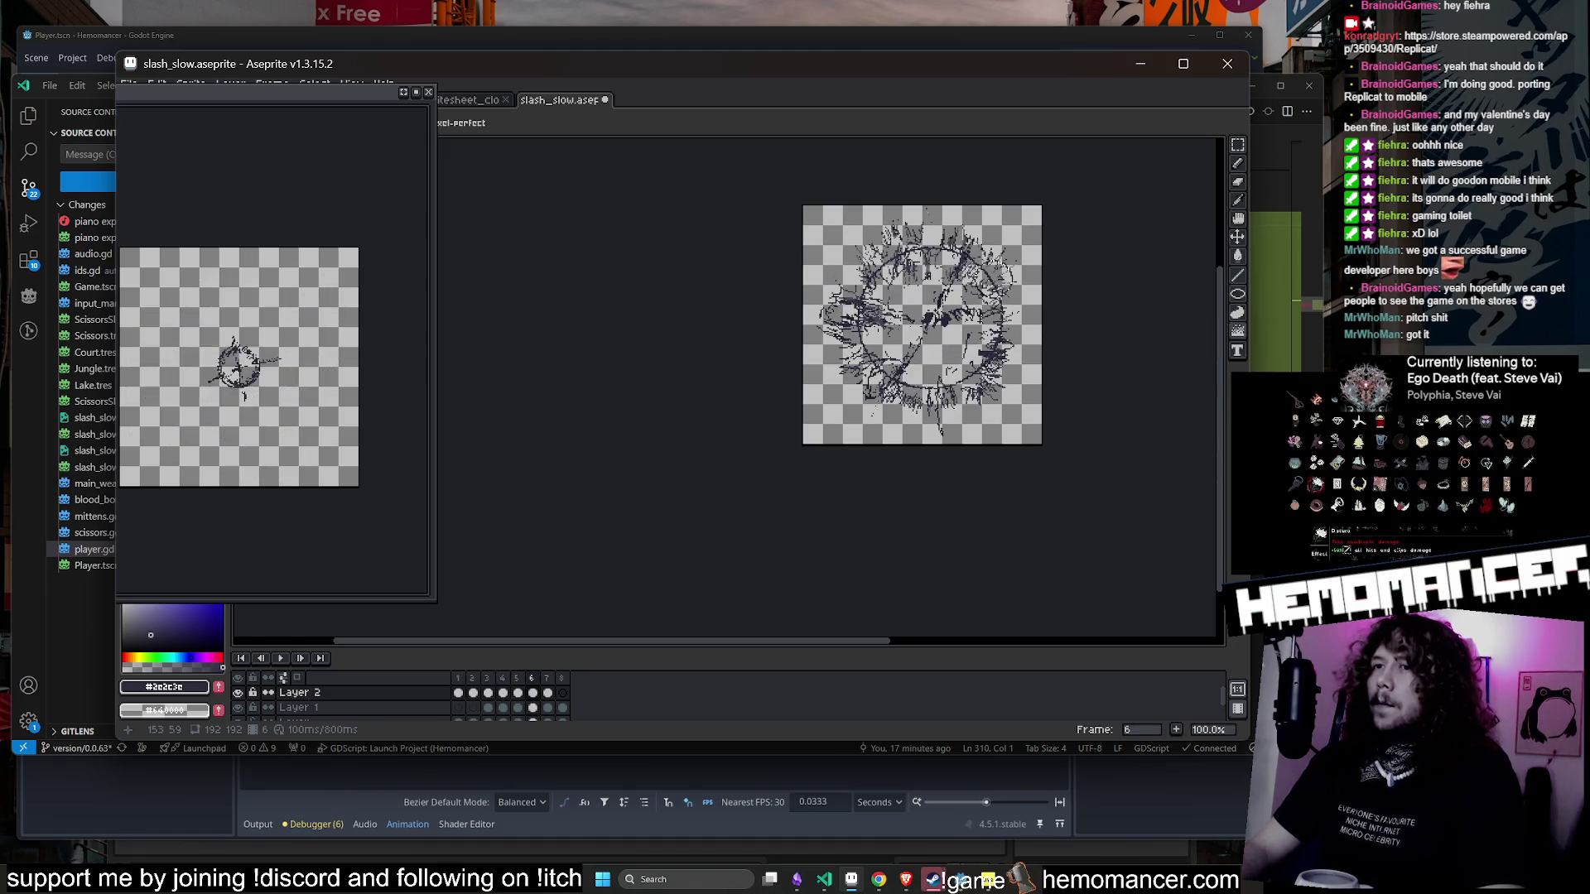
- Peek at frame 7, return to frame 6, and start the animation playing from the timeline
key(Right)
key(Left)
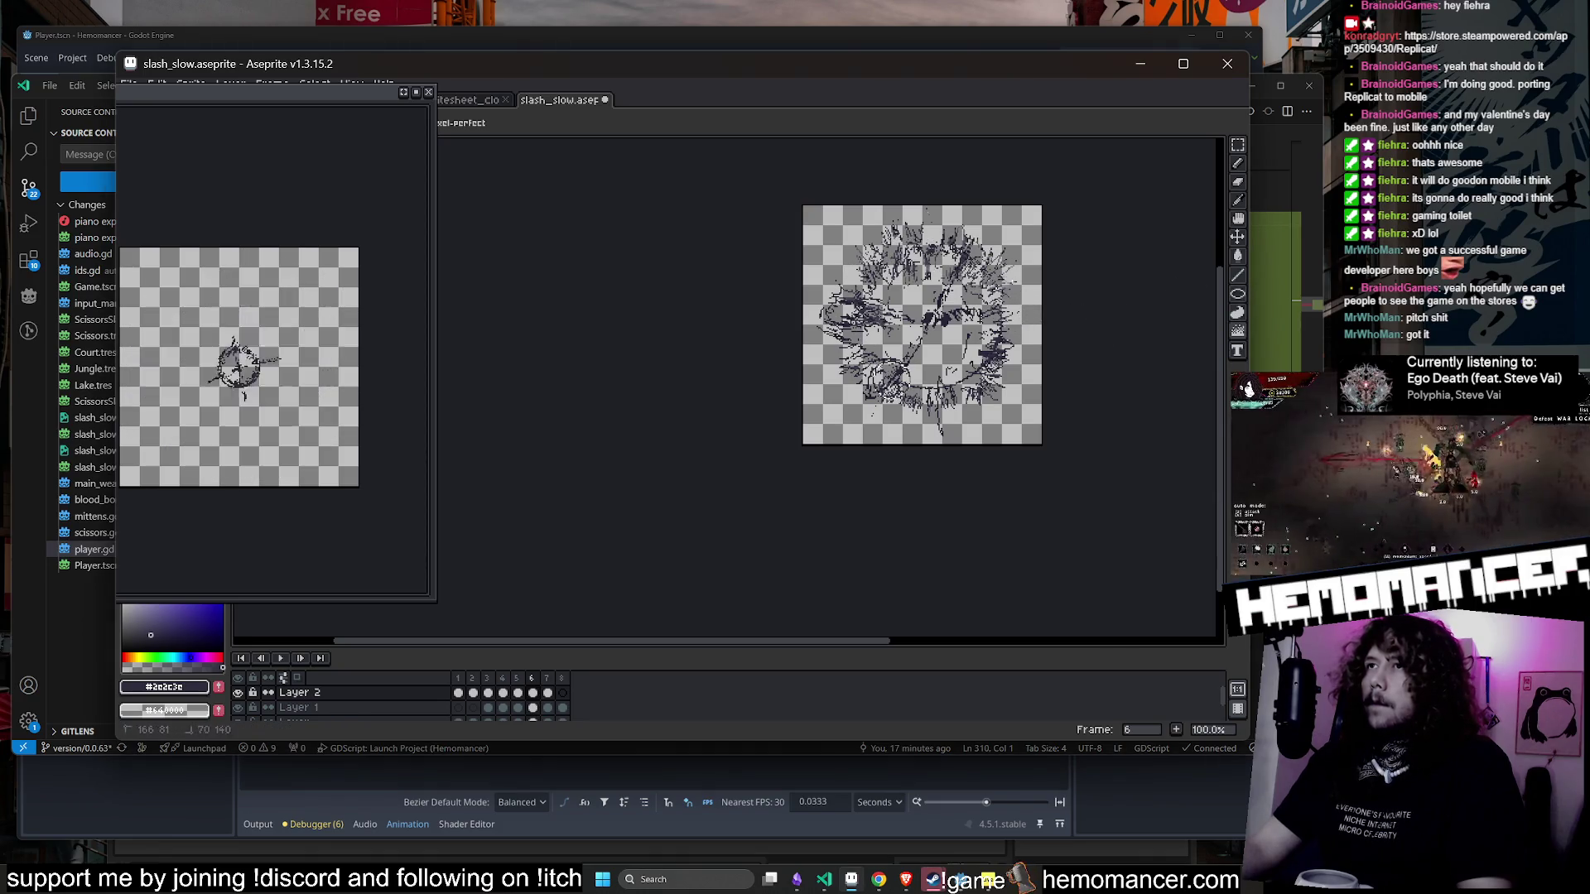
scroll(1099, 337, up, 1)
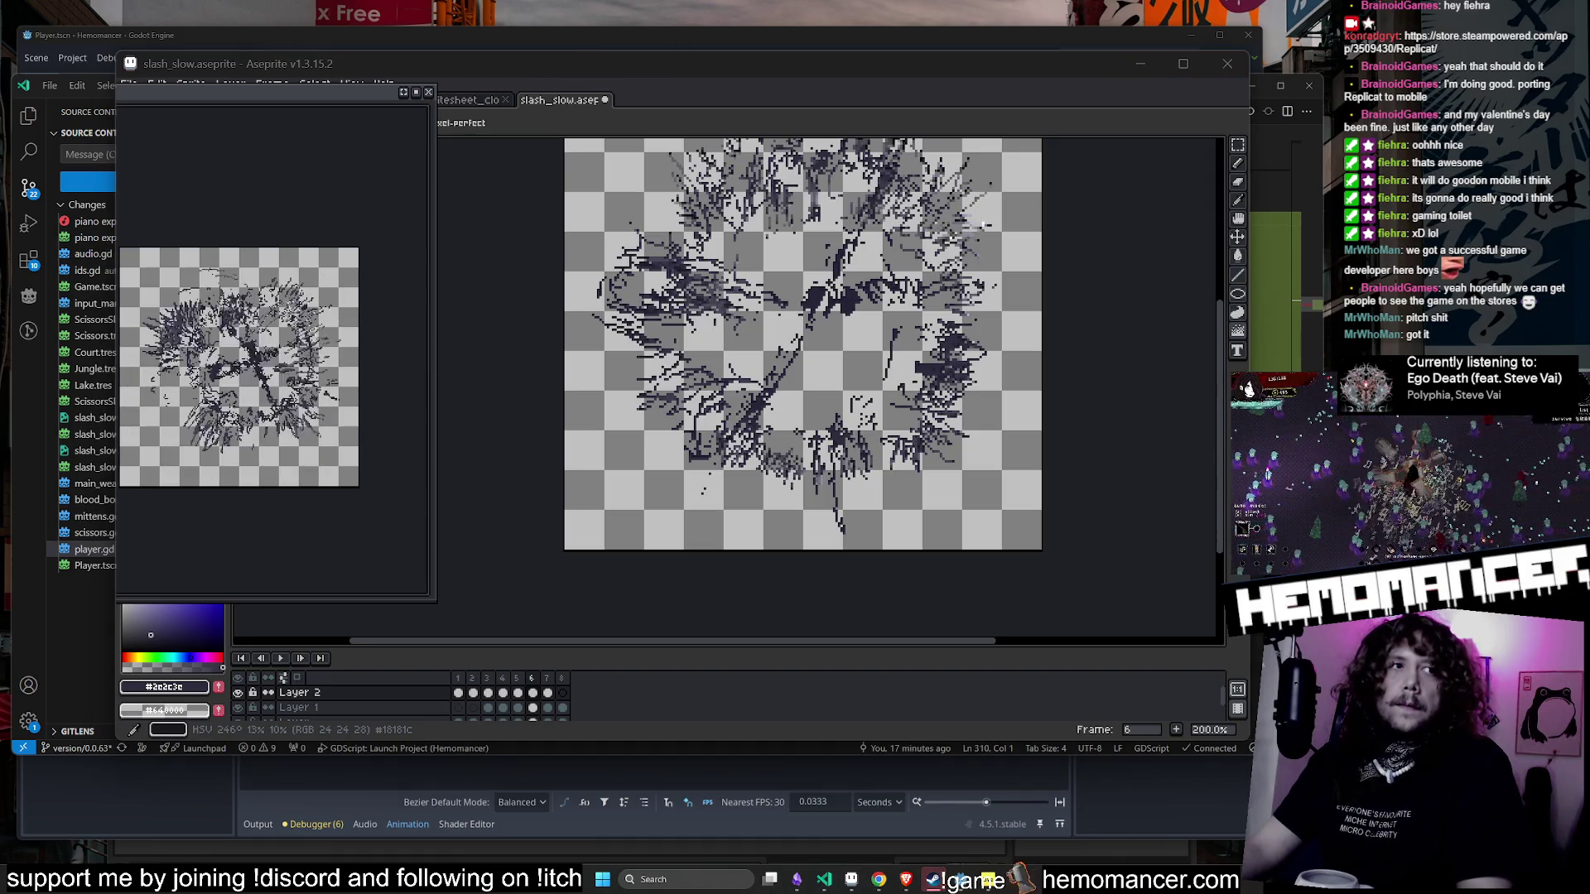
click(280, 657)
scroll(565, 505, down, 1)
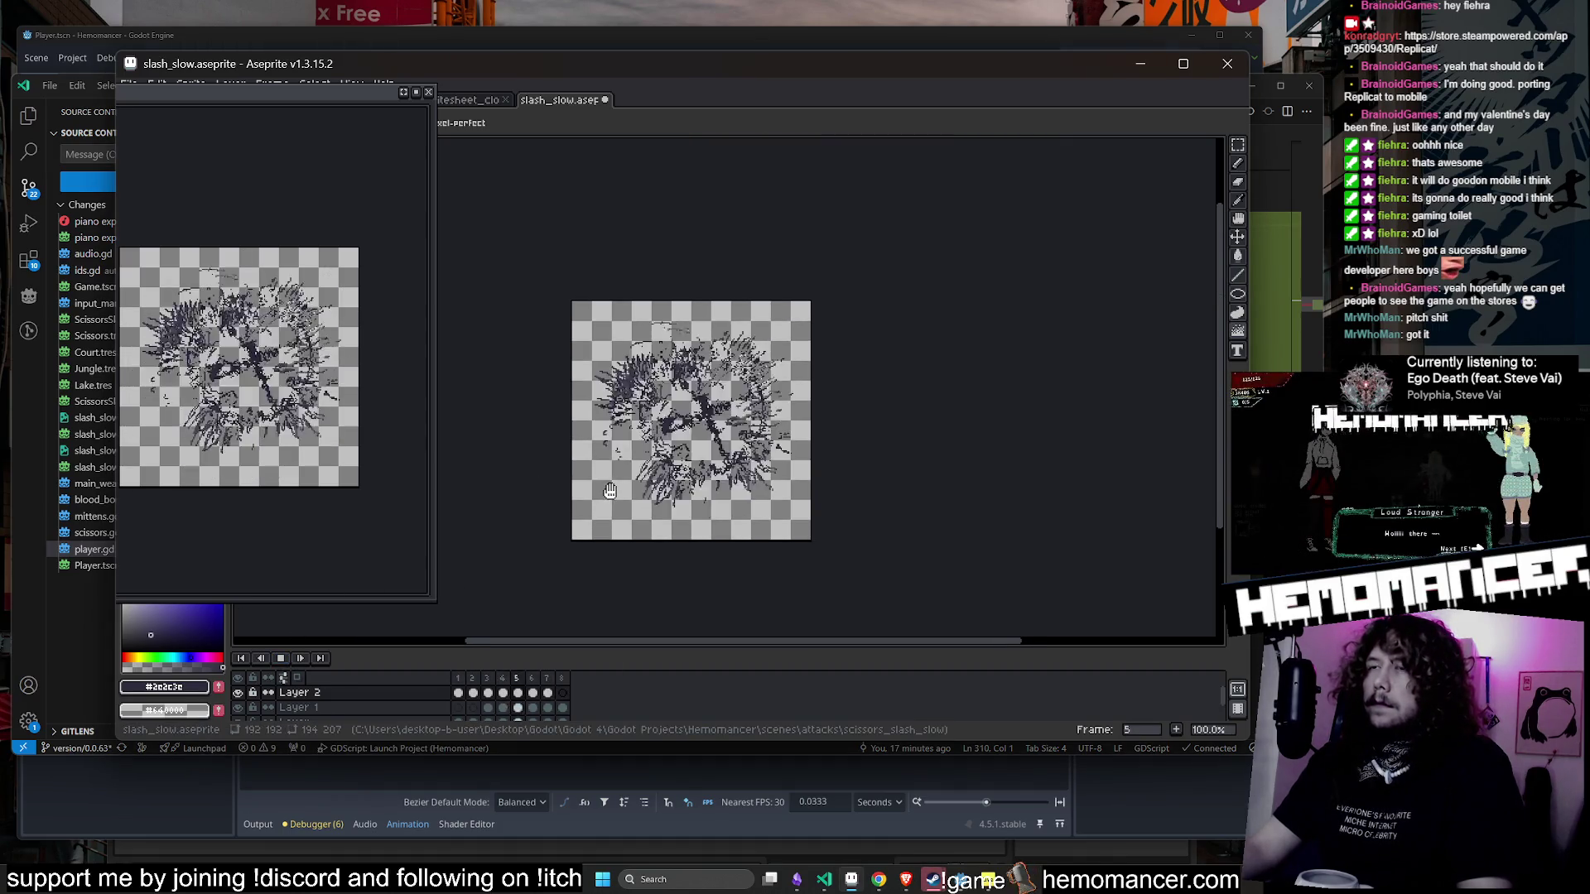
- Close the floating preview window, stop playback, and restart the animation in the main editor
scroll(654, 489, up, 1)
scroll(658, 489, down, 1)
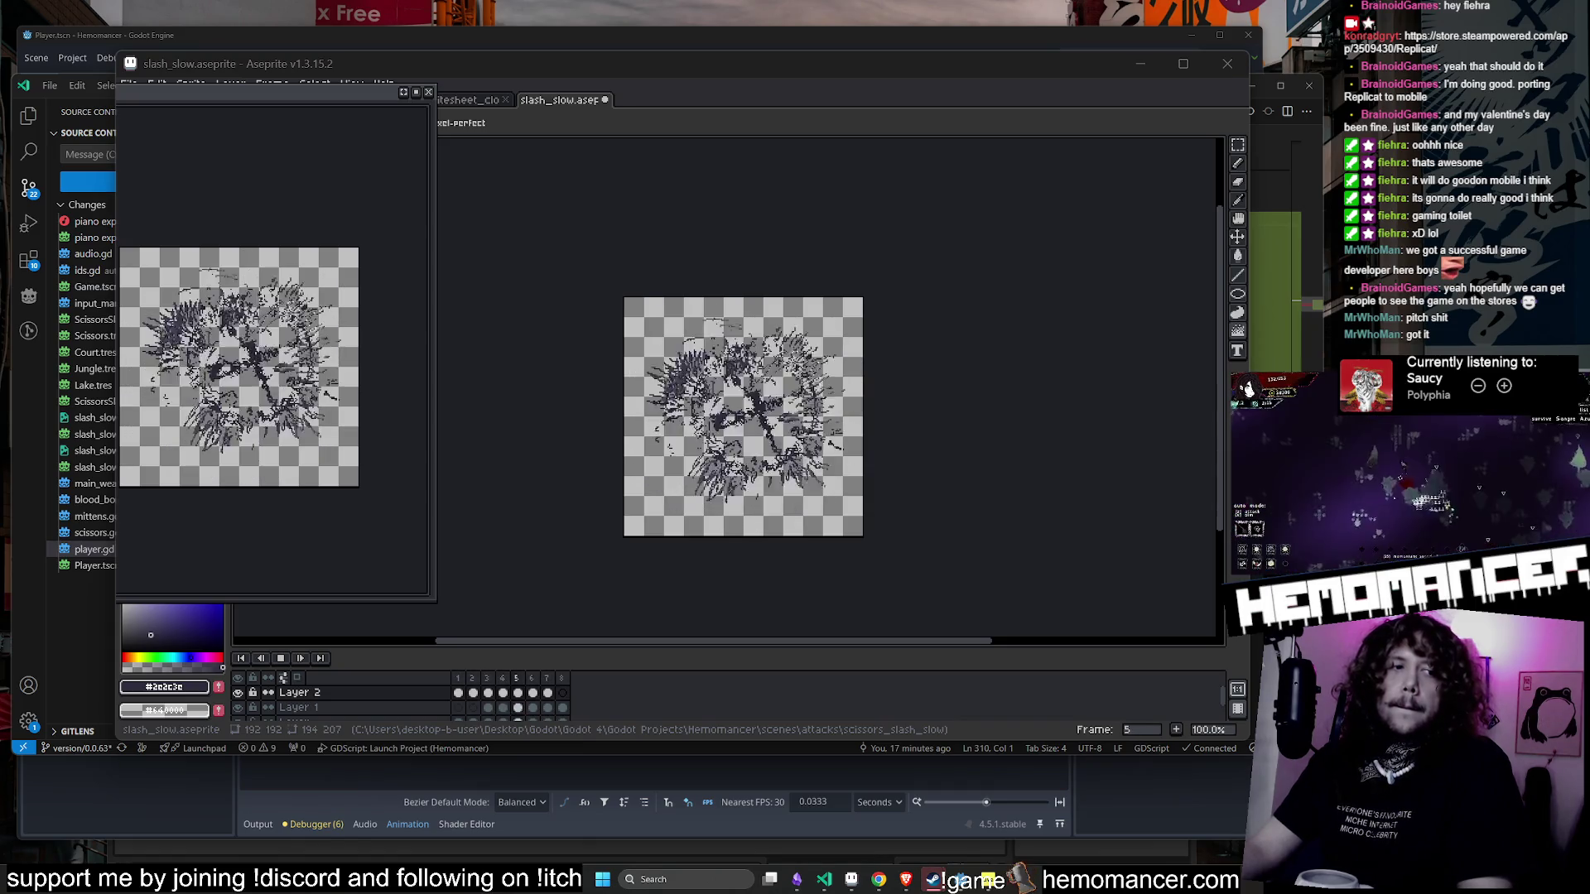
click(428, 92)
key(ctrl)
click(279, 658)
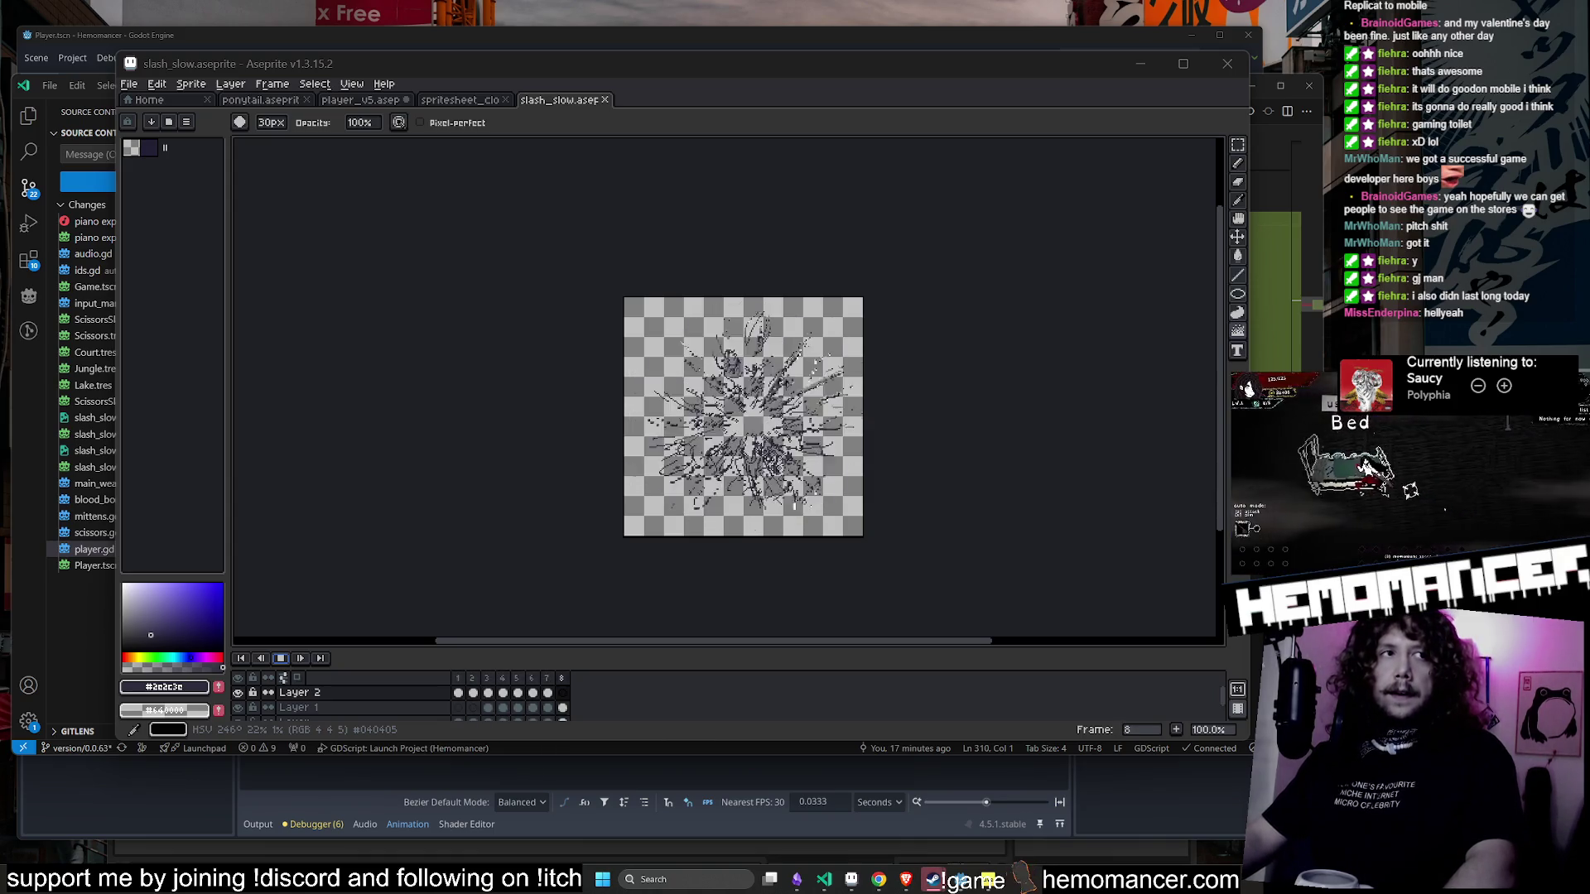
- Minimize Aseprite and bring Discord up from the taskbar
click(1141, 64)
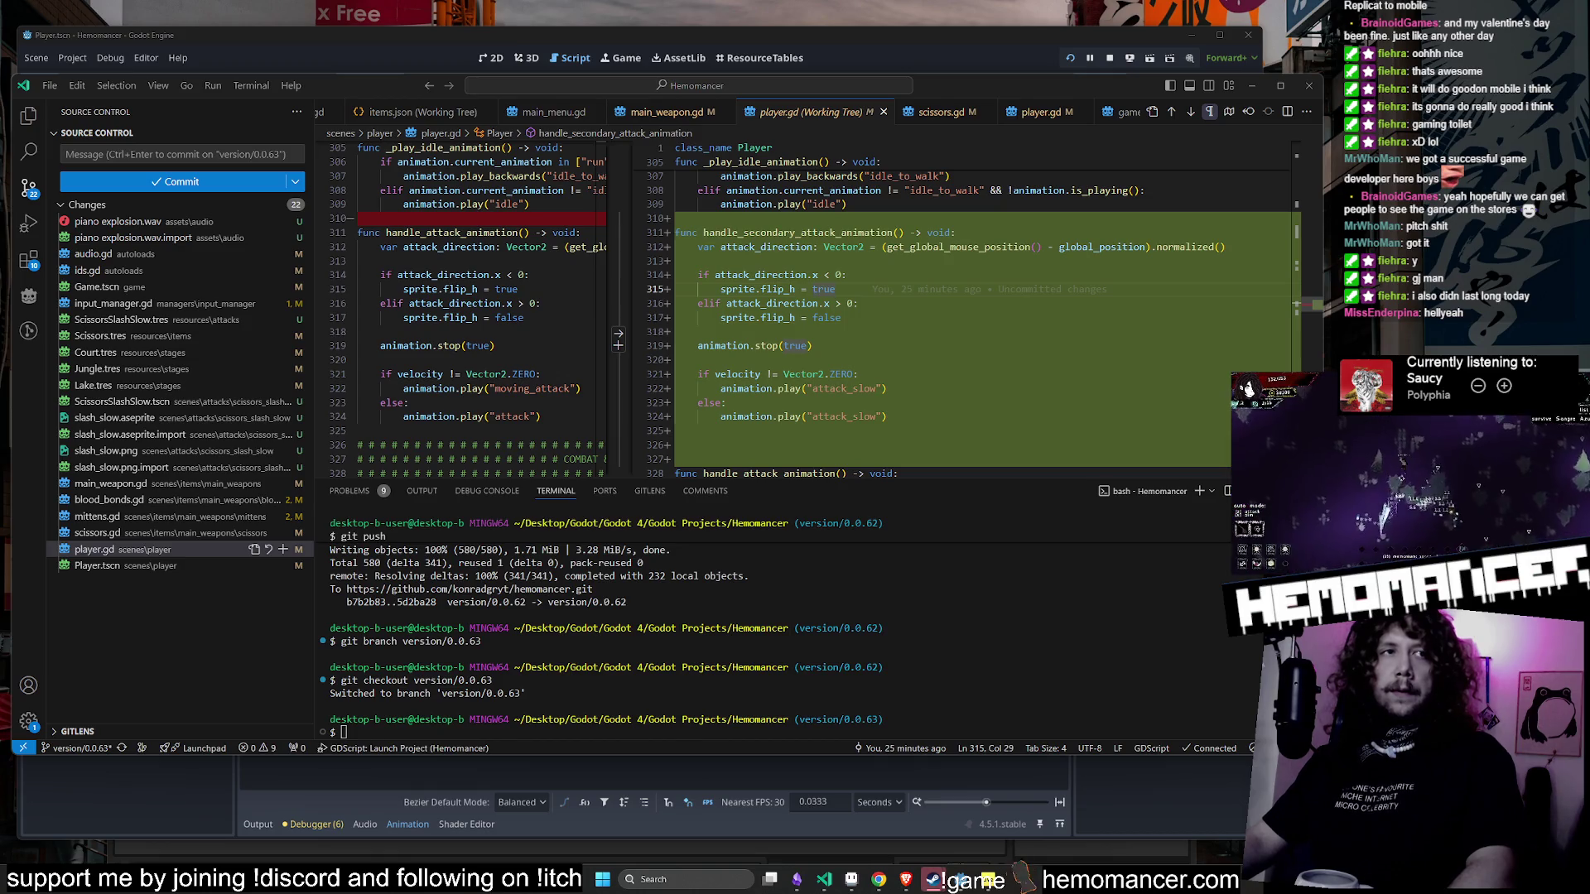
click(932, 879)
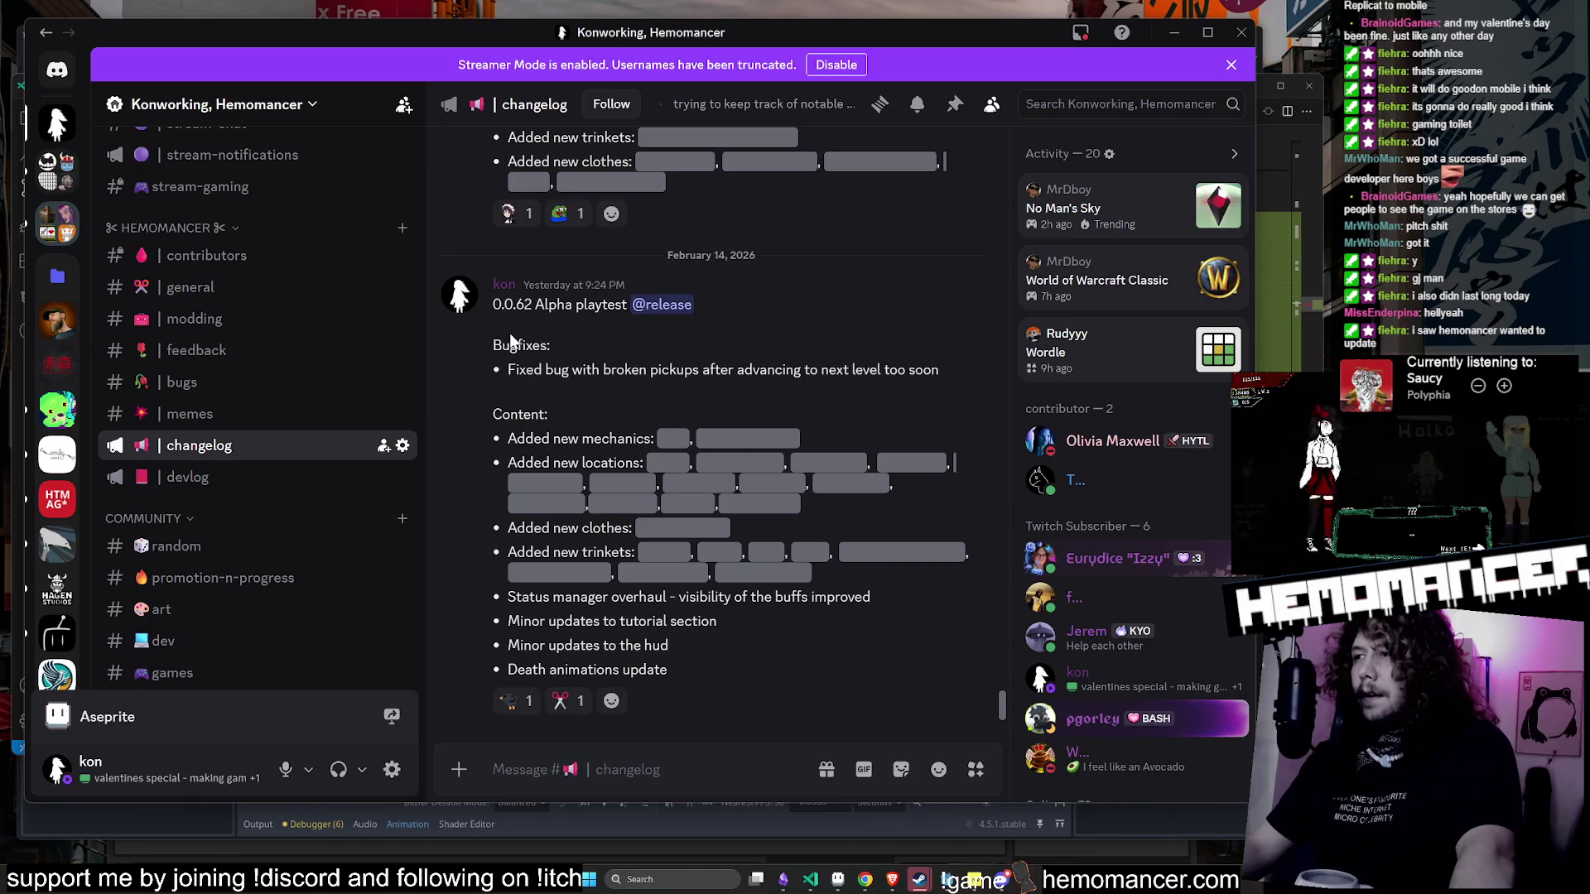
- Highlight the latest changelog post's text, minimize Discord, and raise the Stream Preview window
drag(758, 631, 565, 345)
click(614, 611)
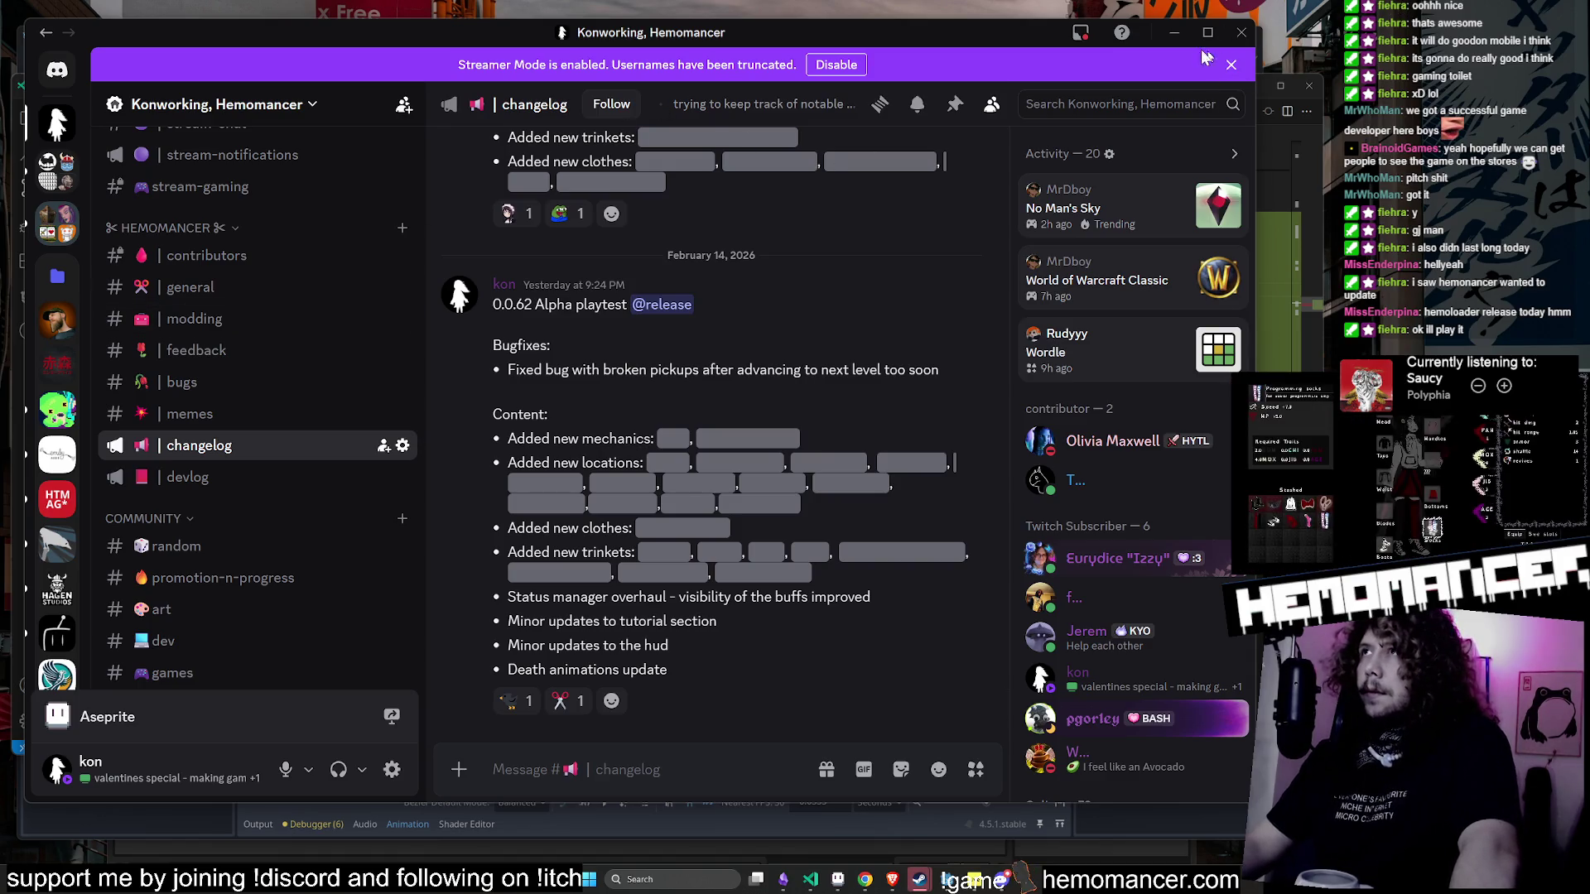
click(1174, 32)
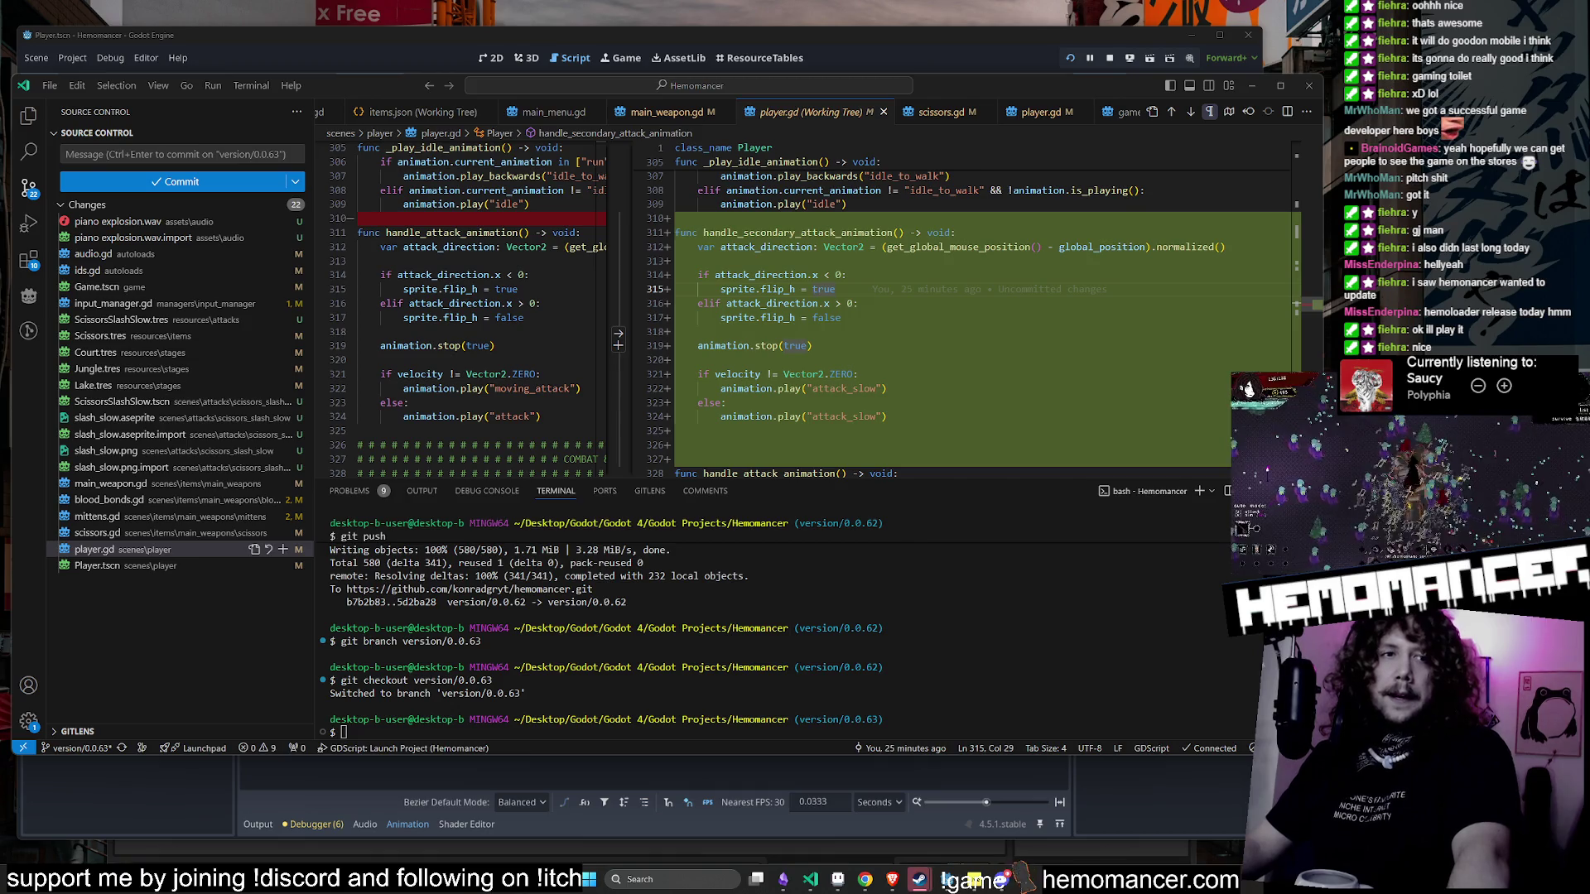
mouse_move(766, 202)
mouse_down()
mouse_move(704, 153)
mouse_move(733, 131)
mouse_up()
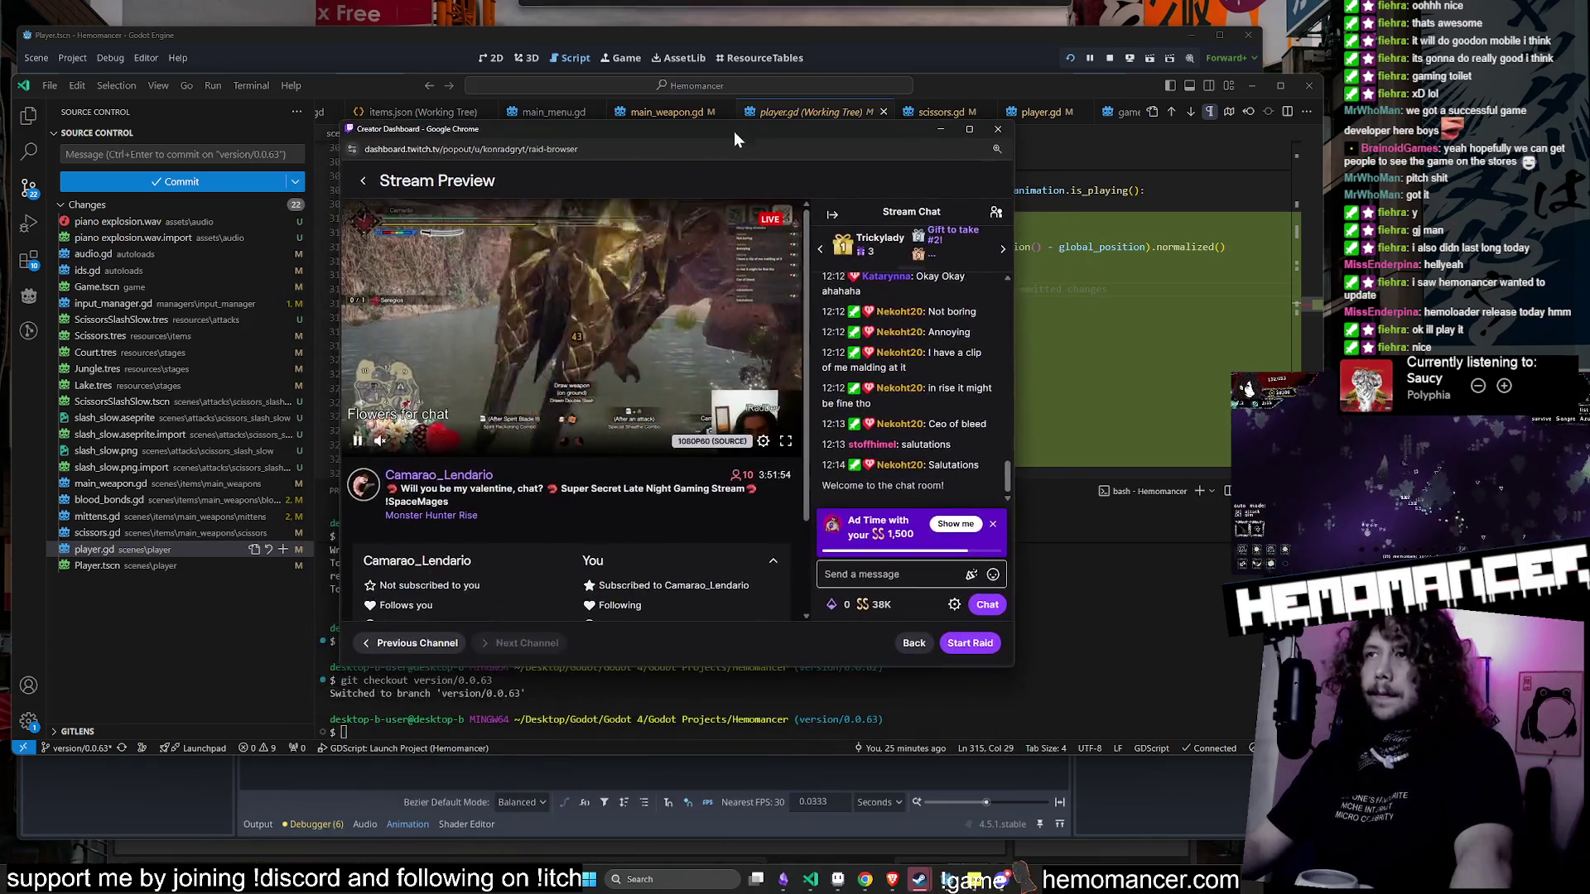